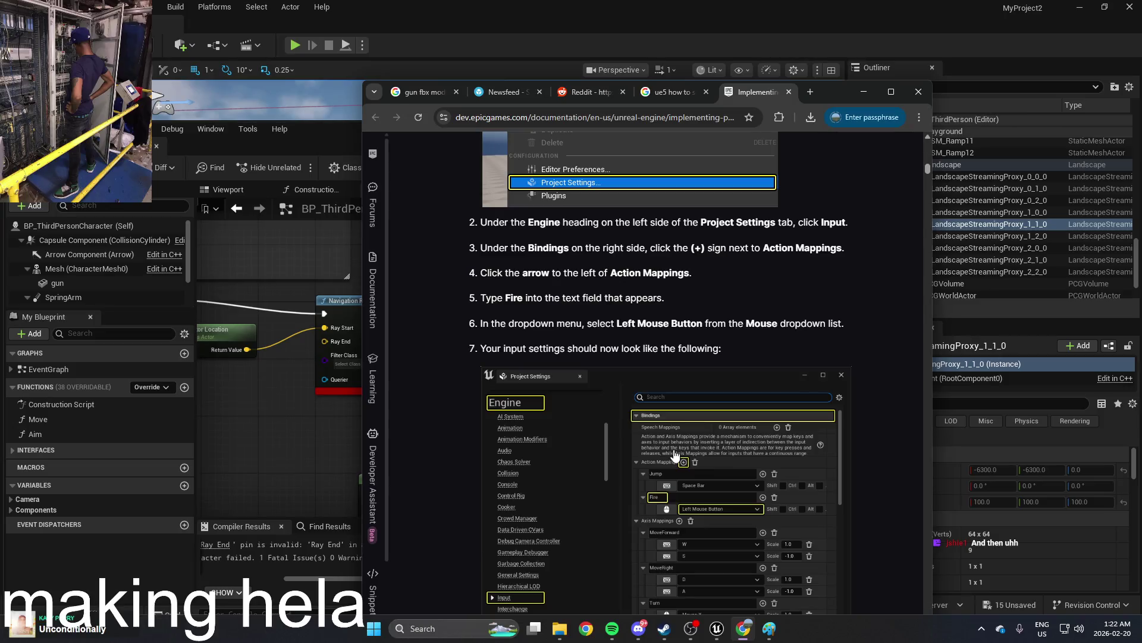
# Step: Scroll past the projectile class and Fire binding steps to Compiling and Checking Your Code
pyautogui.scroll(-2, 676, 455)
pyautogui.scroll(-3, 658, 441)
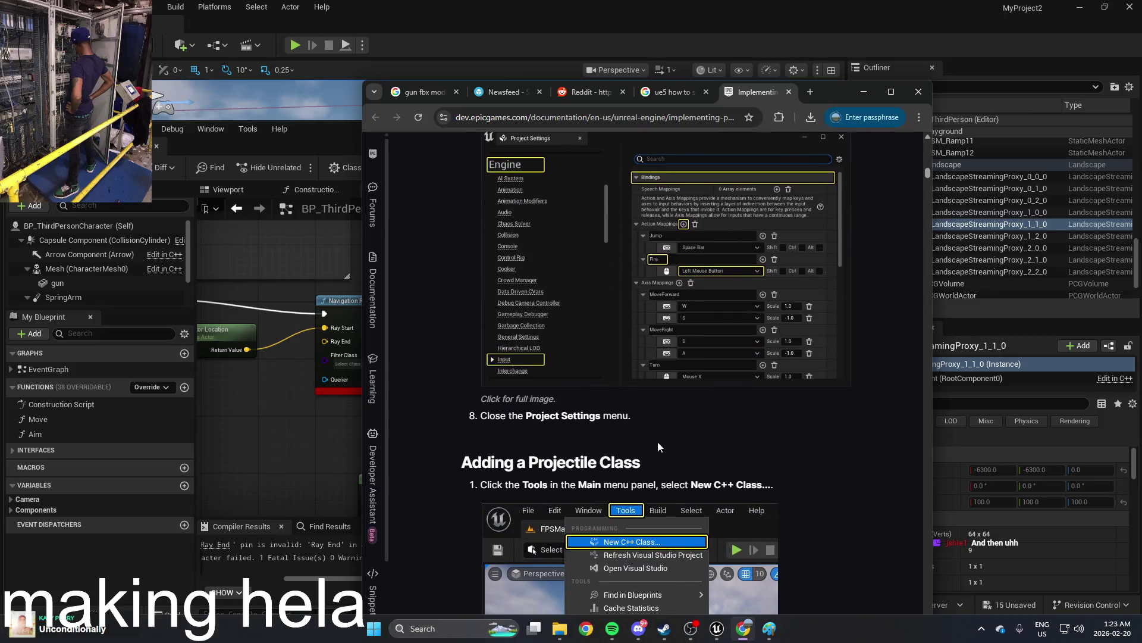
pyautogui.scroll(-7, 613, 339)
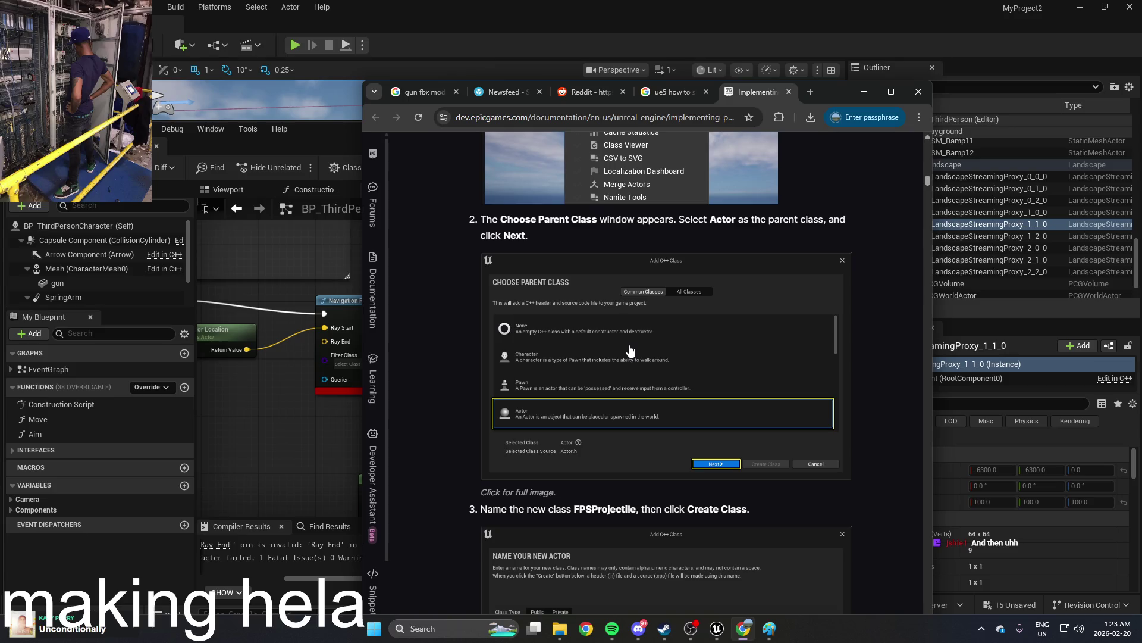
pyautogui.scroll(-10, 623, 255)
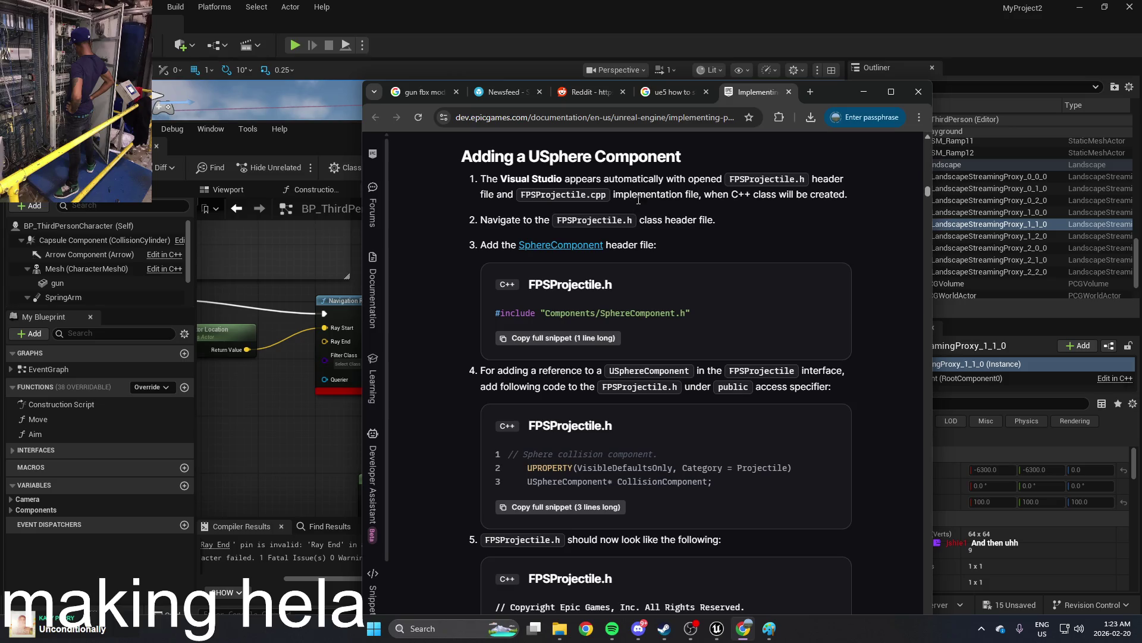
pyautogui.scroll(-18, 633, 295)
pyautogui.scroll(-15, 673, 312)
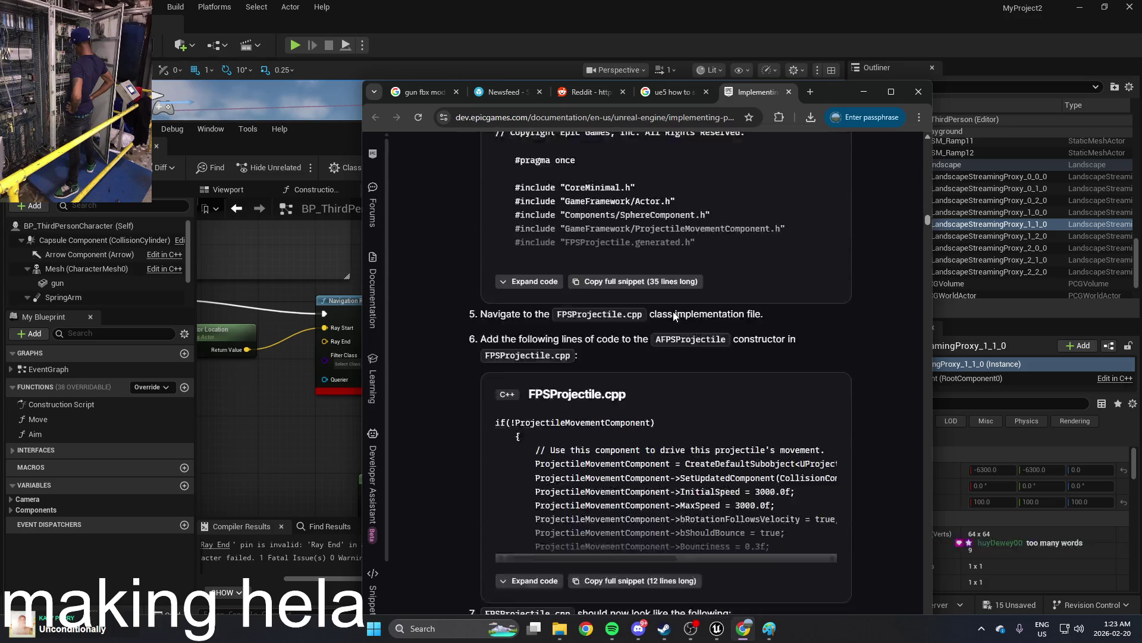
pyautogui.scroll(-15, 585, 310)
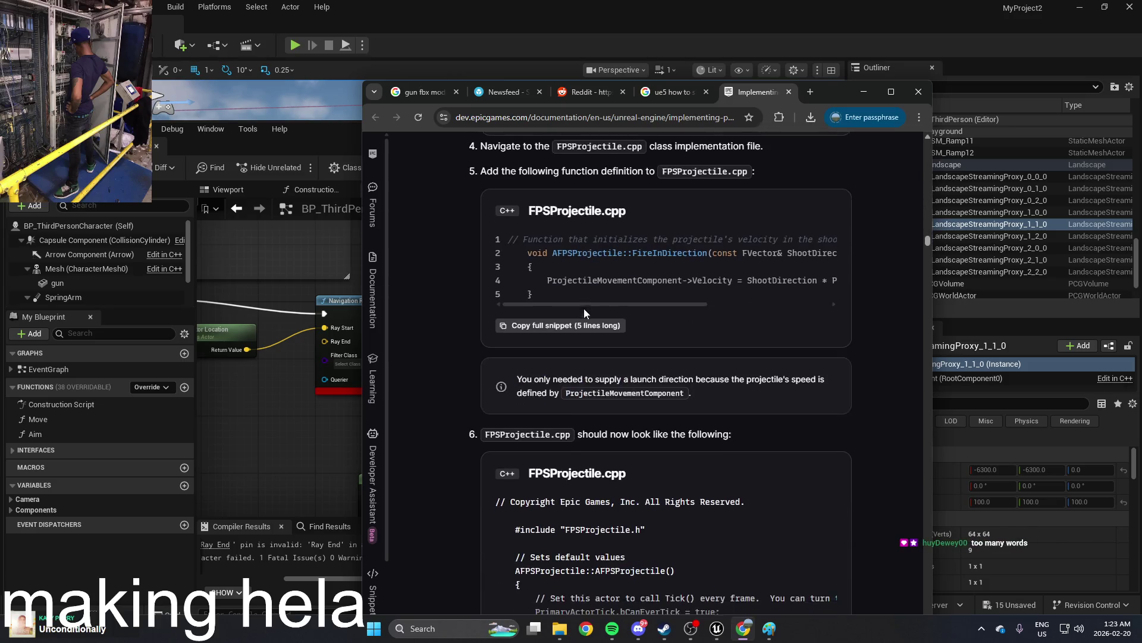
pyautogui.scroll(-12, 599, 308)
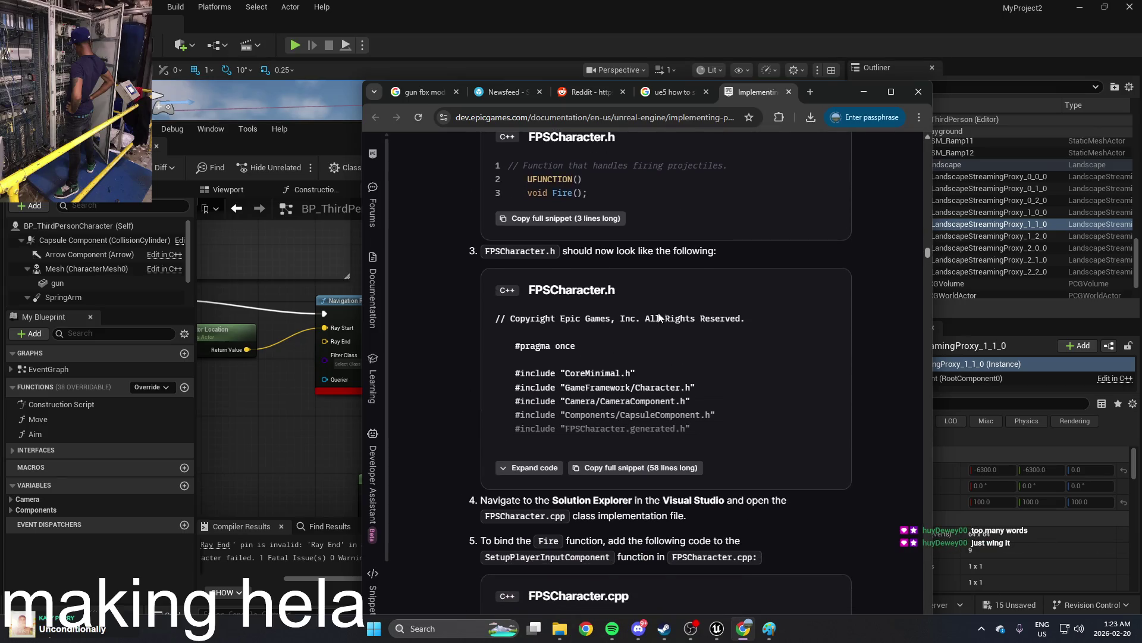
pyautogui.scroll(-3, 682, 319)
pyautogui.scroll(-5, 680, 319)
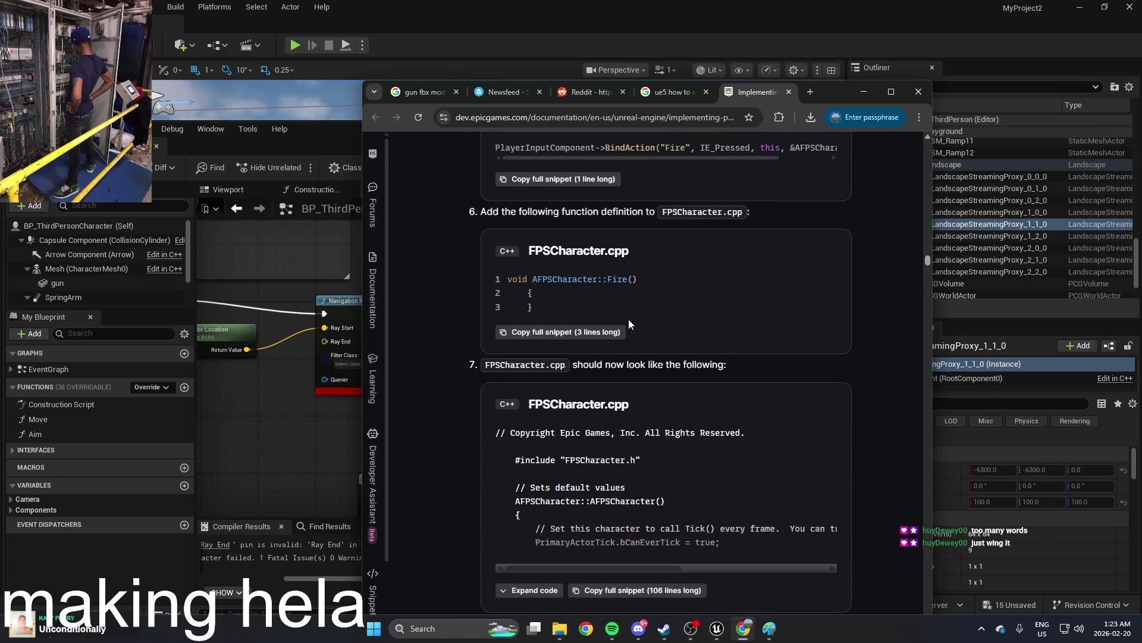
pyautogui.scroll(-4, 687, 308)
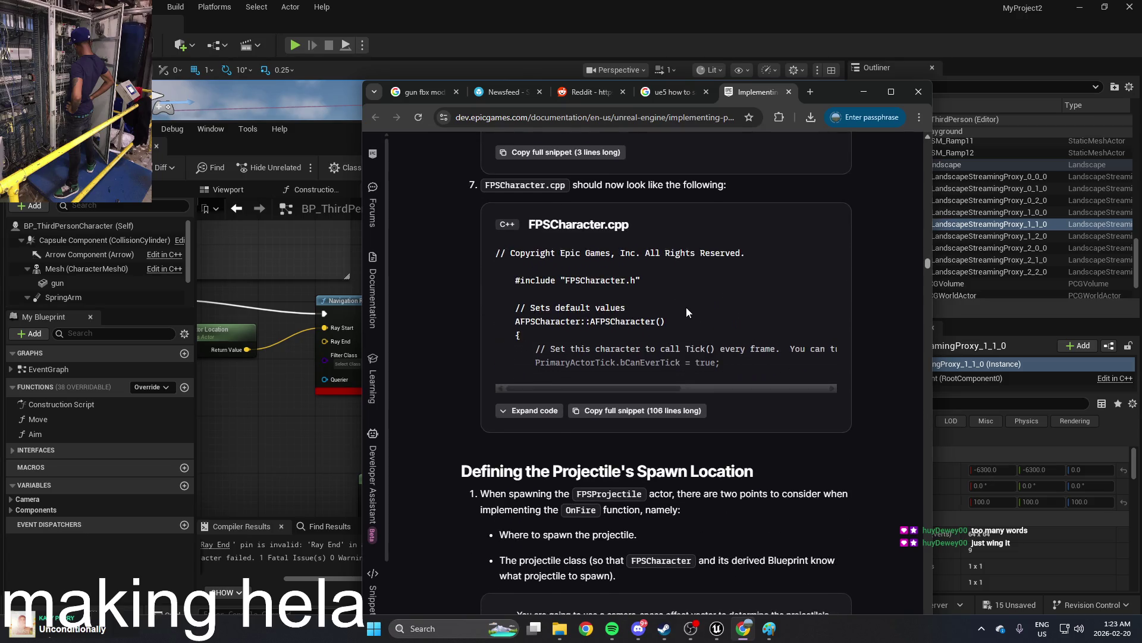
pyautogui.scroll(-4, 625, 307)
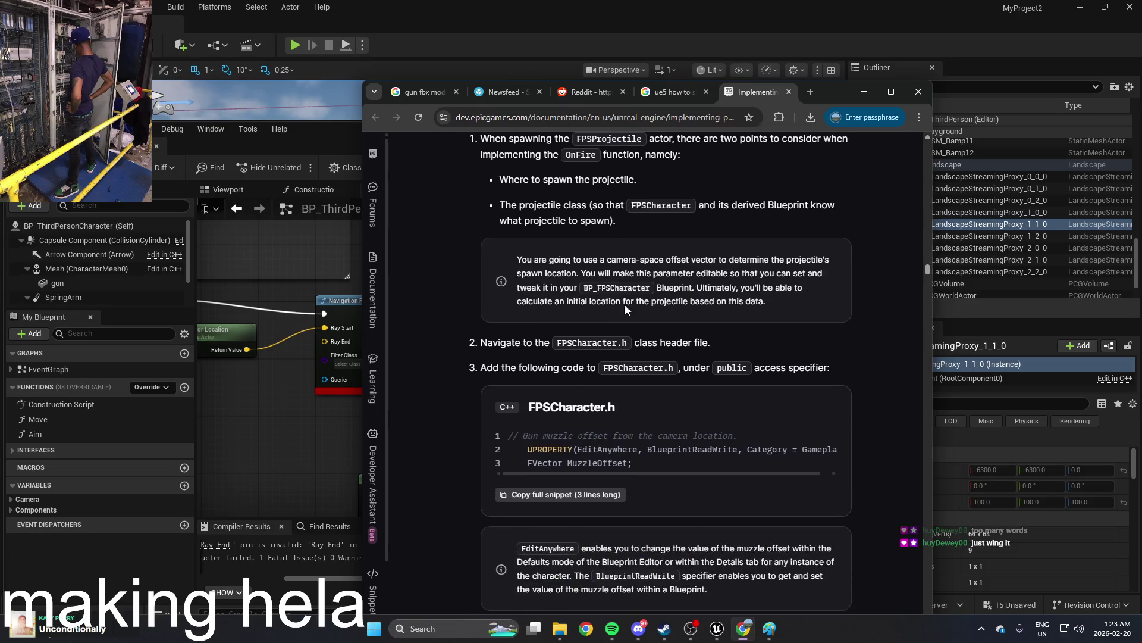
pyautogui.scroll(1, 625, 305)
pyautogui.scroll(-2, 619, 309)
pyautogui.scroll(-4, 621, 327)
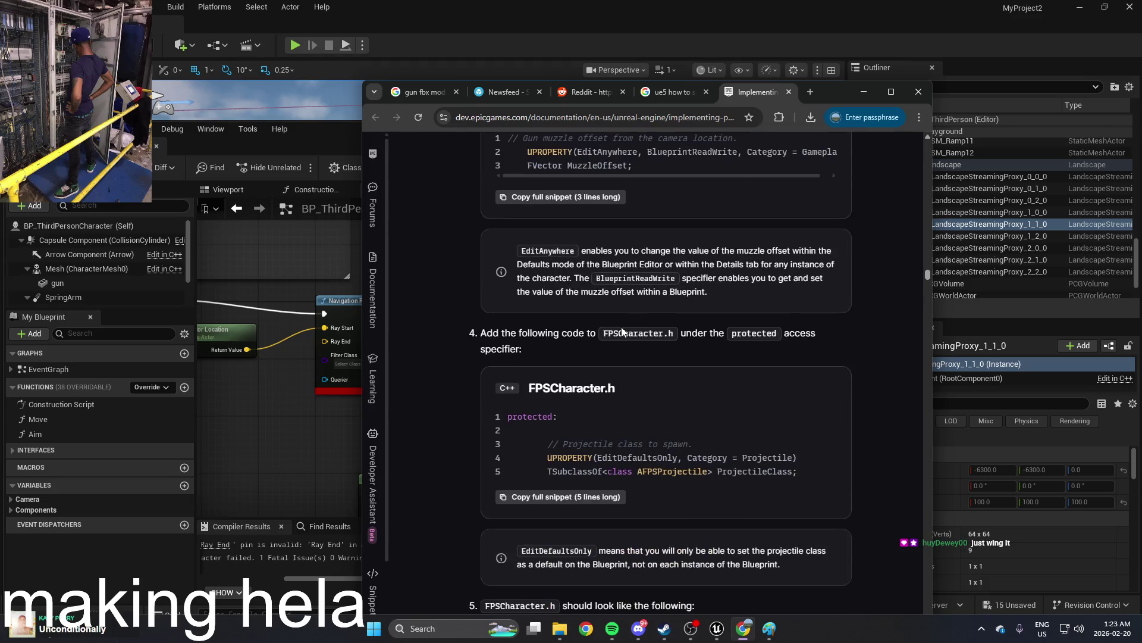
pyautogui.scroll(-3, 621, 326)
pyautogui.scroll(11, 647, 310)
pyautogui.scroll(4, 647, 308)
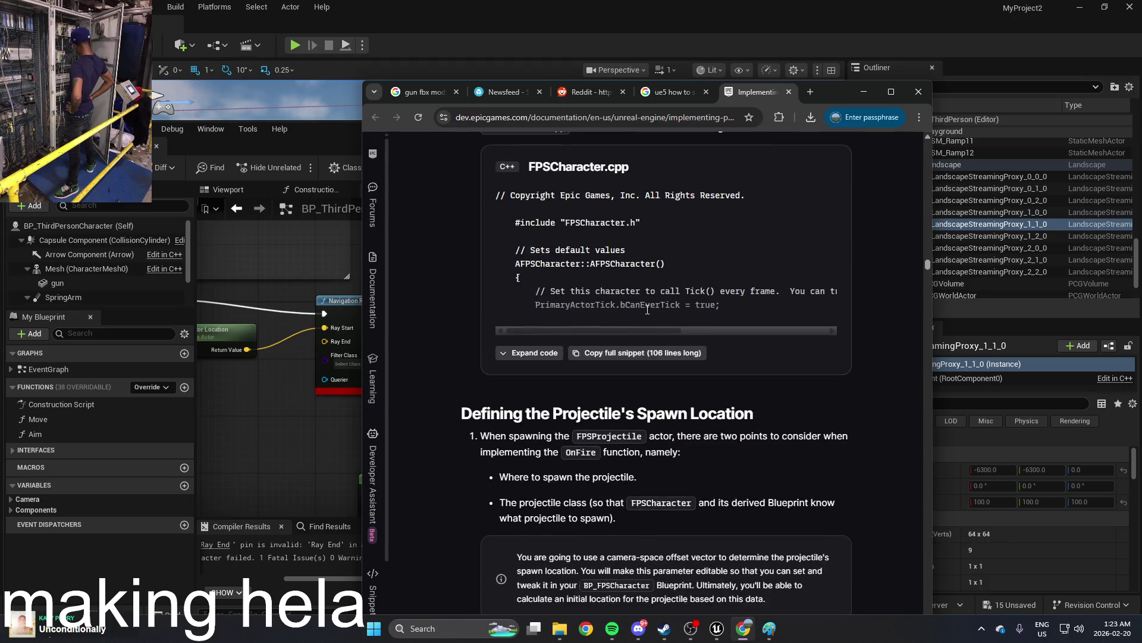
pyautogui.scroll(-3, 646, 308)
pyautogui.scroll(-13, 649, 342)
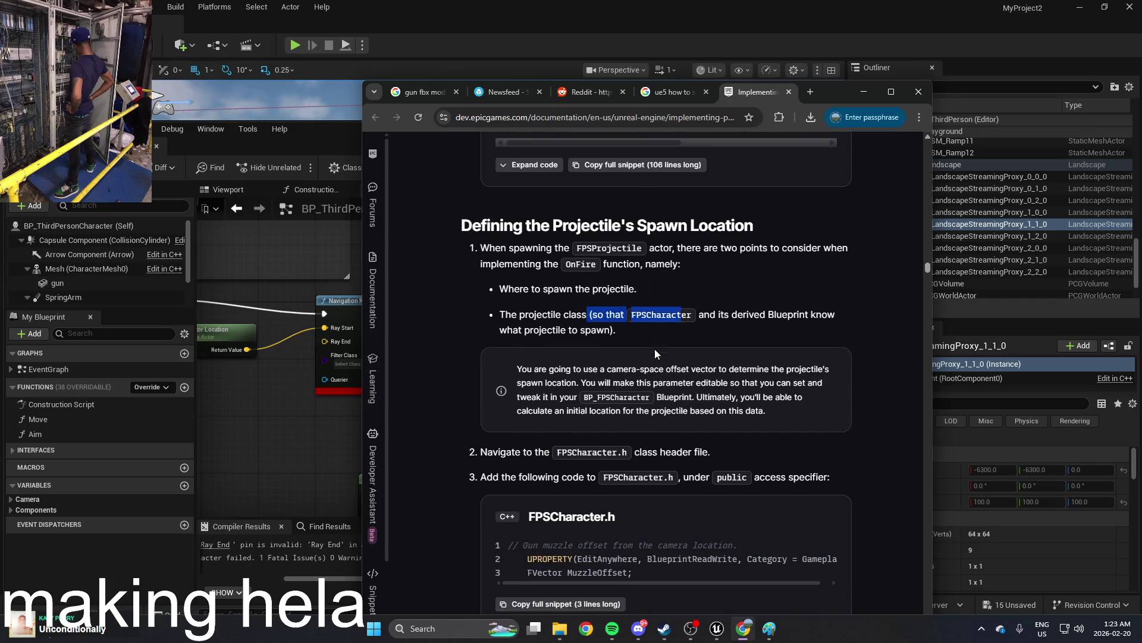
pyautogui.scroll(-11, 645, 335)
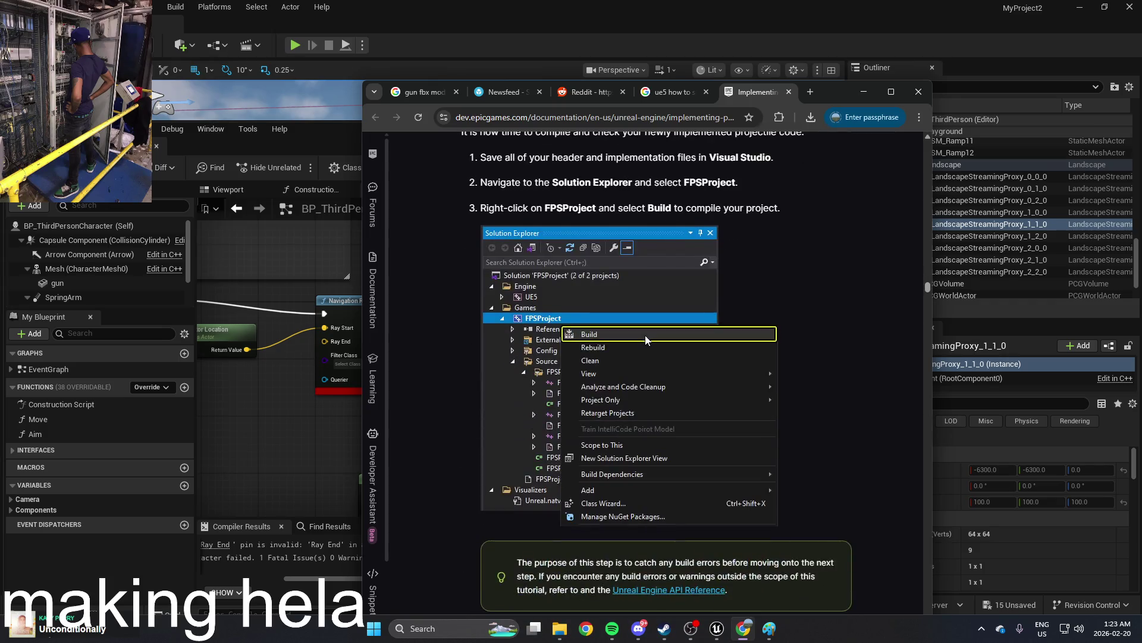
pyautogui.scroll(-1, 589, 327)
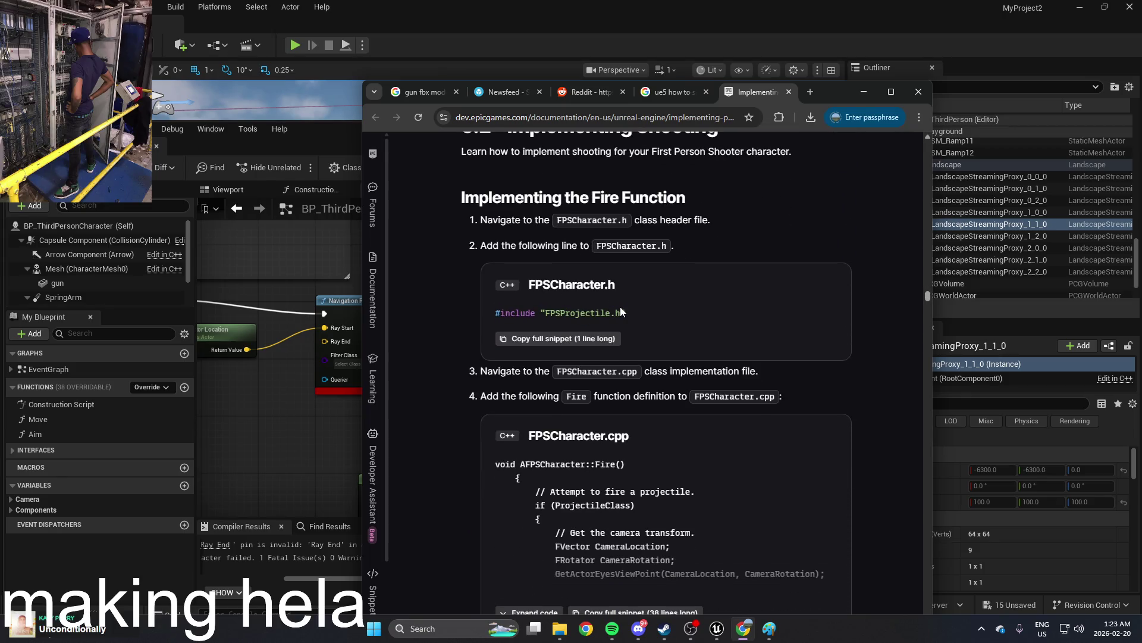
# Step: Scroll past Importing the Projectile Mesh to section 3.3 and highlight part of its heading
pyautogui.scroll(-1, 648, 331)
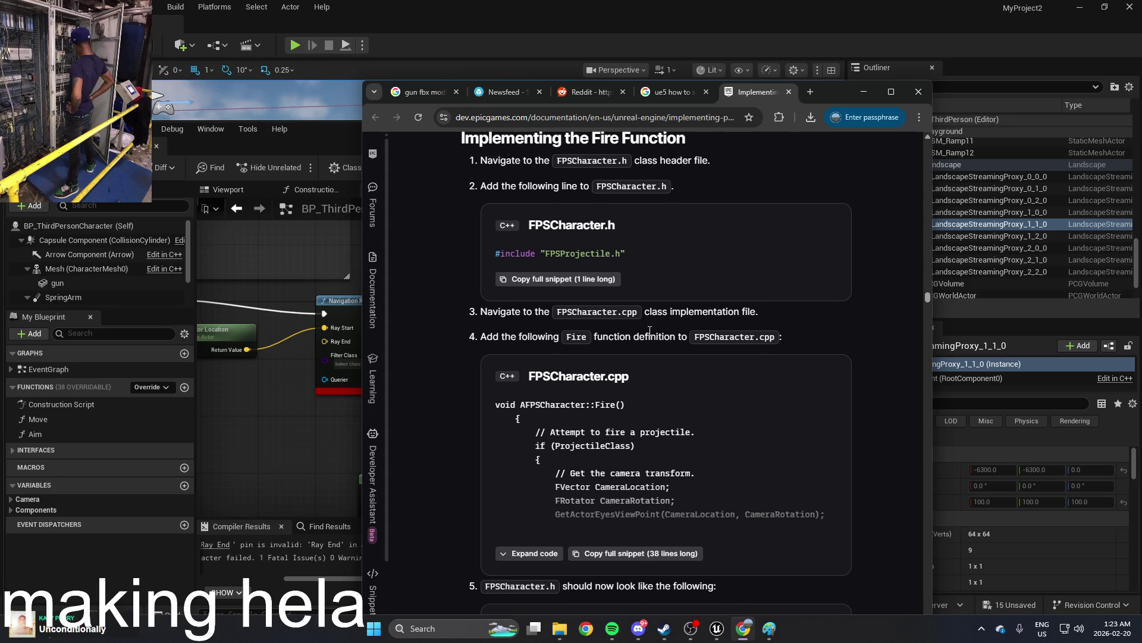
pyautogui.scroll(-1, 649, 331)
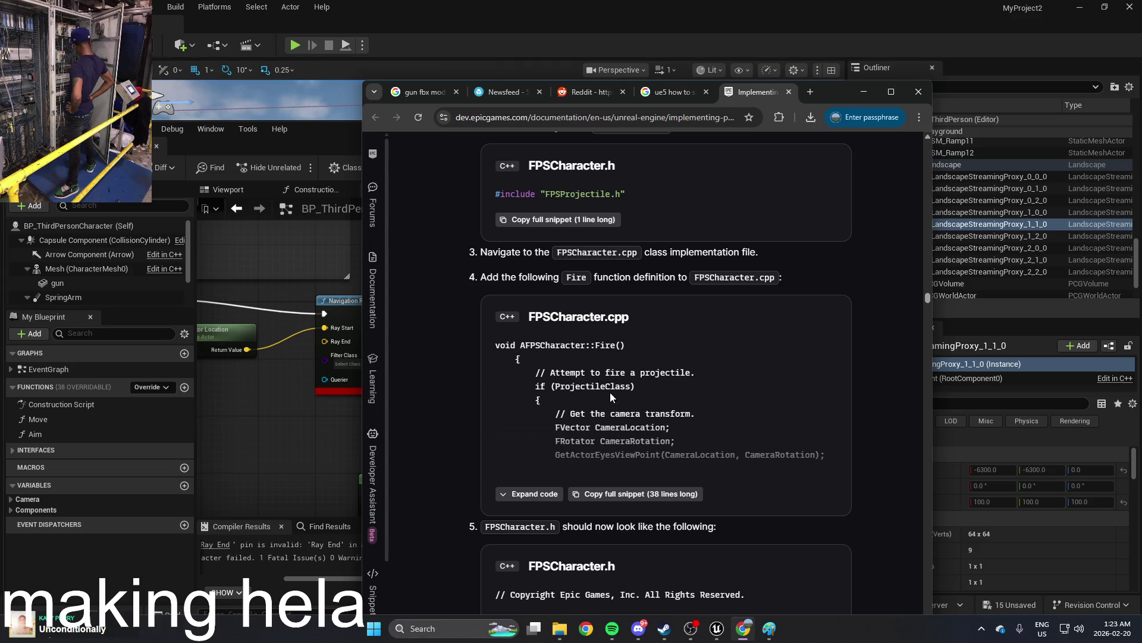
pyautogui.scroll(-10, 656, 455)
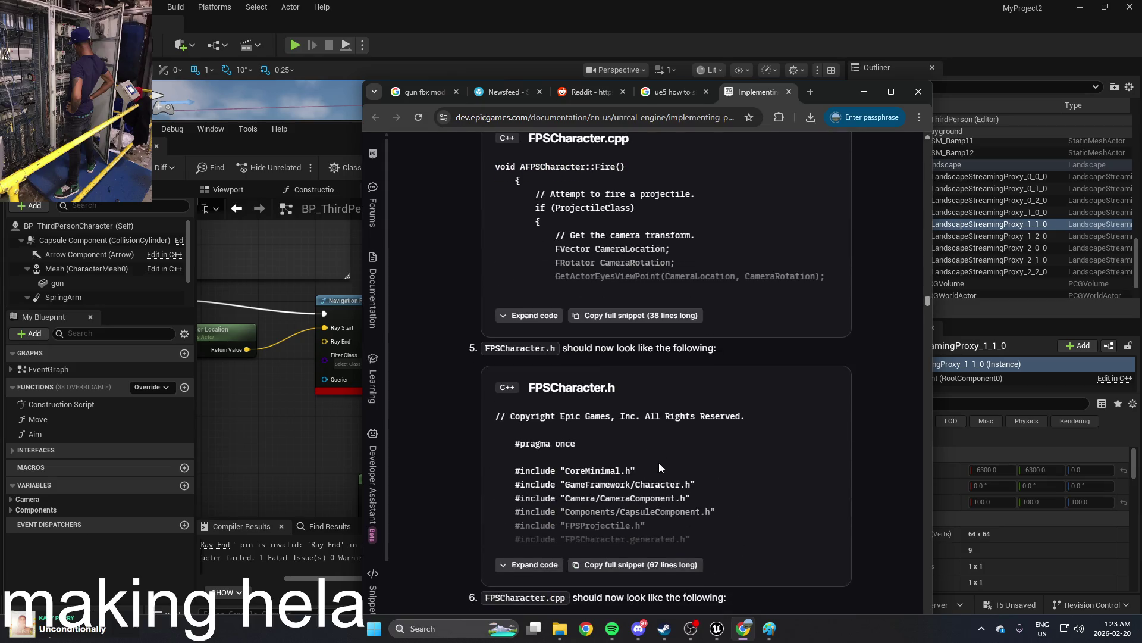
pyautogui.scroll(-9, 695, 454)
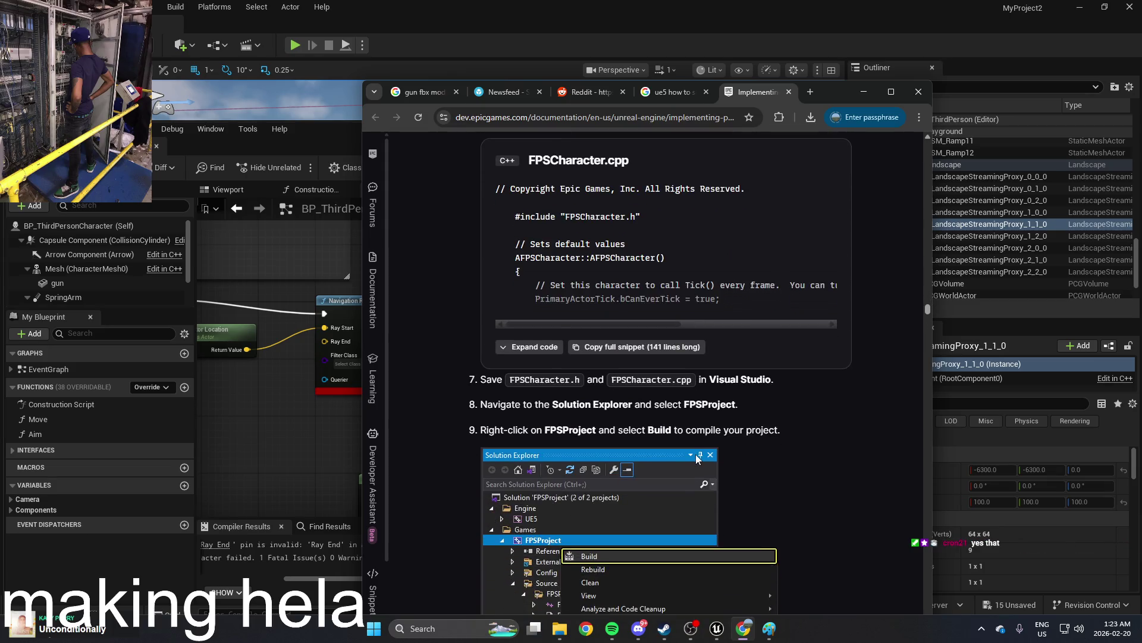
pyautogui.scroll(-2, 695, 454)
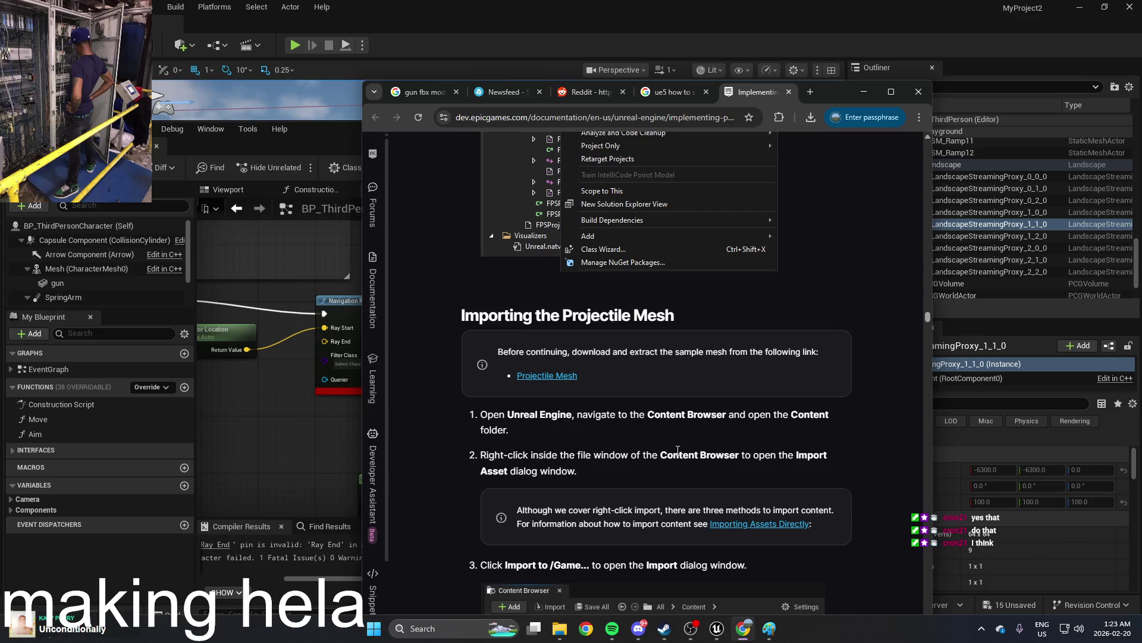
pyautogui.scroll(-8, 681, 432)
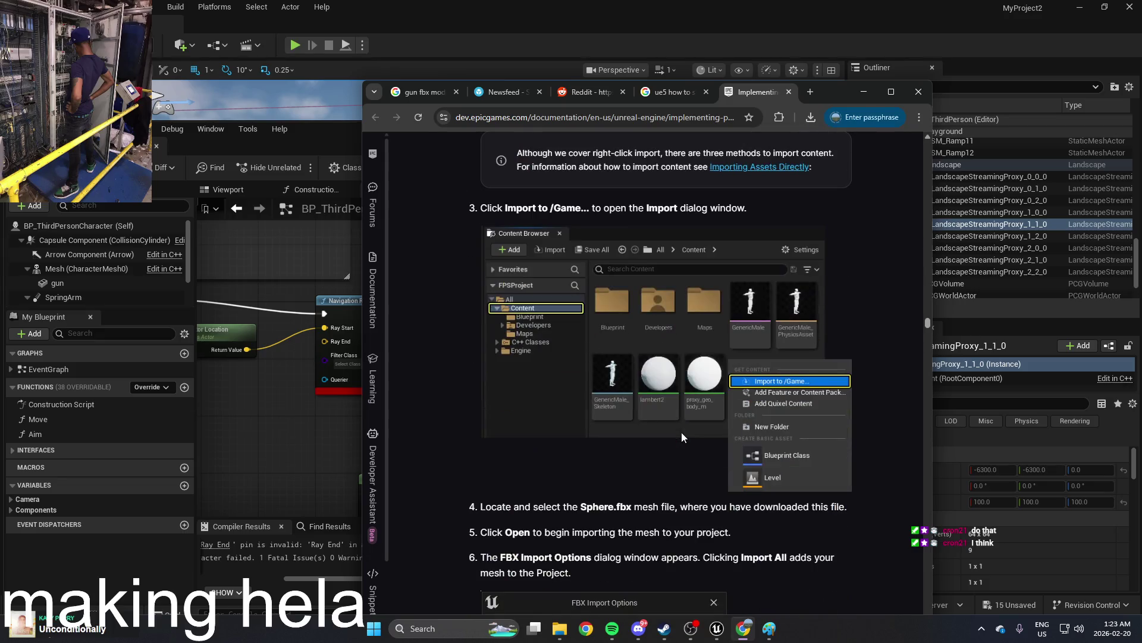
pyautogui.moveTo(928, 324); pyautogui.dragTo(900, 452)
pyautogui.moveTo(575, 275); pyautogui.dragTo(725, 274)
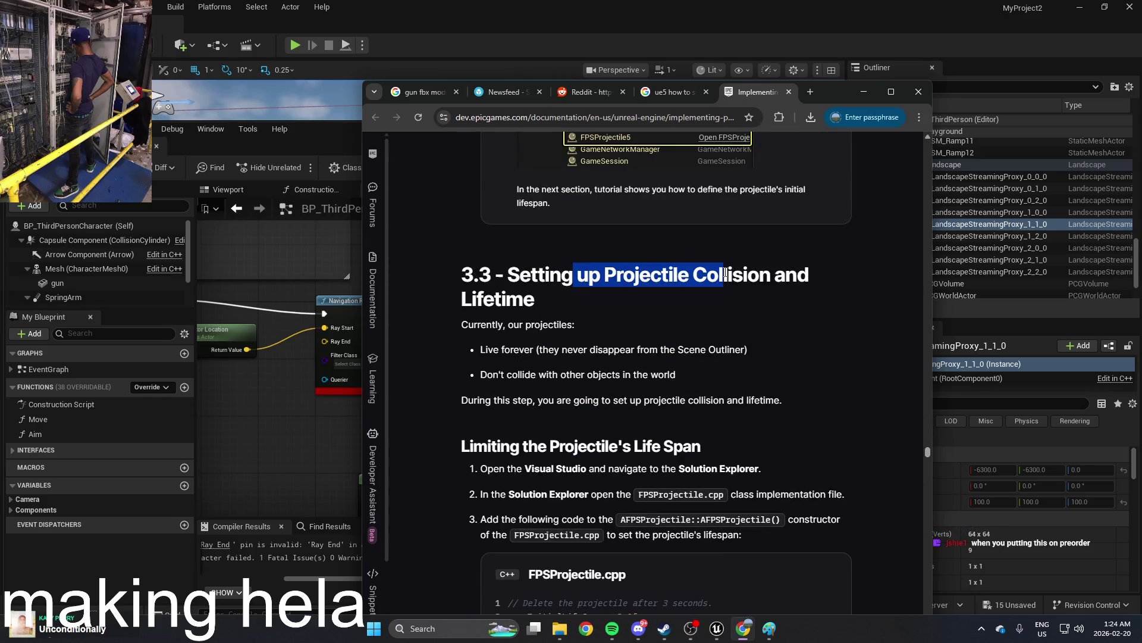
# Step: Clear the heading highlight and scroll down to expand the full FPSCharacter.h code listing
pyautogui.scroll(-1, 758, 341)
pyautogui.click(753, 351)
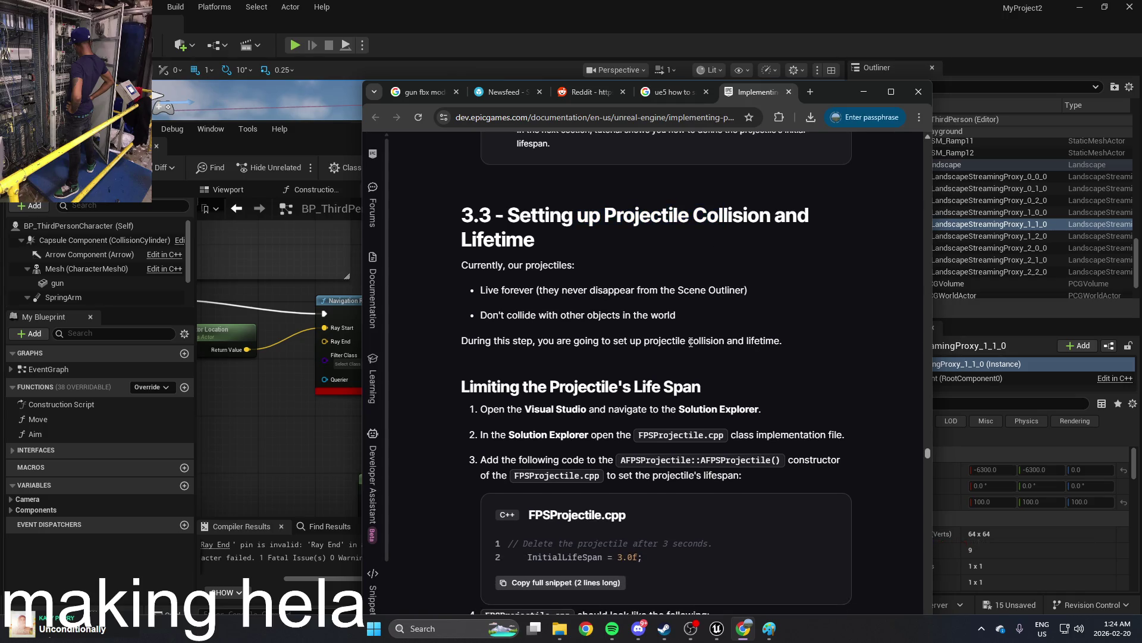
pyautogui.scroll(-2, 691, 342)
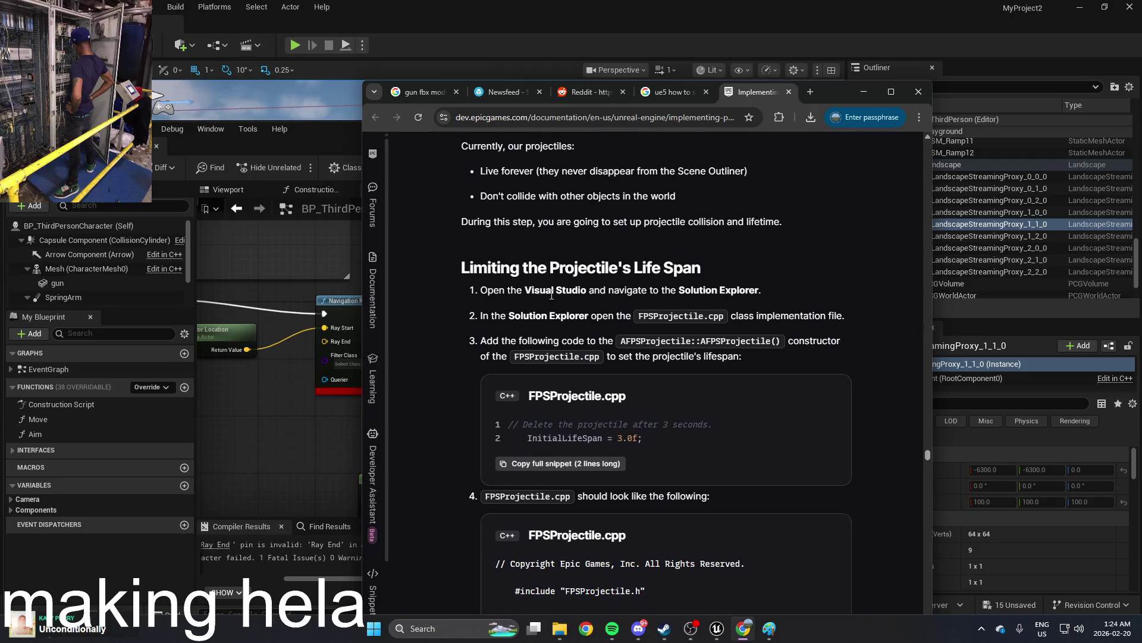
pyautogui.scroll(-1, 583, 301)
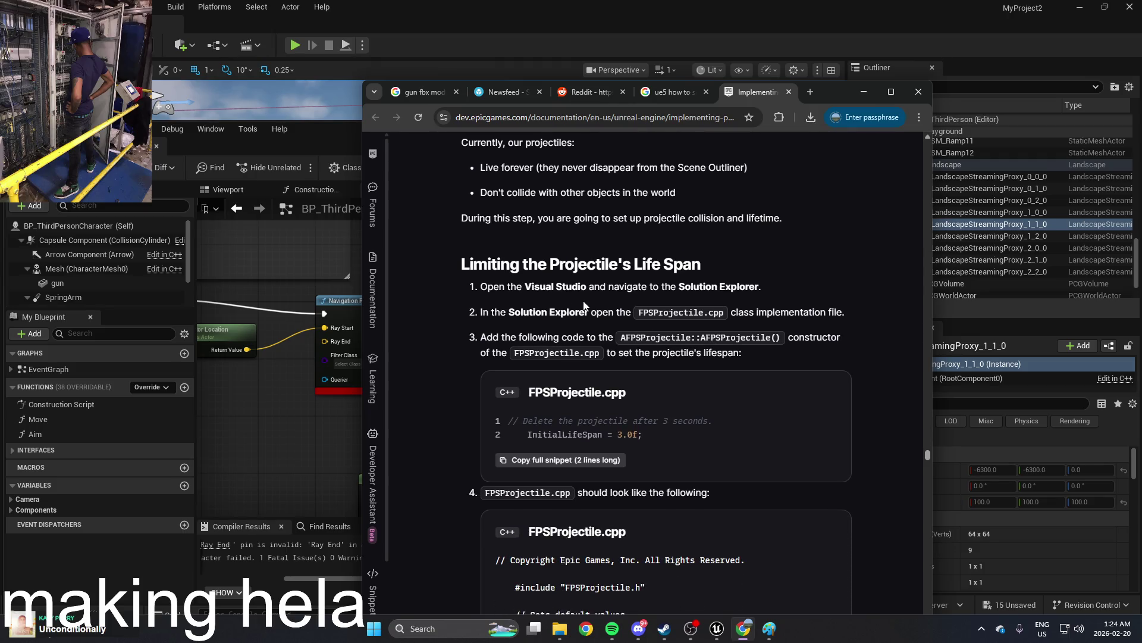
pyautogui.scroll(-1, 586, 301)
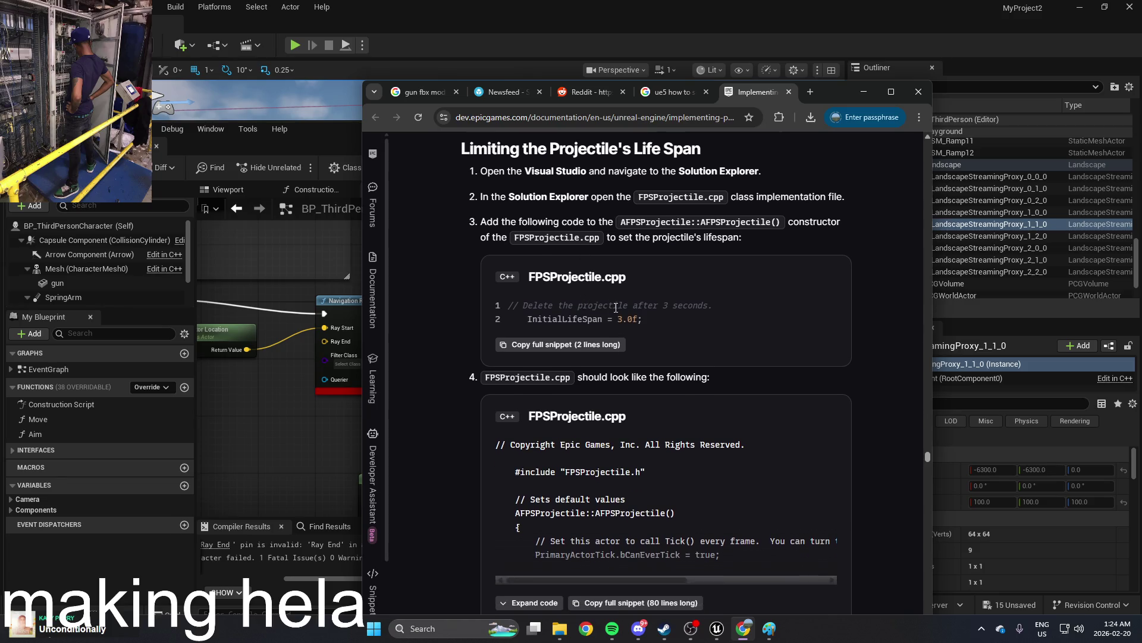
pyautogui.scroll(-6, 616, 308)
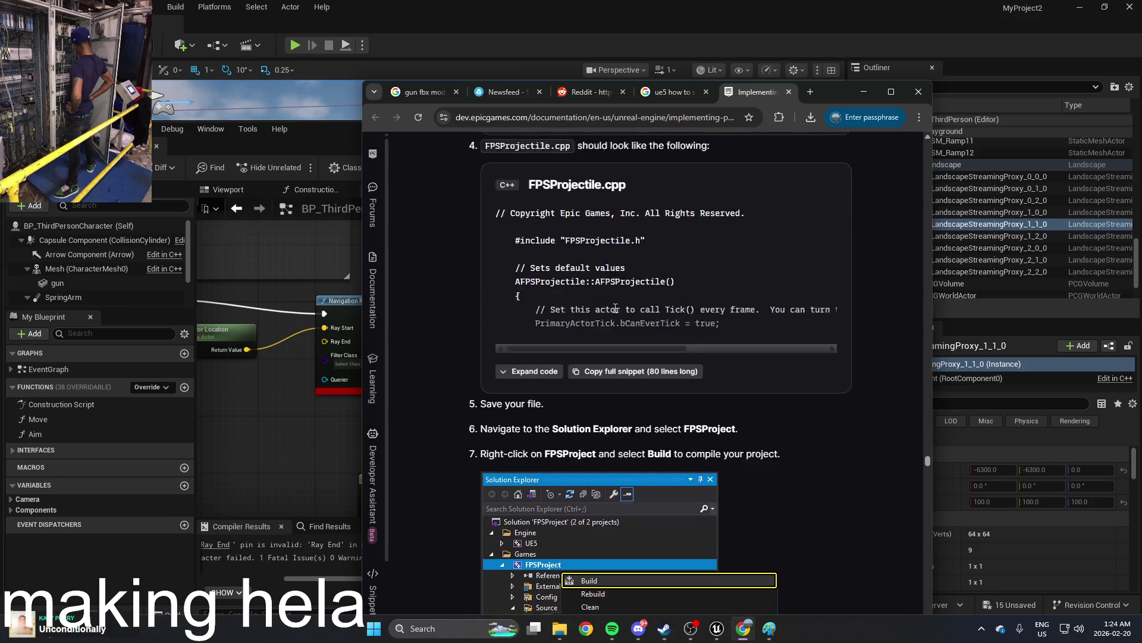
pyautogui.scroll(-1, 615, 309)
pyautogui.scroll(5, 616, 308)
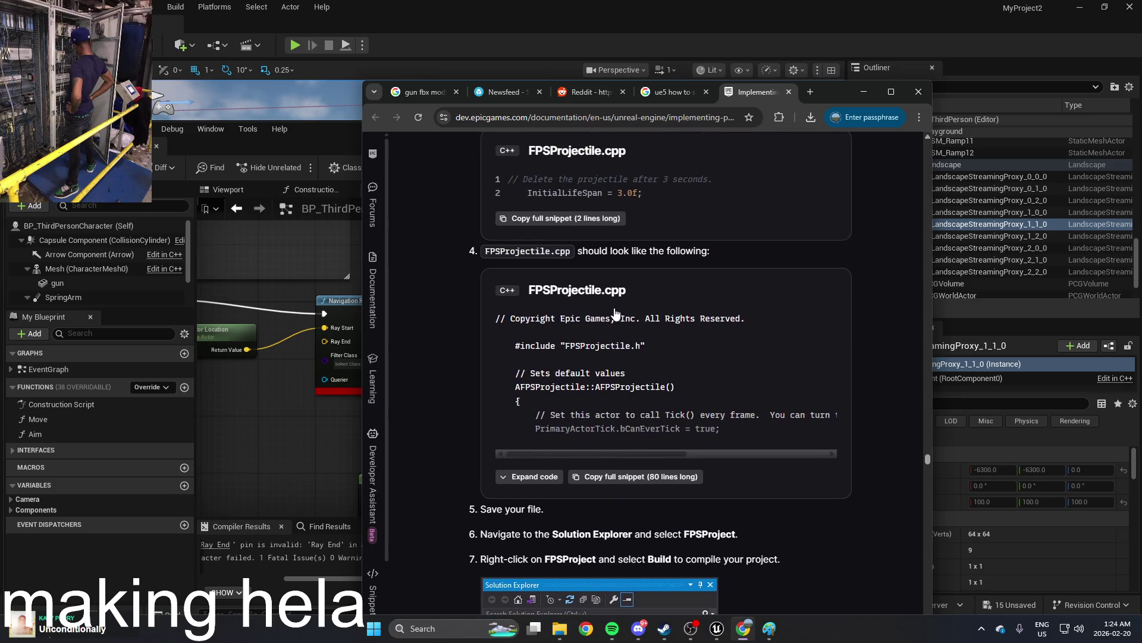
pyautogui.scroll(-9, 738, 324)
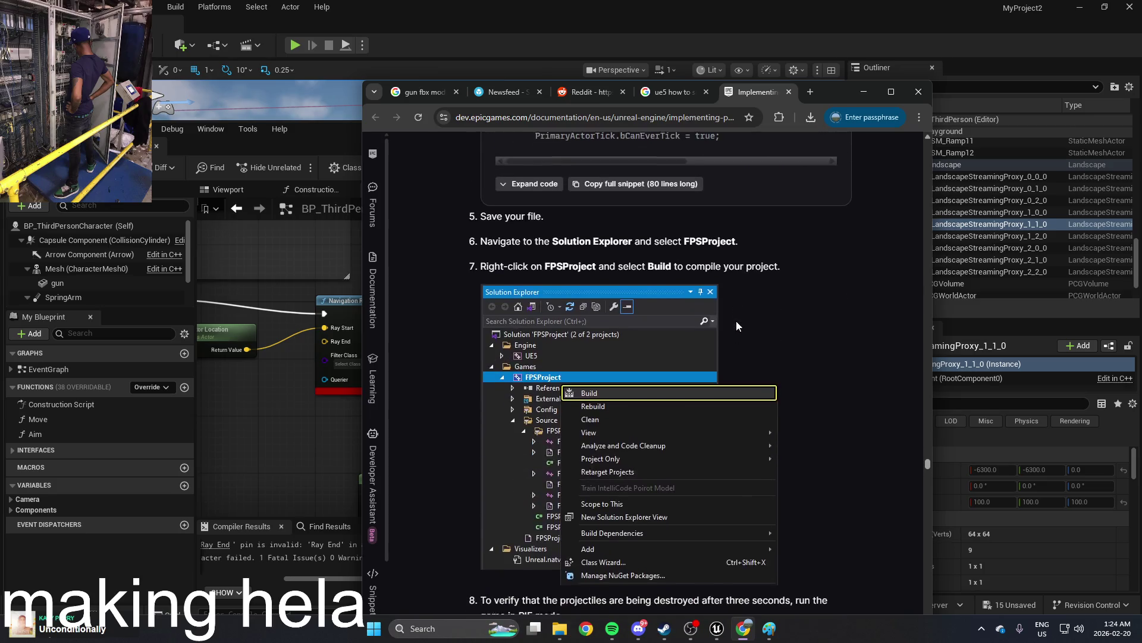
pyautogui.scroll(-1, 736, 325)
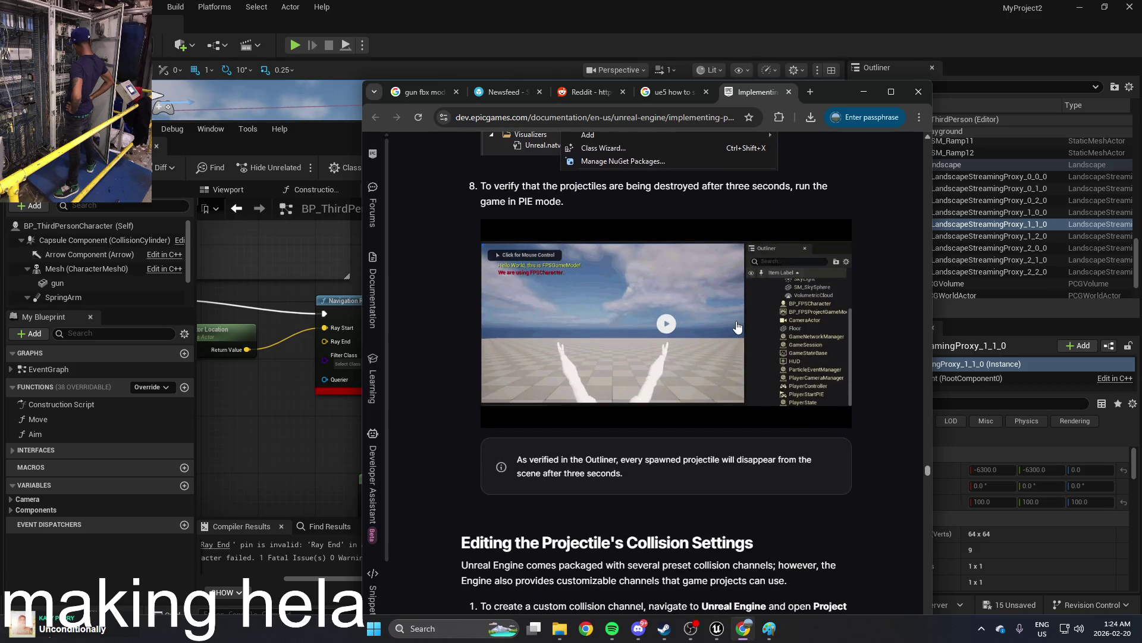
pyautogui.scroll(-15, 737, 327)
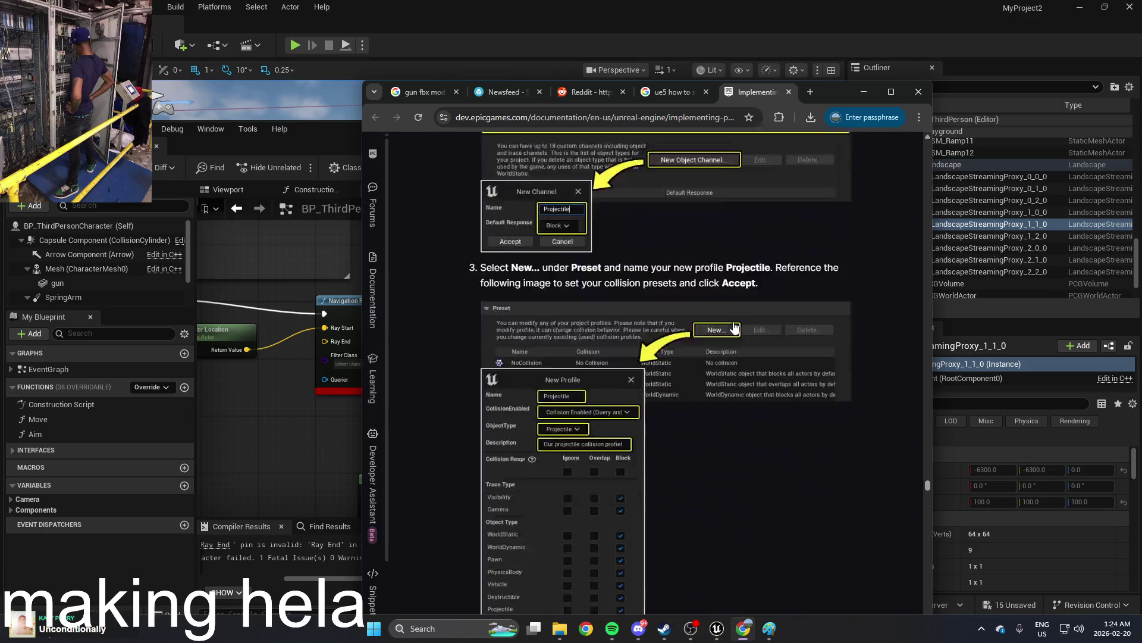
pyautogui.scroll(-5, 735, 327)
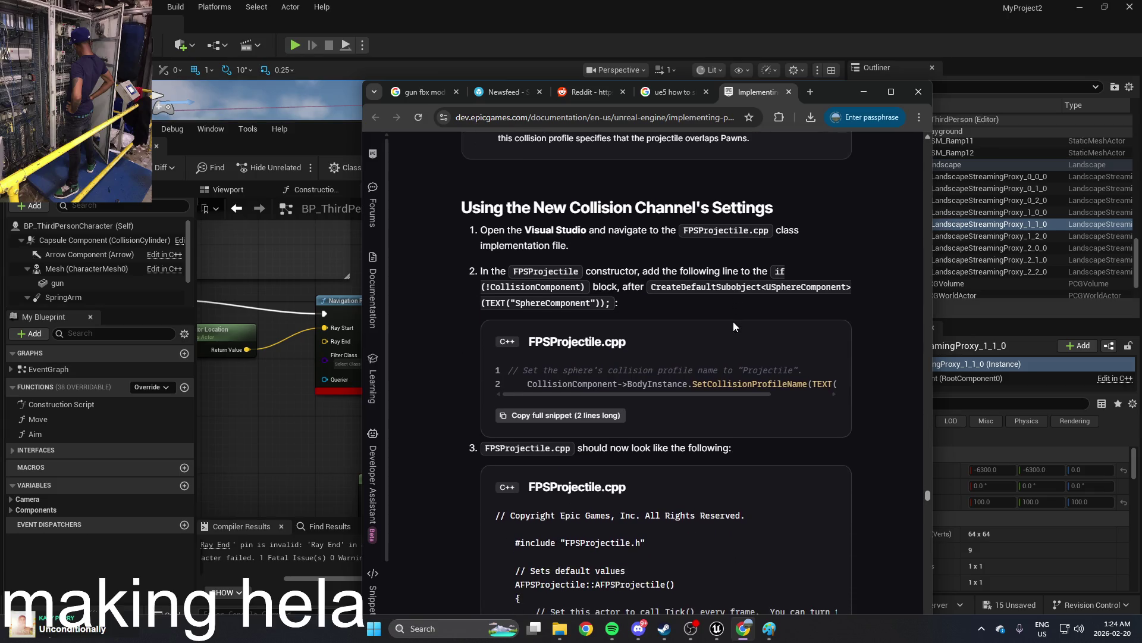
pyautogui.scroll(2, 731, 313)
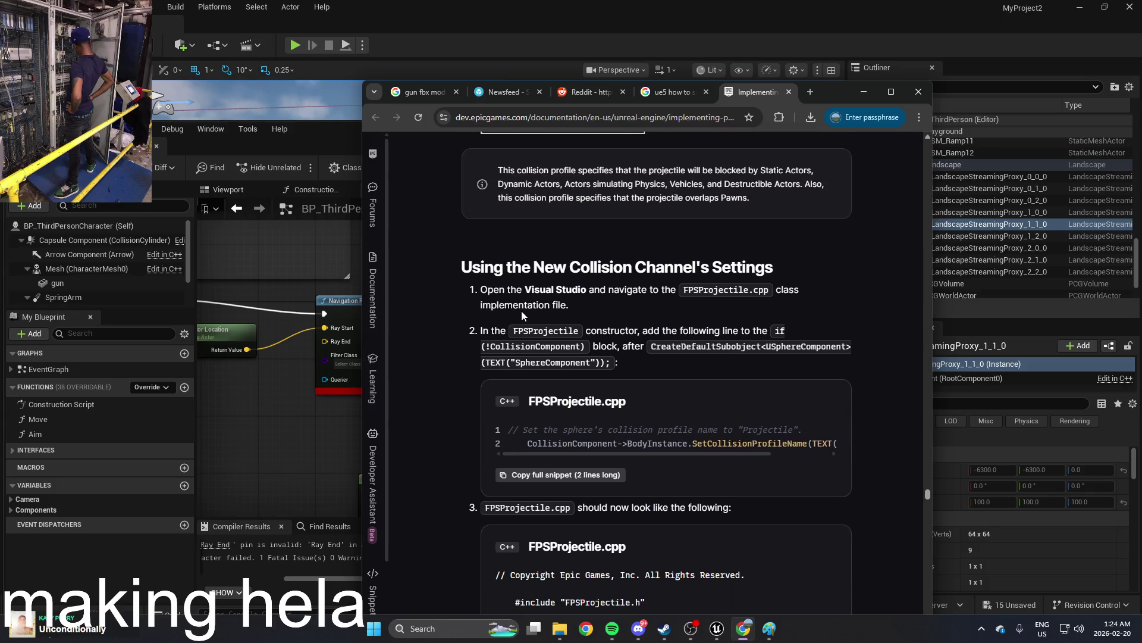
pyautogui.scroll(-15, 647, 280)
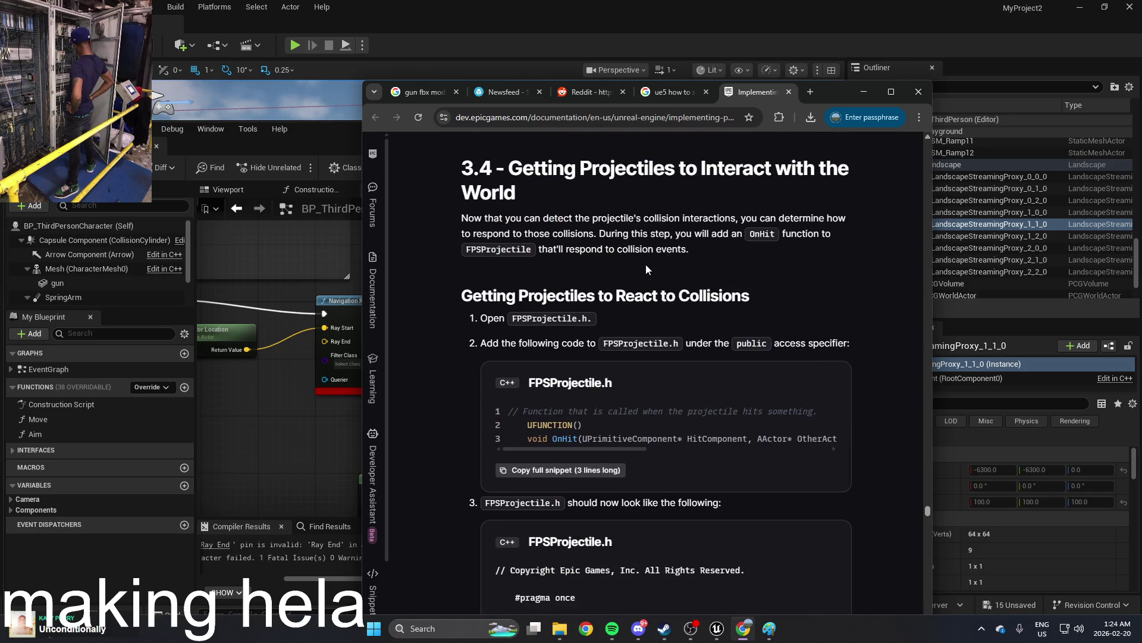
pyautogui.scroll(-20, 645, 269)
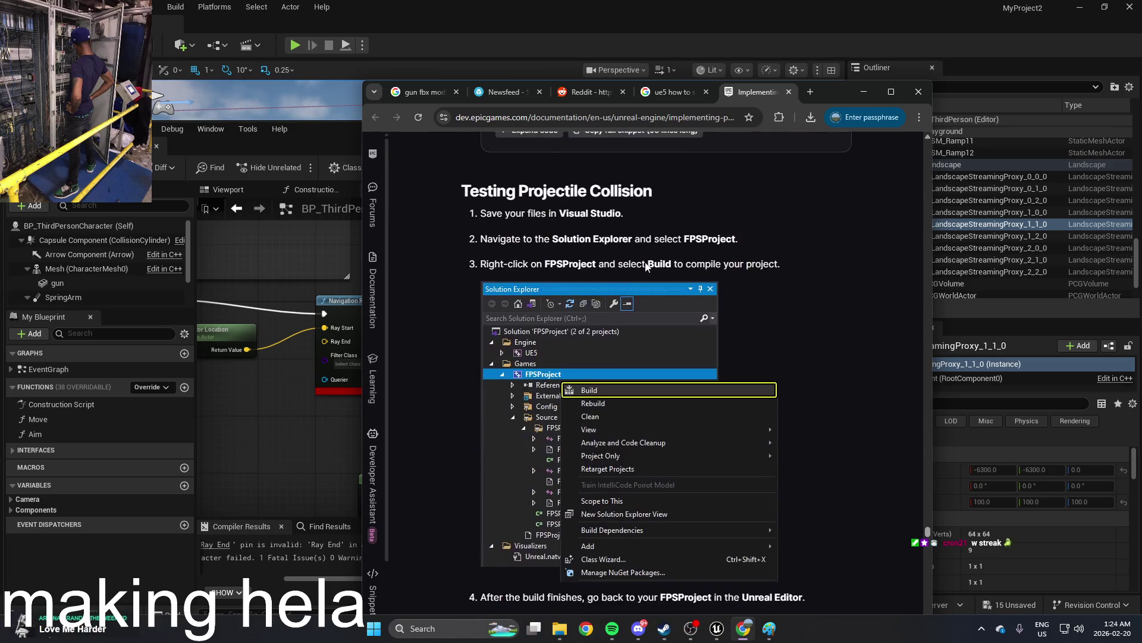
pyautogui.scroll(-15, 646, 266)
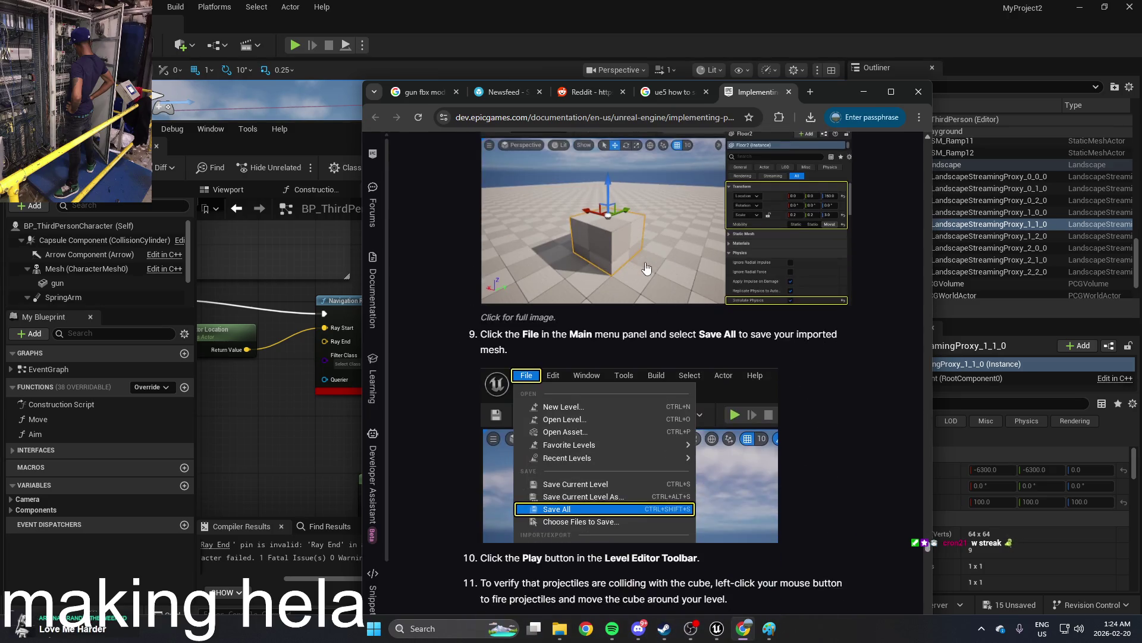
pyautogui.scroll(-15, 646, 269)
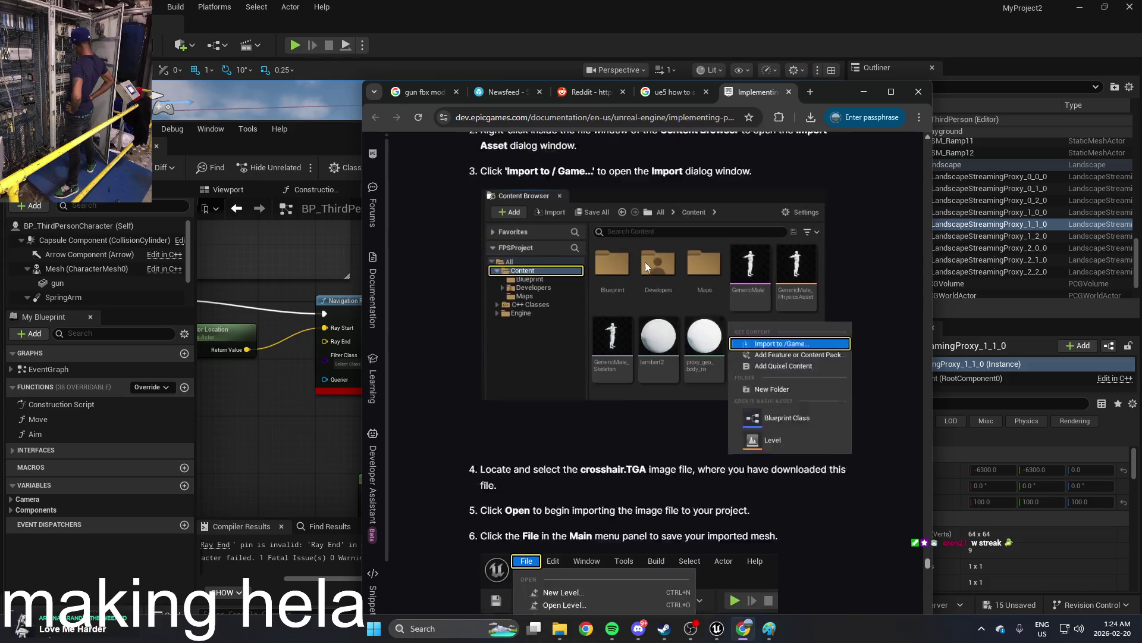
pyautogui.scroll(-15, 645, 265)
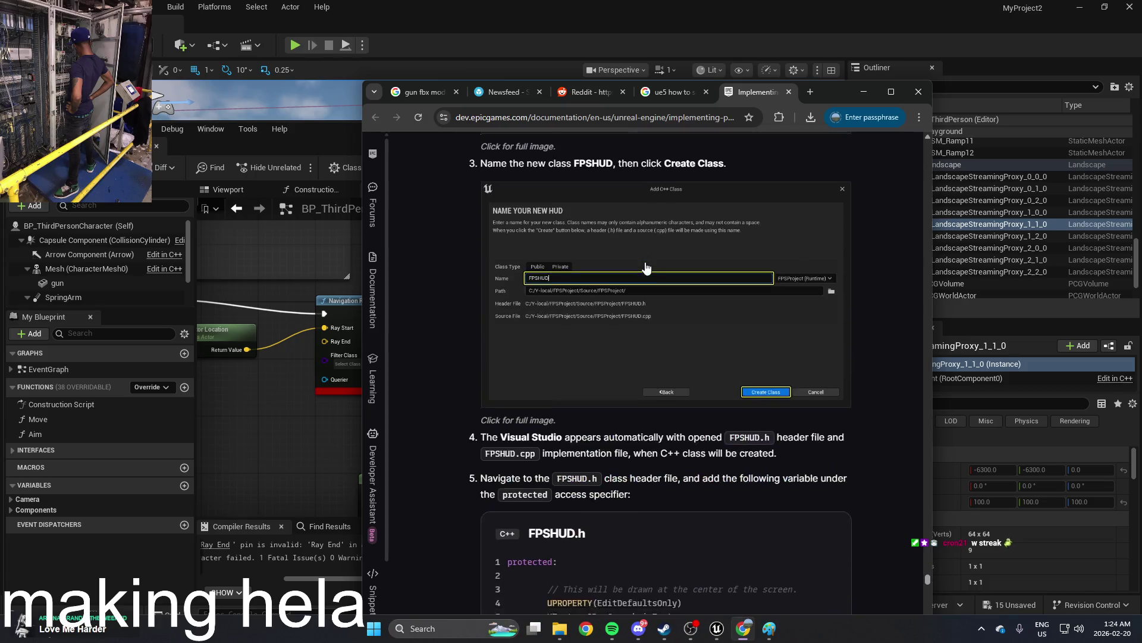
pyautogui.scroll(-15, 647, 268)
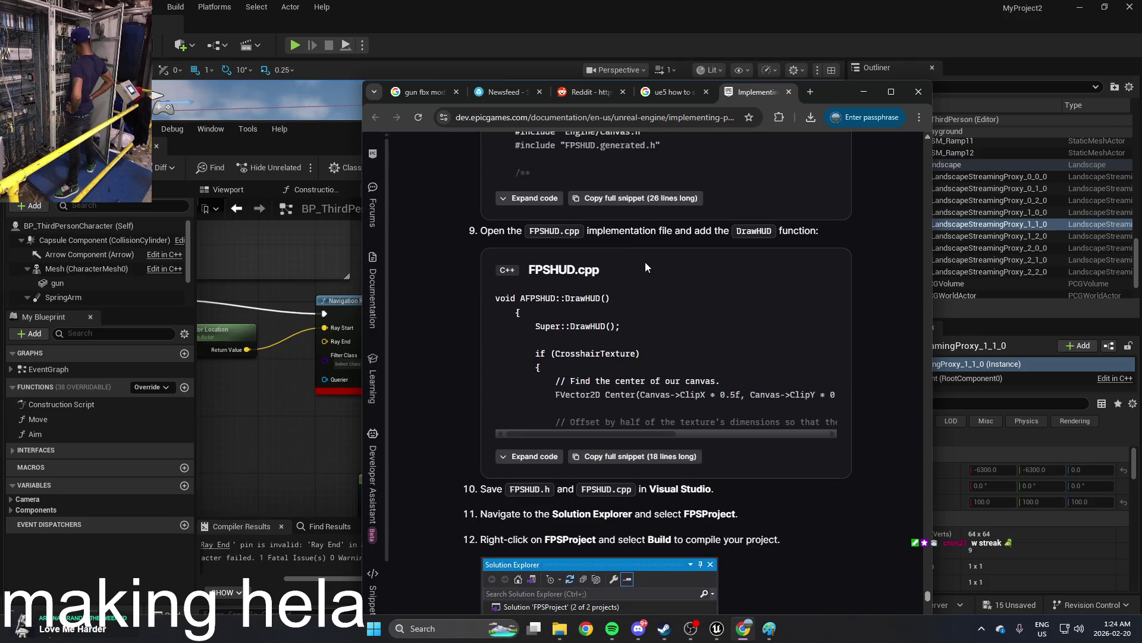
pyautogui.scroll(-10, 645, 262)
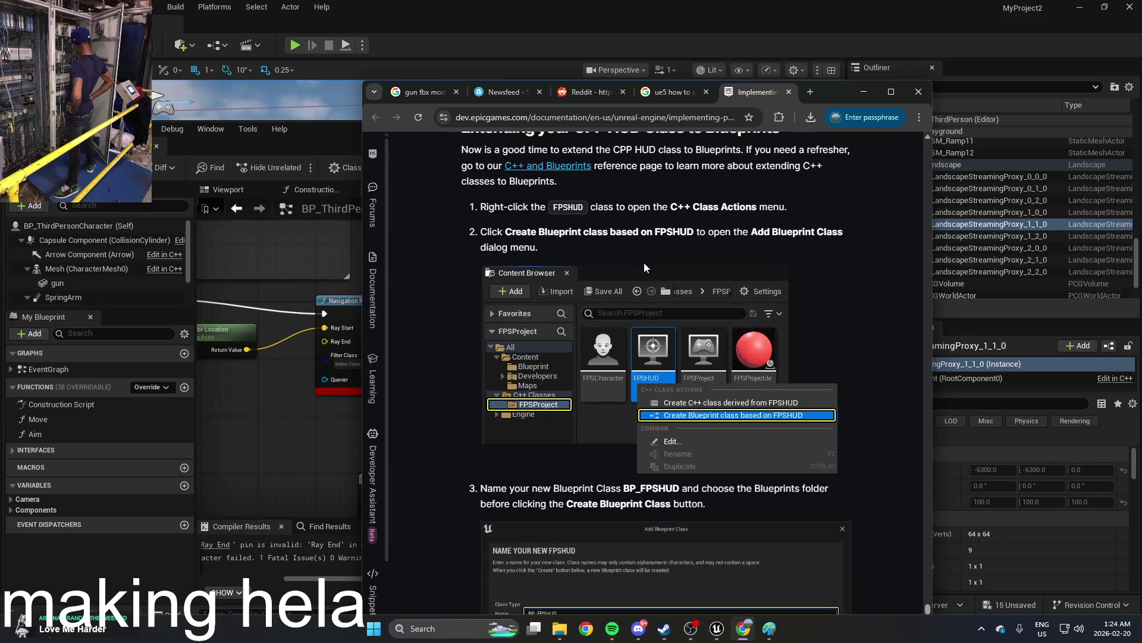
pyautogui.scroll(-5, 644, 263)
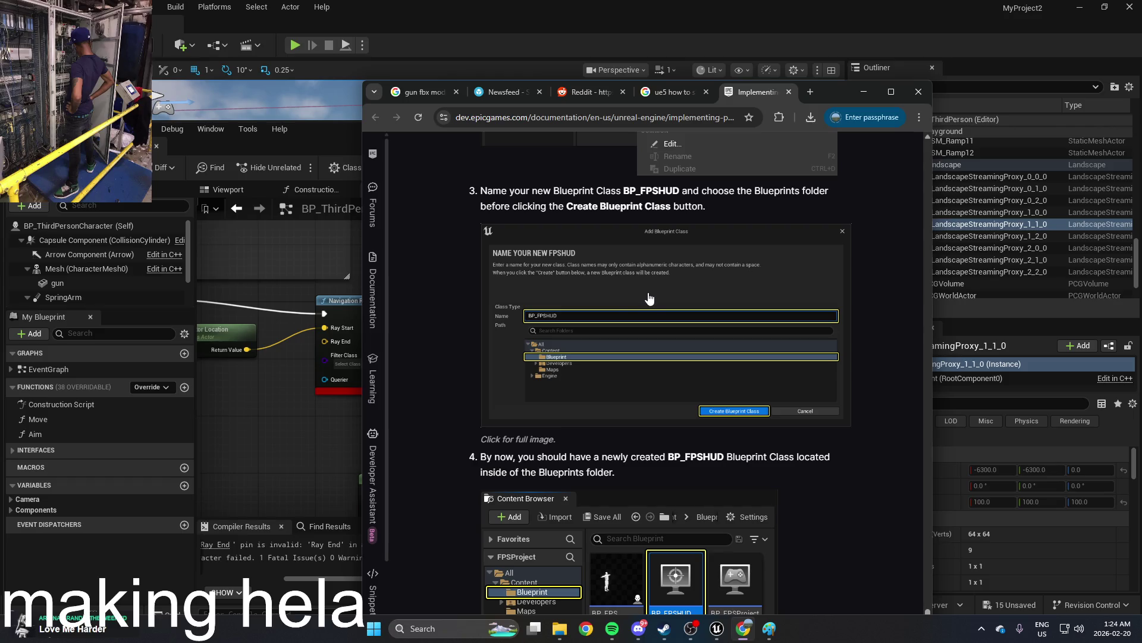
pyautogui.scroll(-5, 643, 298)
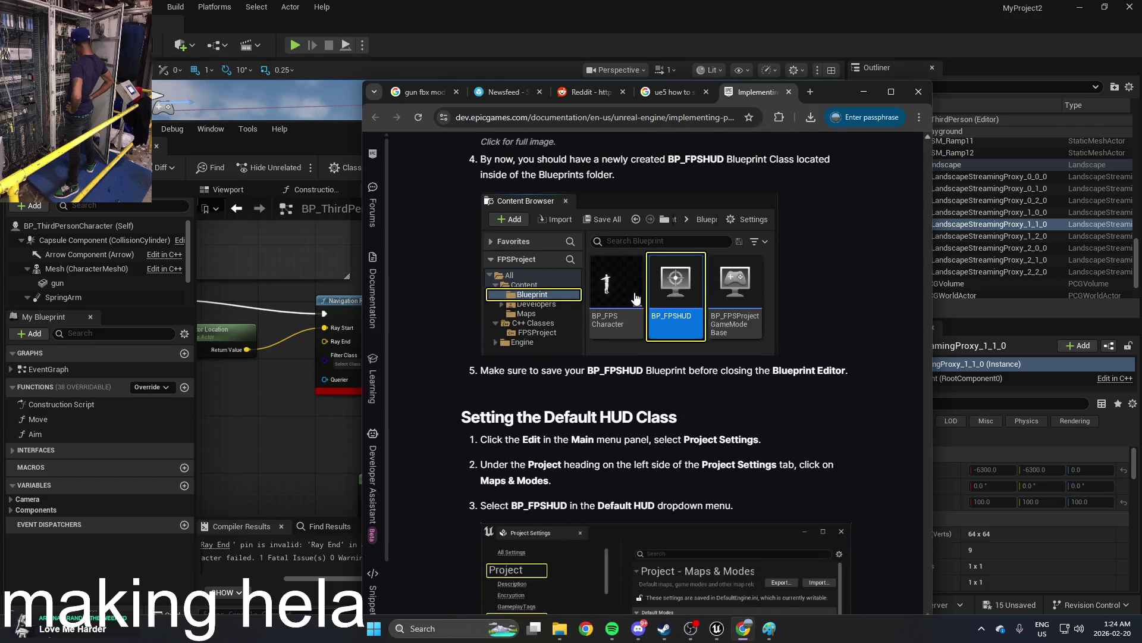
pyautogui.scroll(-12, 635, 297)
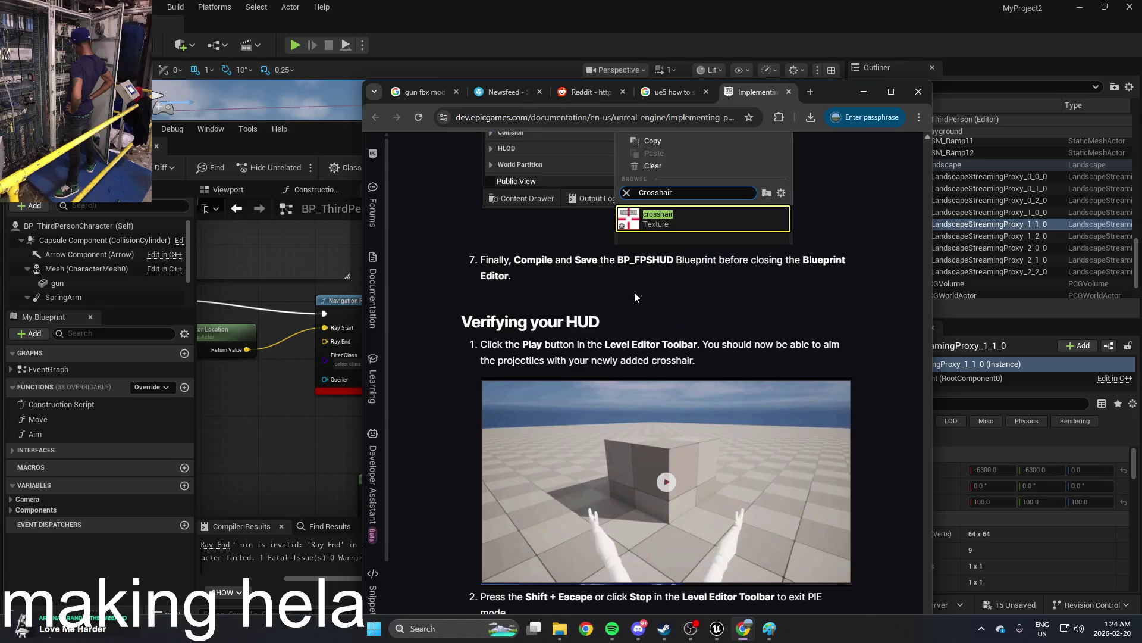
pyautogui.scroll(-6, 634, 291)
pyautogui.scroll(-5, 634, 292)
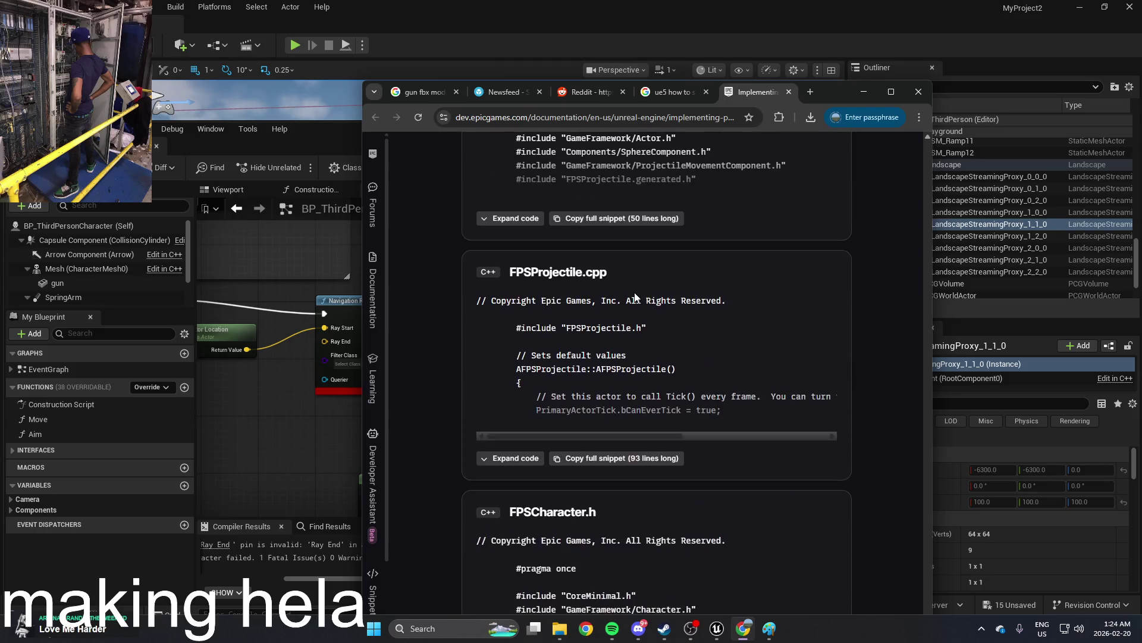
pyautogui.scroll(-5, 634, 295)
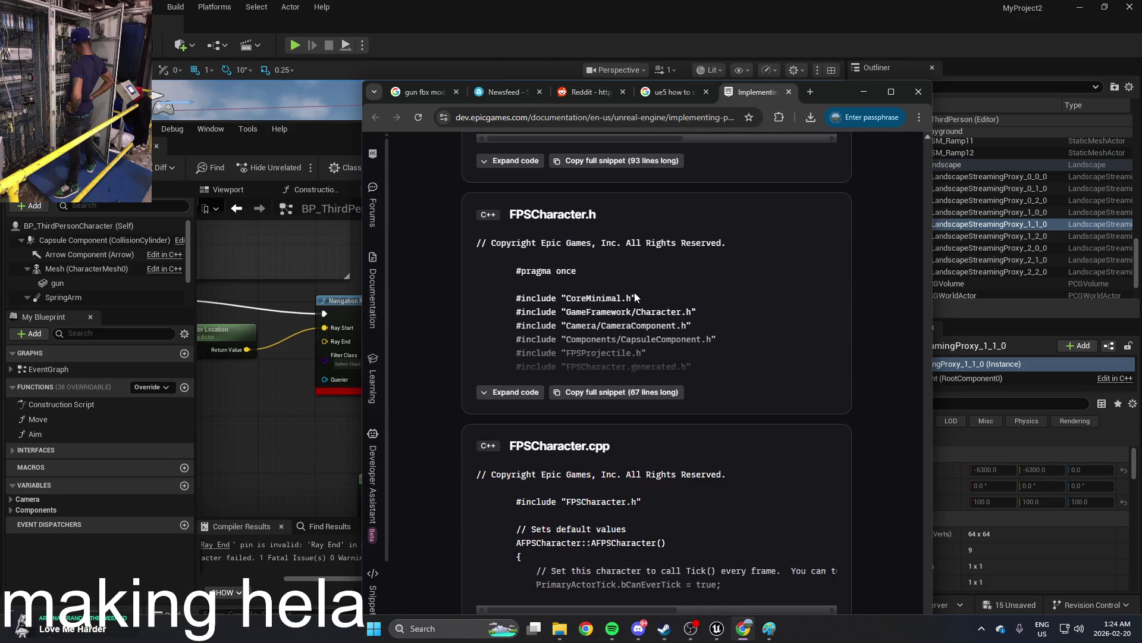
pyautogui.click(510, 392)
# Step: Scroll to the FPSHUD.cpp snippet and congratulations summary, then maximize the browser window
pyautogui.scroll(-3, 680, 295)
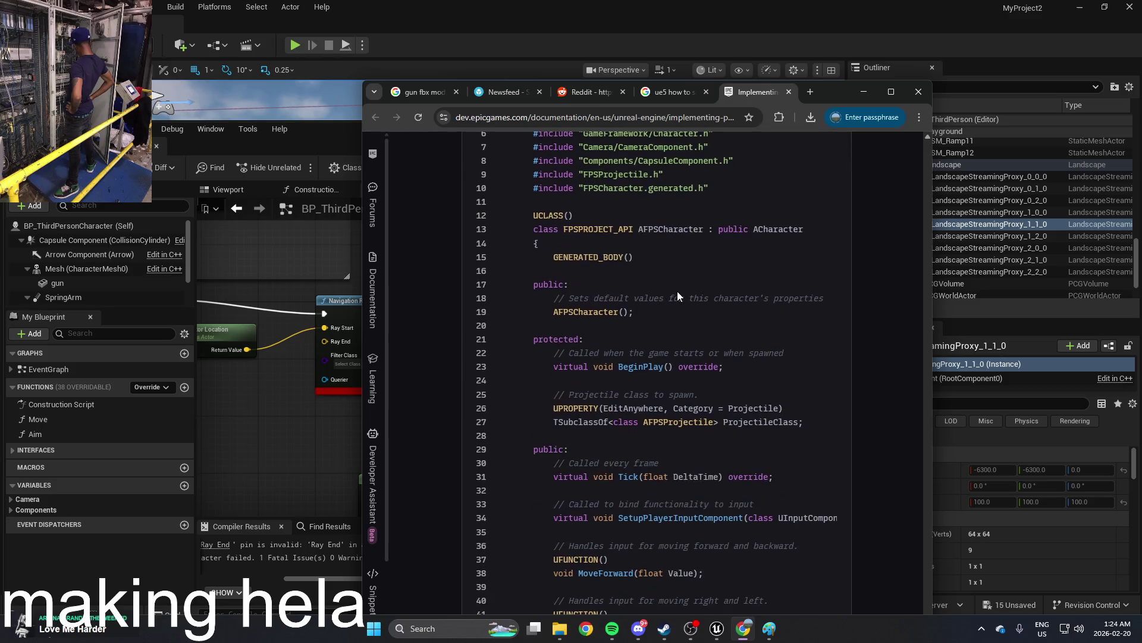
pyautogui.scroll(-3, 677, 291)
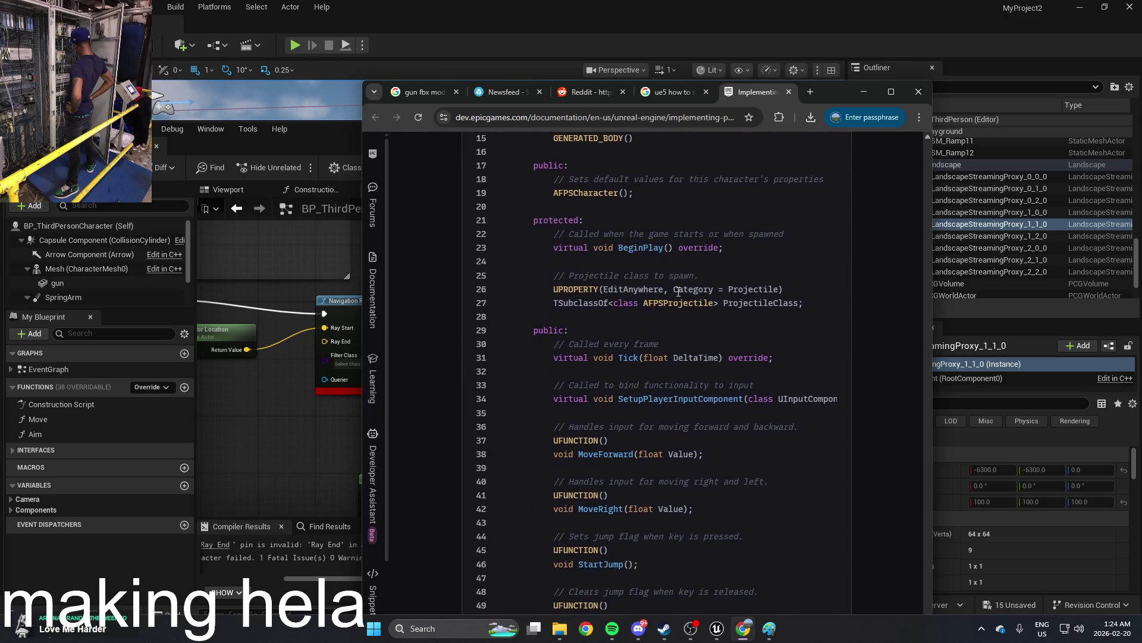
pyautogui.scroll(-5, 677, 291)
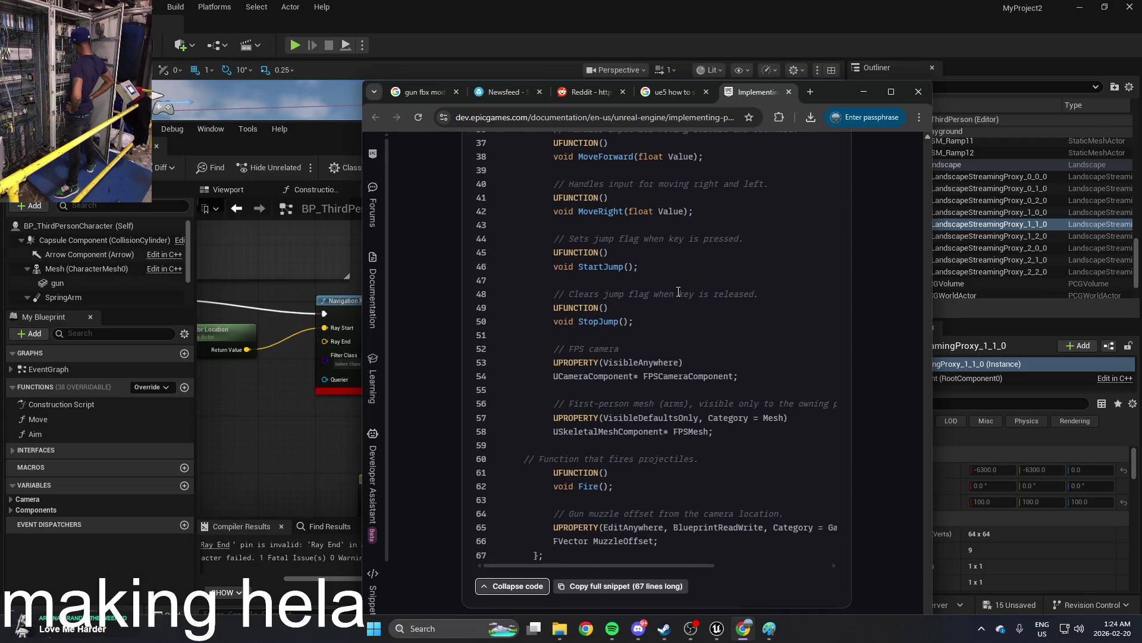
pyautogui.scroll(-3, 678, 292)
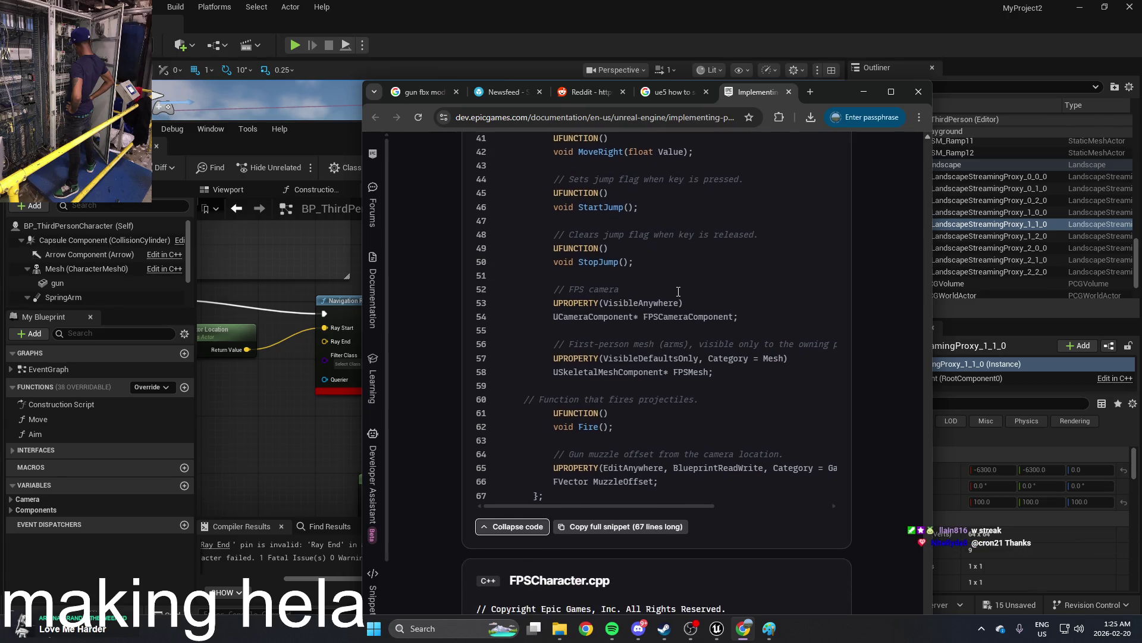
pyautogui.scroll(-8, 601, 320)
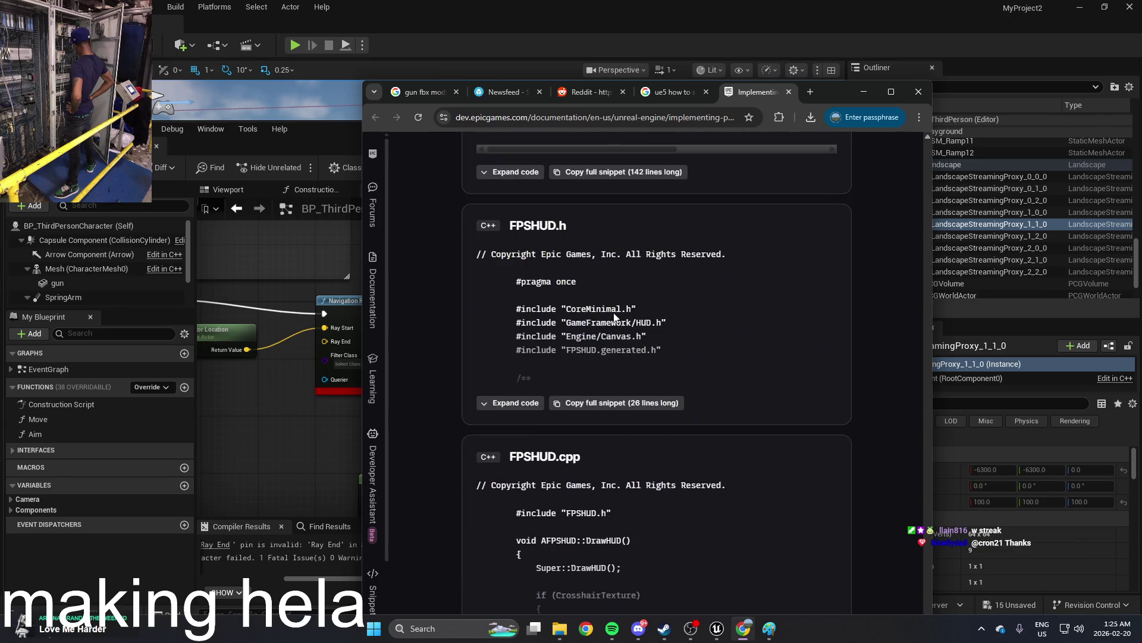
pyautogui.scroll(-3, 614, 314)
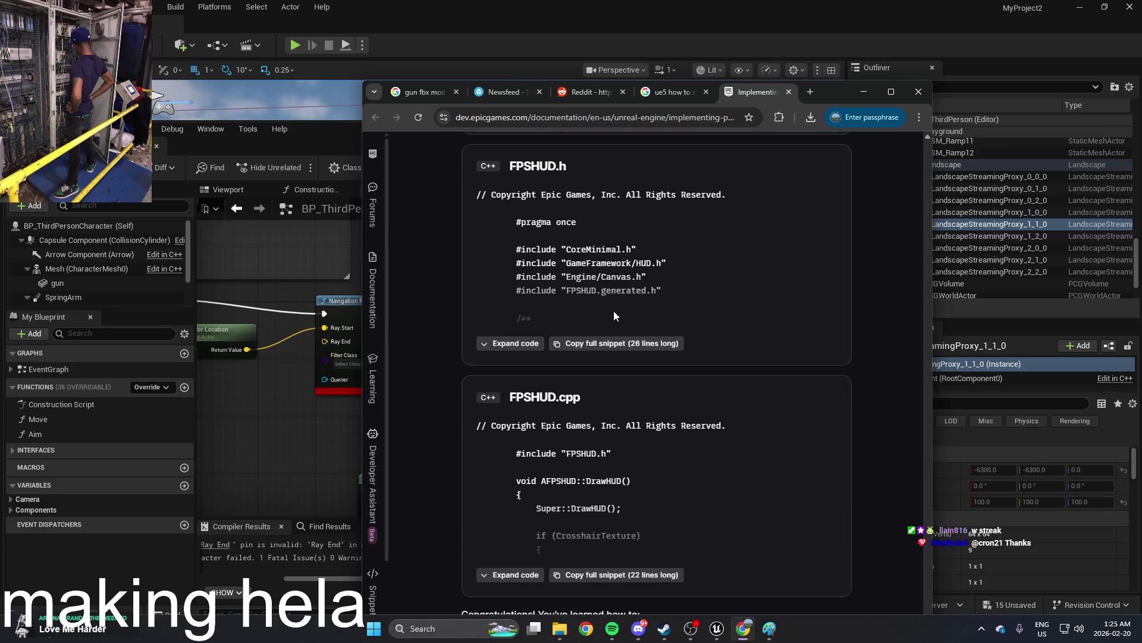
pyautogui.scroll(-2, 629, 390)
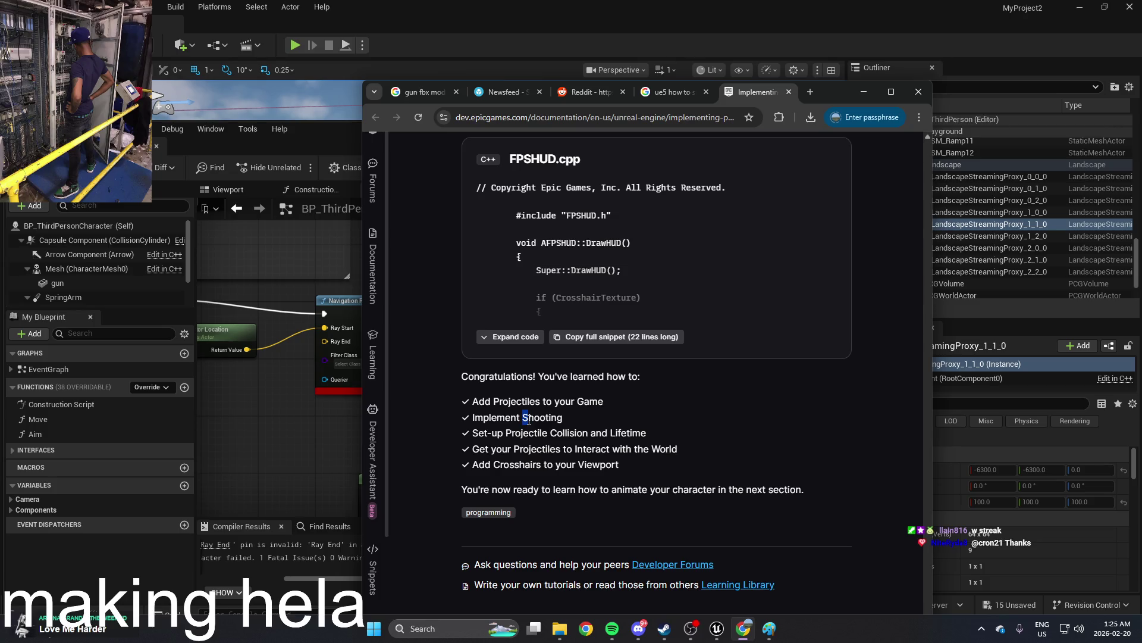
pyautogui.click(891, 92)
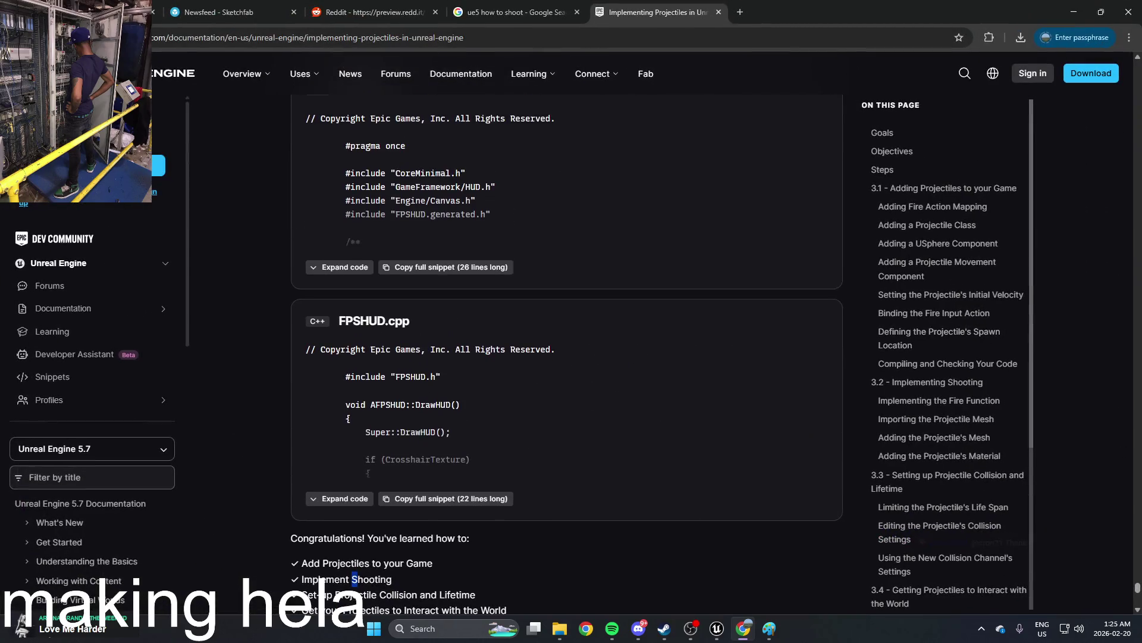
# Step: Jump to 3.2 Implementing Shooting and expand the full FPSCharacter.cpp Fire function code
pyautogui.click(927, 382)
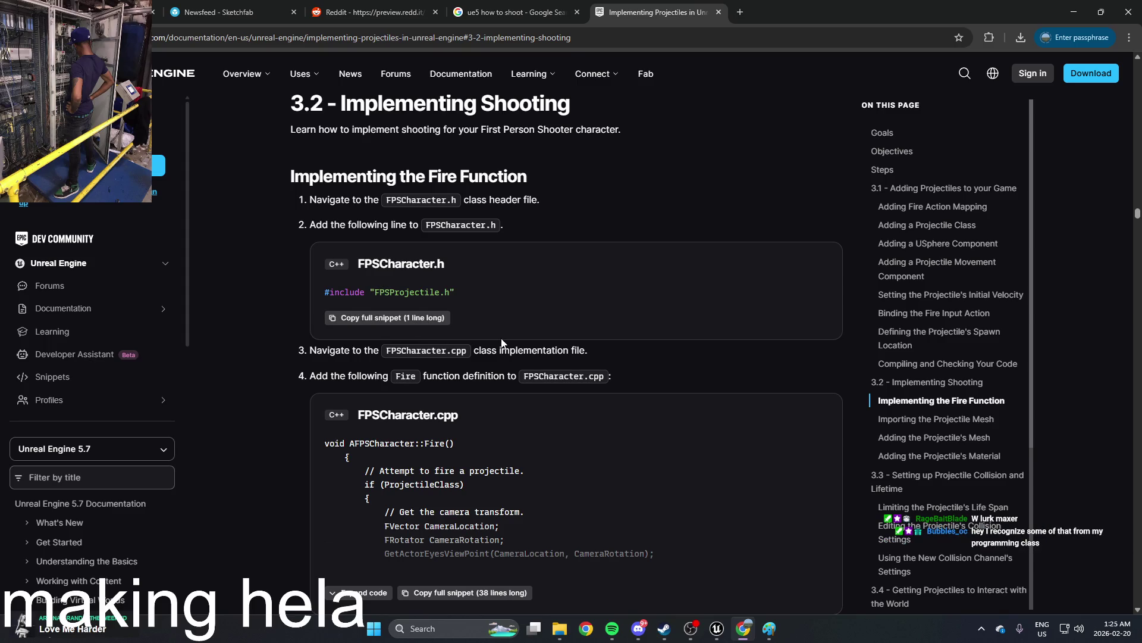
pyautogui.scroll(-2, 502, 343)
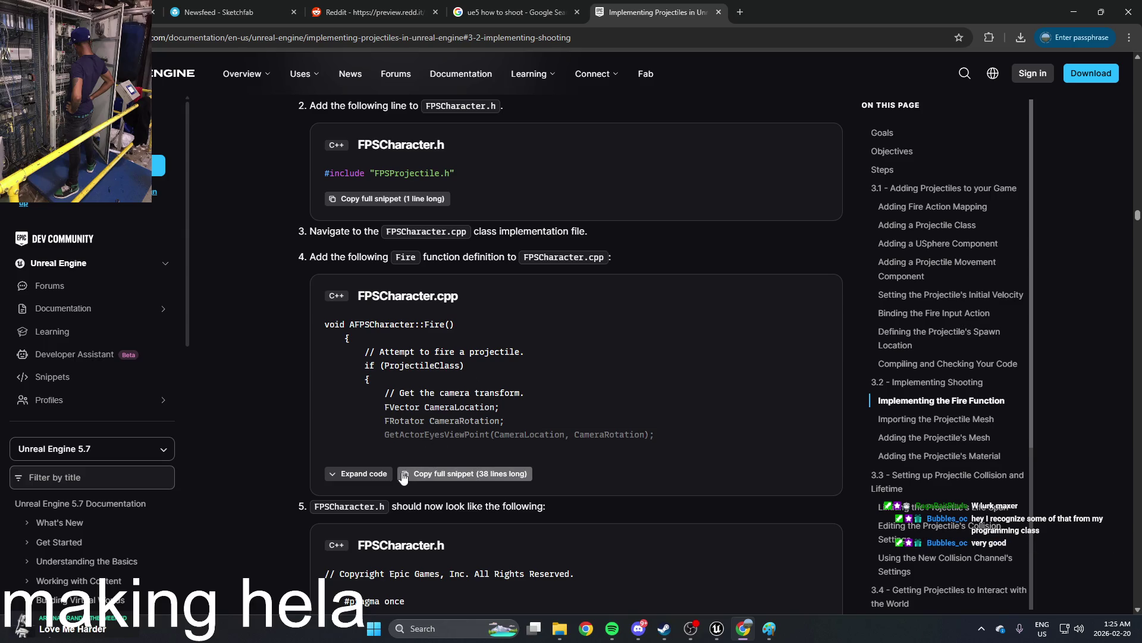
pyautogui.click(364, 474)
pyautogui.scroll(-4, 418, 460)
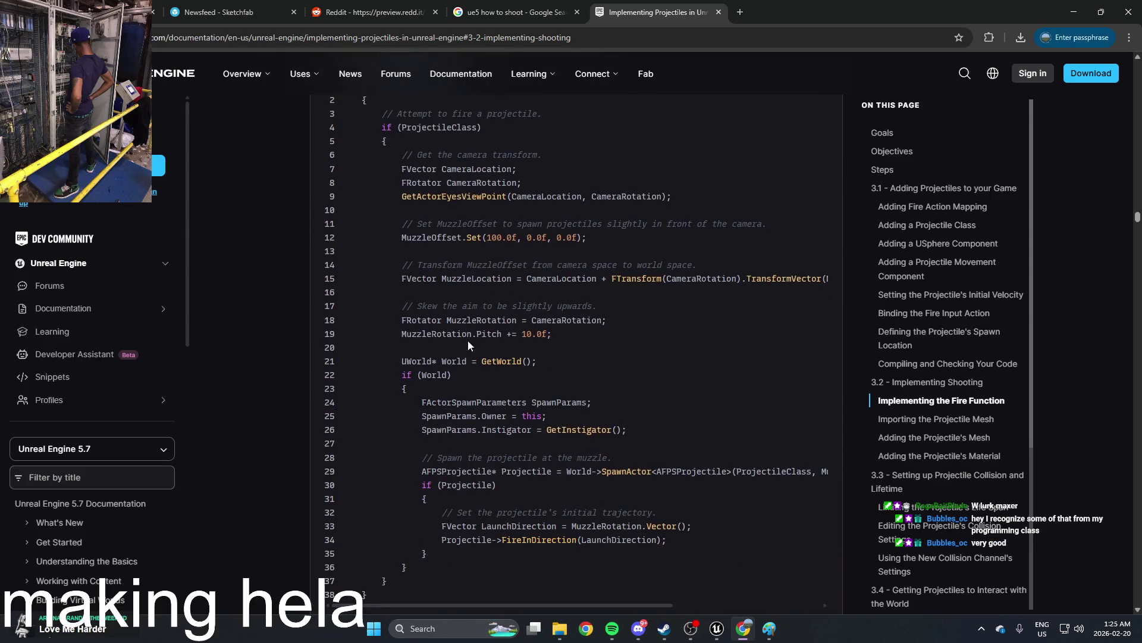
pyautogui.scroll(1, 419, 249)
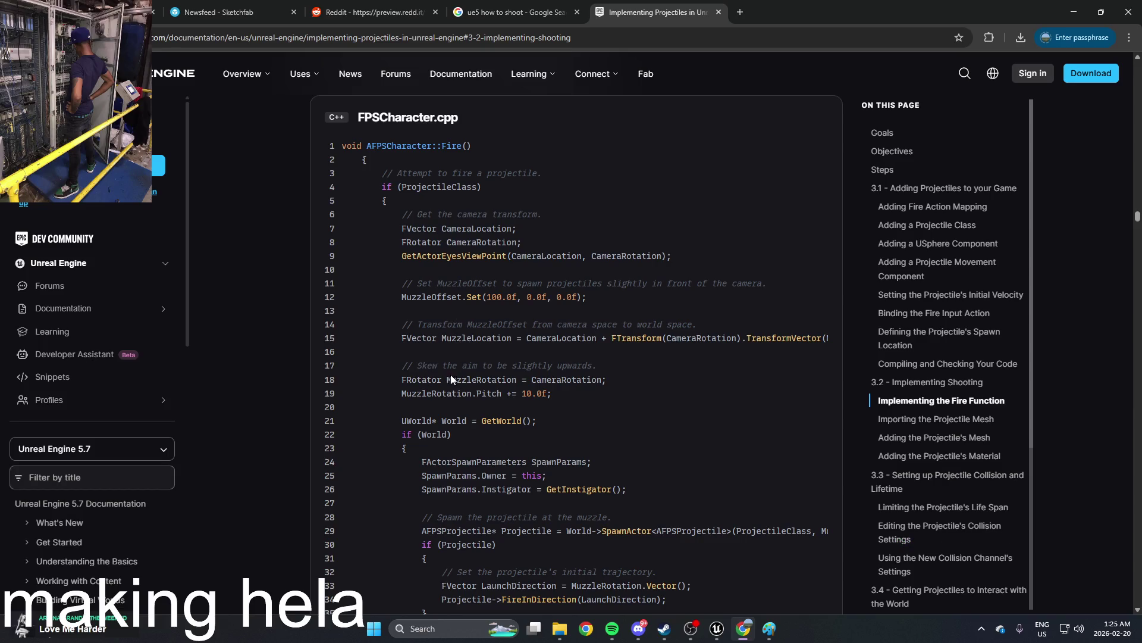
pyautogui.moveTo(462, 365); pyautogui.dragTo(524, 379)
pyautogui.click(523, 387)
# Step: Read on through the build steps, then return to the top of the Implementing Projectiles page
pyautogui.scroll(-1, 486, 409)
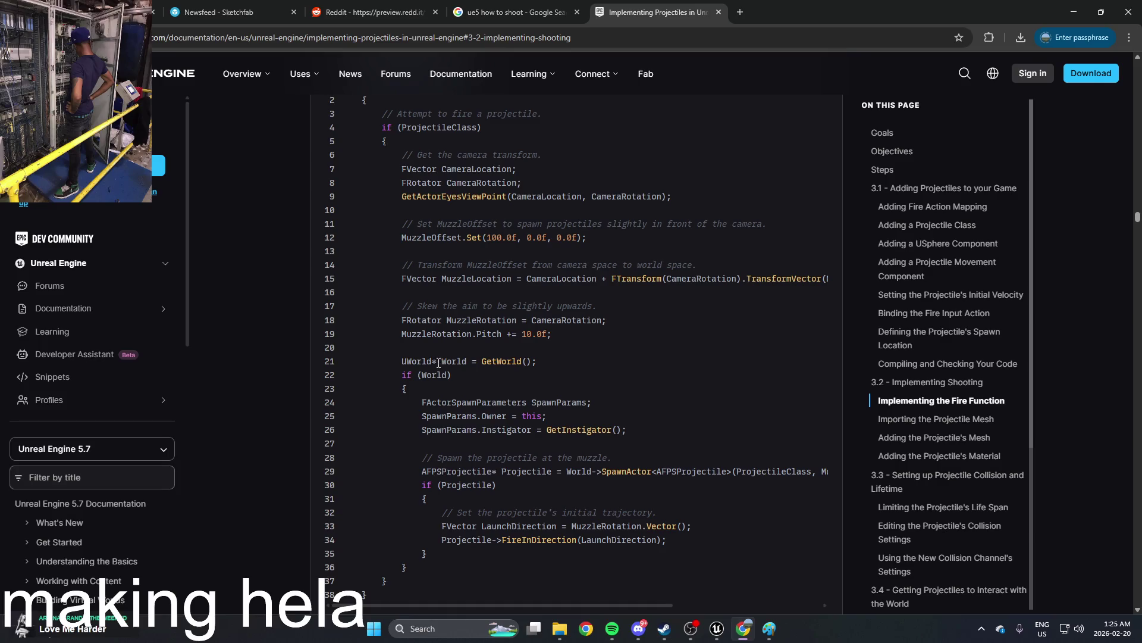
pyautogui.moveTo(441, 362); pyautogui.dragTo(457, 363)
pyautogui.scroll(-1, 566, 390)
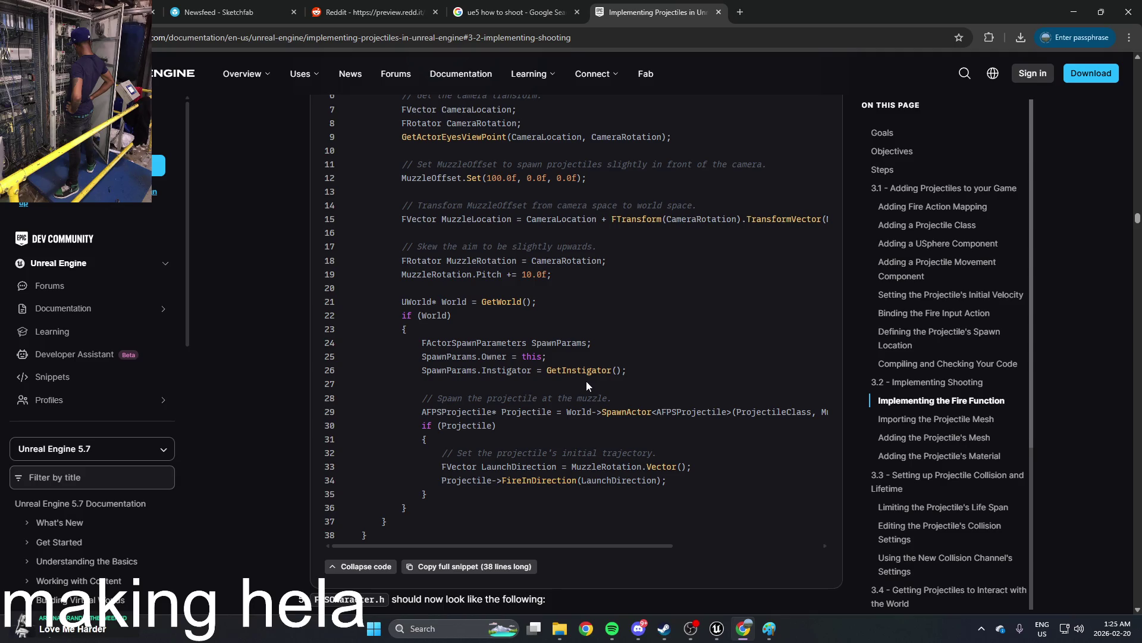
pyautogui.scroll(-5, 586, 383)
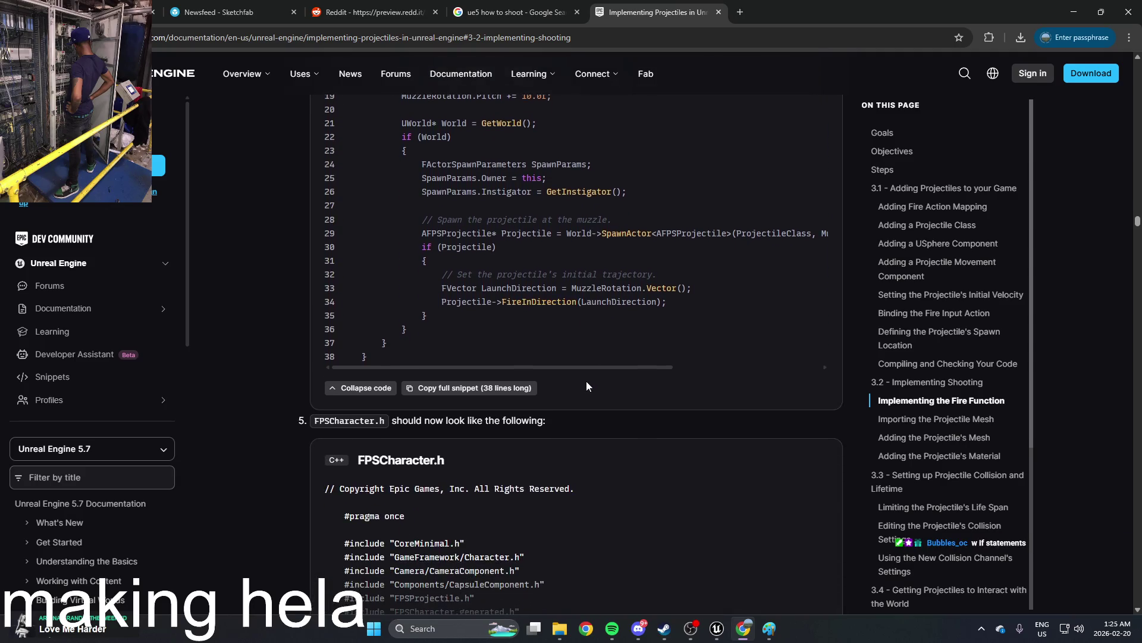
pyautogui.scroll(-2, 587, 381)
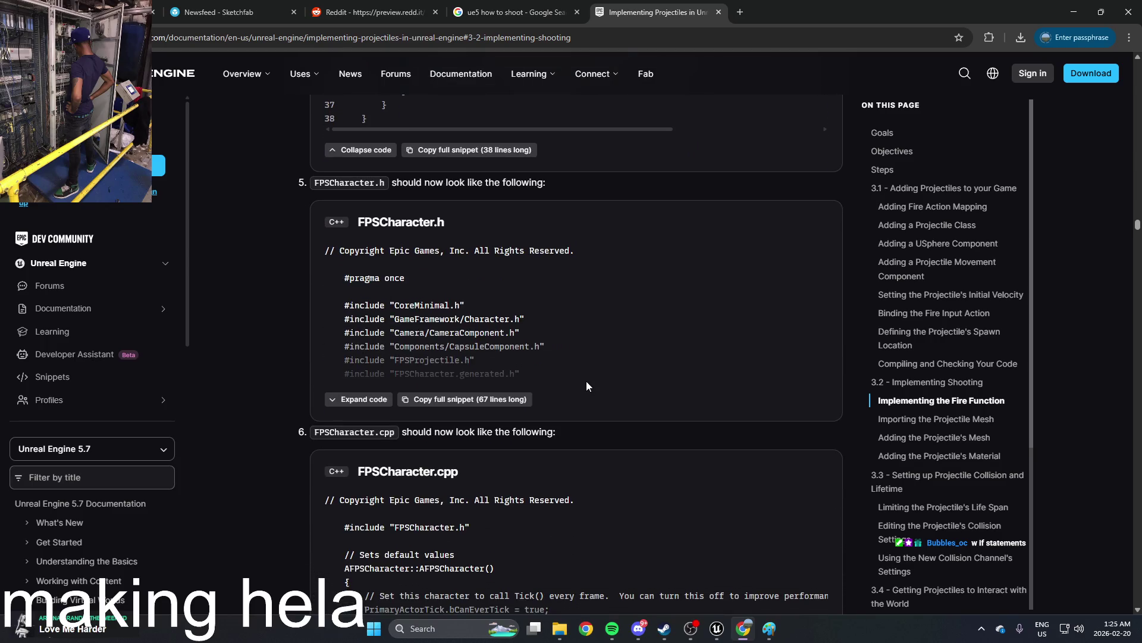
pyautogui.scroll(-6, 587, 385)
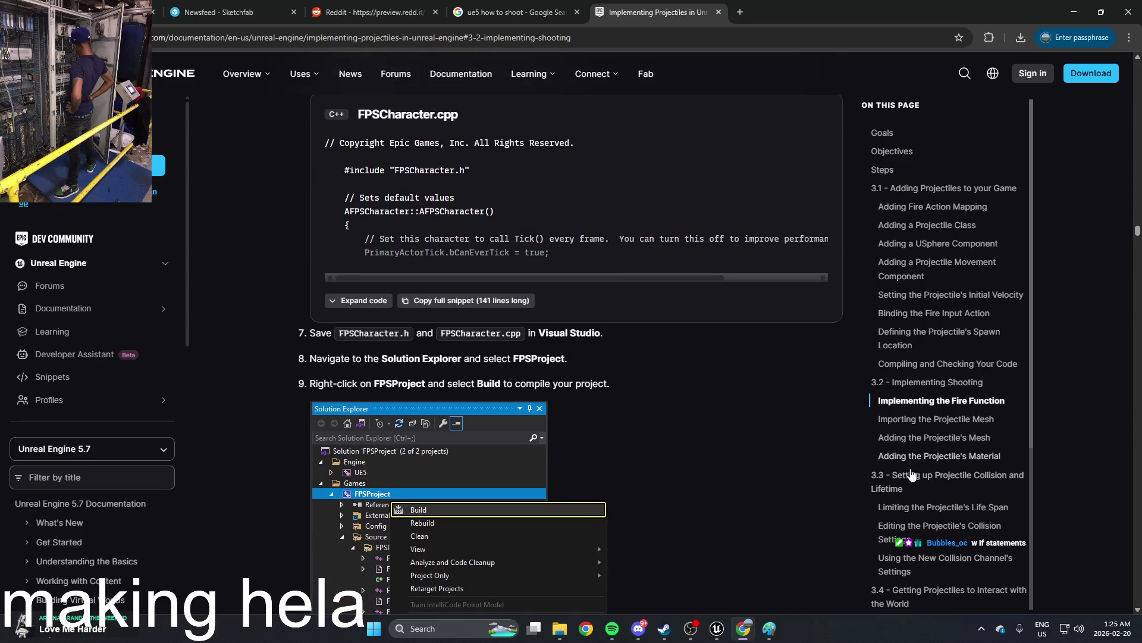
pyautogui.press('Home')
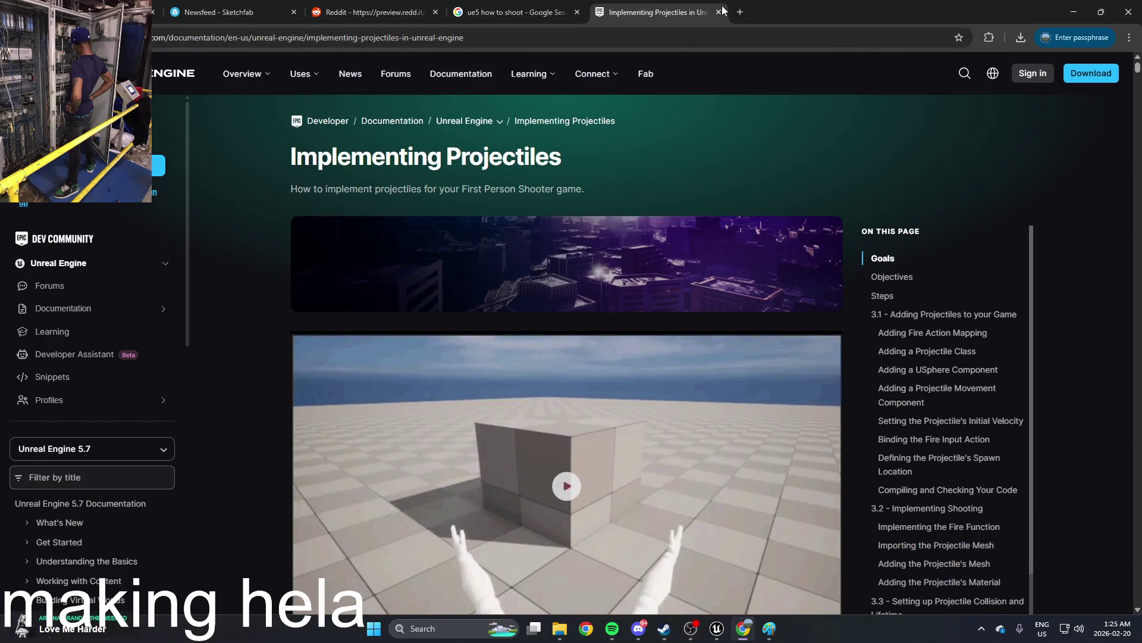
# Step: Google 'ue5 raycast' in a new tab and open the Traces with Raycasts documentation result
pyautogui.click(744, 10)
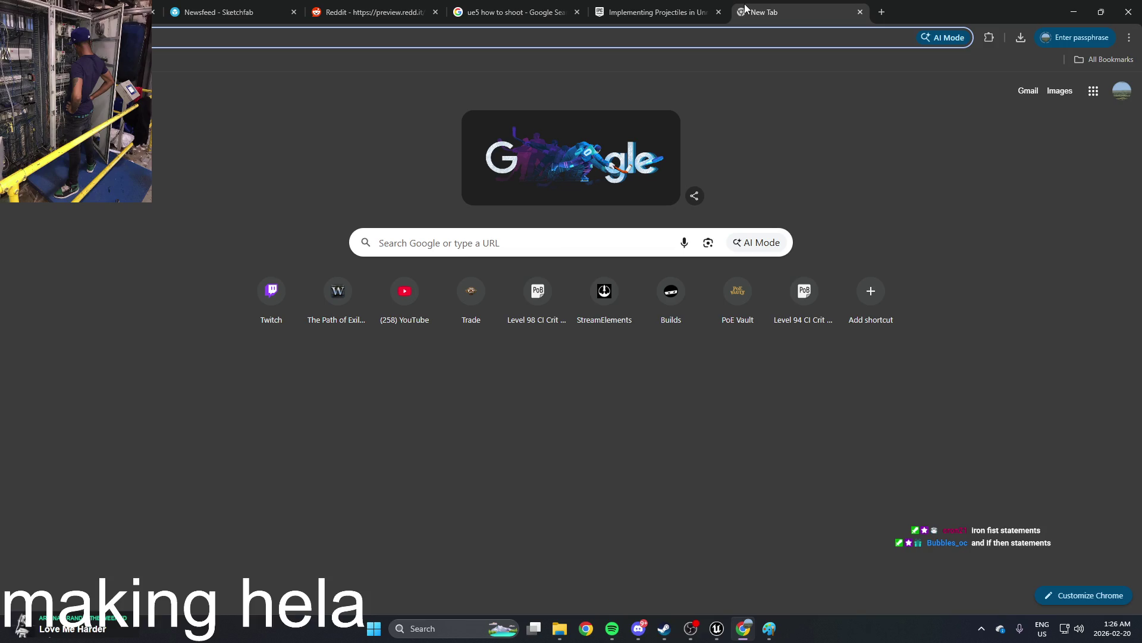
pyautogui.write('ue5 raycast')
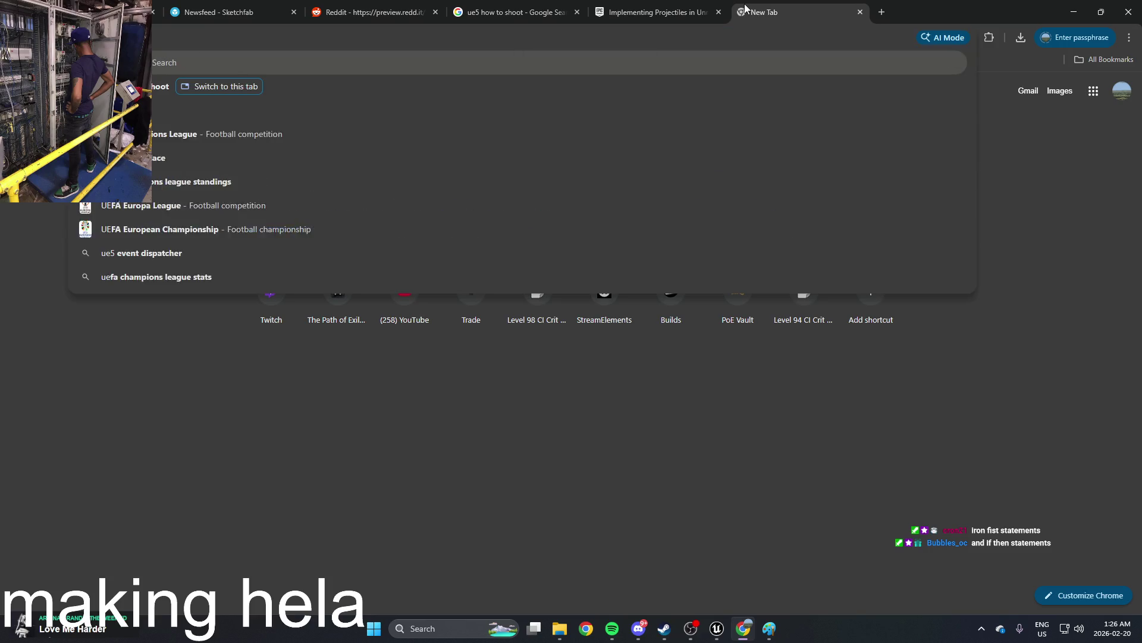
pyautogui.press('Return')
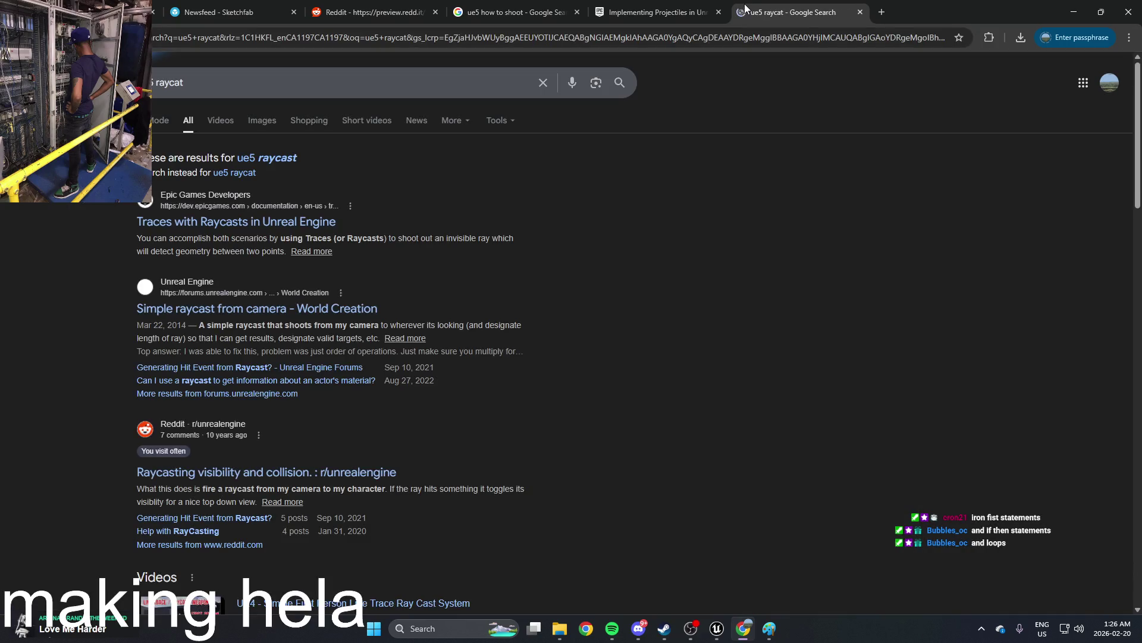
pyautogui.click(265, 222)
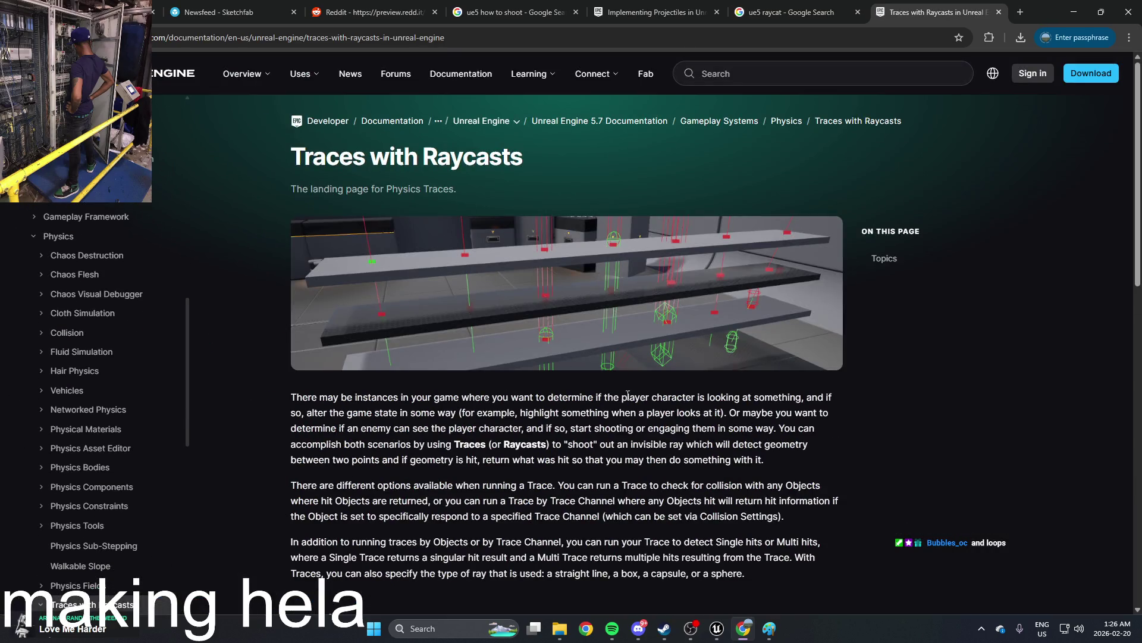
# Step: Open the Traces Overview page and read down to its Other Features section
pyautogui.scroll(-3, 628, 396)
pyautogui.scroll(-1, 480, 375)
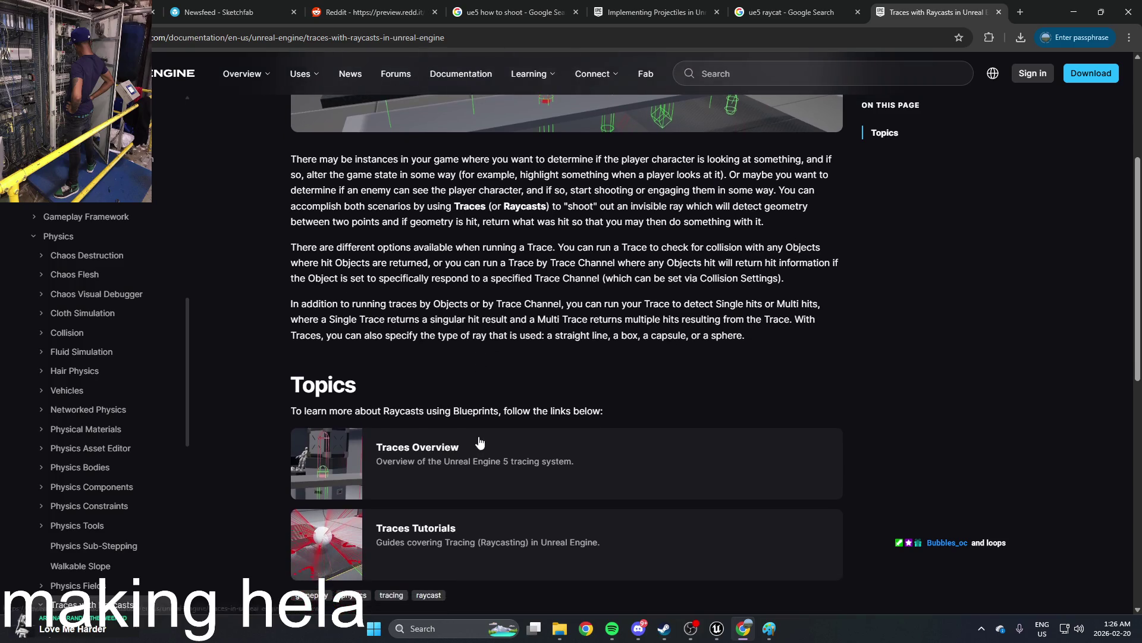
pyautogui.click(490, 448)
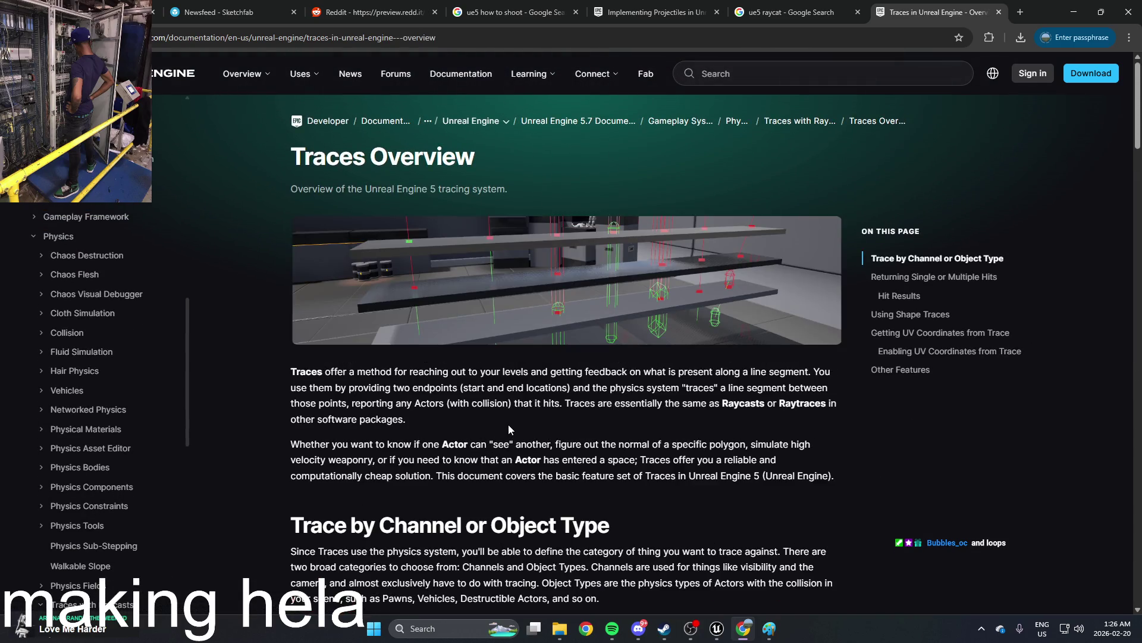
pyautogui.scroll(-4, 513, 417)
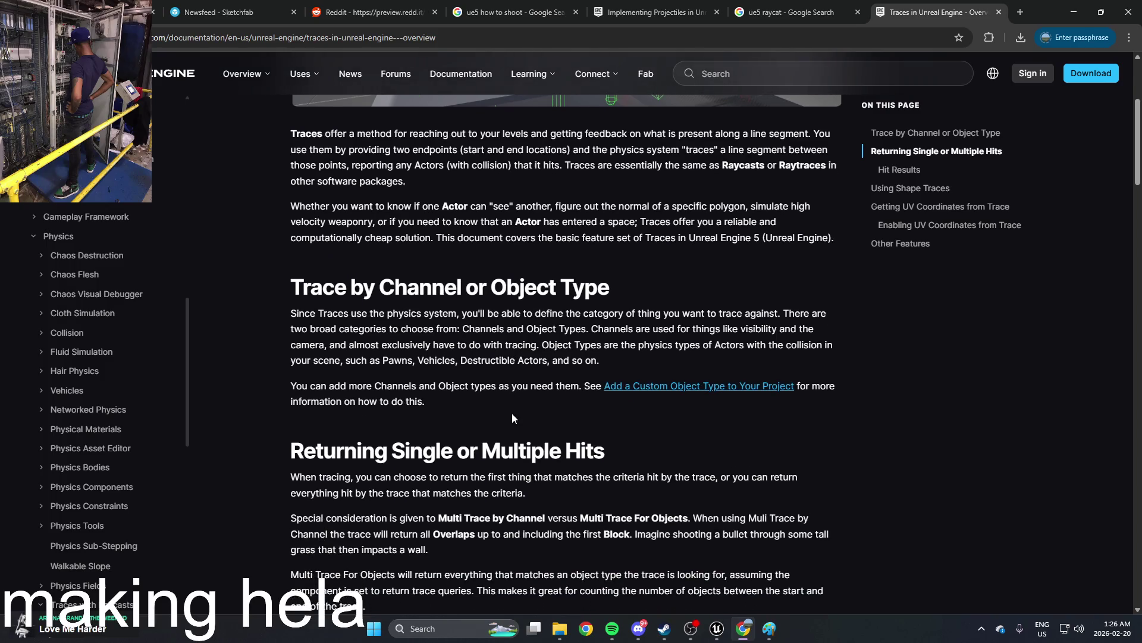
pyautogui.scroll(-4, 512, 417)
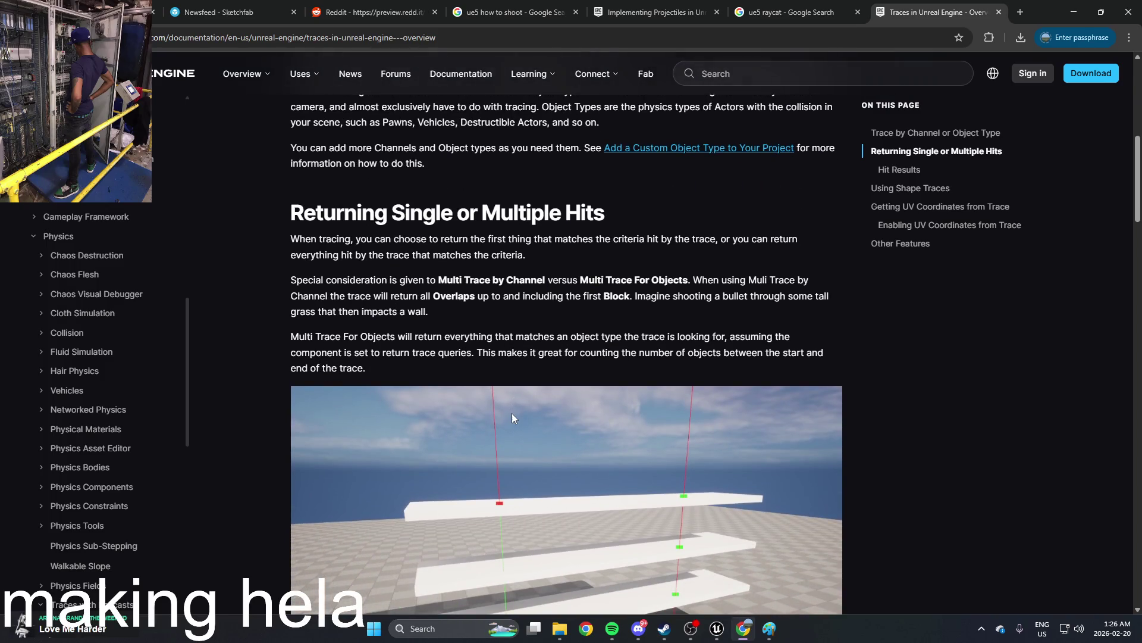
pyautogui.scroll(-1, 513, 418)
pyautogui.scroll(-7, 512, 413)
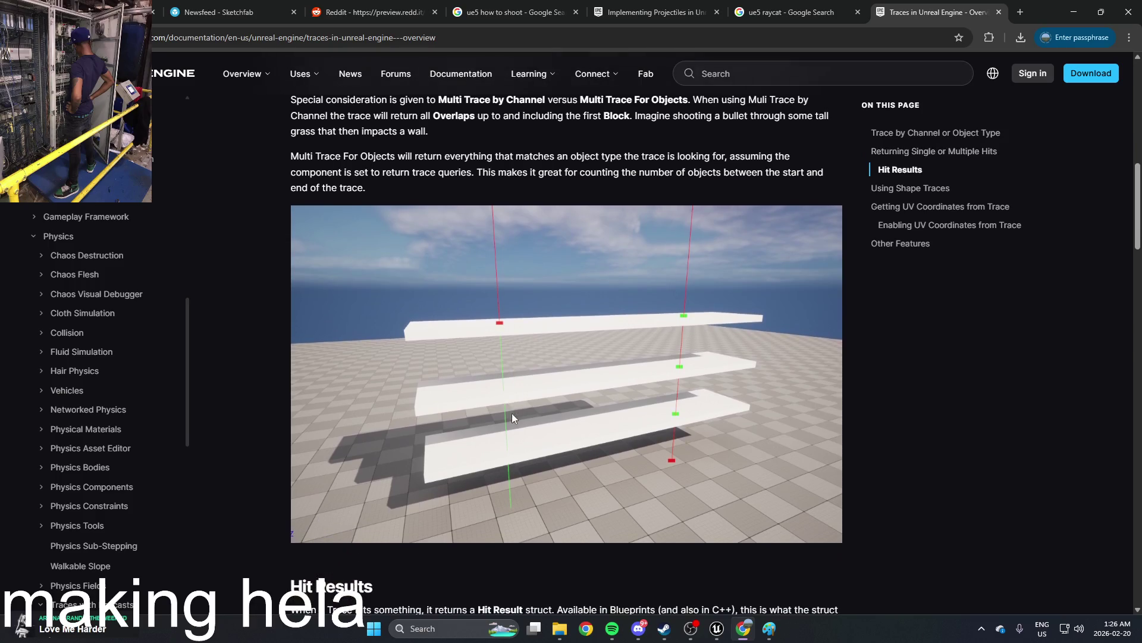
pyautogui.scroll(-1, 512, 416)
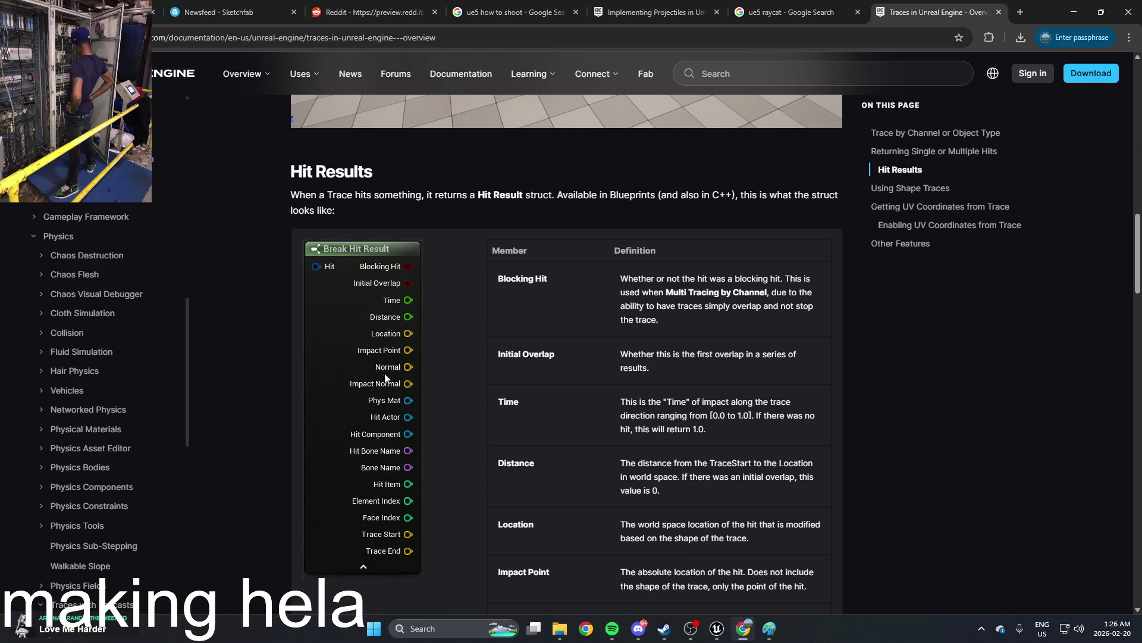
pyautogui.scroll(-15, 391, 383)
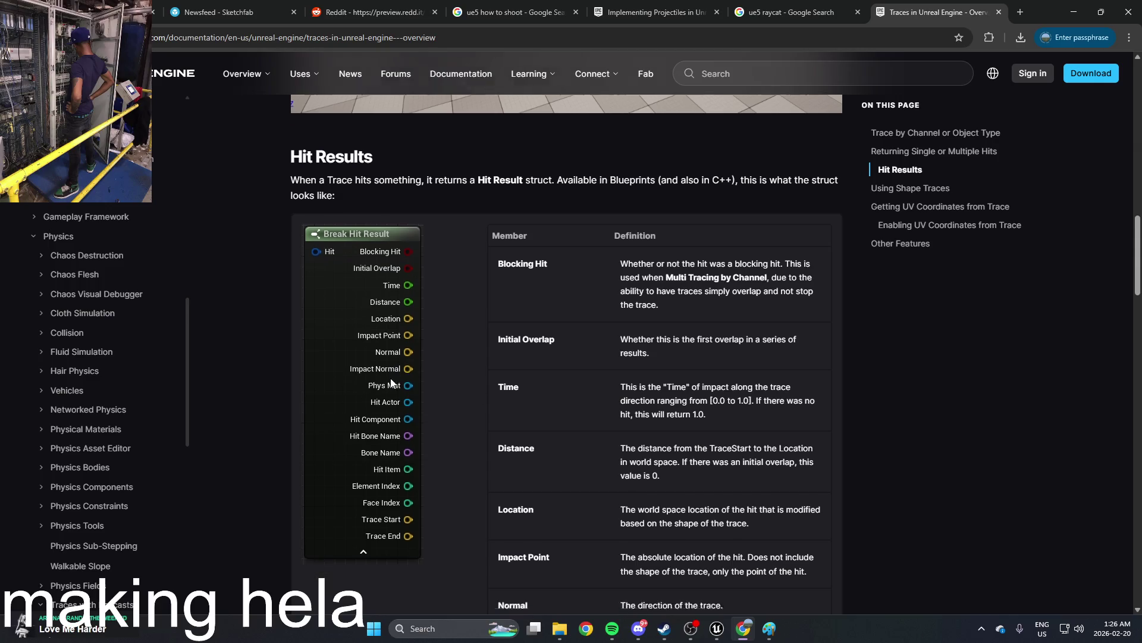
pyautogui.scroll(-16, 390, 377)
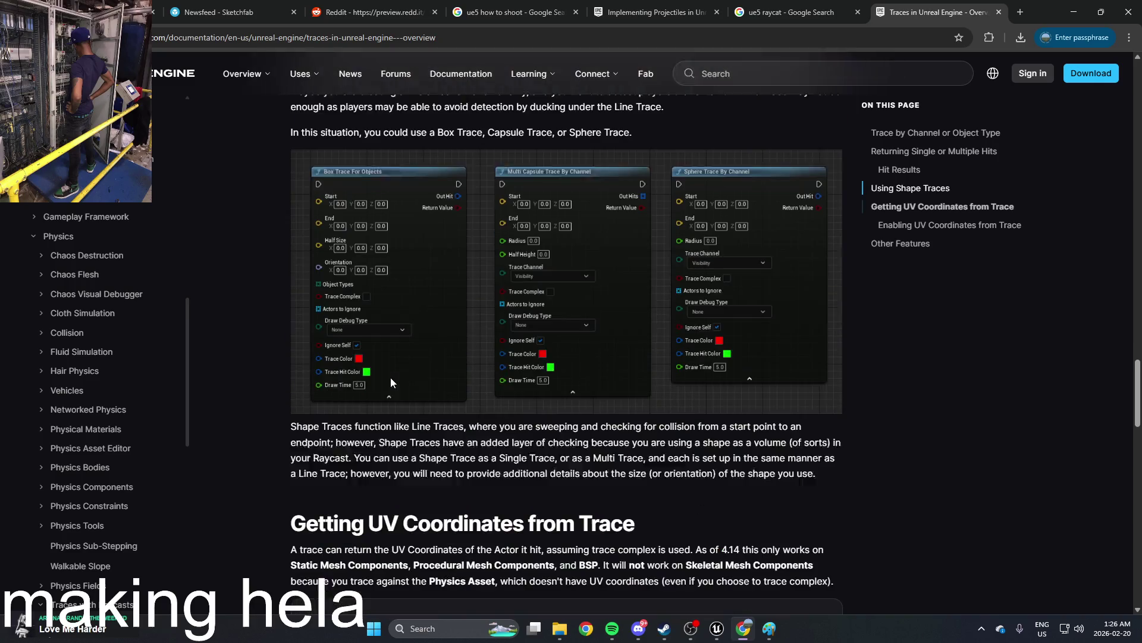
pyautogui.scroll(-10, 391, 380)
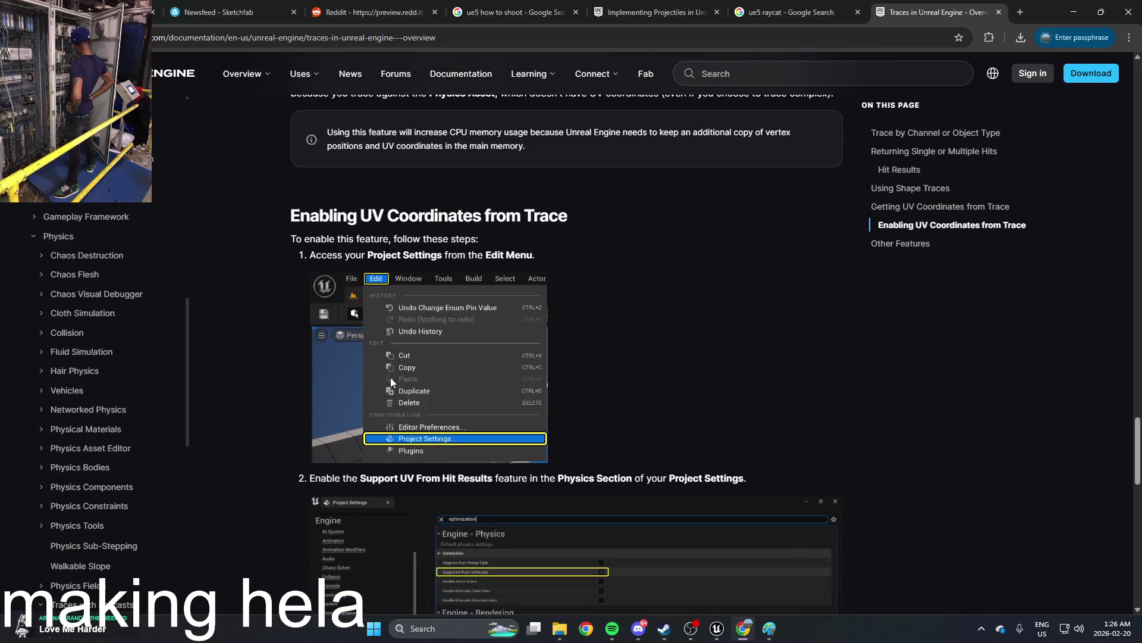
pyautogui.scroll(-2, 391, 377)
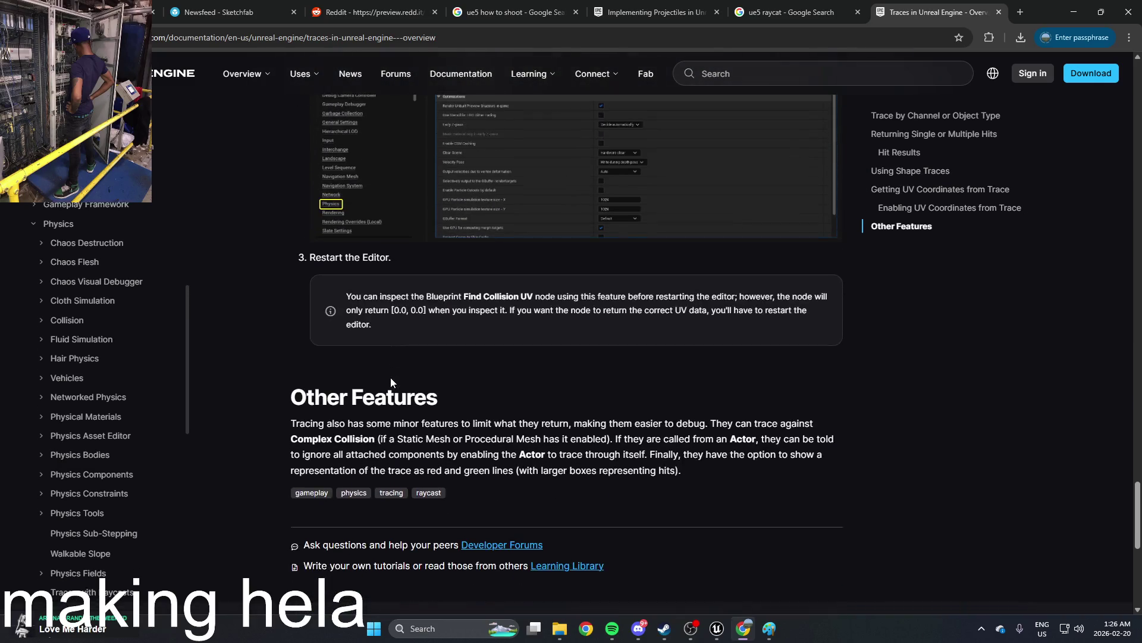
# Step: Scroll back up to the Traces Overview page title
pyautogui.scroll(13, 390, 377)
pyautogui.scroll(20, 391, 377)
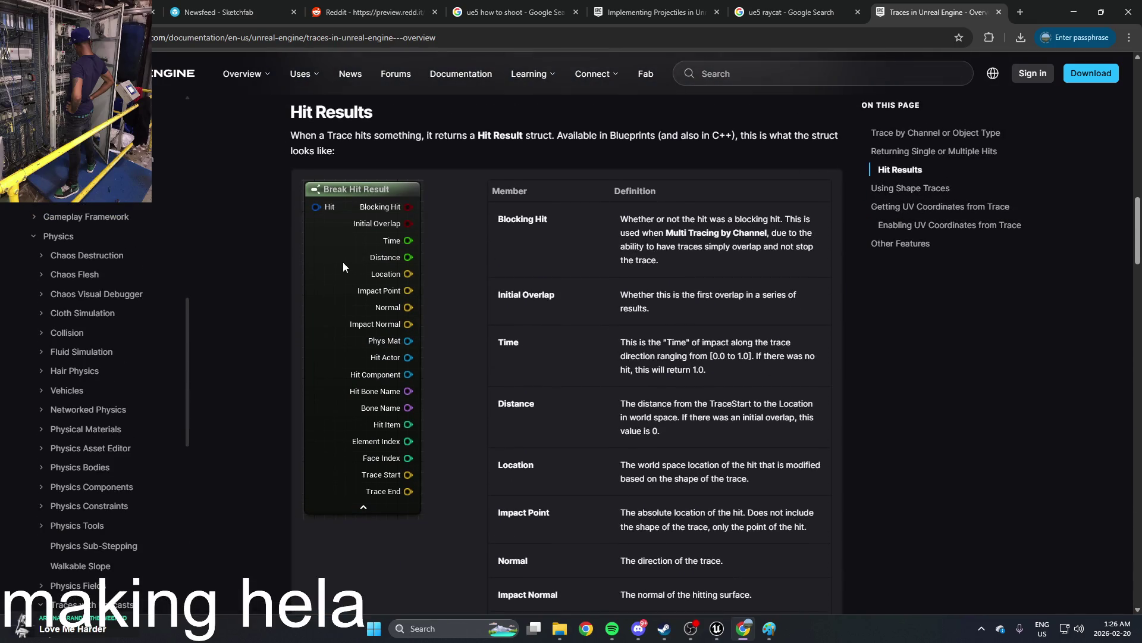
pyautogui.scroll(2, 344, 265)
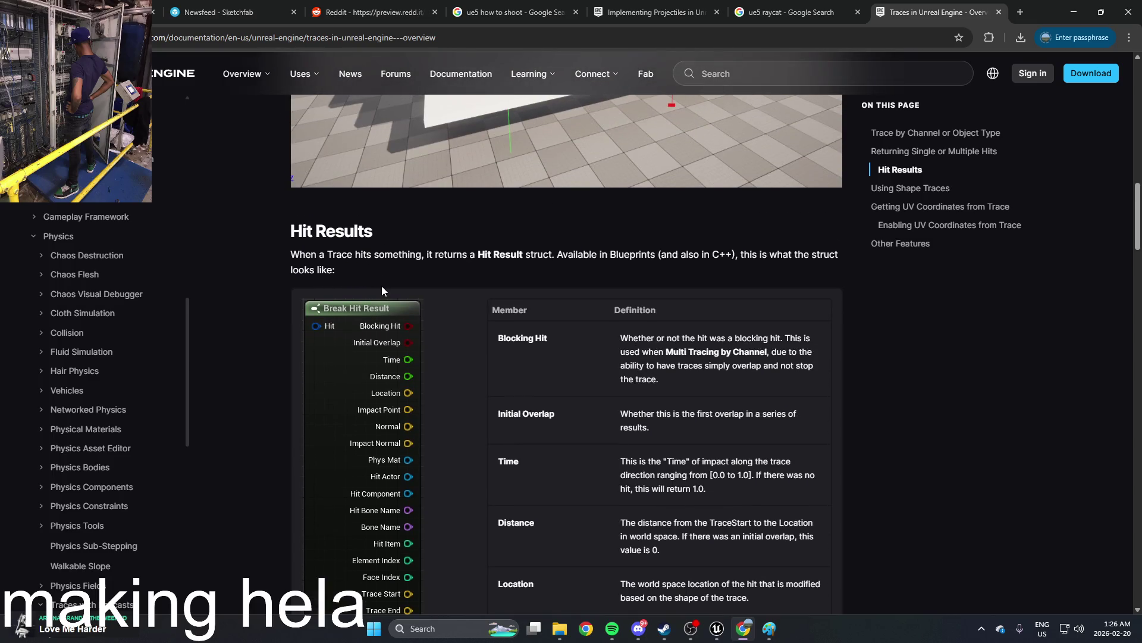
pyautogui.scroll(10, 382, 290)
pyautogui.scroll(6, 384, 293)
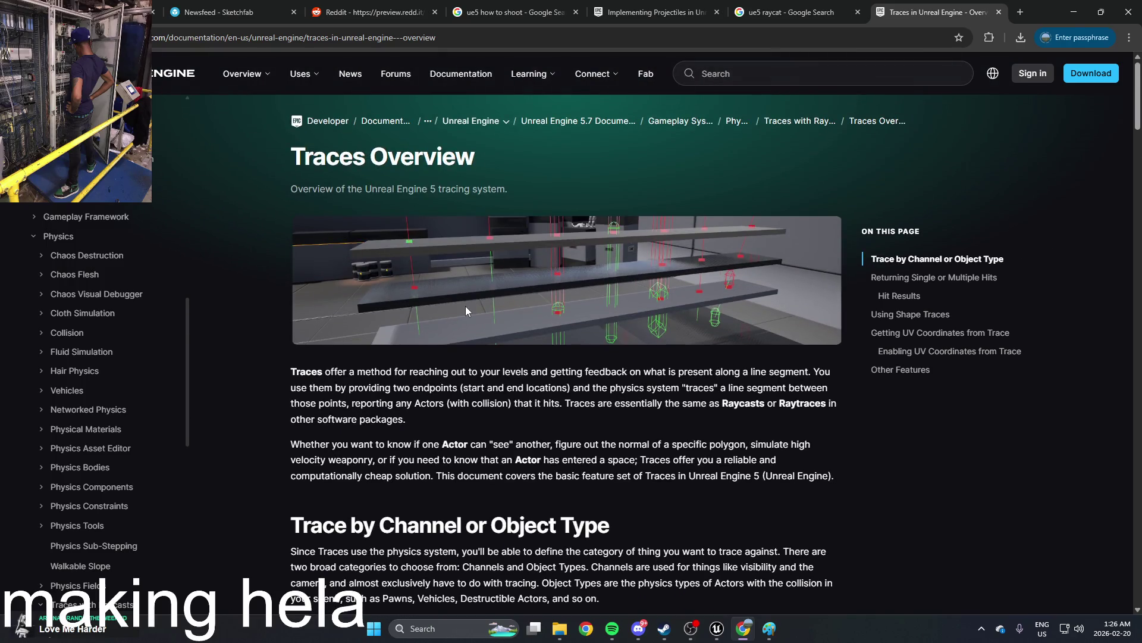
# Step: In the maximized Blueprint editor, delete the Navigation Raycast, print and distance nodes
pyautogui.moveTo(717, 628)
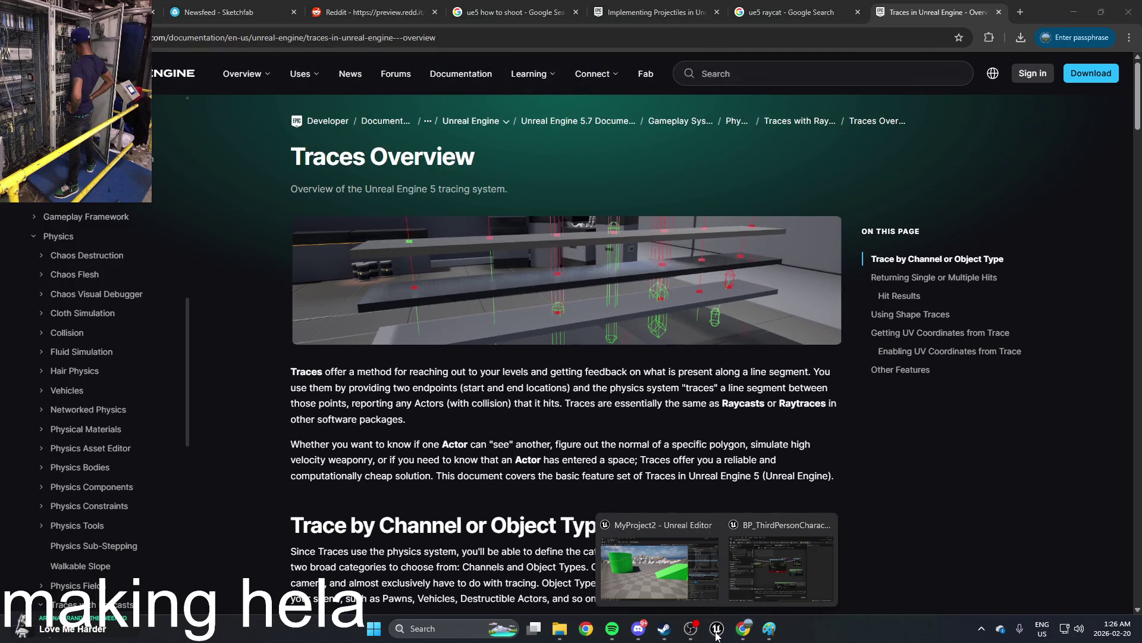
pyautogui.click(712, 567)
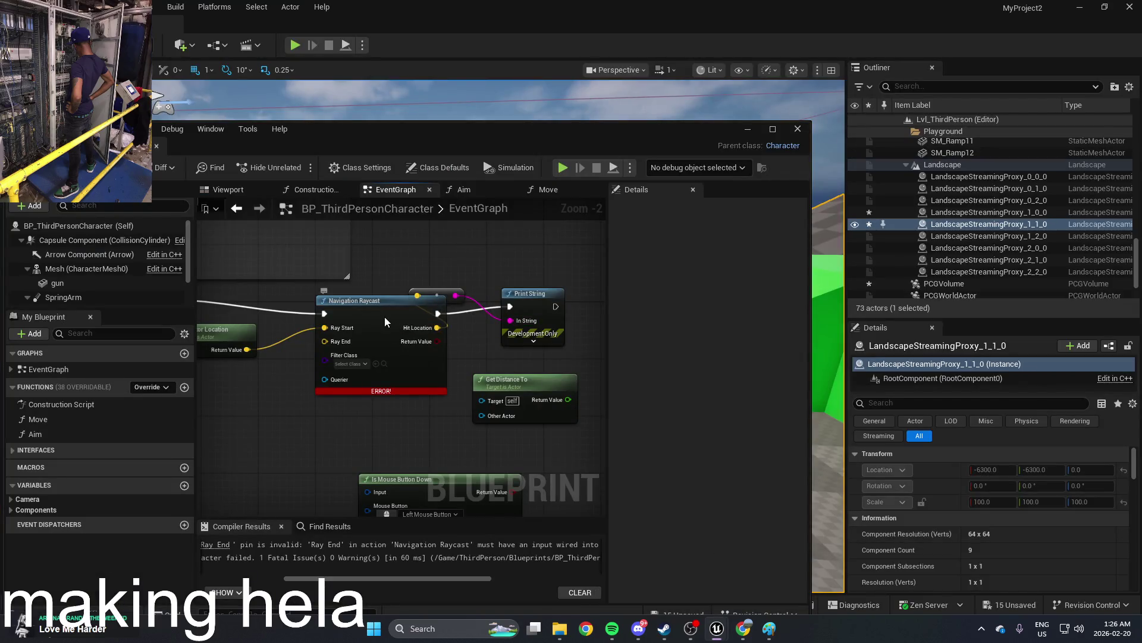
pyautogui.click(385, 320)
pyautogui.click(772, 128)
pyautogui.scroll(-2, 564, 262)
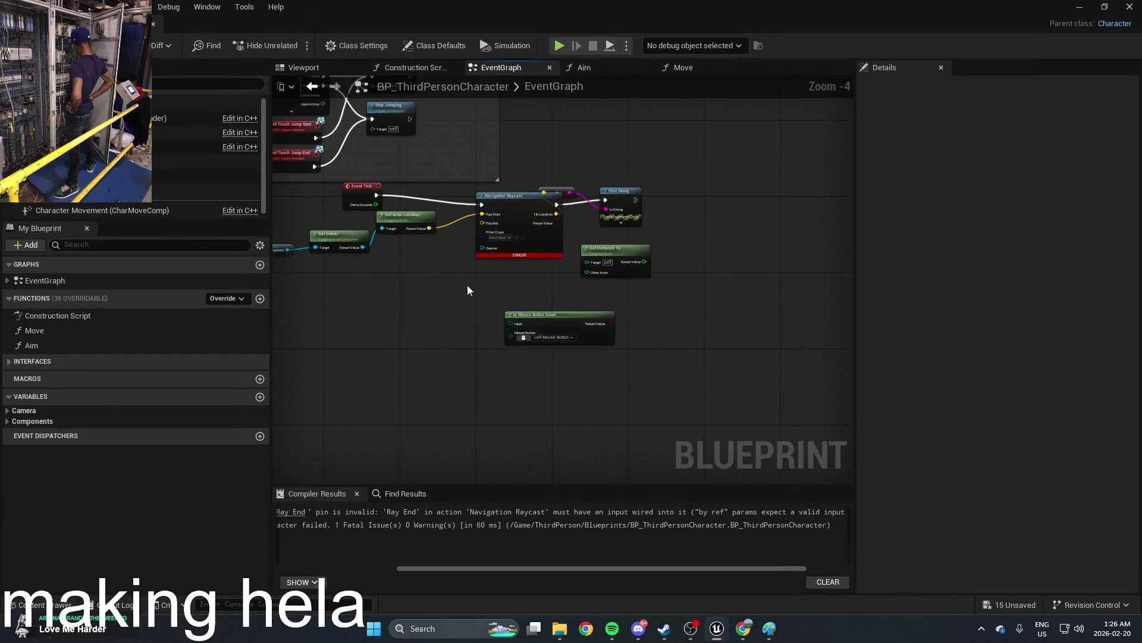
pyautogui.moveTo(653, 406); pyautogui.dragTo(533, 186)
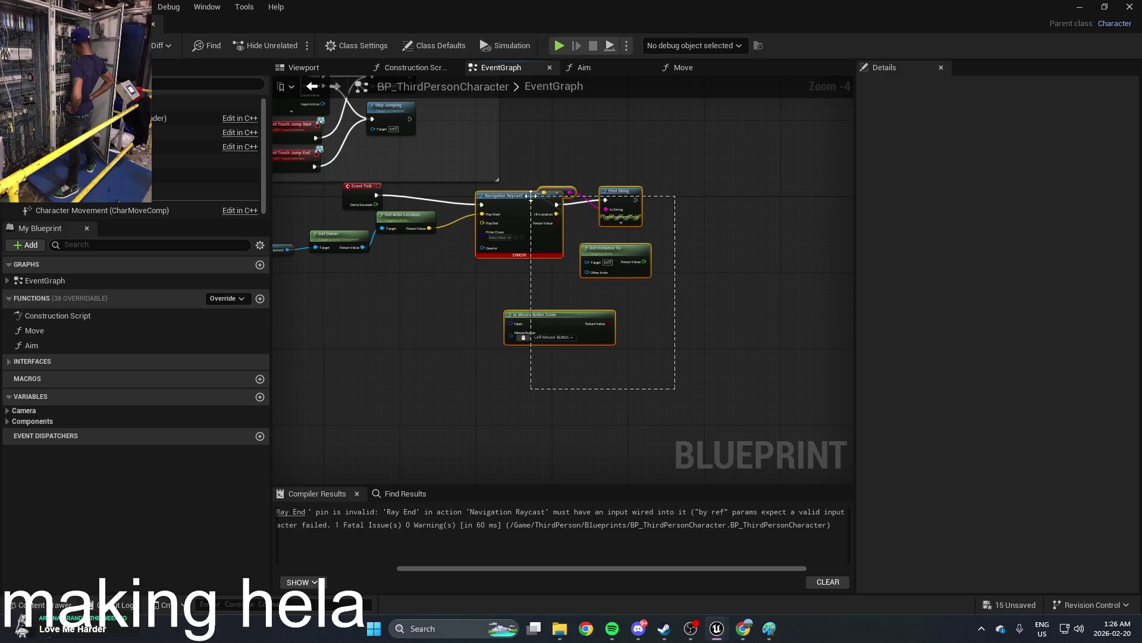
pyautogui.press('Delete')
# Step: Add a Line Trace By Channel node and wire Get Actor Location's Return Value to its Start
pyautogui.scroll(3, 442, 256)
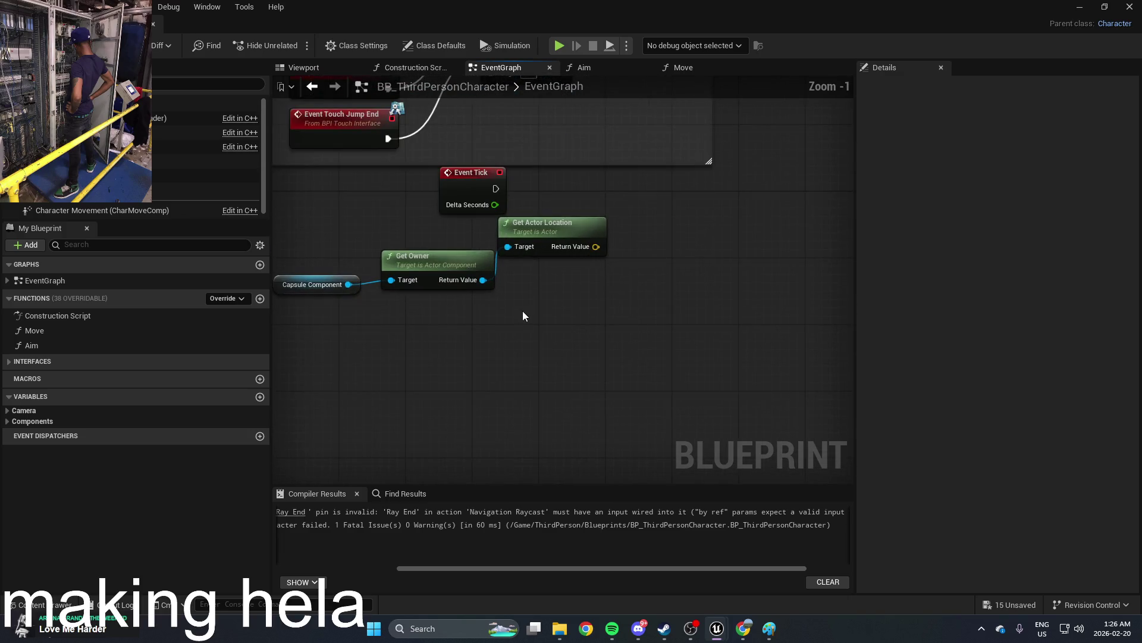
pyautogui.rightClick(548, 338)
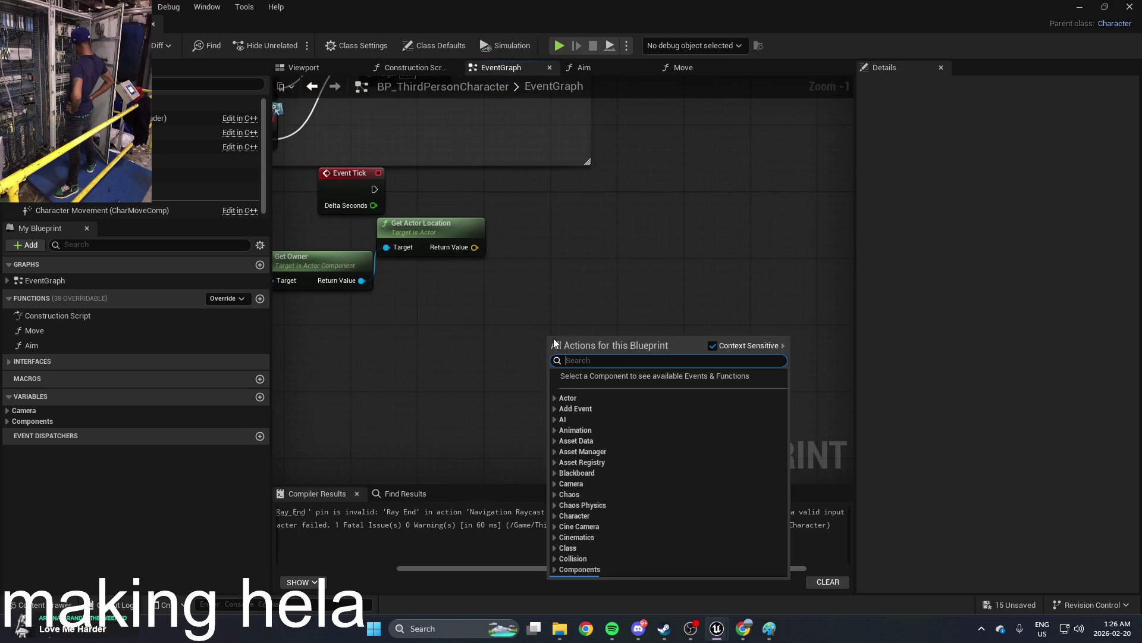
pyautogui.write('trace')
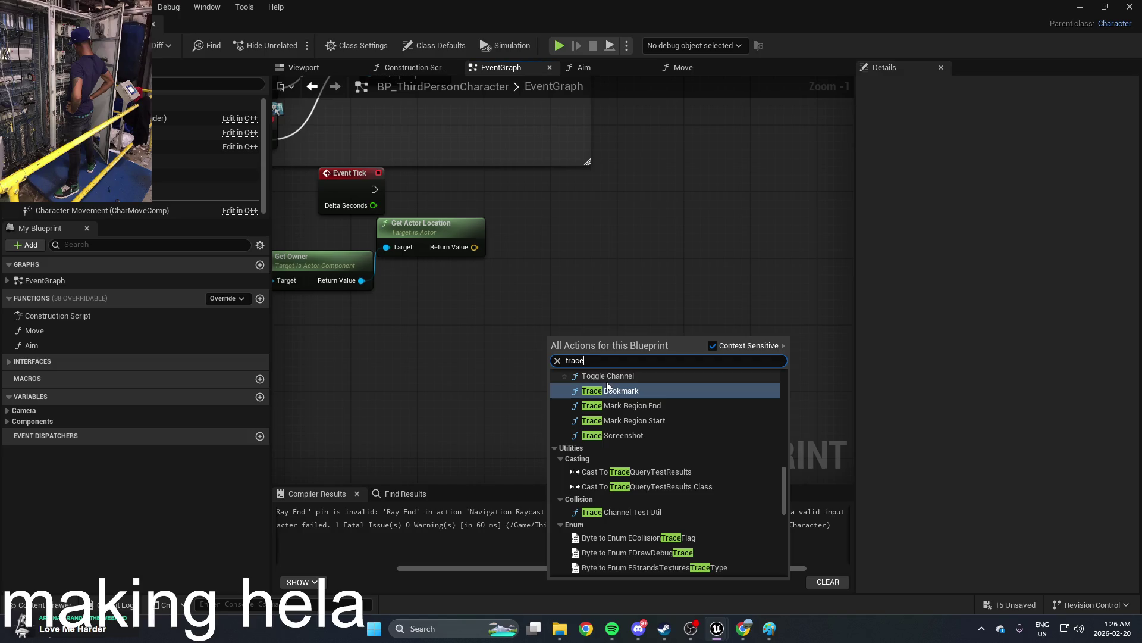
pyautogui.scroll(5, 630, 423)
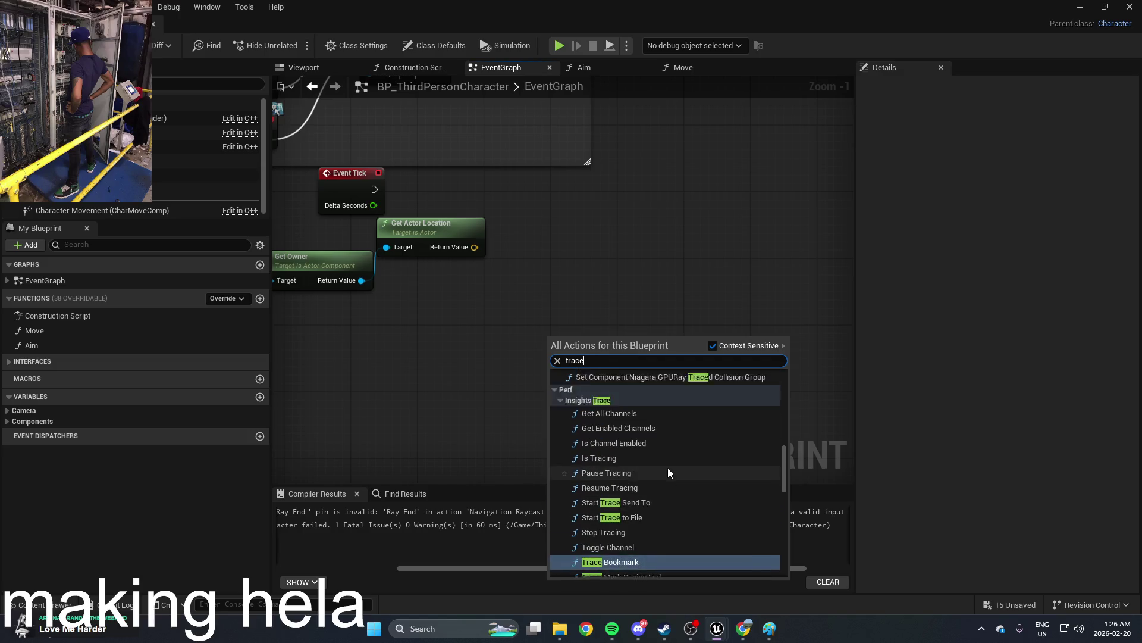
pyautogui.scroll(4, 668, 472)
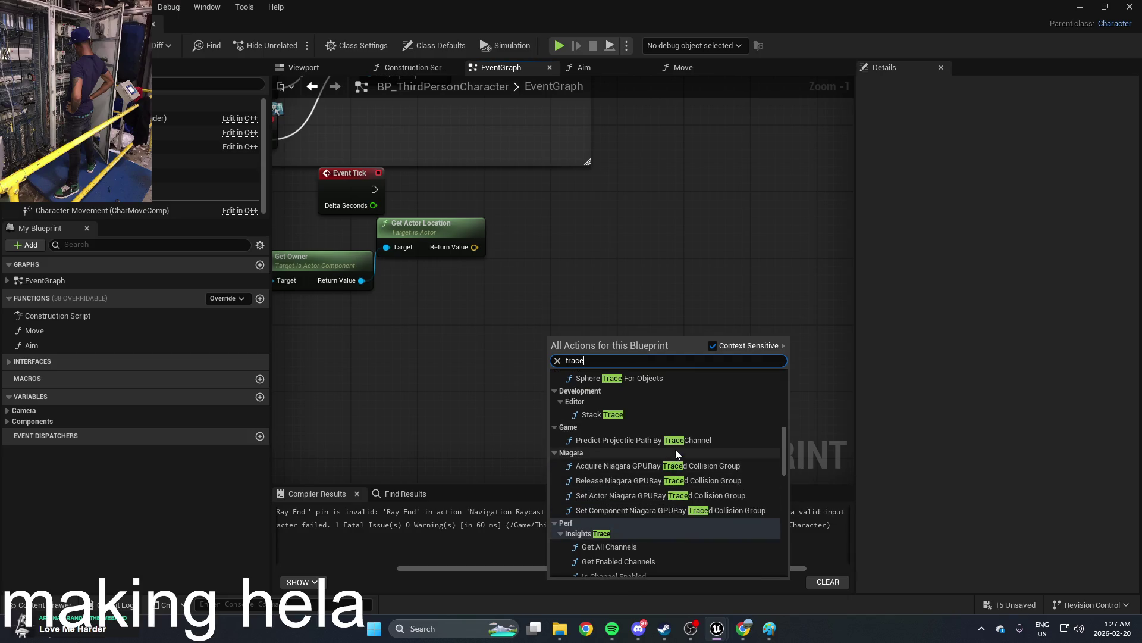
pyautogui.scroll(6, 655, 435)
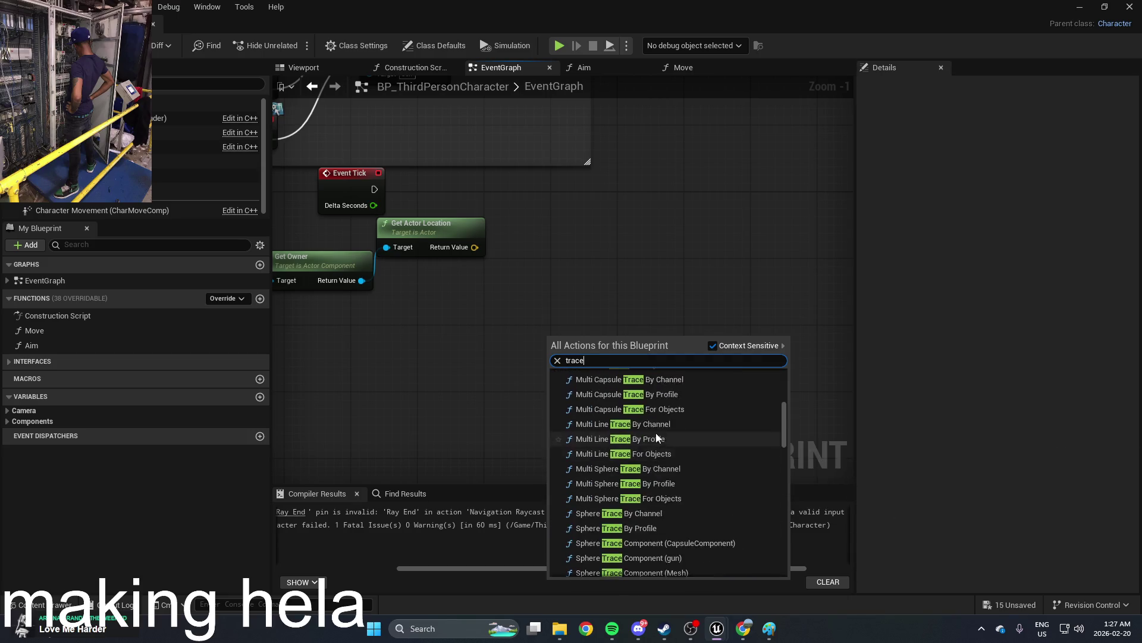
pyautogui.scroll(8, 655, 433)
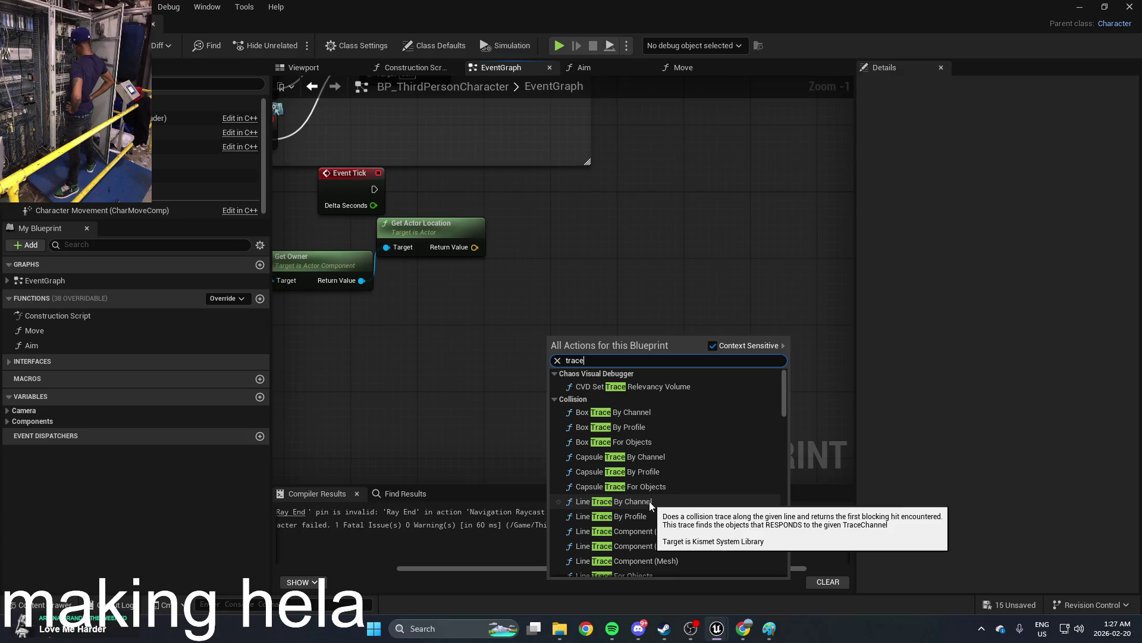
pyautogui.click(648, 501)
pyautogui.moveTo(651, 336); pyautogui.dragTo(698, 223)
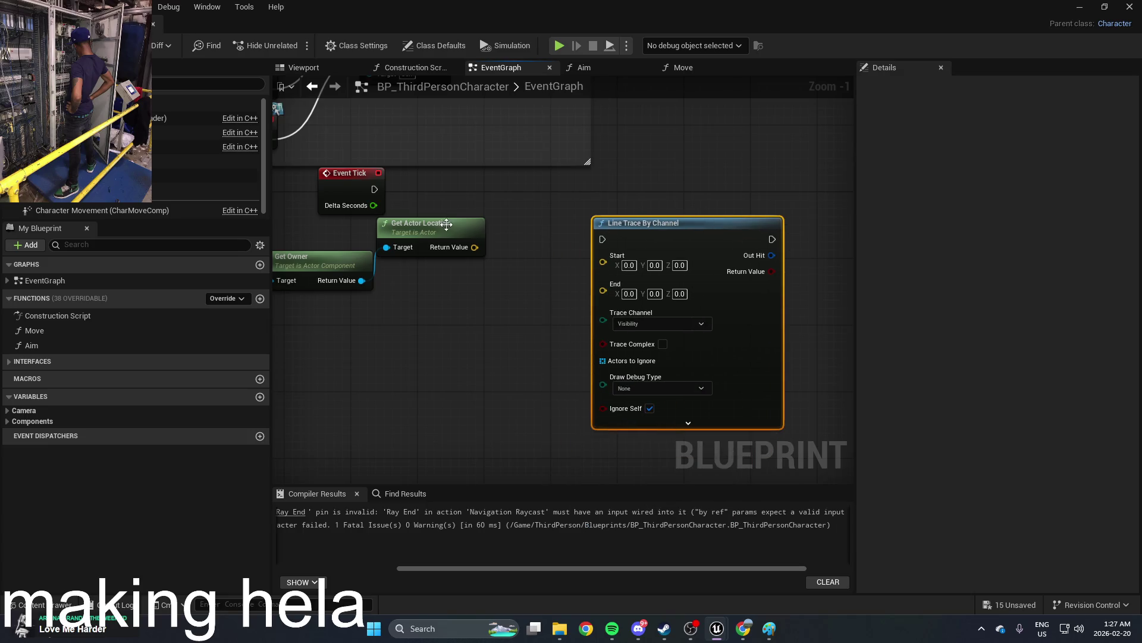
pyautogui.moveTo(609, 261); pyautogui.dragTo(473, 247)
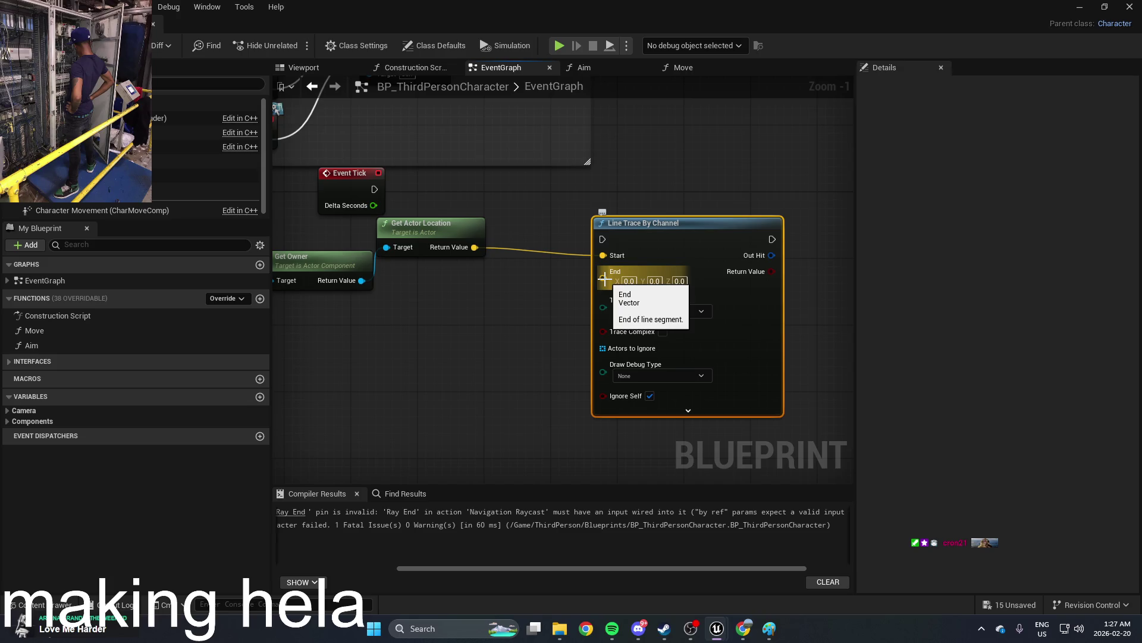
pyautogui.moveTo(604, 279)
pyautogui.mouseDown()
pyautogui.moveTo(530, 323)
pyautogui.moveTo(530, 312)
pyautogui.mouseUp()
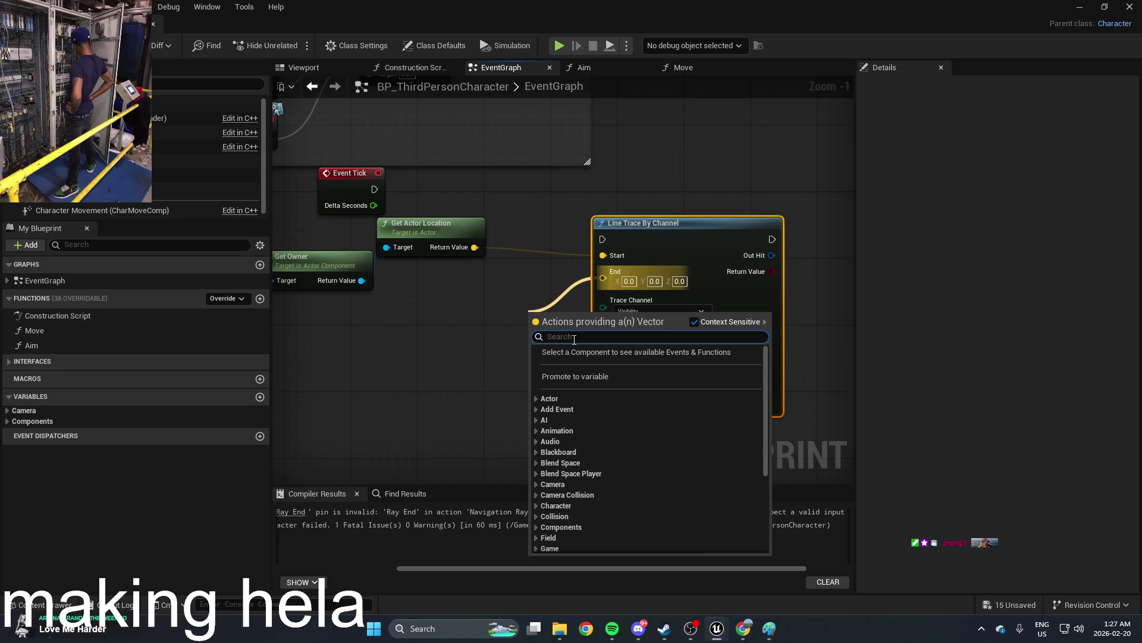
pyautogui.write('get')
pyautogui.scroll(-1, 631, 393)
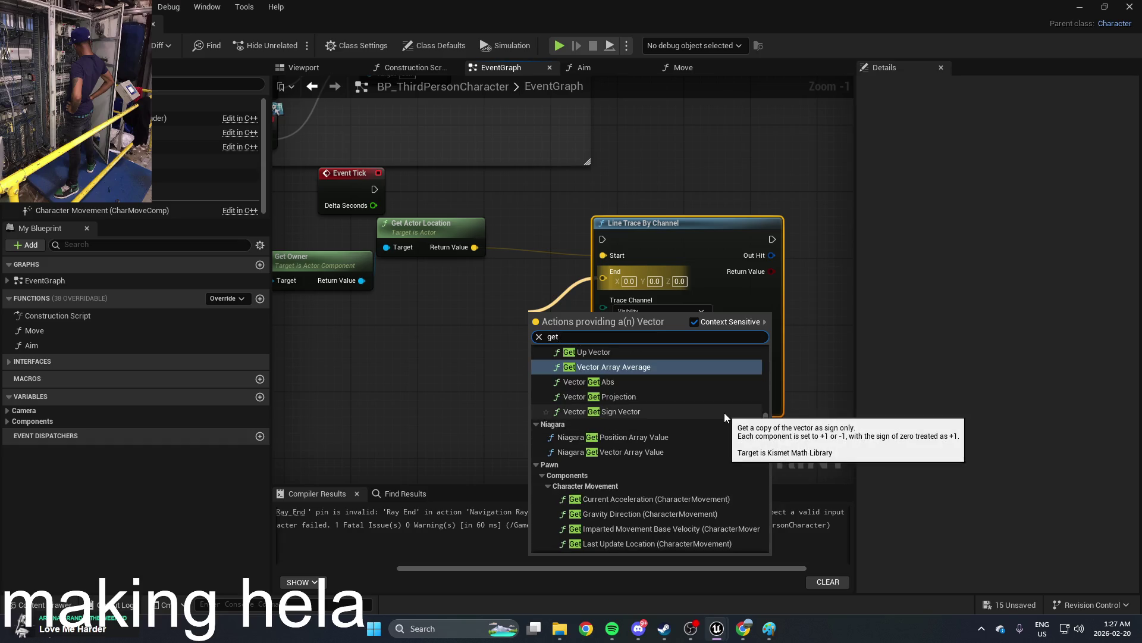
pyautogui.press('BackSpace')
pyautogui.press('BackSpace')
pyautogui.press('BackSpace')
pyautogui.write('near')
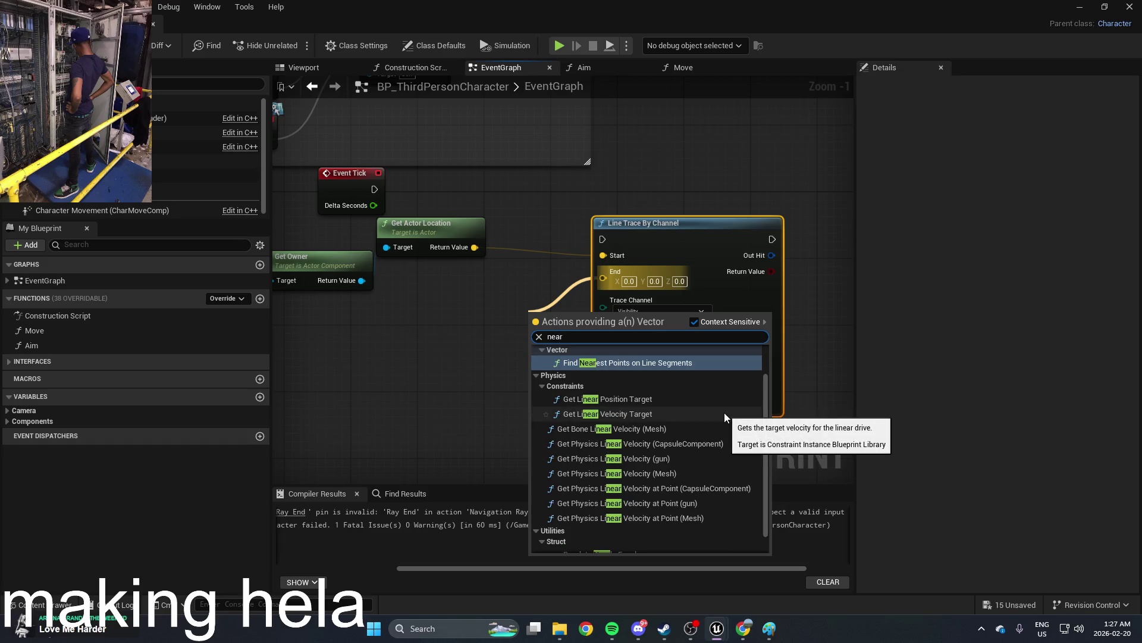
pyautogui.click(679, 364)
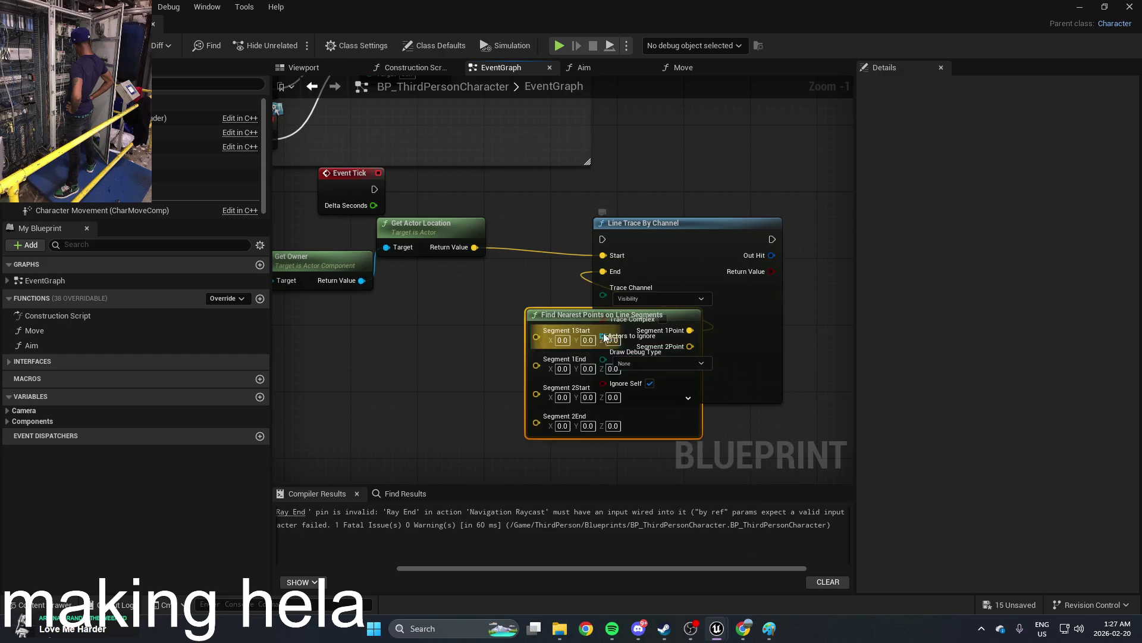
pyautogui.moveTo(591, 313); pyautogui.dragTo(461, 331)
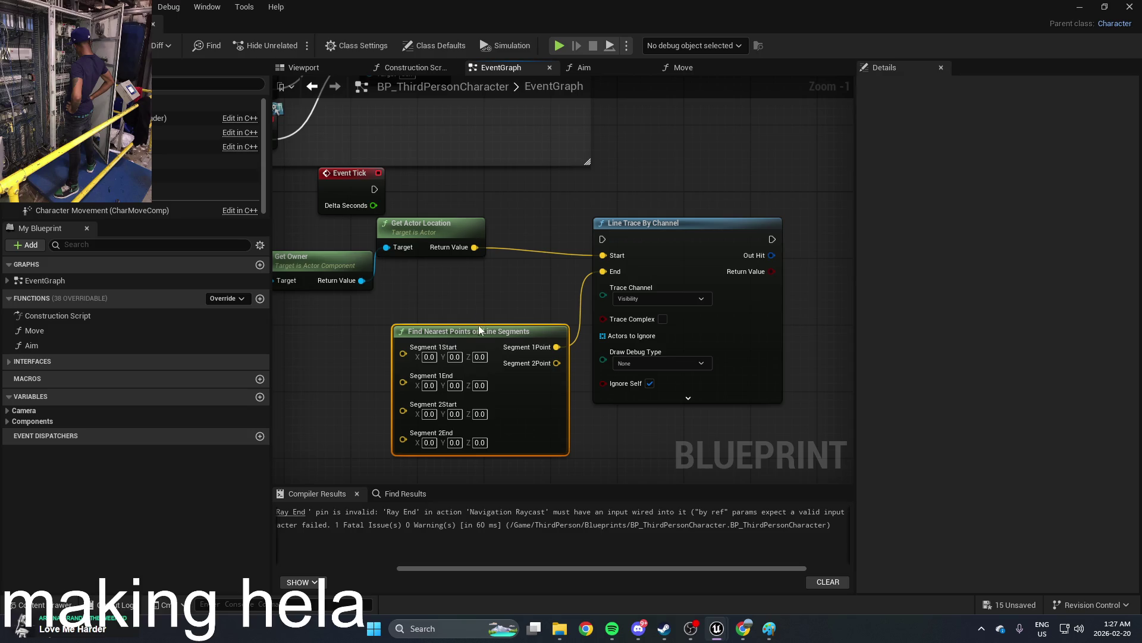
pyautogui.press('Delete')
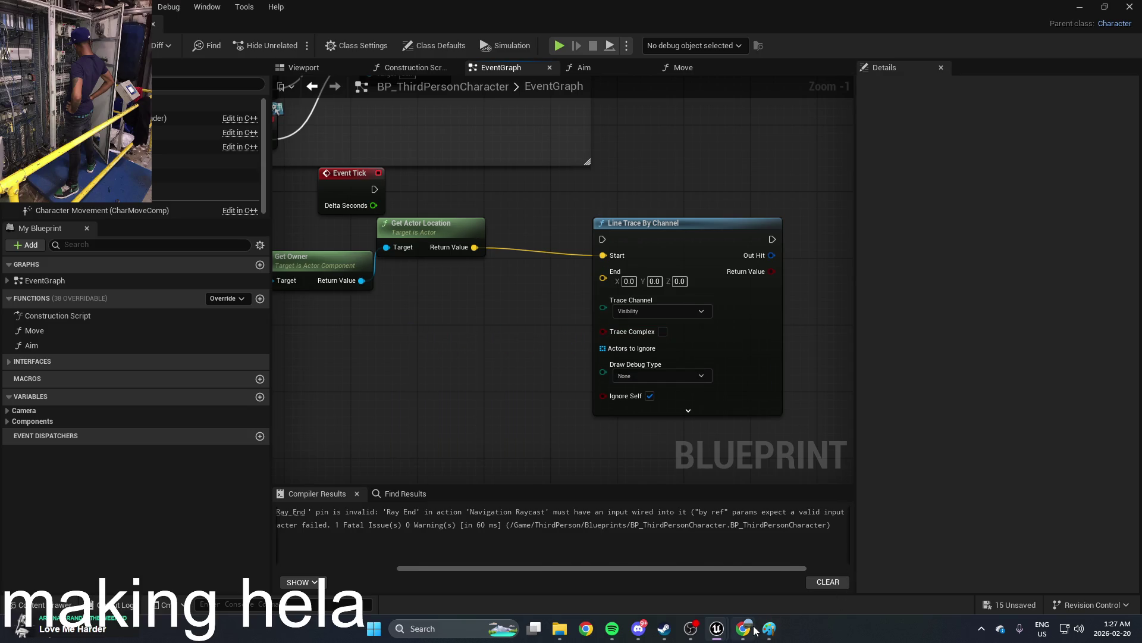
pyautogui.click(748, 623)
# Step: Go from Traces Tutorials to the Using a Multi Line Trace (Raycast) by Channel tutorial
pyautogui.scroll(-3, 570, 440)
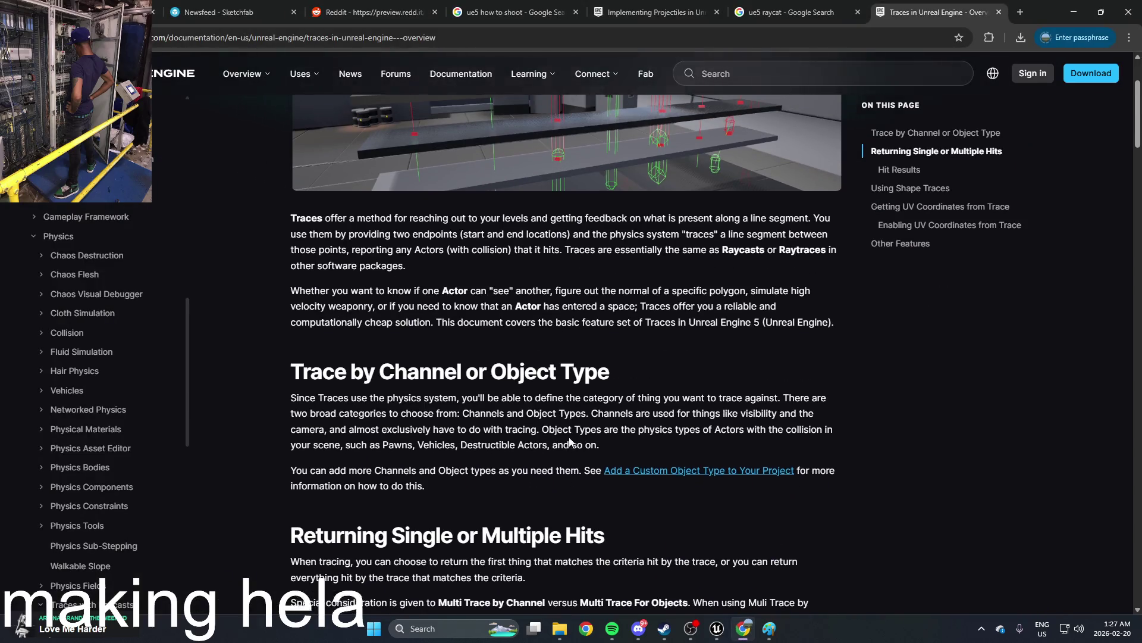
pyautogui.scroll(3, 570, 440)
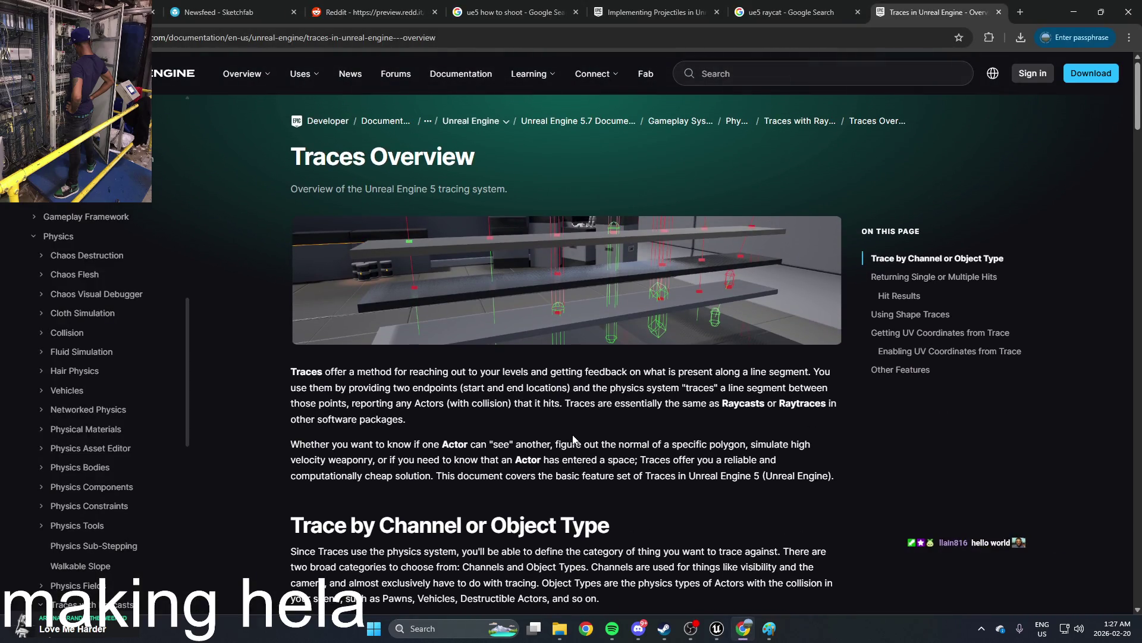
pyautogui.scroll(-4, 574, 438)
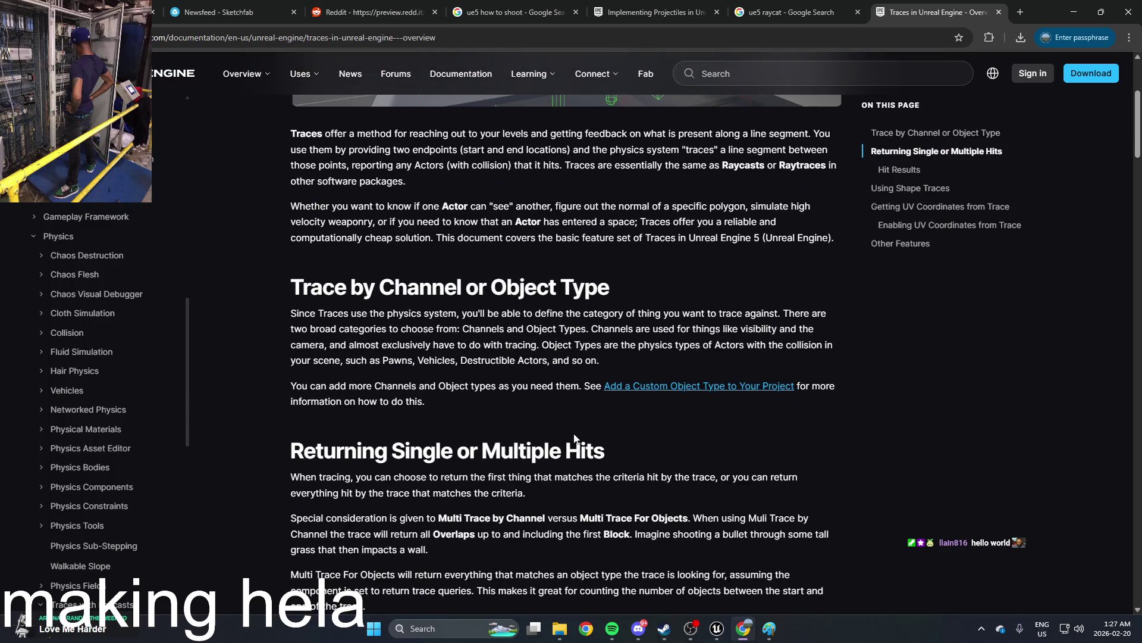
pyautogui.scroll(-3, 574, 438)
pyautogui.scroll(-5, 109, 351)
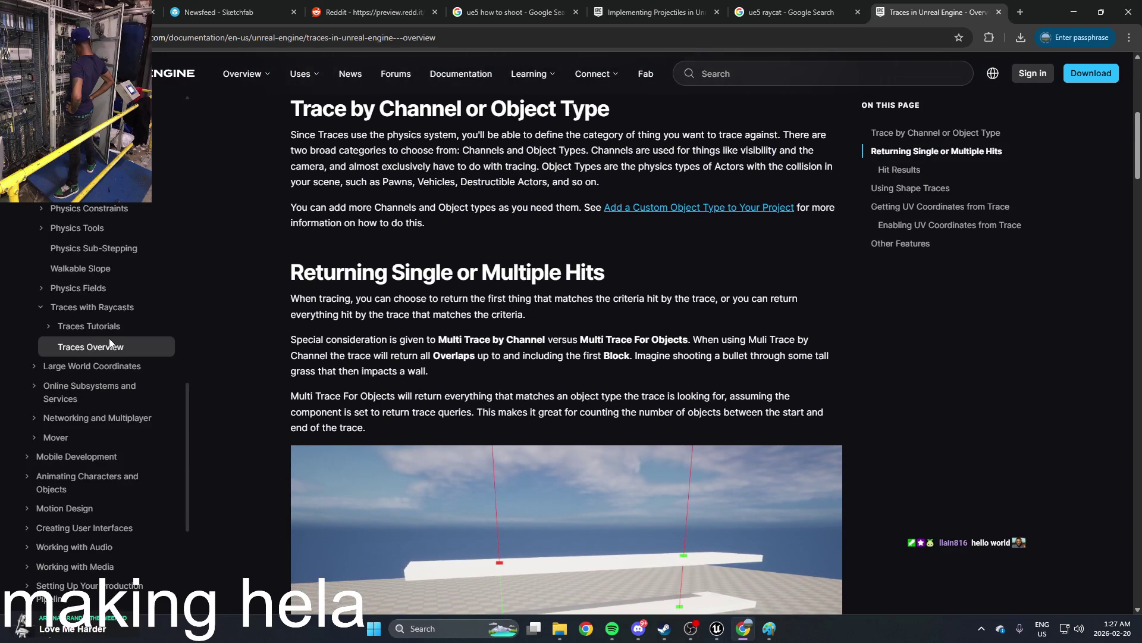
pyautogui.click(95, 326)
pyautogui.scroll(-2, 552, 389)
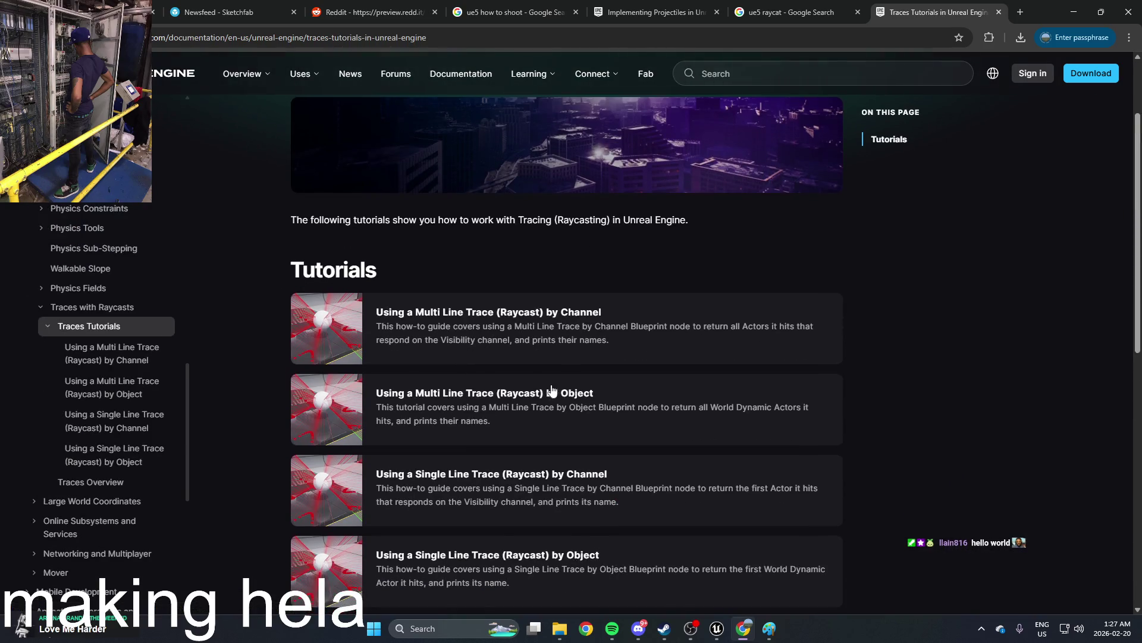
pyautogui.click(592, 321)
# Step: Read the tutorial's intro and Steps, highlighting the passage about receiving all items
pyautogui.scroll(-5, 574, 386)
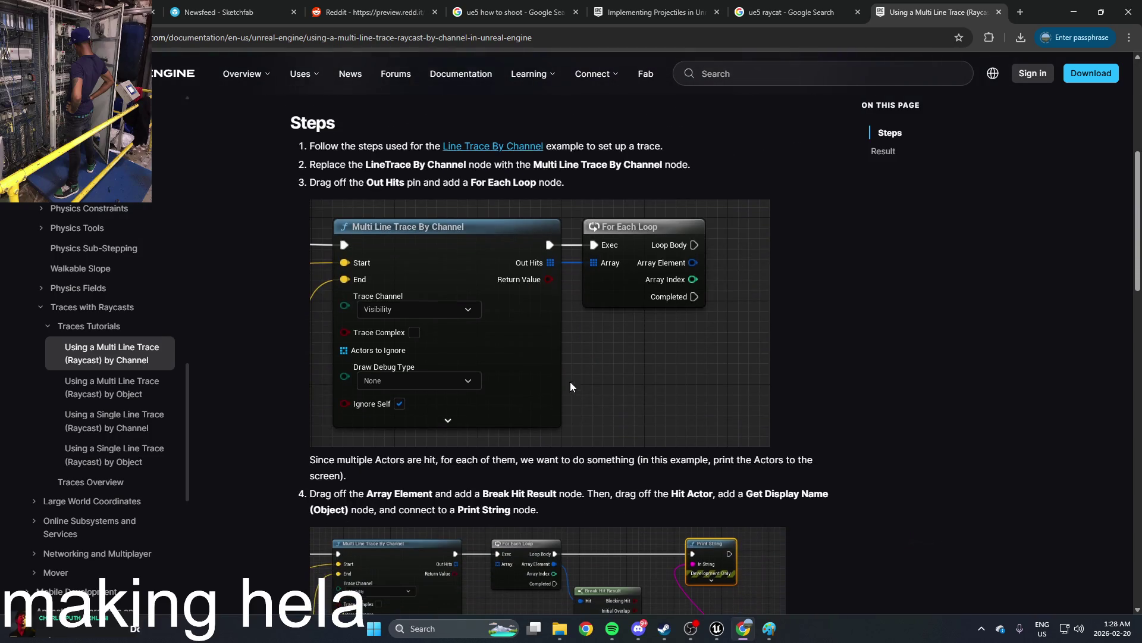
pyautogui.scroll(-4, 470, 303)
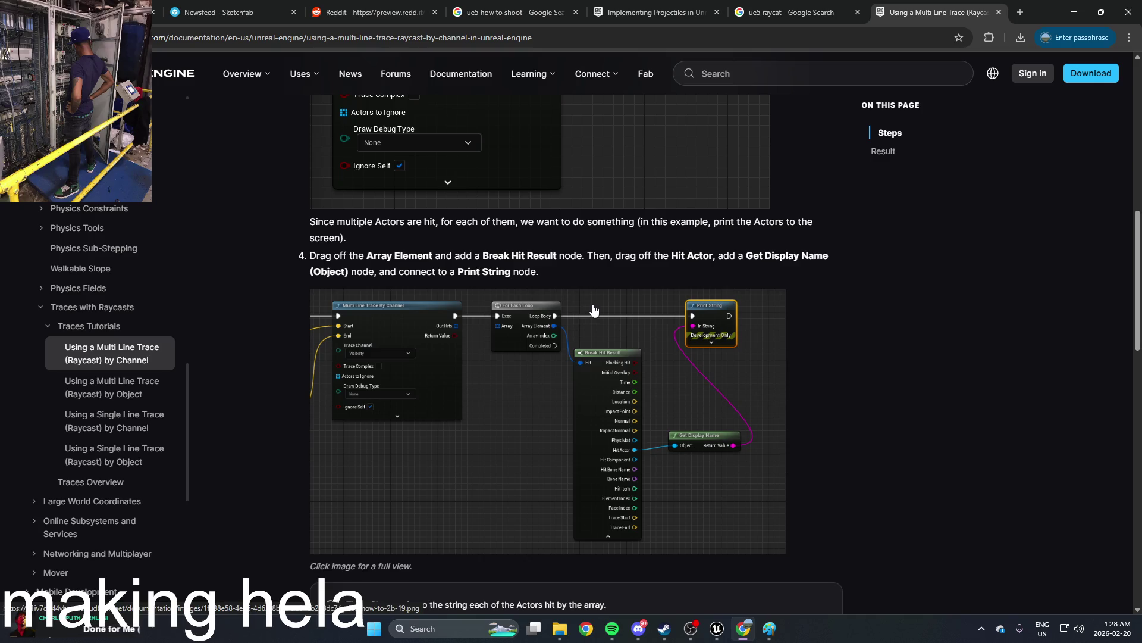
pyautogui.scroll(-4, 593, 310)
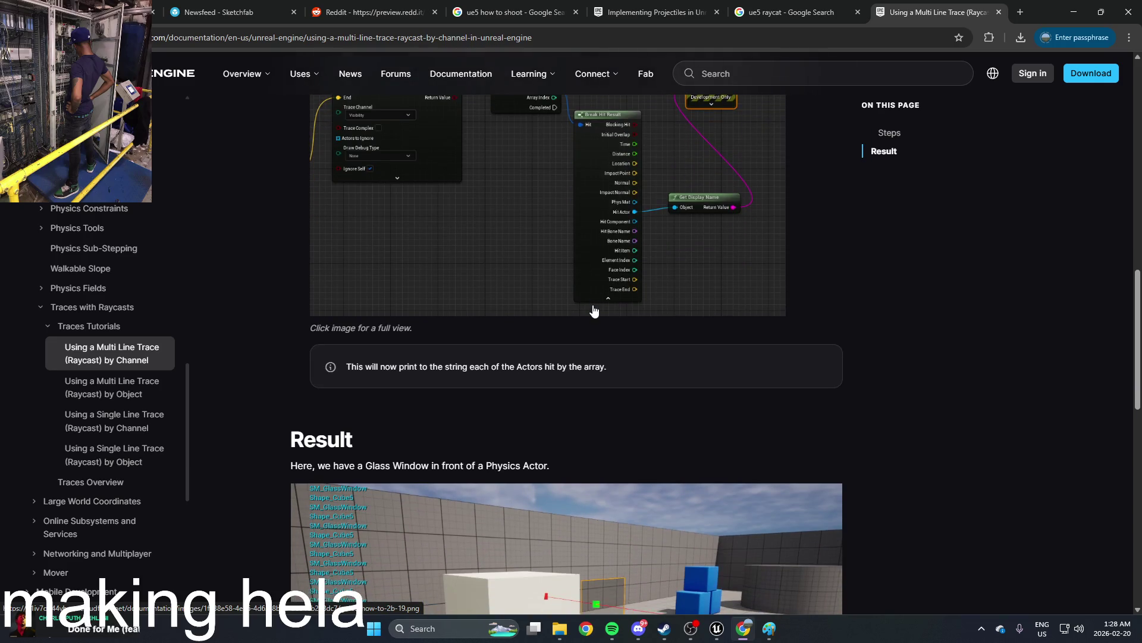
pyautogui.scroll(3, 594, 310)
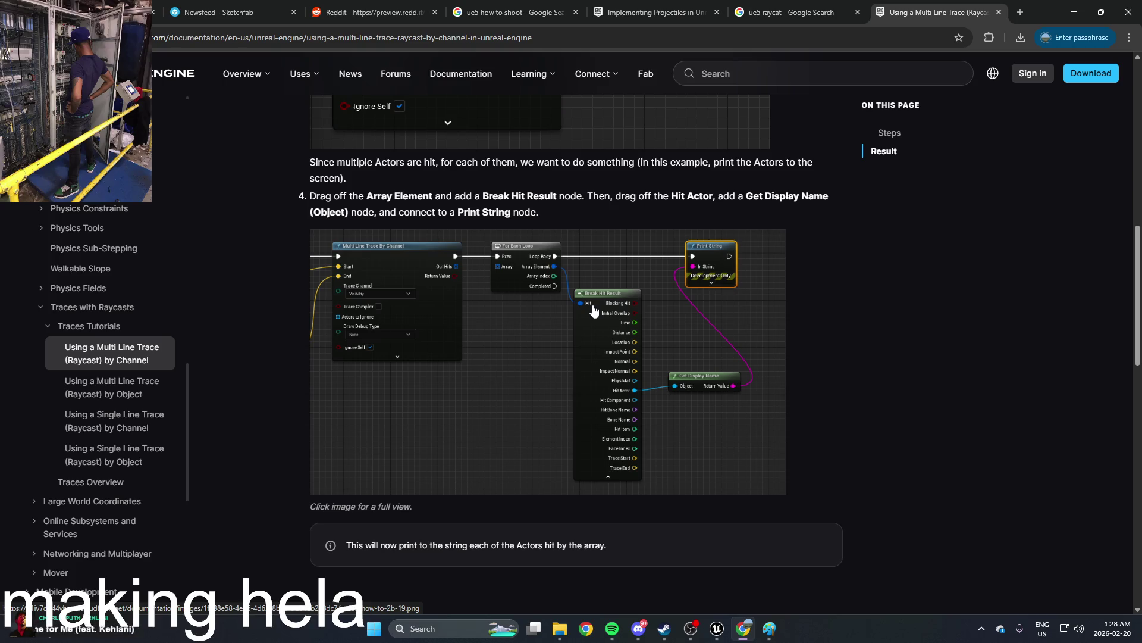
pyautogui.scroll(9, 516, 315)
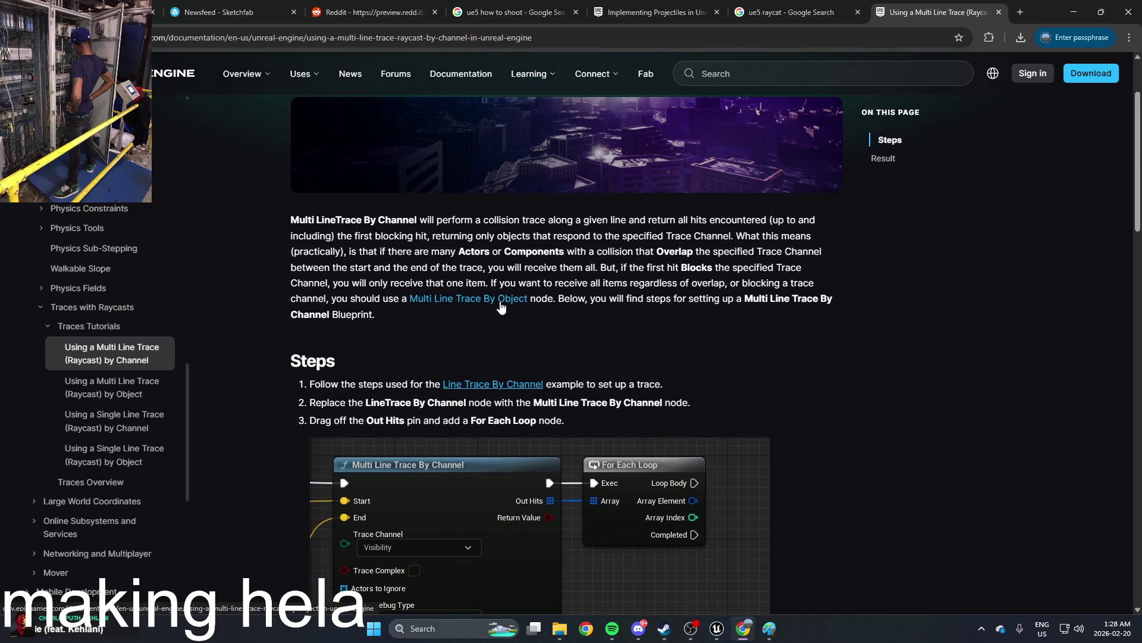
pyautogui.moveTo(602, 284); pyautogui.dragTo(826, 286)
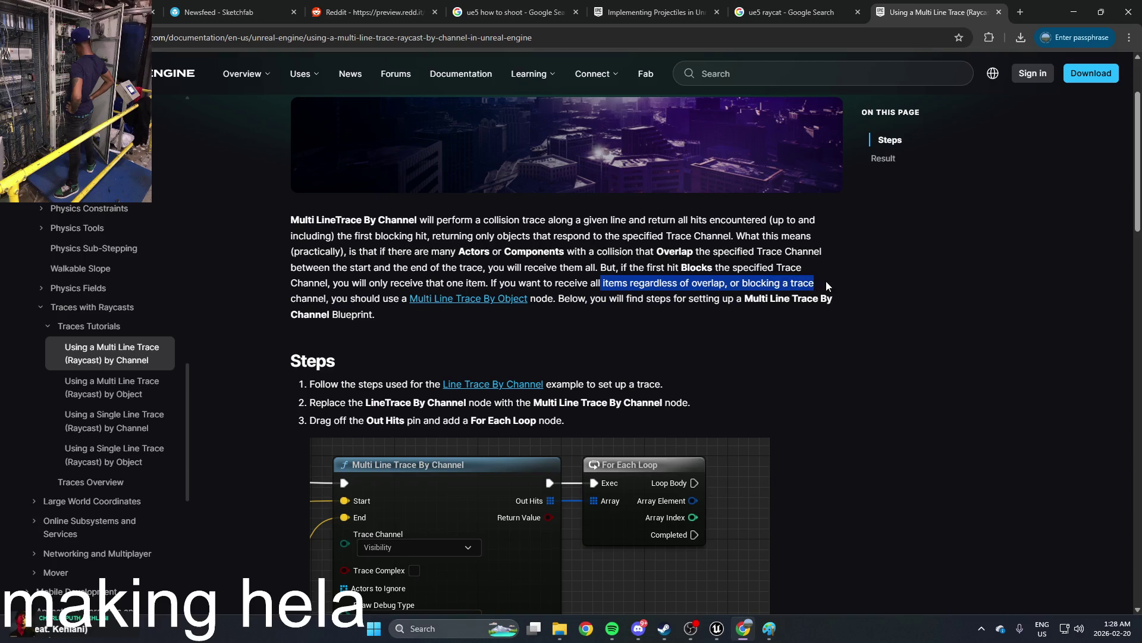
pyautogui.click(842, 281)
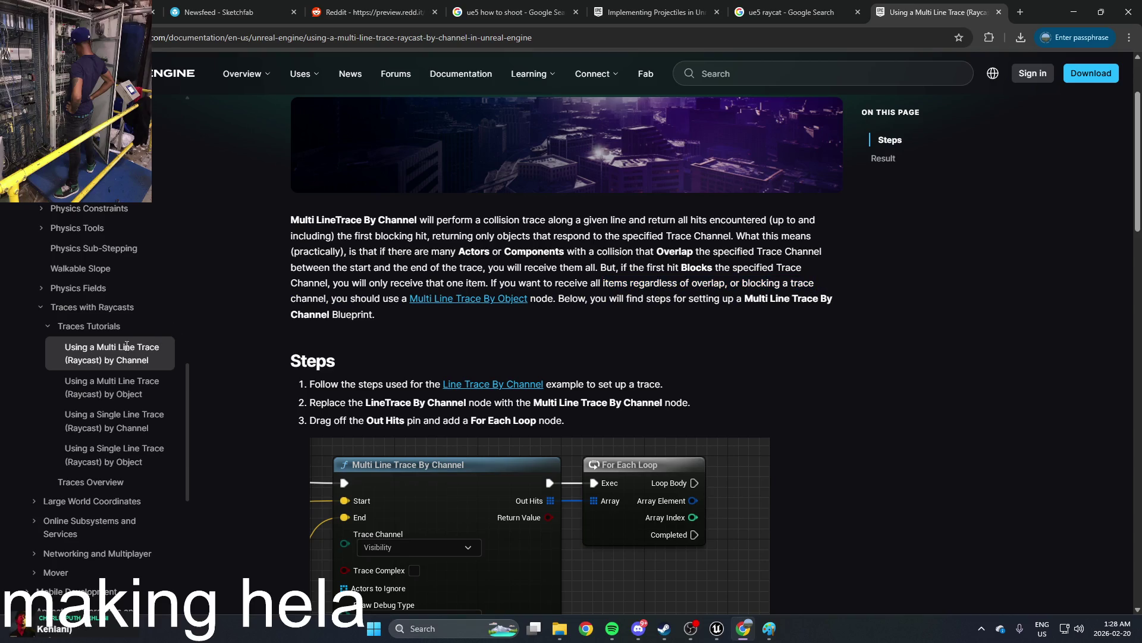
# Step: Open the 'Using a Single Line Trace (Raycast) by Channel' tutorial and read steps 5 through 7
pyautogui.click(132, 433)
pyautogui.scroll(-6, 428, 408)
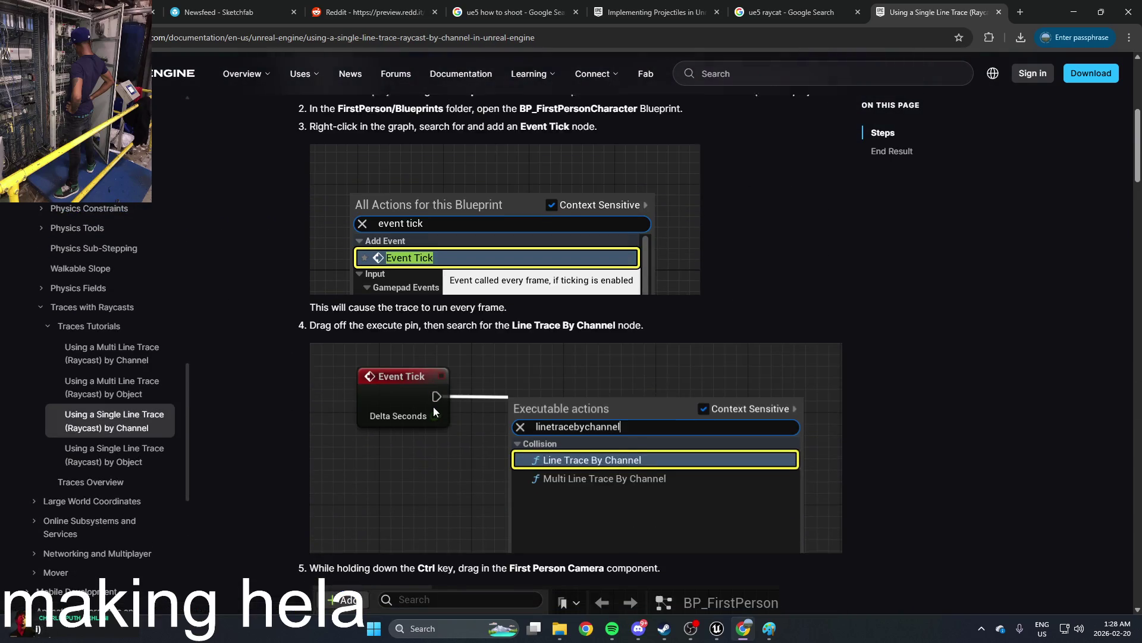
pyautogui.scroll(-1, 434, 411)
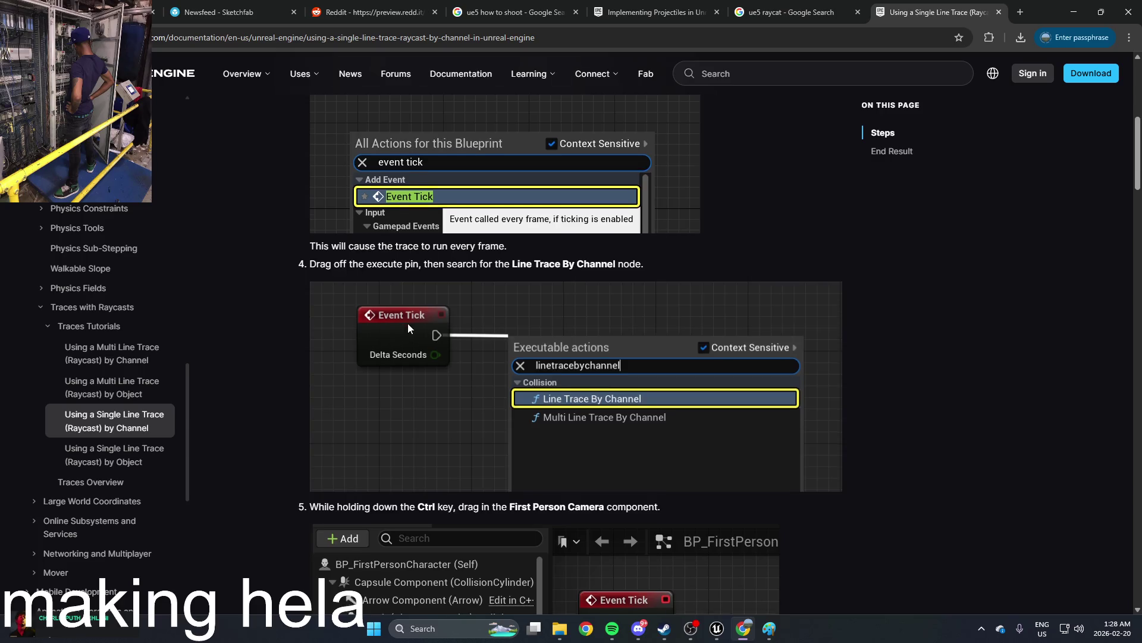
pyautogui.scroll(-7, 408, 324)
pyautogui.scroll(-1, 536, 351)
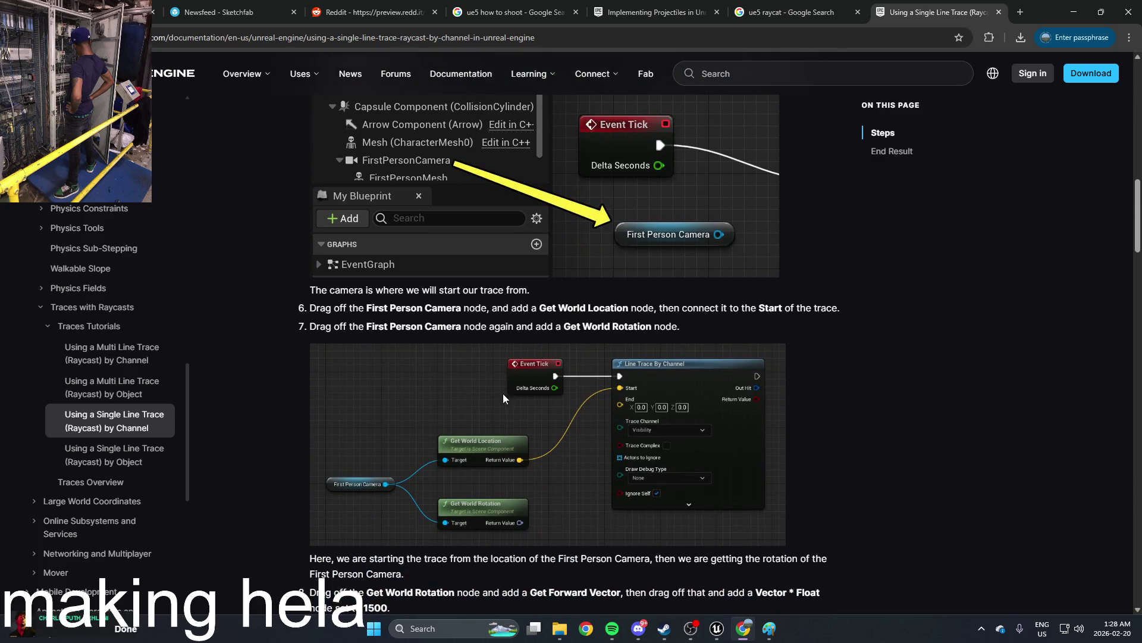
pyautogui.scroll(-1, 501, 445)
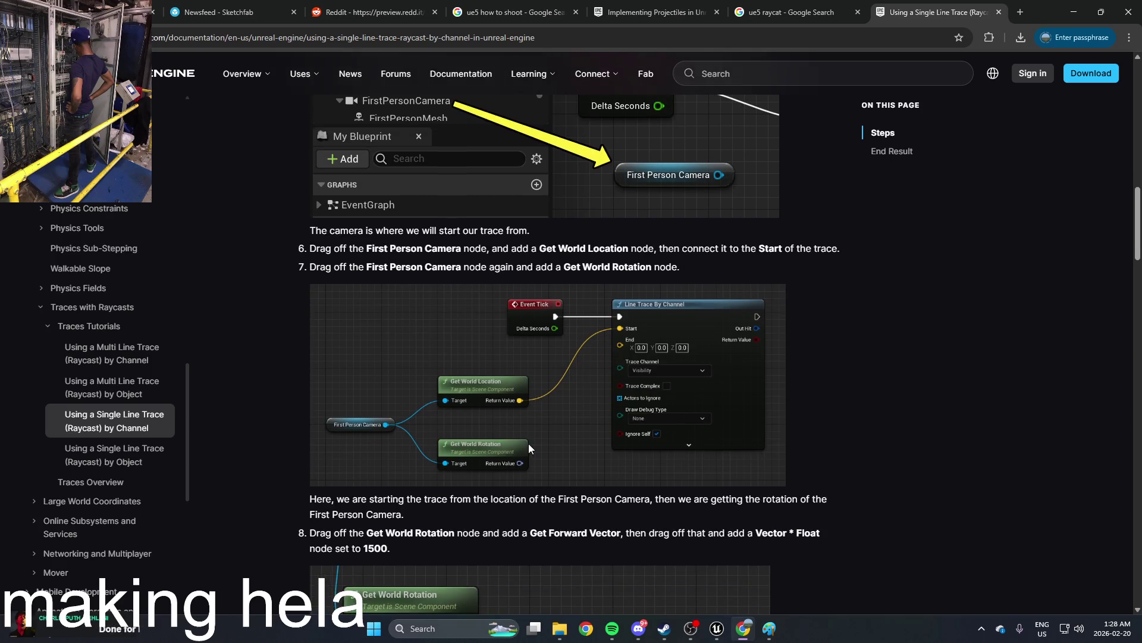
pyautogui.scroll(-1, 528, 444)
pyautogui.scroll(-7, 528, 444)
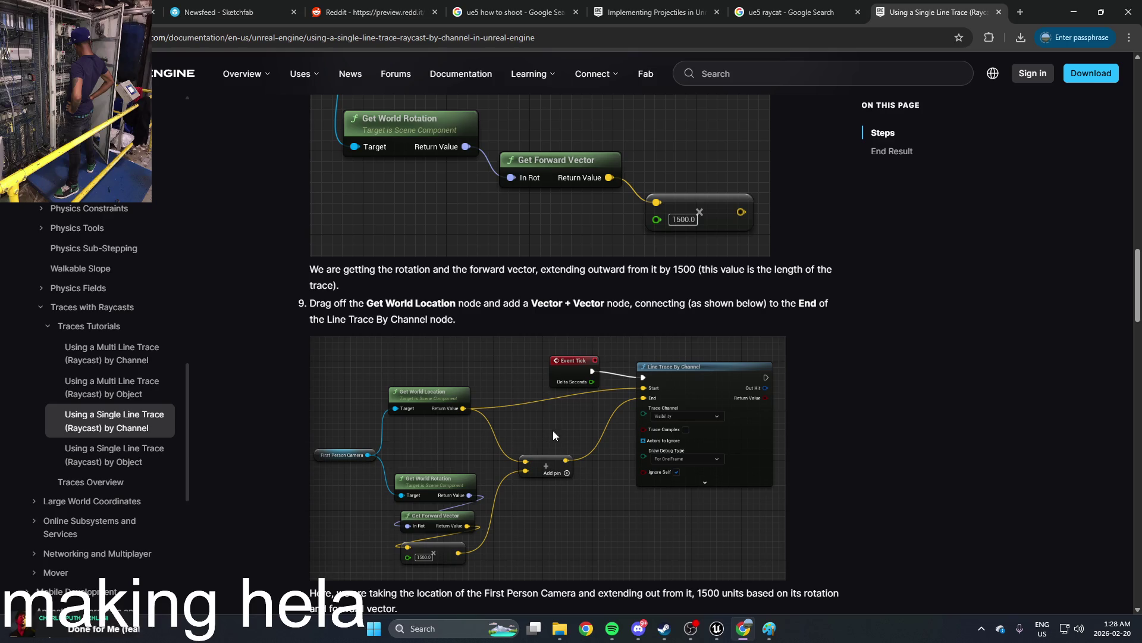
pyautogui.scroll(14, 553, 430)
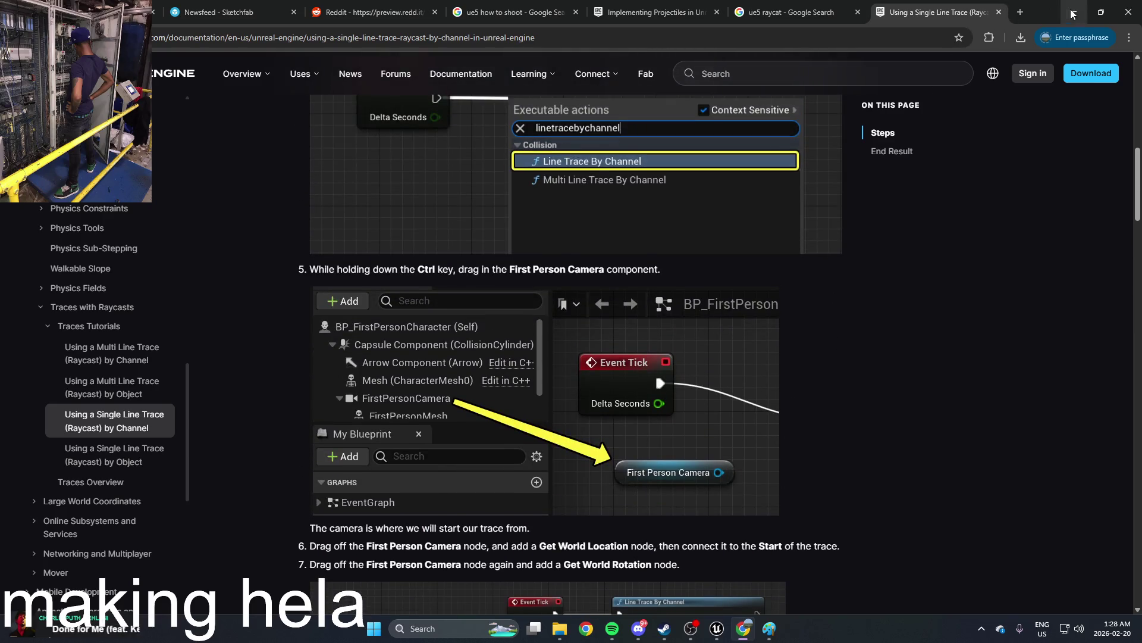
pyautogui.click(1074, 12)
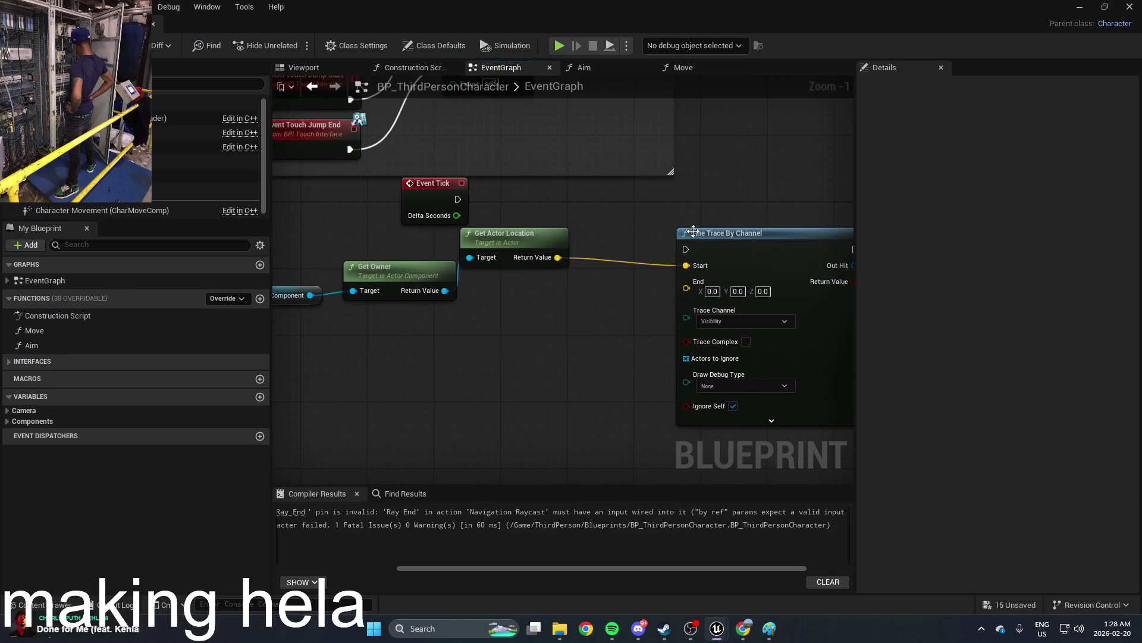
# Step: Add a Get World Location (CapsuleComponent) node found by searching 'get world'
pyautogui.moveTo(754, 186); pyautogui.dragTo(736, 193)
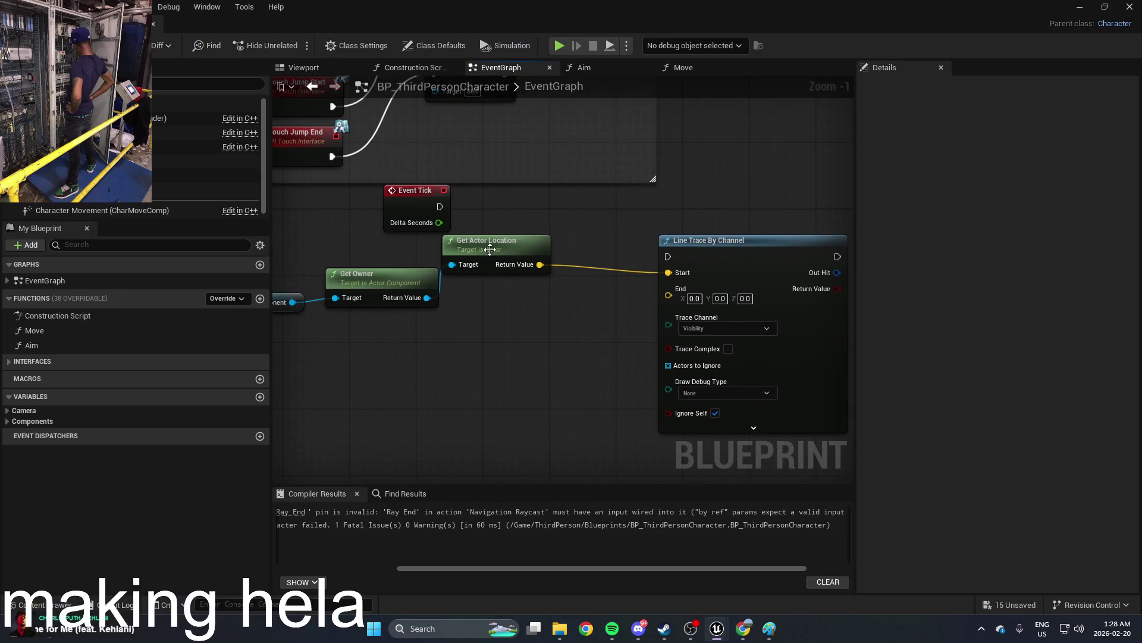
pyautogui.moveTo(335, 282); pyautogui.dragTo(437, 290)
pyautogui.click(485, 285)
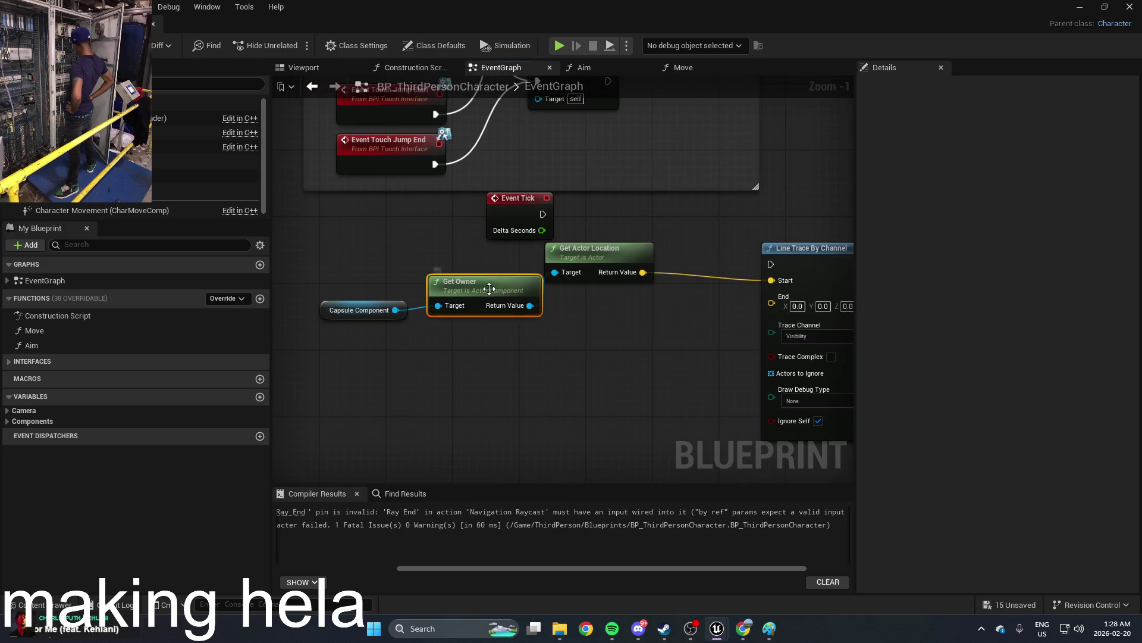
pyautogui.rightClick(559, 370)
pyautogui.write('get')
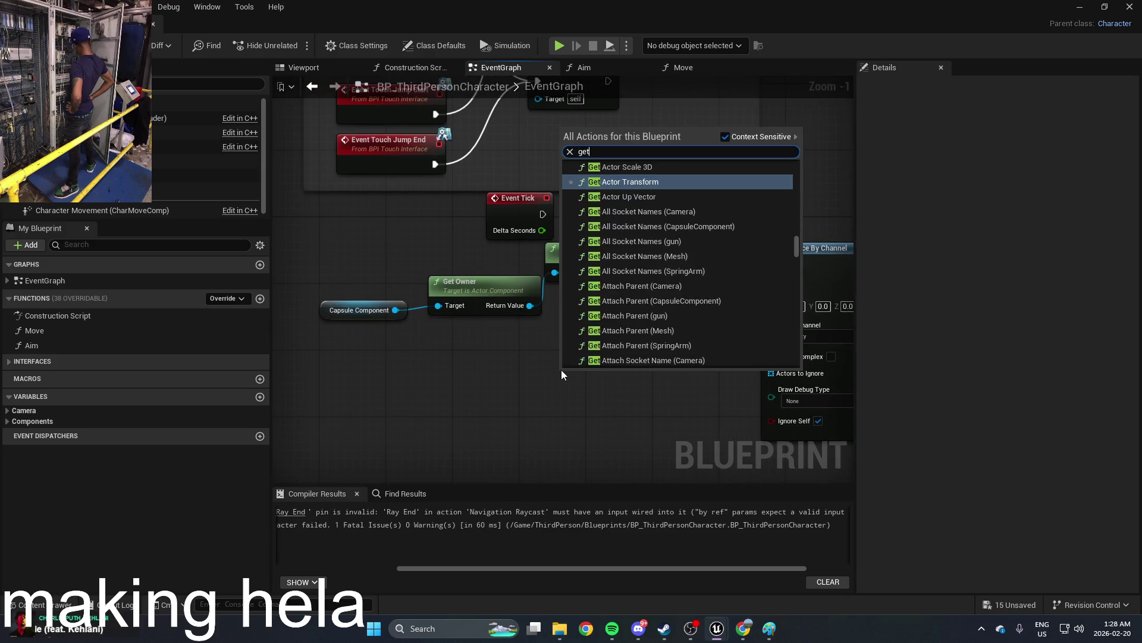
pyautogui.write(' world')
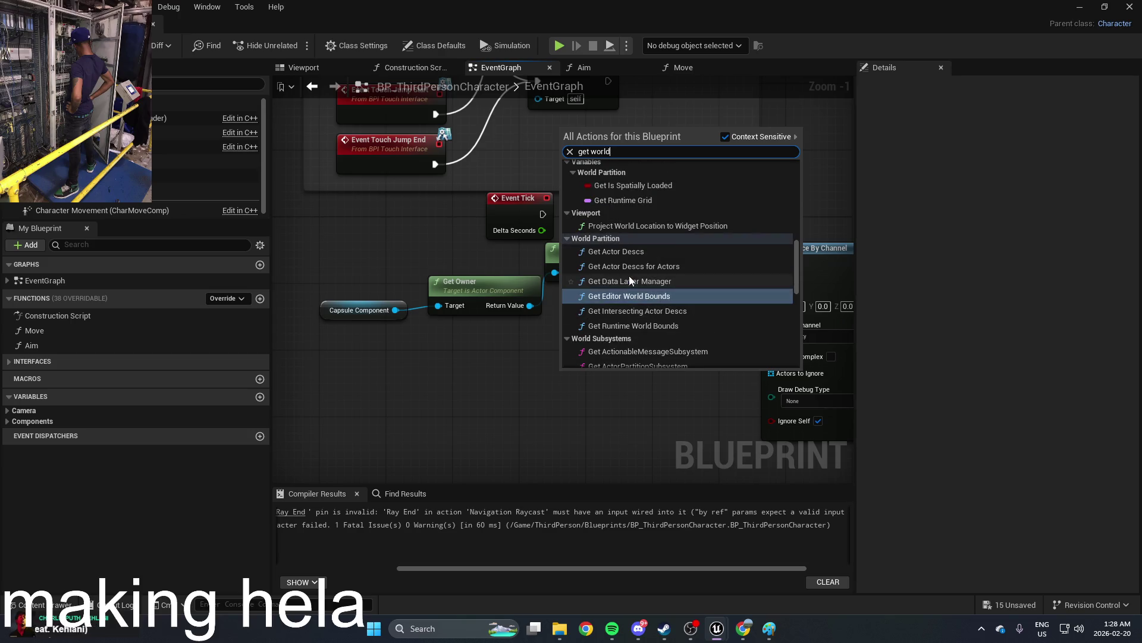
pyautogui.scroll(5, 706, 283)
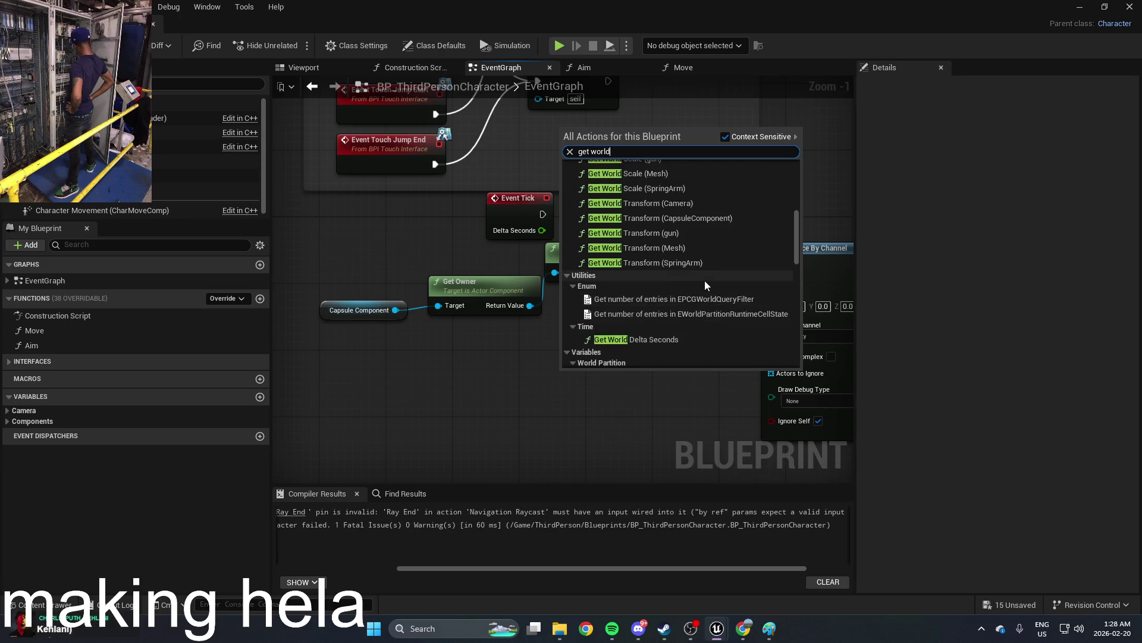
pyautogui.scroll(5, 707, 271)
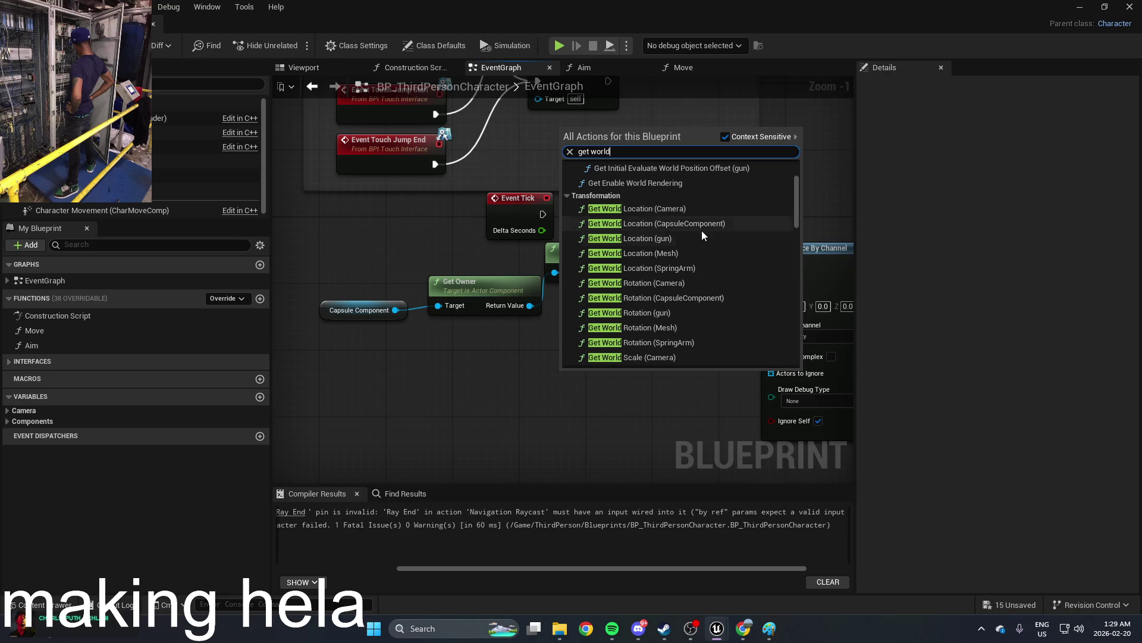
pyautogui.click(706, 223)
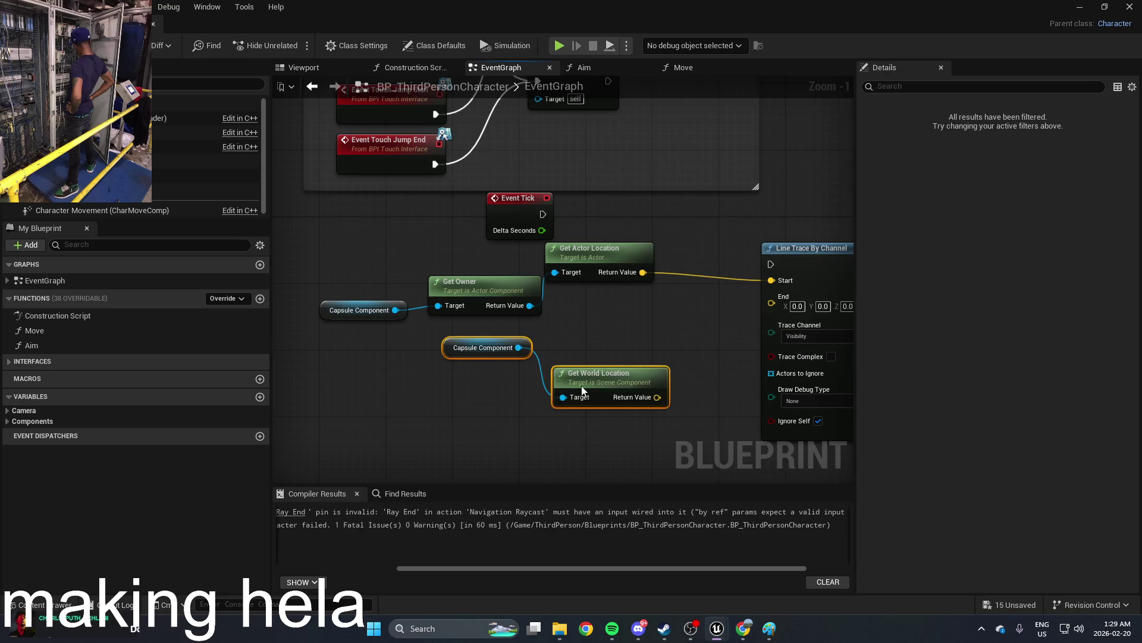
# Step: Wire its Return Value into Line Trace By Channel's End and tidy the node placement
pyautogui.moveTo(582, 390)
pyautogui.mouseDown()
pyautogui.moveTo(517, 403)
pyautogui.moveTo(773, 299)
pyautogui.mouseUp()
pyautogui.moveTo(603, 258)
pyautogui.mouseDown()
pyautogui.moveTo(643, 265)
pyautogui.moveTo(560, 269)
pyautogui.mouseUp()
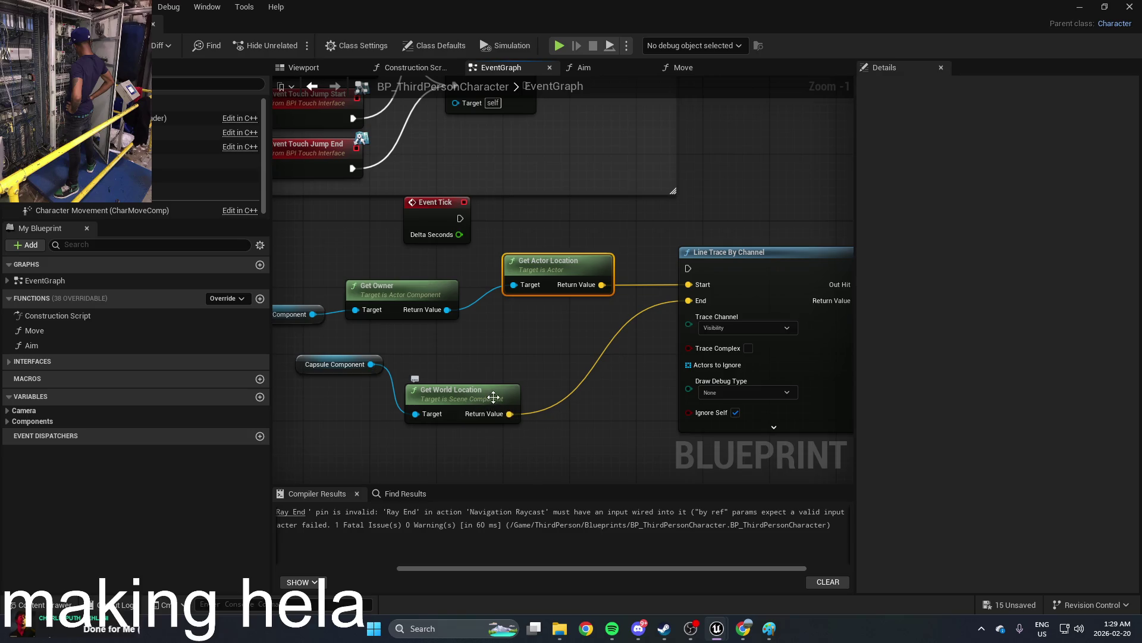
pyautogui.moveTo(508, 361); pyautogui.dragTo(523, 365)
pyautogui.moveTo(497, 409); pyautogui.dragTo(481, 423)
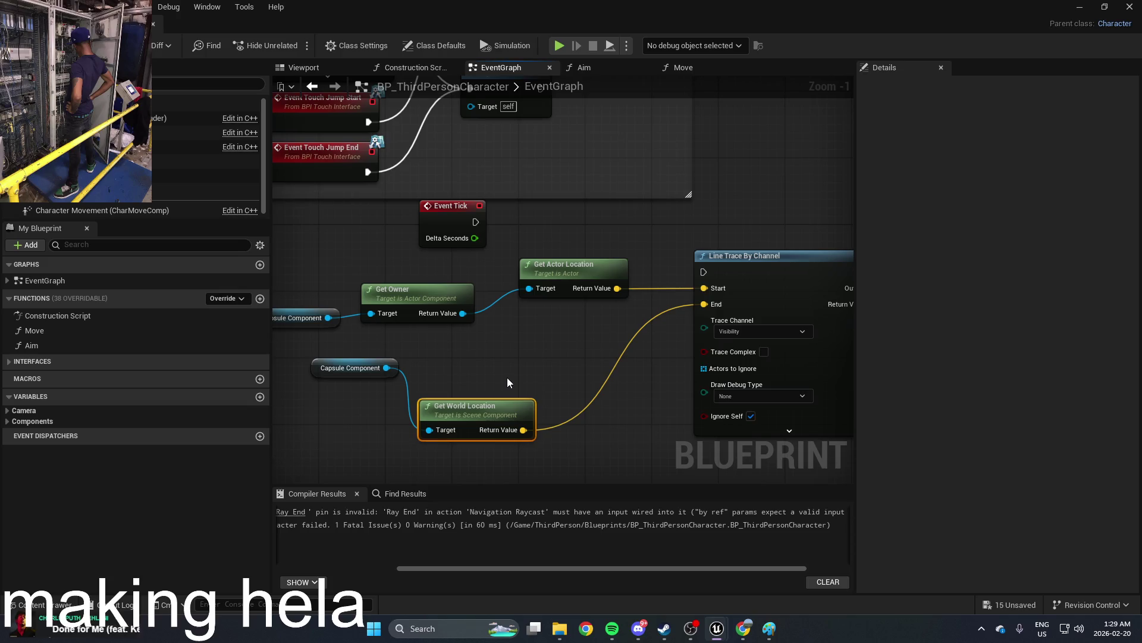
pyautogui.hotkey('alt', 'Tab')
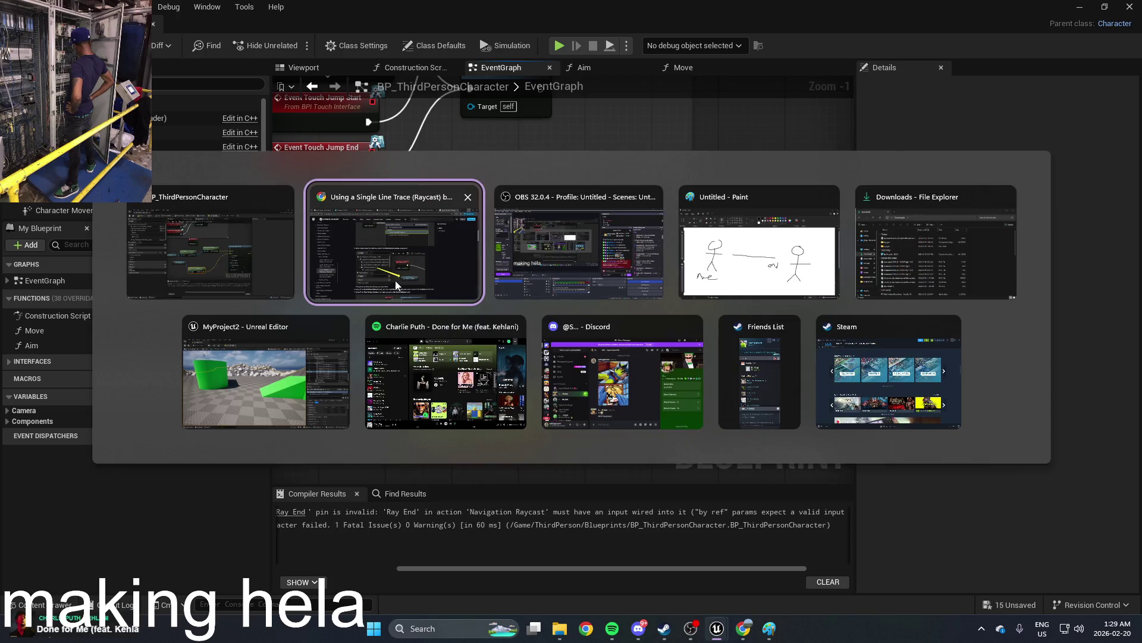
# Step: Scroll through steps 6–8 of the raycast tutorial, then return to the Blueprint graph
pyautogui.scroll(-5, 605, 381)
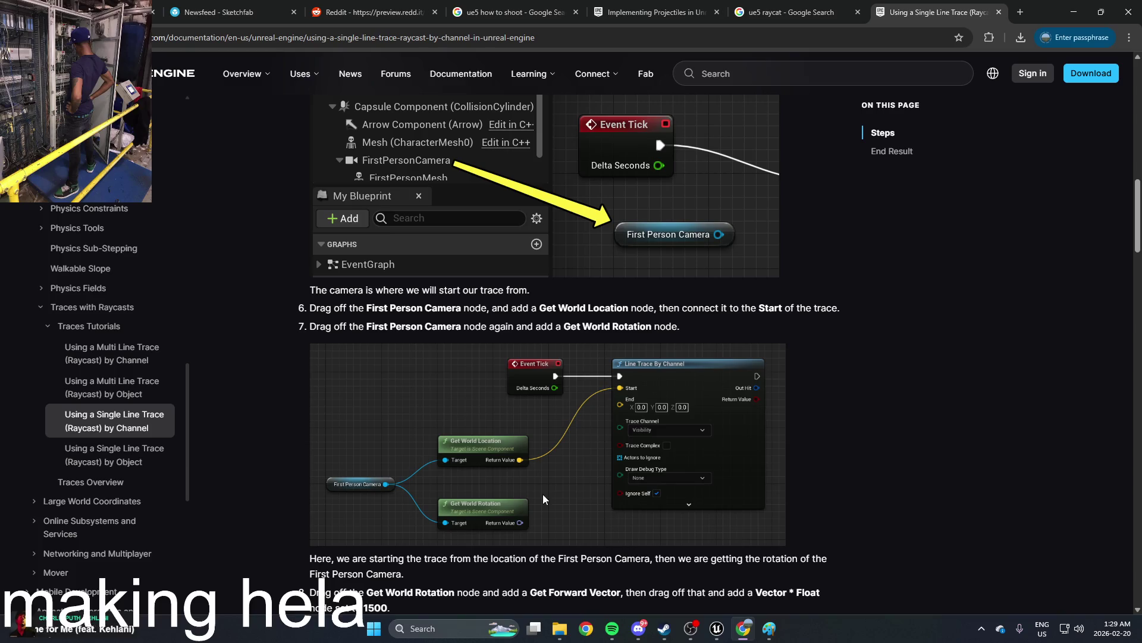
pyautogui.scroll(-6, 543, 499)
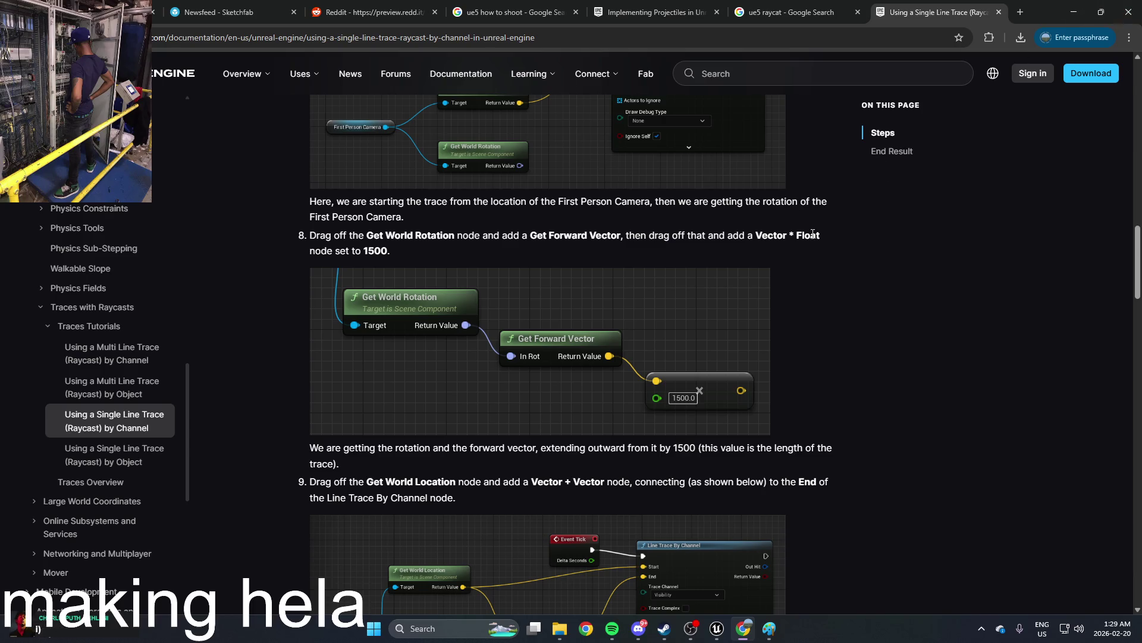
pyautogui.scroll(3, 852, 242)
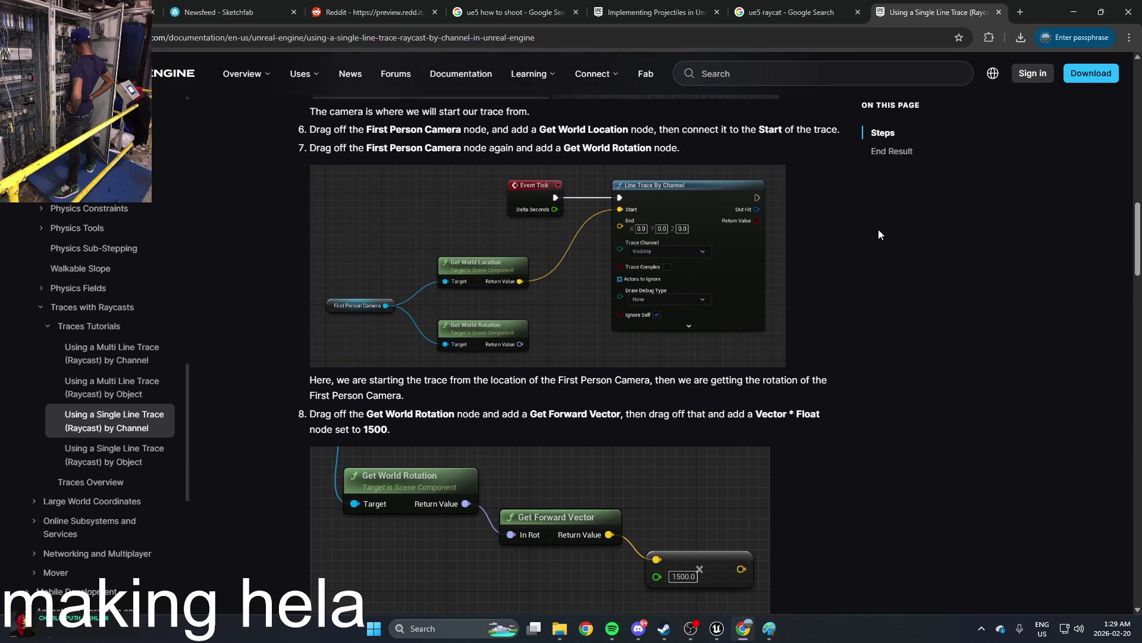
pyautogui.click(1074, 12)
pyautogui.scroll(1, 474, 321)
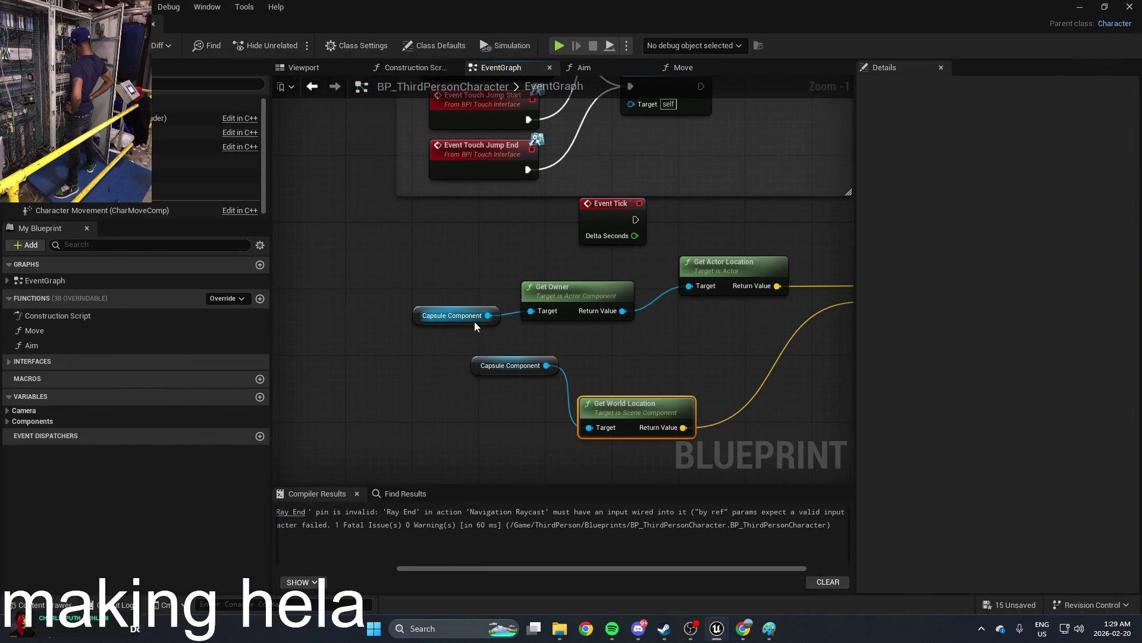
# Step: Delete the capsule-based nodes and add a Get World Location node for the Camera
pyautogui.moveTo(764, 440); pyautogui.dragTo(476, 287)
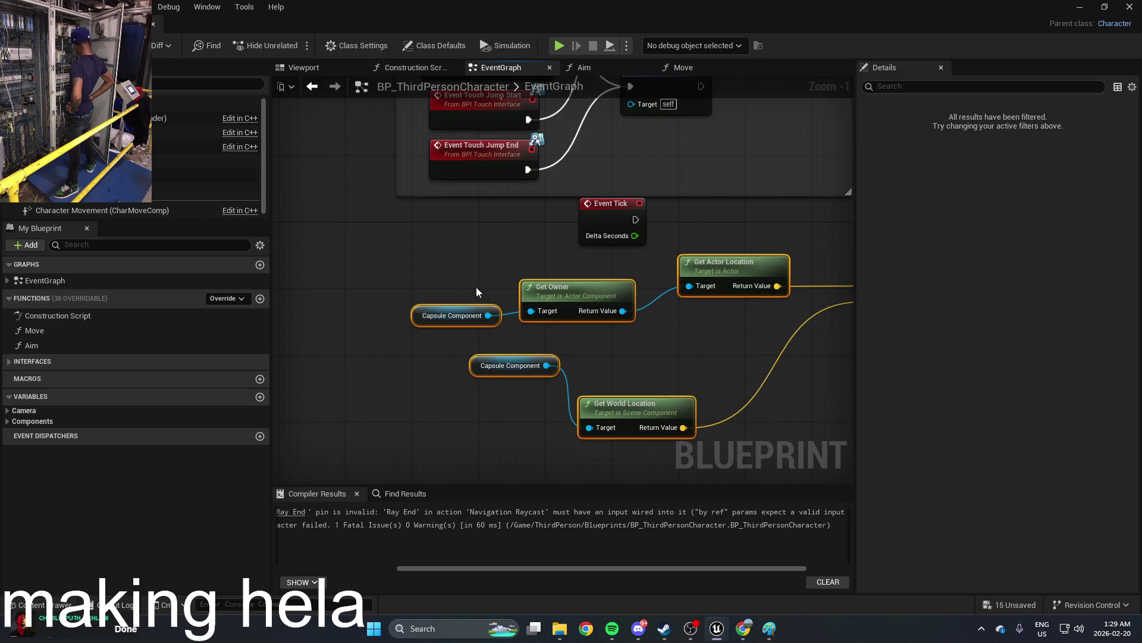
pyautogui.press('Delete')
pyautogui.rightClick(539, 330)
pyautogui.write('ge')
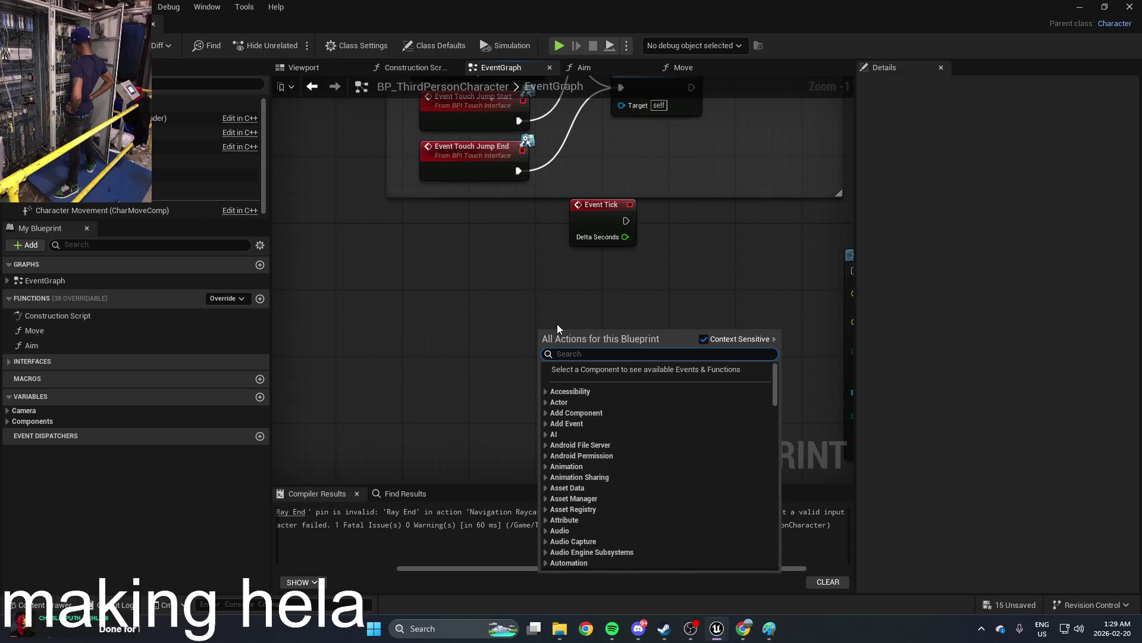
pyautogui.write('t')
pyautogui.write('world')
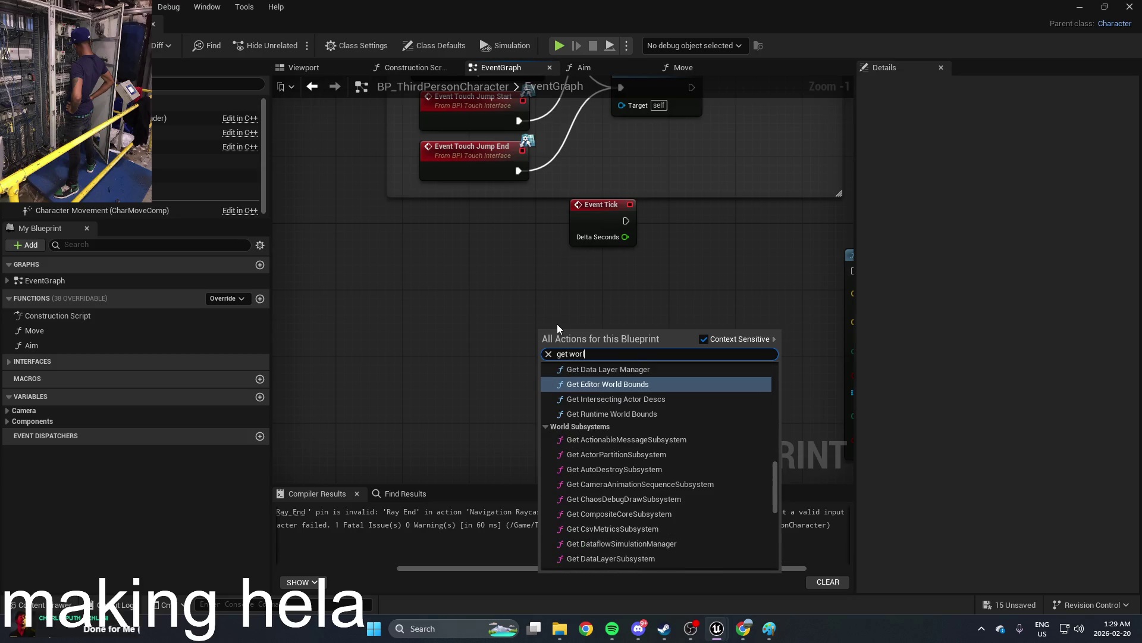
pyautogui.moveTo(771, 483); pyautogui.dragTo(777, 376)
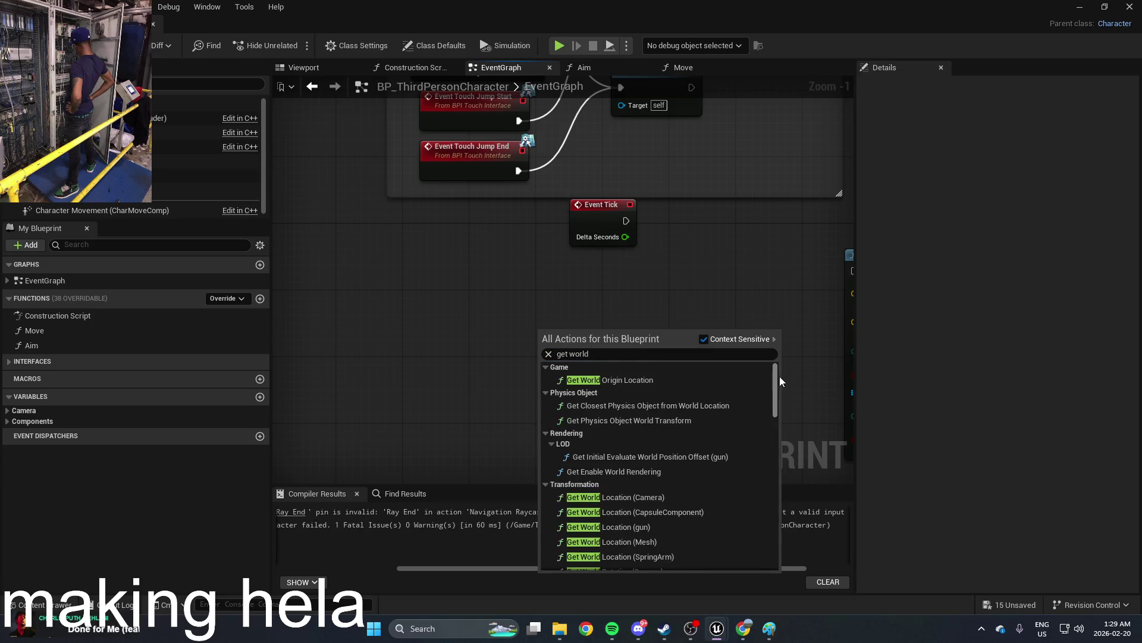
pyautogui.scroll(-1, 676, 472)
pyautogui.click(655, 477)
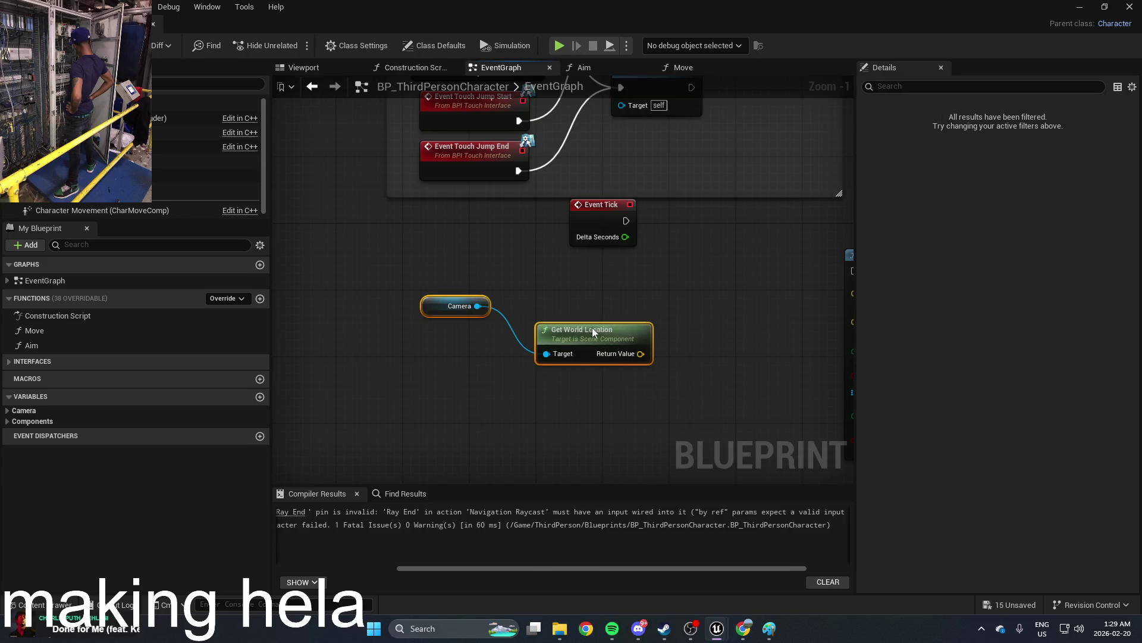
pyautogui.moveTo(444, 313)
pyautogui.mouseDown()
pyautogui.moveTo(402, 285)
pyautogui.moveTo(414, 288)
pyautogui.moveTo(409, 315)
pyautogui.moveTo(417, 298)
pyautogui.mouseUp()
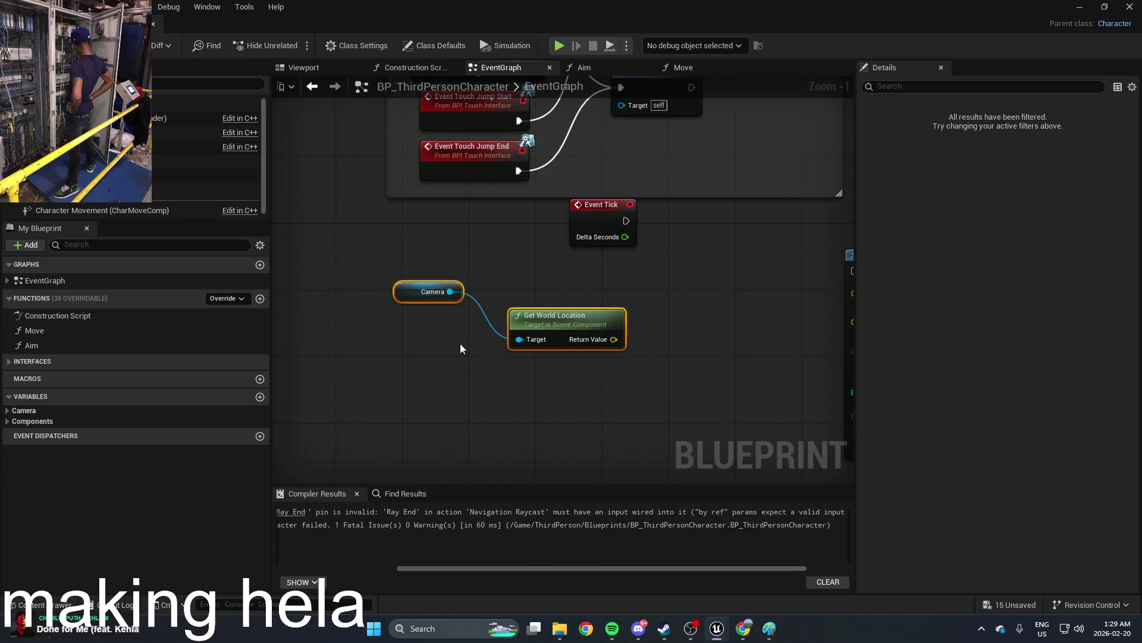
# Step: Add Get World Rotation (Camera), feed it from the top Camera node, and delete the redundant Camera
pyautogui.rightClick(509, 388)
pyautogui.write('get world')
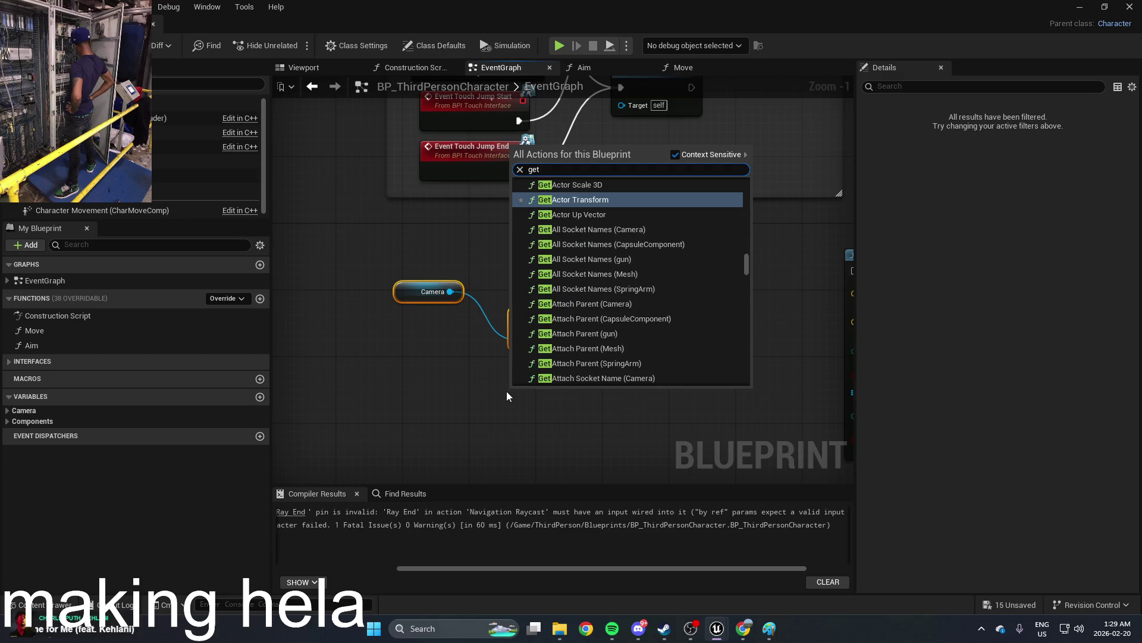
pyautogui.write(' rot')
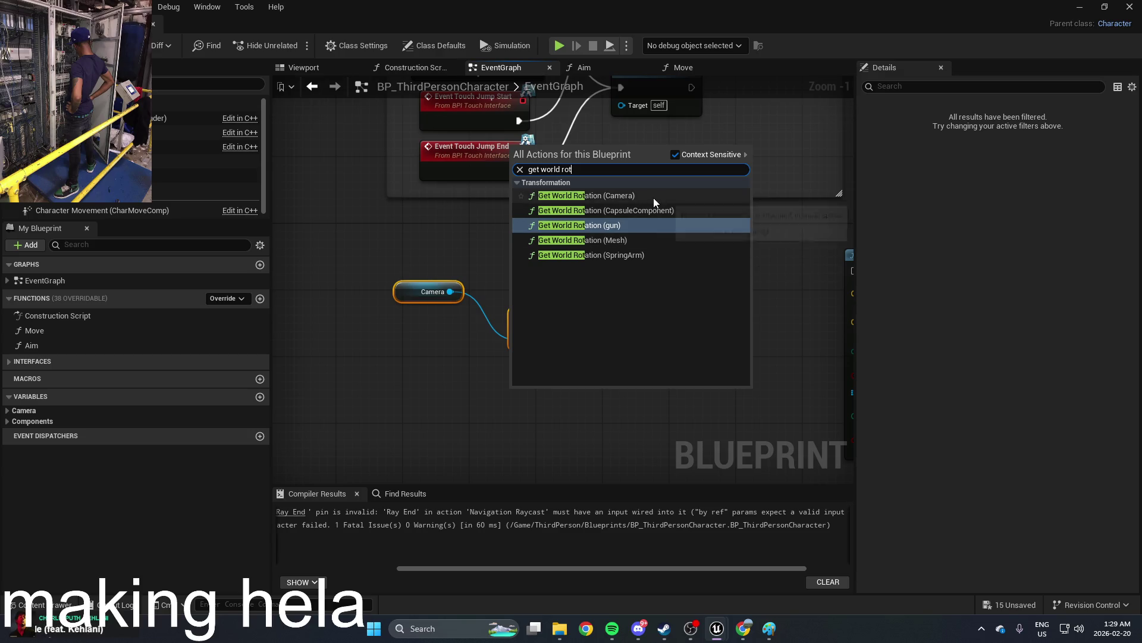
pyautogui.click(653, 197)
pyautogui.moveTo(548, 399)
pyautogui.mouseDown()
pyautogui.moveTo(570, 409)
pyautogui.moveTo(609, 384)
pyautogui.moveTo(557, 384)
pyautogui.moveTo(590, 384)
pyautogui.mouseUp()
pyautogui.moveTo(682, 376); pyautogui.dragTo(622, 330)
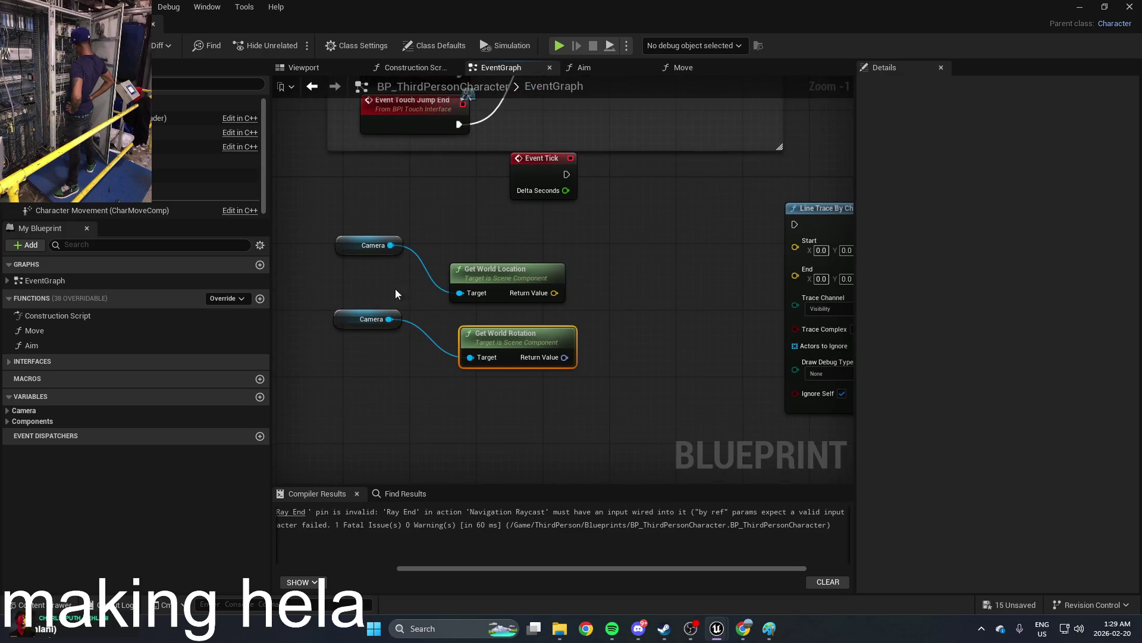
pyautogui.moveTo(390, 245)
pyautogui.mouseDown()
pyautogui.moveTo(423, 265)
pyautogui.moveTo(470, 357)
pyautogui.moveTo(417, 336)
pyautogui.mouseUp()
pyautogui.click(351, 315)
pyautogui.press('Delete')
pyautogui.rightClick(555, 361)
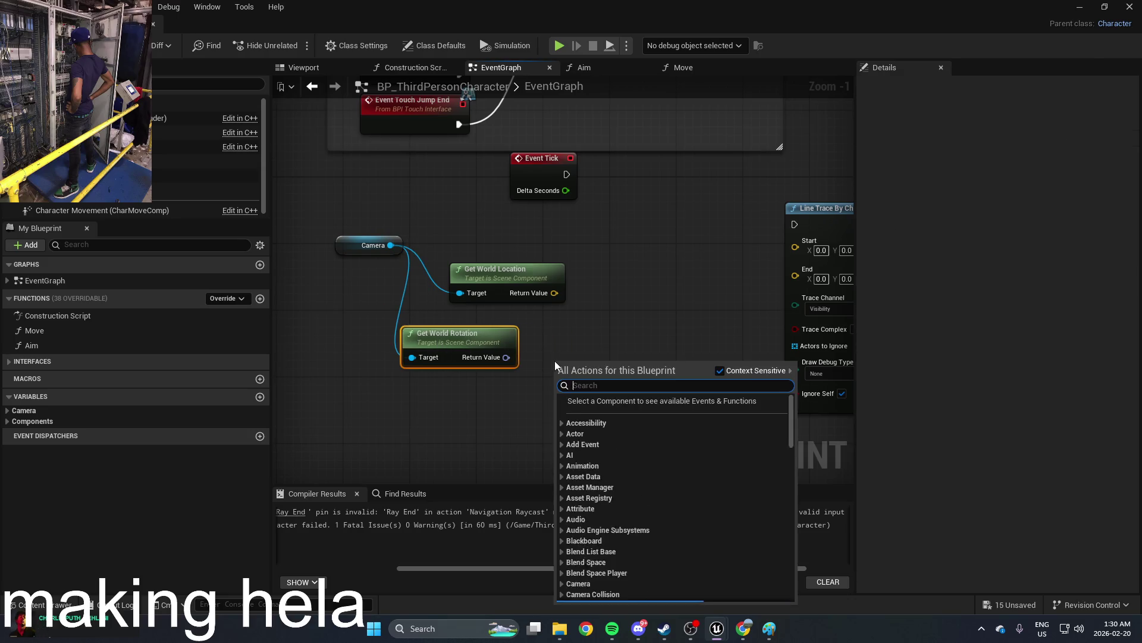
# Step: Add a Get Forward Vector node taking the Camera's world rotation
pyautogui.write('get forwa')
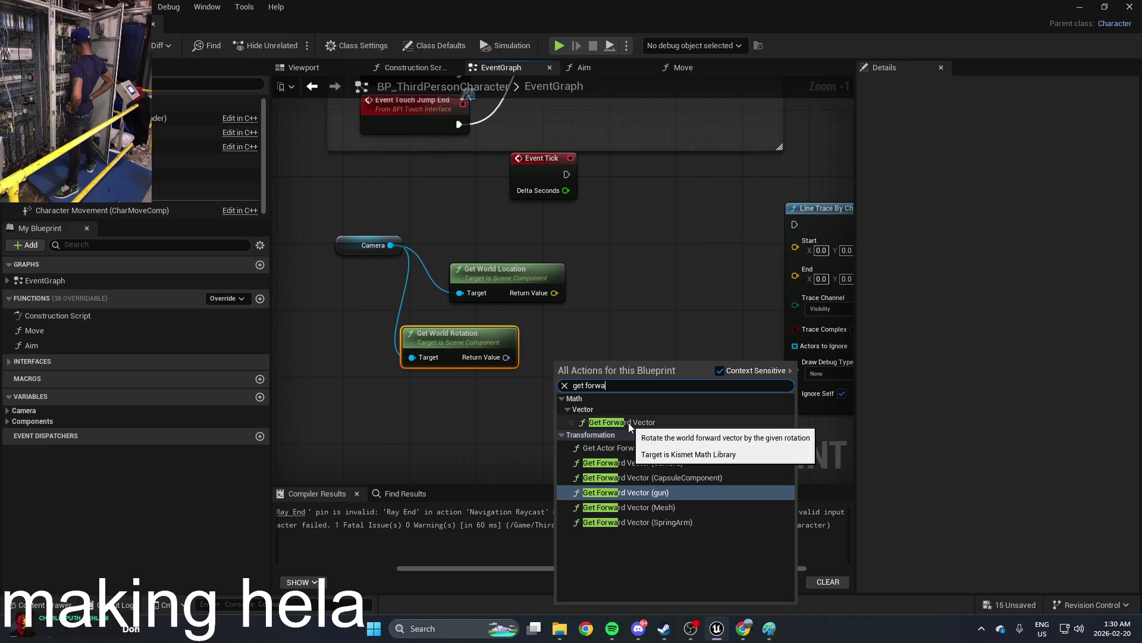
pyautogui.click(628, 422)
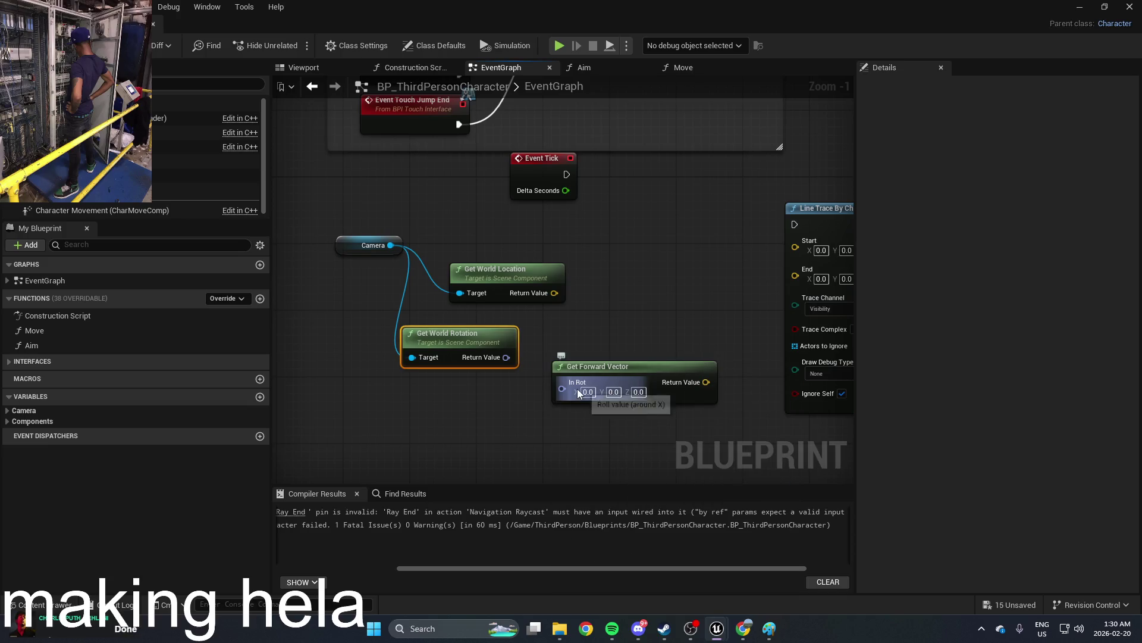
pyautogui.moveTo(562, 388); pyautogui.dragTo(506, 357)
pyautogui.moveTo(628, 374); pyautogui.dragTo(570, 365)
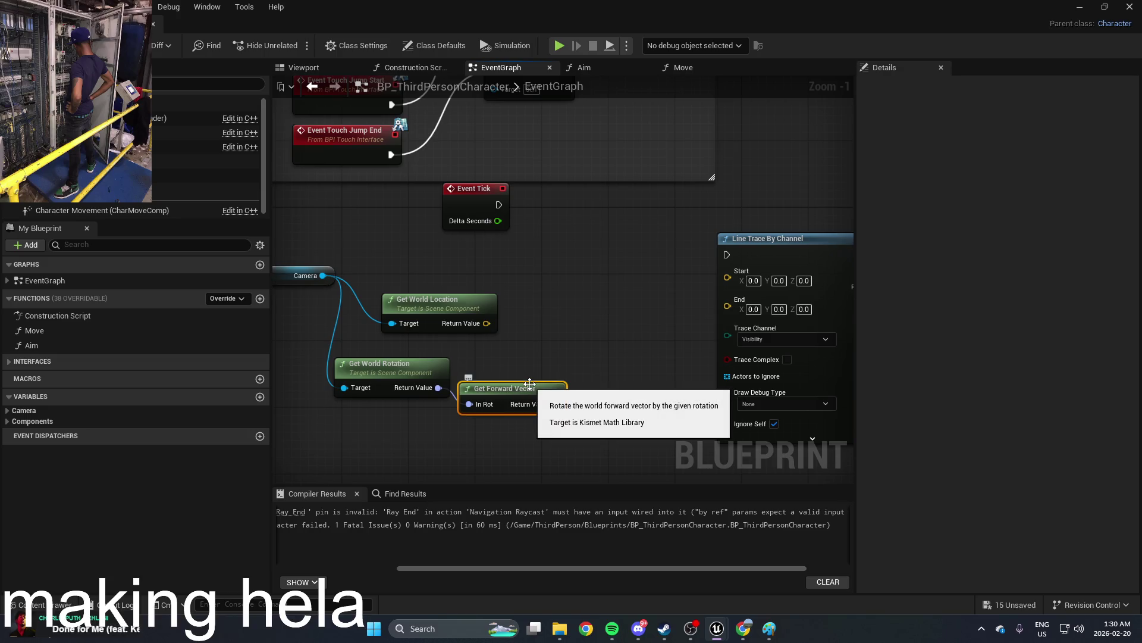
# Step: Wire camera location into the trace Start and Event Tick into Line Trace By Channel, beside it
pyautogui.moveTo(487, 323); pyautogui.dragTo(727, 271)
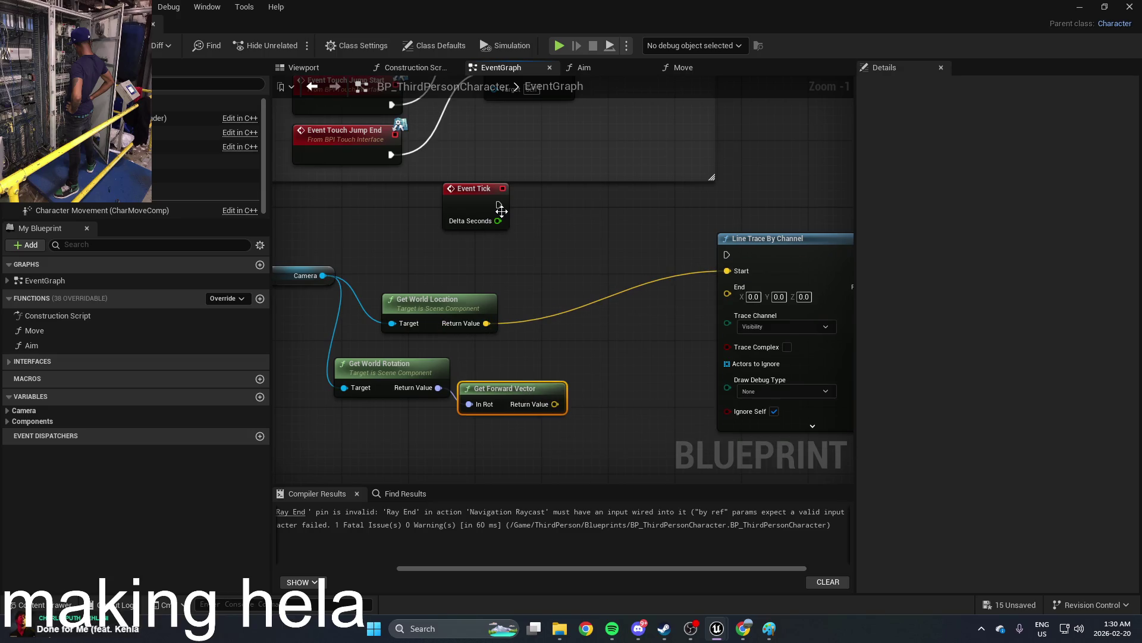
pyautogui.moveTo(499, 205)
pyautogui.mouseDown()
pyautogui.moveTo(731, 262)
pyautogui.moveTo(707, 250)
pyautogui.mouseUp()
pyautogui.moveTo(488, 205); pyautogui.dragTo(595, 263)
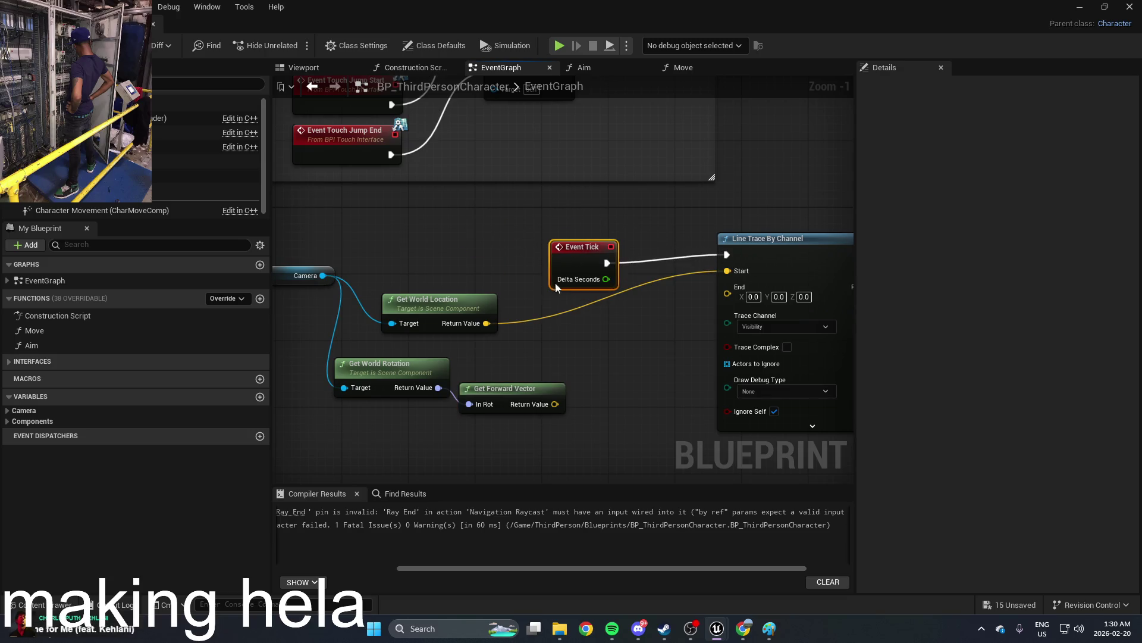
pyautogui.moveTo(555, 405); pyautogui.dragTo(601, 409)
# Step: Add a Multiply node fed by Get Forward Vector's return value
pyautogui.write('multi')
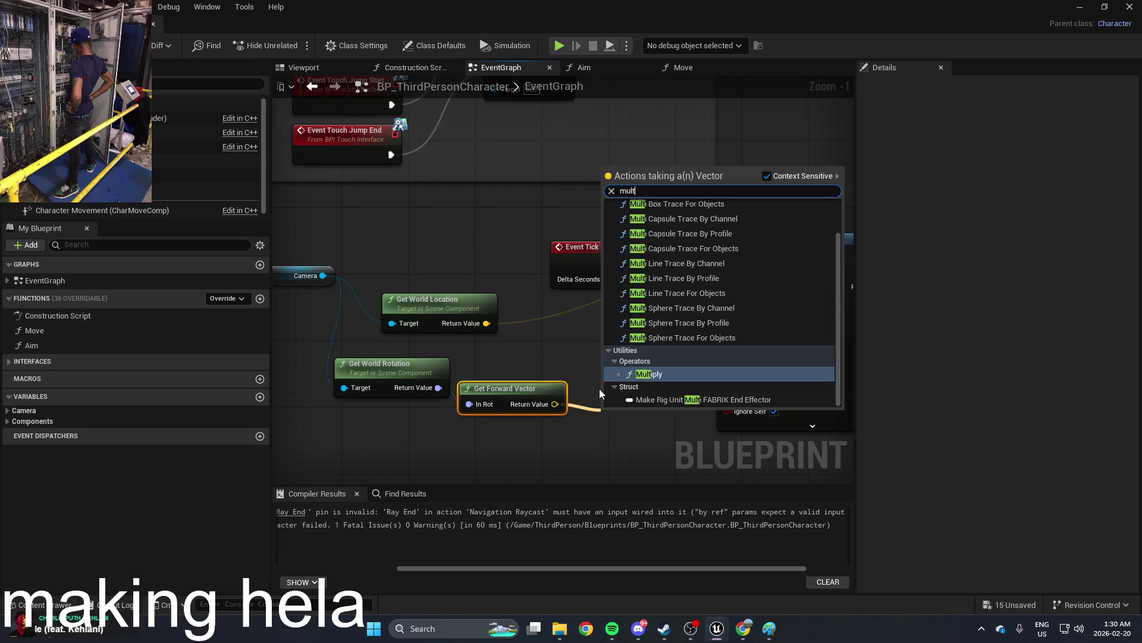
pyautogui.click(671, 374)
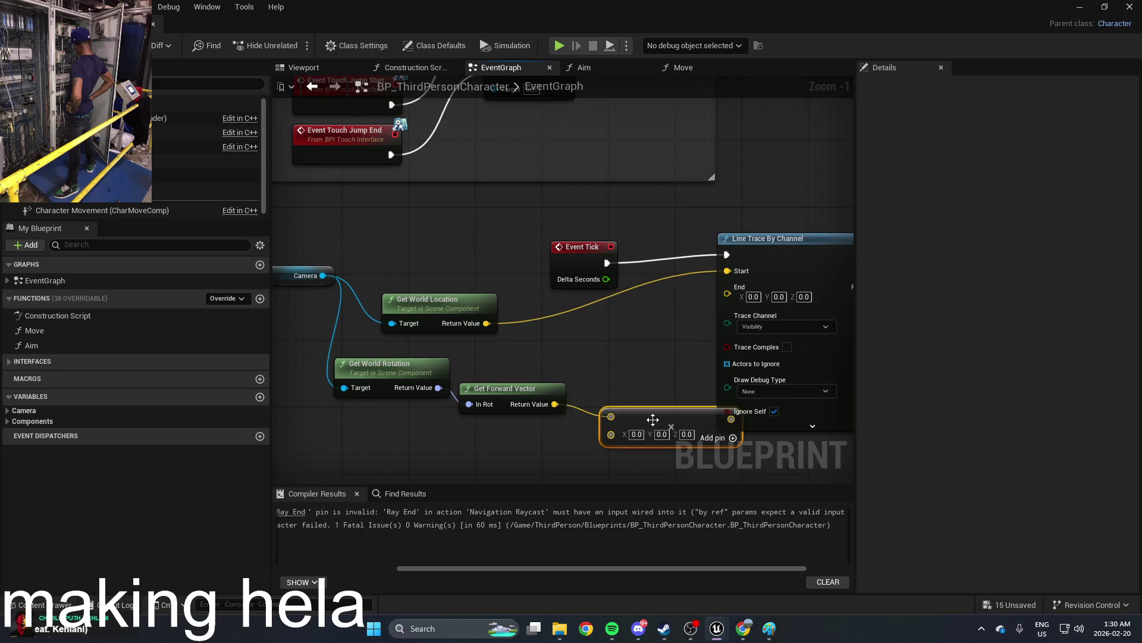
pyautogui.moveTo(653, 418); pyautogui.dragTo(641, 408)
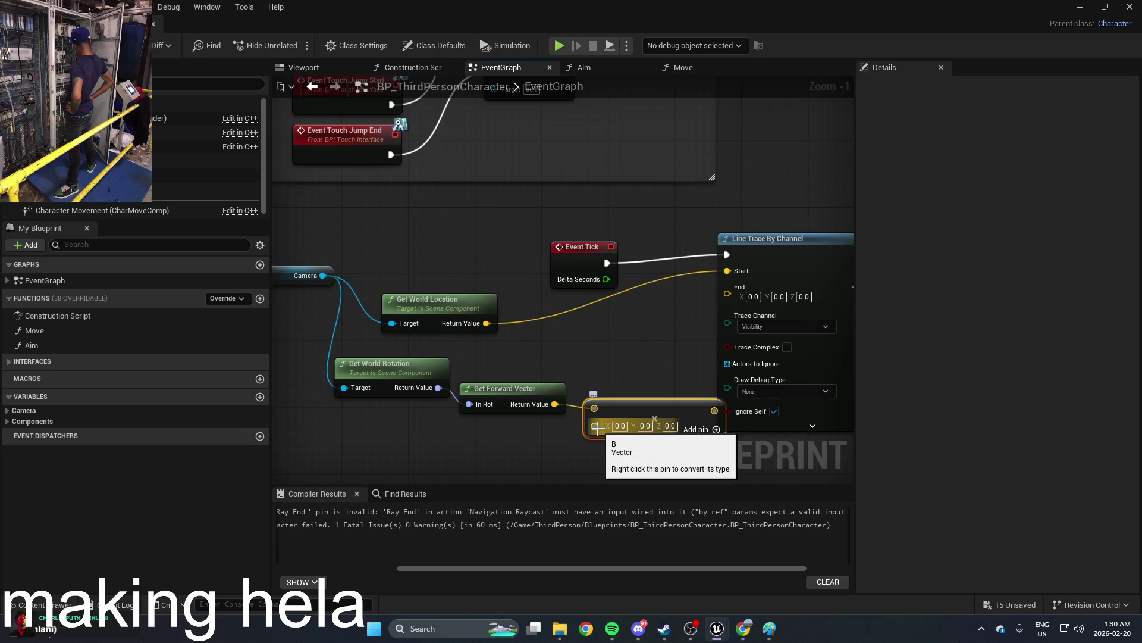
pyautogui.moveTo(605, 455)
pyautogui.mouseDown()
pyautogui.moveTo(553, 392)
pyautogui.moveTo(533, 387)
pyautogui.mouseUp()
# Step: Browse 'vecto' actions for Multiply's second input, then close the list without adding anything
pyautogui.moveTo(464, 412); pyautogui.dragTo(464, 412)
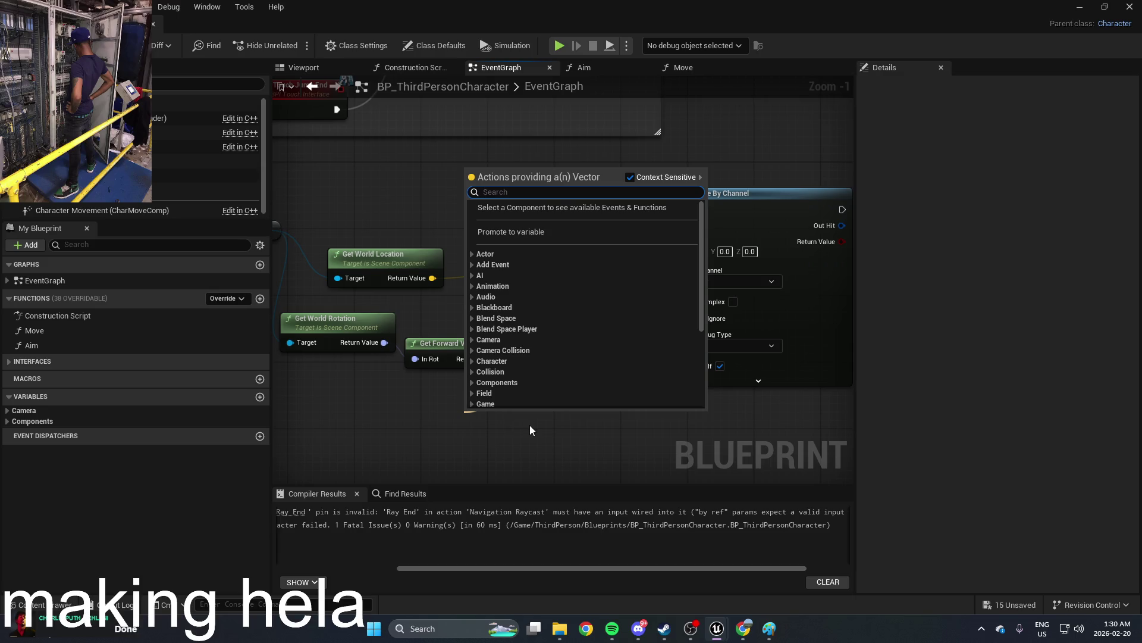
pyautogui.write('vecto')
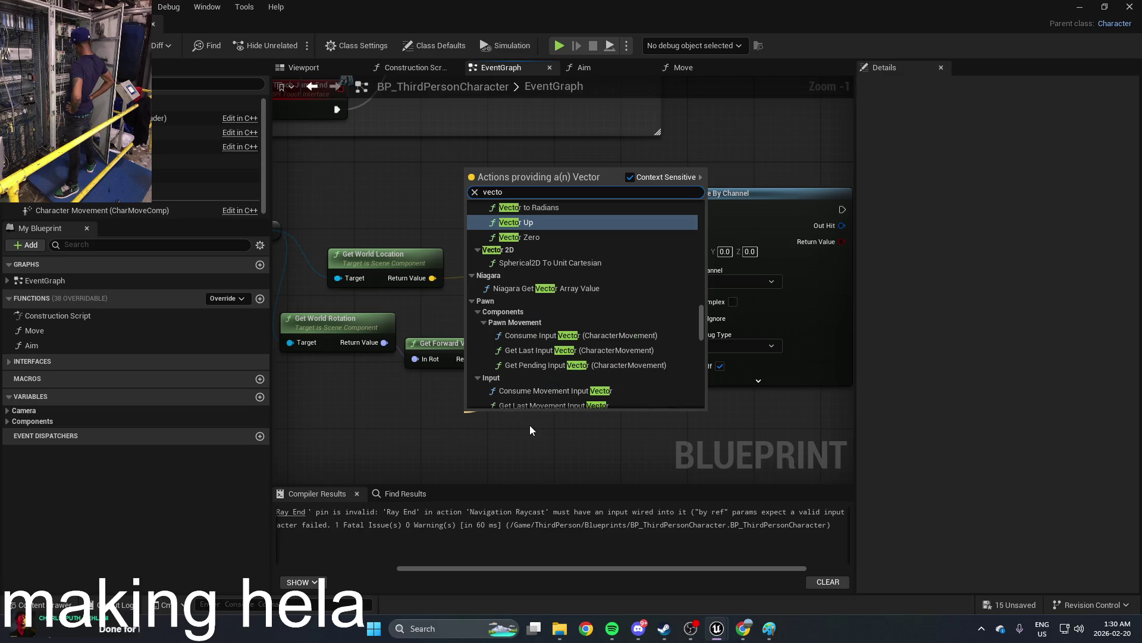
pyautogui.scroll(5, 627, 319)
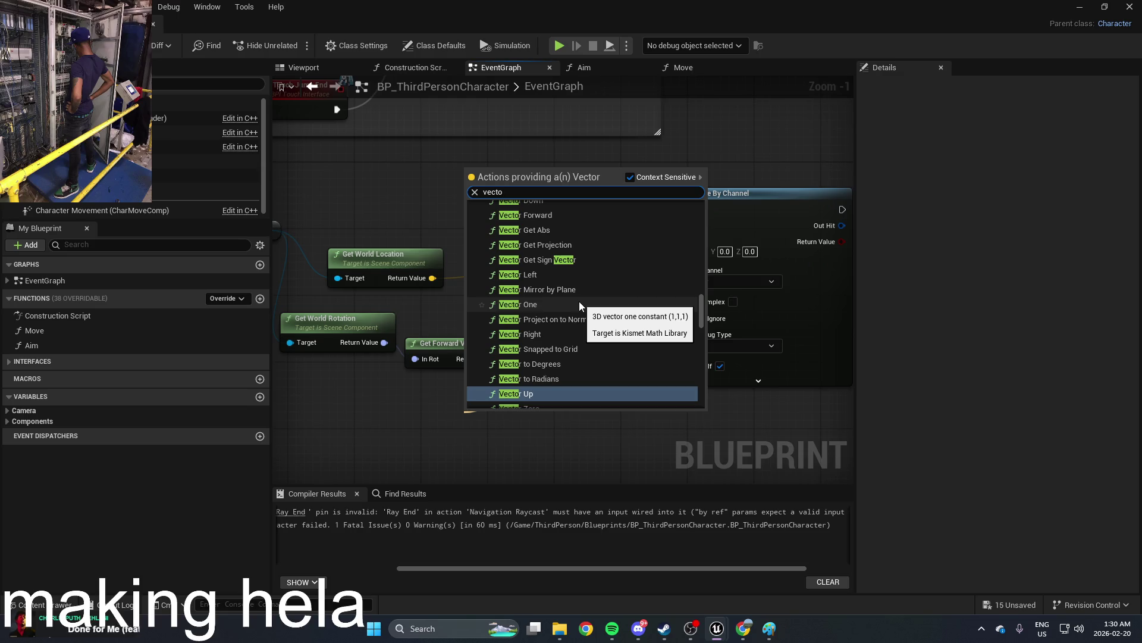
pyautogui.scroll(3, 580, 302)
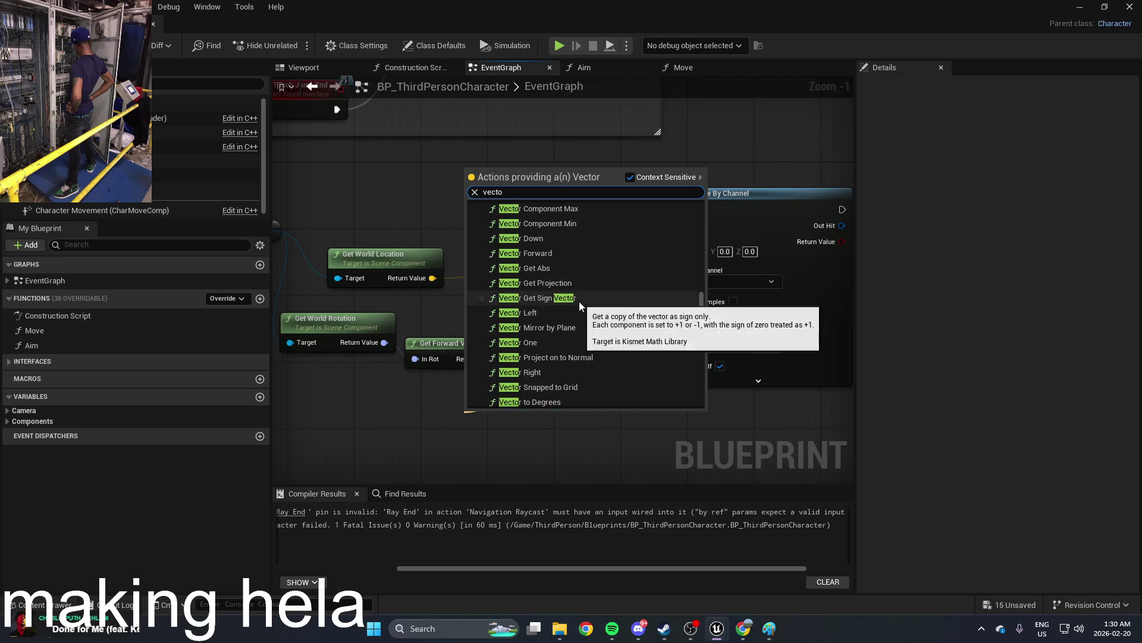
pyautogui.scroll(7, 580, 301)
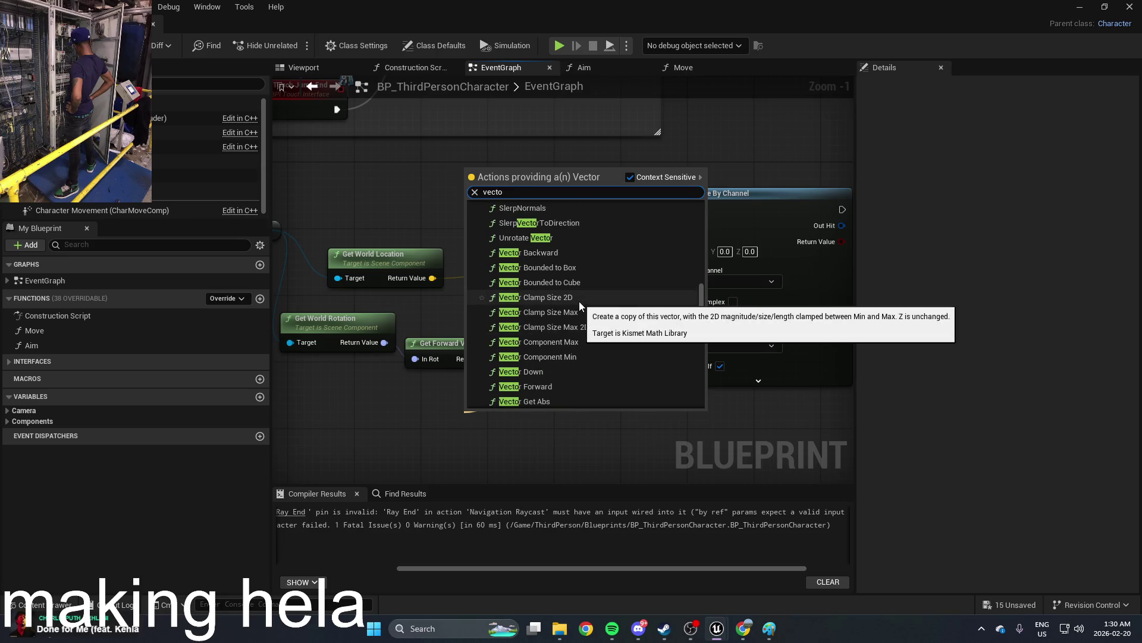
pyautogui.scroll(2, 580, 301)
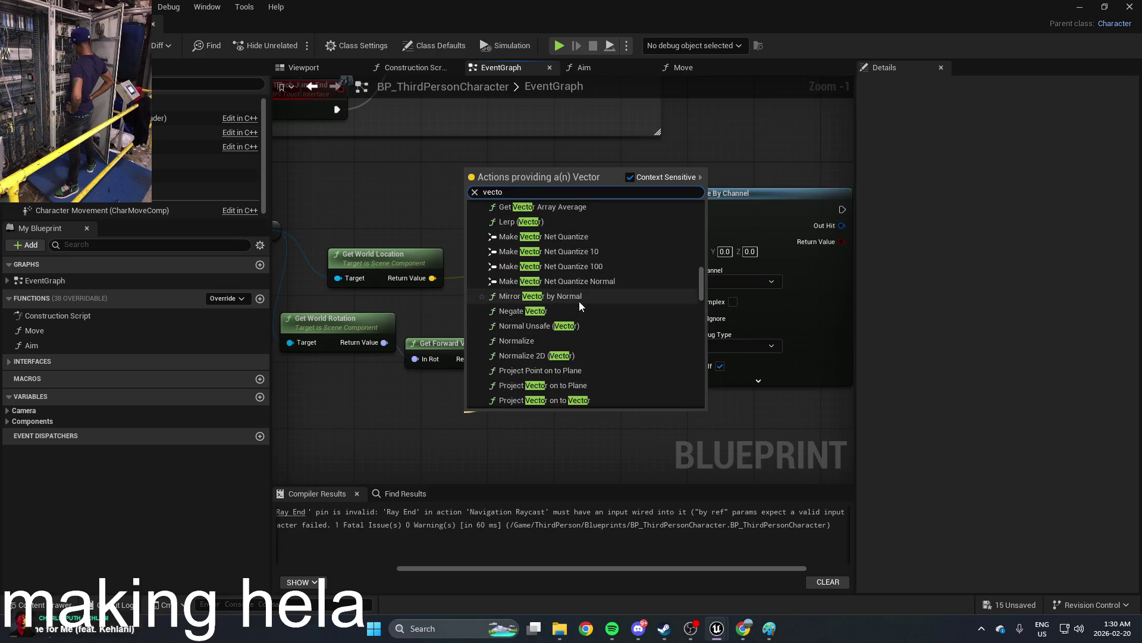
pyautogui.scroll(-8, 580, 301)
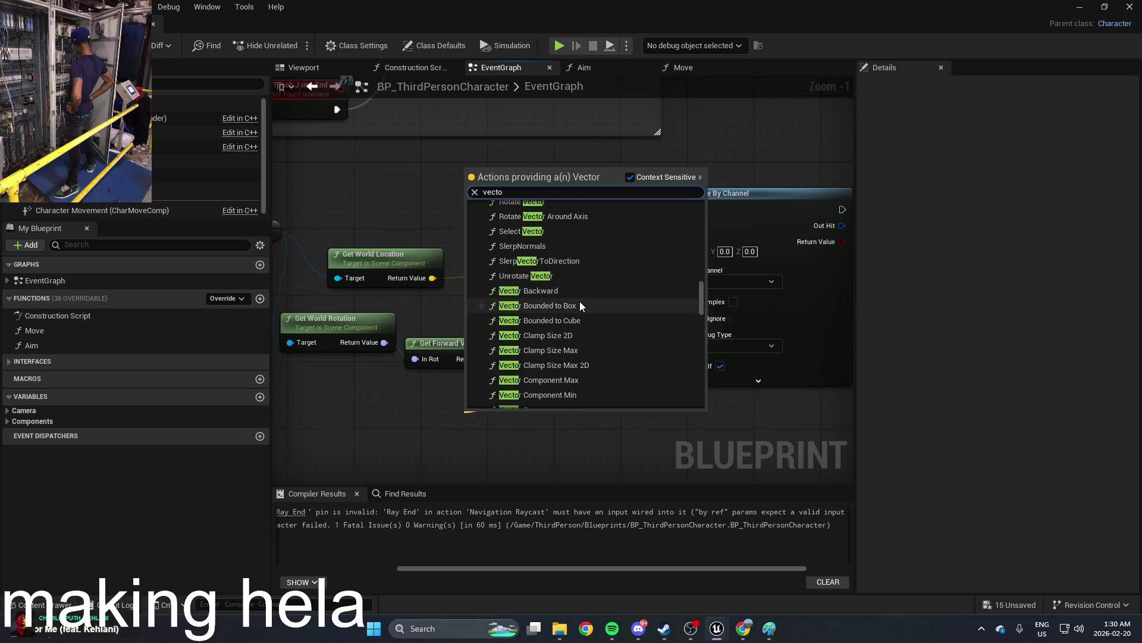
pyautogui.click(558, 351)
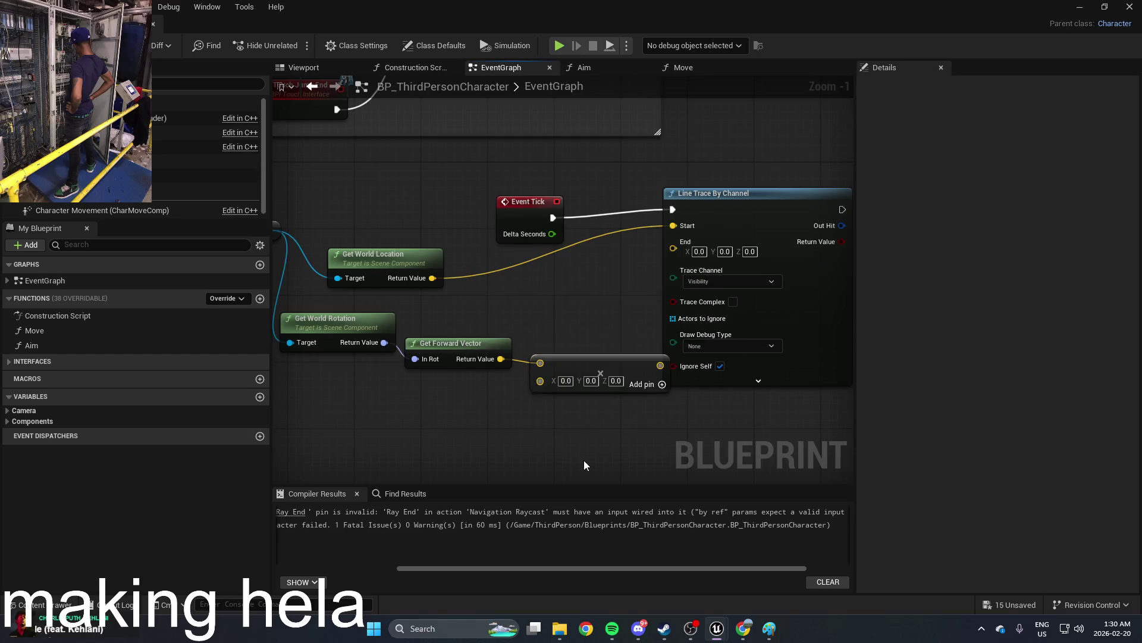
# Step: Reposition Multiply and search 'vector to' for a node to feed its second input
pyautogui.moveTo(587, 364); pyautogui.dragTo(561, 372)
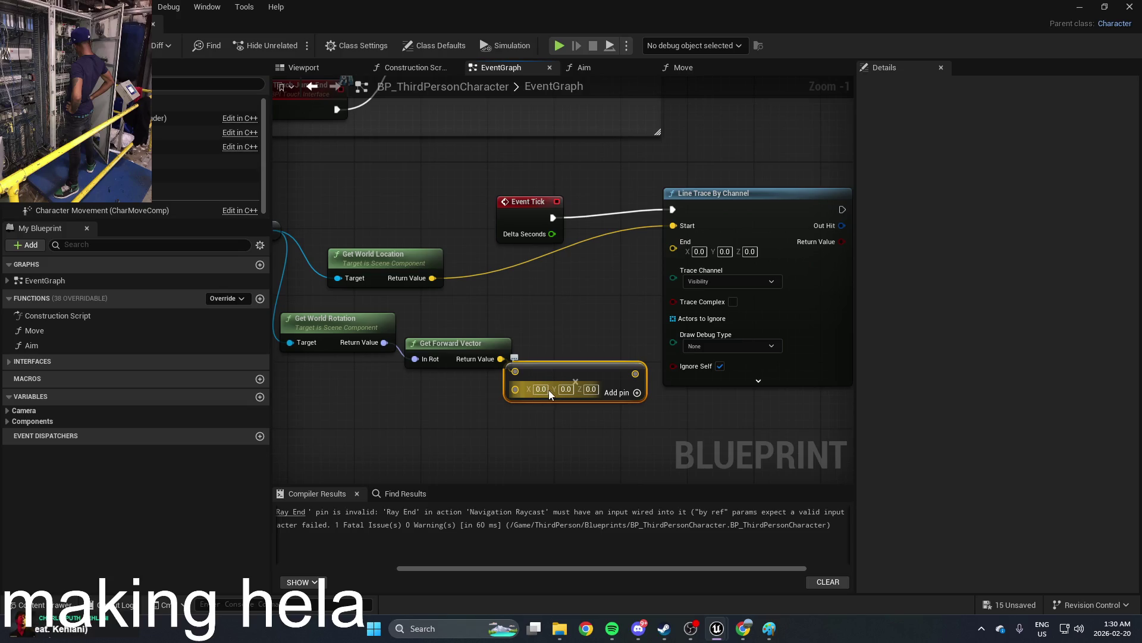
pyautogui.click(543, 390)
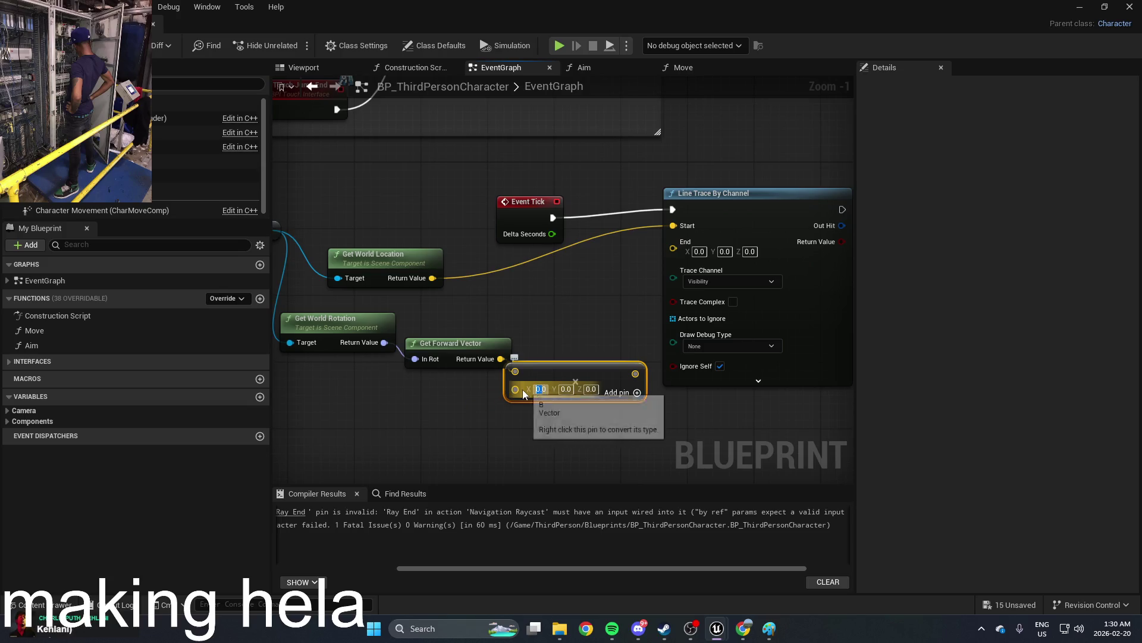
pyautogui.moveTo(523, 394); pyautogui.dragTo(426, 410)
pyautogui.write('vector')
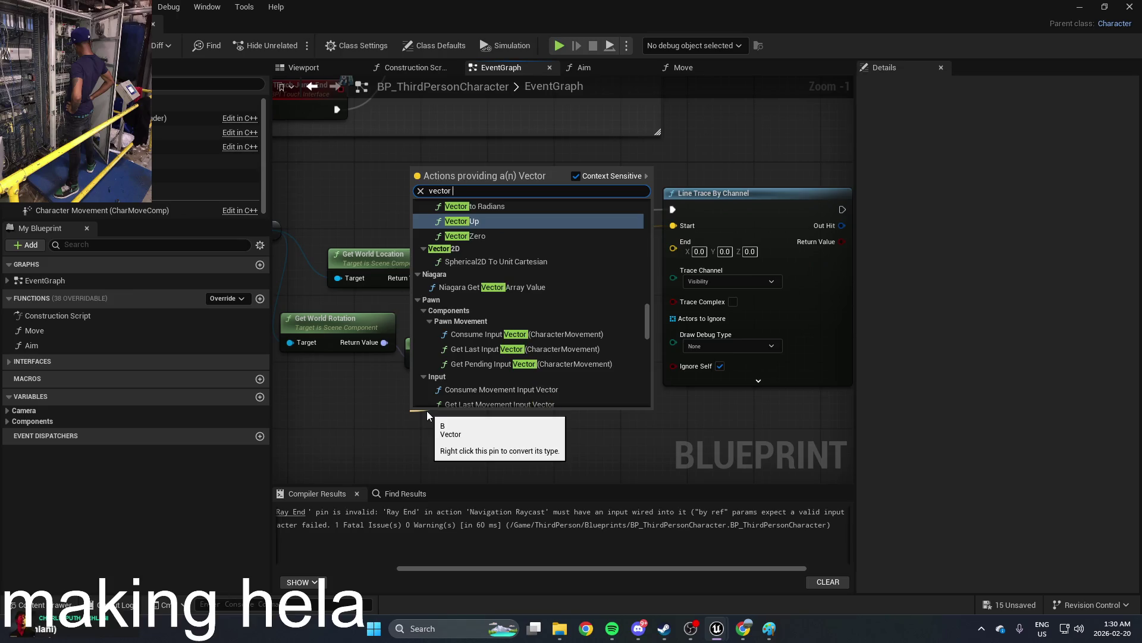
pyautogui.write(' to')
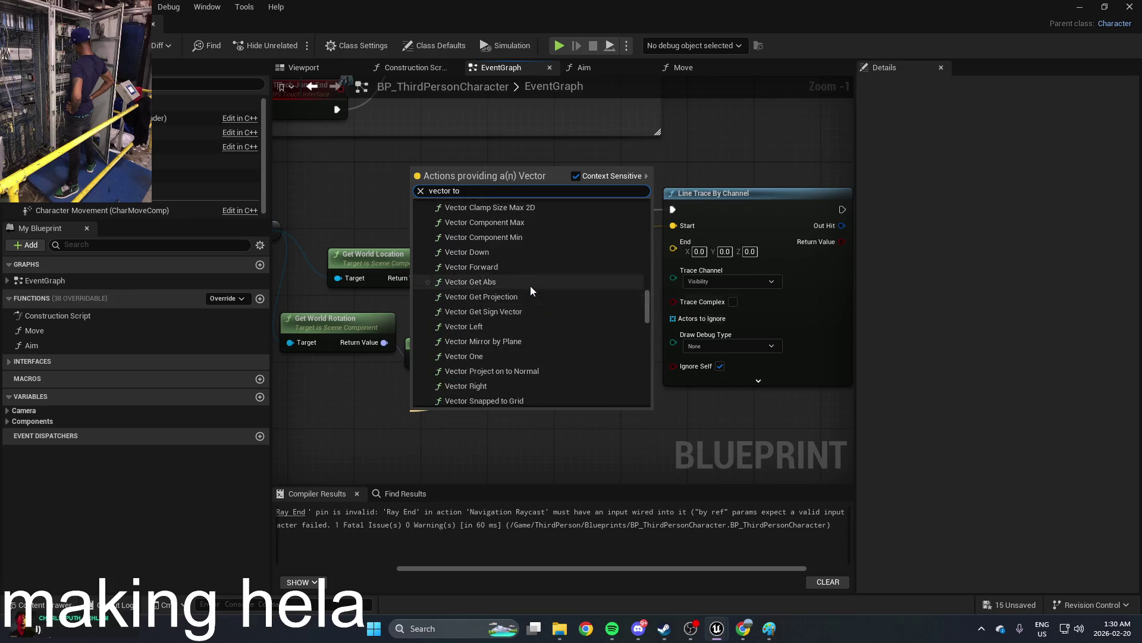
pyautogui.scroll(10, 531, 290)
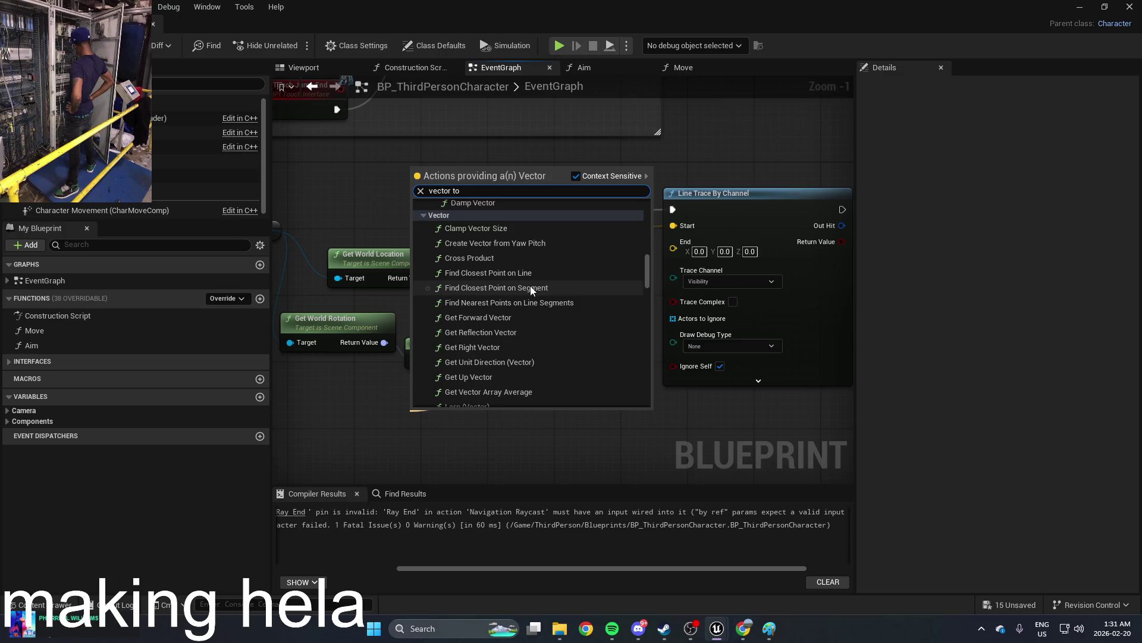
pyautogui.scroll(10, 530, 285)
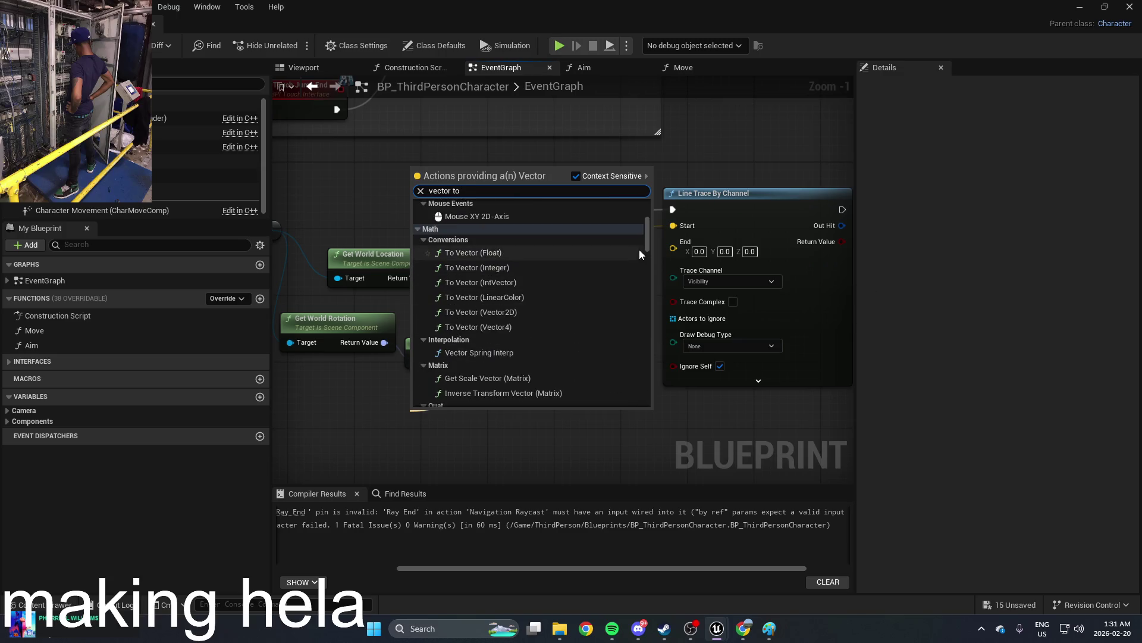
pyautogui.scroll(5, 645, 235)
pyautogui.scroll(-3, 645, 235)
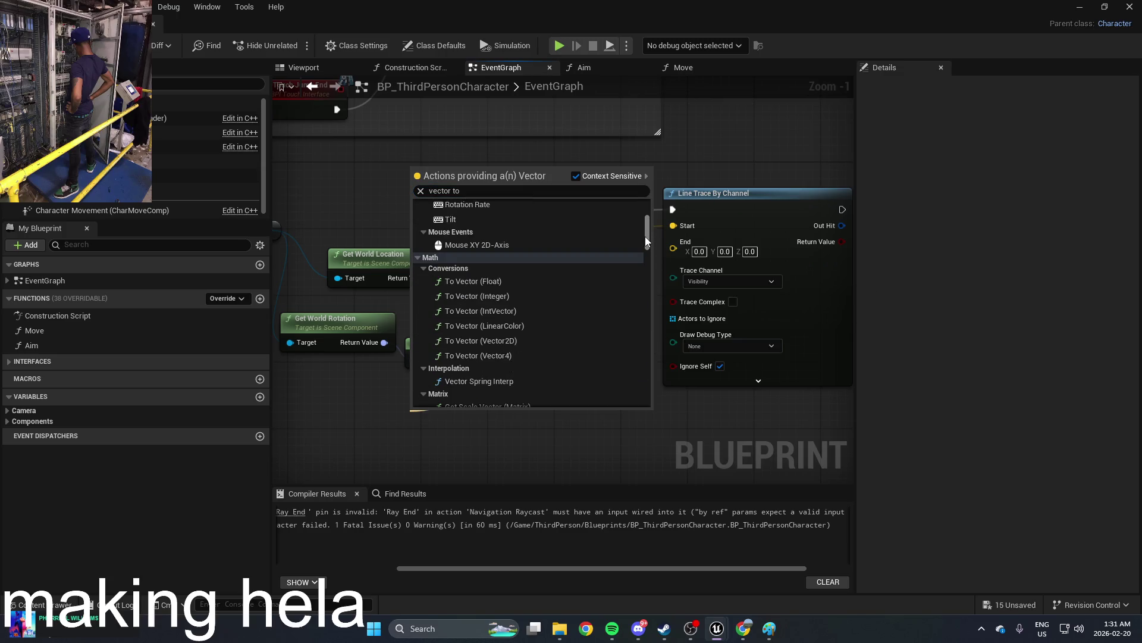
pyautogui.click(494, 342)
# Step: Feed Multiply with a To Vector (Integer) node set to 12010, and wire Multiply into the trace End
pyautogui.moveTo(510, 389)
pyautogui.mouseDown()
pyautogui.moveTo(412, 399)
pyautogui.moveTo(421, 398)
pyautogui.mouseUp()
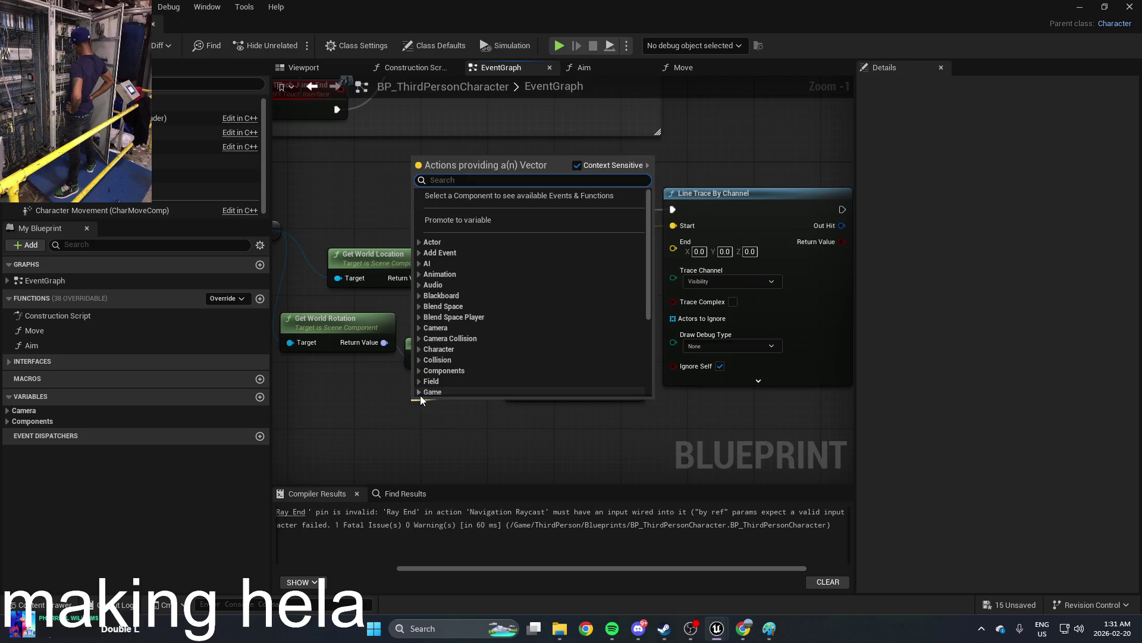
pyautogui.write('intege')
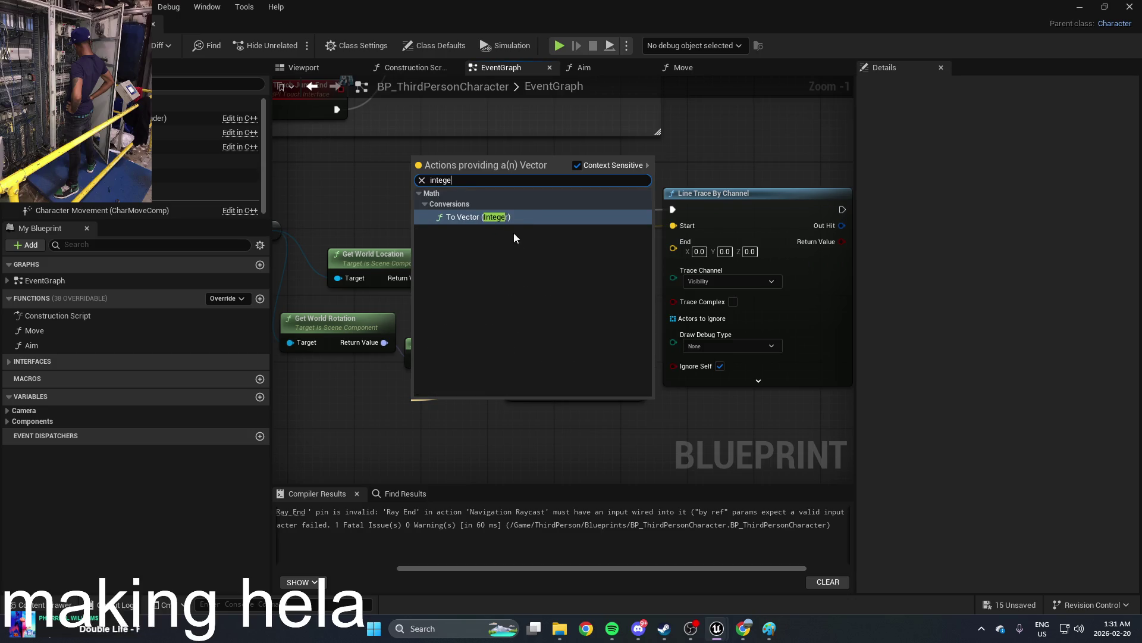
pyautogui.click(515, 217)
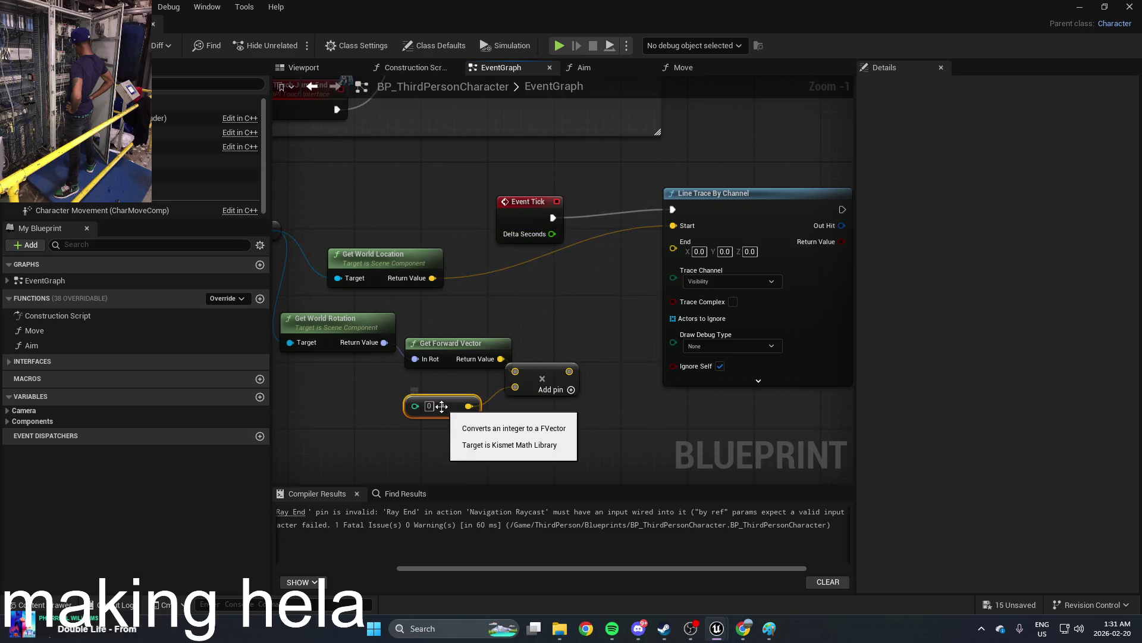
pyautogui.moveTo(434, 410); pyautogui.dragTo(450, 418)
pyautogui.click(447, 415)
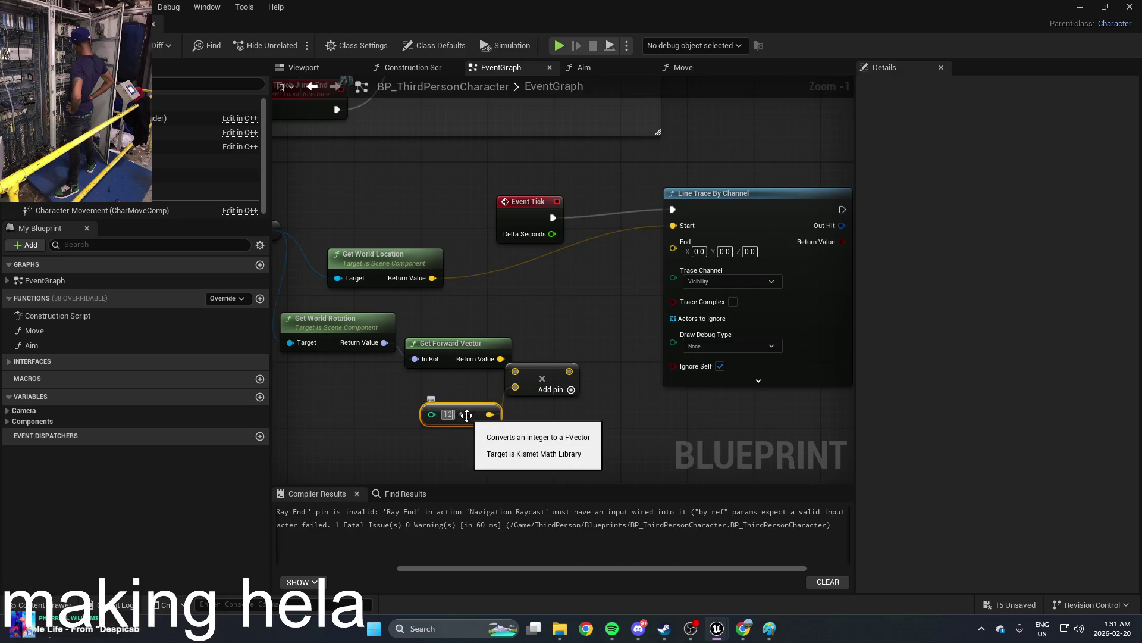
pyautogui.write('01000')
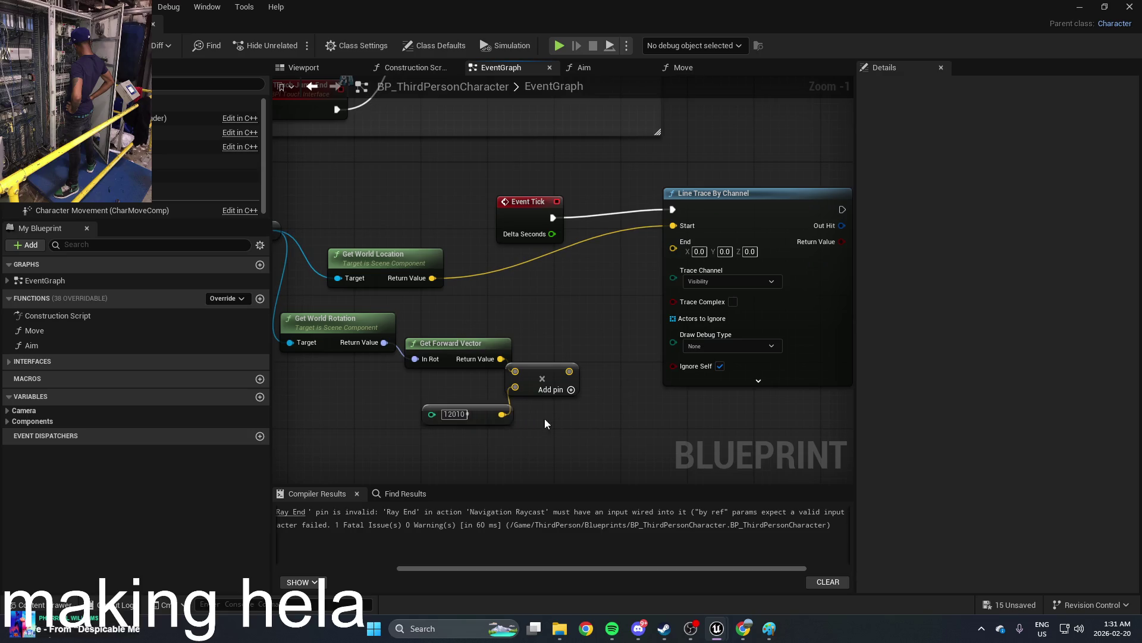
pyautogui.moveTo(569, 371); pyautogui.dragTo(673, 247)
pyautogui.moveTo(553, 370); pyautogui.dragTo(592, 353)
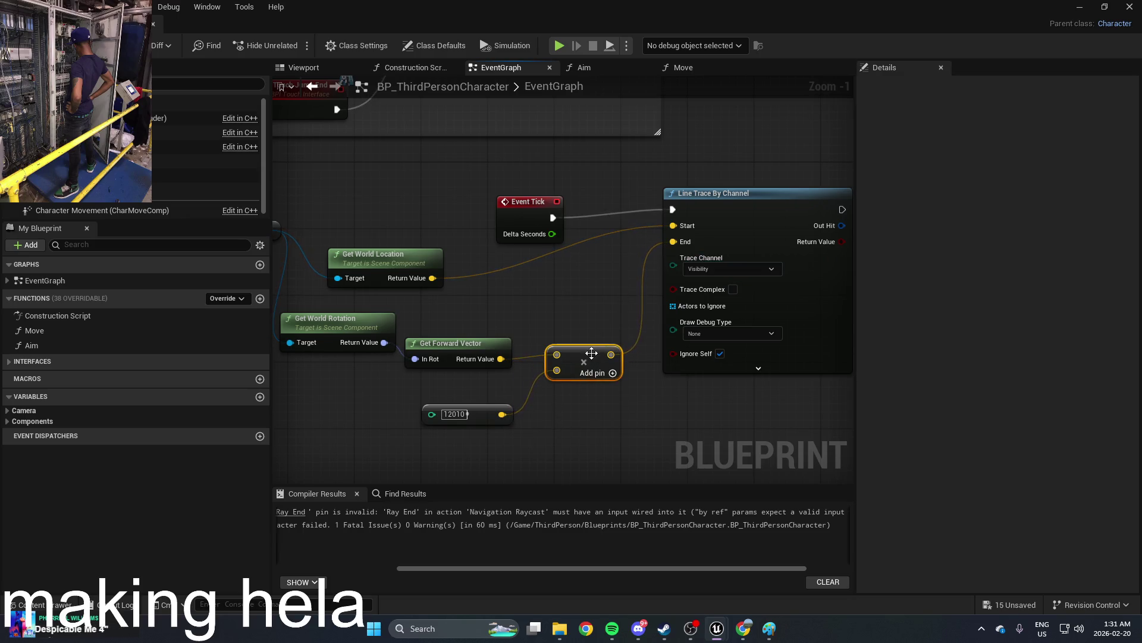
# Step: Pan to empty space beside the trace and briefly search actions for 'print' before closing
pyautogui.scroll(1, 509, 300)
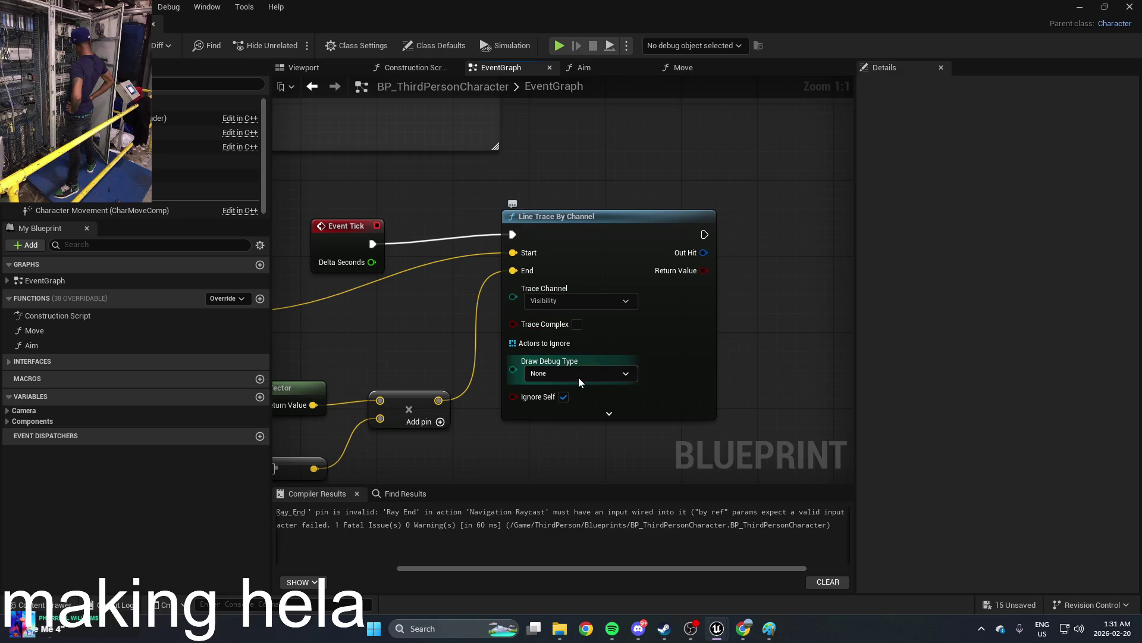
pyautogui.moveTo(691, 247)
pyautogui.mouseDown()
pyautogui.moveTo(653, 280)
pyautogui.moveTo(625, 288)
pyautogui.moveTo(627, 268)
pyautogui.moveTo(601, 302)
pyautogui.moveTo(491, 337)
pyautogui.mouseUp()
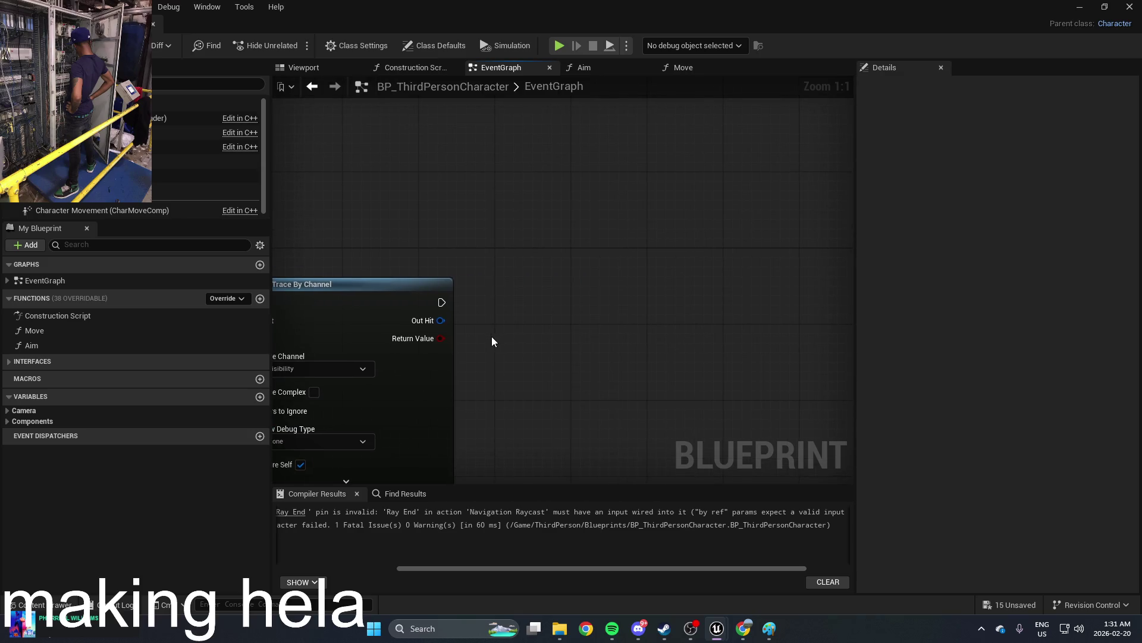
pyautogui.rightClick(492, 336)
pyautogui.write('print')
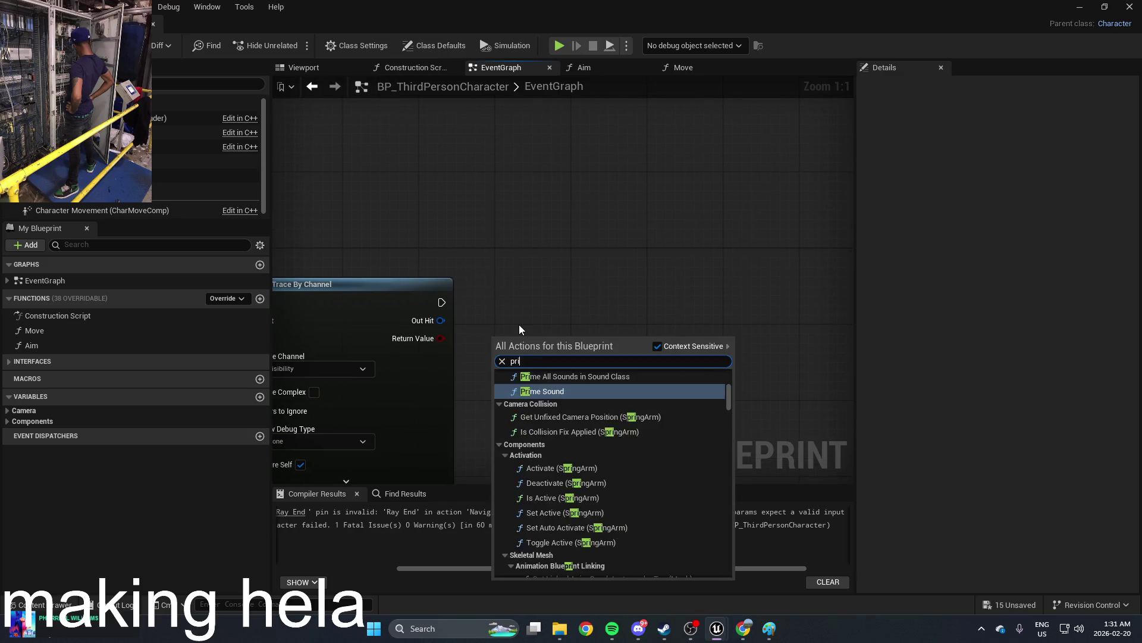
pyautogui.click(466, 315)
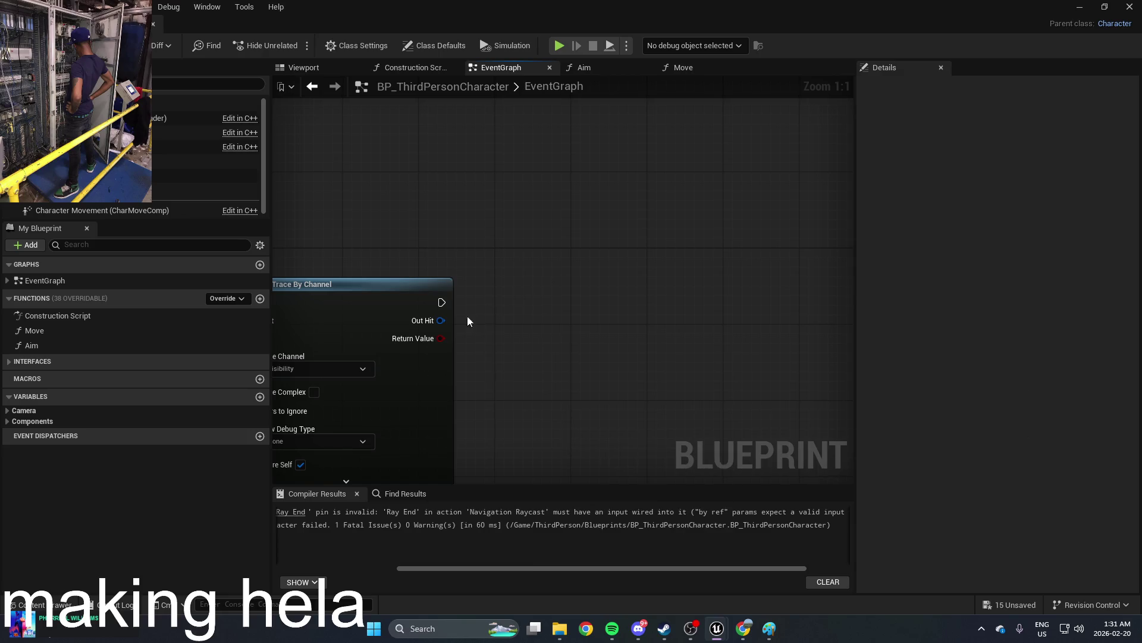
# Step: Add a Break Hit Result node from the trace's Out Hit, expanded and moved up-left
pyautogui.moveTo(440, 320)
pyautogui.mouseDown()
pyautogui.moveTo(675, 248)
pyautogui.moveTo(597, 322)
pyautogui.mouseUp()
pyautogui.click(597, 501)
pyautogui.click(589, 382)
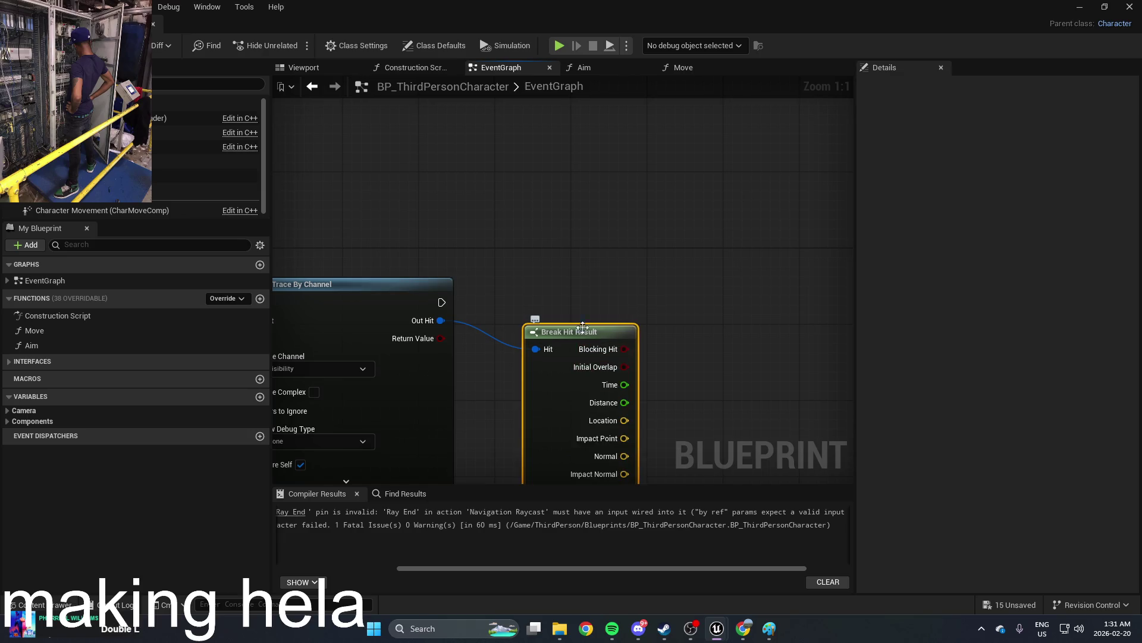
pyautogui.moveTo(582, 325)
pyautogui.mouseDown()
pyautogui.moveTo(544, 287)
pyautogui.moveTo(554, 153)
pyautogui.mouseUp()
pyautogui.scroll(-1, 587, 251)
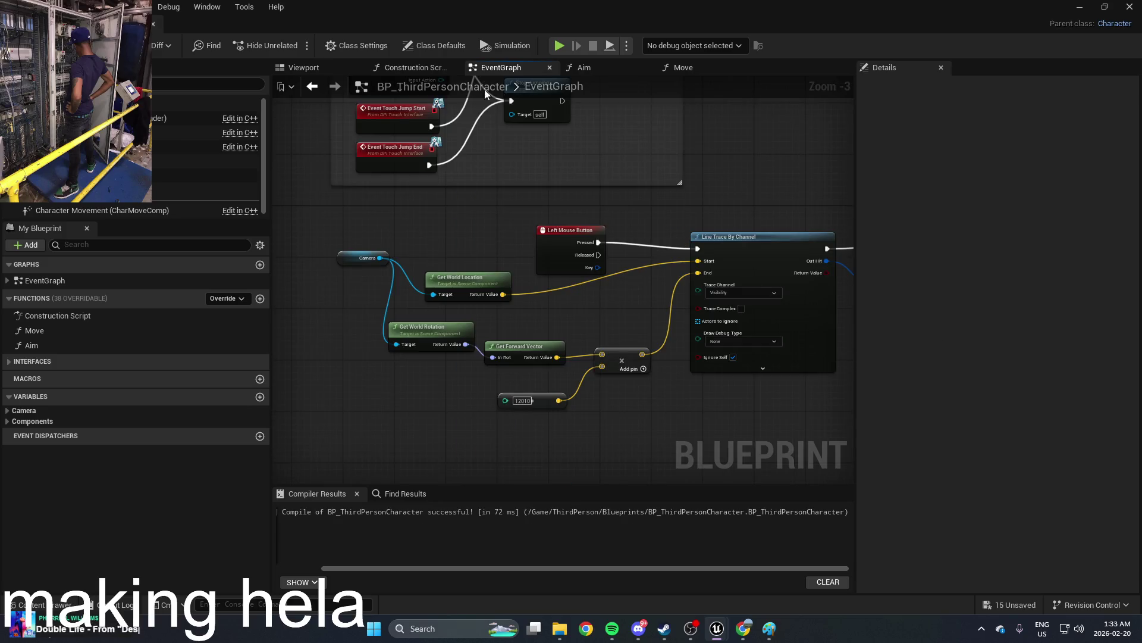
# Step: Restore the Blueprint editor to a small window, move it aside, and run then stop a Play test
pyautogui.doubleClick(324, 27)
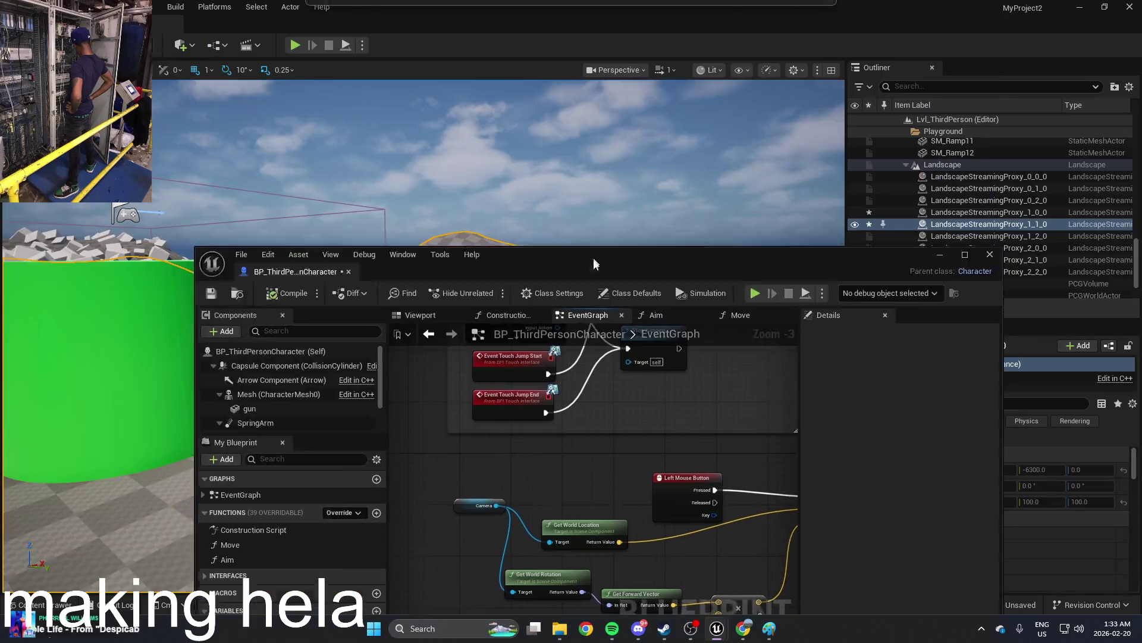
pyautogui.hotkey('alt', 'p')
pyautogui.moveTo(561, 304); pyautogui.dragTo(788, 565)
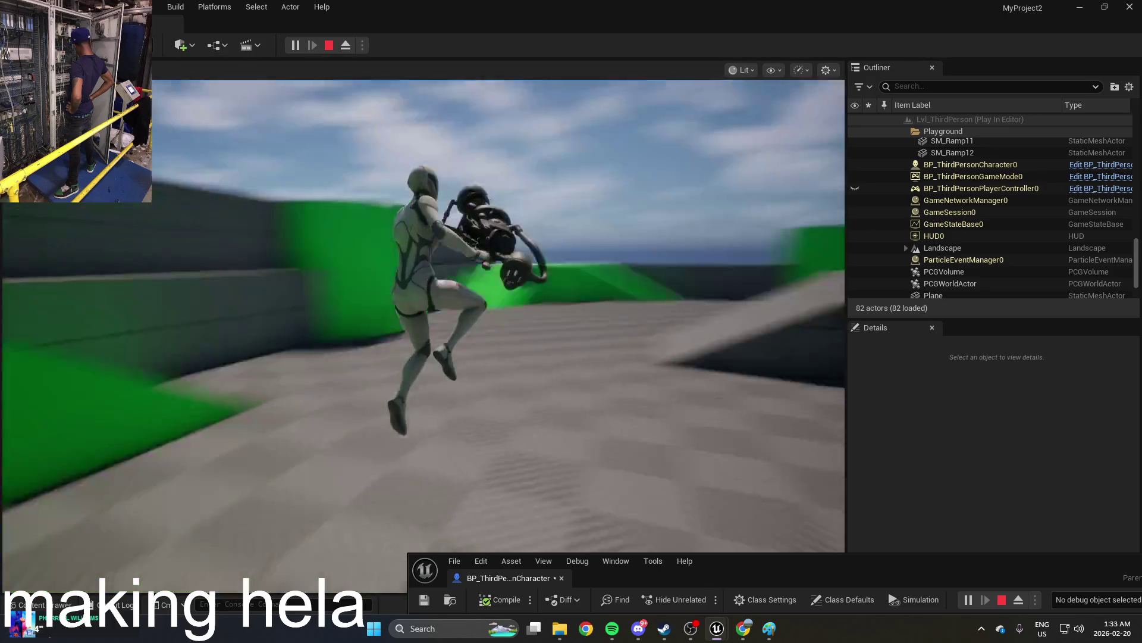
pyautogui.press('Escape')
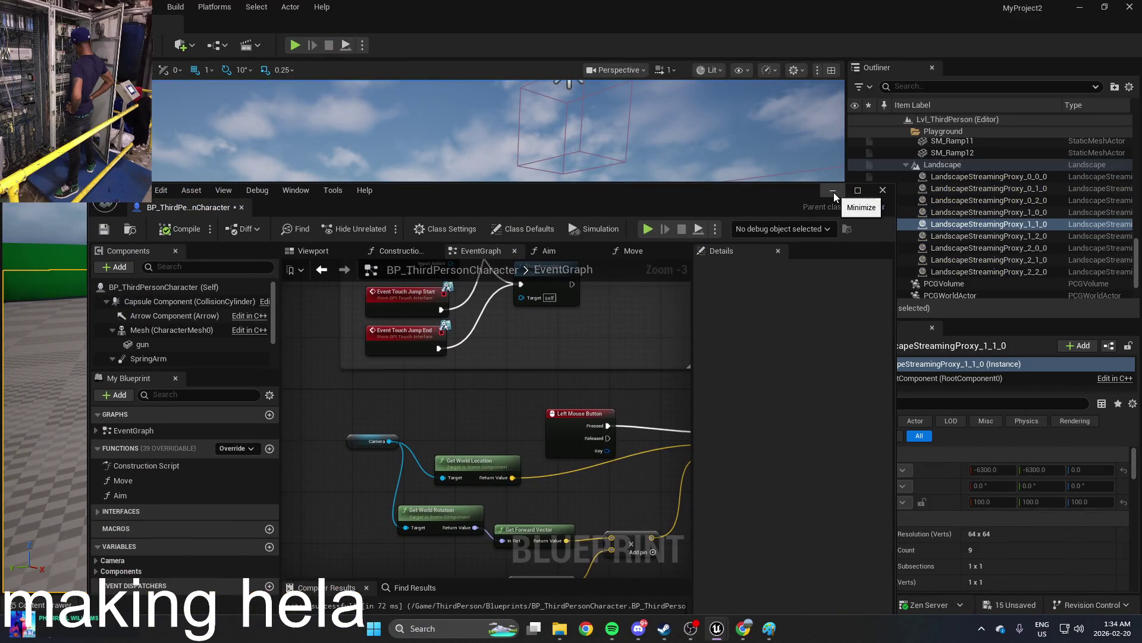
# Step: Fly the viewport camera over the ramps, then bring up new-asset options in the ThirdPerson/Blueprints Content Drawer
pyautogui.click(703, 191)
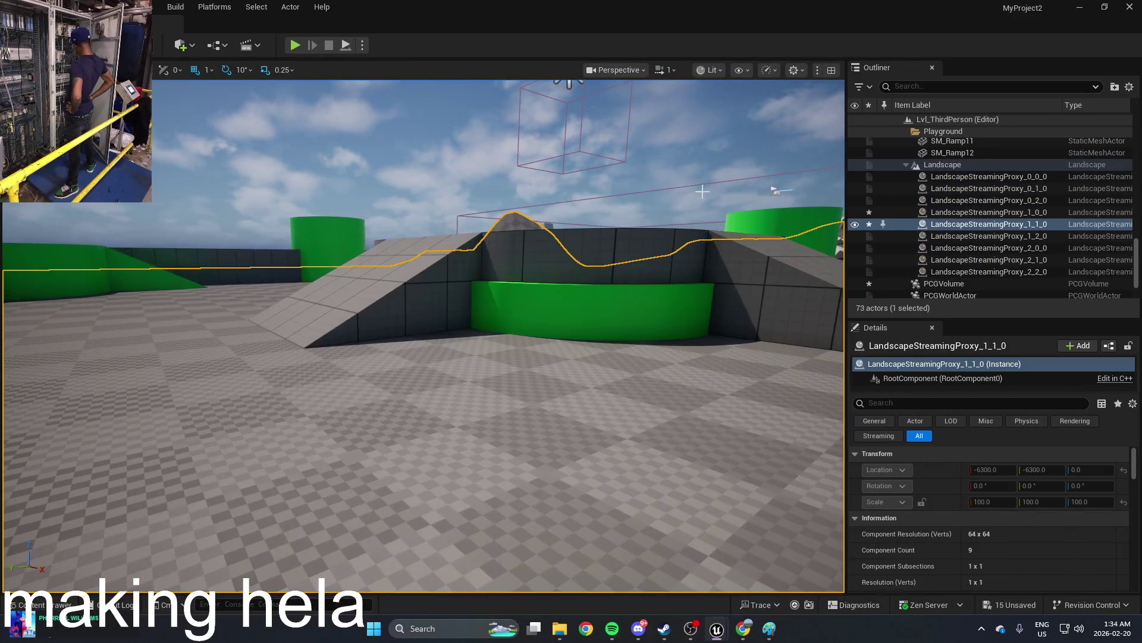
pyautogui.moveTo(703, 191)
pyautogui.mouseDown()
pyautogui.moveTo(703, 167)
pyautogui.moveTo(732, 196)
pyautogui.moveTo(698, 273)
pyautogui.moveTo(584, 291)
pyautogui.mouseUp()
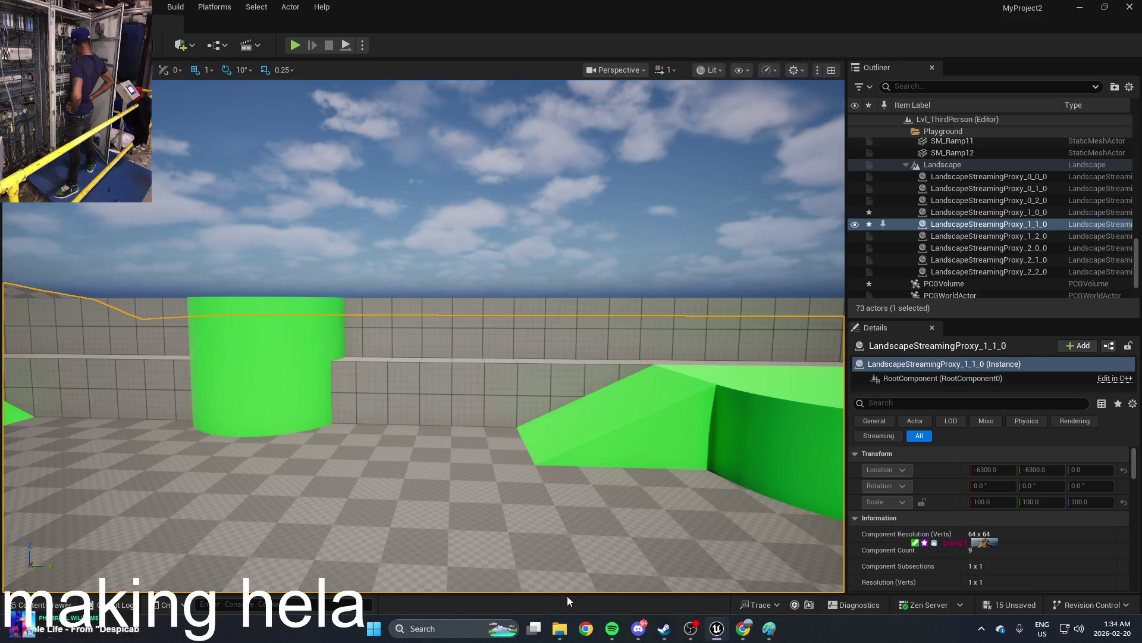
pyautogui.moveTo(566, 595)
pyautogui.mouseDown()
pyautogui.moveTo(500, 589)
pyautogui.moveTo(443, 560)
pyautogui.mouseUp()
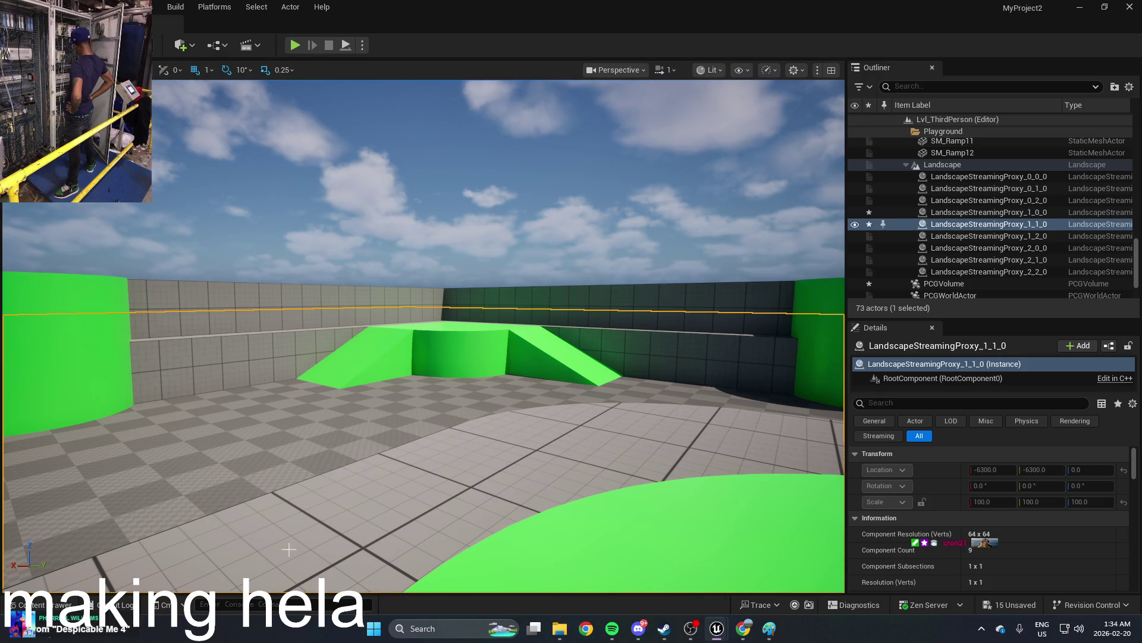
pyautogui.hotkey('ctrl', 'space')
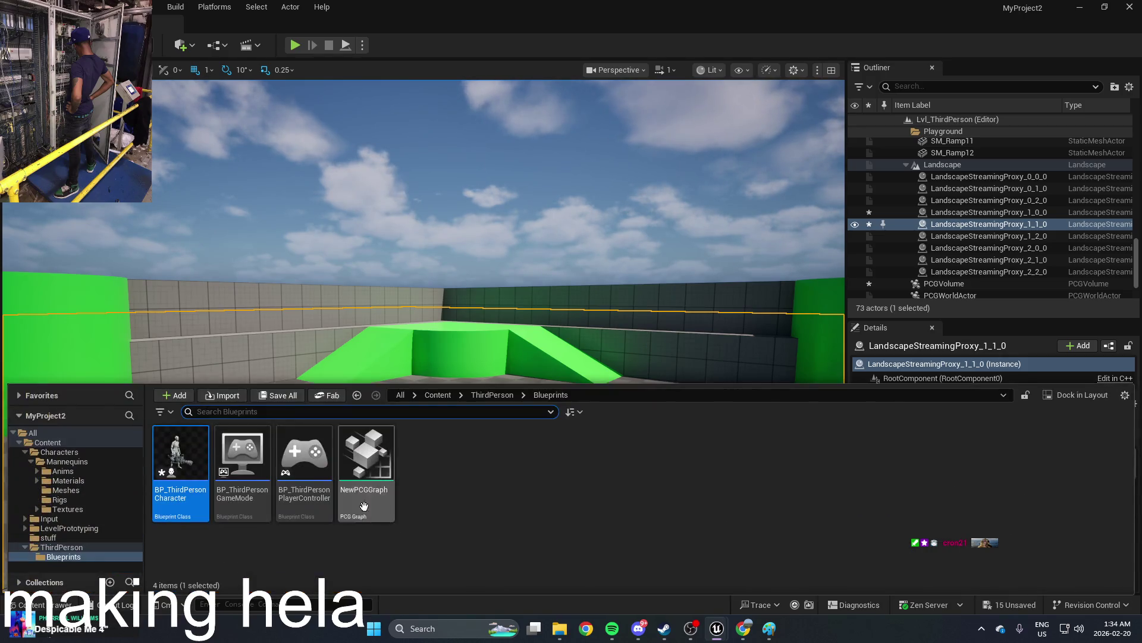
pyautogui.rightClick(486, 489)
# Step: Duplicate BP_ThirdPersonCharacter and rename the copy to 'idk'
pyautogui.moveTo(497, 374)
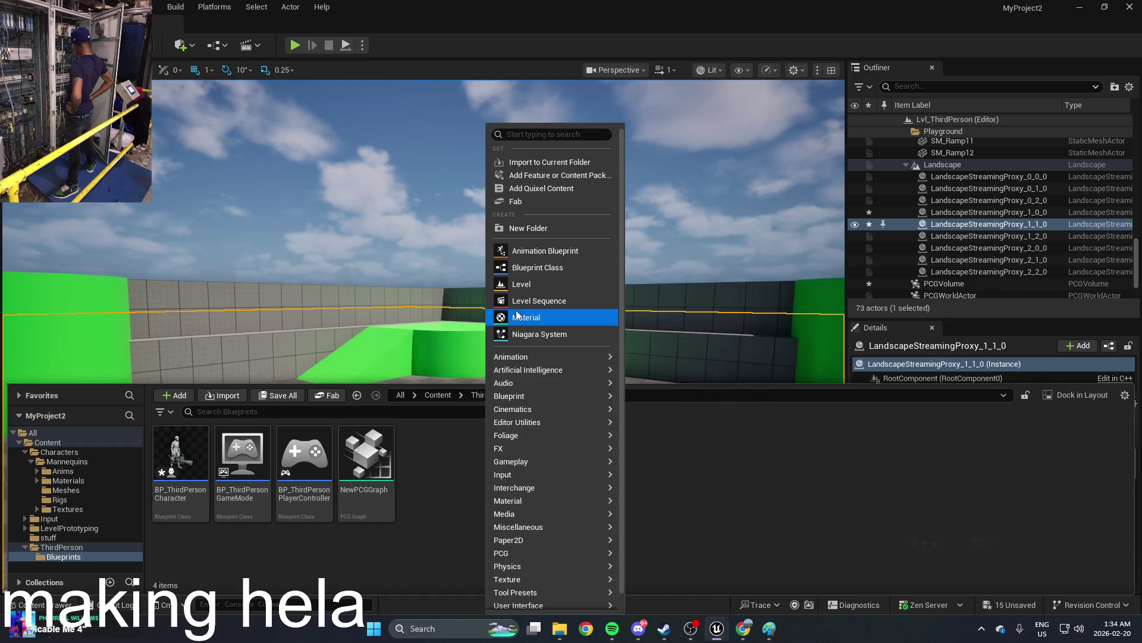
pyautogui.click(433, 493)
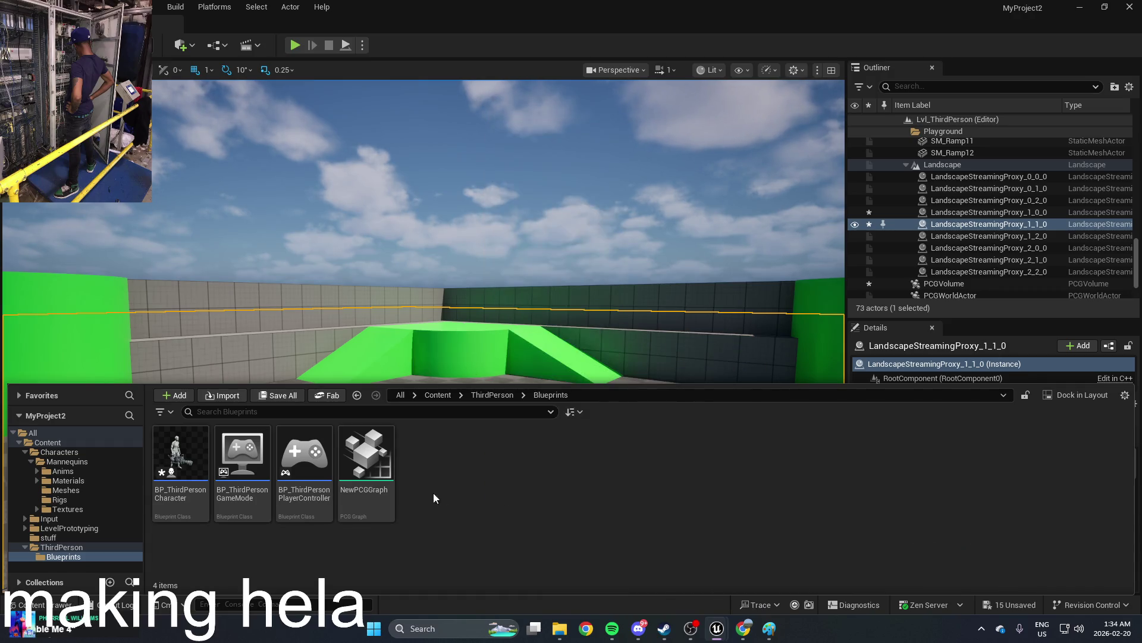
pyautogui.click(195, 459)
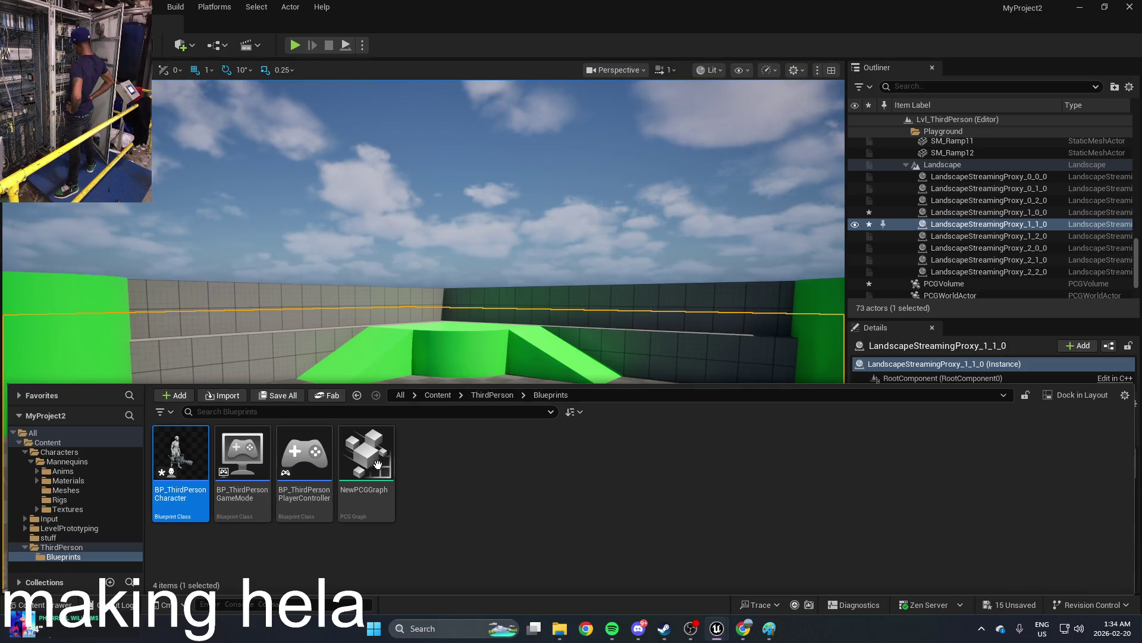
pyautogui.hotkey('ctrl', 'c')
pyautogui.hotkey('ctrl', 'v')
pyautogui.rightClick(423, 457)
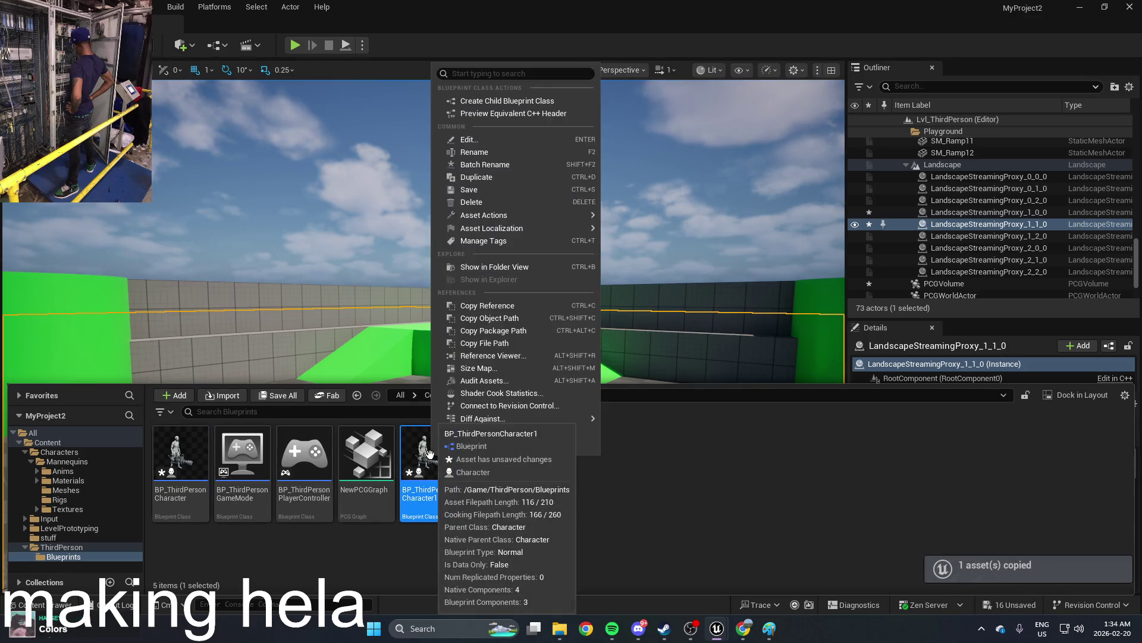
pyautogui.moveTo(509, 221)
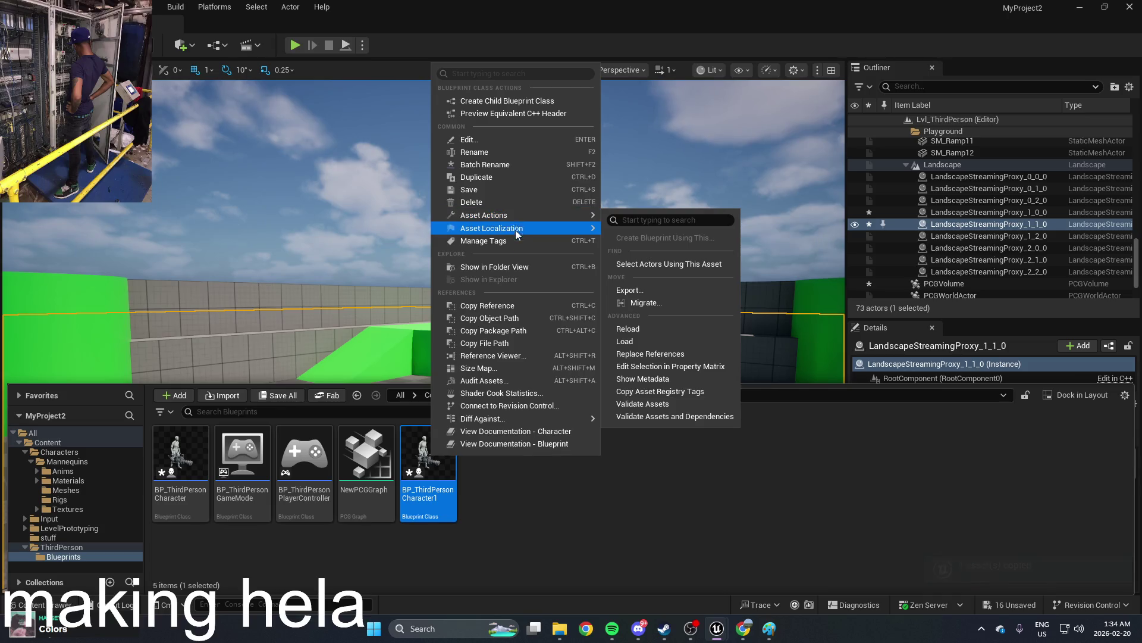
pyautogui.click(509, 153)
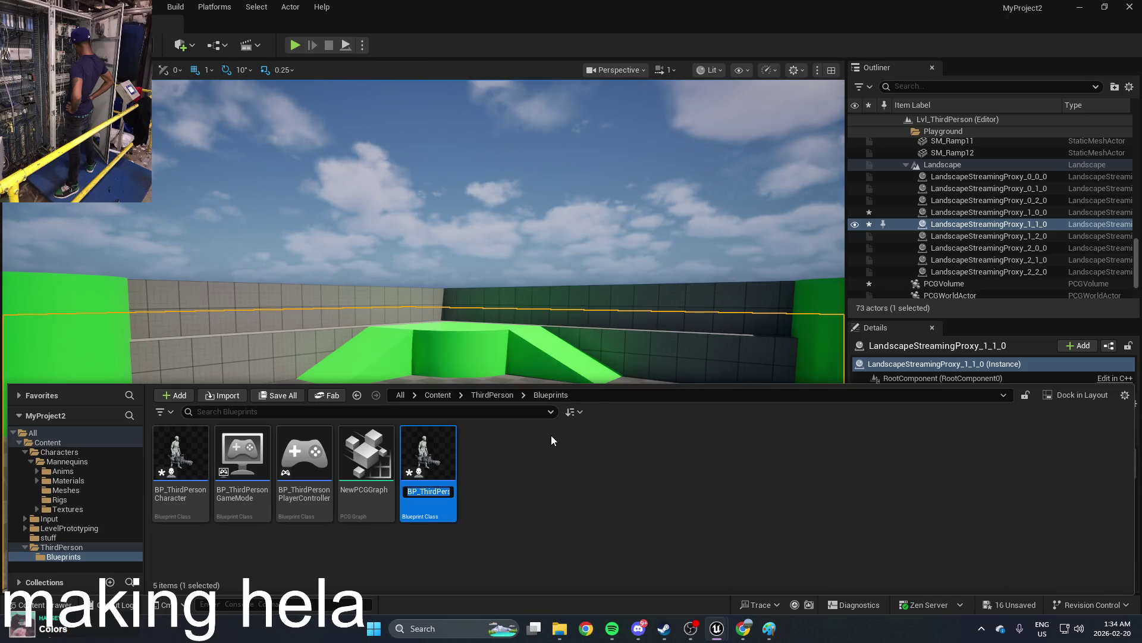
pyautogui.write('idk')
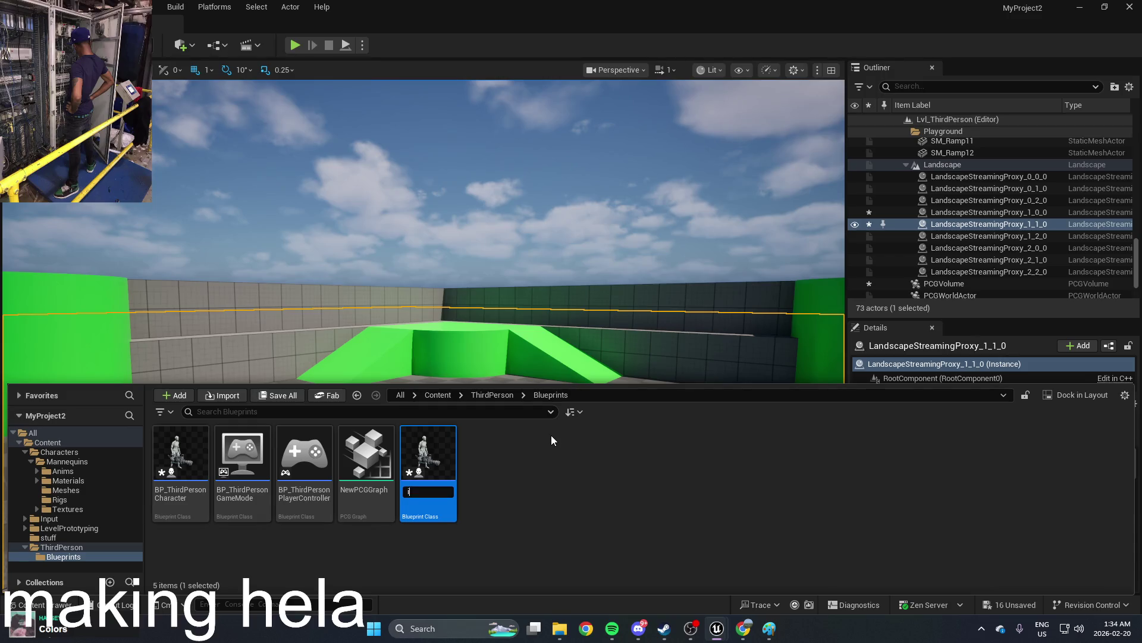
pyautogui.press('Return')
# Step: Open idk to inspect its gun component, then bring up the idk asset's options
pyautogui.doubleClick(388, 457)
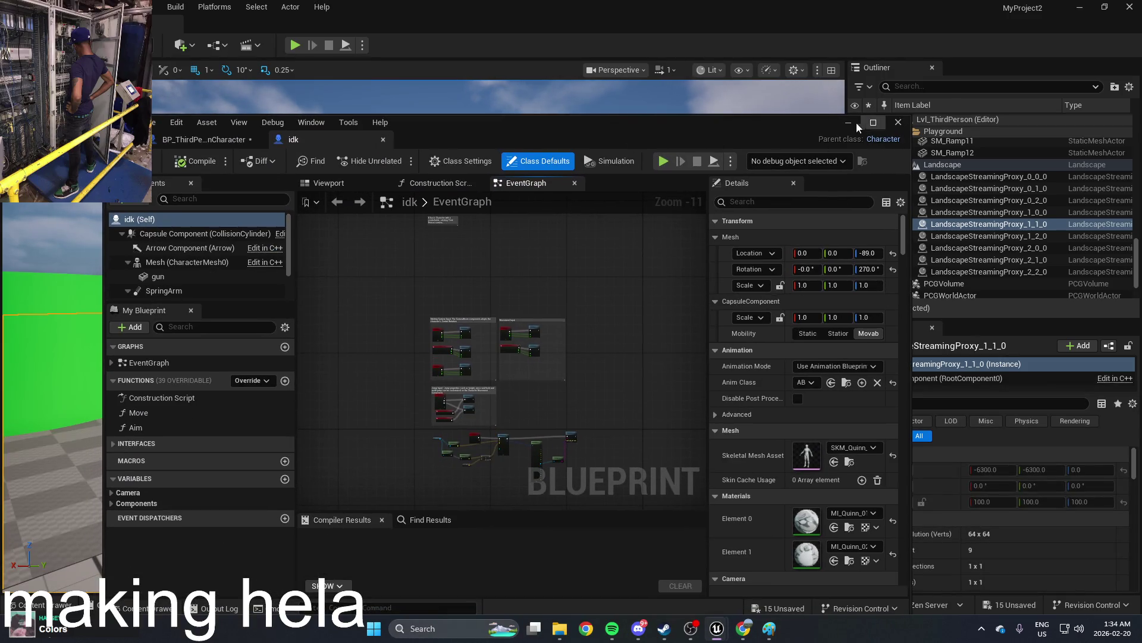
pyautogui.click(855, 123)
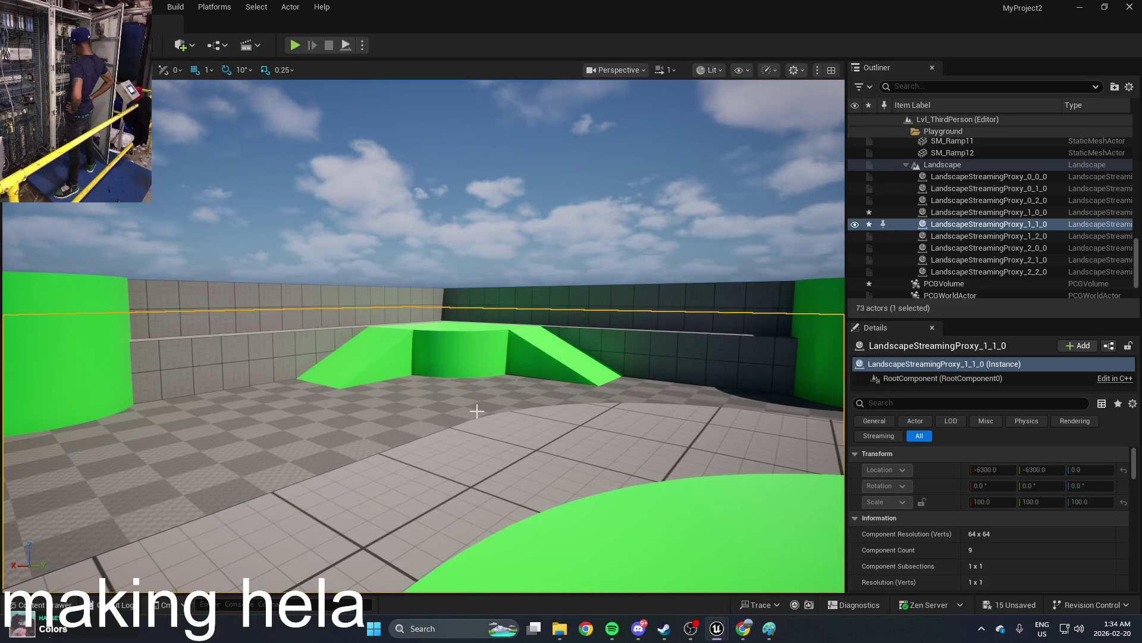
pyautogui.moveTo(477, 410)
pyautogui.mouseDown()
pyautogui.moveTo(473, 422)
pyautogui.moveTo(477, 410)
pyautogui.mouseUp()
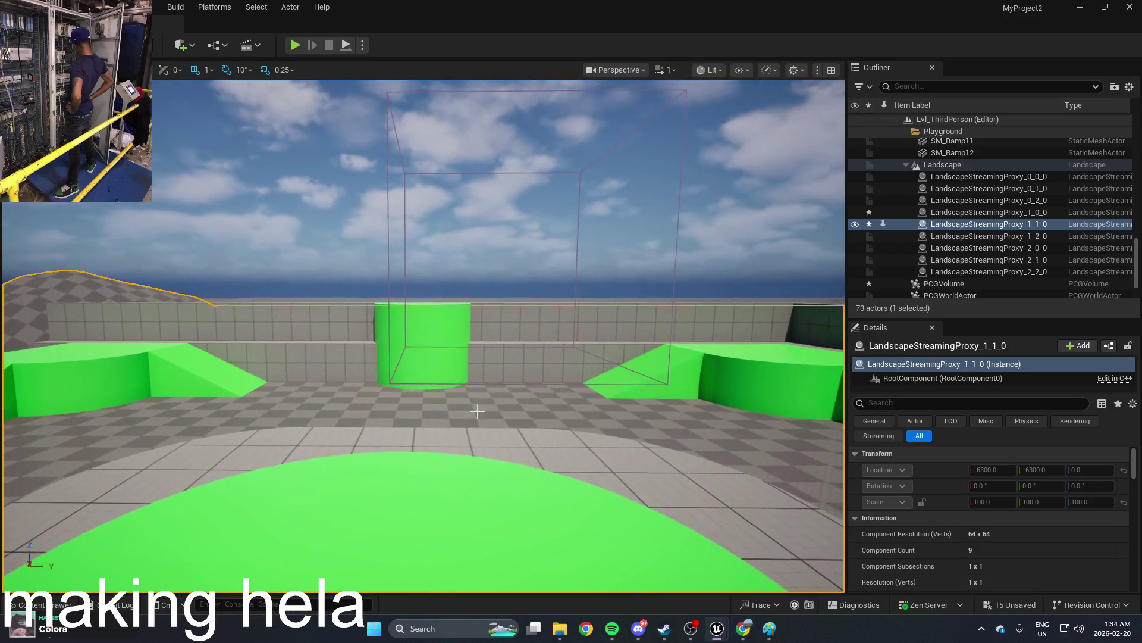
pyautogui.hotkey('ctrl', 'space')
pyautogui.doubleClick(366, 455)
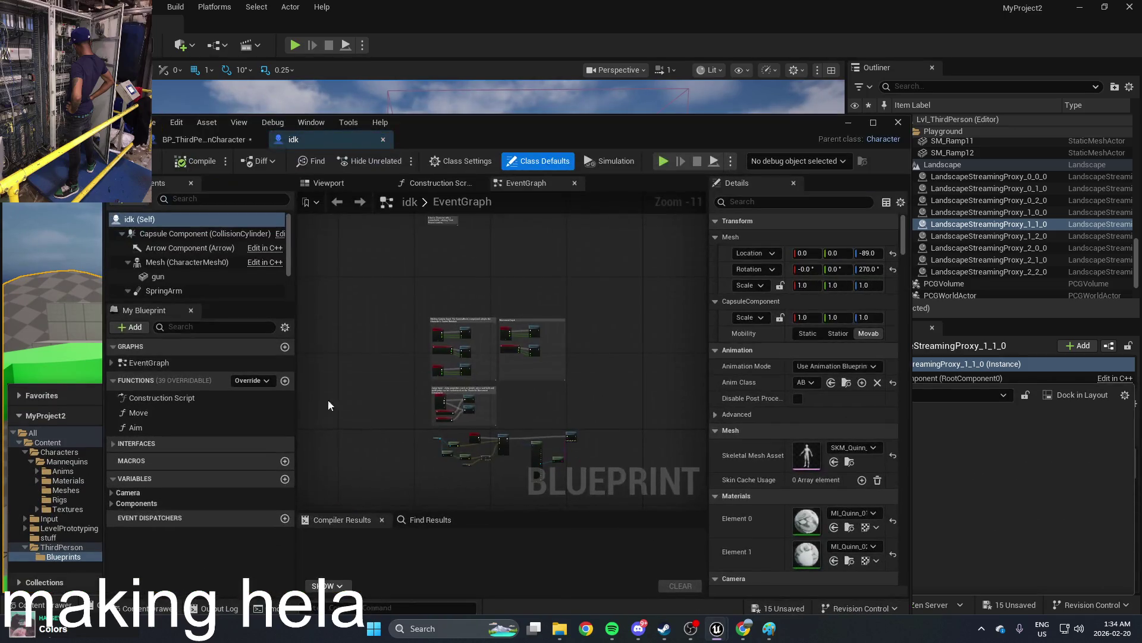
pyautogui.click(213, 276)
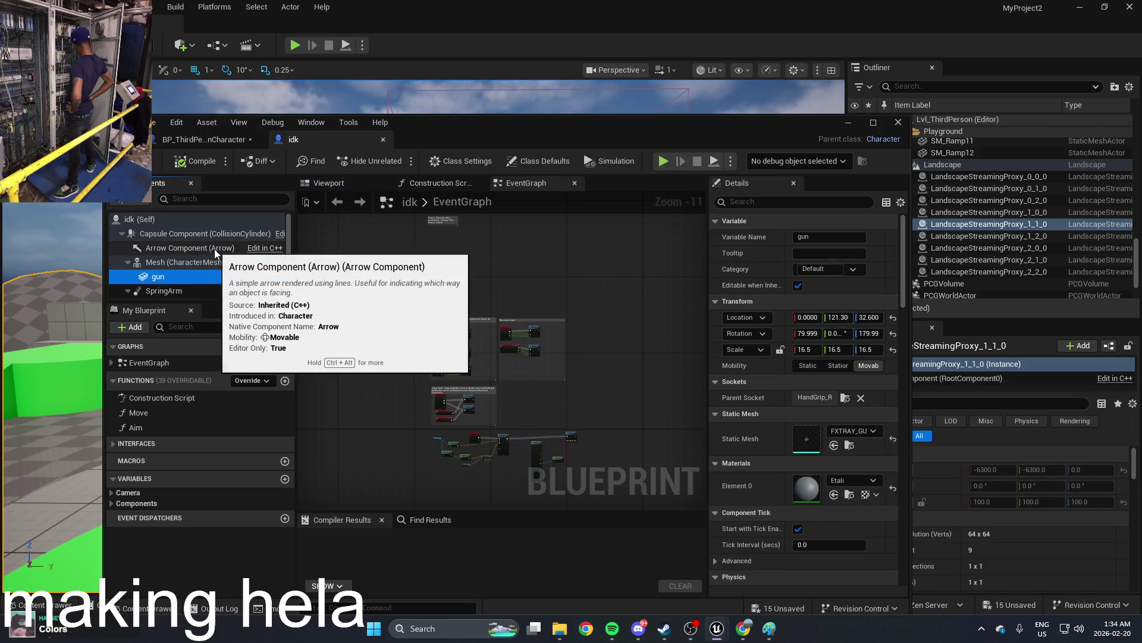
pyautogui.click(849, 123)
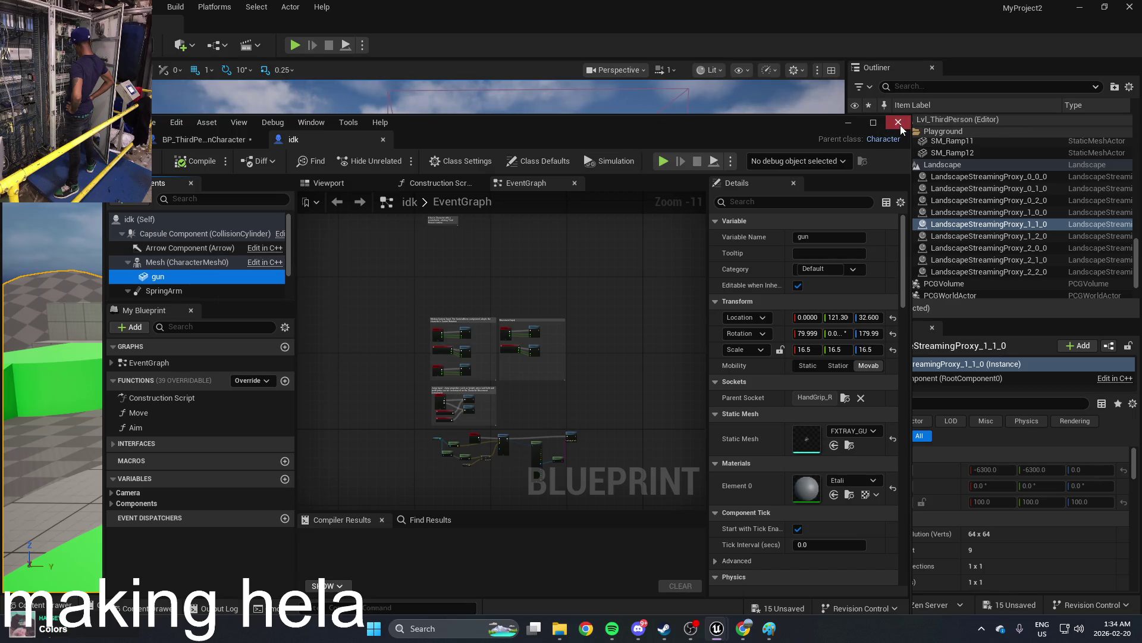
pyautogui.hotkey('ctrl', 'space')
pyautogui.rightClick(360, 498)
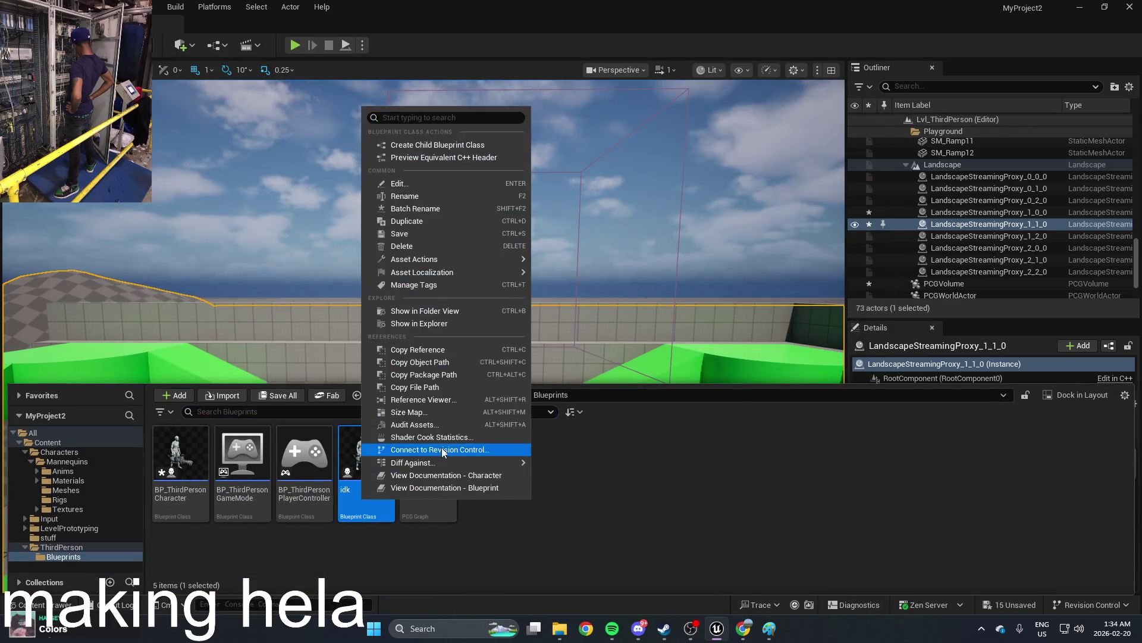
# Step: Force delete idk, create an Actor-based Blueprint named NewBlueprint and open it
pyautogui.click(458, 246)
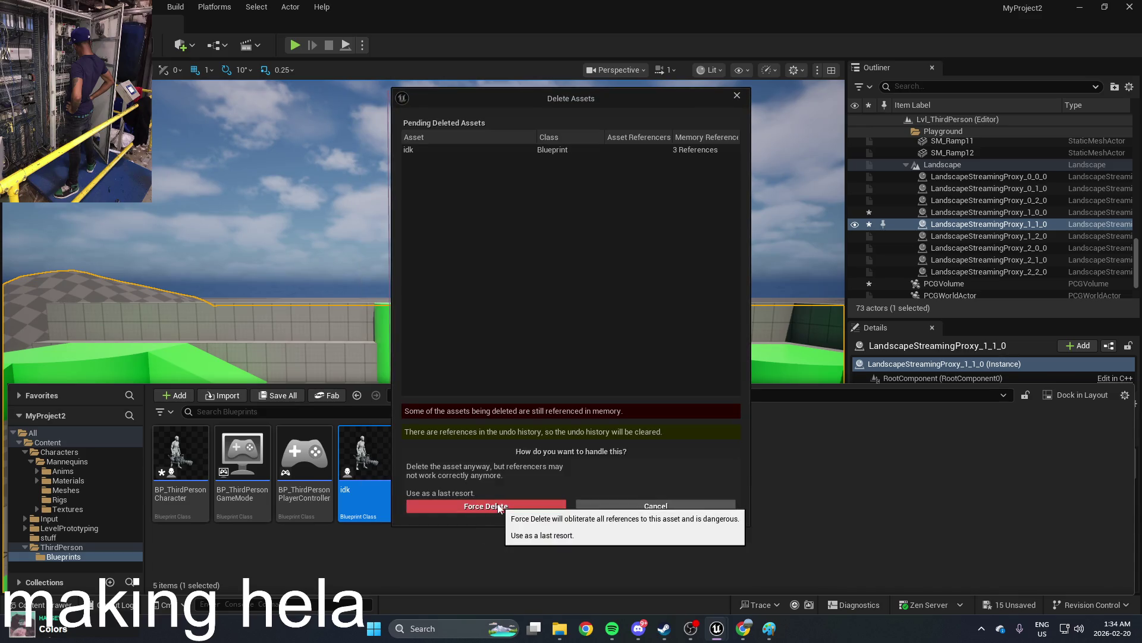
pyautogui.click(492, 507)
pyautogui.rightClick(508, 482)
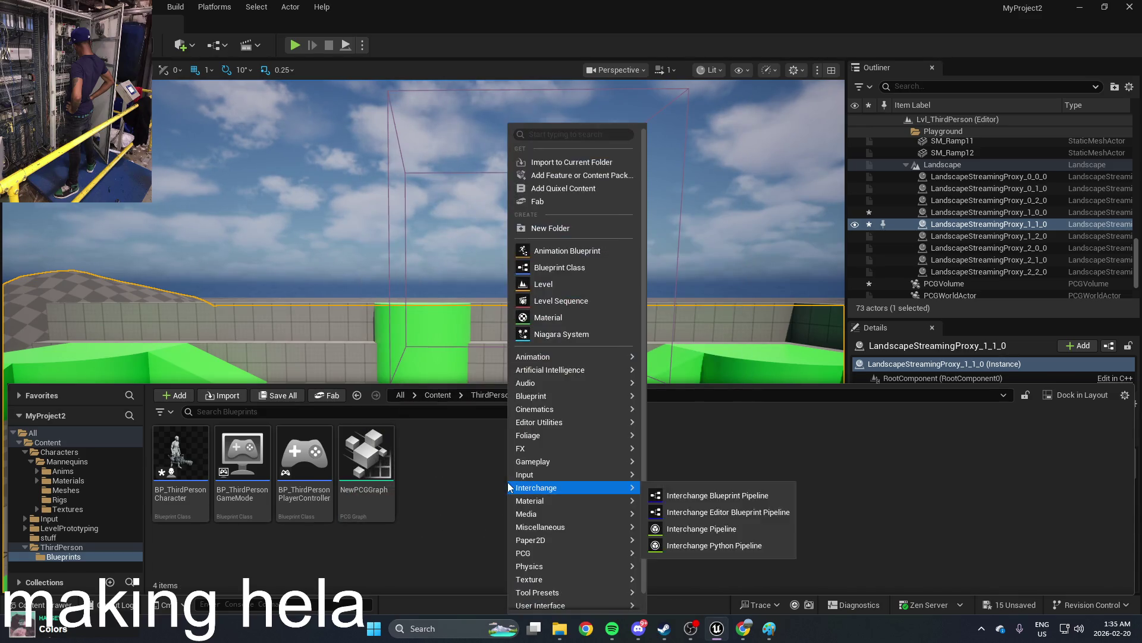
pyautogui.click(574, 269)
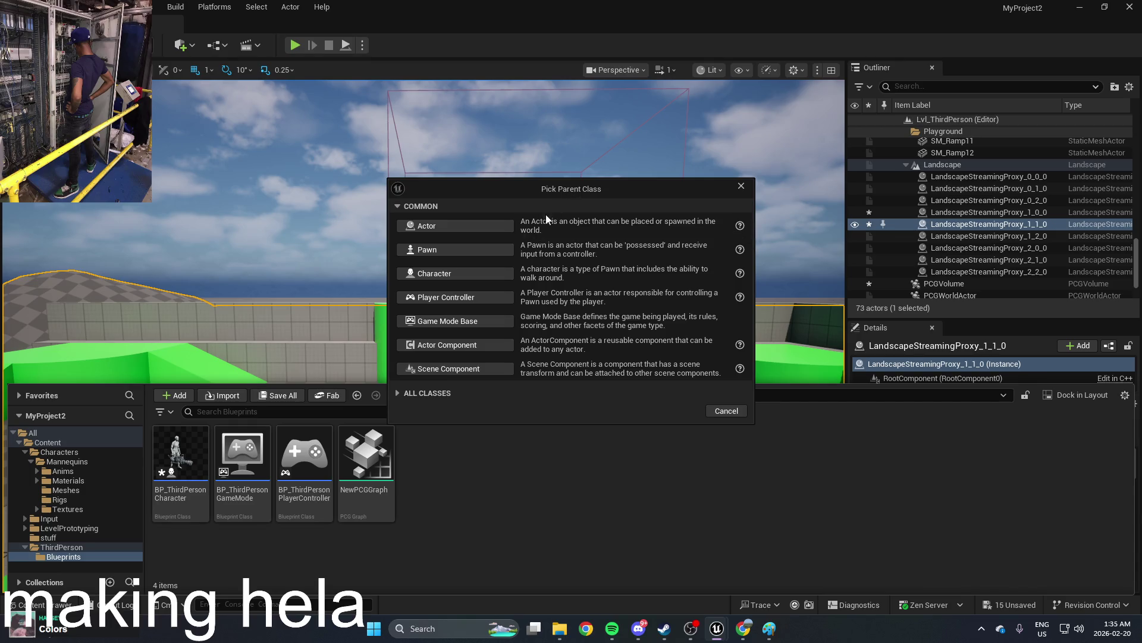
pyautogui.click(487, 227)
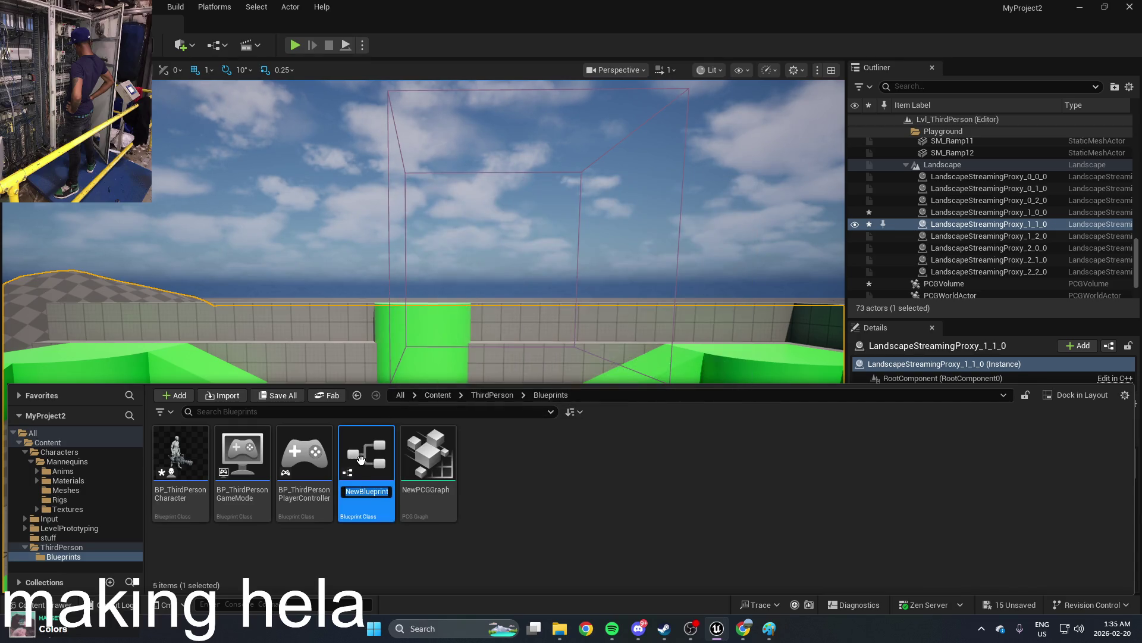
pyautogui.doubleClick(377, 456)
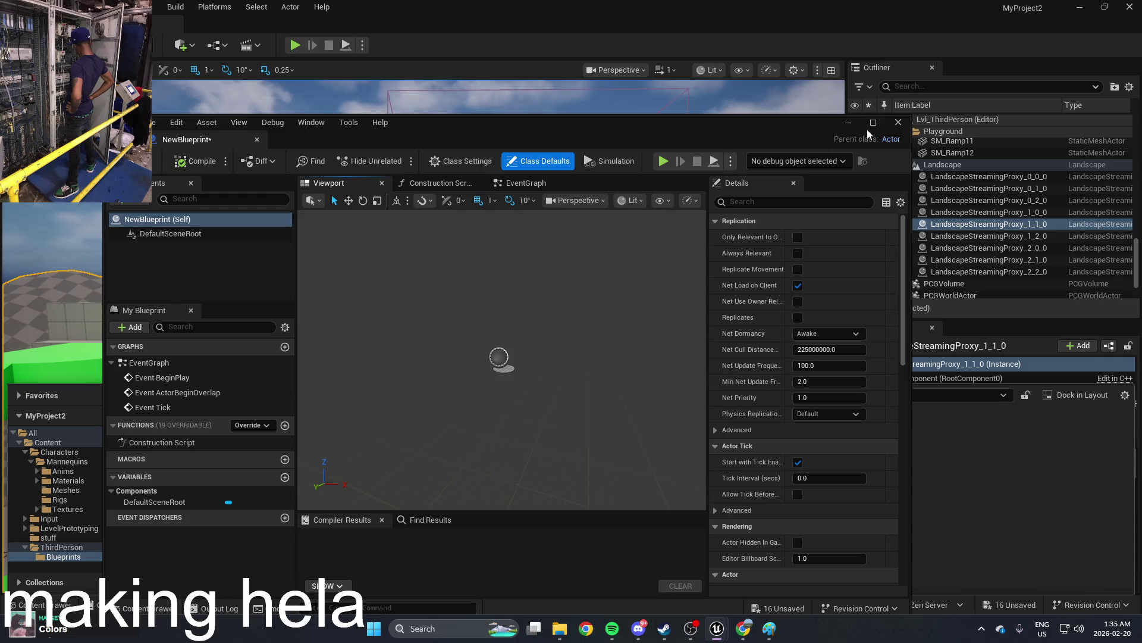
# Step: Add a SkeletalMesh component using SKM_Quinn_Simple, then close the Blueprint editor
pyautogui.click(873, 122)
pyautogui.click(24, 83)
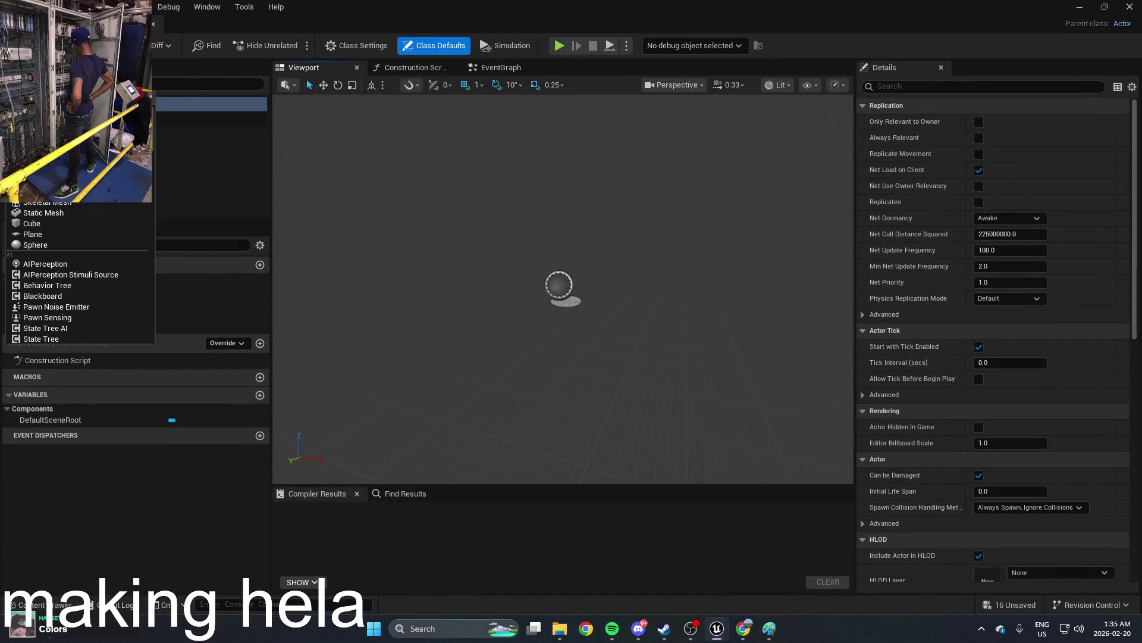
pyautogui.click(59, 203)
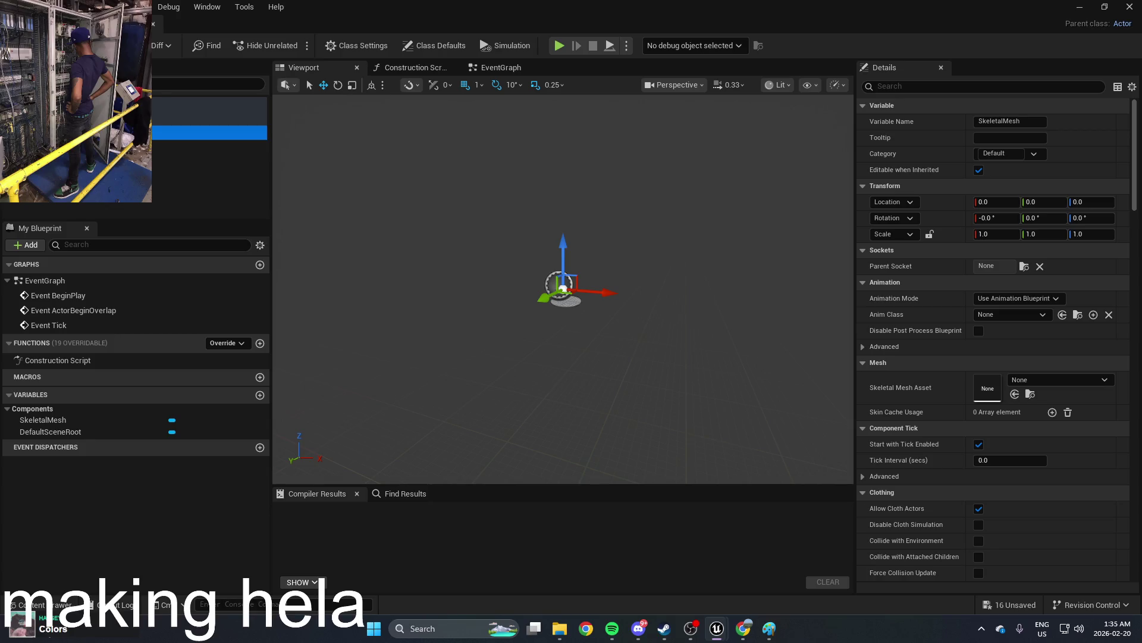
pyautogui.click(1027, 377)
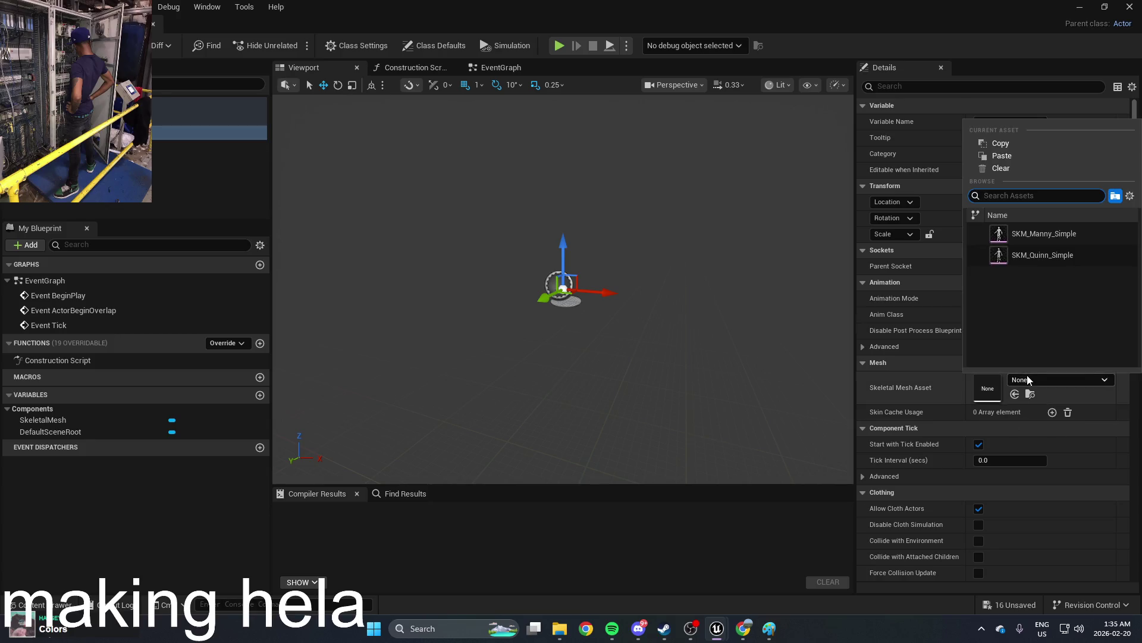
pyautogui.click(1044, 254)
pyautogui.scroll(-2, 692, 231)
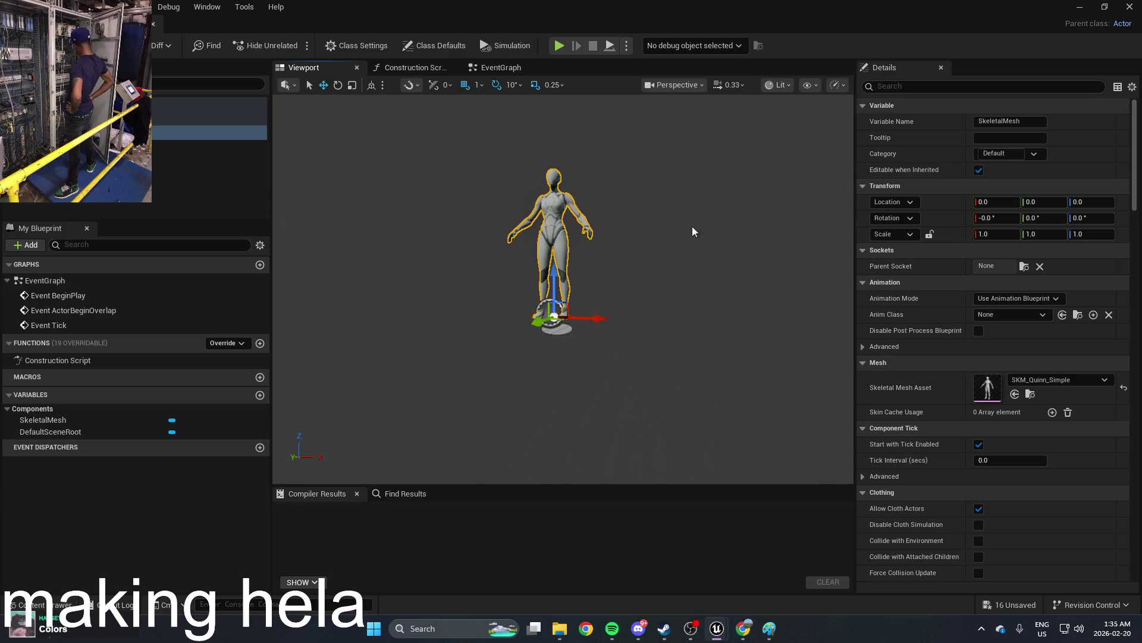
pyautogui.doubleClick(736, 9)
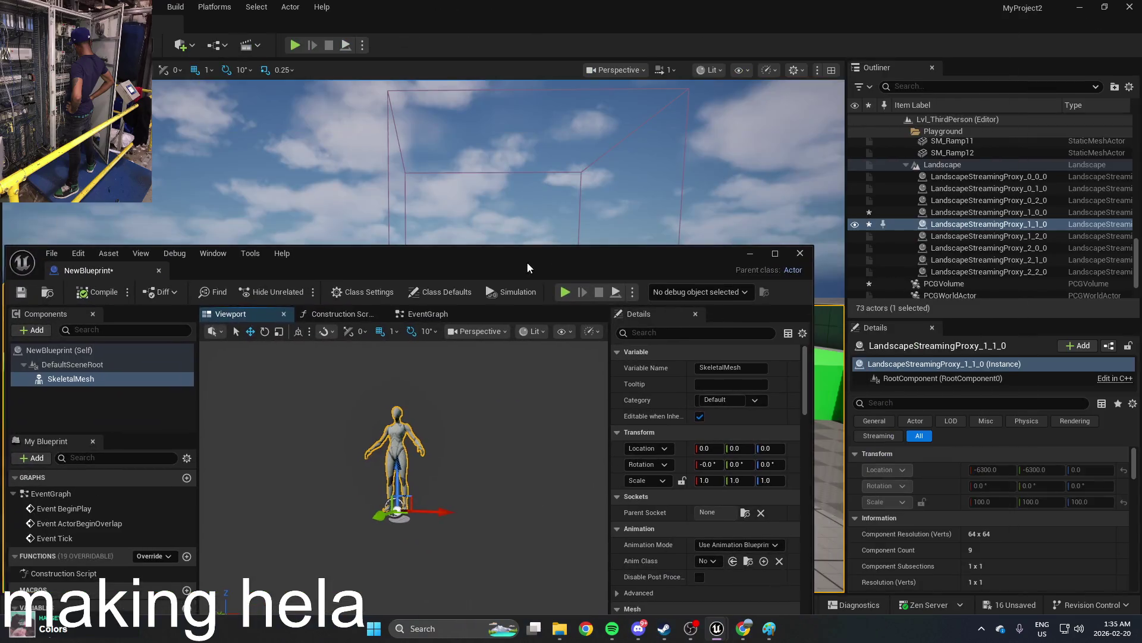
pyautogui.click(809, 252)
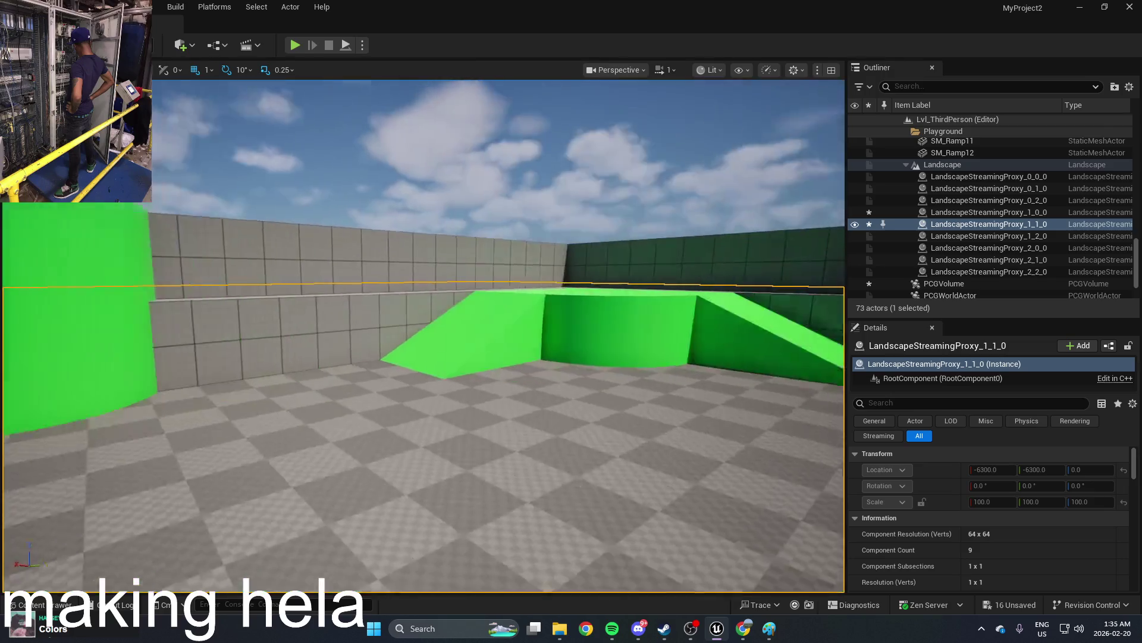
# Step: Reopen NewBlueprint from the Content Drawer with its editor maximised
pyautogui.hotkey('ctrl', 'space')
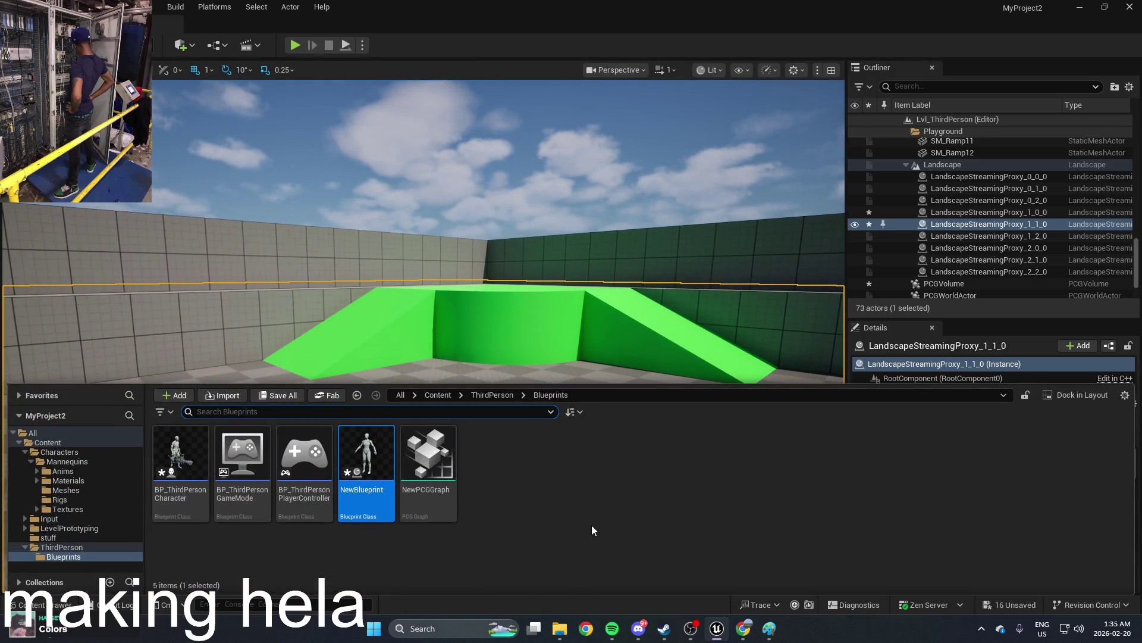
pyautogui.moveTo(185, 473)
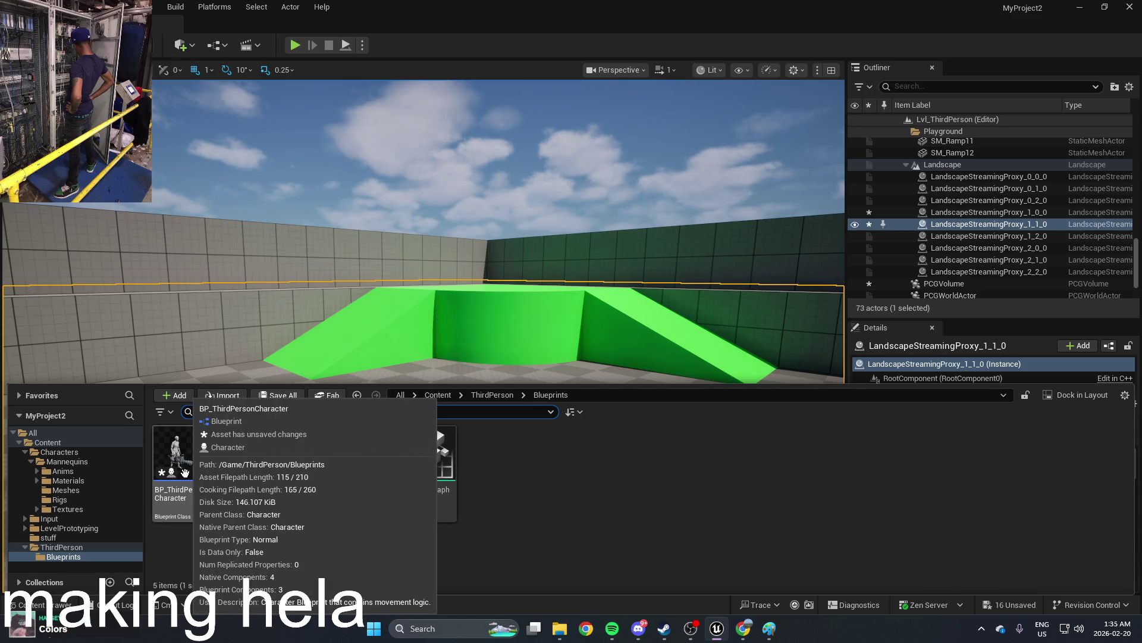
pyautogui.moveTo(452, 381); pyautogui.dragTo(427, 317)
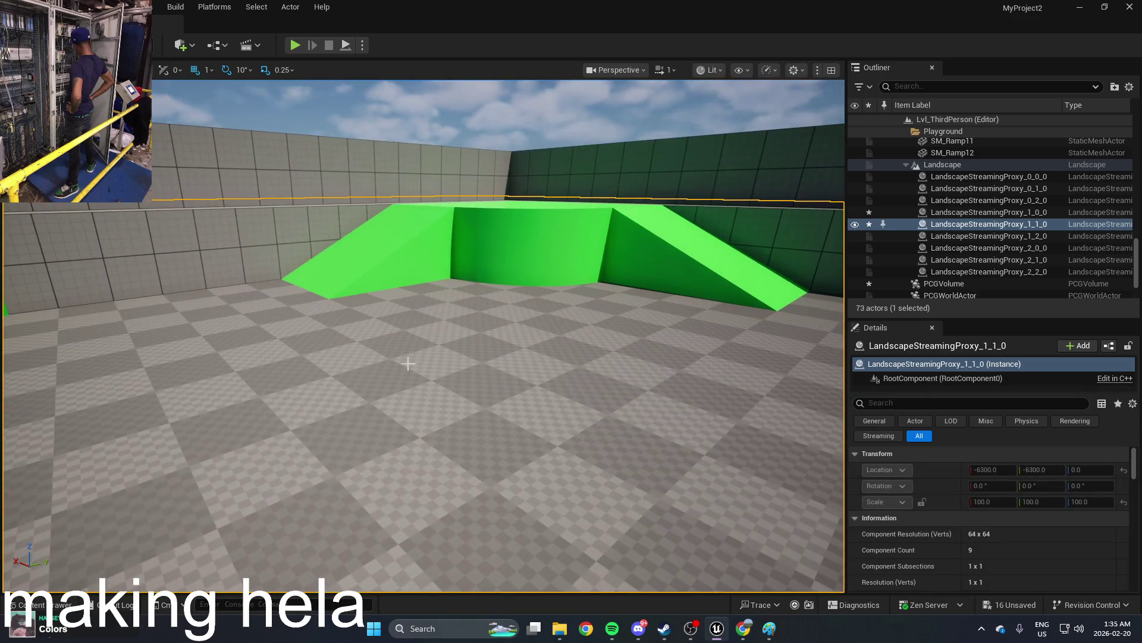
pyautogui.hotkey('ctrl', 'space')
pyautogui.doubleClick(366, 485)
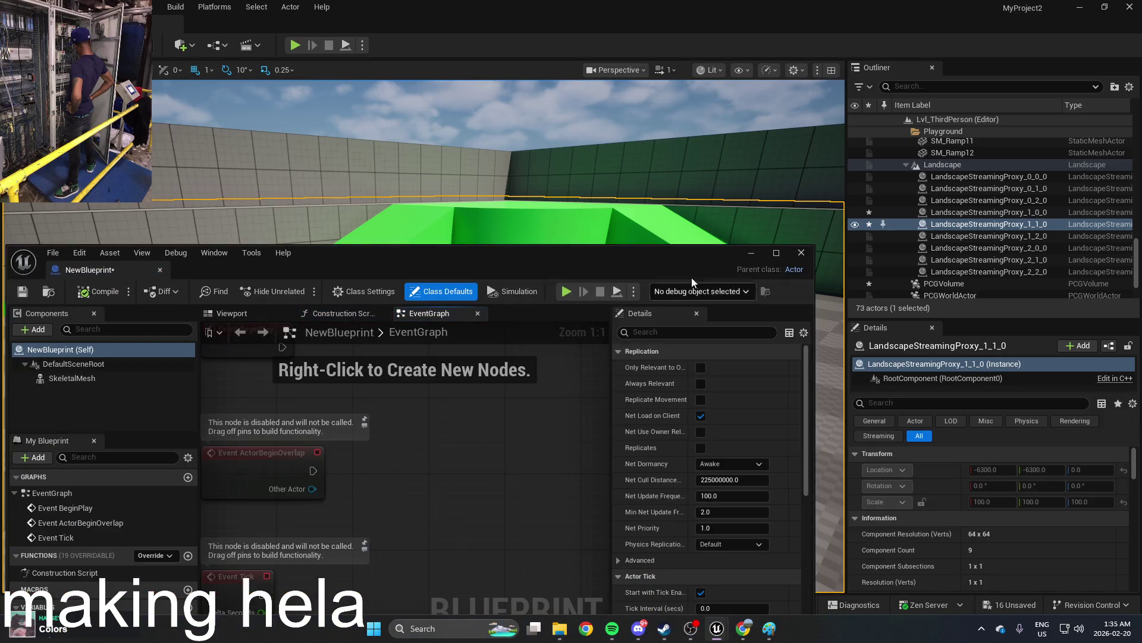
pyautogui.click(777, 252)
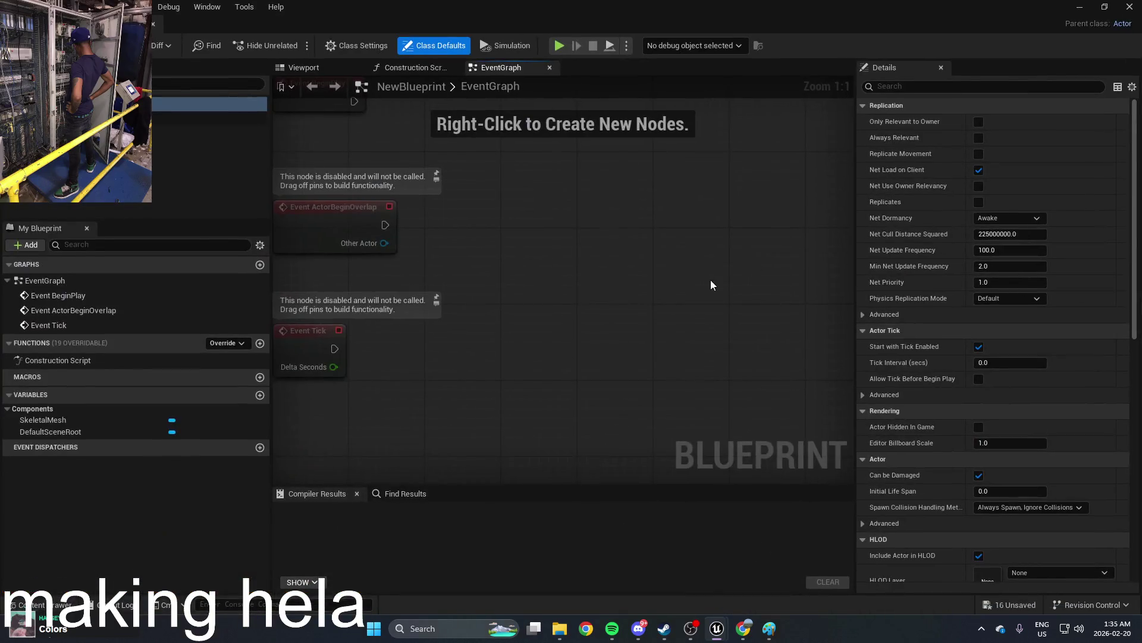
# Step: Add a SET Can Be Damaged node set to true and wire Event Tick into it
pyautogui.rightClick(448, 394)
pyautogui.write('event on')
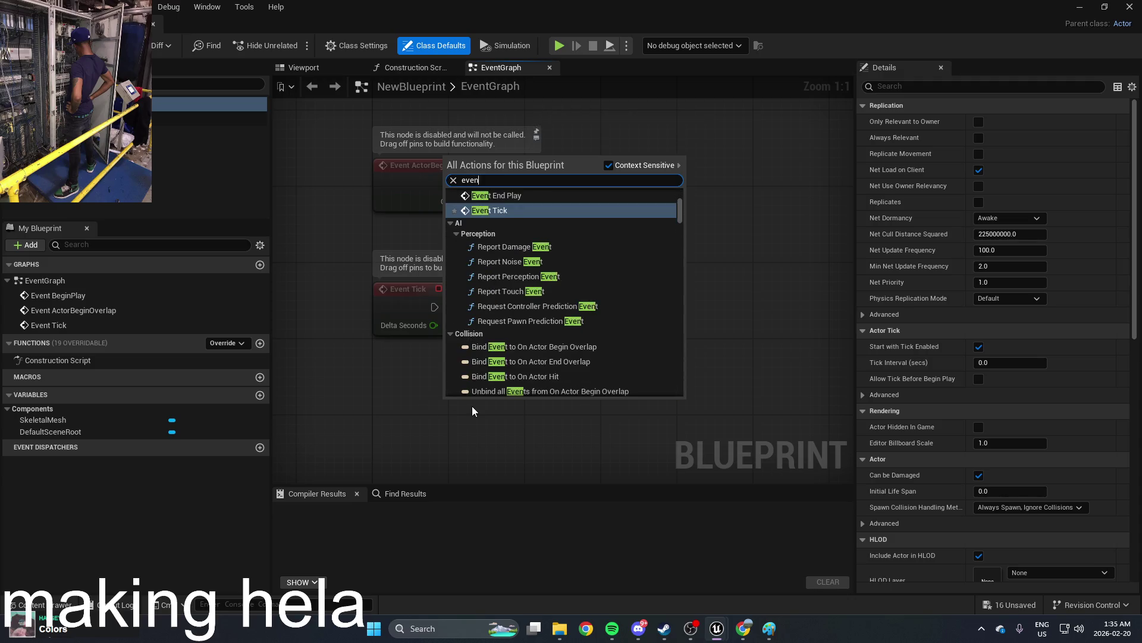
pyautogui.write('da')
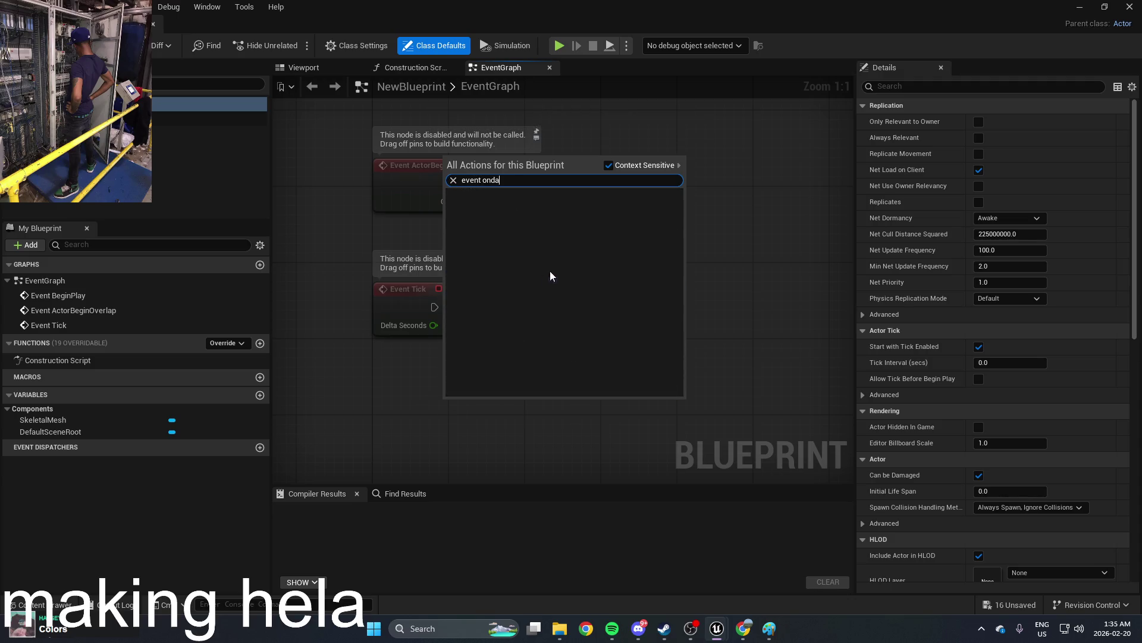
pyautogui.write('damage')
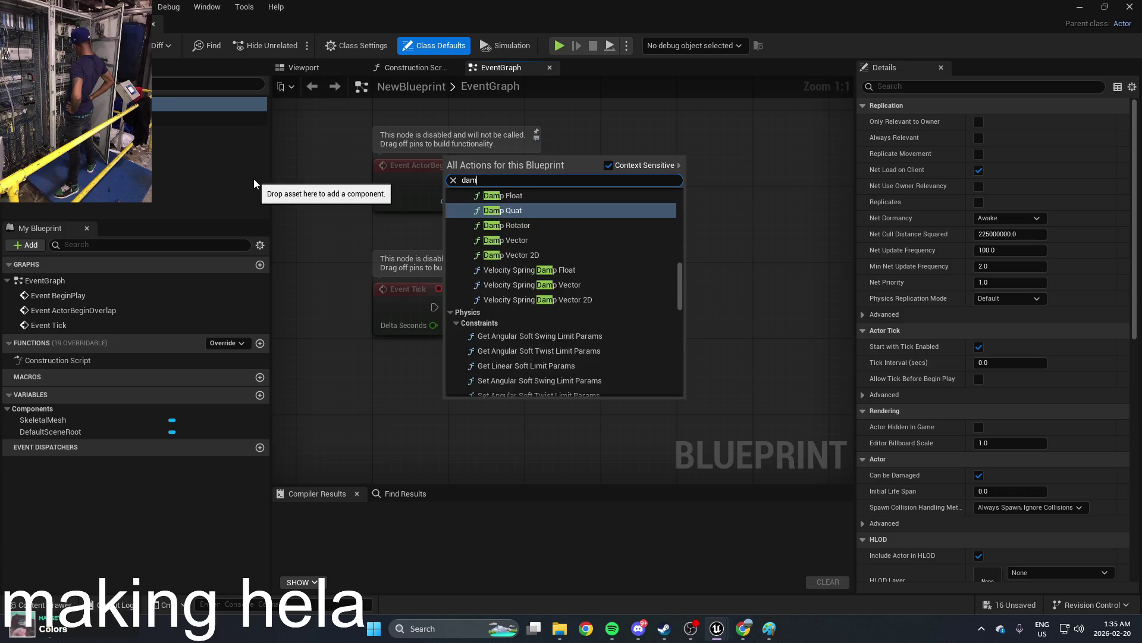
pyautogui.scroll(-8, 571, 250)
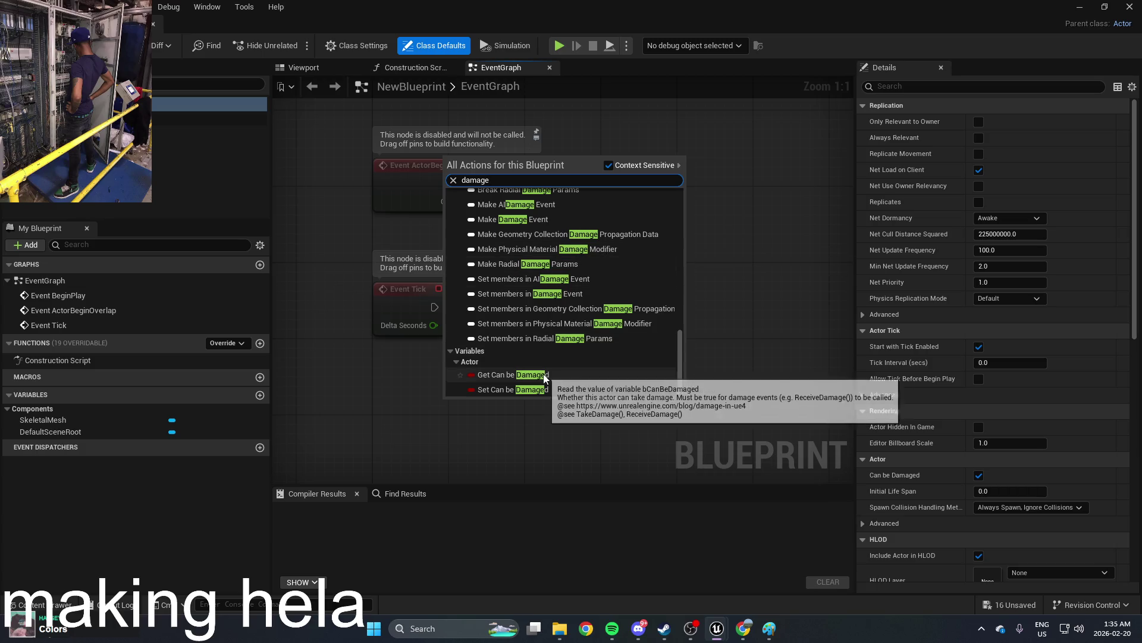
pyautogui.click(542, 388)
pyautogui.moveTo(510, 404)
pyautogui.mouseDown()
pyautogui.moveTo(441, 411)
pyautogui.moveTo(545, 370)
pyautogui.moveTo(611, 318)
pyautogui.mouseUp()
pyautogui.click(469, 431)
pyautogui.moveTo(540, 317)
pyautogui.mouseDown()
pyautogui.moveTo(472, 324)
pyautogui.moveTo(435, 307)
pyautogui.mouseUp()
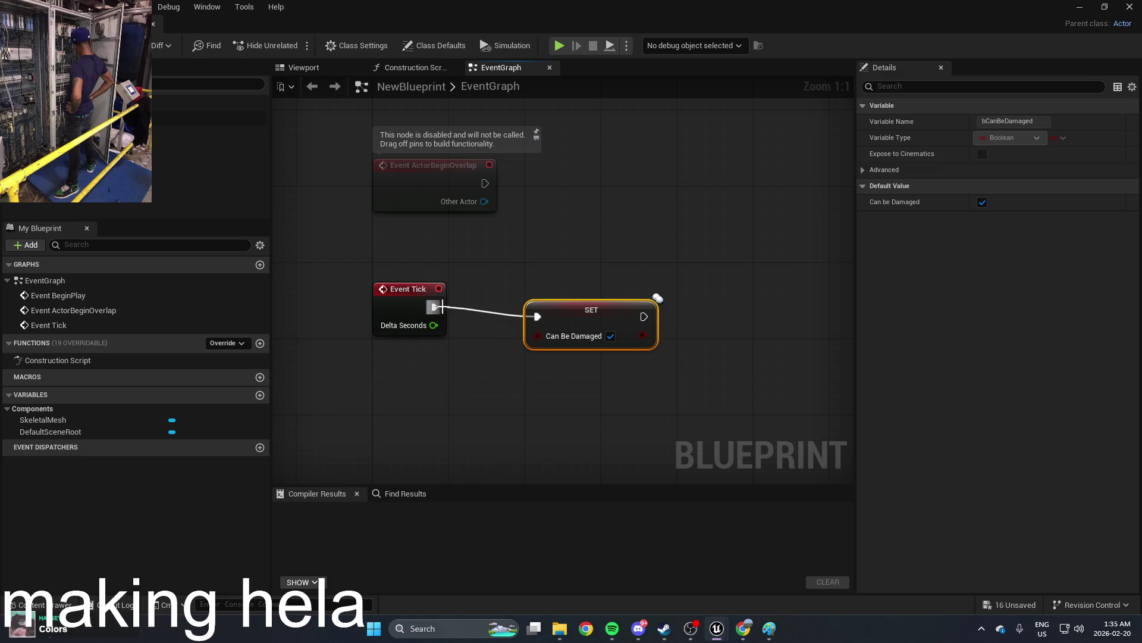
pyautogui.moveTo(604, 314); pyautogui.dragTo(557, 304)
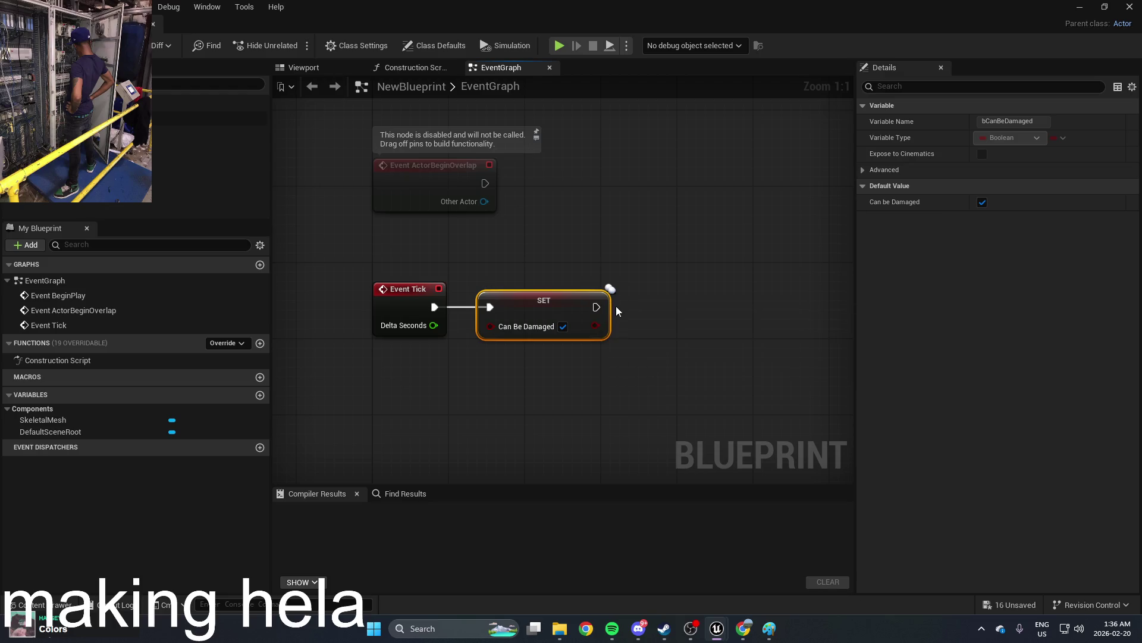
pyautogui.moveTo(647, 307); pyautogui.dragTo(601, 313)
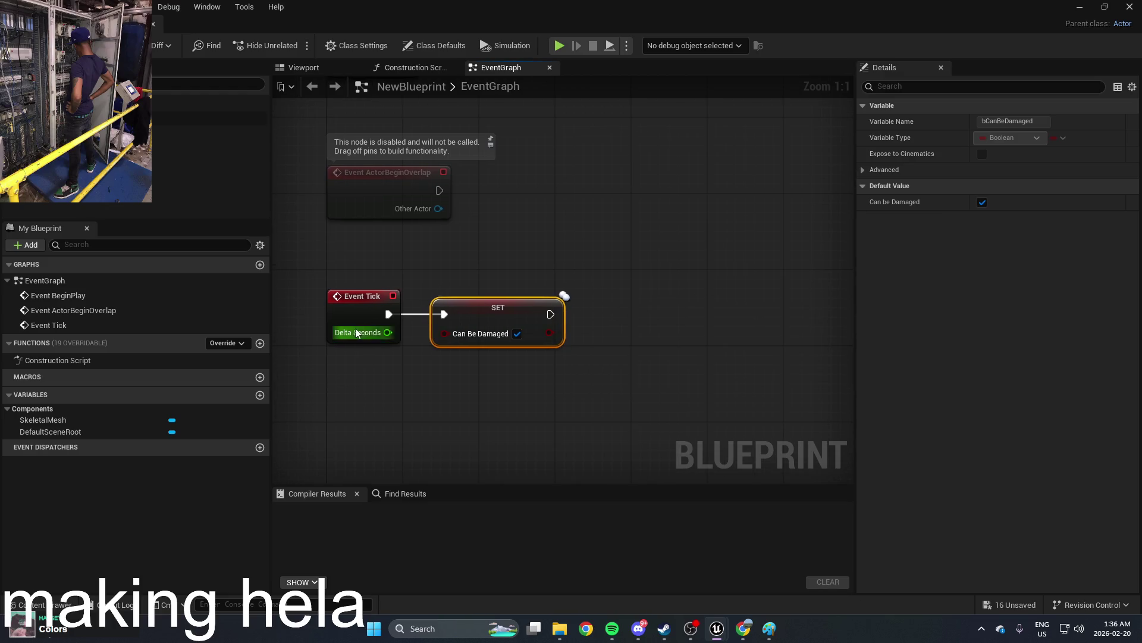
# Step: Filter SkeletalMesh's Details by name, then pull a new wire from the SET node's output
pyautogui.click(361, 313)
pyautogui.click(534, 256)
pyautogui.click(192, 133)
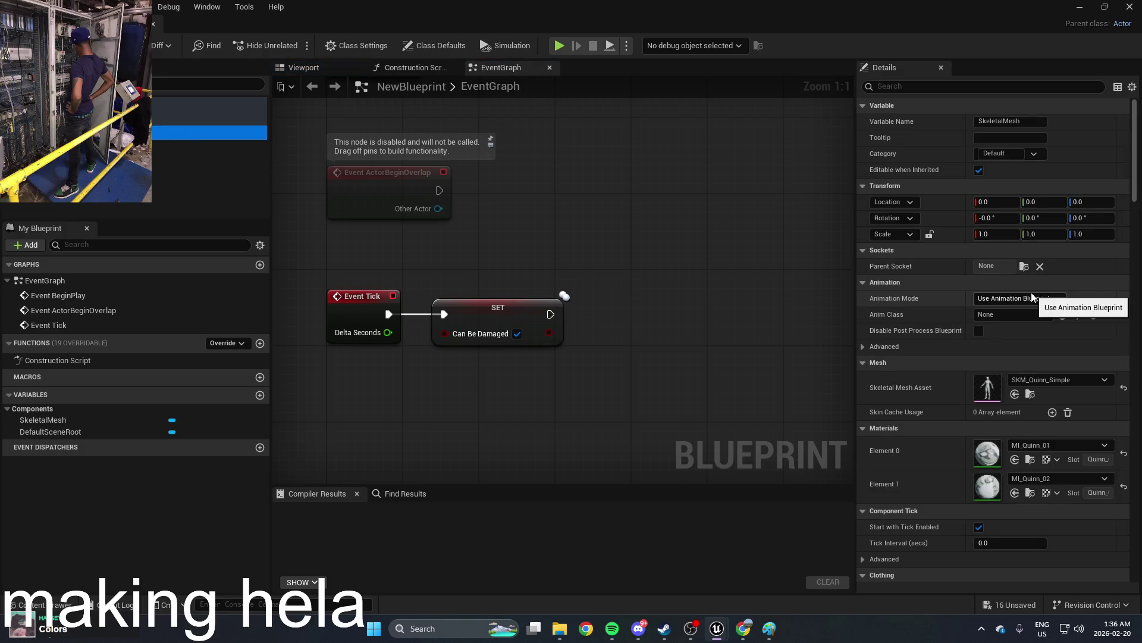
pyautogui.scroll(-1, 1032, 297)
pyautogui.scroll(-2, 1030, 292)
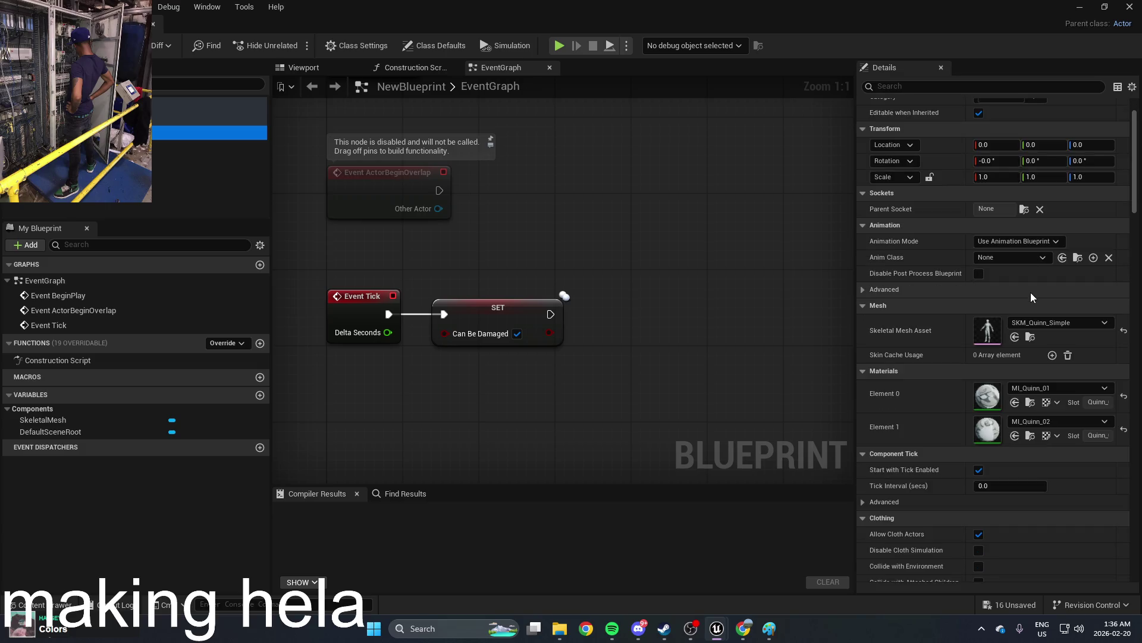
pyautogui.scroll(3, 1019, 102)
pyautogui.click(1015, 85)
pyautogui.write('da')
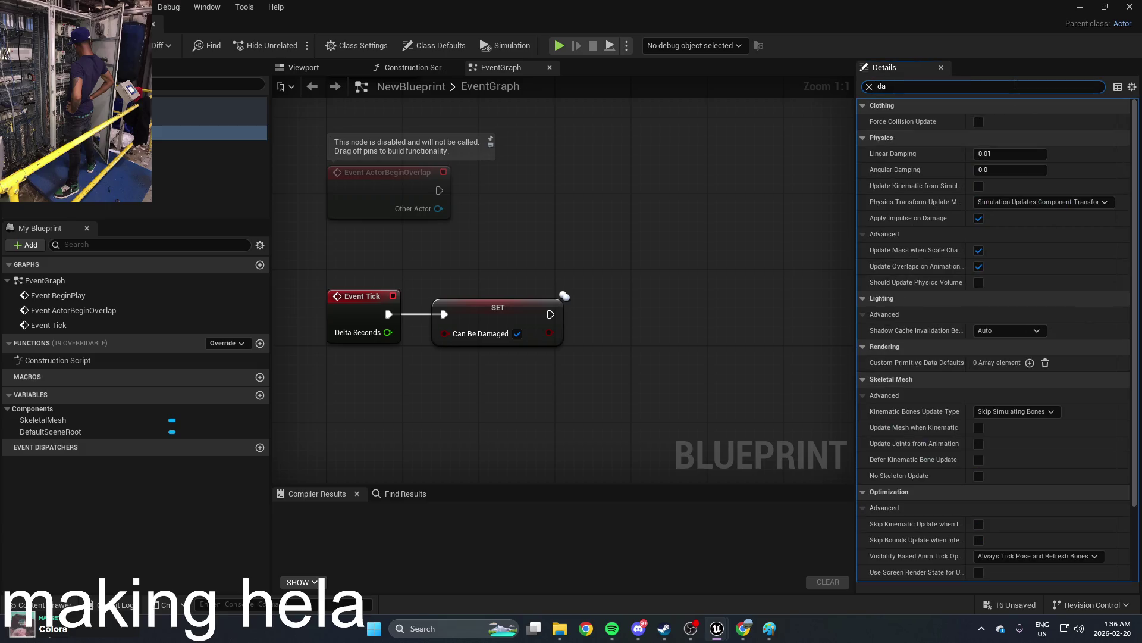
pyautogui.write('m')
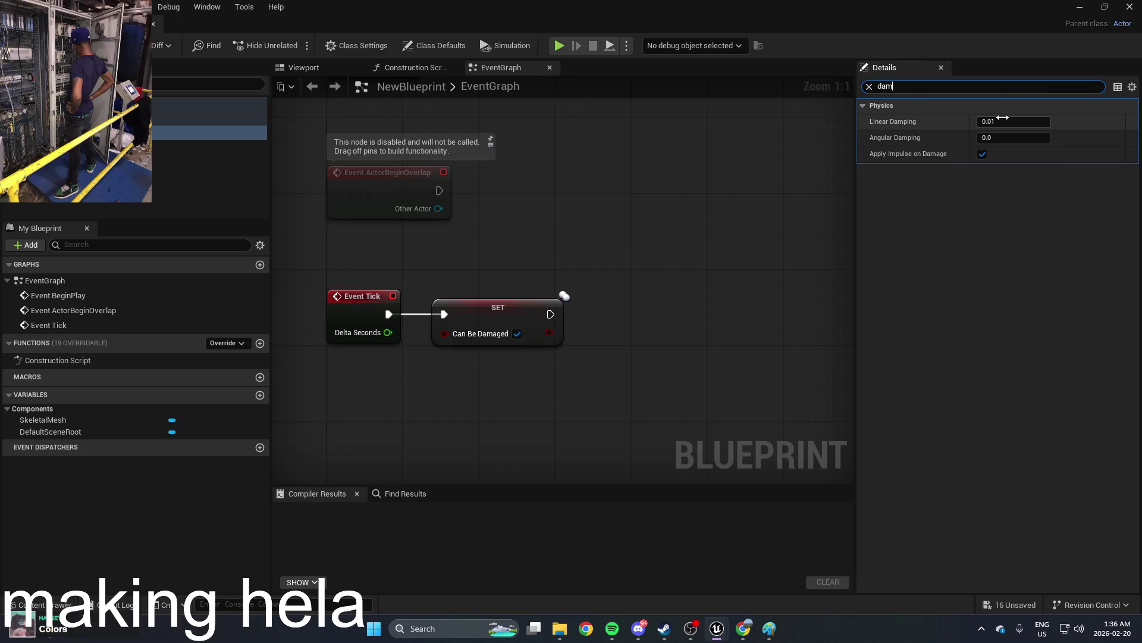
pyautogui.moveTo(592, 294)
pyautogui.mouseDown()
pyautogui.moveTo(716, 299)
pyautogui.moveTo(705, 238)
pyautogui.moveTo(421, 305)
pyautogui.mouseUp()
pyautogui.moveTo(534, 302); pyautogui.dragTo(616, 310)
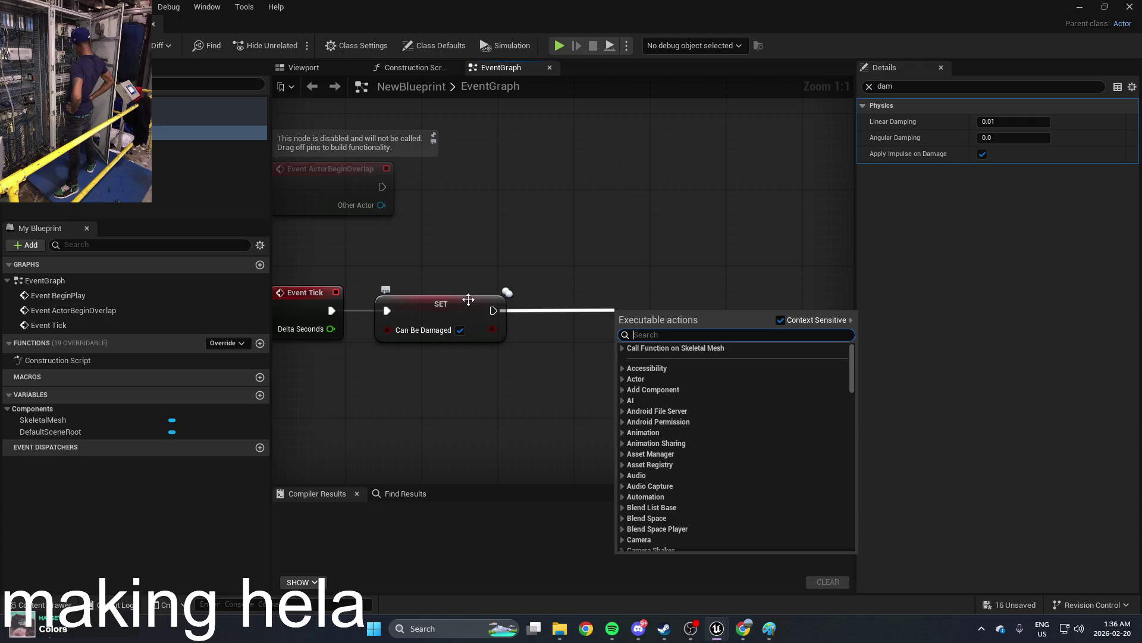
# Step: Search NewBlueprint's action menu for damage nodes and close it without adding anything
pyautogui.write('on')
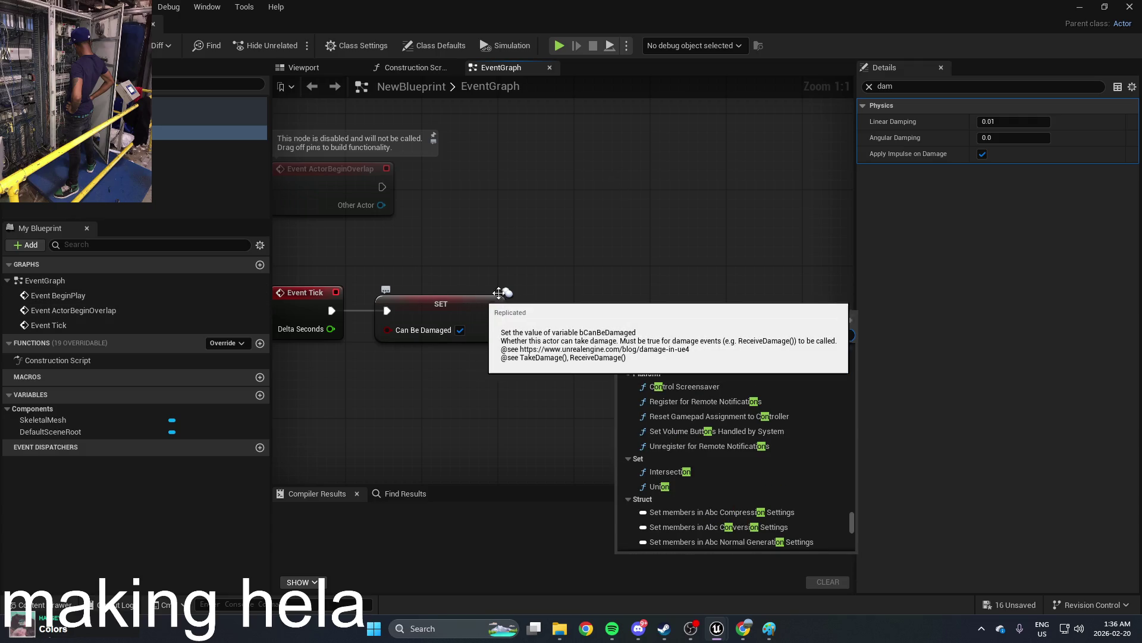
pyautogui.press('BackSpace')
pyautogui.press('BackSpace')
pyautogui.write('d')
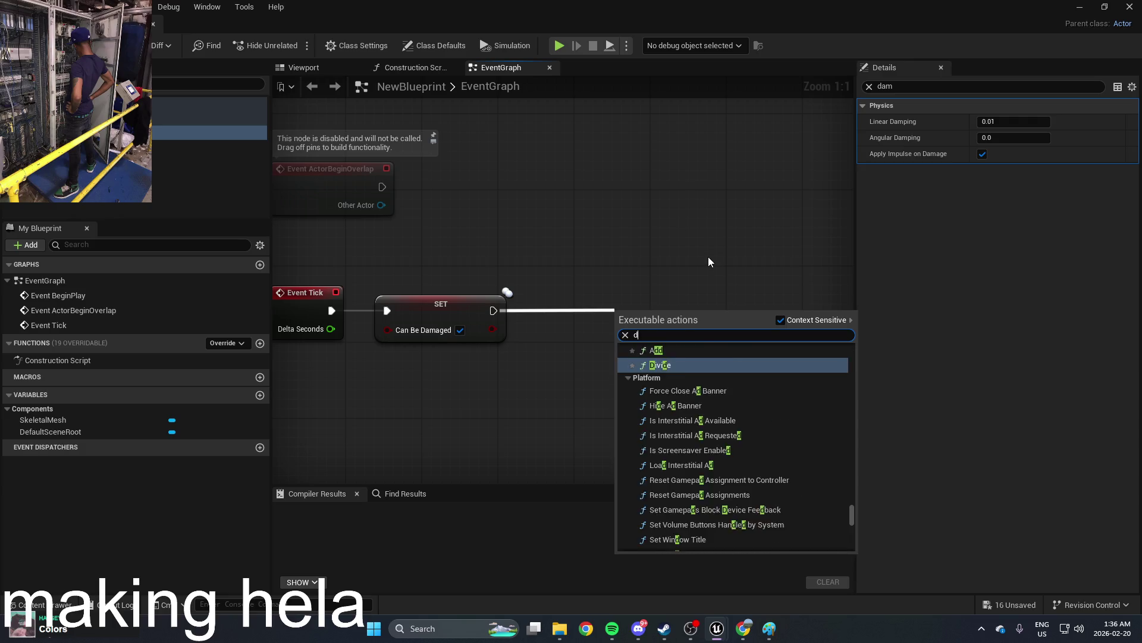
pyautogui.write('amage')
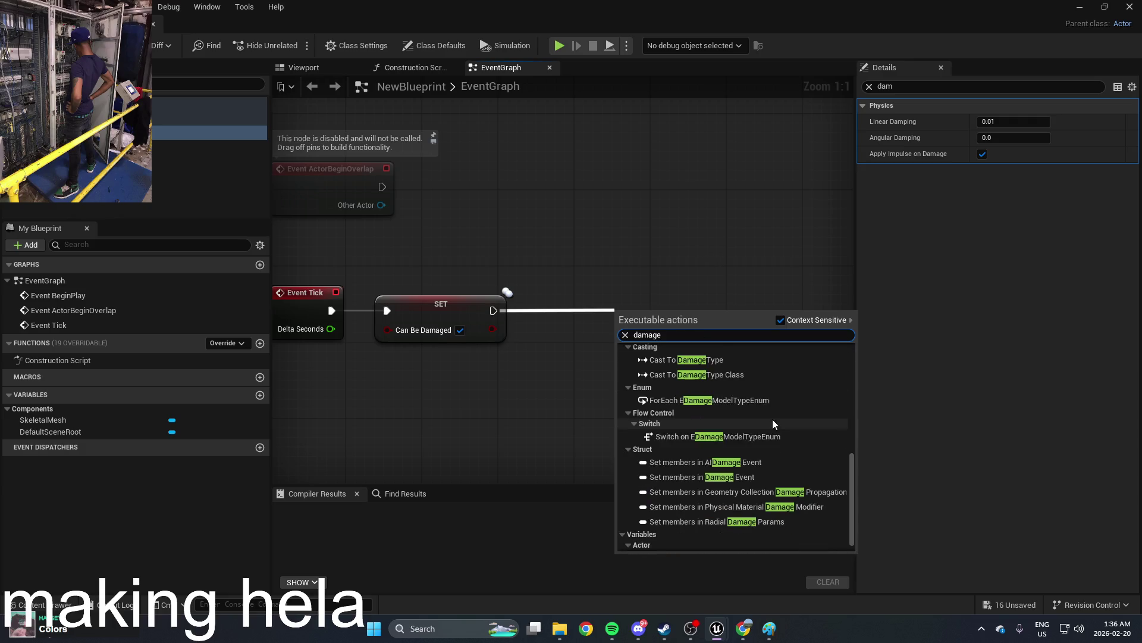
pyautogui.scroll(10, 770, 382)
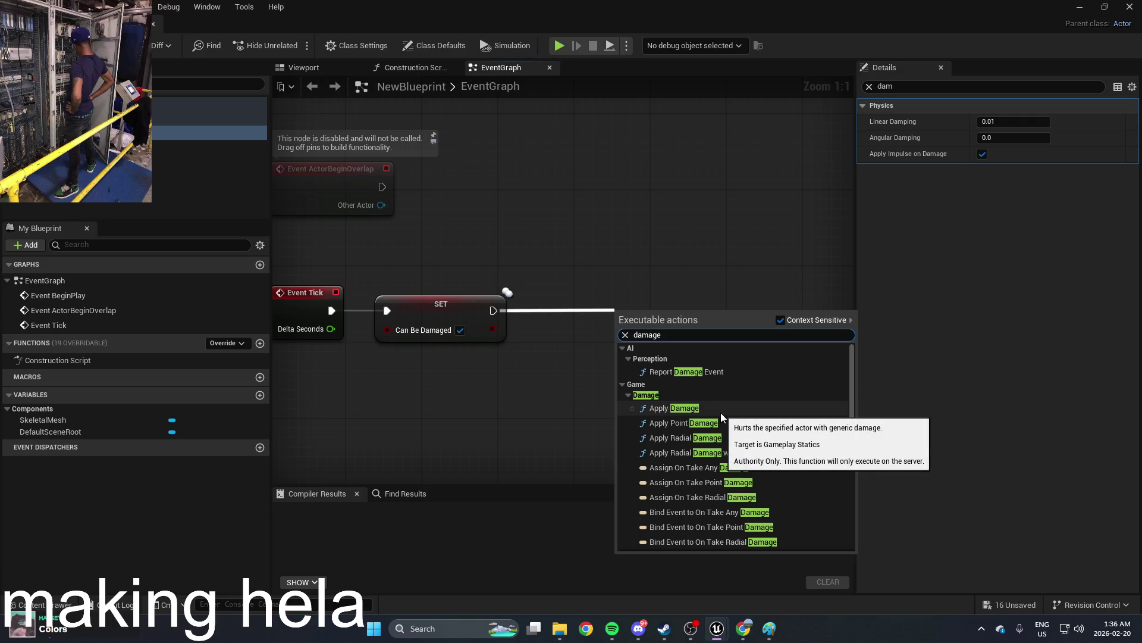
pyautogui.click(713, 281)
# Step: Return to the MyProject2 level editor and open the Content Drawer
pyautogui.moveTo(717, 628)
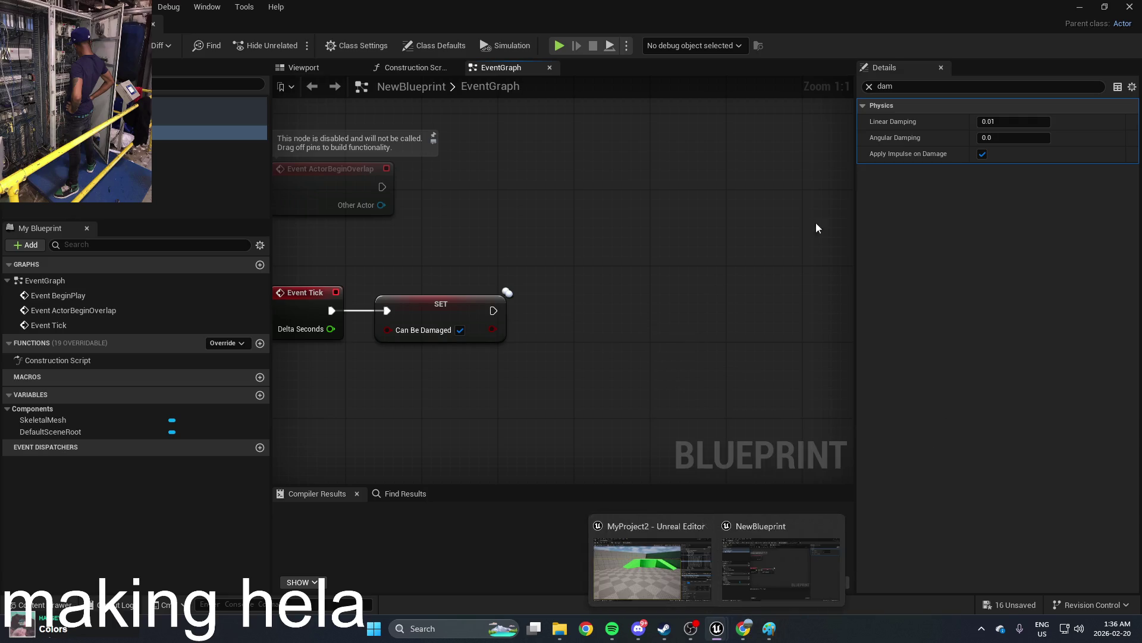
pyautogui.click(655, 557)
pyautogui.hotkey('ctrl', 'space')
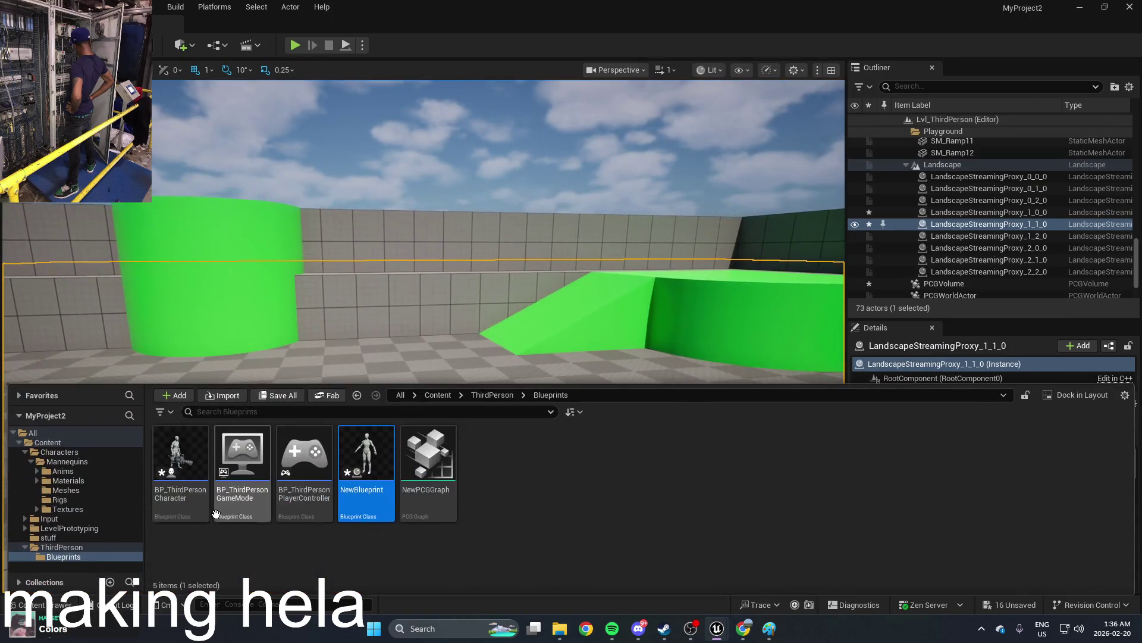
# Step: Open BP_ThirdPersonCharacter and delete the Get Display Name and Print String nodes after the line trace
pyautogui.doubleClick(361, 466)
pyautogui.moveTo(487, 262)
pyautogui.mouseDown()
pyautogui.moveTo(417, 280)
pyautogui.moveTo(497, 183)
pyautogui.moveTo(436, 149)
pyautogui.mouseUp()
pyautogui.scroll(4, 575, 255)
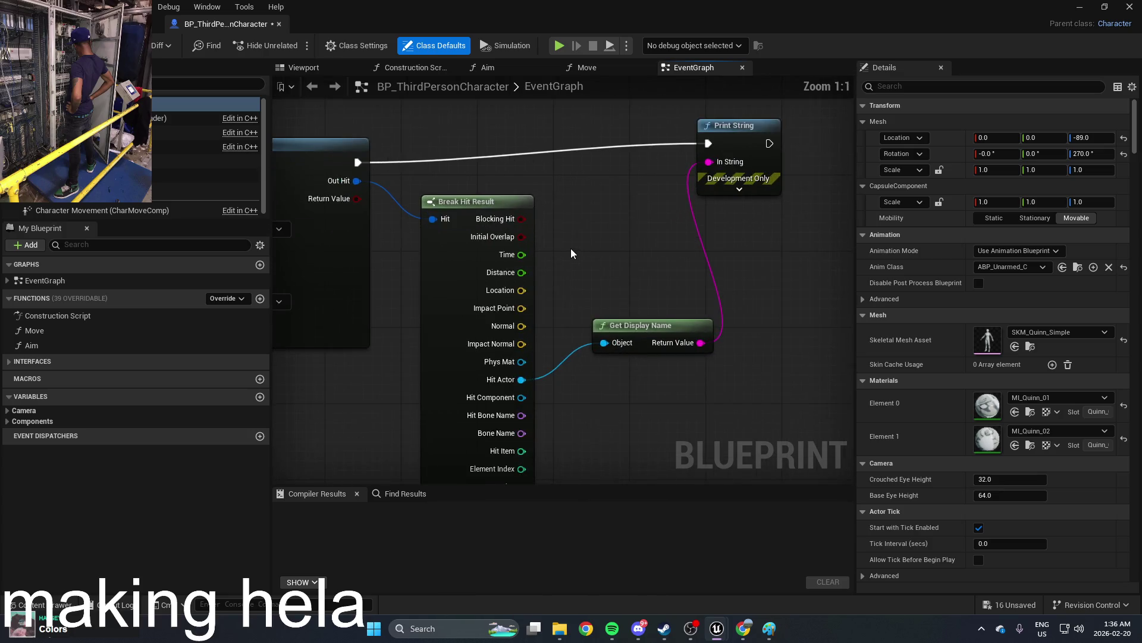
pyautogui.moveTo(647, 293)
pyautogui.mouseDown()
pyautogui.moveTo(737, 355)
pyautogui.moveTo(672, 287)
pyautogui.mouseUp()
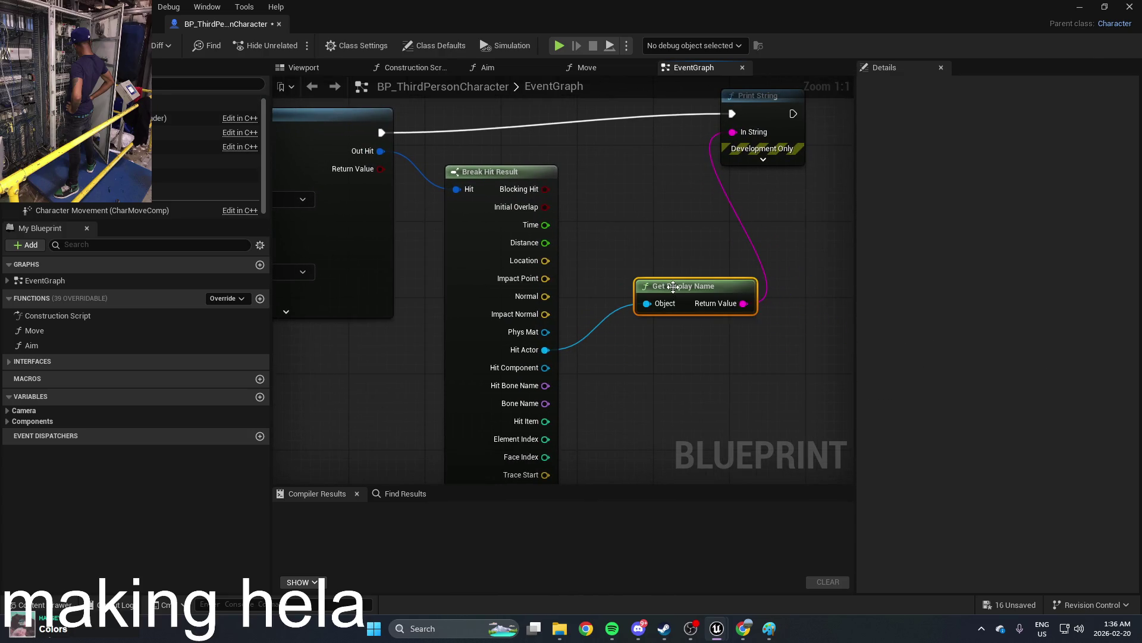
pyautogui.press('Delete')
pyautogui.click(692, 127)
pyautogui.press('Delete')
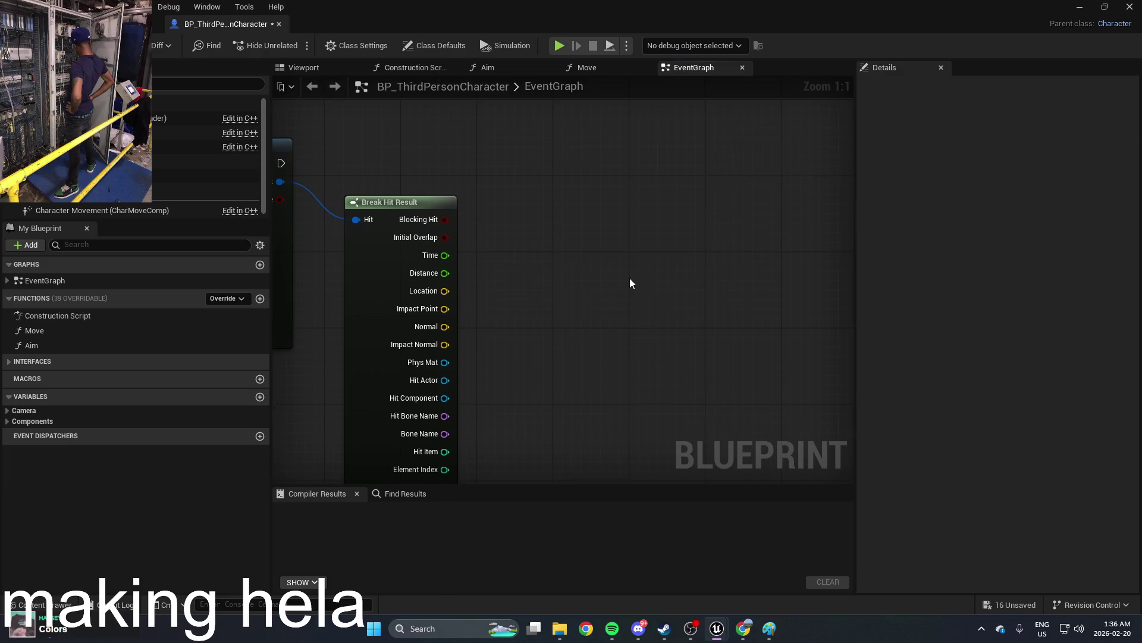
# Step: Add an Apply Damage node with Hit Actor wired into Damaged Actor
pyautogui.rightClick(632, 281)
pyautogui.write('apply')
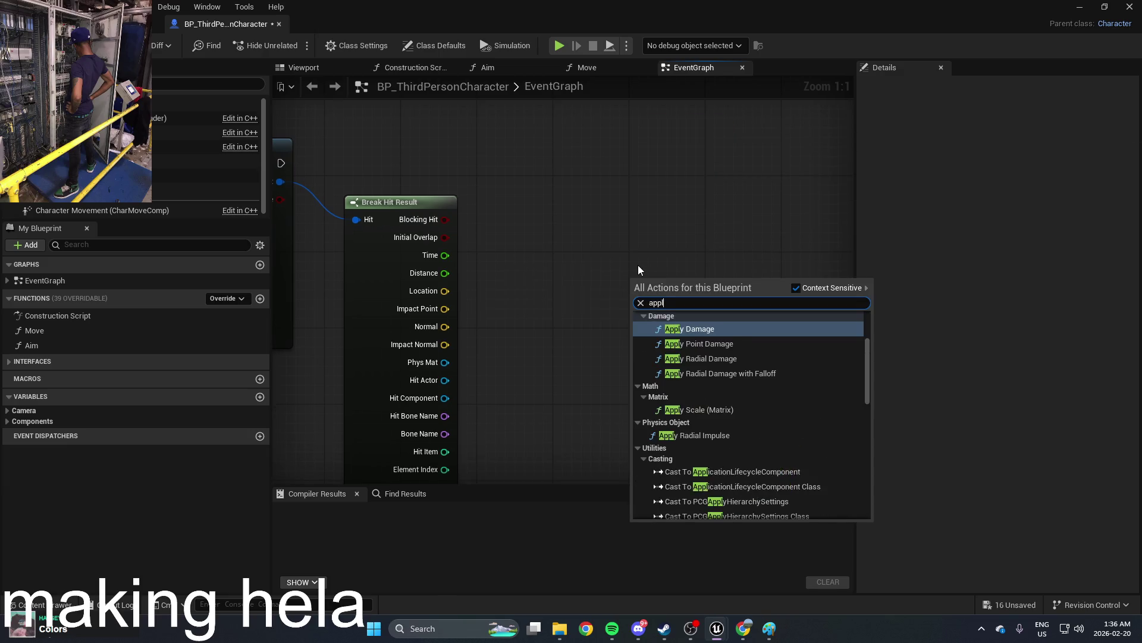
pyautogui.click(732, 329)
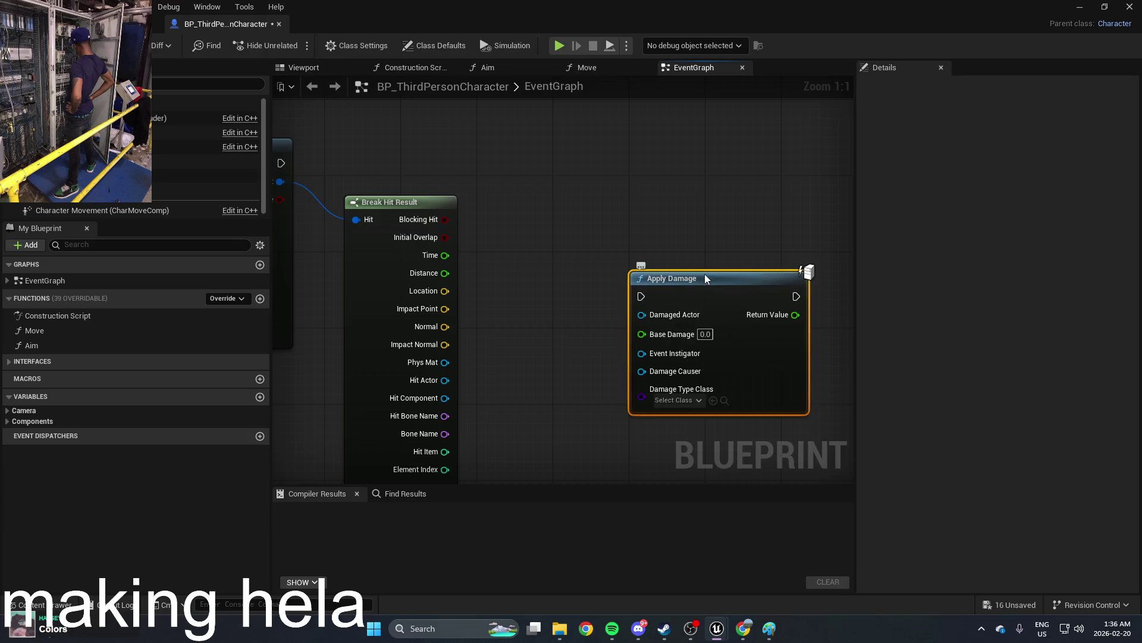
pyautogui.moveTo(705, 274)
pyautogui.mouseDown()
pyautogui.moveTo(627, 309)
pyautogui.moveTo(585, 307)
pyautogui.moveTo(440, 344)
pyautogui.mouseUp()
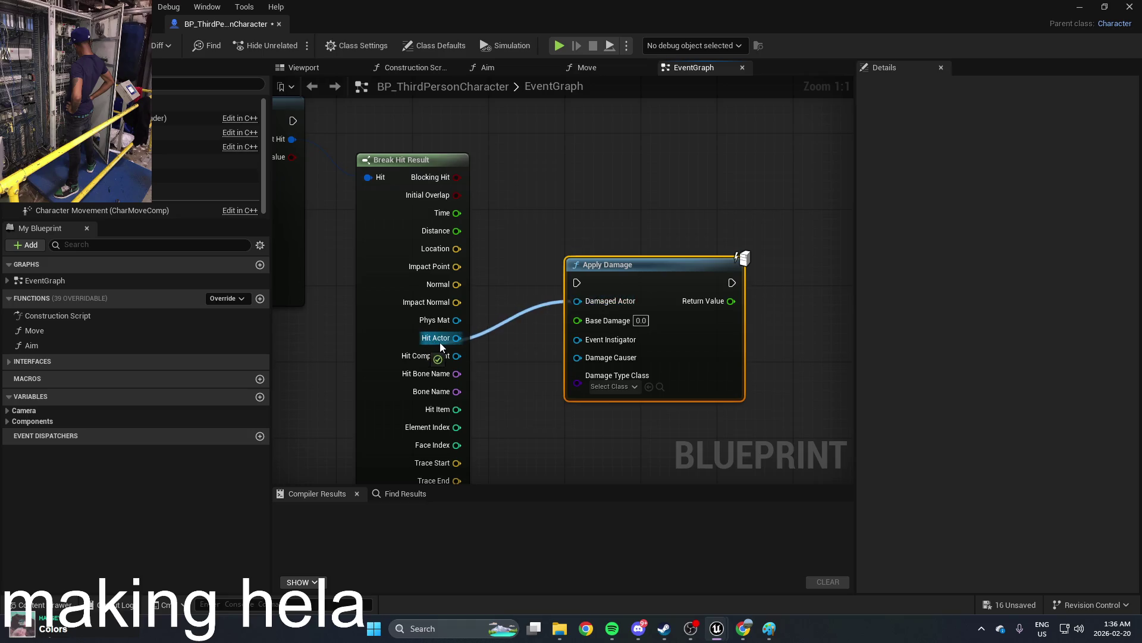
pyautogui.moveTo(624, 272)
pyautogui.mouseDown()
pyautogui.moveTo(641, 231)
pyautogui.moveTo(648, 294)
pyautogui.moveTo(650, 213)
pyautogui.moveTo(372, 194)
pyautogui.mouseUp()
# Step: Set Apply Damage's Base Damage to 1.0
pyautogui.scroll(-1, 641, 230)
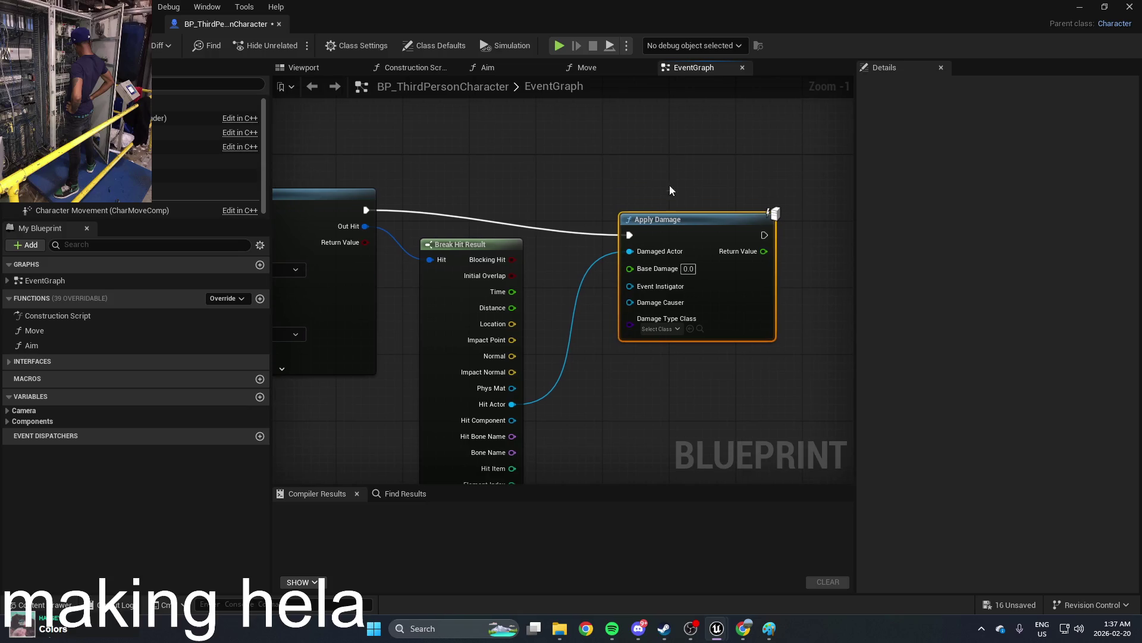
pyautogui.scroll(1, 676, 277)
pyautogui.click(687, 268)
pyautogui.write('1')
pyautogui.press('Return')
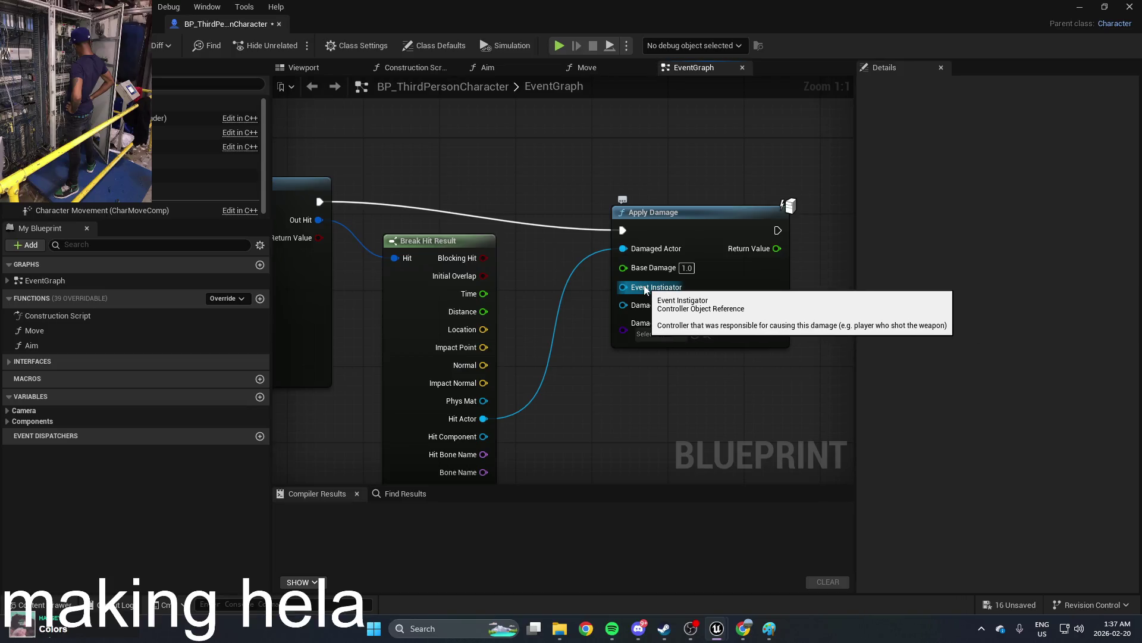
# Step: Try a controller and a Capsule Component for Event Instigator, then delete the extra node
pyautogui.moveTo(643, 289); pyautogui.dragTo(591, 289)
pyautogui.write('se')
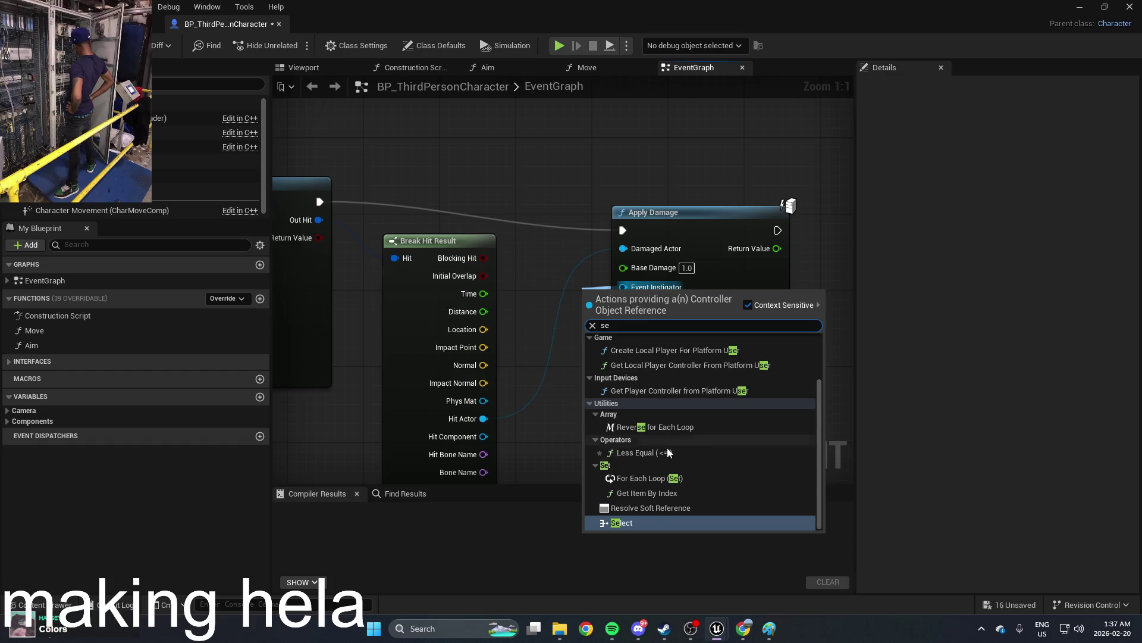
pyautogui.write('l')
pyautogui.click(551, 209)
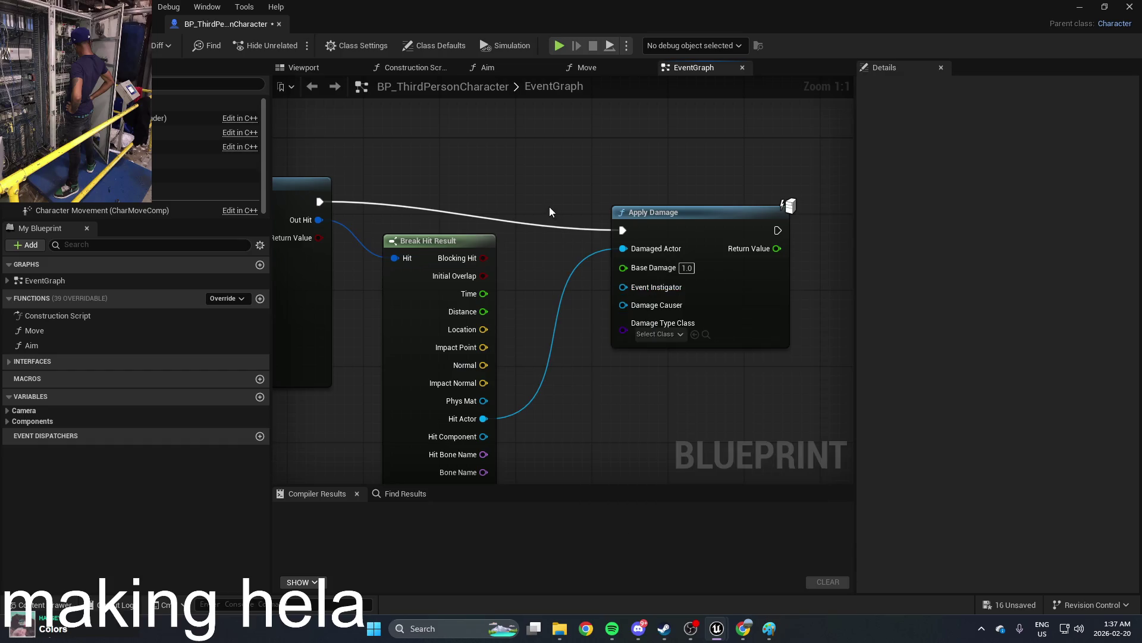
pyautogui.moveTo(551, 208); pyautogui.dragTo(652, 219)
pyautogui.scroll(-5, 652, 223)
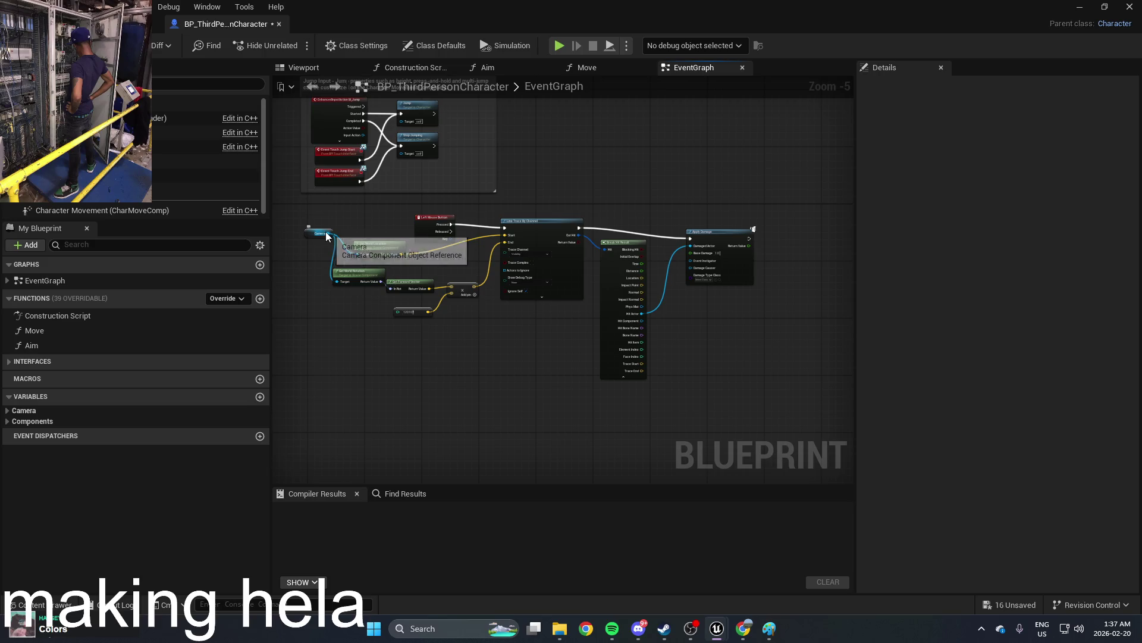
pyautogui.scroll(5, 703, 185)
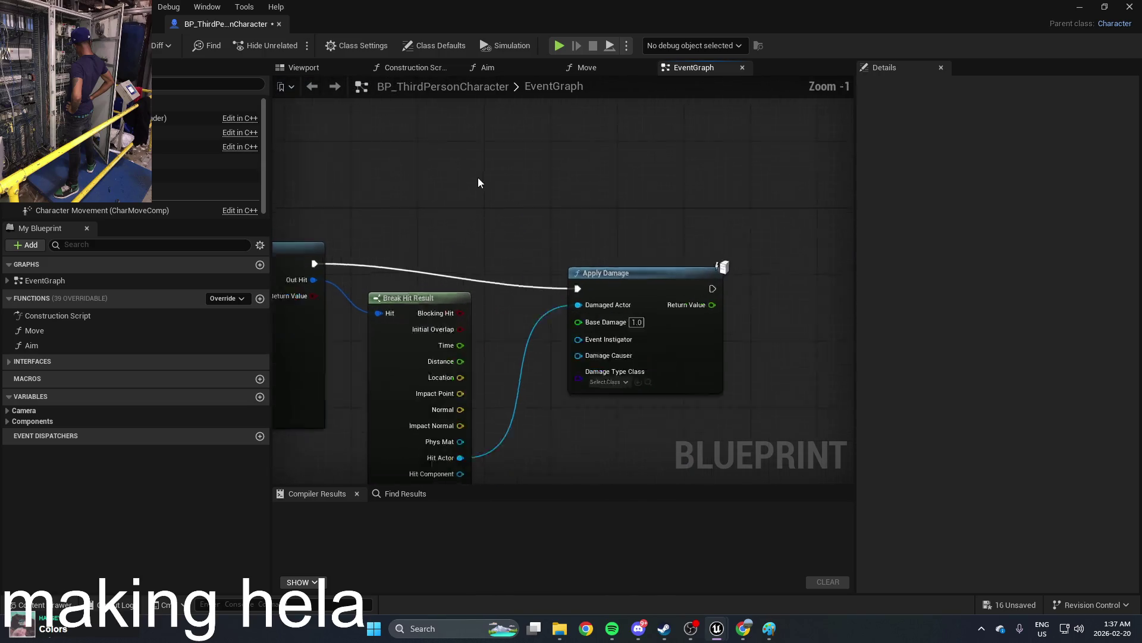
pyautogui.moveTo(154, 130)
pyautogui.mouseDown()
pyautogui.moveTo(592, 181)
pyautogui.moveTo(525, 227)
pyautogui.moveTo(562, 237)
pyautogui.moveTo(604, 367)
pyautogui.mouseUp()
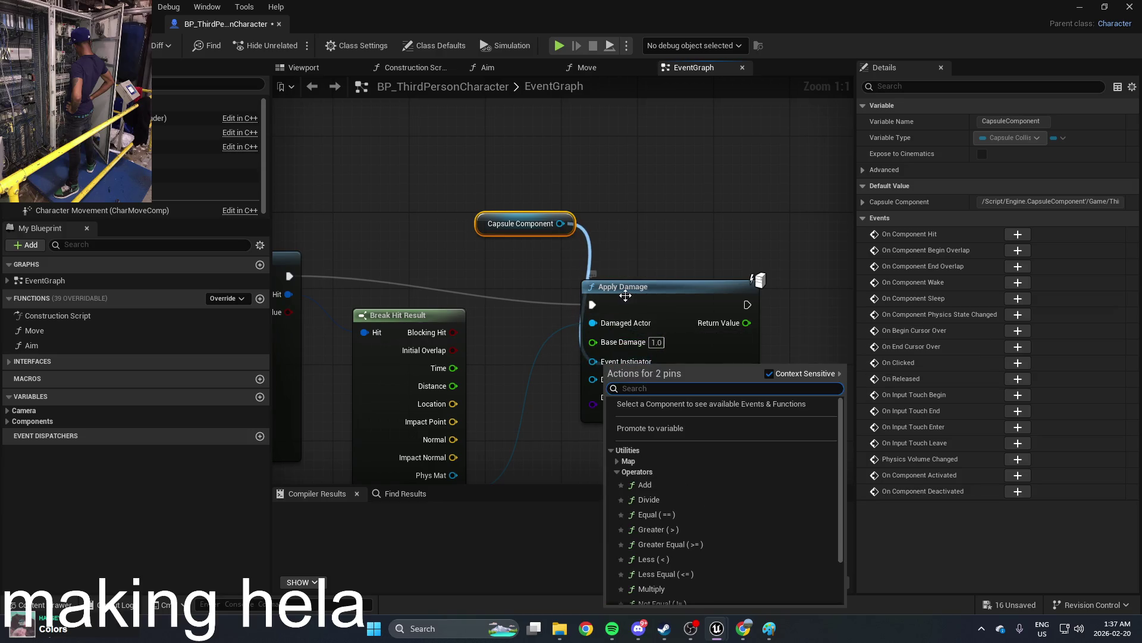
pyautogui.click(630, 235)
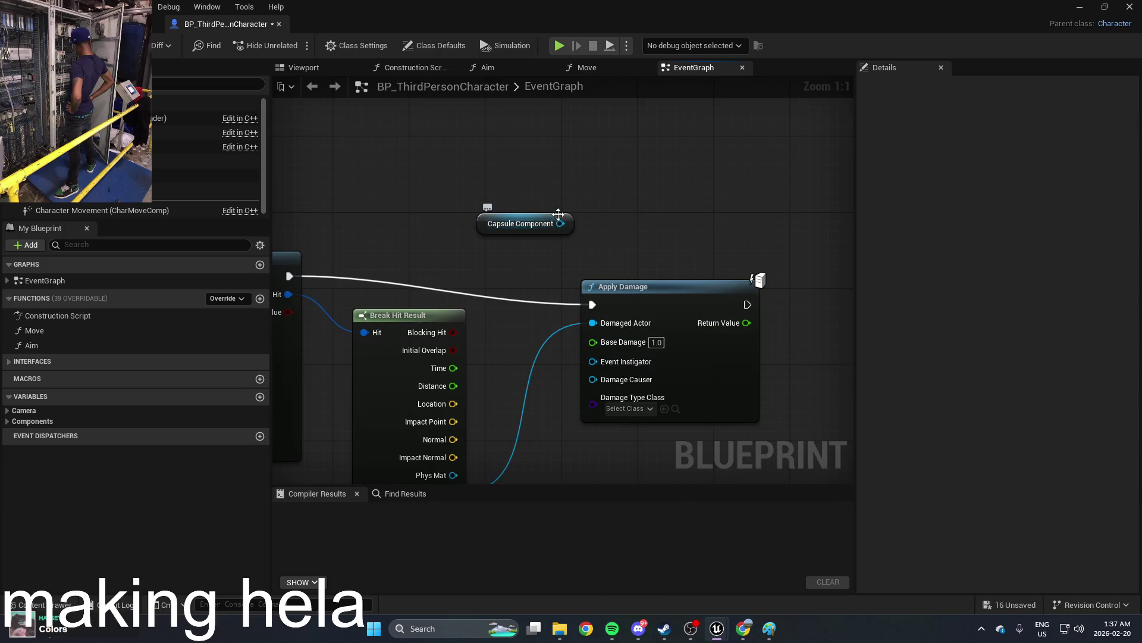
pyautogui.click(556, 223)
pyautogui.press('Delete')
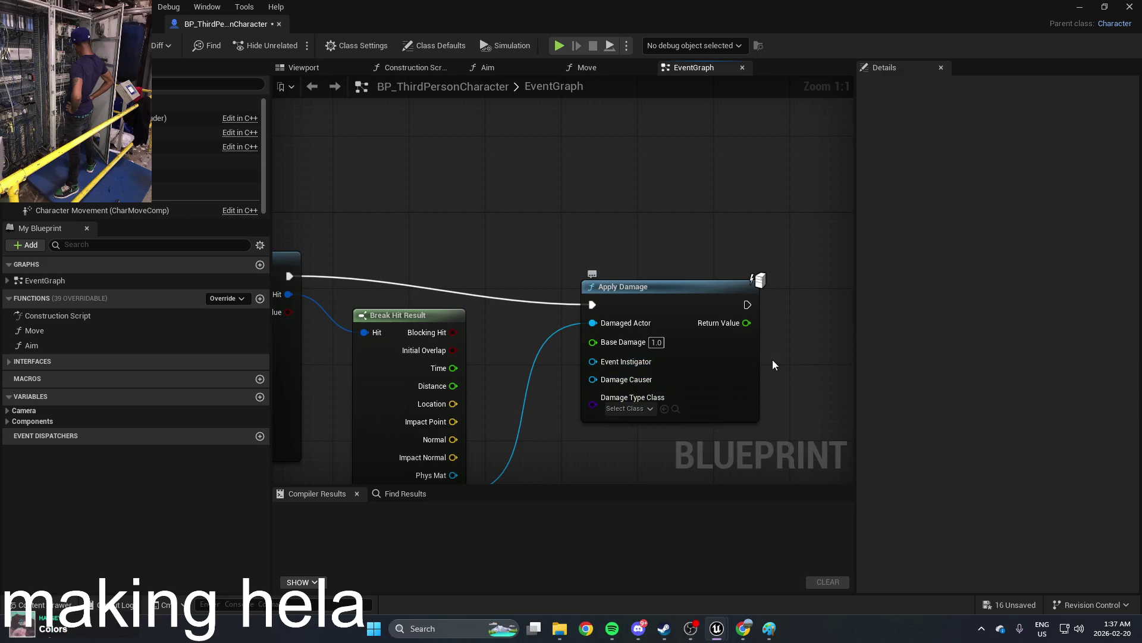
# Step: Reposition Apply Damage beside the trace nodes and minimize the Blueprint editor
pyautogui.moveTo(770, 366); pyautogui.dragTo(639, 389)
pyautogui.moveTo(623, 308)
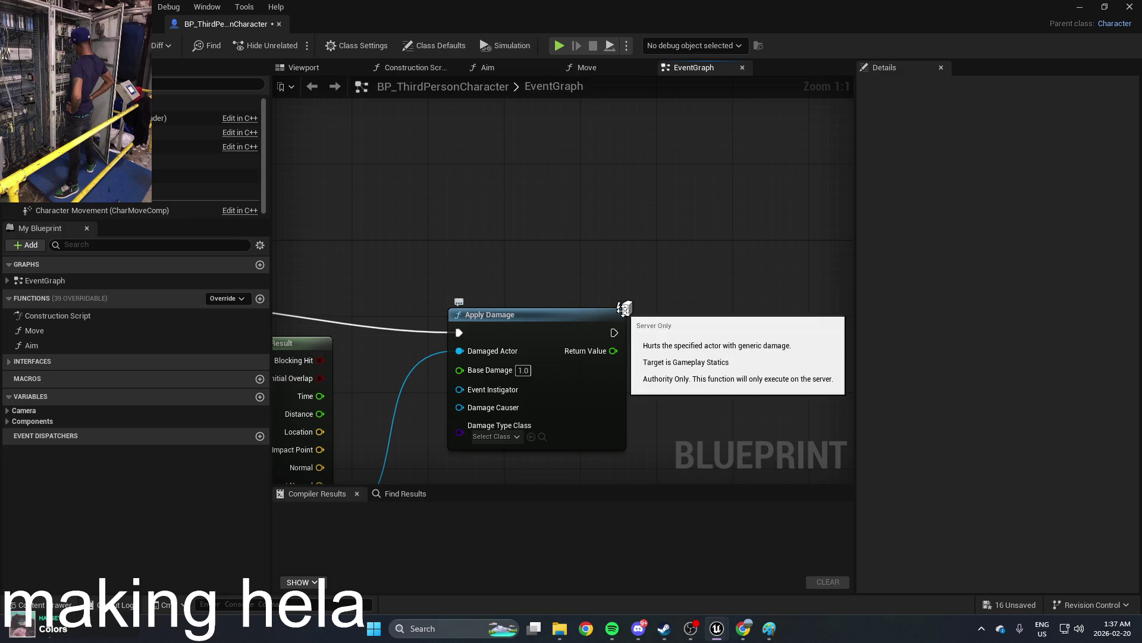
pyautogui.moveTo(611, 315)
pyautogui.mouseDown()
pyautogui.moveTo(553, 264)
pyautogui.moveTo(542, 288)
pyautogui.mouseUp()
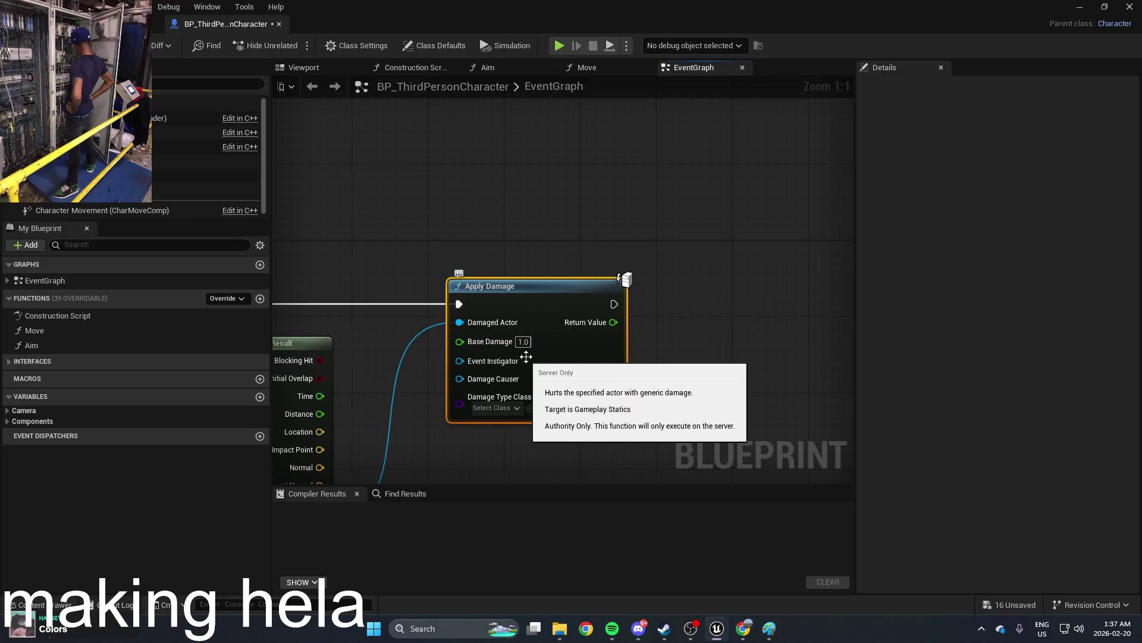
pyautogui.scroll(-2, 568, 275)
pyautogui.moveTo(607, 249); pyautogui.dragTo(714, 193)
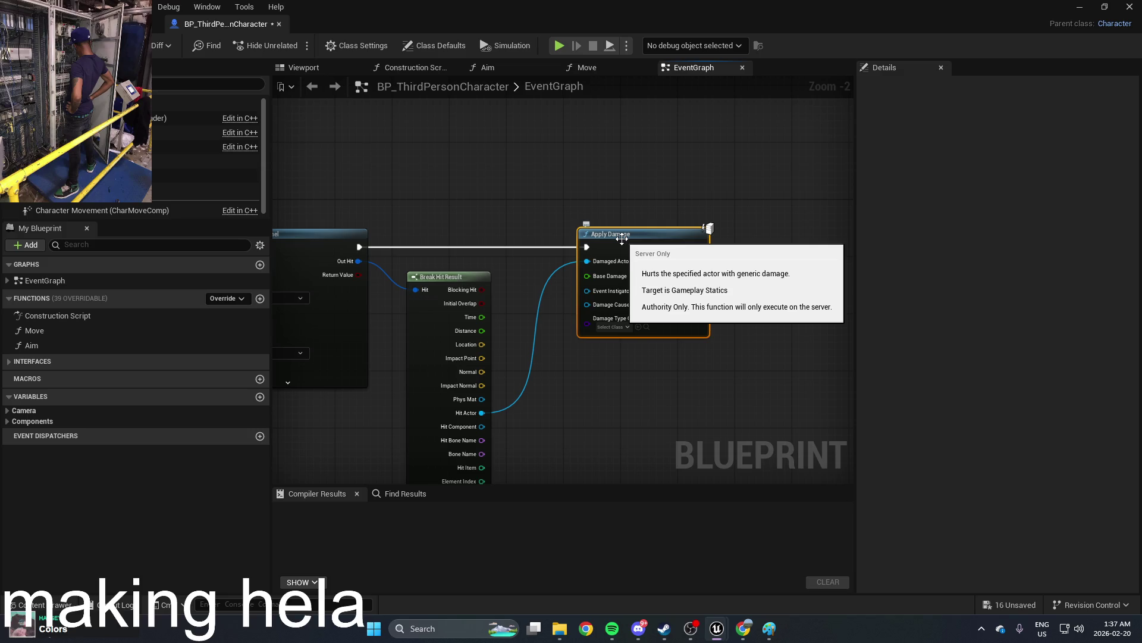
pyautogui.scroll(2, 622, 238)
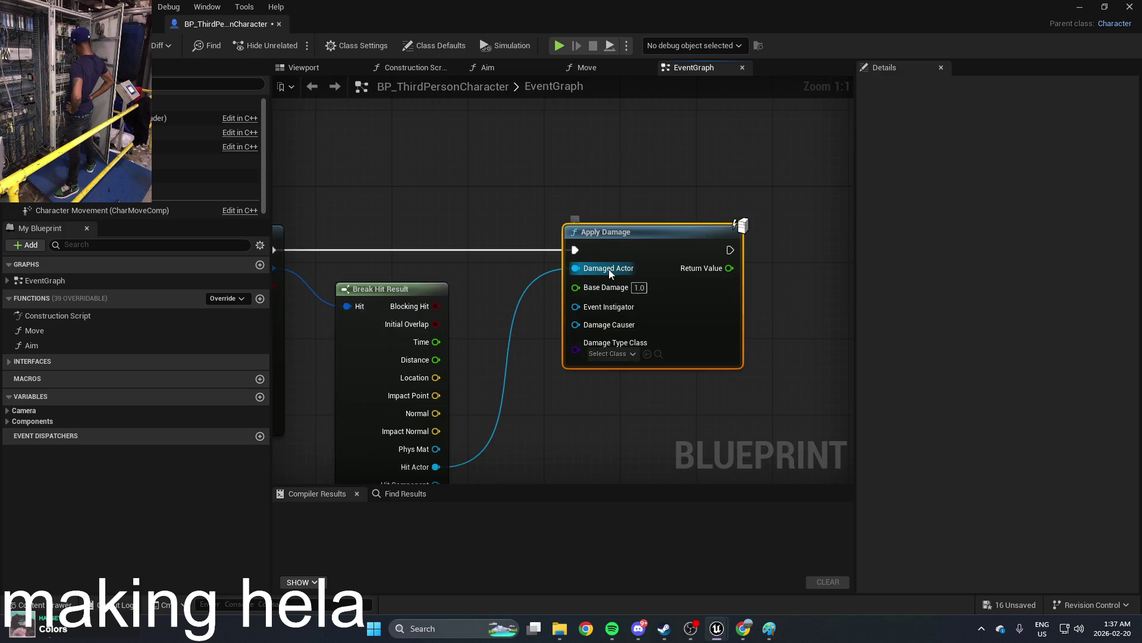
pyautogui.click(1079, 7)
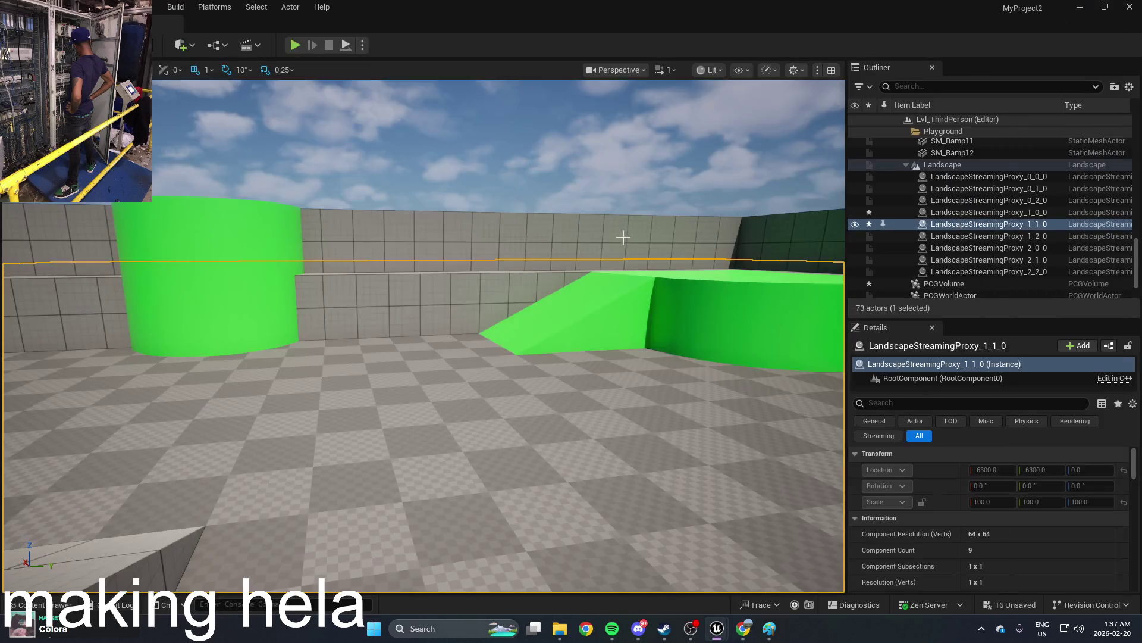
# Step: Open NewBlueprint and add an Event AnyDamage node via a 'damage' search
pyautogui.hotkey('ctrl', 'space')
pyautogui.doubleClick(372, 456)
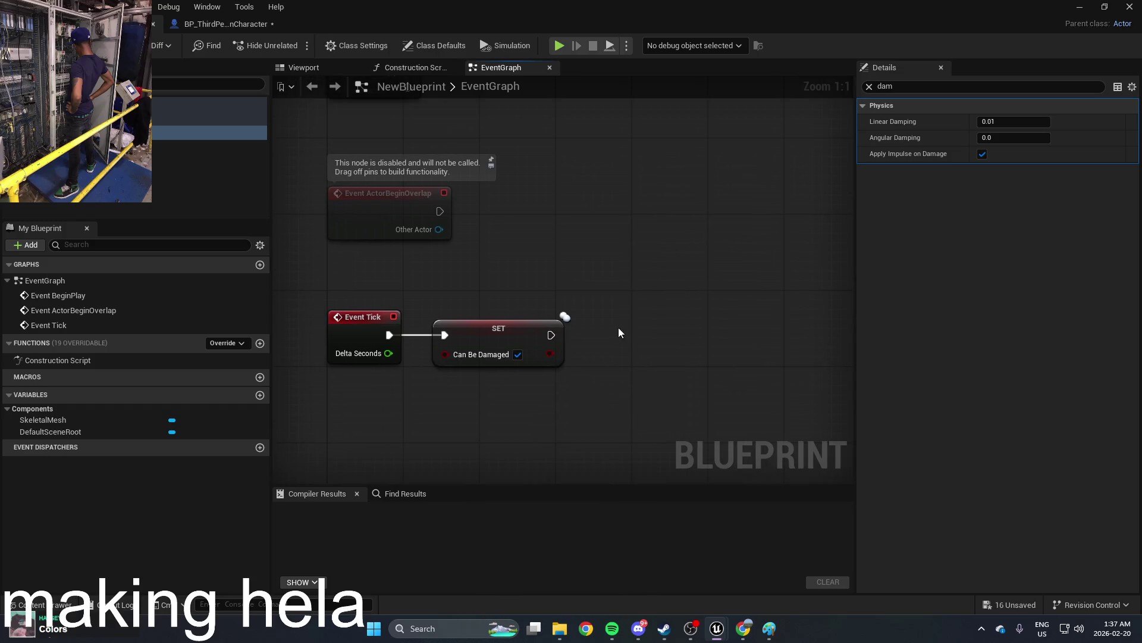
pyautogui.rightClick(521, 286)
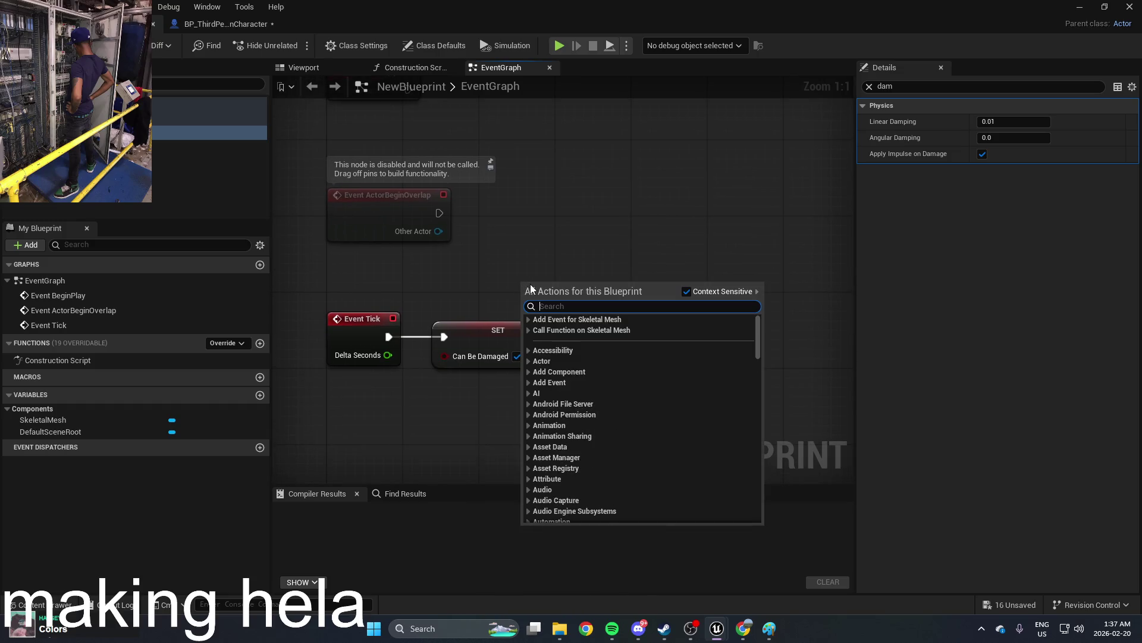
pyautogui.write('damag')
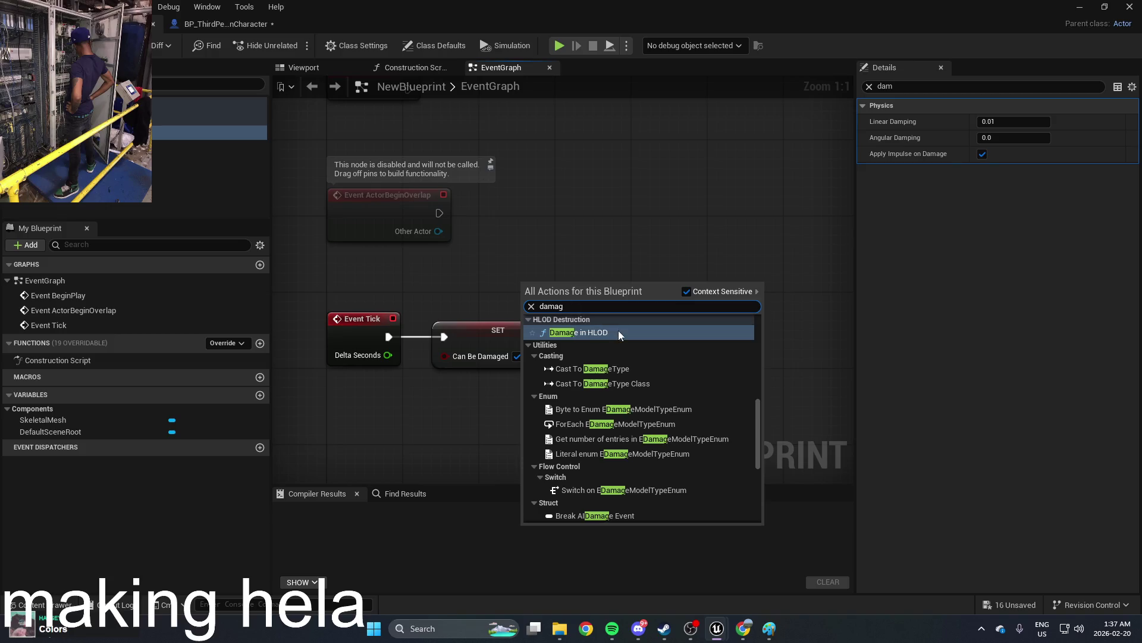
pyautogui.write('e')
pyautogui.scroll(5, 637, 383)
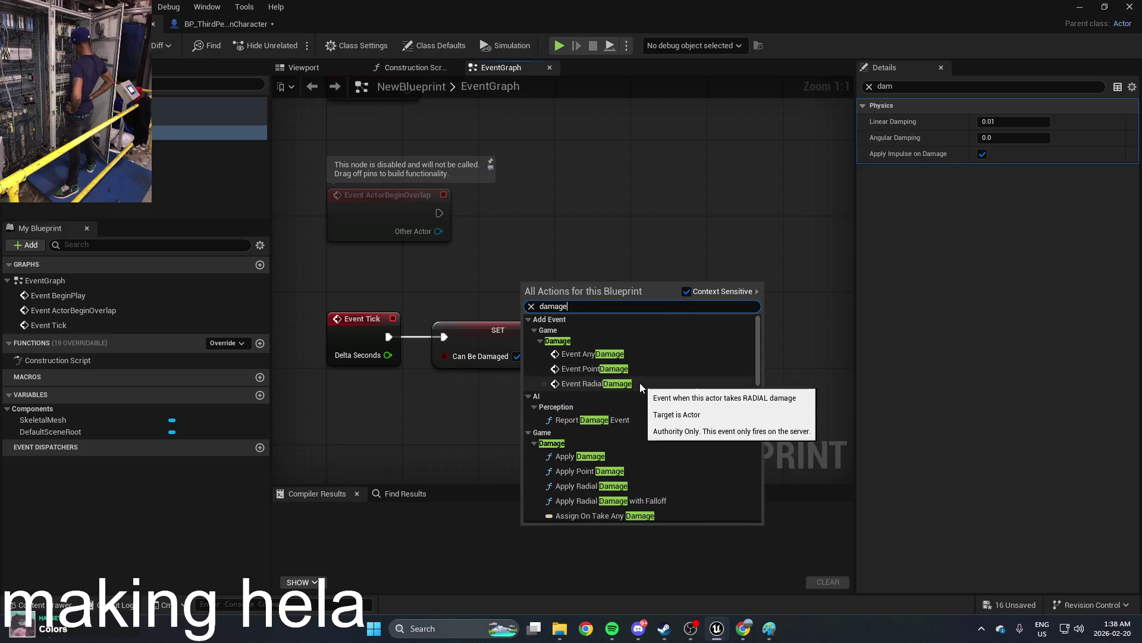
pyautogui.click(630, 351)
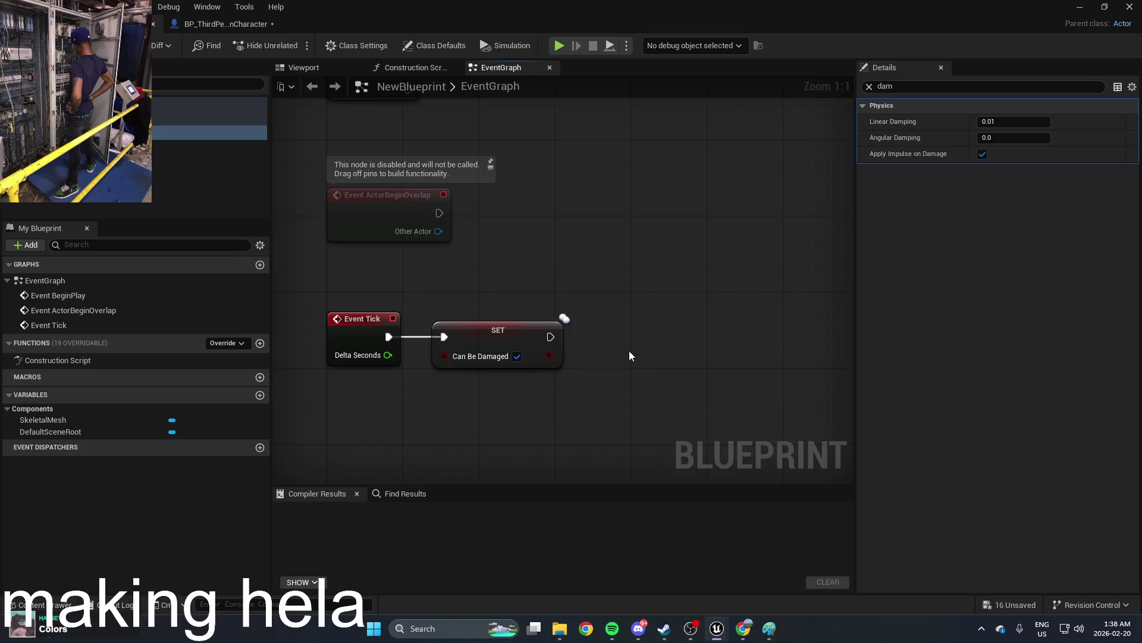
# Step: Wire Event AnyDamage into a Set Simulate Physics node for the SkeletalMesh
pyautogui.moveTo(559, 333); pyautogui.dragTo(582, 411)
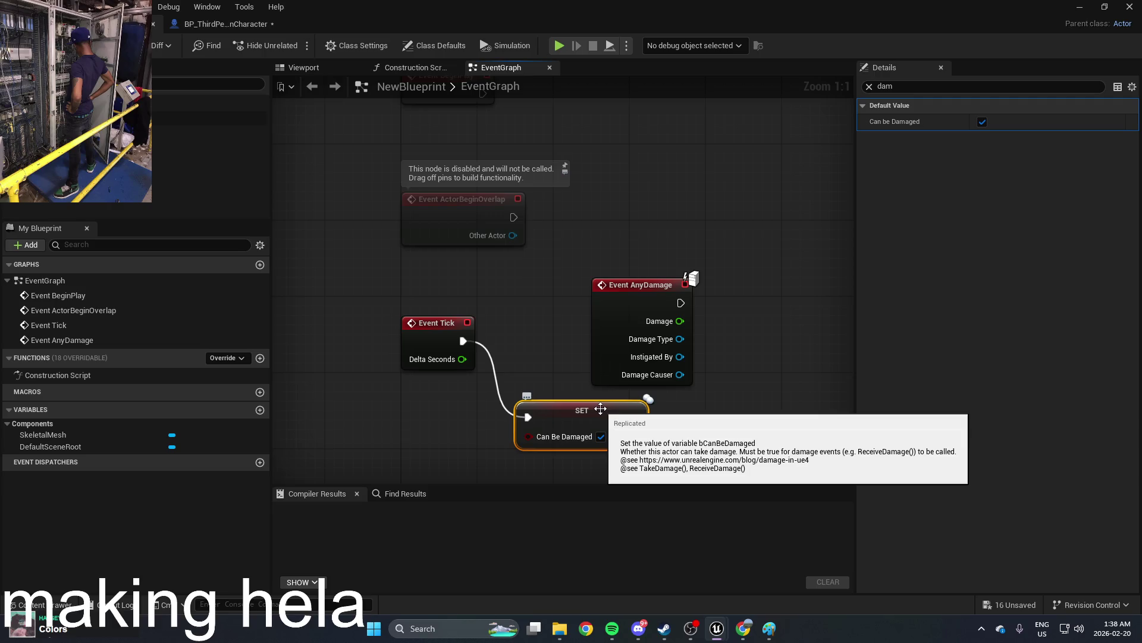
pyautogui.moveTo(600, 408); pyautogui.dragTo(543, 349)
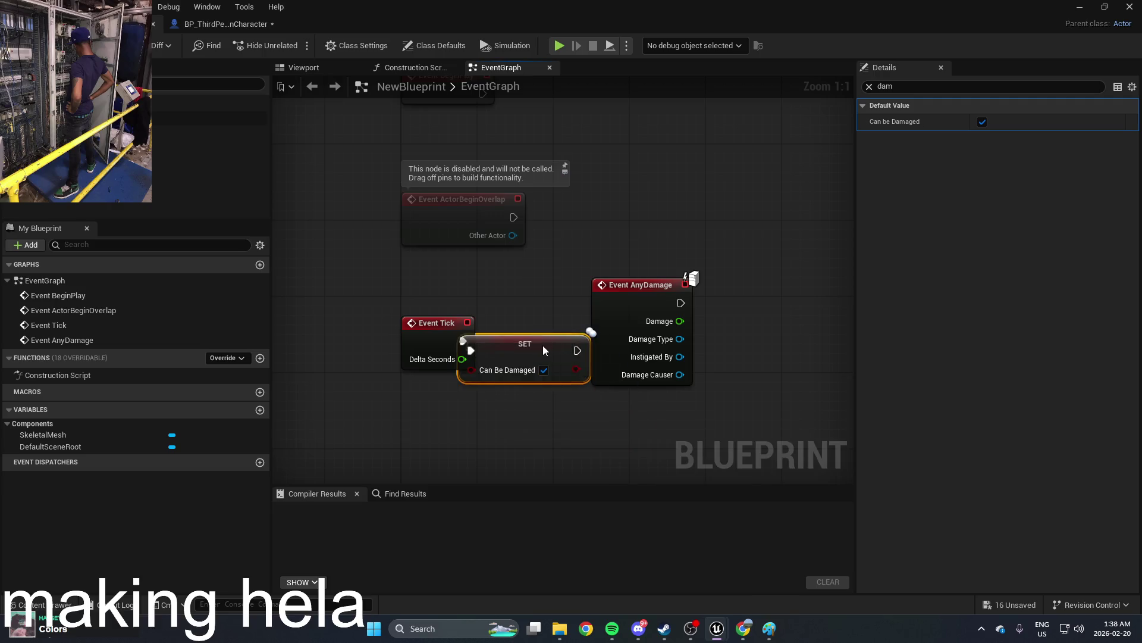
pyautogui.click(625, 284)
pyautogui.moveTo(625, 284); pyautogui.dragTo(730, 276)
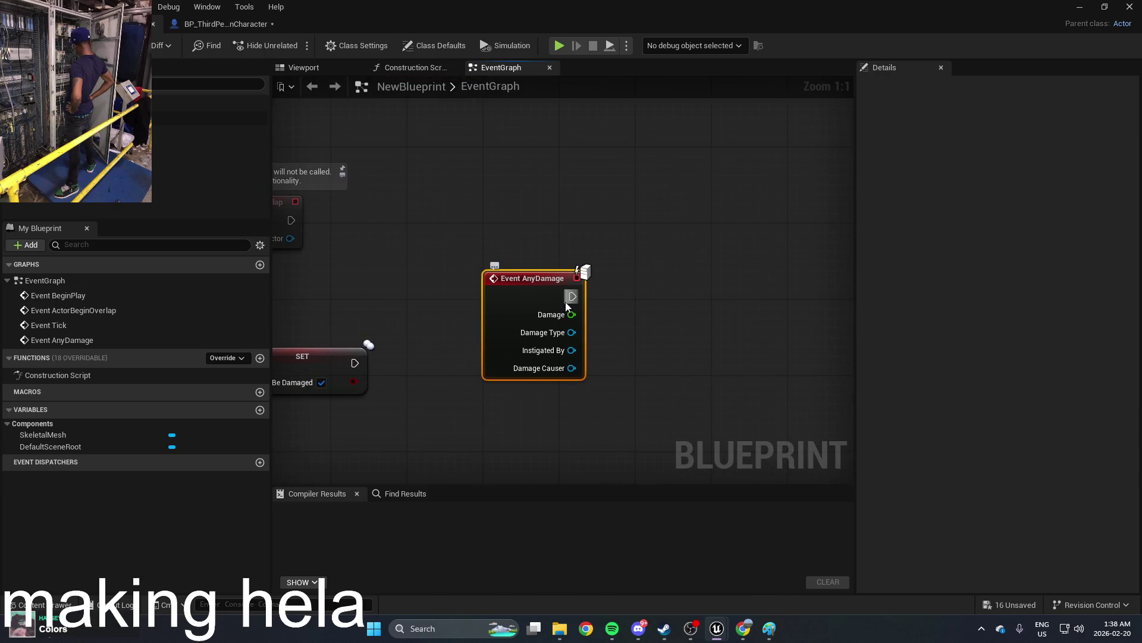
pyautogui.moveTo(573, 297); pyautogui.dragTo(709, 298)
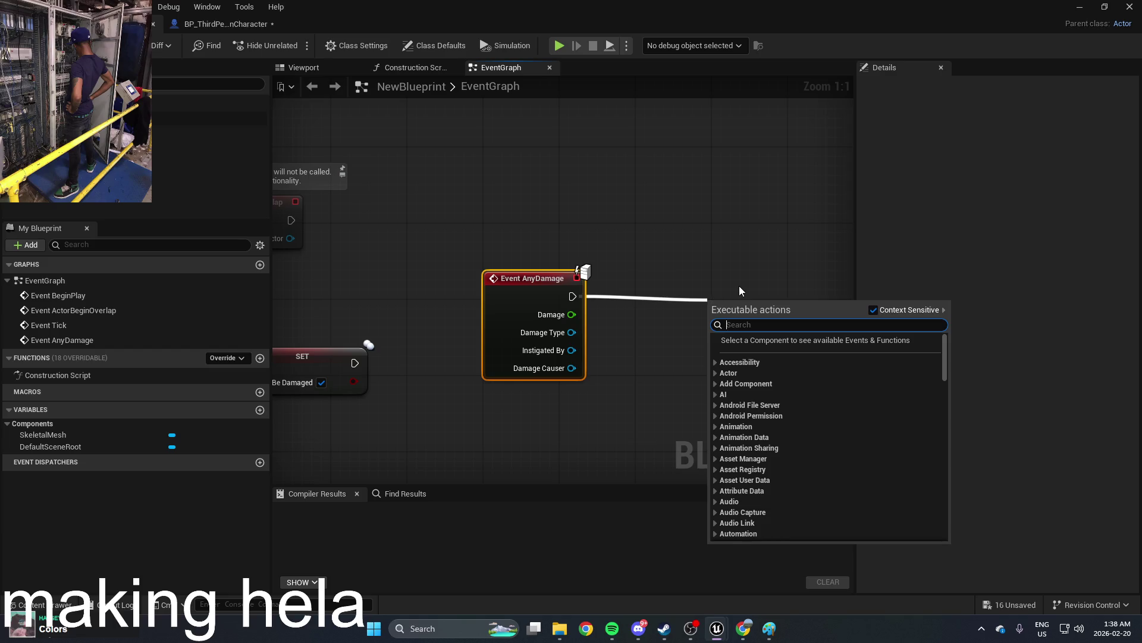
pyautogui.write('simula')
pyautogui.click(786, 355)
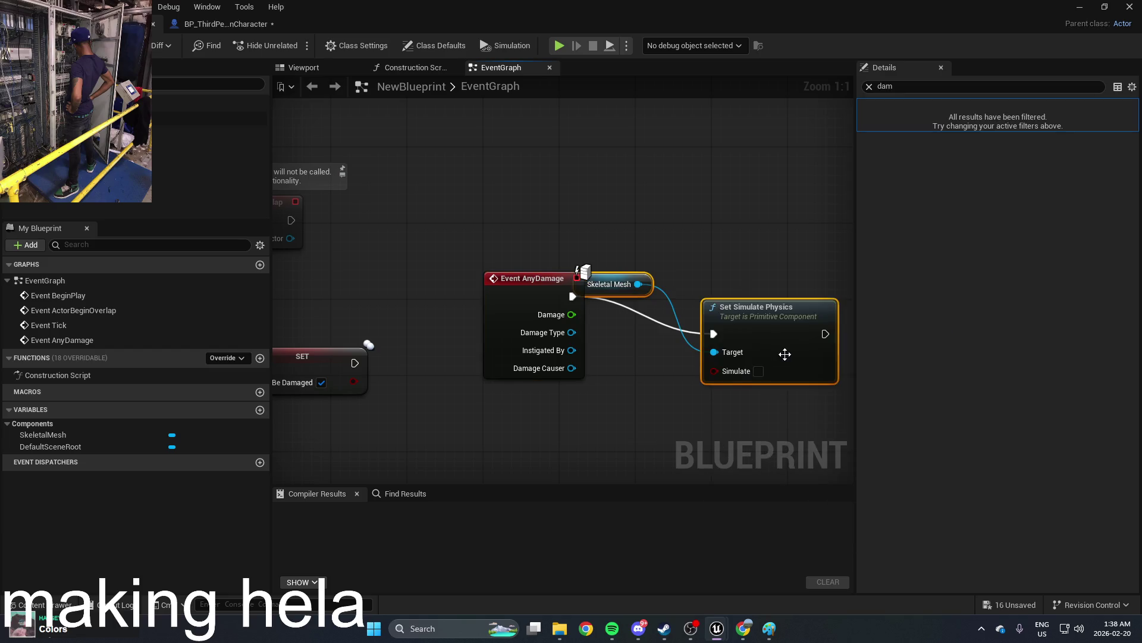
# Step: Tick Simulate on Set Simulate Physics, tidy the nodes, and restore down the Blueprint window
pyautogui.moveTo(576, 390); pyautogui.dragTo(594, 335)
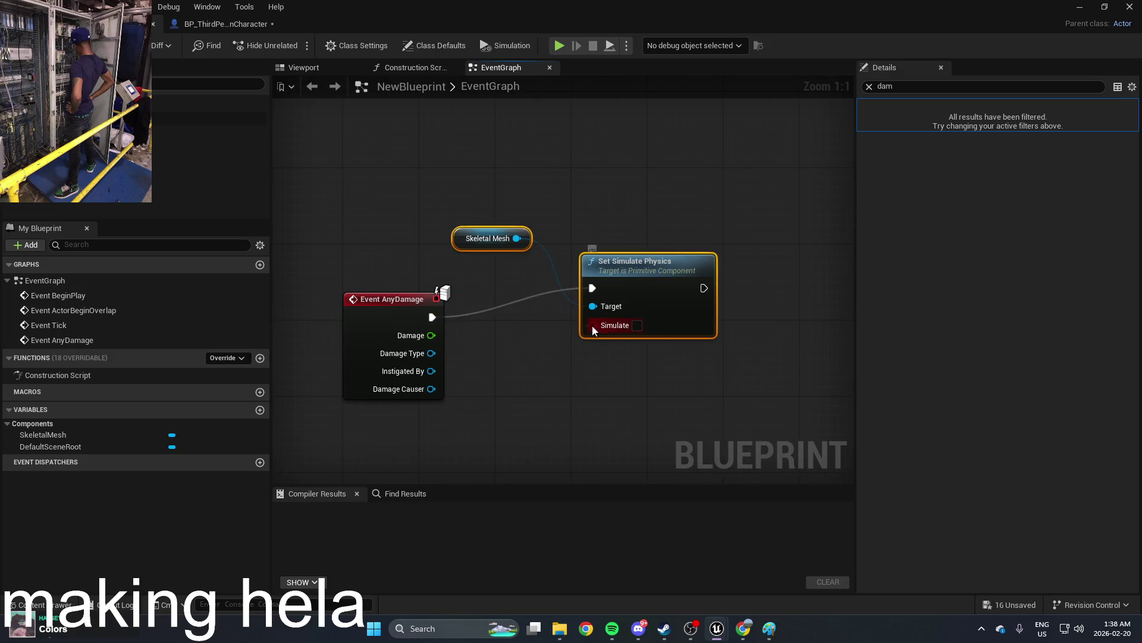
pyautogui.click(637, 326)
pyautogui.moveTo(646, 273); pyautogui.dragTo(638, 307)
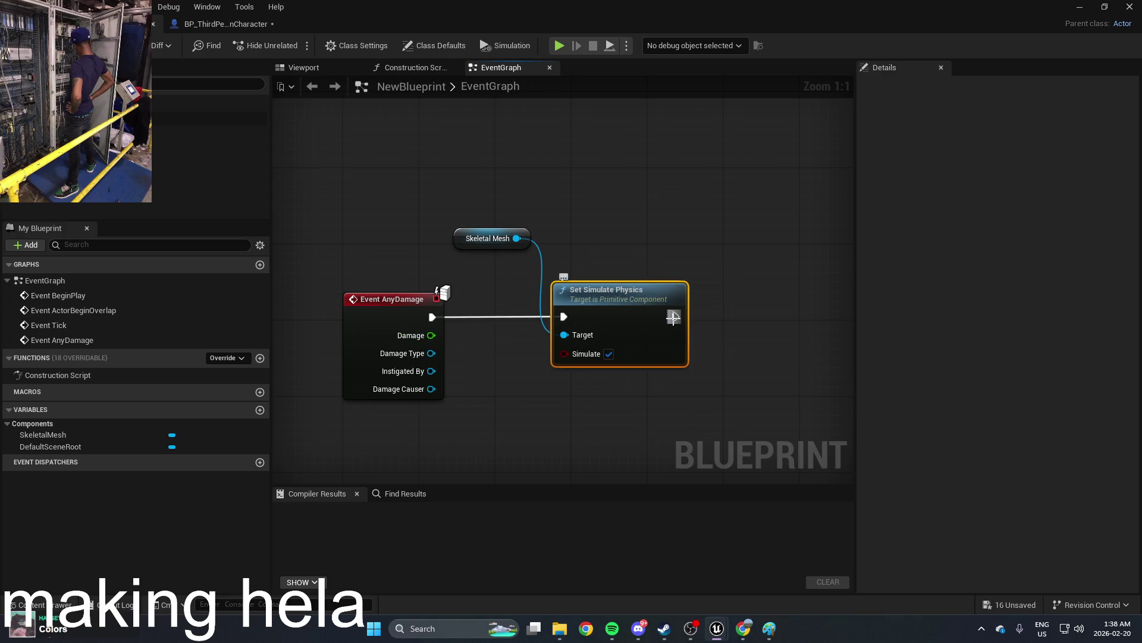
pyautogui.moveTo(755, 313); pyautogui.dragTo(755, 313)
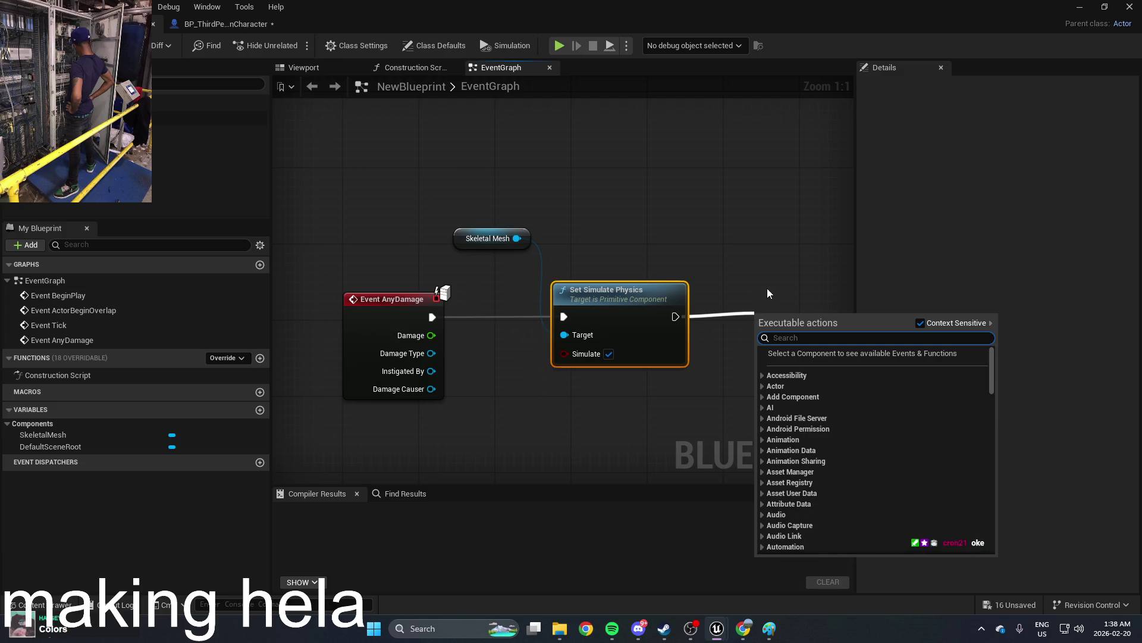
pyautogui.rightClick(724, 263)
pyautogui.click(488, 238)
pyautogui.click(598, 296)
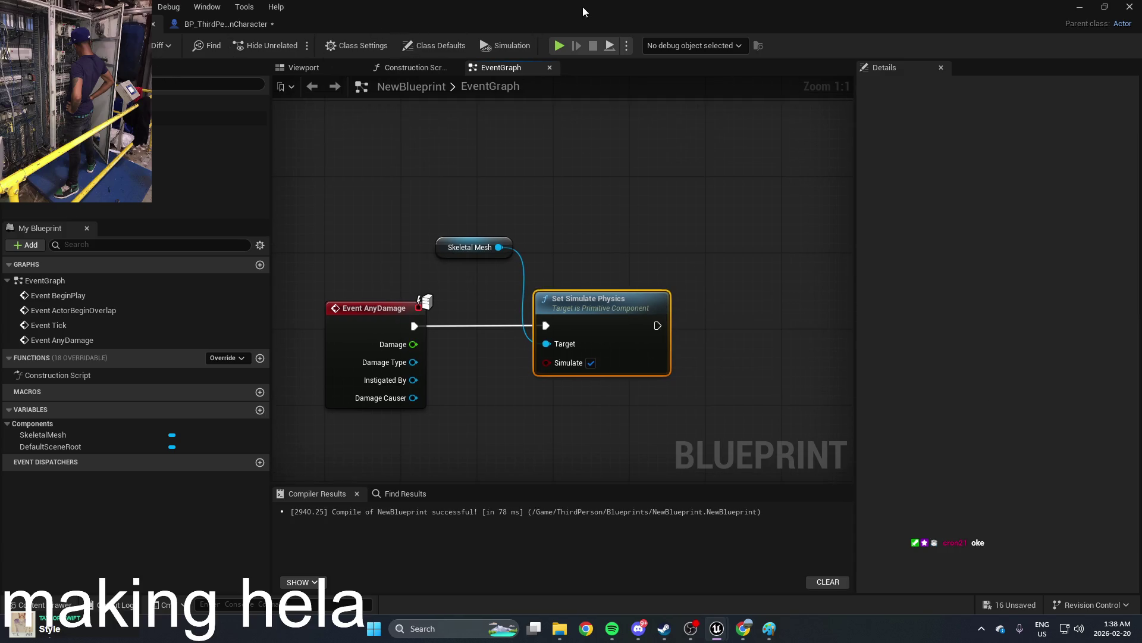
pyautogui.moveTo(649, 22); pyautogui.dragTo(587, 372)
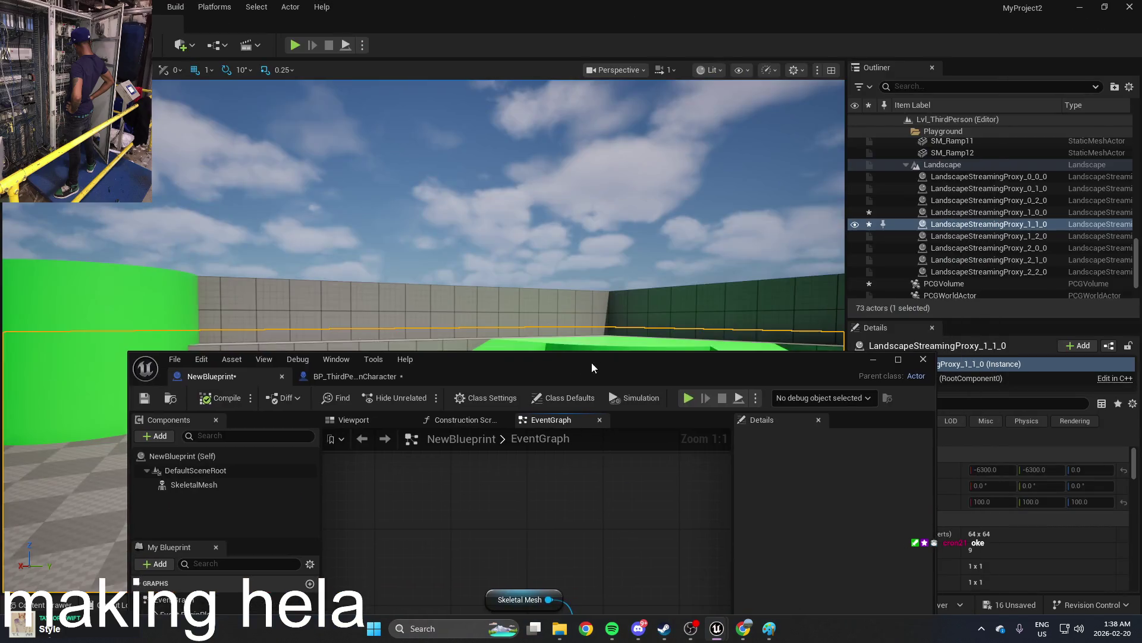
# Step: Place two more NewBlueprint mannequins (NewBlueprint2 and NewBlueprint3) in the level
pyautogui.moveTo(188, 91)
pyautogui.mouseDown()
pyautogui.moveTo(472, 287)
pyautogui.moveTo(471, 321)
pyautogui.mouseUp()
pyautogui.hotkey('ctrl', 'space')
pyautogui.hotkey('ctrl', 'space')
pyautogui.moveTo(366, 464)
pyautogui.mouseDown()
pyautogui.moveTo(439, 268)
pyautogui.moveTo(427, 308)
pyautogui.mouseUp()
pyautogui.hotkey('ctrl', 'space')
pyautogui.moveTo(366, 464)
pyautogui.mouseDown()
pyautogui.moveTo(297, 321)
pyautogui.moveTo(246, 370)
pyautogui.moveTo(149, 324)
pyautogui.mouseUp()
pyautogui.hotkey('ctrl', 'space')
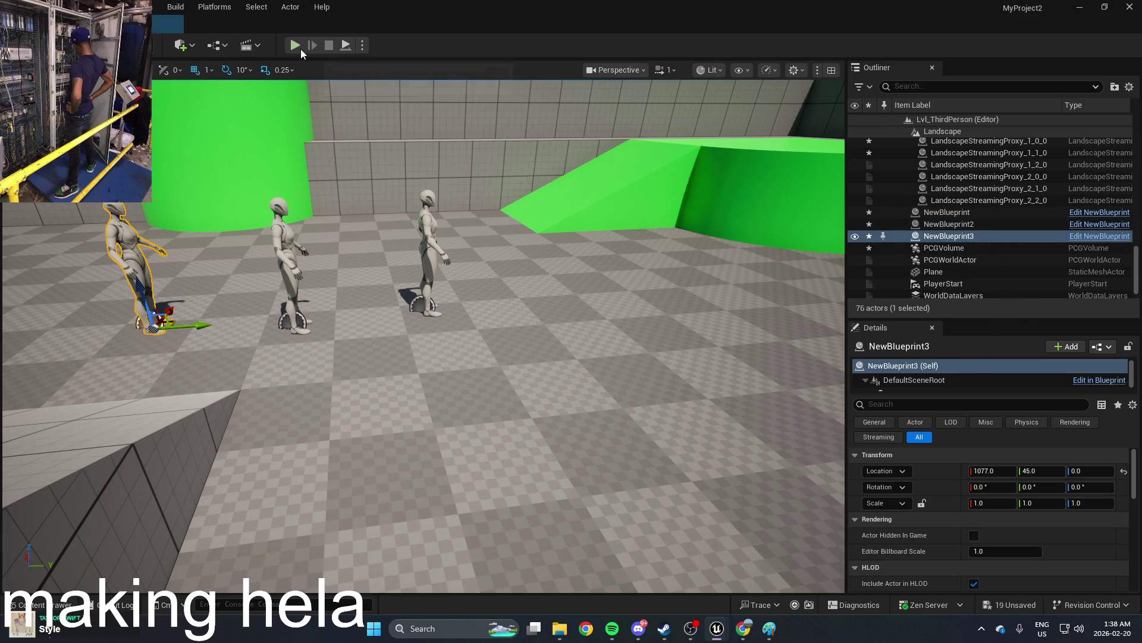
# Step: Play-test the level running toward the mannequins, then stop and reopen the Blueprints content
pyautogui.click(300, 47)
pyautogui.press('w')
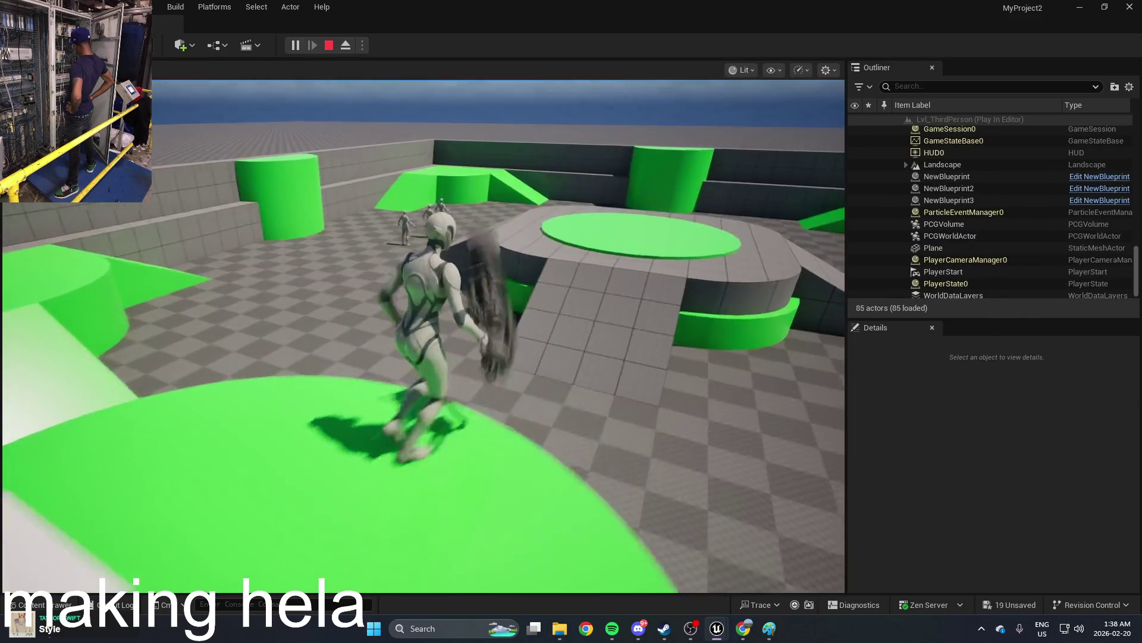
pyautogui.press('space')
pyautogui.press('w')
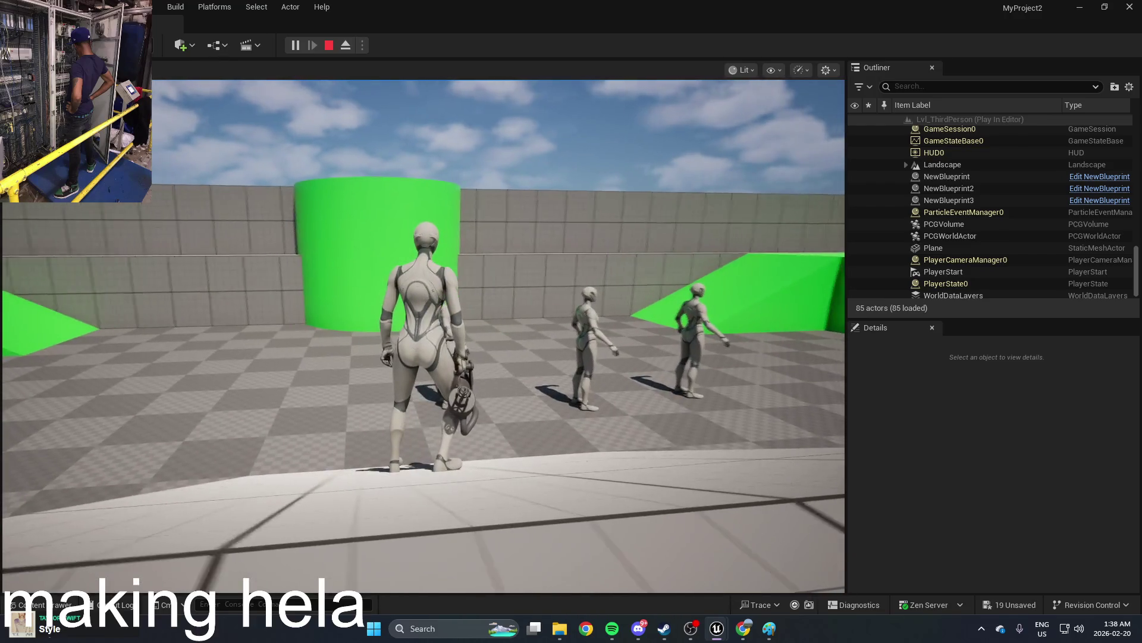
pyautogui.press('w')
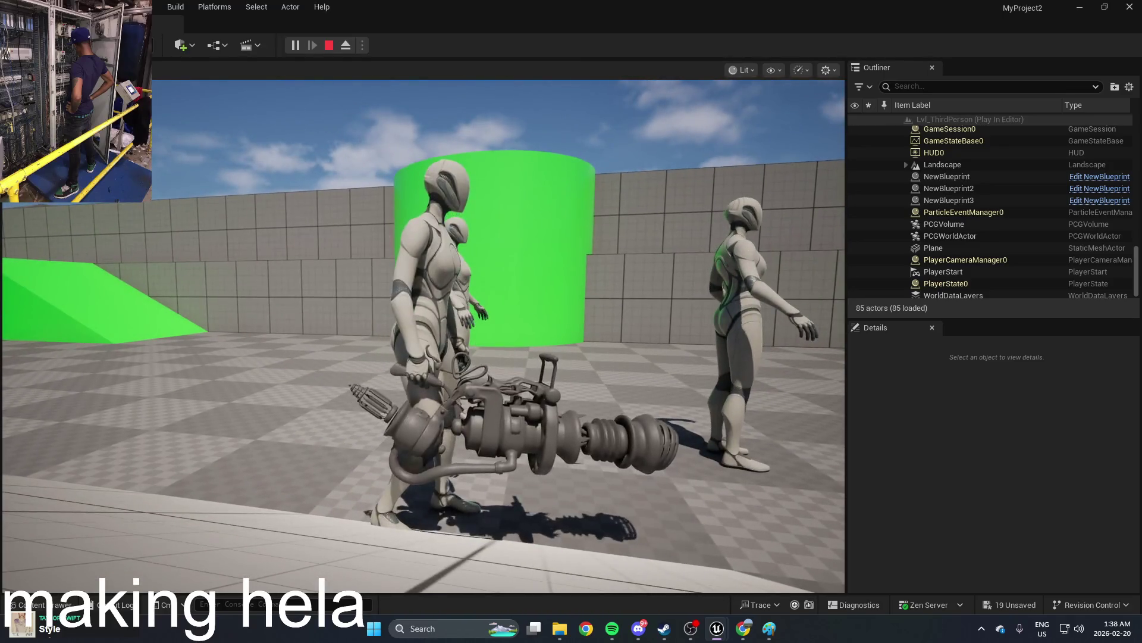
pyautogui.press('Escape')
pyautogui.hotkey('ctrl', 'space')
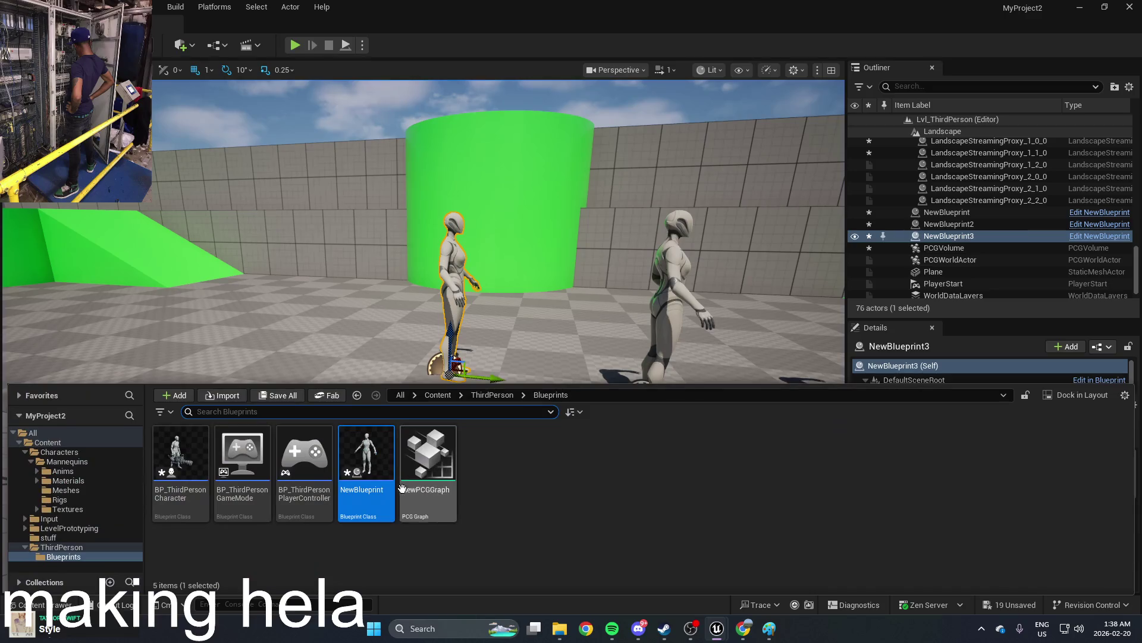
# Step: Reopen NewBlueprint and bring its Set Simulate Physics node into view
pyautogui.doubleClick(363, 476)
pyautogui.moveTo(724, 381); pyautogui.dragTo(651, 200)
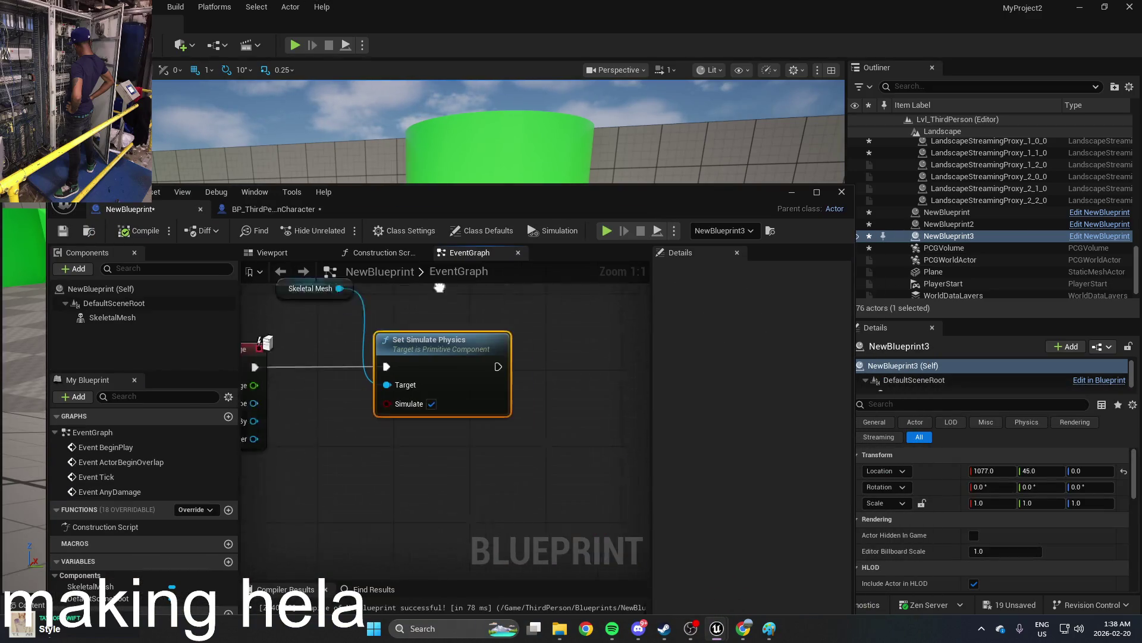
pyautogui.click(525, 394)
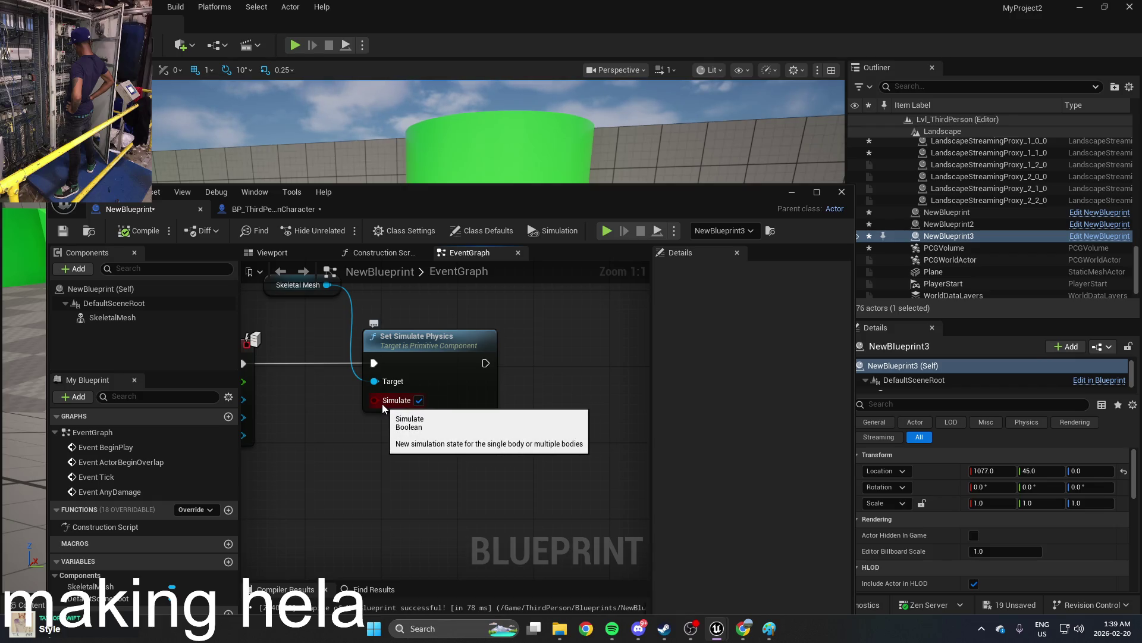
pyautogui.hotkey('ctrl', 'space')
# Step: Search 'phys' then 'simulate' and add a Set Body Simulate Physics node
pyautogui.rightClick(538, 398)
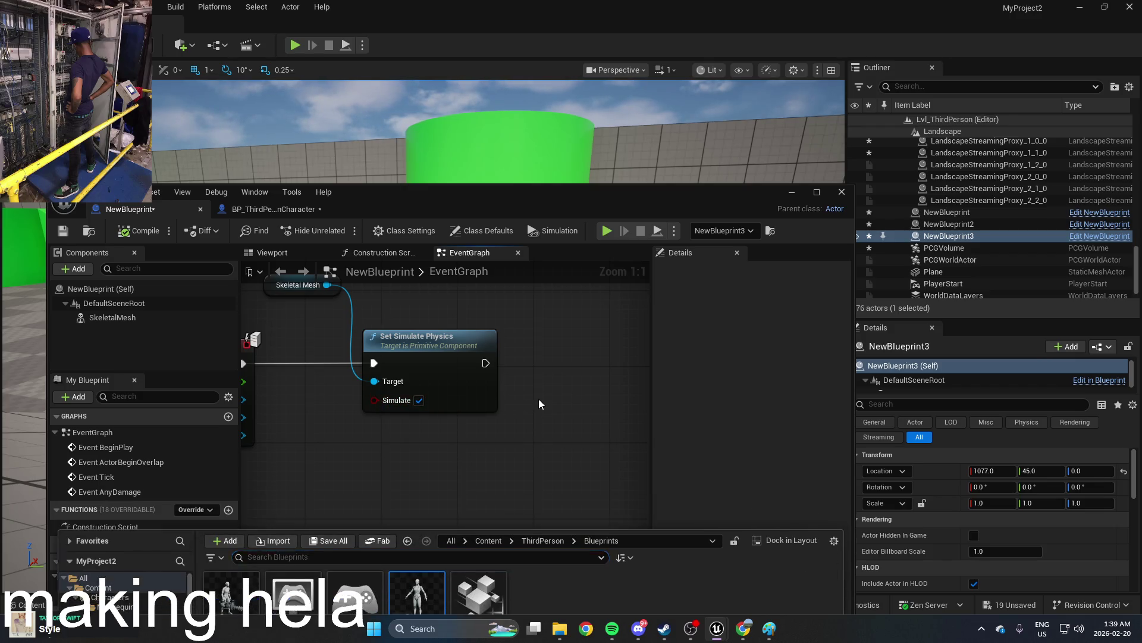
pyautogui.write('phys')
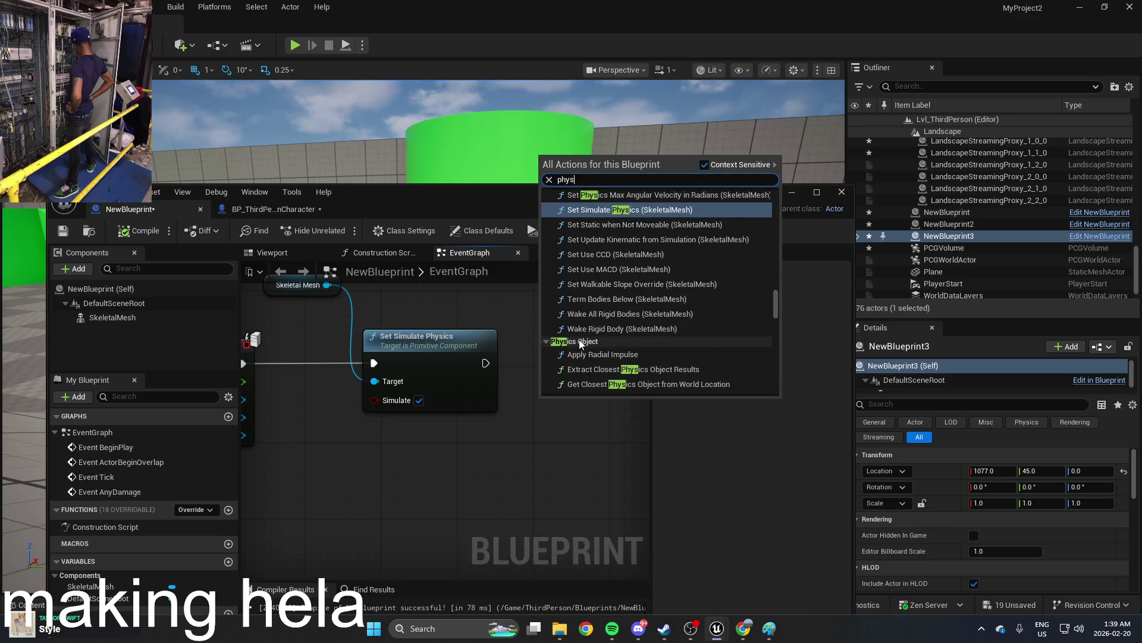
pyautogui.scroll(2, 691, 352)
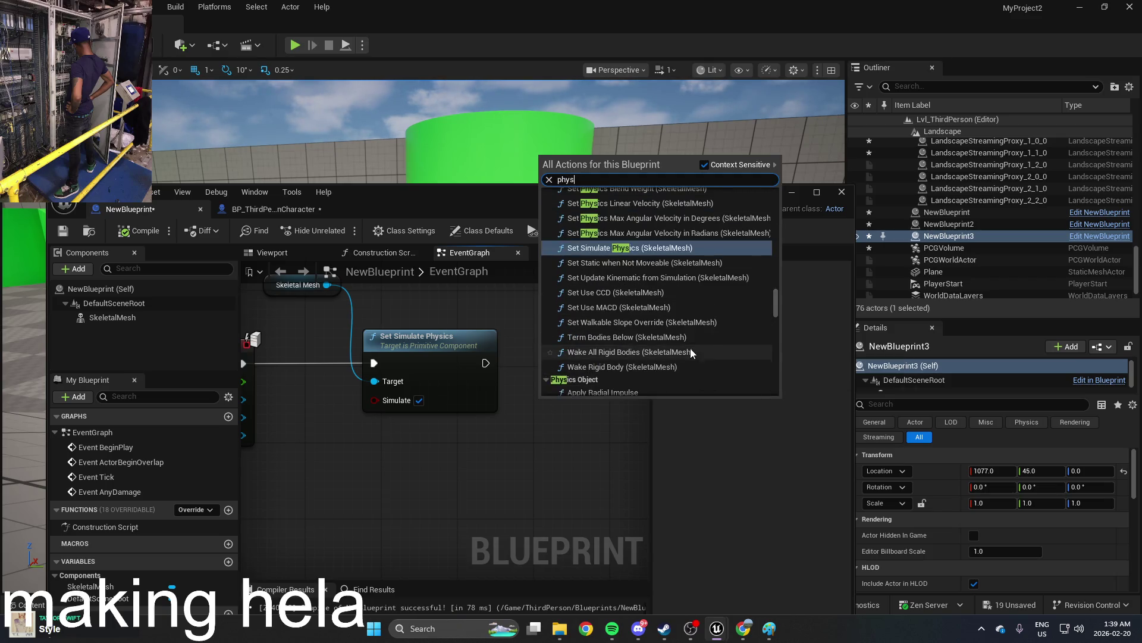
pyautogui.scroll(6, 690, 350)
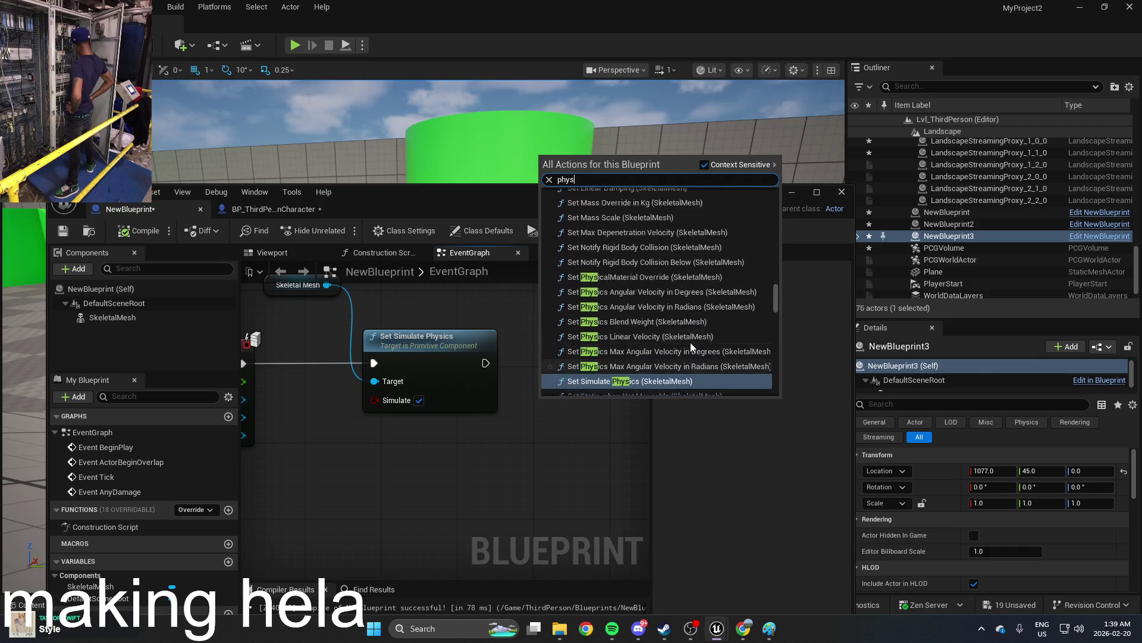
pyautogui.scroll(5, 690, 342)
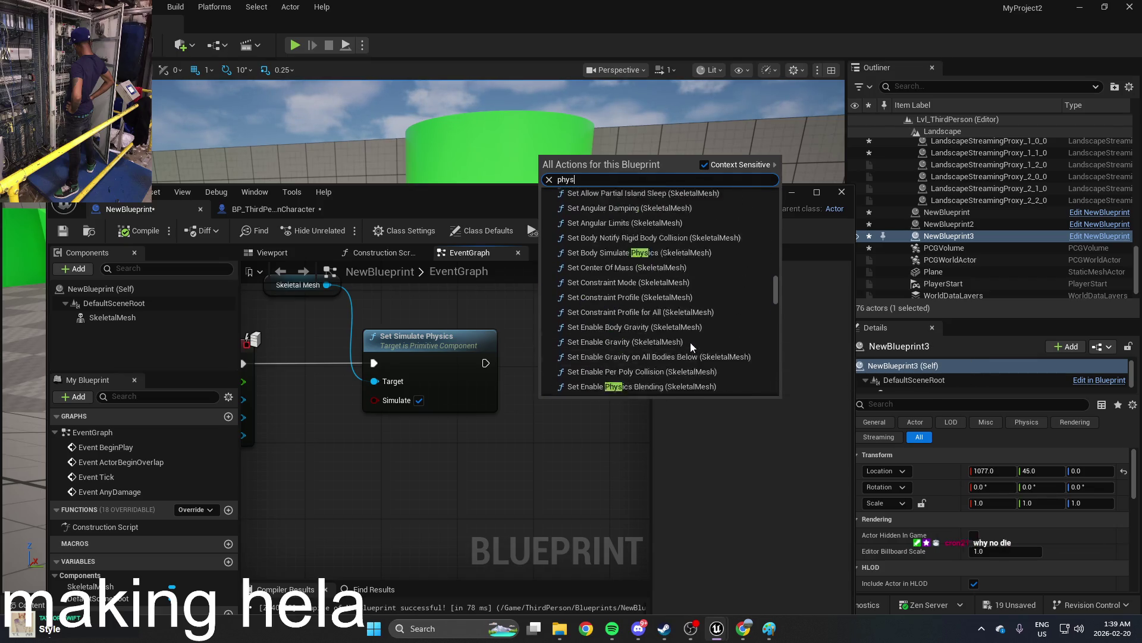
pyautogui.scroll(5, 690, 341)
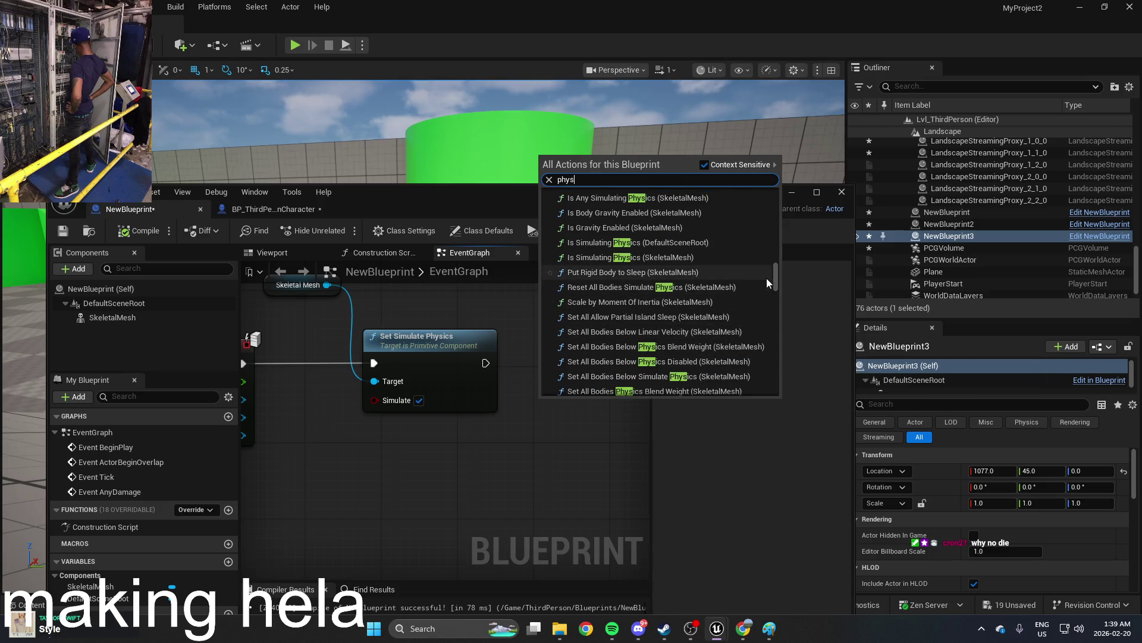
pyautogui.moveTo(776, 277); pyautogui.dragTo(754, 239)
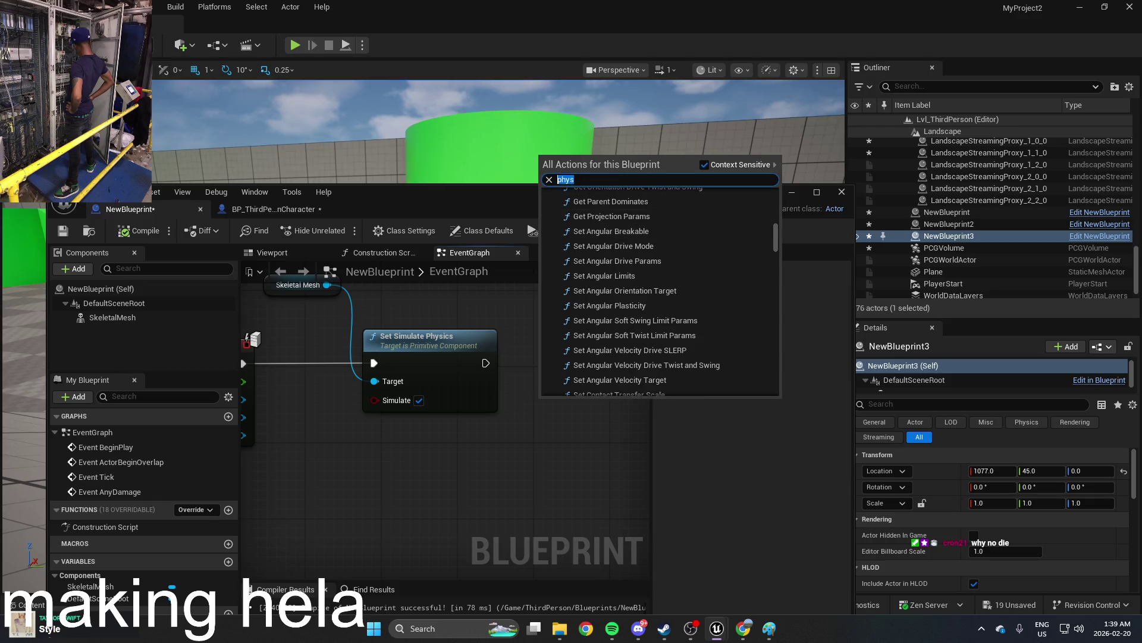
pyautogui.write('simu;a')
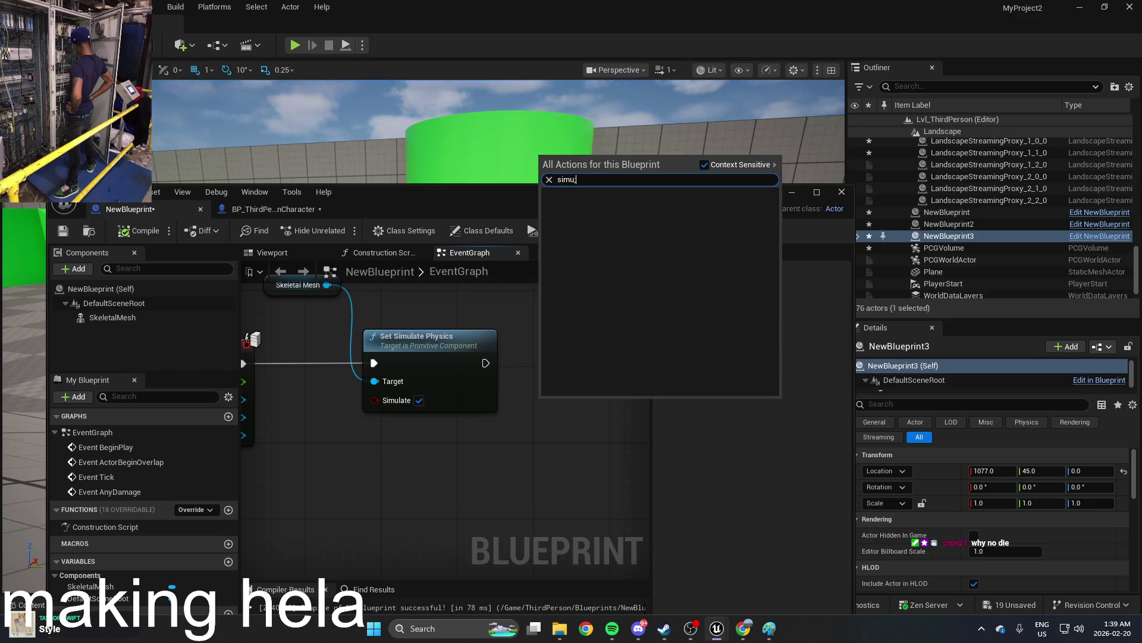
pyautogui.press('BackSpace')
pyautogui.click(695, 197)
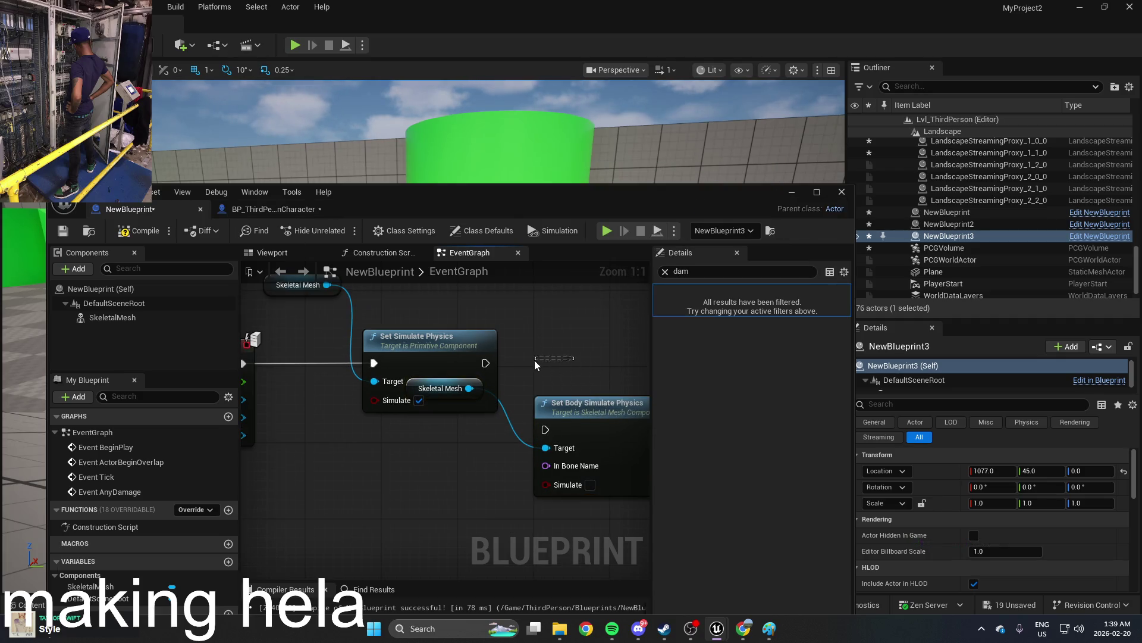
# Step: Delete the Set Body Simulate Physics node and the extra Skeletal Mesh getter
pyautogui.click(580, 404)
pyautogui.press('Delete')
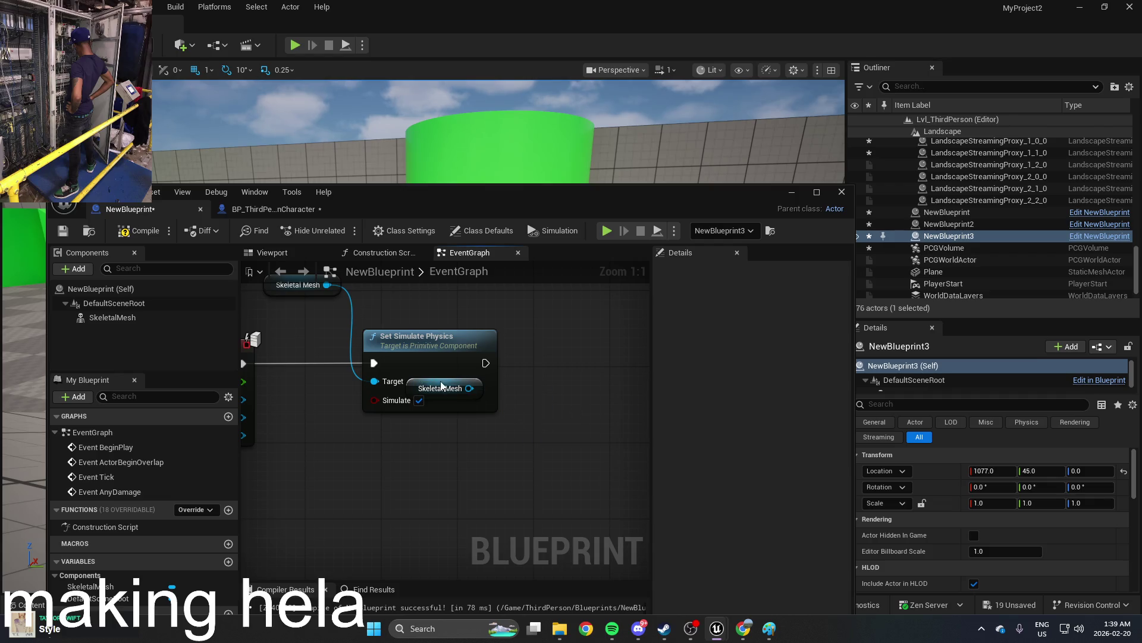
pyautogui.rightClick(442, 381)
pyautogui.press('Escape')
pyautogui.moveTo(449, 380); pyautogui.dragTo(403, 510)
pyautogui.press('Delete')
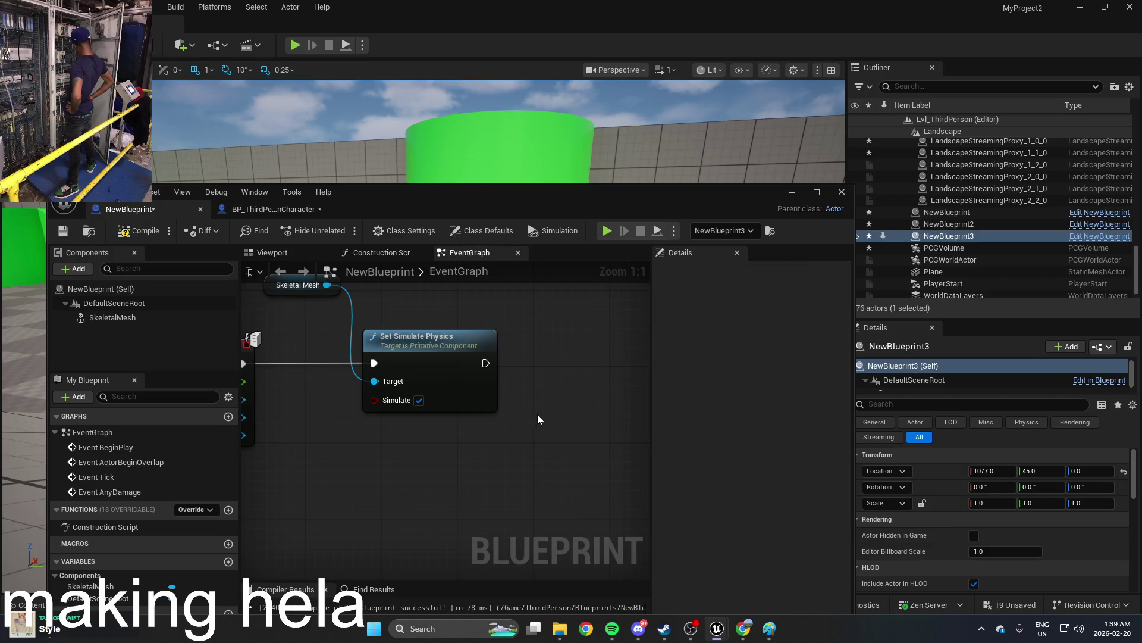
# Step: Add Set All Bodies Simulate Physics on the Skeletal Mesh and minimize the editor
pyautogui.rightClick(537, 414)
pyautogui.write('simu')
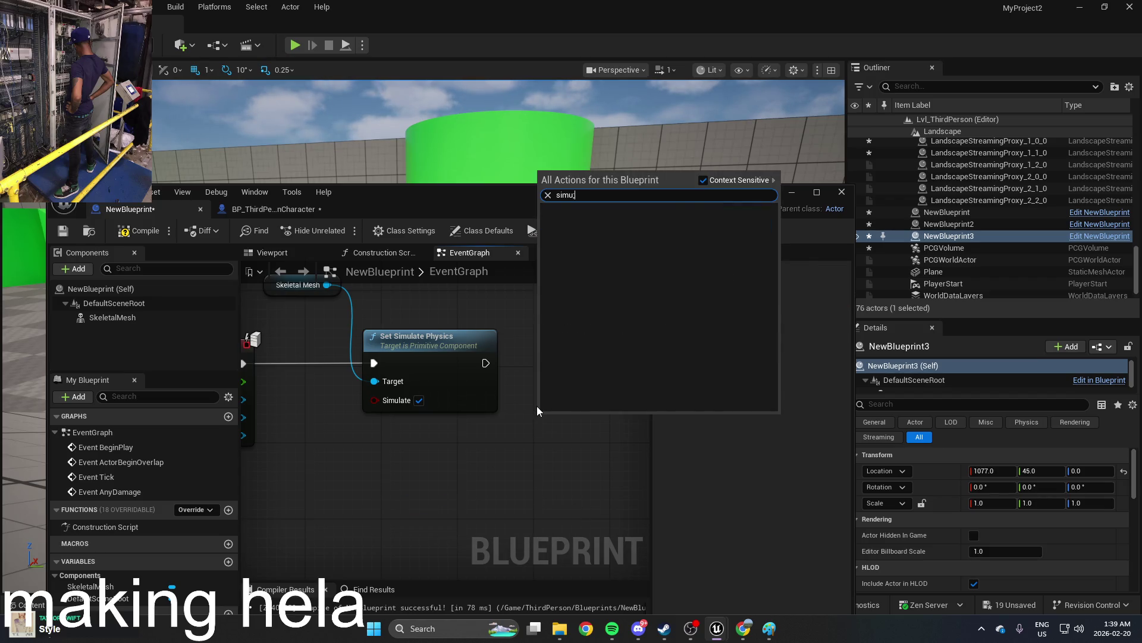
pyautogui.write('late')
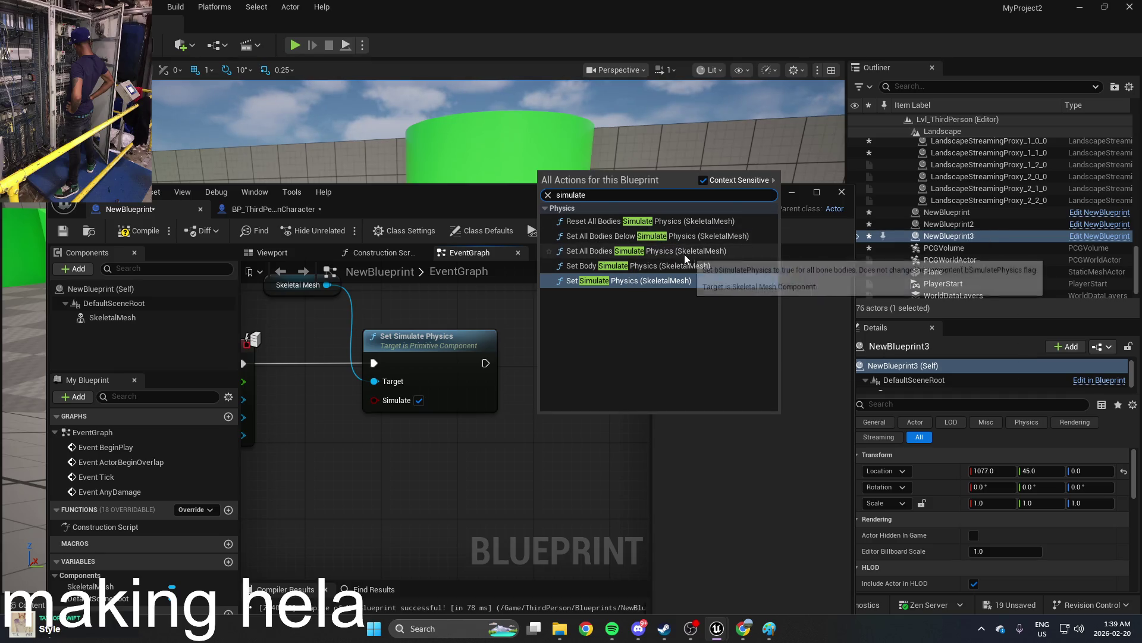
pyautogui.click(716, 252)
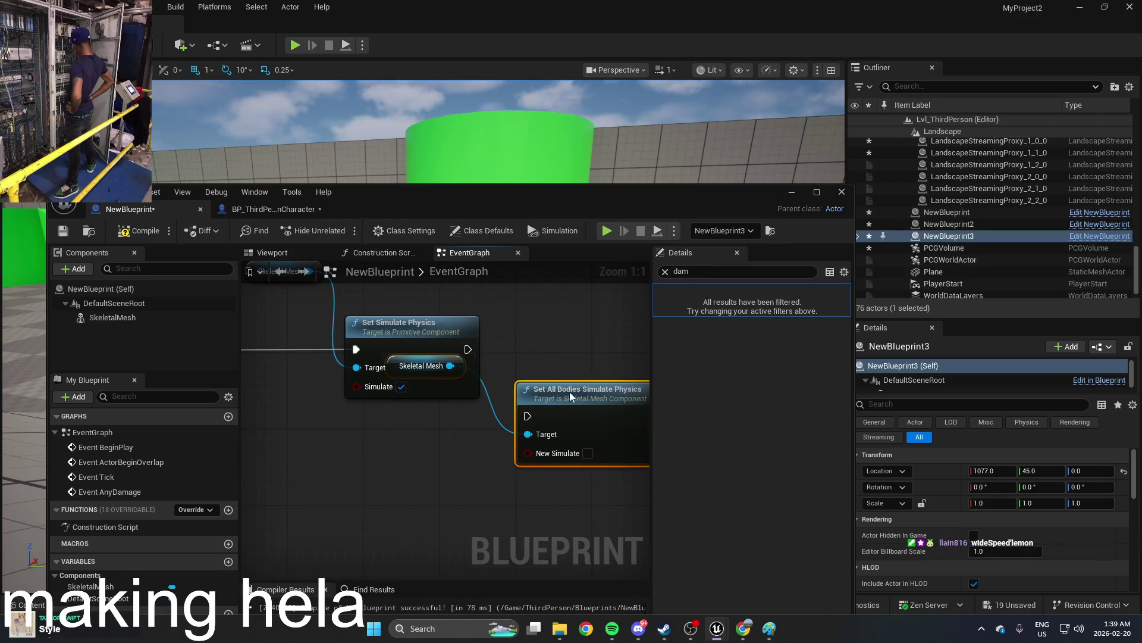
pyautogui.moveTo(569, 395); pyautogui.dragTo(581, 321)
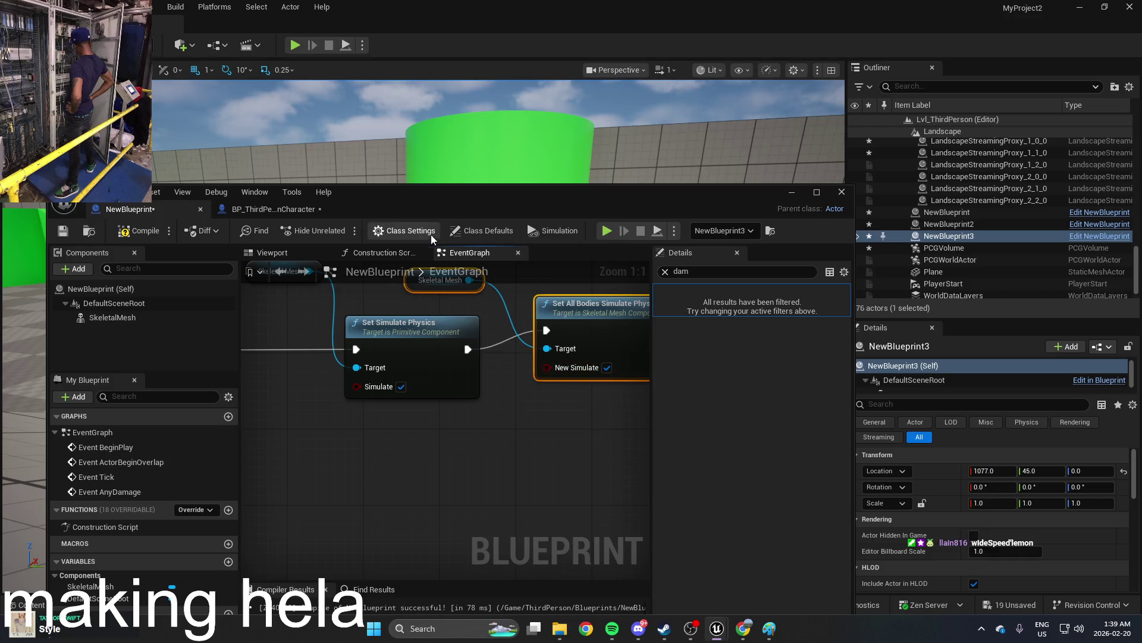
pyautogui.click(797, 192)
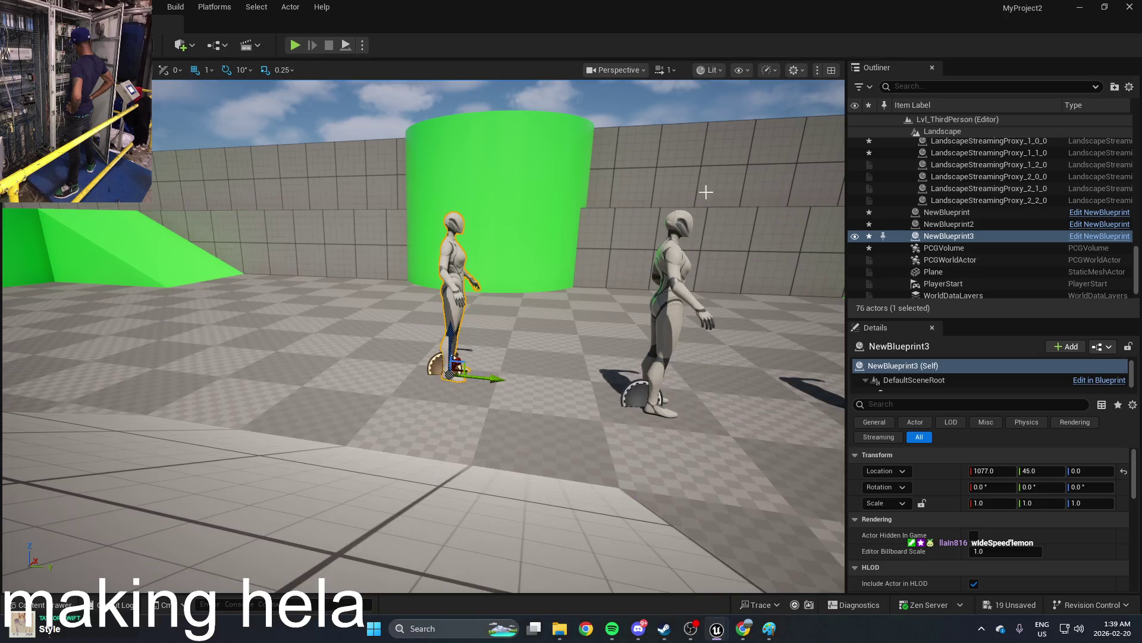
# Step: Play-test the level by running up to the mannequins, then stop
pyautogui.click(299, 48)
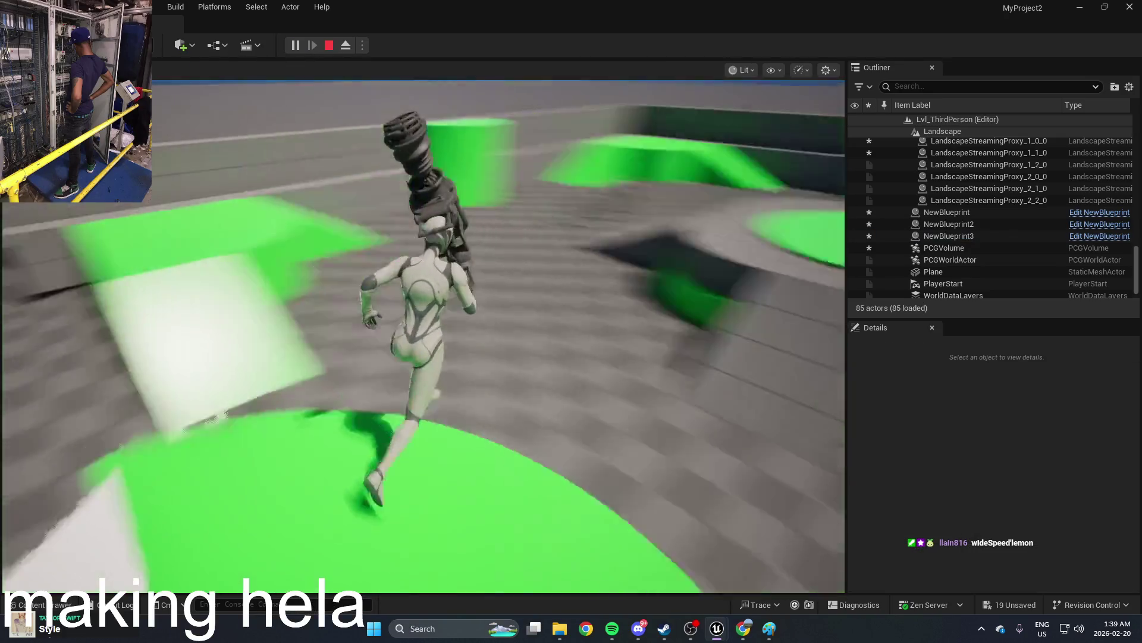
pyautogui.press('w')
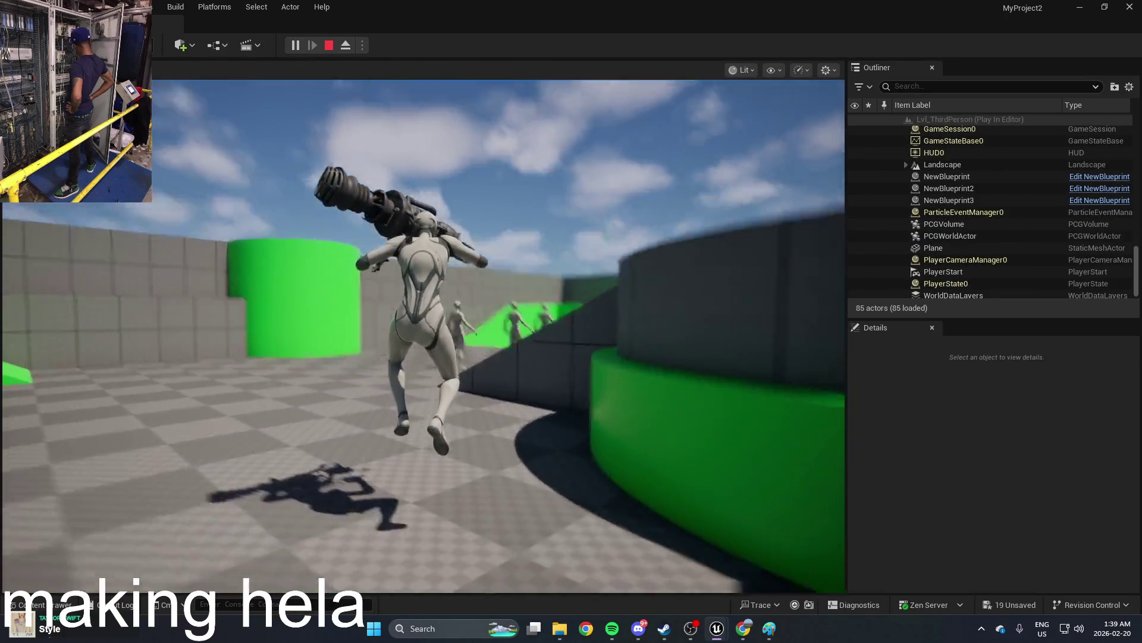
pyautogui.press('w')
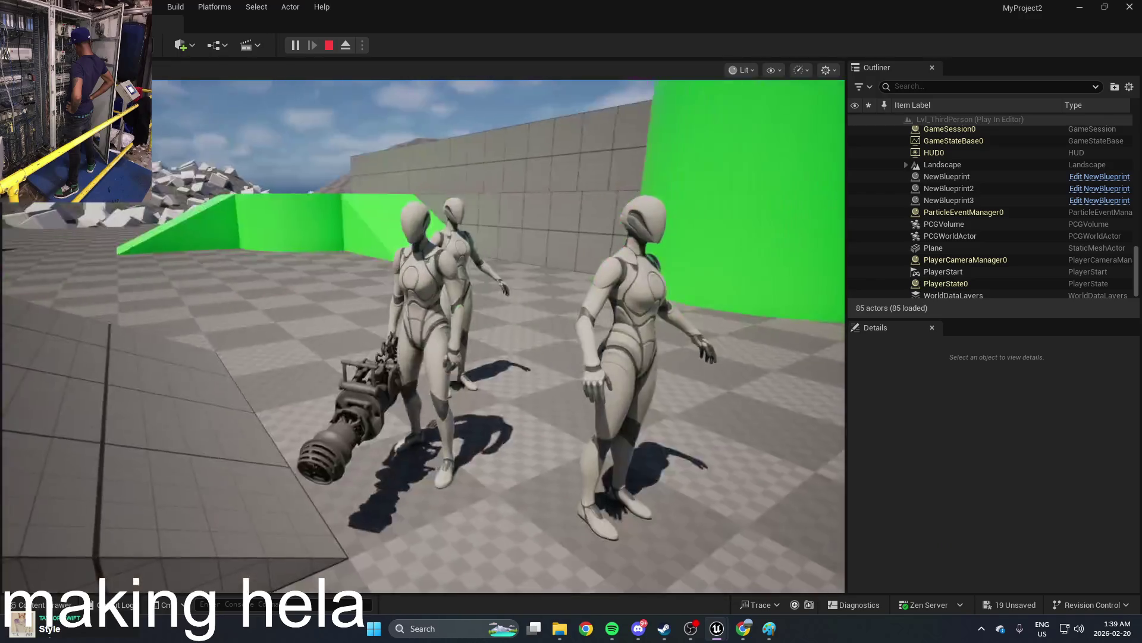
pyautogui.press('Escape')
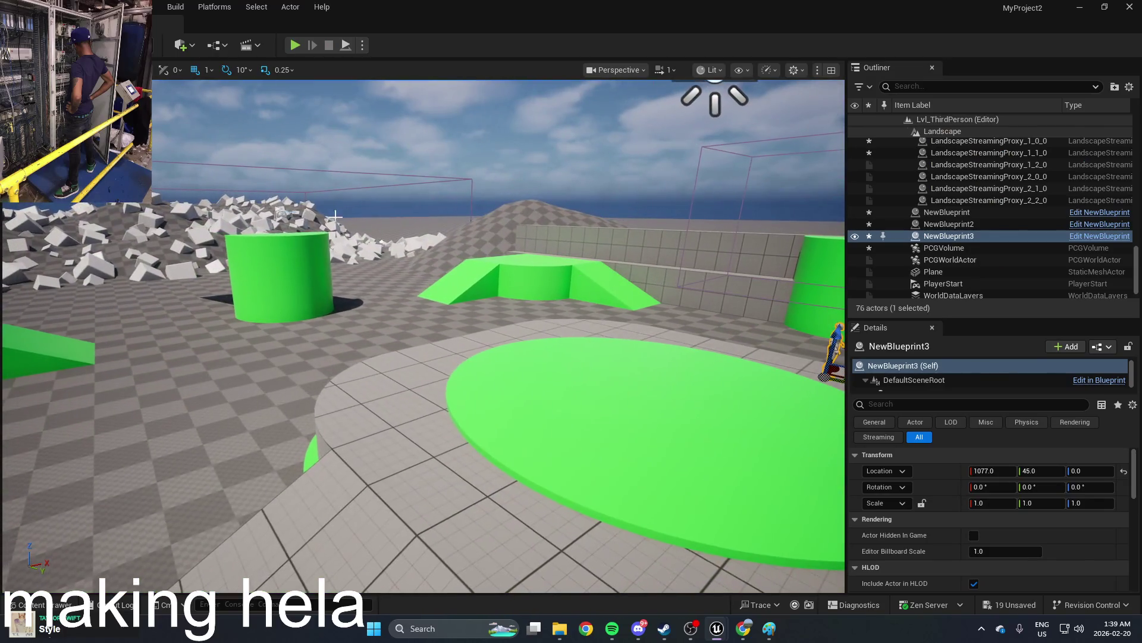
# Step: Fly the viewport from the PlayerStart to the NewBlueprint3 mannequin and open the Content Drawer
pyautogui.click(989, 153)
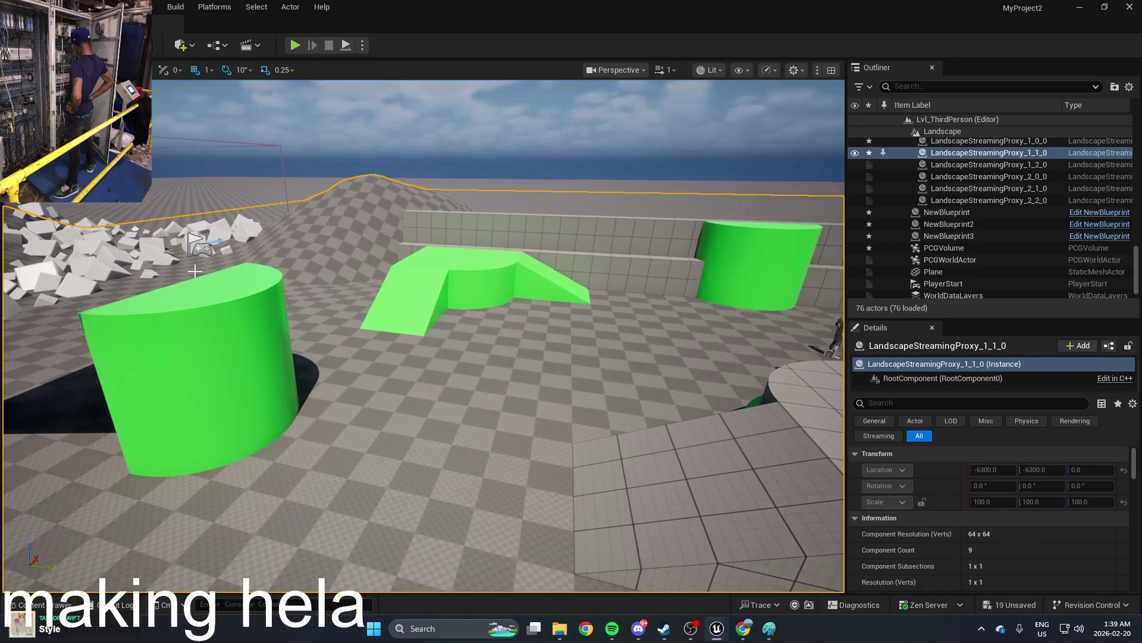
pyautogui.click(205, 247)
pyautogui.moveTo(795, 304); pyautogui.dragTo(683, 316)
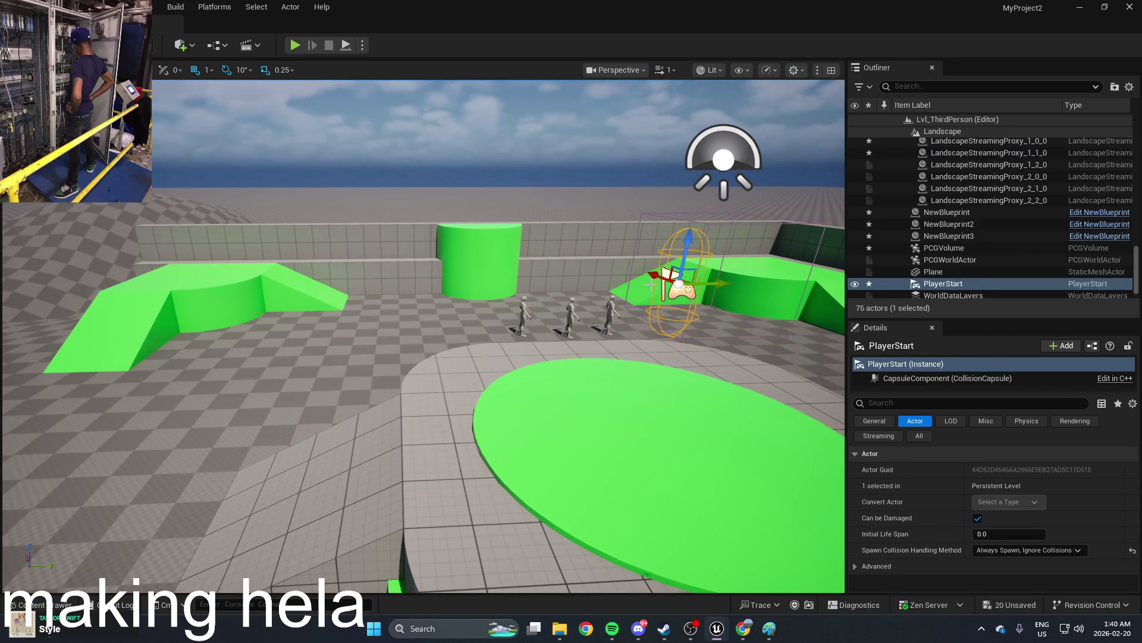
pyautogui.moveTo(675, 303); pyautogui.dragTo(571, 309)
pyautogui.click(533, 393)
pyautogui.moveTo(516, 461); pyautogui.dragTo(516, 460)
pyautogui.hotkey('ctrl', 'space')
pyautogui.moveTo(516, 333); pyautogui.dragTo(518, 336)
pyautogui.hotkey('ctrl', 'space')
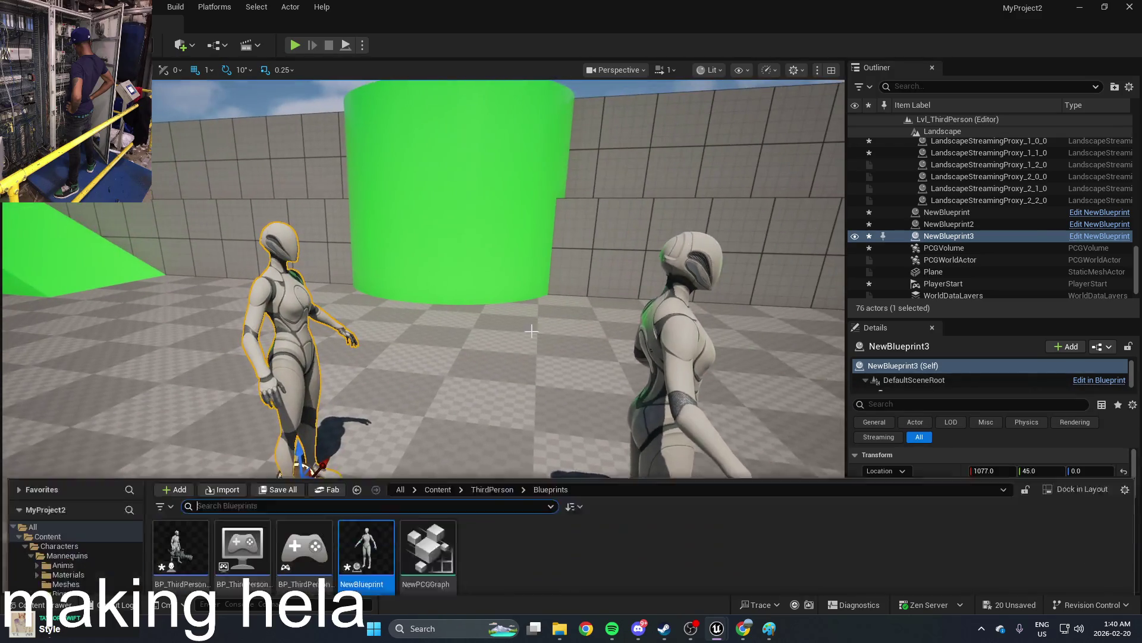
# Step: In NewBlueprint, add a Print String reading 'ow' driven by Event AnyDamage
pyautogui.doubleClick(376, 440)
pyautogui.moveTo(385, 437)
pyautogui.mouseDown()
pyautogui.moveTo(438, 418)
pyautogui.moveTo(455, 397)
pyautogui.moveTo(369, 350)
pyautogui.mouseUp()
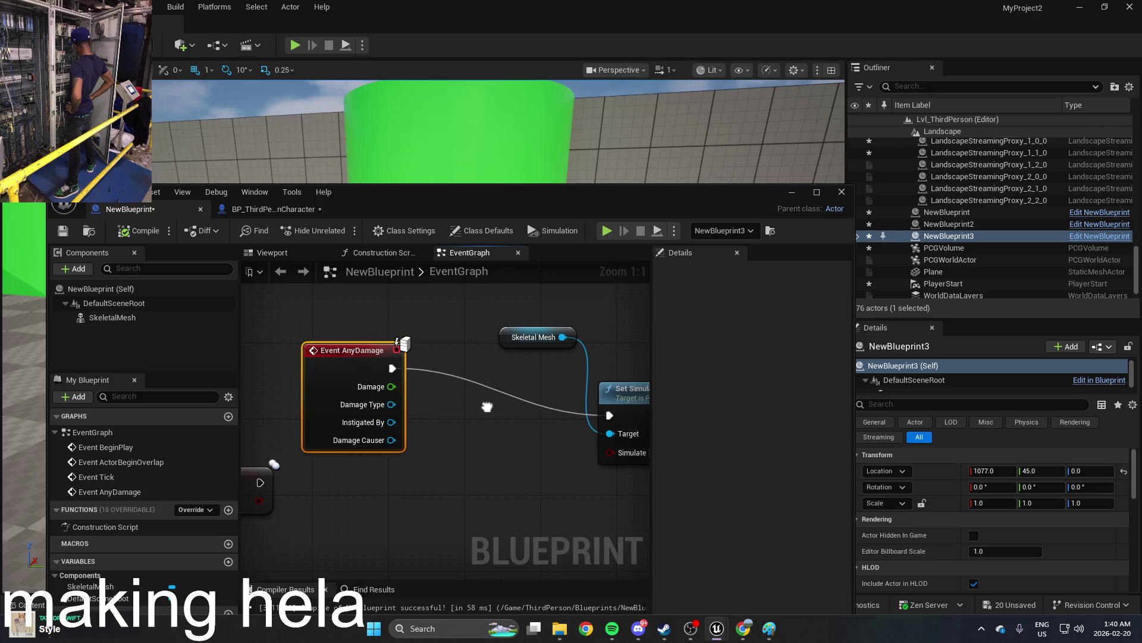
pyautogui.rightClick(487, 408)
pyautogui.write('print')
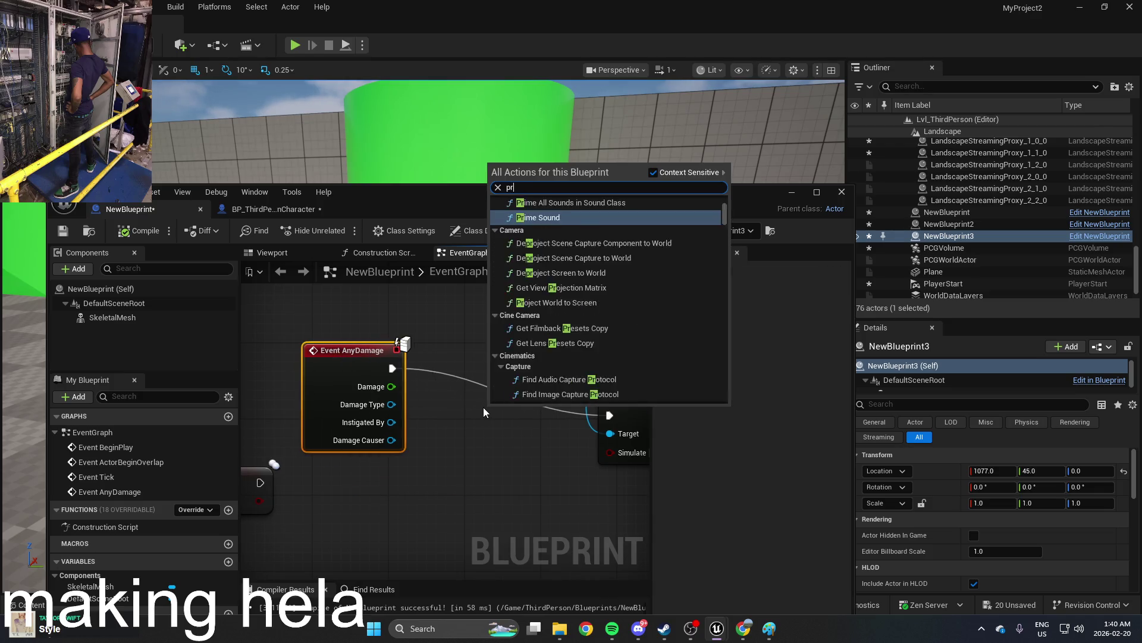
pyautogui.click(577, 213)
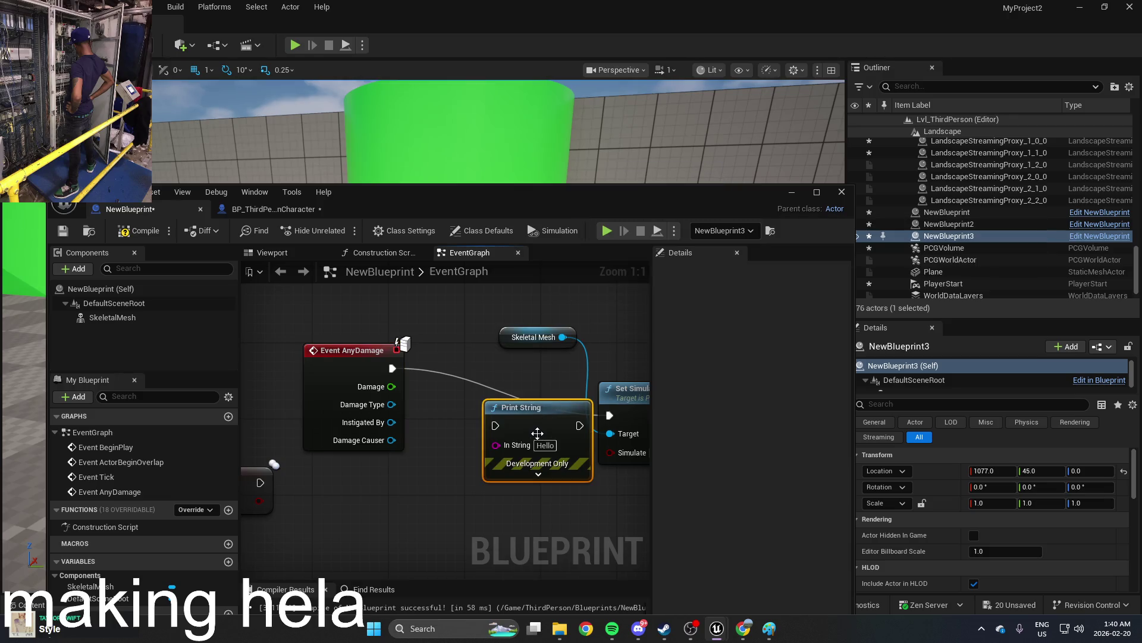
pyautogui.write('ow')
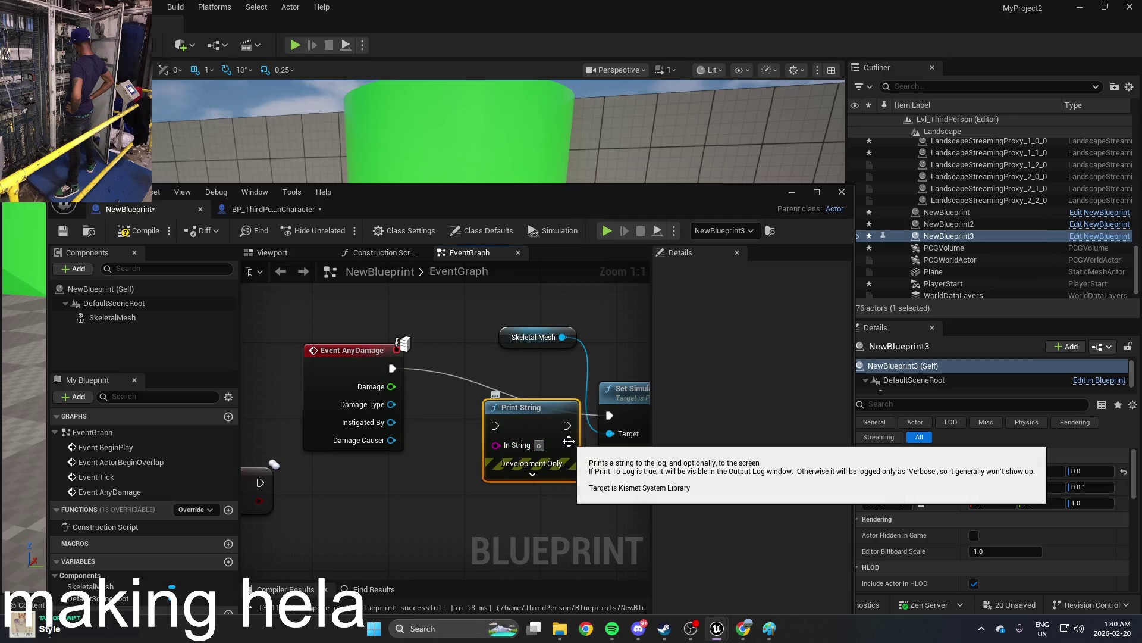
pyautogui.moveTo(502, 429)
pyautogui.mouseDown()
pyautogui.moveTo(408, 387)
pyautogui.moveTo(392, 367)
pyautogui.mouseUp()
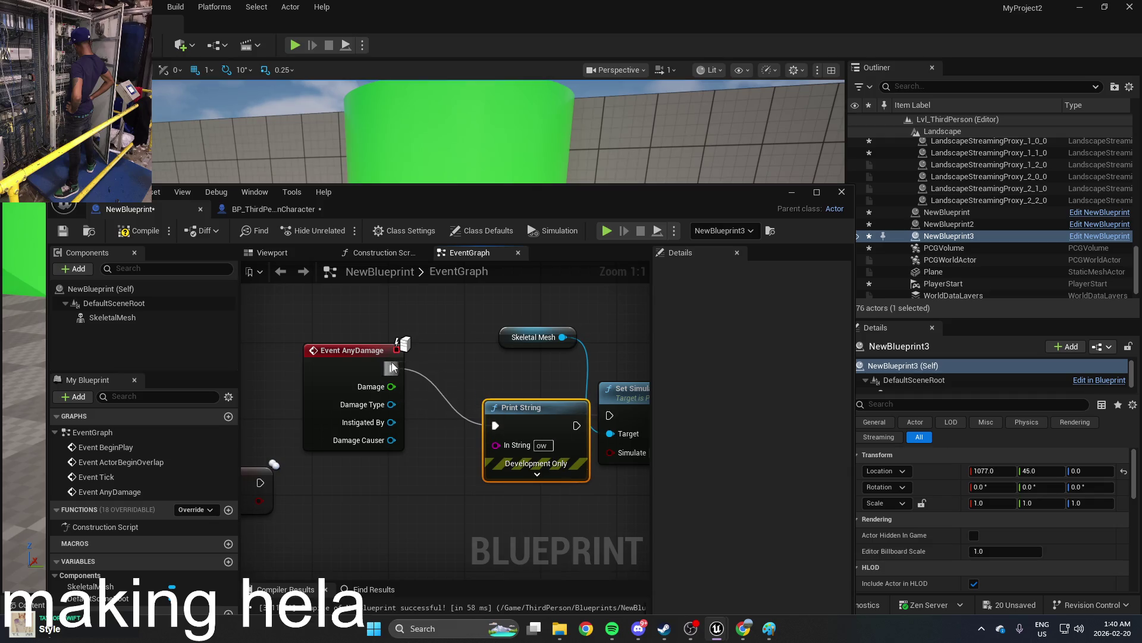
# Step: Compile NewBlueprint, minimize it, and start a play test with Alt+P
pyautogui.click(137, 231)
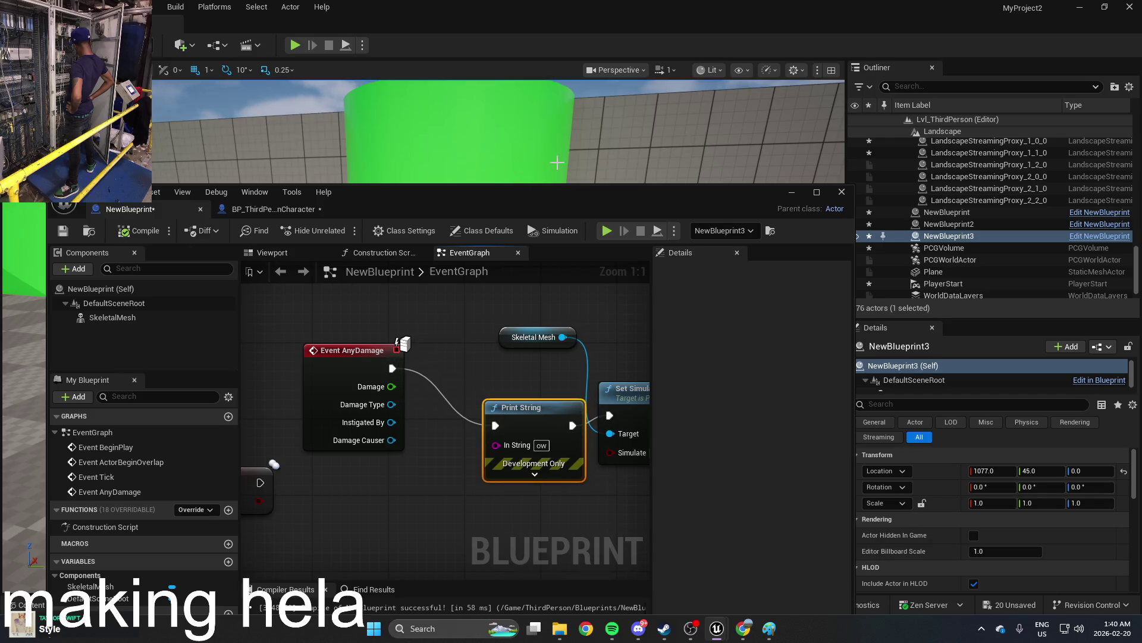
pyautogui.click(792, 193)
pyautogui.hotkey('alt', 'p')
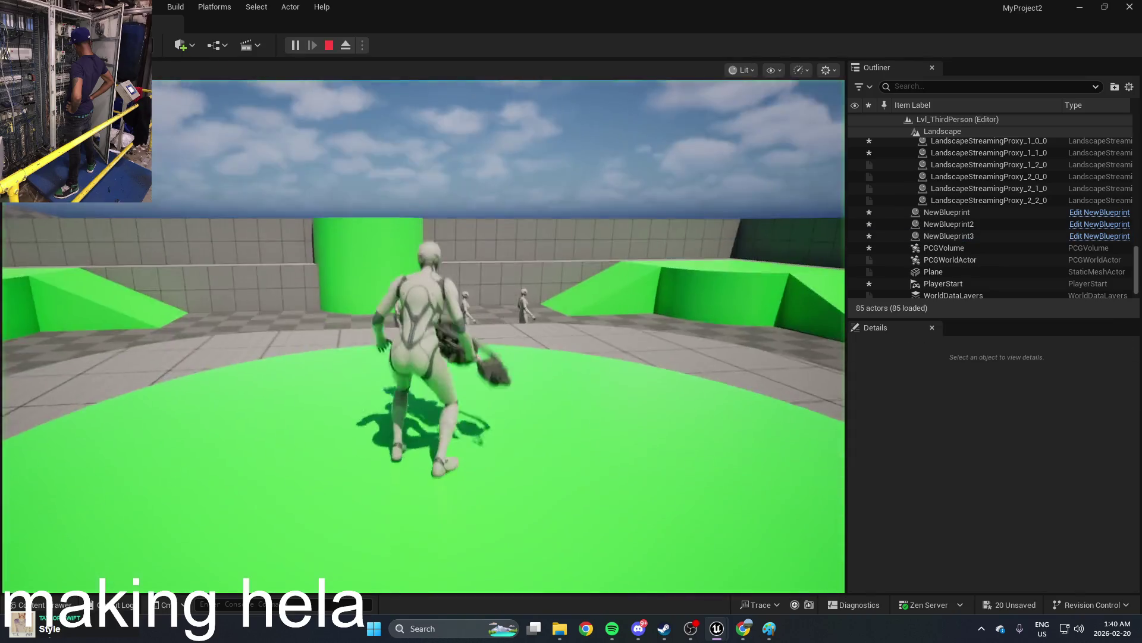
# Step: Run the character forward and back past the mannequins, then end the play test
pyautogui.press('w')
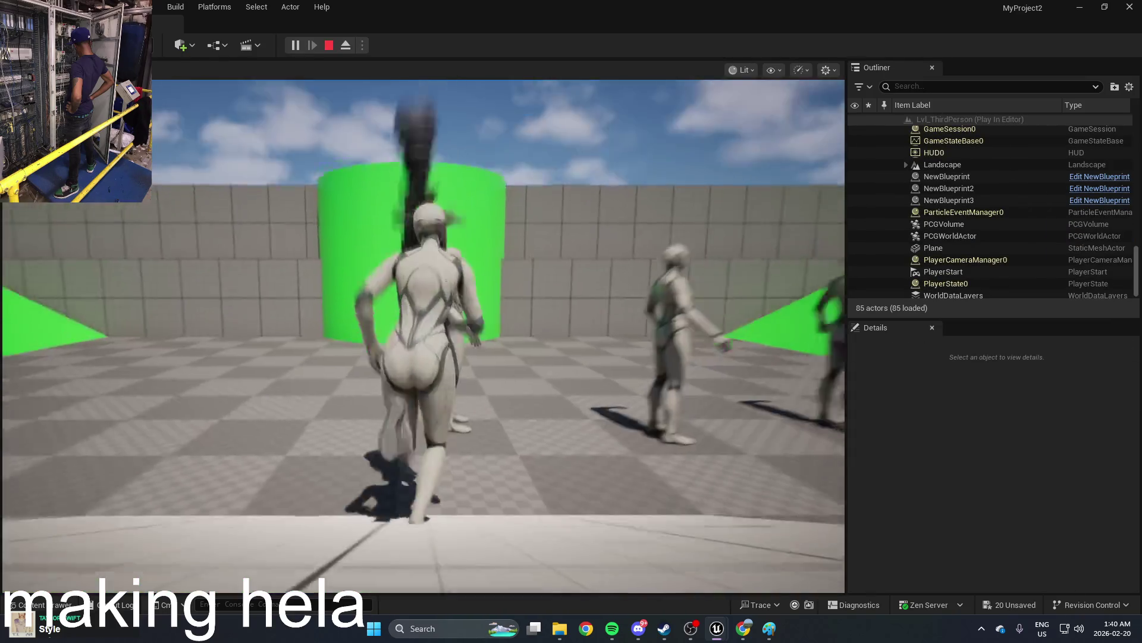
pyautogui.press('s')
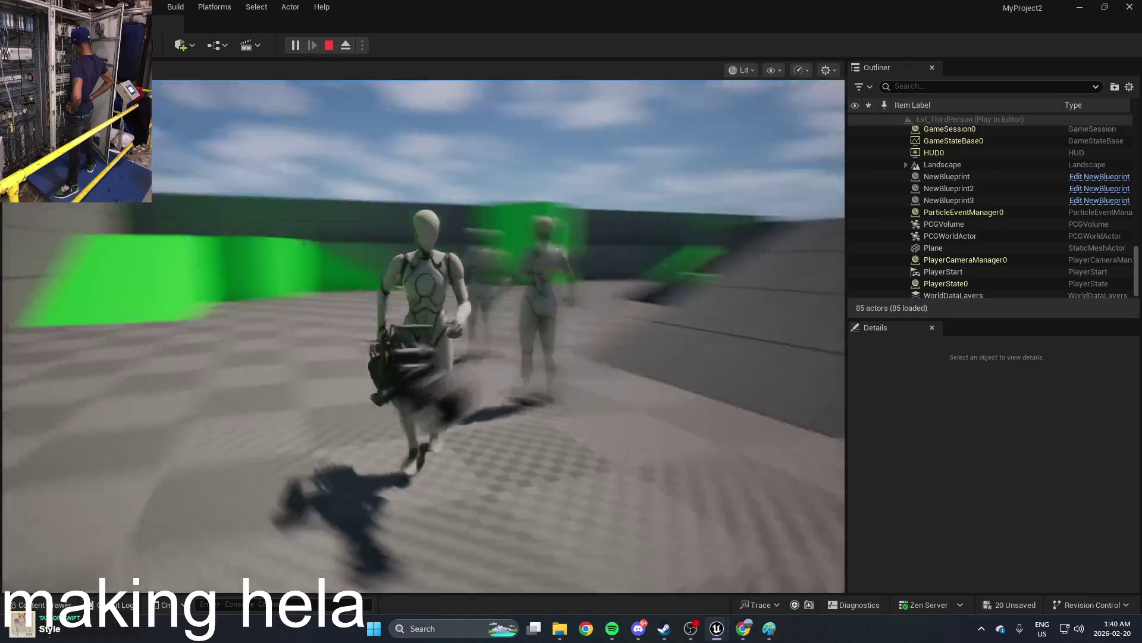
pyautogui.press('Escape')
# Step: Frame NewBlueprint3 with F and open a shorter Content Drawer below the level
pyautogui.press('f')
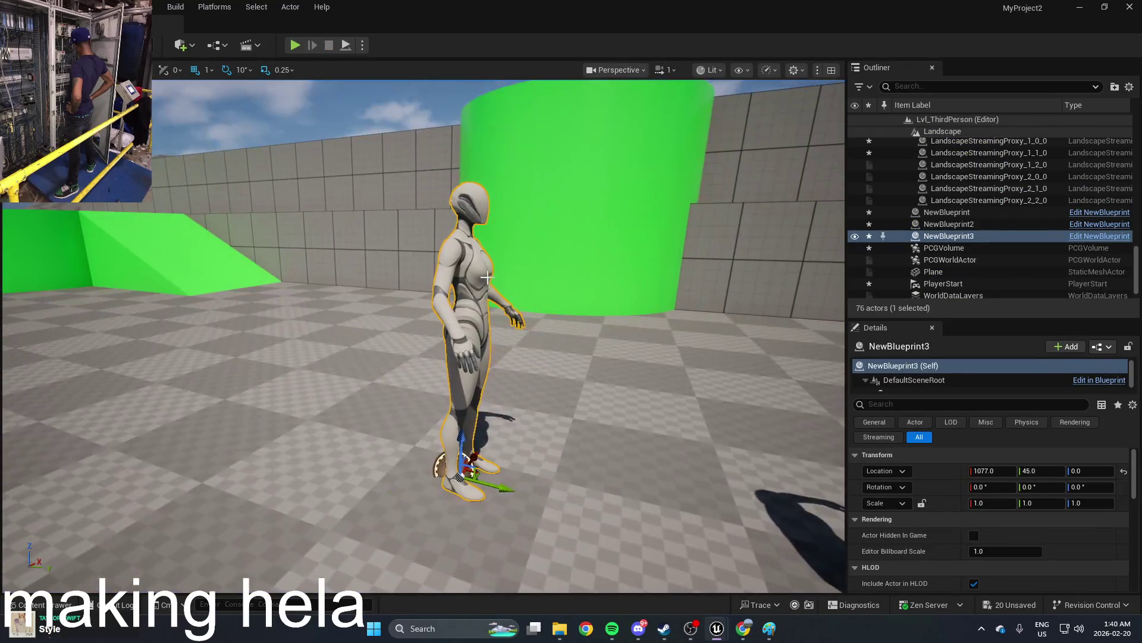
pyautogui.hotkey('ctrl', 'space')
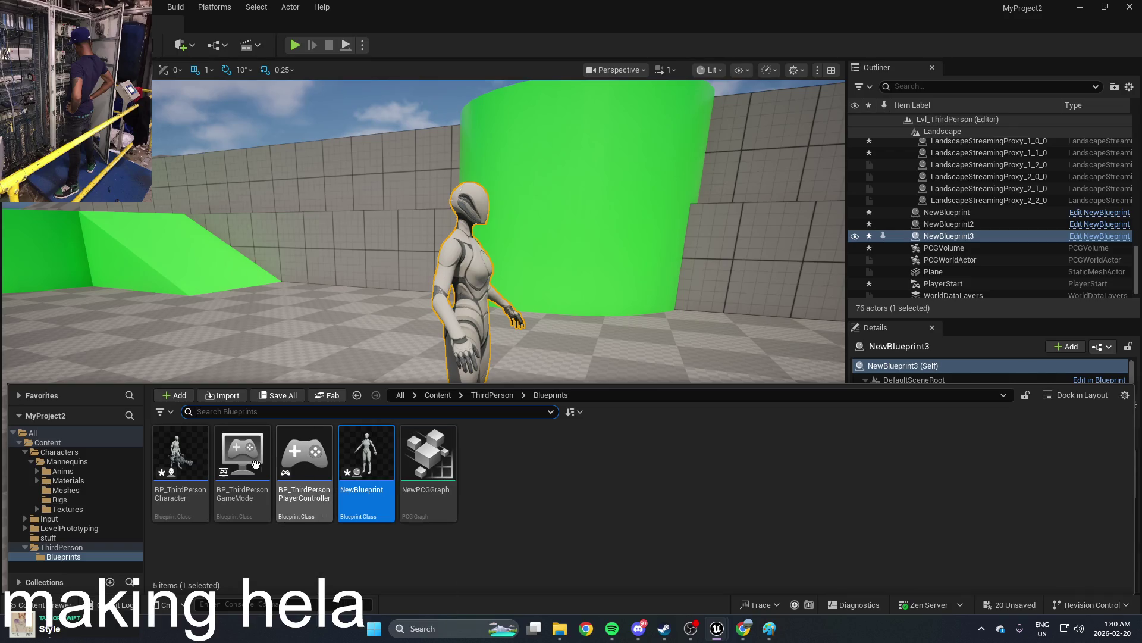
pyautogui.moveTo(725, 388); pyautogui.dragTo(727, 488)
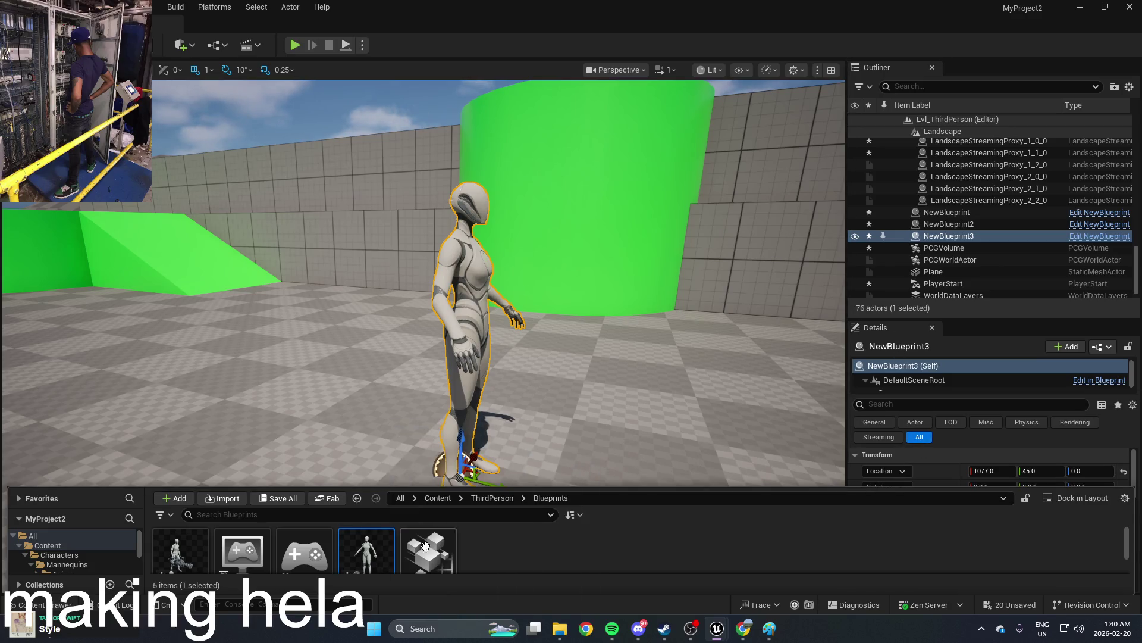
# Step: Set NewBlueprint's Skeletal Mesh collision preset to CharacterMesh, then restore down the editor
pyautogui.doubleClick(378, 552)
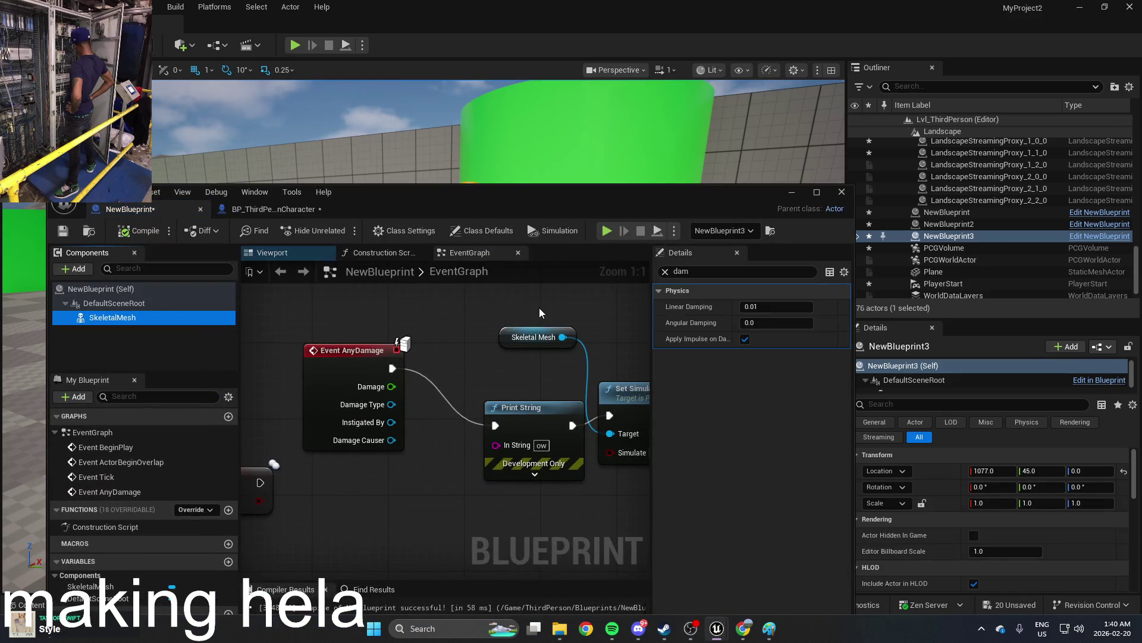
pyautogui.scroll(-2, 541, 313)
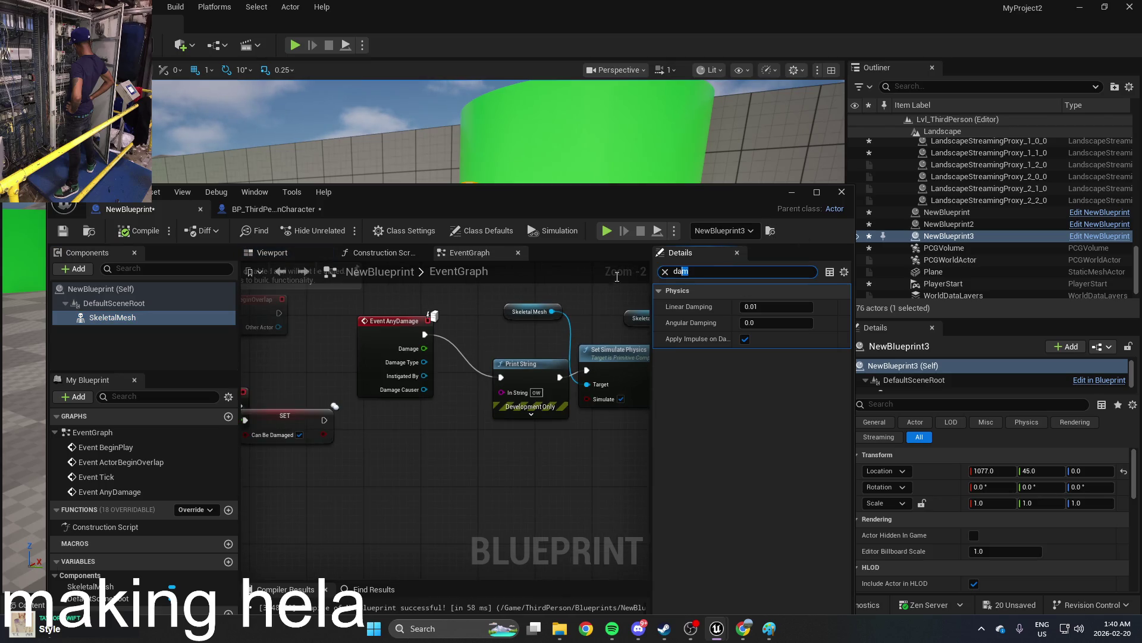
pyautogui.write('coll')
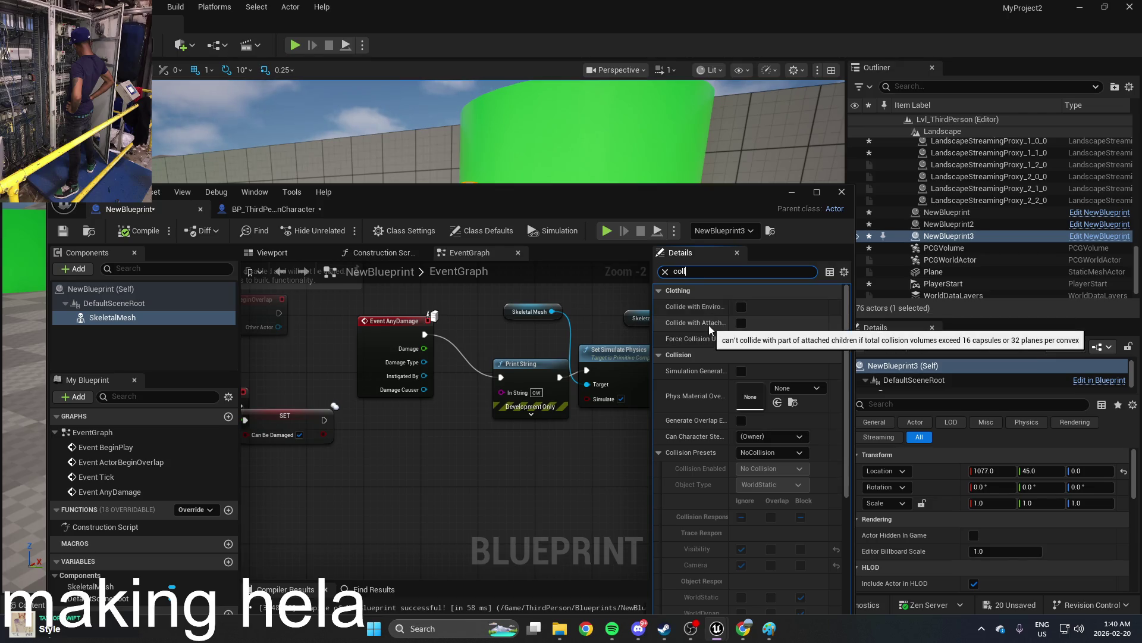
pyautogui.click(817, 192)
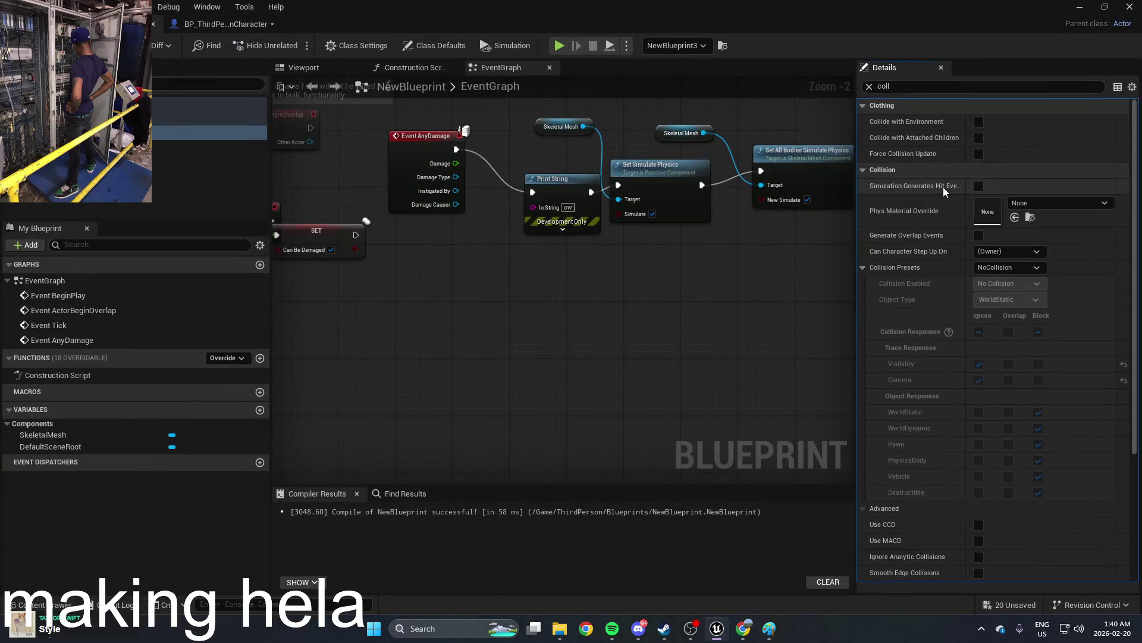
pyautogui.click(979, 186)
pyautogui.click(1010, 267)
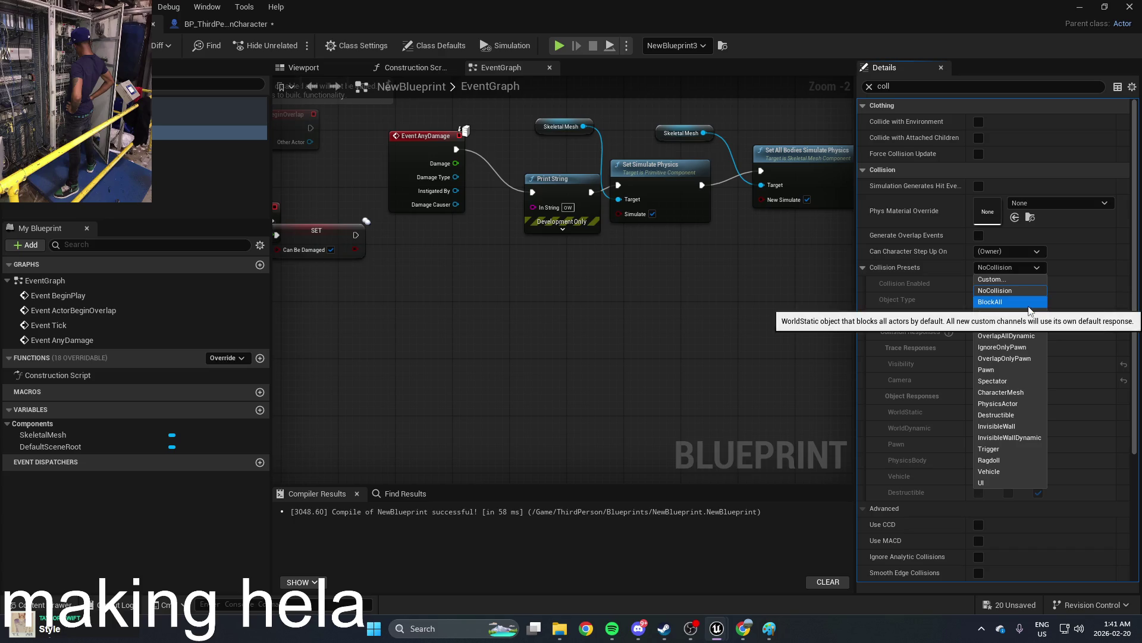
pyautogui.click(1022, 393)
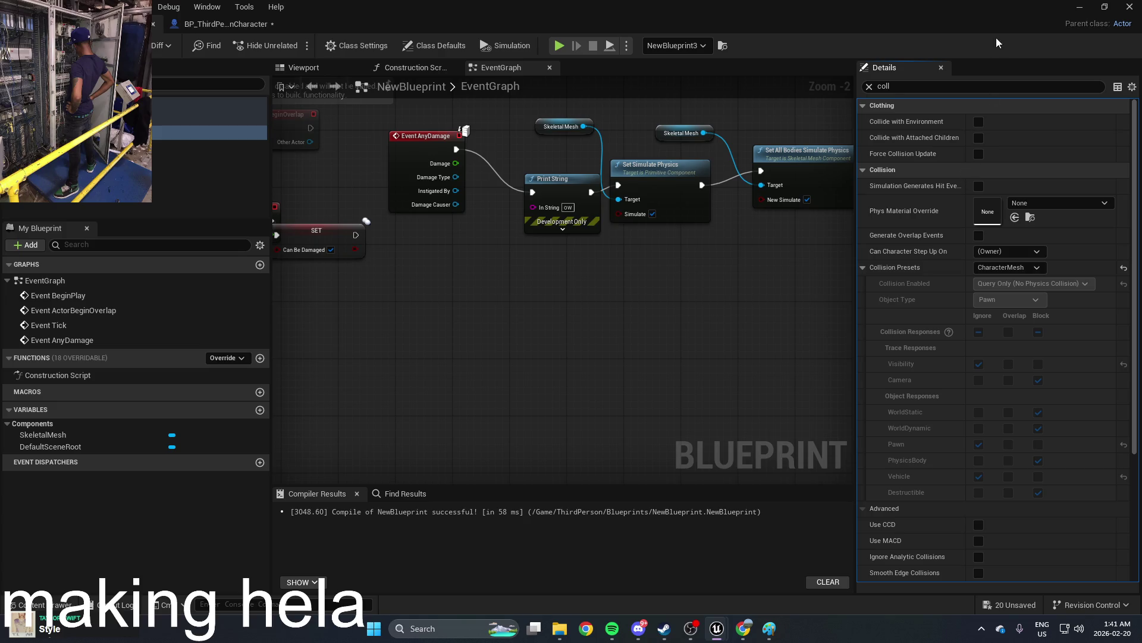
pyautogui.doubleClick(529, 6)
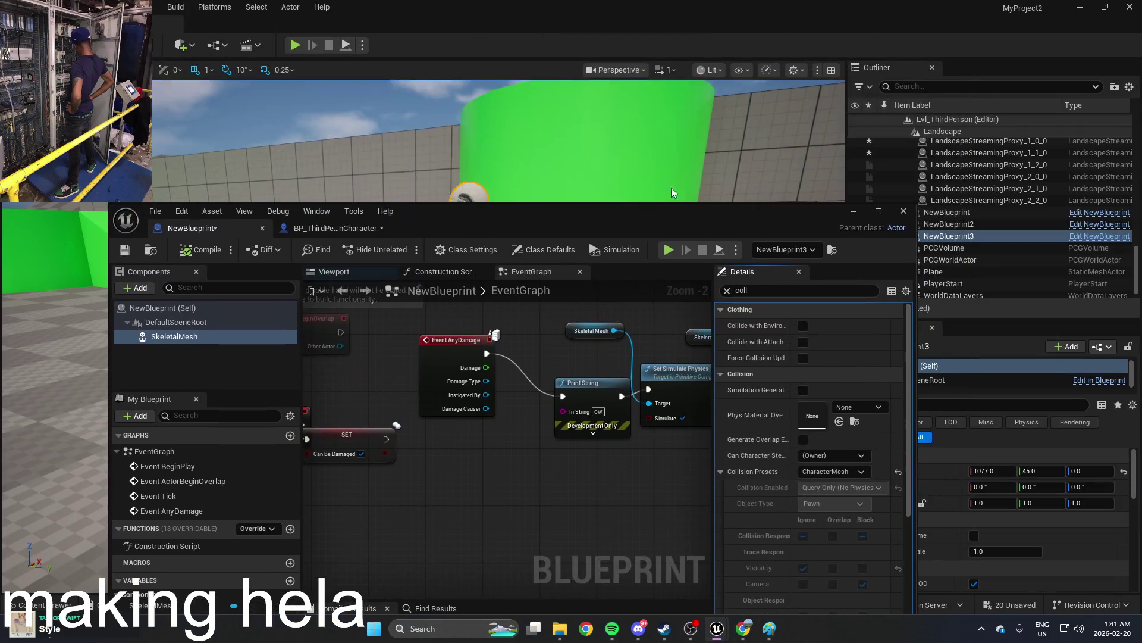
# Step: Minimize the Blueprint editor, then play-test the level, running the character forward before stopping with Esc
pyautogui.click(853, 211)
pyautogui.click(295, 45)
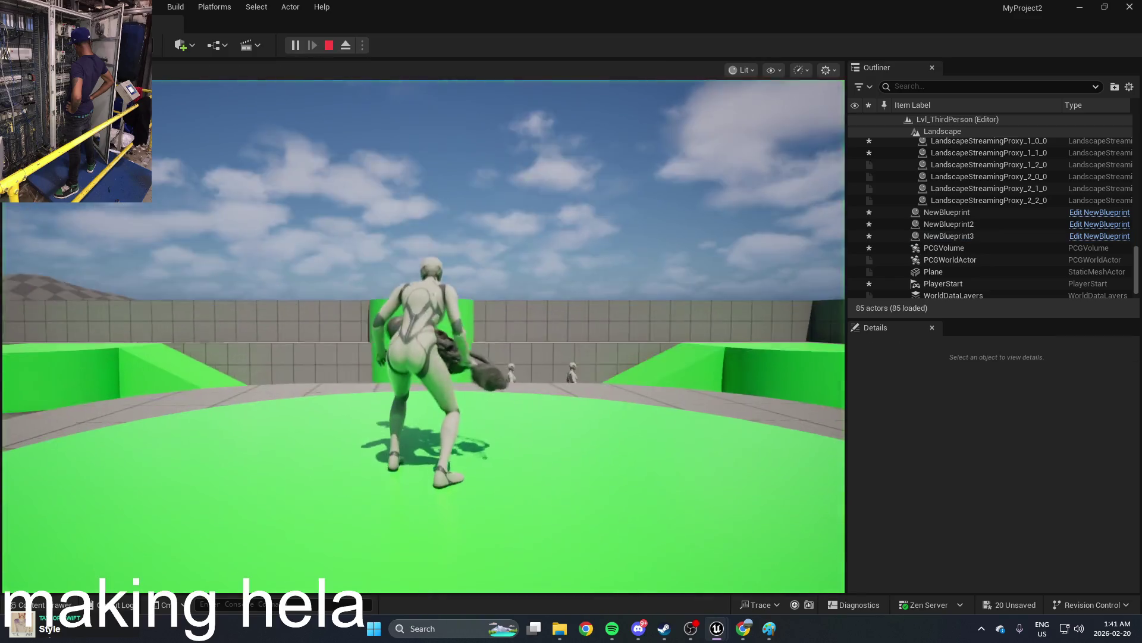
pyautogui.press('w')
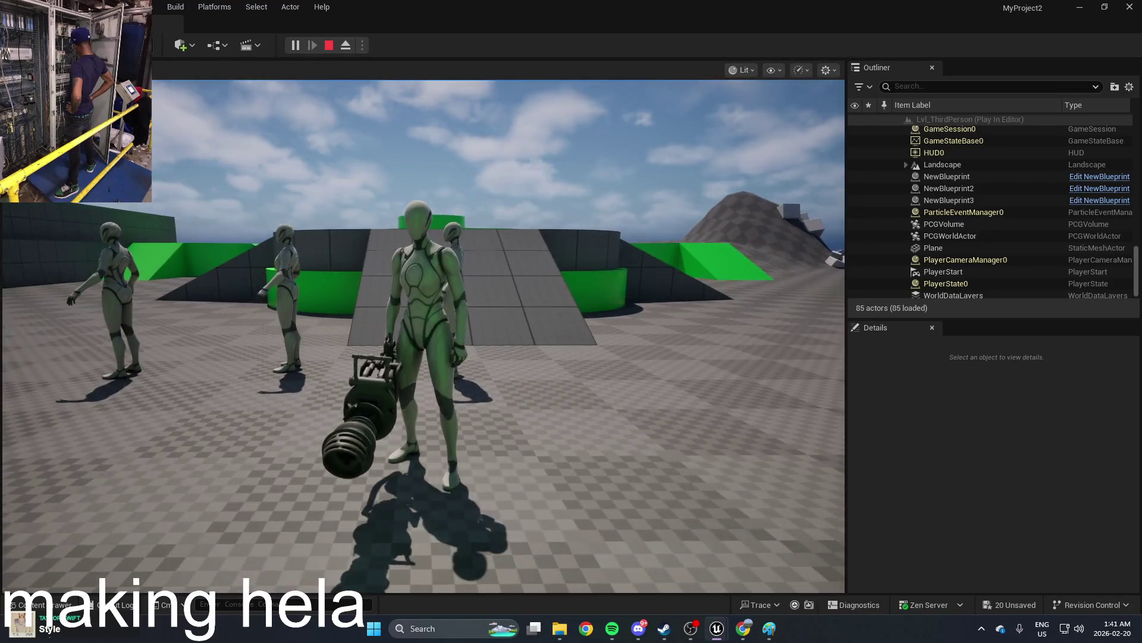
pyautogui.press('Escape')
pyautogui.moveTo(719, 632)
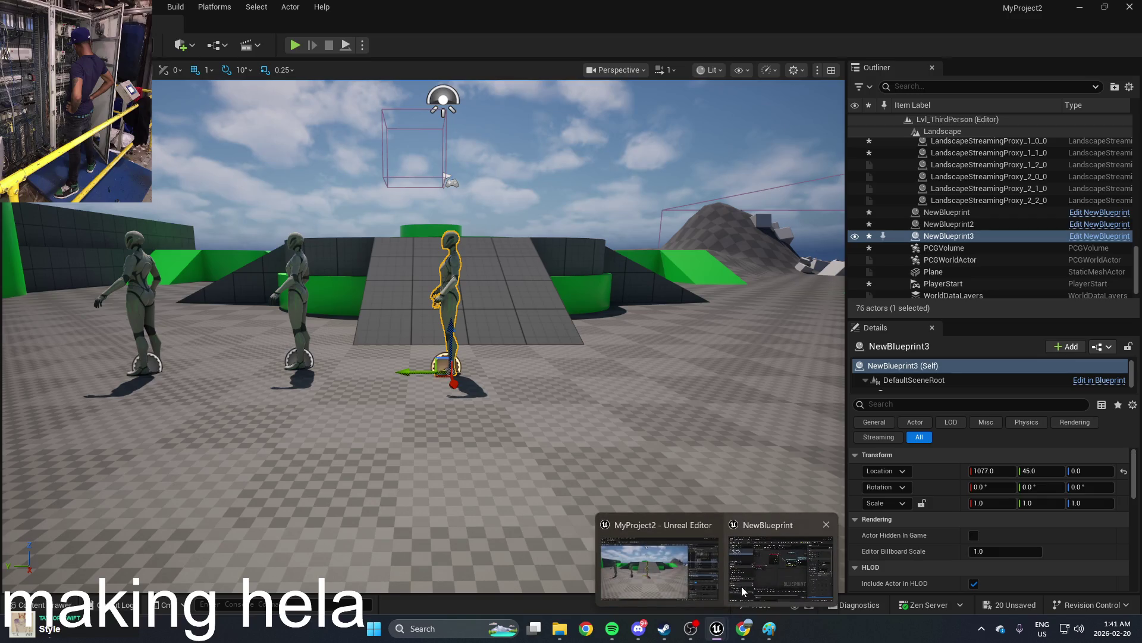
pyautogui.click(741, 588)
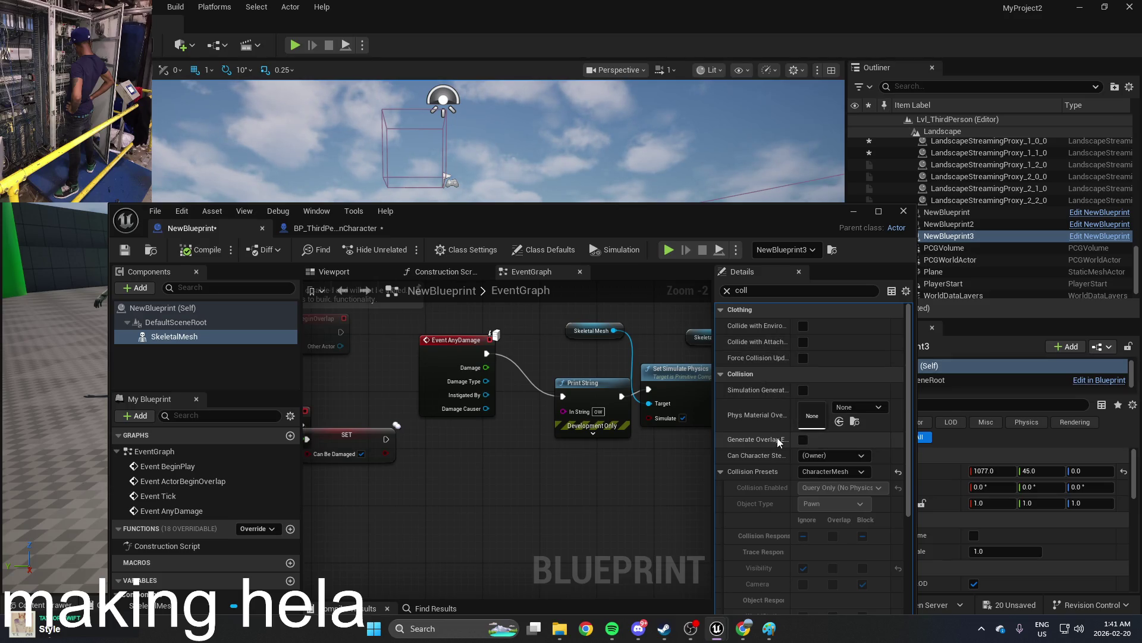
pyautogui.scroll(-2, 801, 457)
pyautogui.scroll(-10, 803, 452)
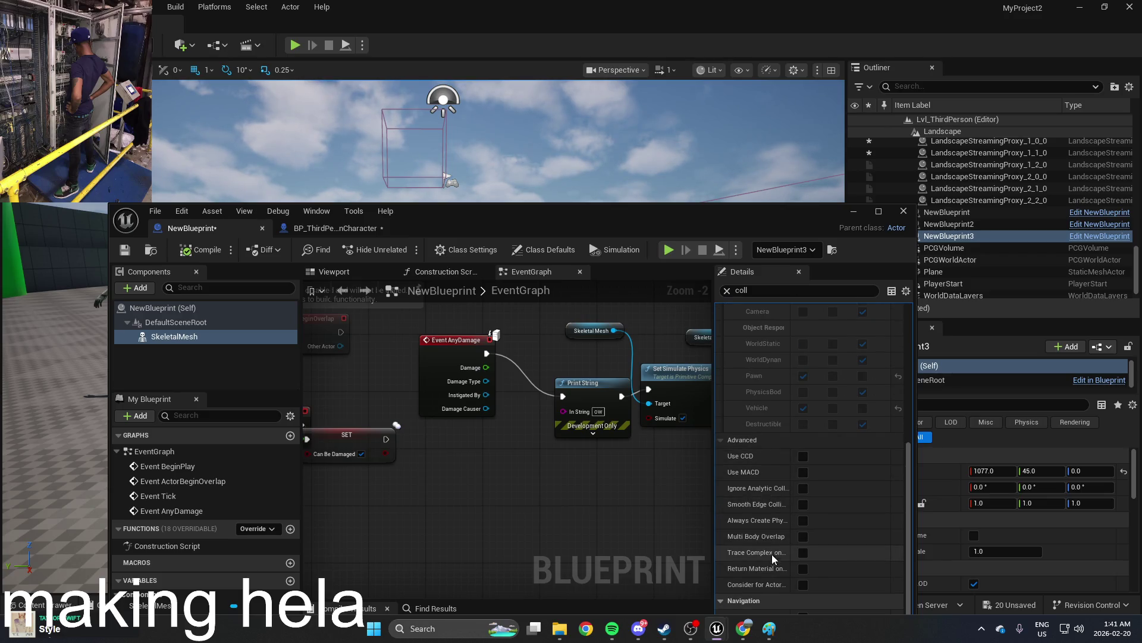
pyautogui.moveTo(790, 215); pyautogui.dragTo(758, 128)
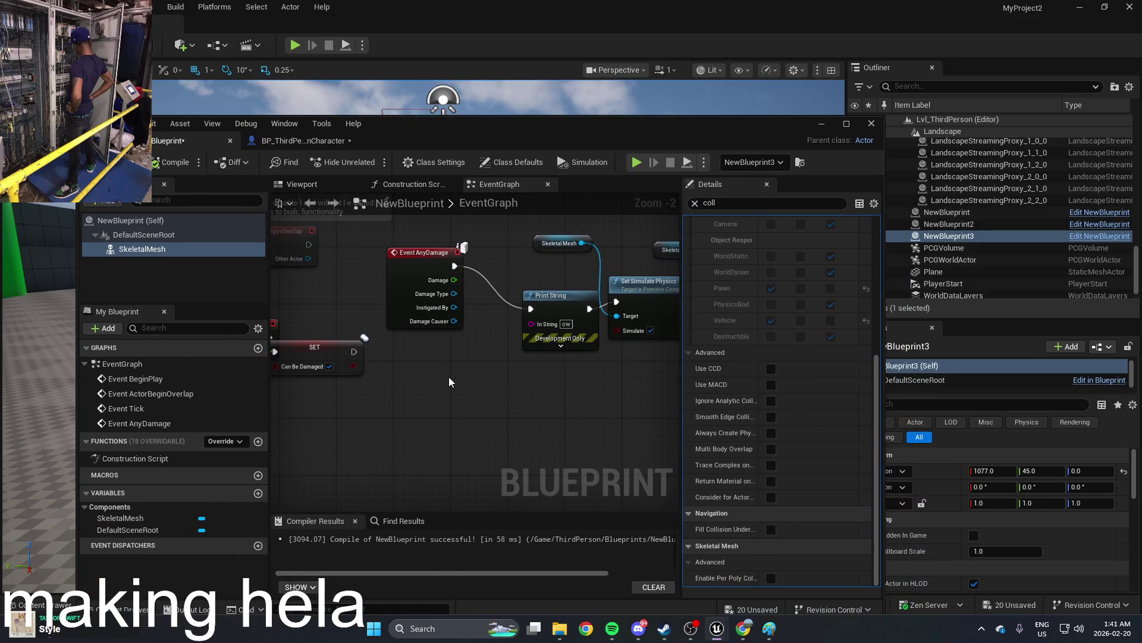
pyautogui.moveTo(451, 382); pyautogui.dragTo(602, 466)
pyautogui.moveTo(470, 440)
pyautogui.mouseDown()
pyautogui.moveTo(538, 453)
pyautogui.moveTo(500, 411)
pyautogui.moveTo(507, 437)
pyautogui.mouseUp()
pyautogui.click(501, 391)
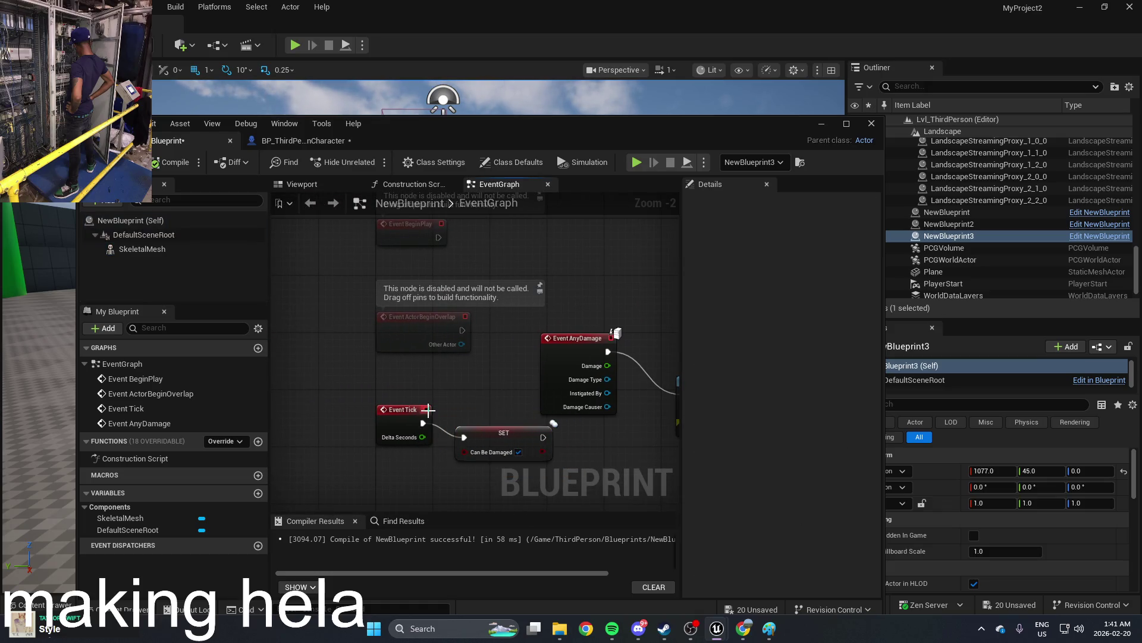
pyautogui.moveTo(469, 398)
pyautogui.mouseDown()
pyautogui.moveTo(410, 381)
pyautogui.moveTo(423, 415)
pyautogui.mouseUp()
pyautogui.moveTo(463, 312)
pyautogui.mouseDown()
pyautogui.moveTo(385, 275)
pyautogui.moveTo(484, 254)
pyautogui.mouseUp()
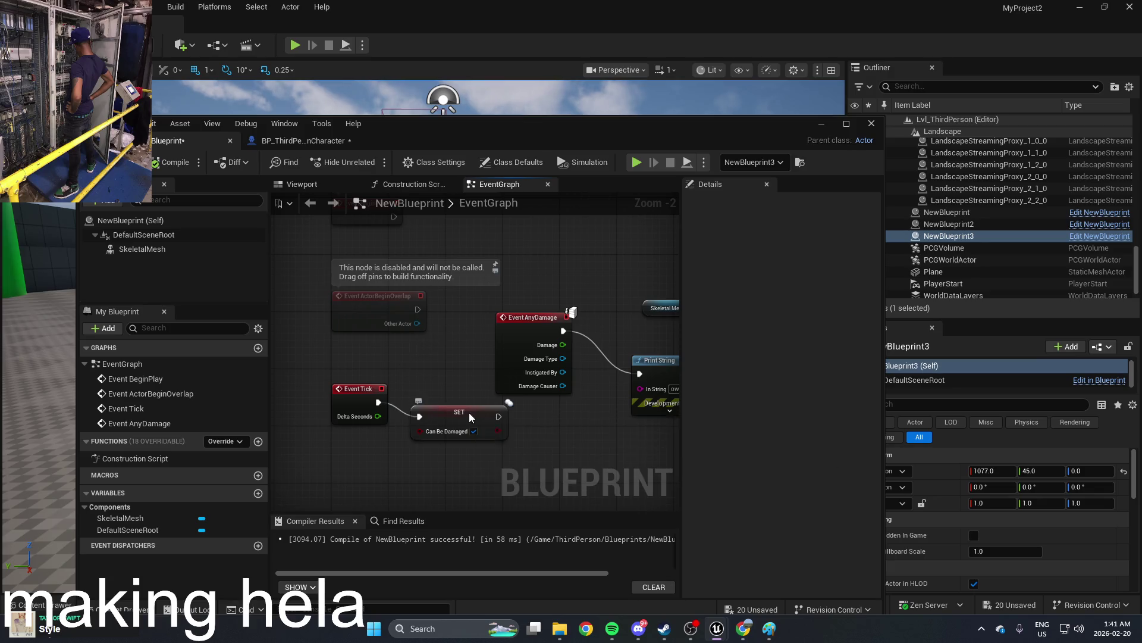
pyautogui.moveTo(470, 416); pyautogui.dragTo(456, 423)
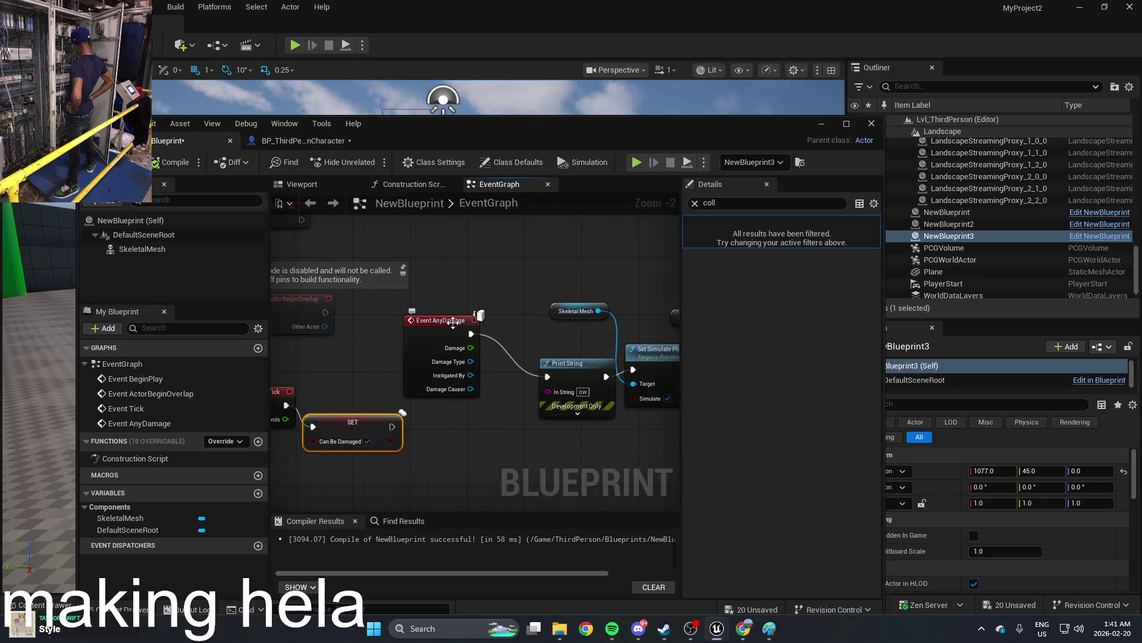
pyautogui.moveTo(452, 324); pyautogui.dragTo(460, 326)
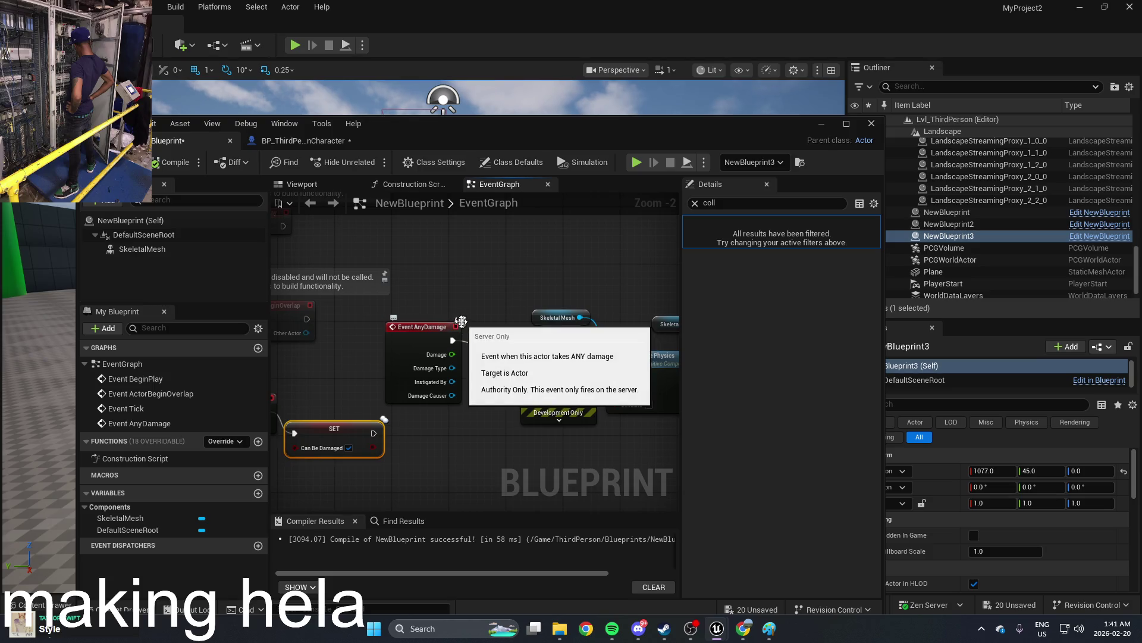
pyautogui.click(461, 322)
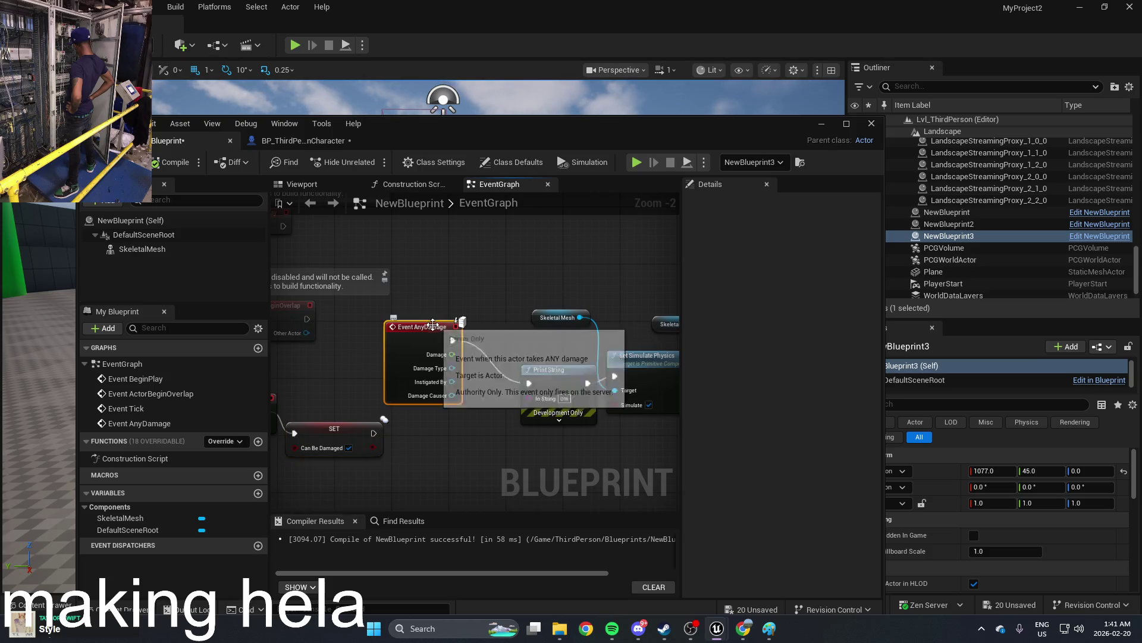
pyautogui.hotkey('ctrl', 'c')
pyautogui.hotkey('ctrl', 'v')
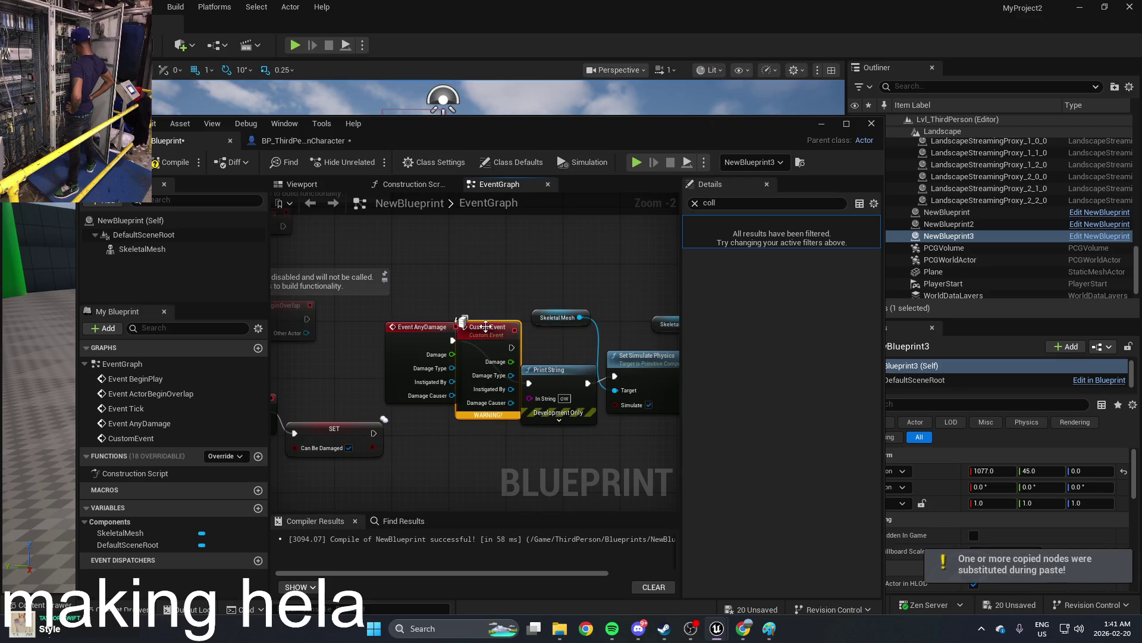
pyautogui.press('BackSpace')
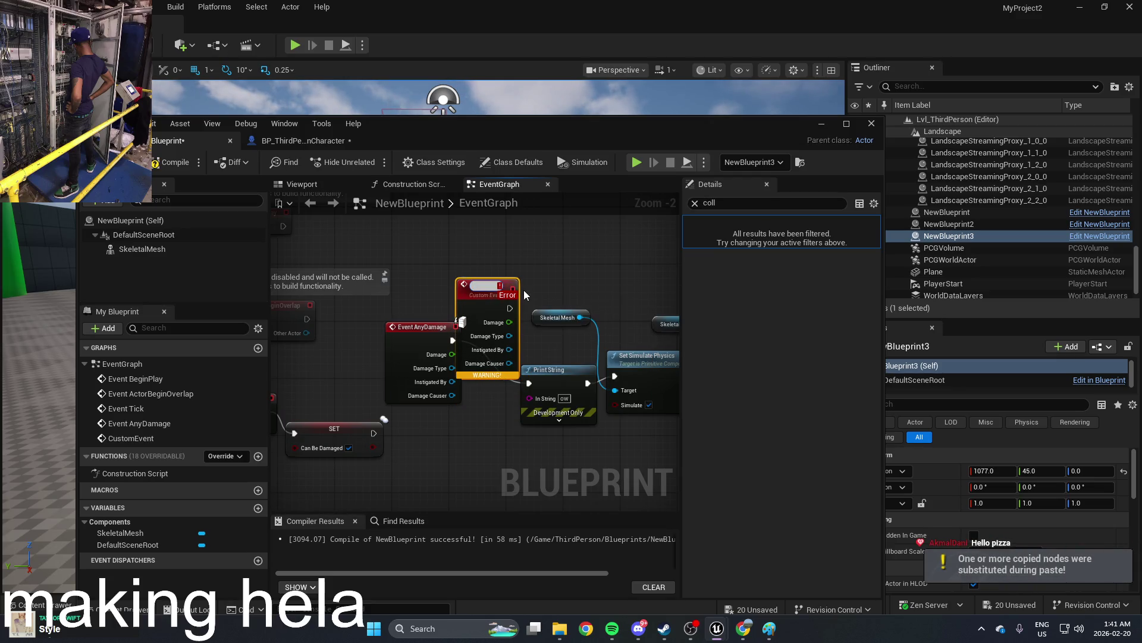
pyautogui.hotkey('ctrl', 'z')
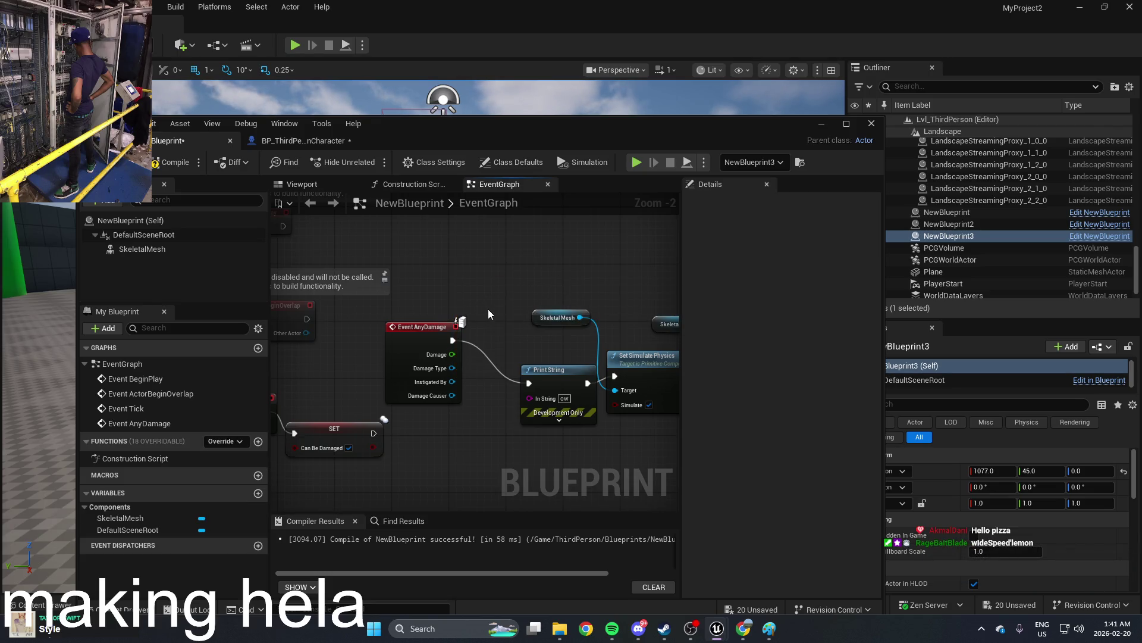
pyautogui.moveTo(492, 300)
pyautogui.mouseDown()
pyautogui.moveTo(441, 311)
pyautogui.moveTo(387, 344)
pyautogui.moveTo(556, 332)
pyautogui.mouseUp()
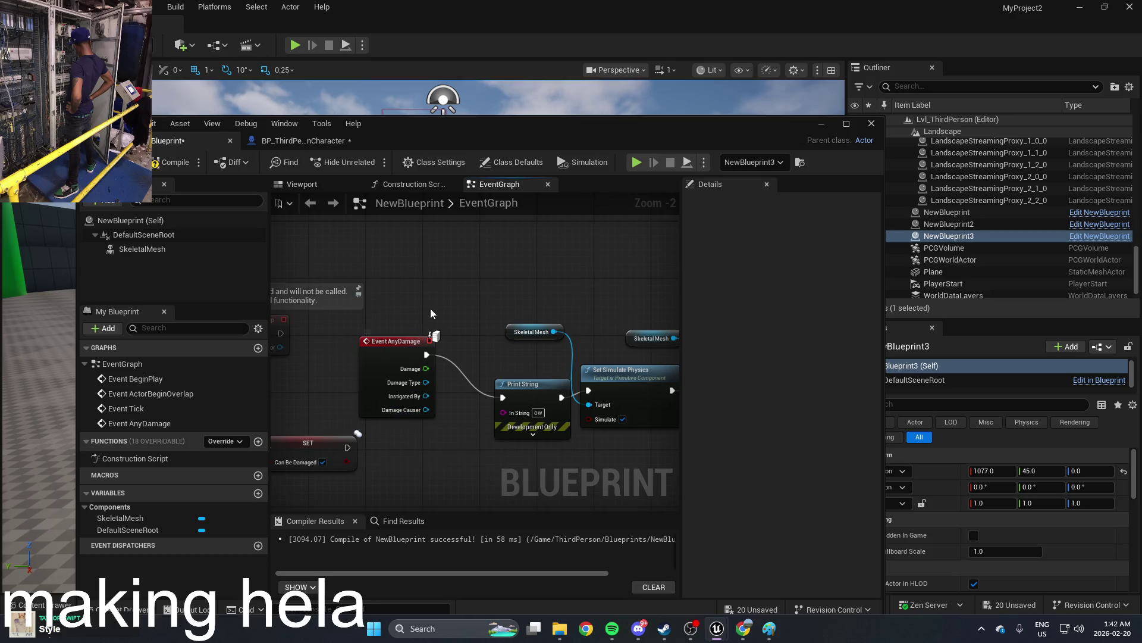
pyautogui.moveTo(427, 309); pyautogui.dragTo(505, 327)
pyautogui.click(195, 380)
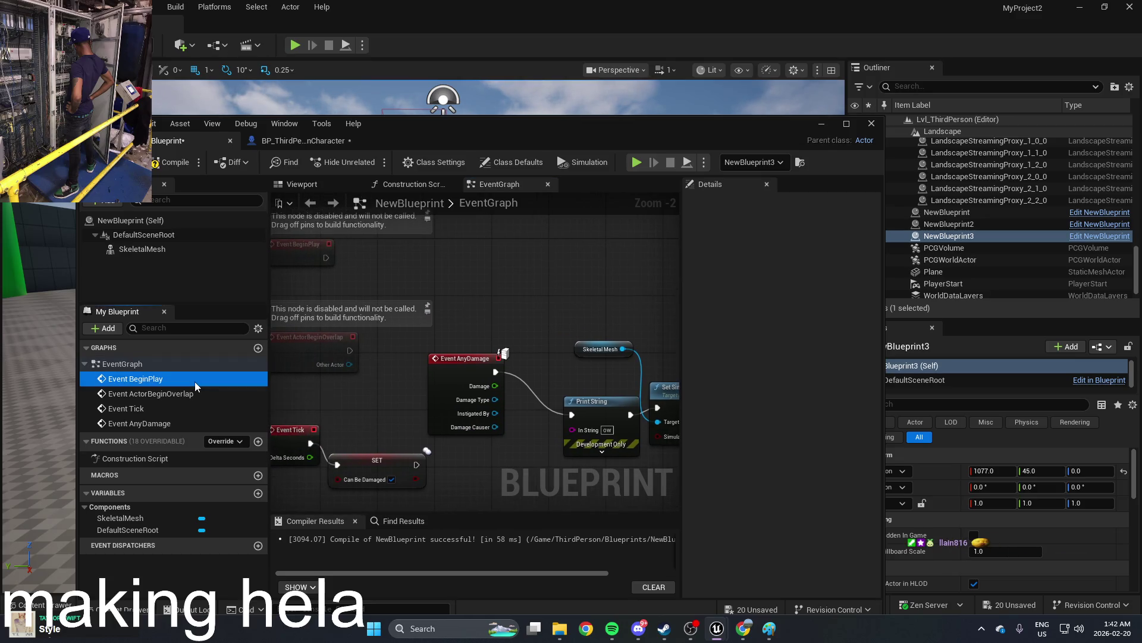
pyautogui.click(192, 393)
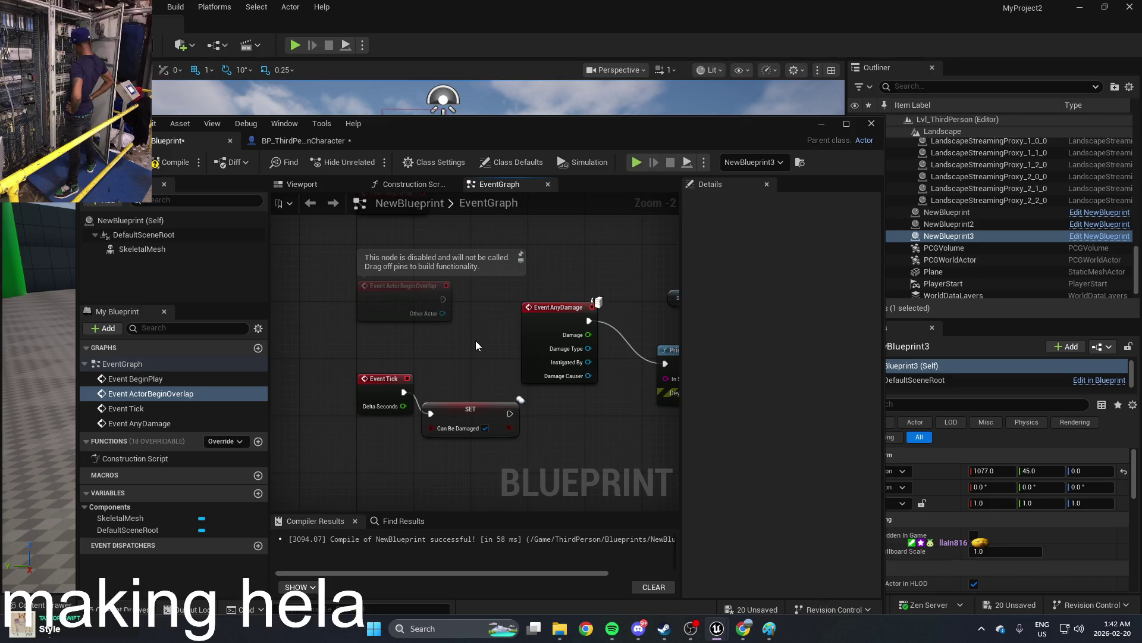
pyautogui.click(822, 125)
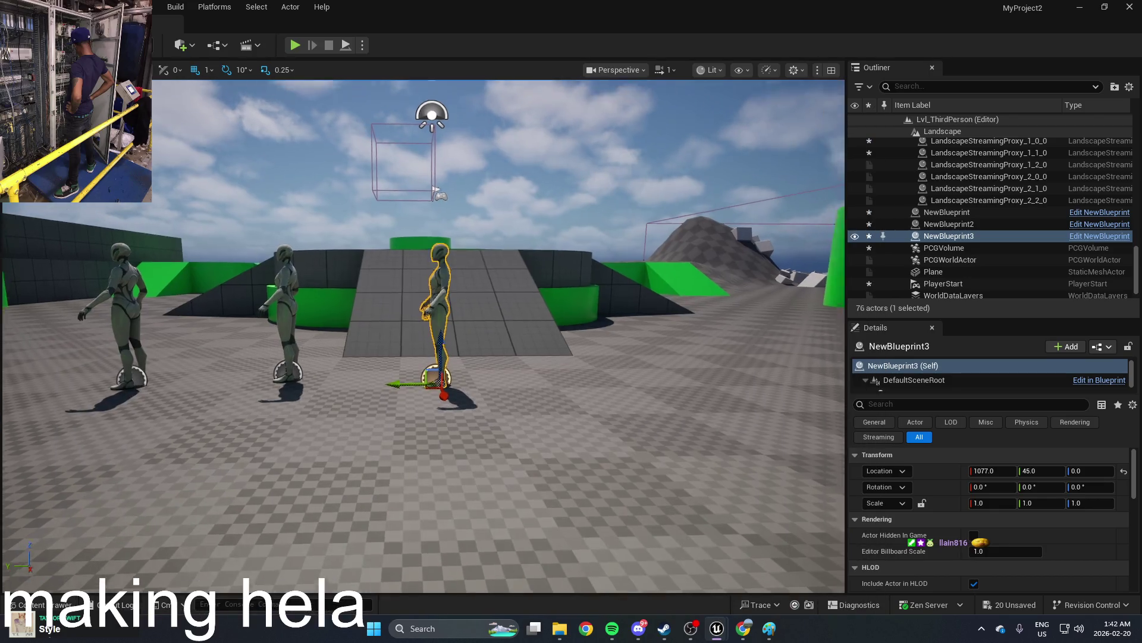
# Step: Return the camera to the mannequins and show the ThirdPerson Blueprints assets in a taller Content Drawer
pyautogui.press('s')
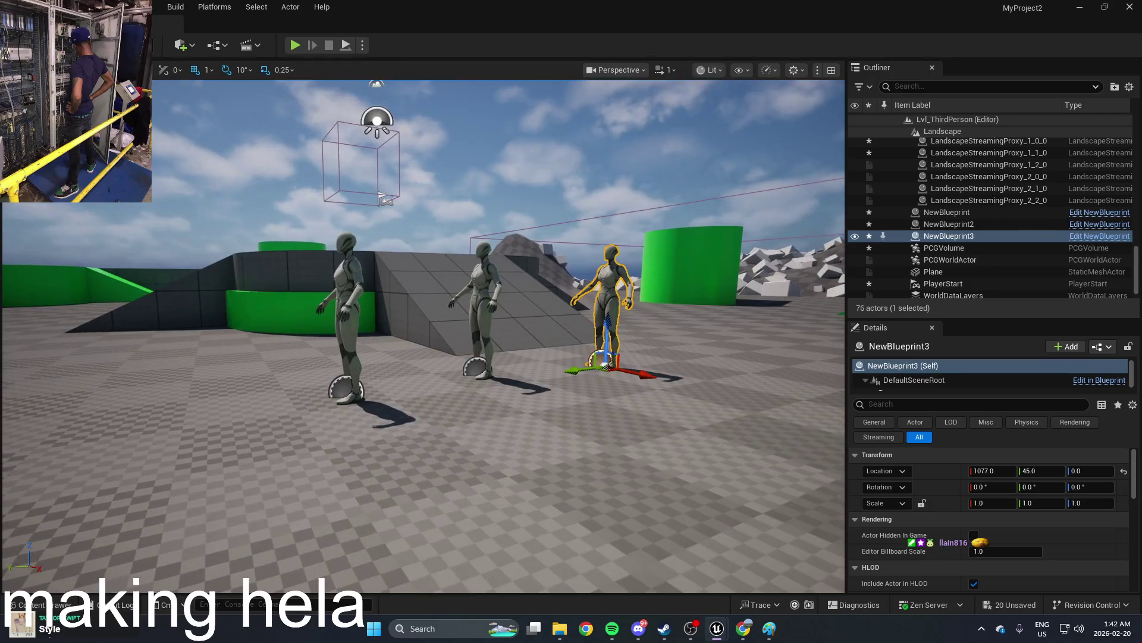
pyautogui.hotkey('ctrl', 'space')
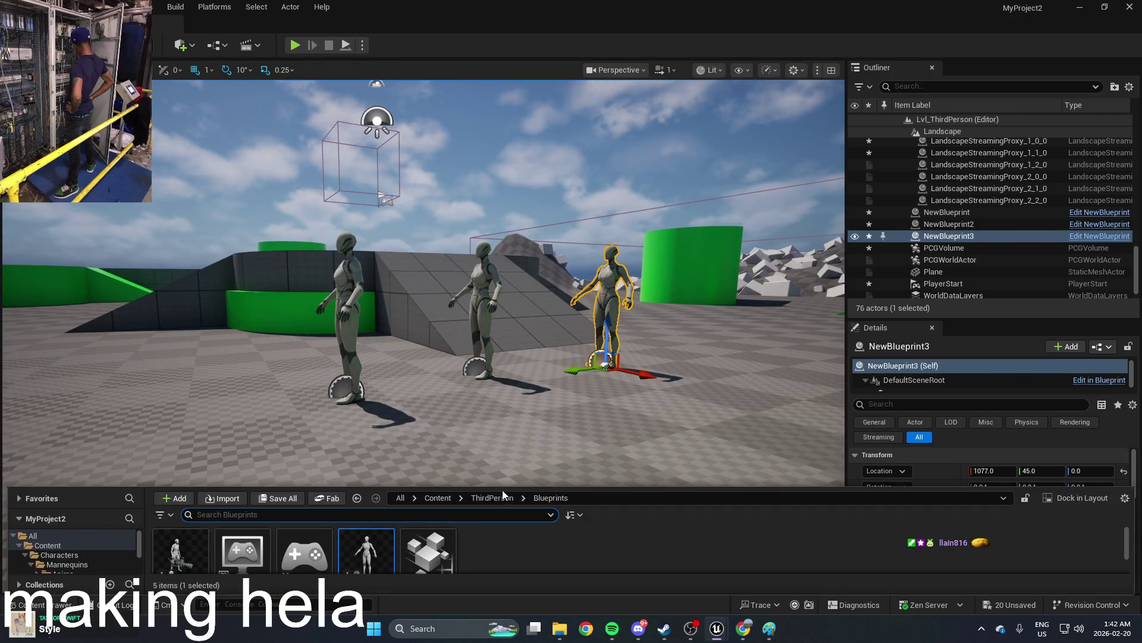
pyautogui.moveTo(502, 490); pyautogui.dragTo(502, 381)
# Step: Inspect NewBlueprint's SkeletalMesh collision, then minimize it and reshow the project assets
pyautogui.doubleClick(366, 464)
pyautogui.click(143, 250)
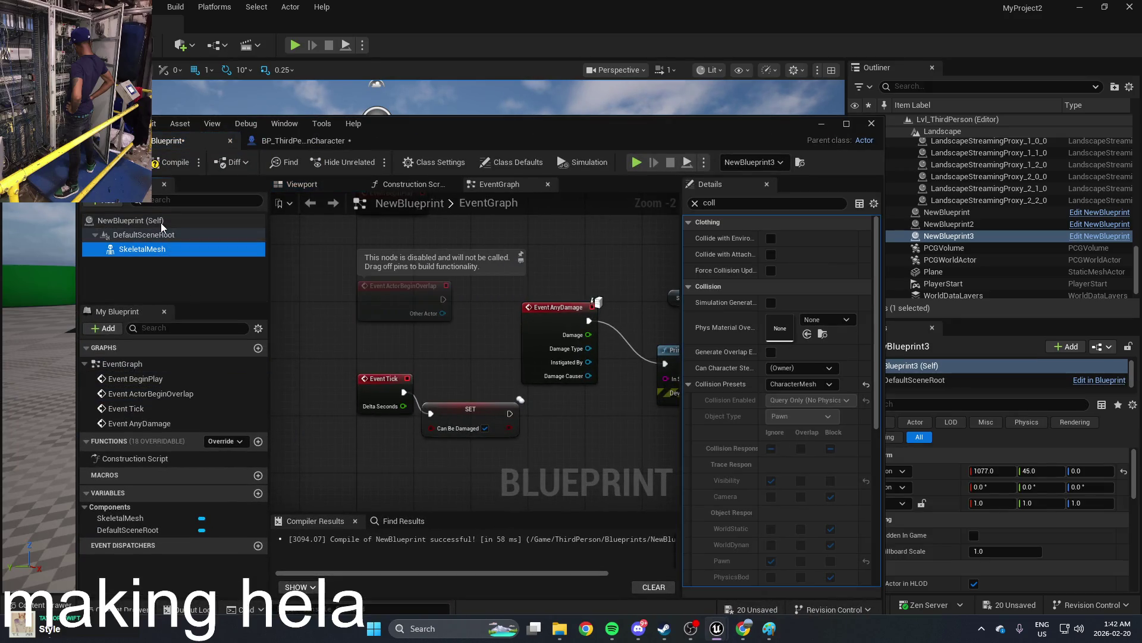
pyautogui.click(822, 124)
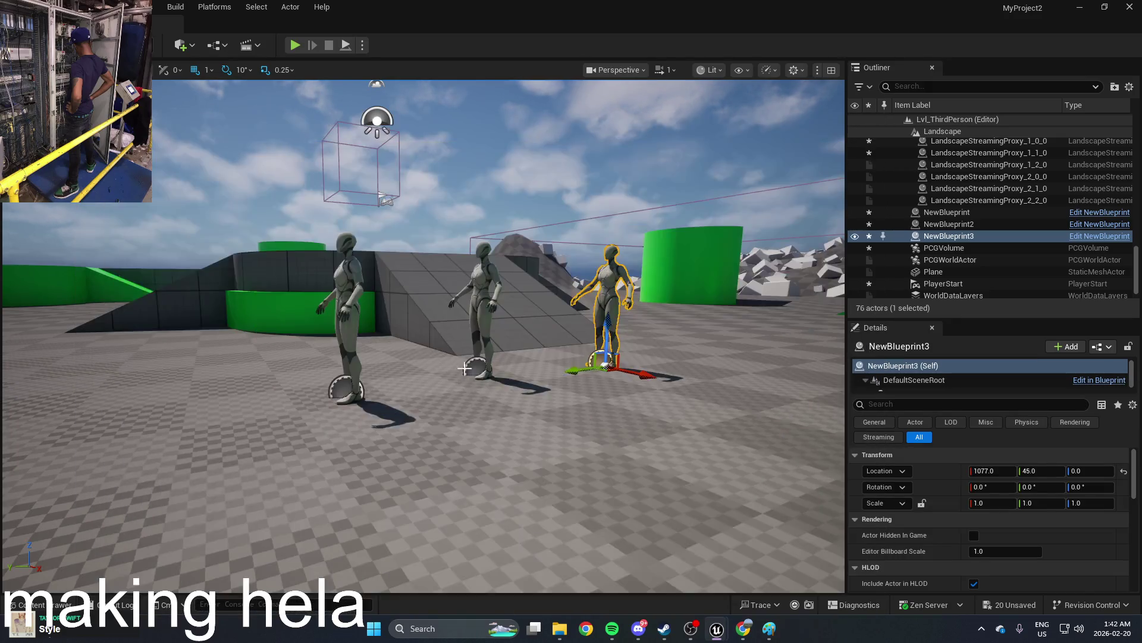
pyautogui.hotkey('ctrl', 'space')
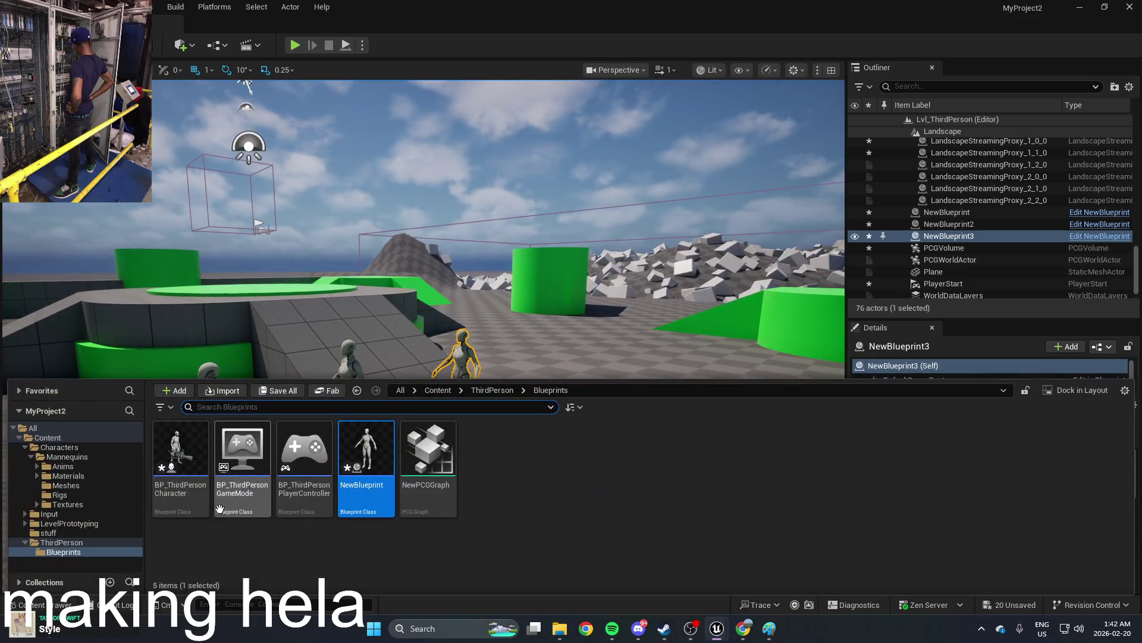
# Step: In BP_ThirdPersonCharacter, add a Print String node near the line trace's Hit Actor
pyautogui.doubleClick(191, 465)
pyautogui.scroll(-2, 482, 355)
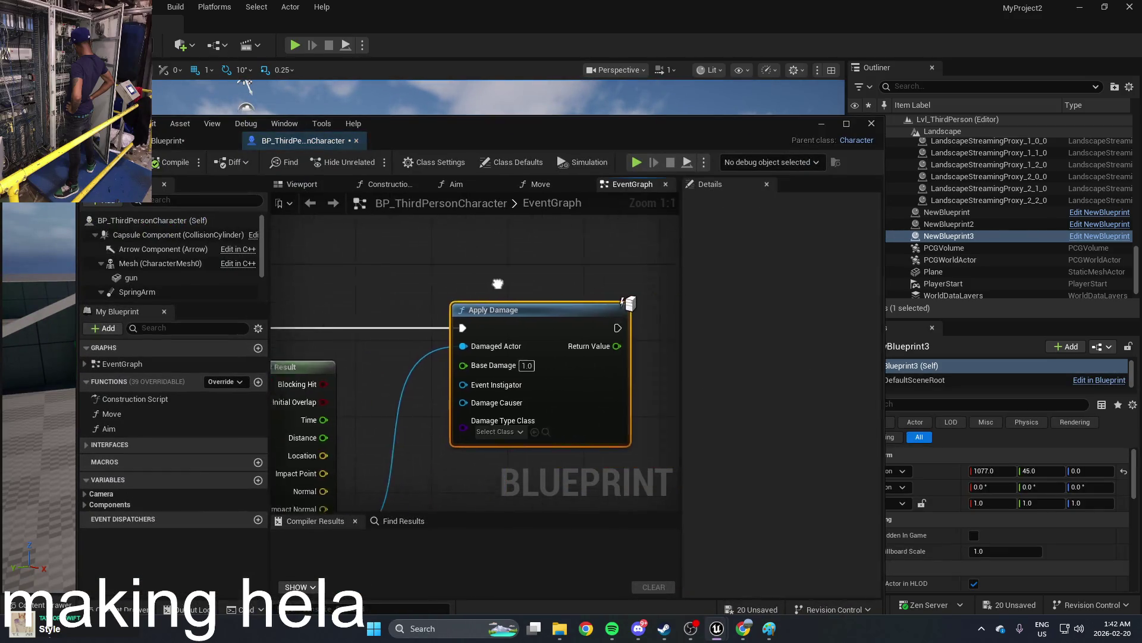
pyautogui.moveTo(452, 438); pyautogui.dragTo(544, 445)
pyautogui.write('print')
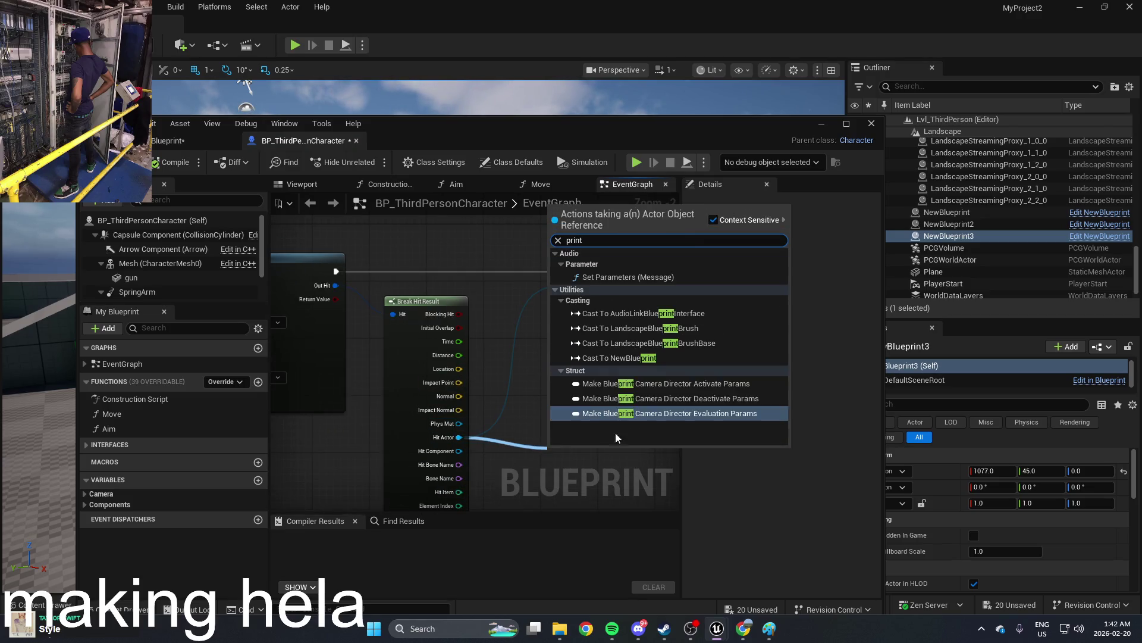
pyautogui.press('Escape')
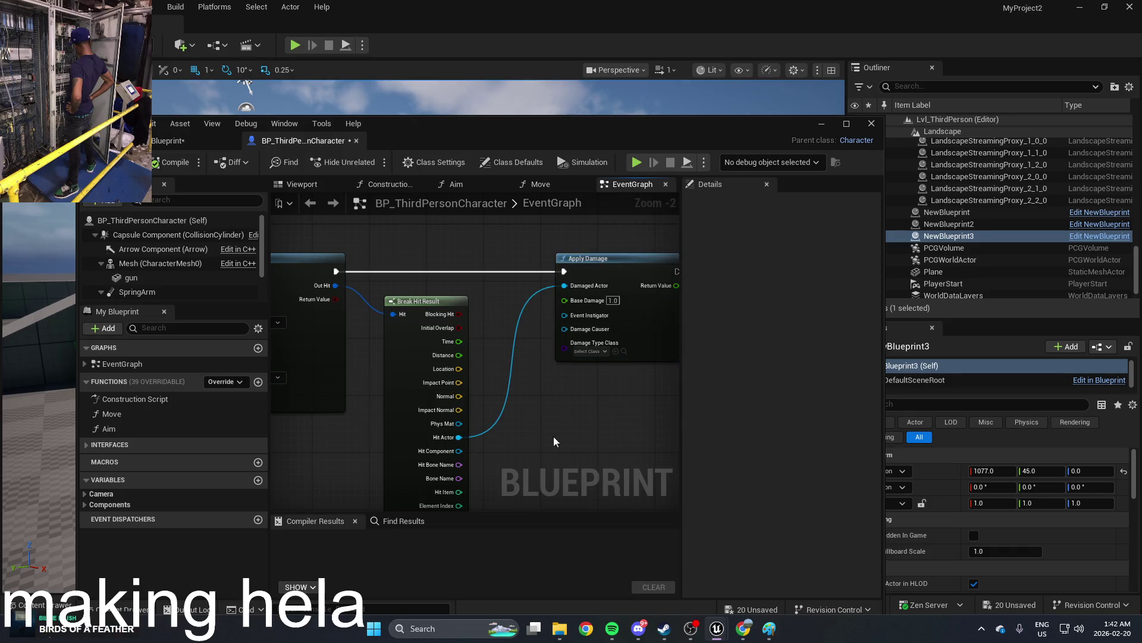
pyautogui.rightClick(550, 438)
pyautogui.write('prin')
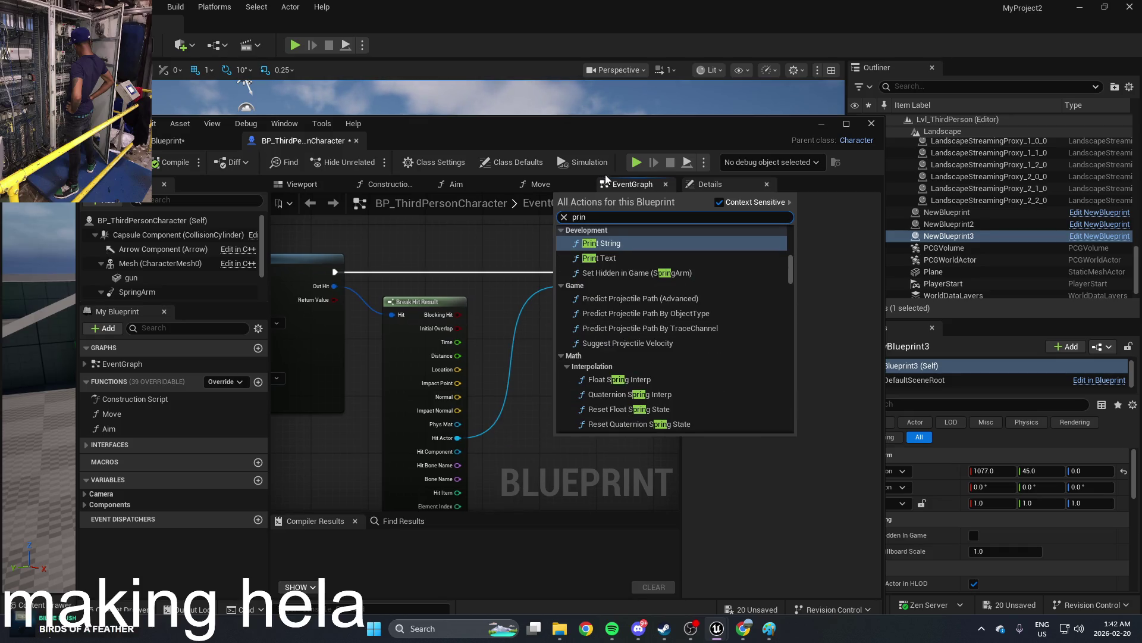
pyautogui.click(616, 247)
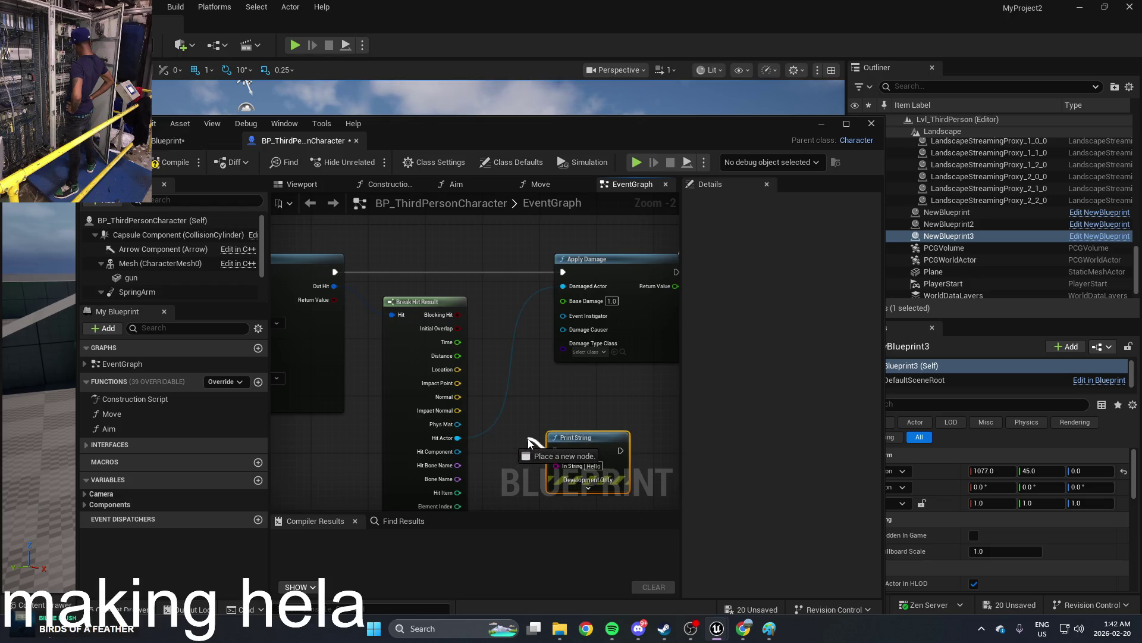
# Step: Wire Print String between the trace and Apply Damage, feed it the hit actor's name, and compile
pyautogui.moveTo(370, 295); pyautogui.dragTo(334, 272)
pyautogui.moveTo(622, 447); pyautogui.dragTo(563, 271)
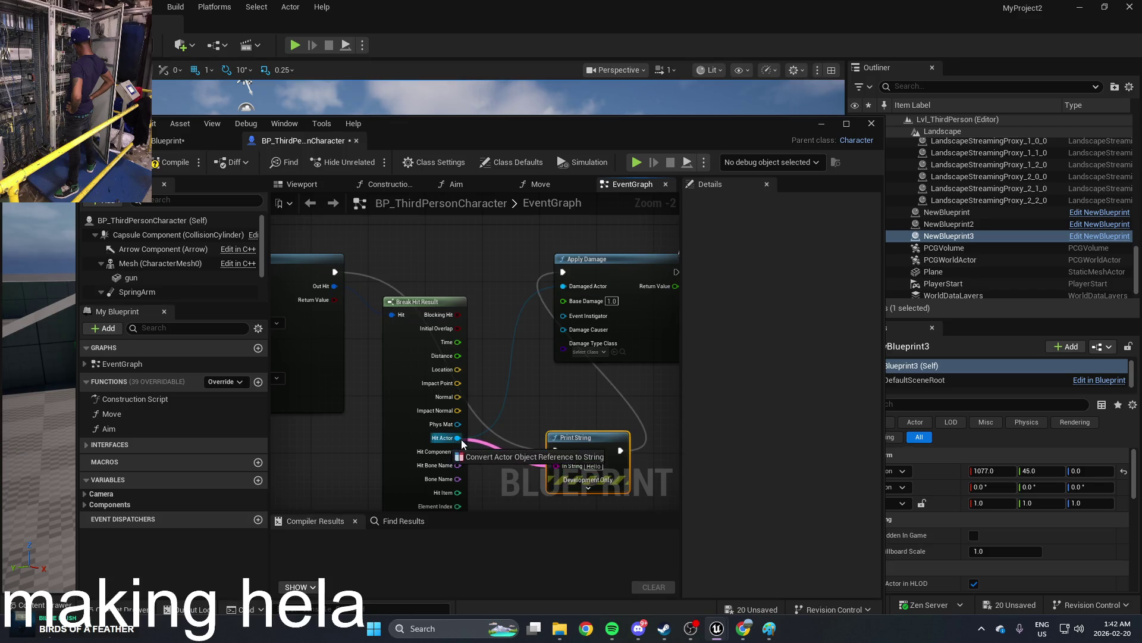
pyautogui.moveTo(461, 439); pyautogui.dragTo(459, 438)
pyautogui.click(179, 163)
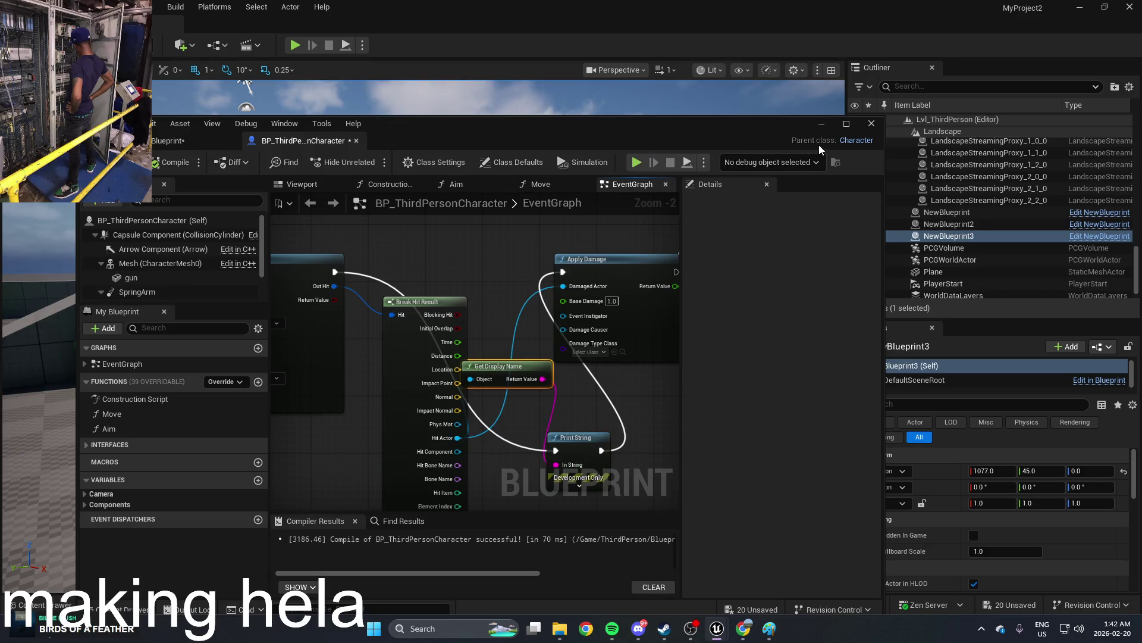
pyautogui.click(823, 124)
# Step: Play-test the level, walking the character toward the mannequins, then stop with Esc
pyautogui.click(294, 45)
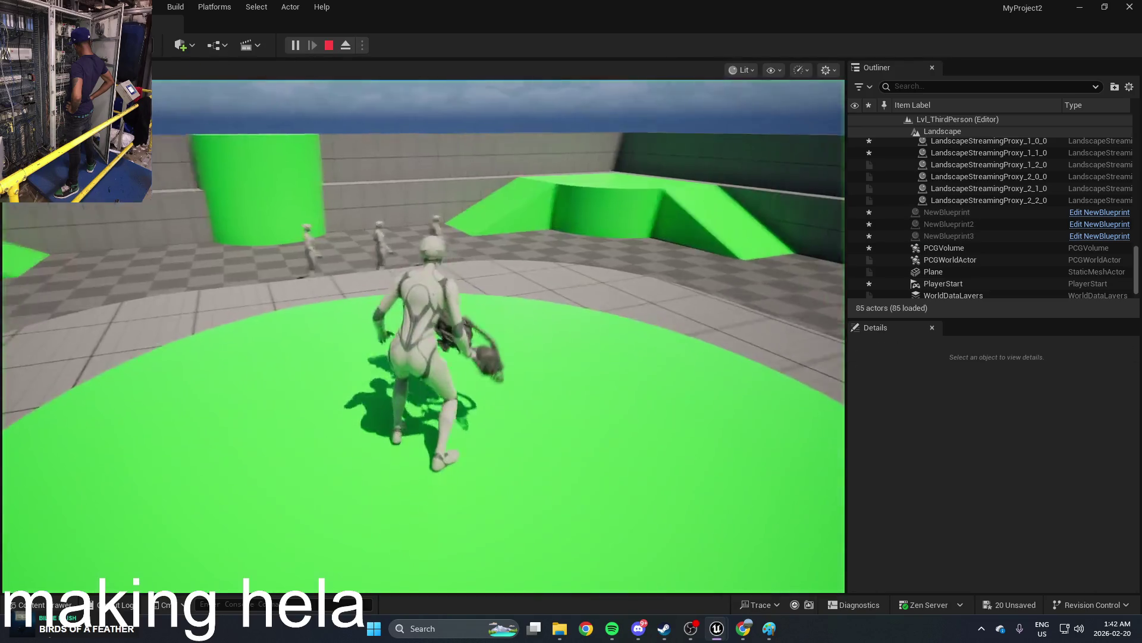
pyautogui.press('w')
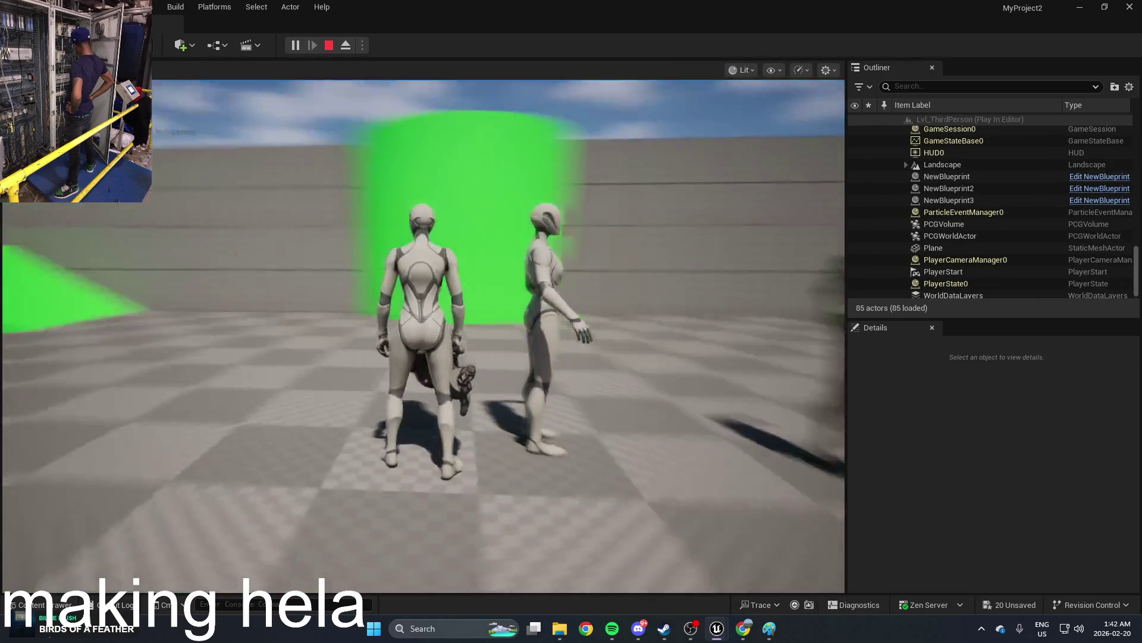
pyautogui.press('w')
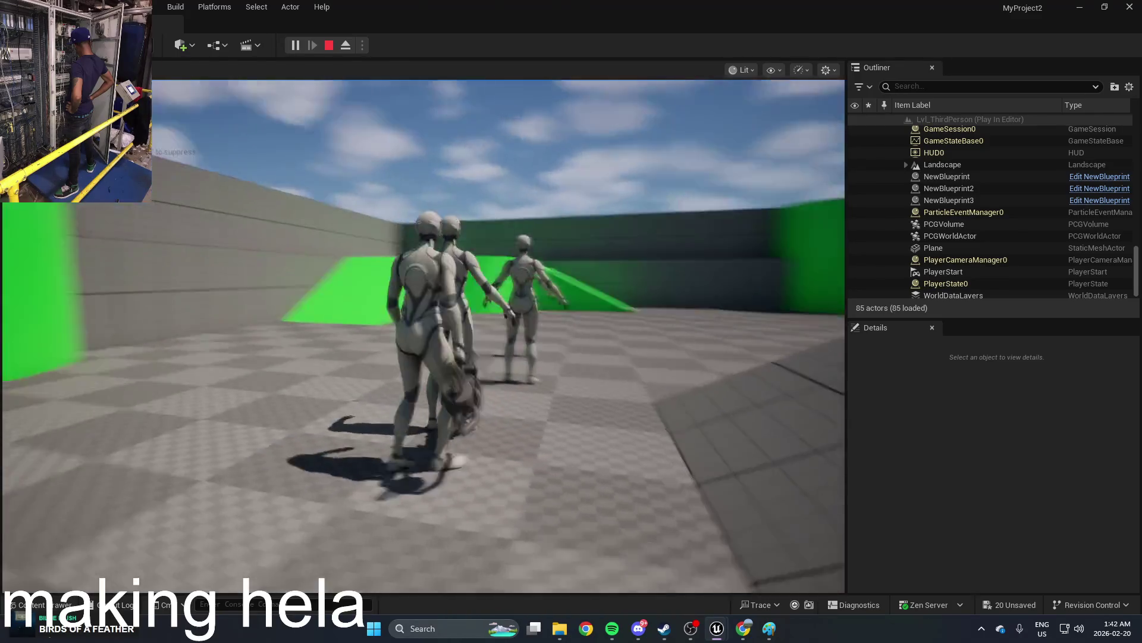
pyautogui.press('Escape')
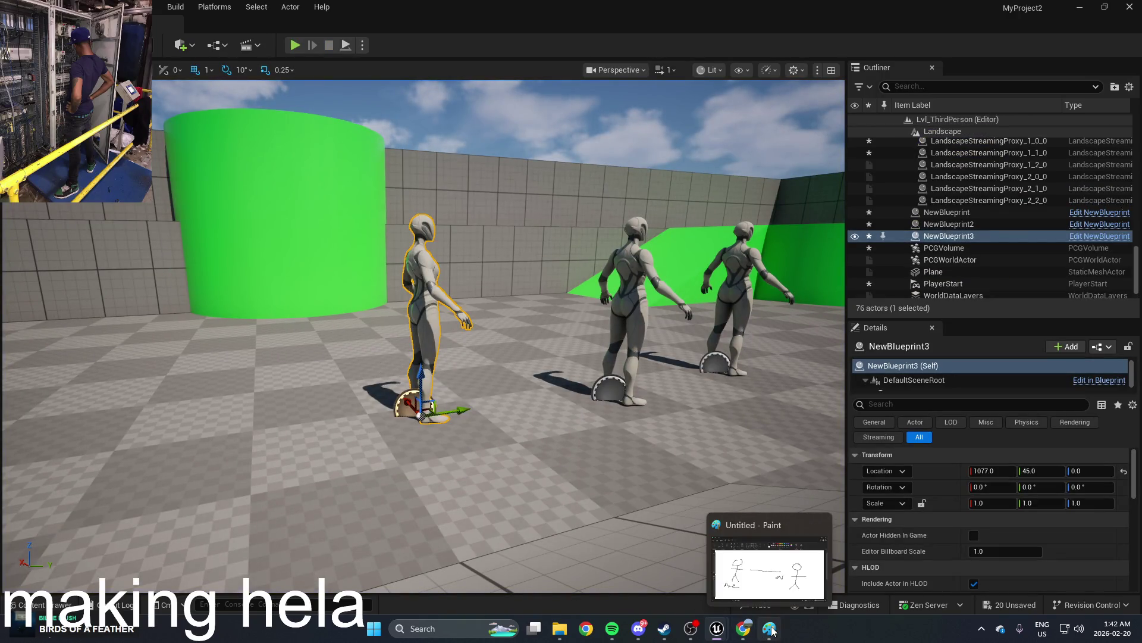
# Step: Frame all three mannequins and reopen BP_ThirdPersonCharacter from the Content Drawer
pyautogui.moveTo(561, 410)
pyautogui.mouseDown()
pyautogui.moveTo(495, 393)
pyautogui.moveTo(486, 407)
pyautogui.mouseUp()
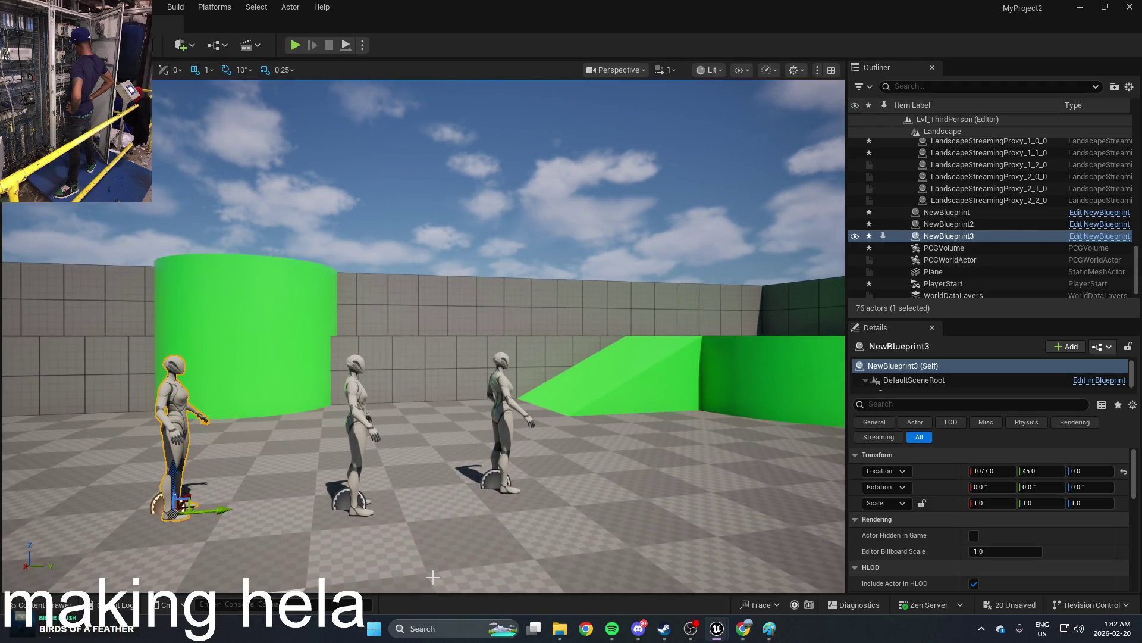
pyautogui.hotkey('ctrl', 'space')
pyautogui.doubleClick(203, 458)
# Step: Switch the Line Trace By Channel node's Trace Channel to Camera and start a play test
pyautogui.scroll(2, 464, 280)
pyautogui.click(439, 333)
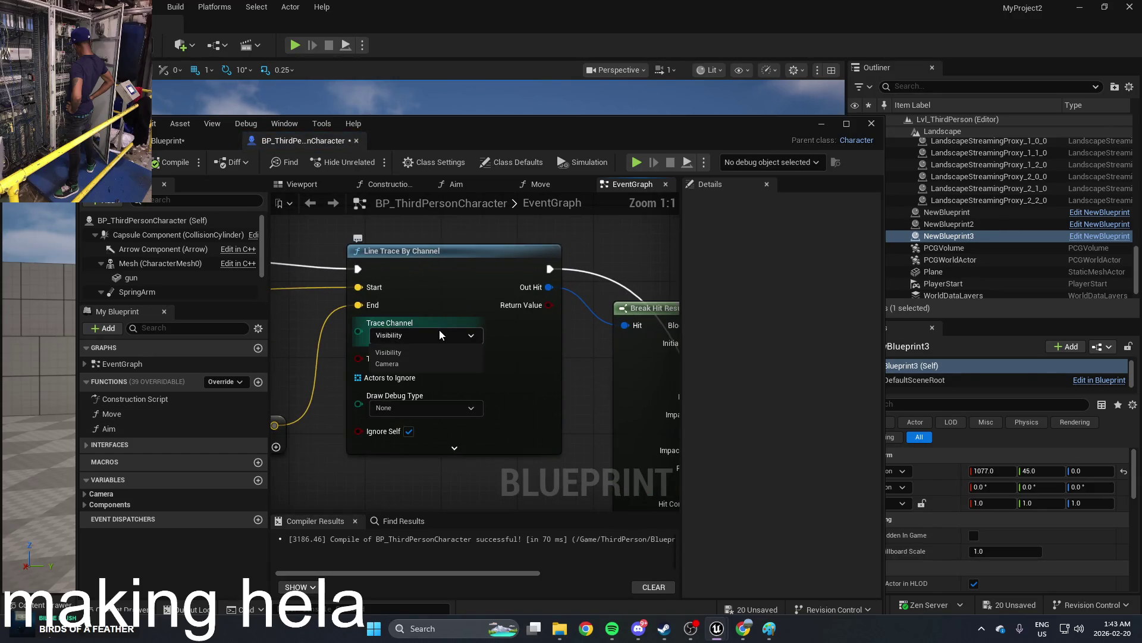
pyautogui.click(427, 366)
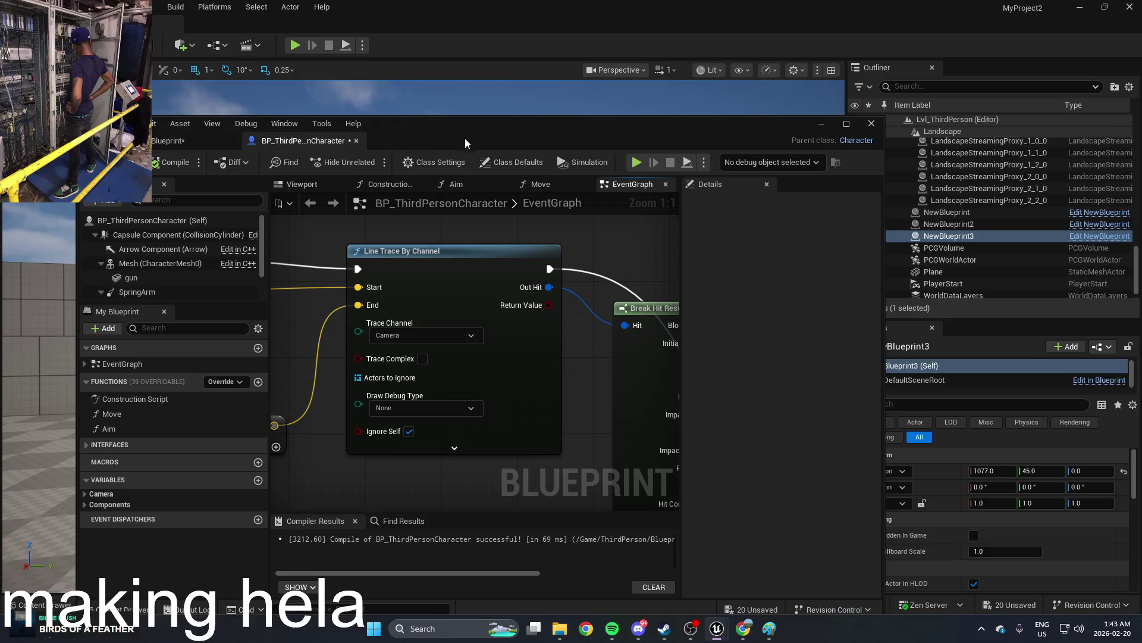
pyautogui.click(295, 46)
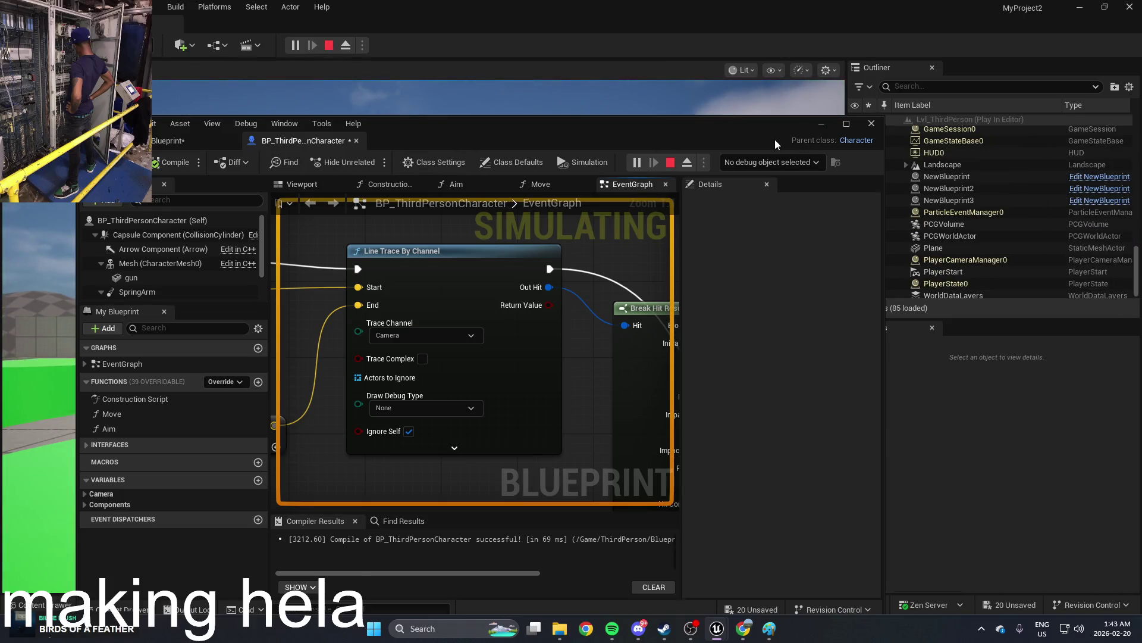
# Step: Run the character forward in the play test, stop it, and bring the Blueprint window back up
pyautogui.moveTo(770, 133); pyautogui.dragTo(900, 504)
pyautogui.click(827, 470)
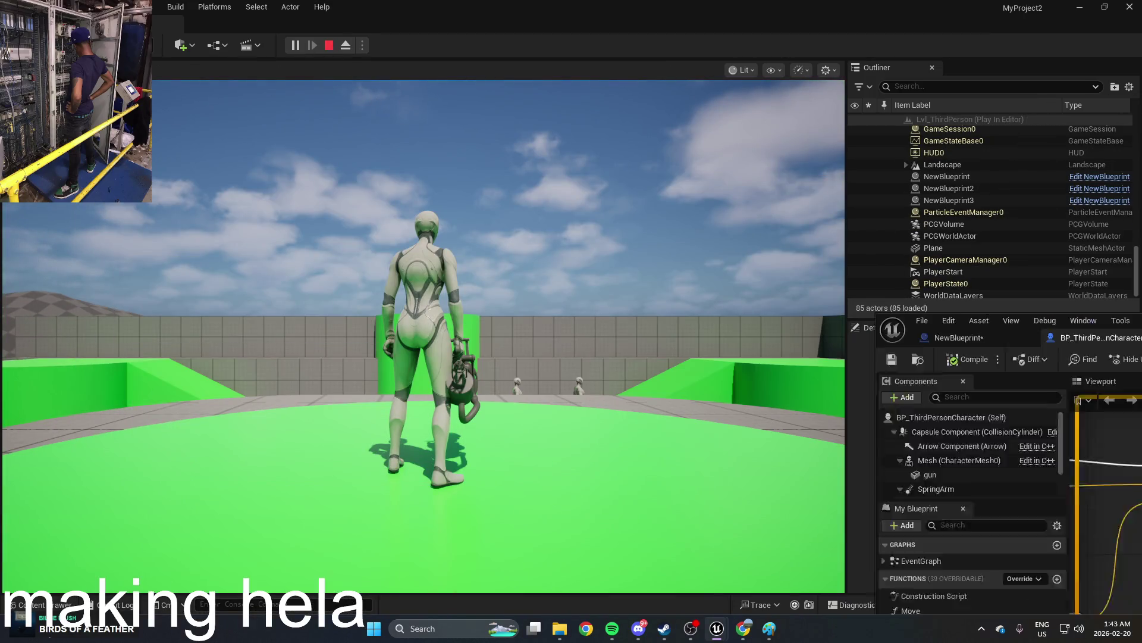
pyautogui.press('w')
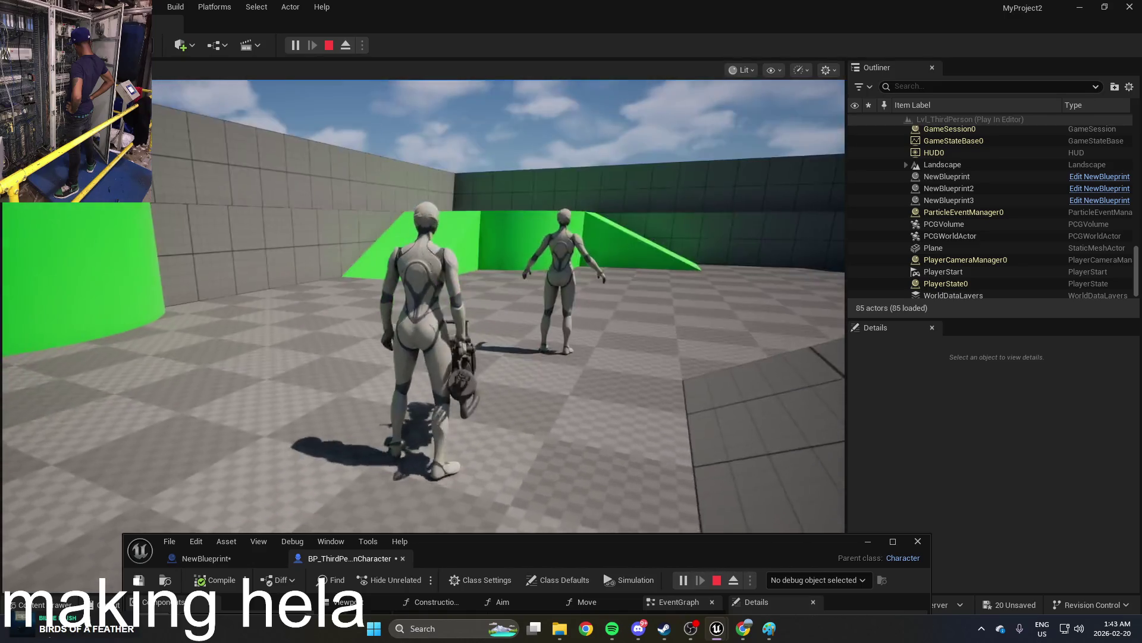
pyautogui.press('Escape')
pyautogui.moveTo(787, 537); pyautogui.dragTo(633, 213)
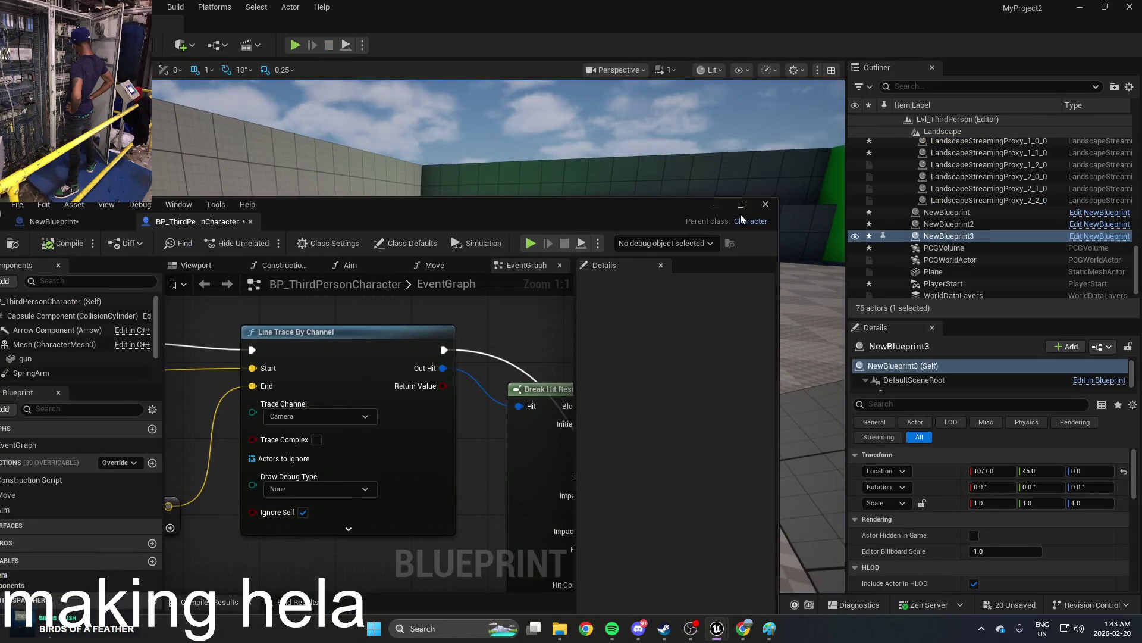
# Step: Delete Get Display Name and Print String, wire the line trace straight into Apply Damage, then view NewBlueprint
pyautogui.click(740, 221)
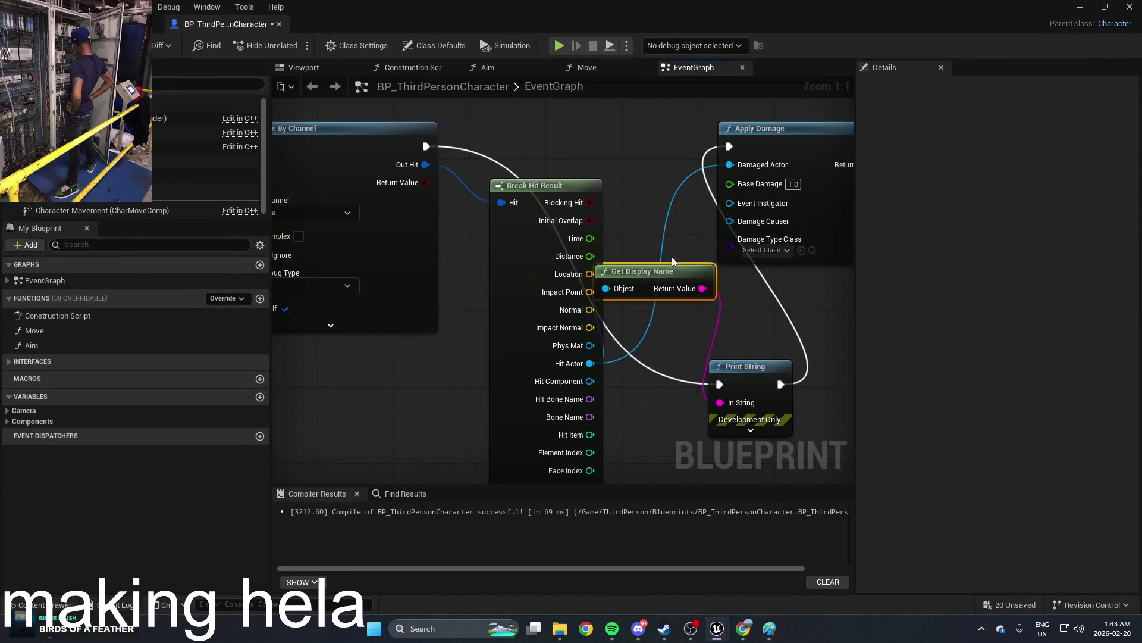
pyautogui.moveTo(613, 265)
pyautogui.mouseDown()
pyautogui.moveTo(619, 193)
pyautogui.moveTo(669, 350)
pyautogui.moveTo(548, 143)
pyautogui.mouseUp()
pyautogui.press('Delete')
pyautogui.press('Delete')
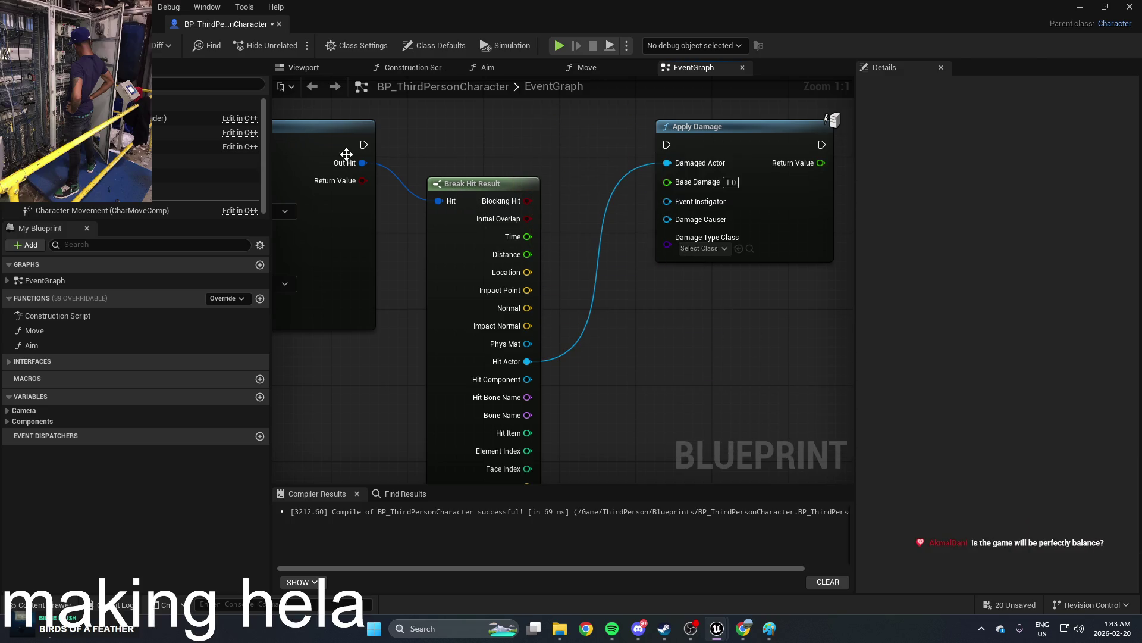
pyautogui.moveTo(364, 144); pyautogui.dragTo(667, 145)
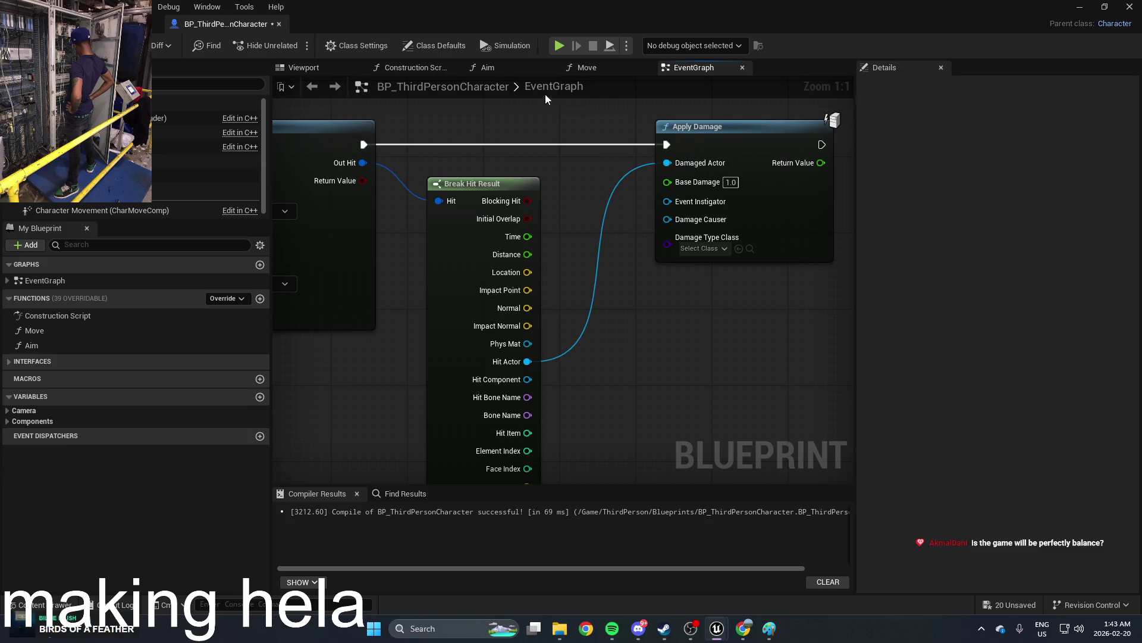
pyautogui.click(119, 24)
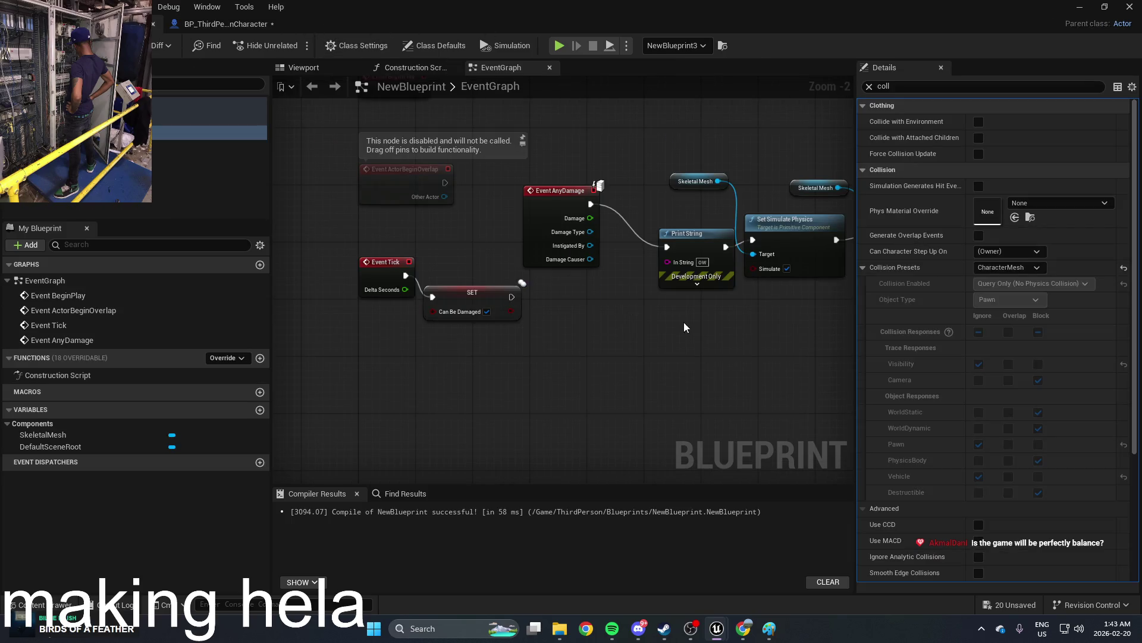
# Step: Give NewBlueprint's SkeletalMesh the Ragdoll collision preset, then start a play test of the level
pyautogui.scroll(-1, 533, 394)
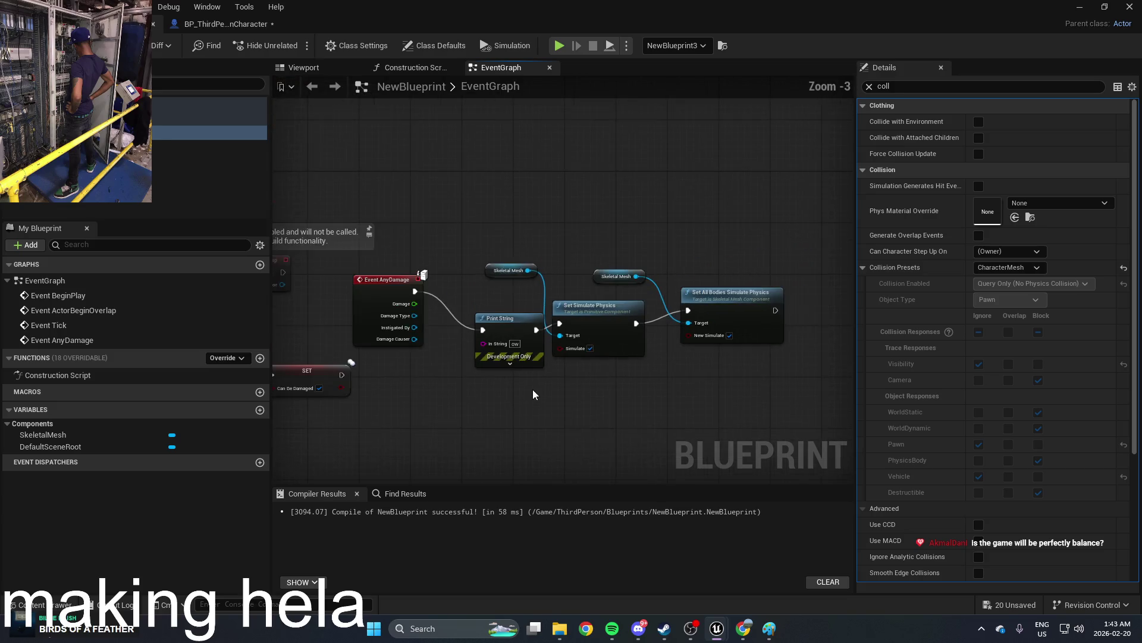
pyautogui.click(208, 132)
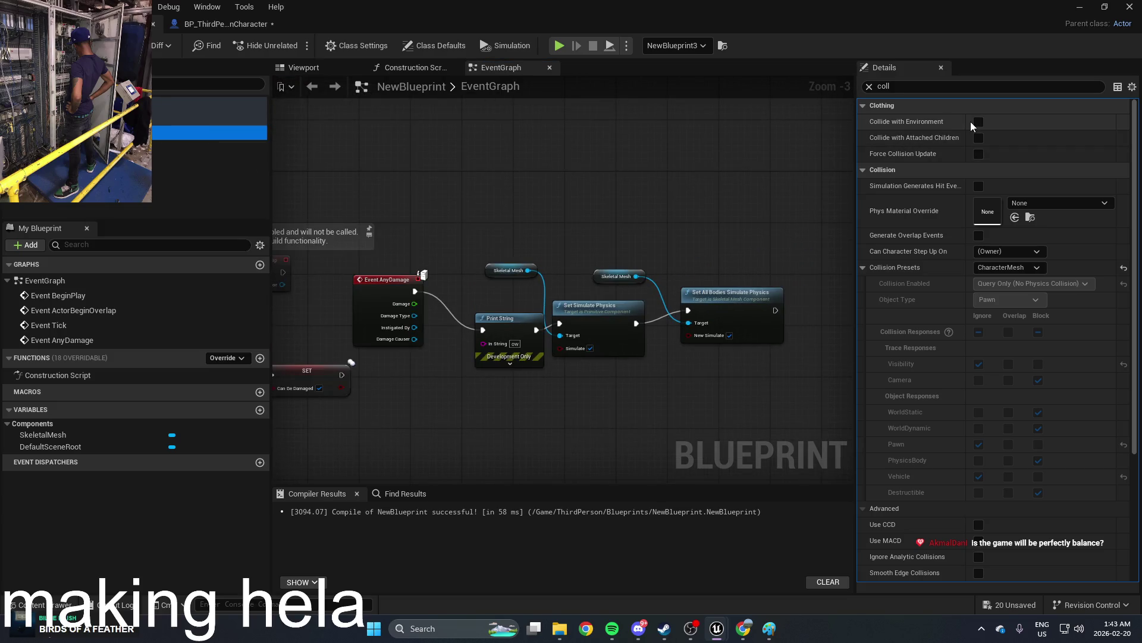
pyautogui.click(933, 122)
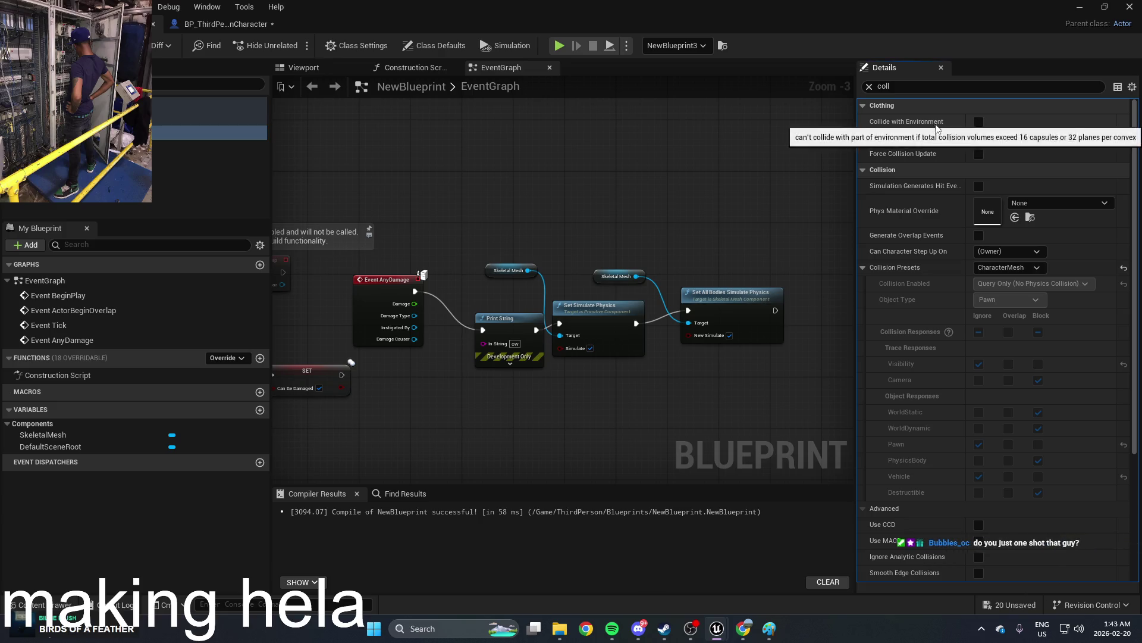
pyautogui.click(993, 268)
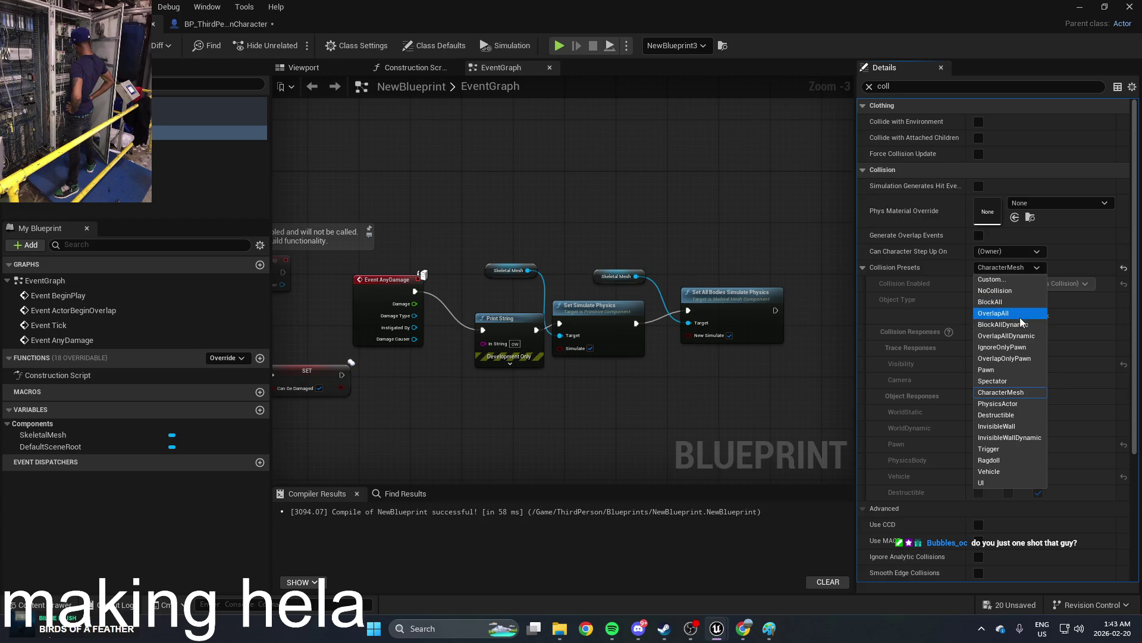
pyautogui.click(1013, 459)
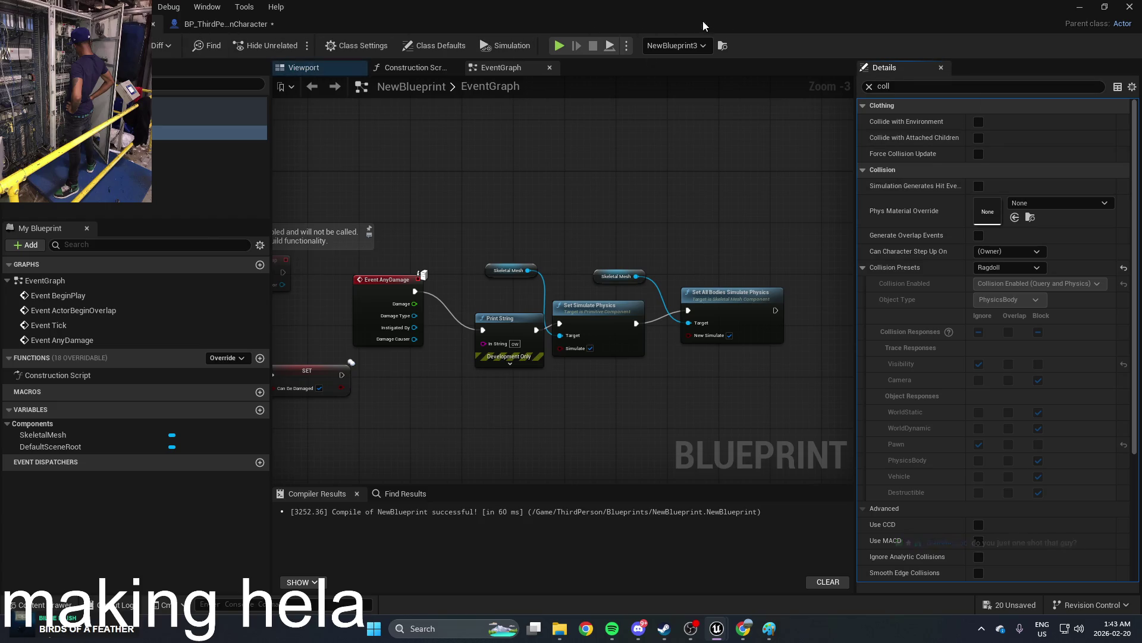
pyautogui.click(1080, 9)
pyautogui.click(294, 45)
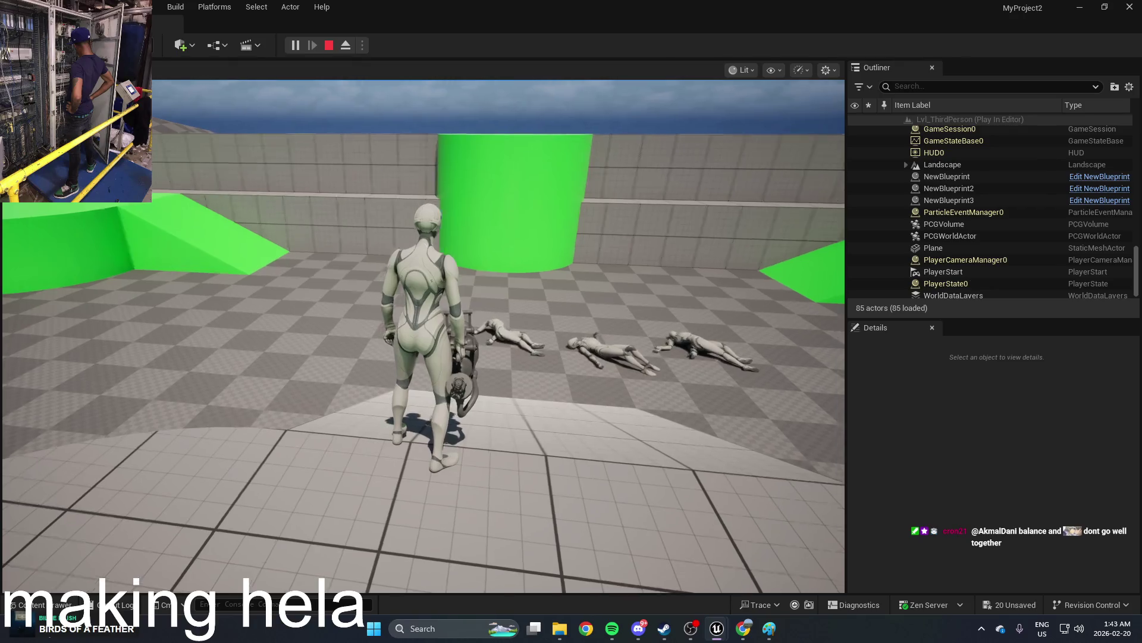
# Step: Stop the play test and reopen the Blueprint editor on the NewBlueprint graph
pyautogui.press('Escape')
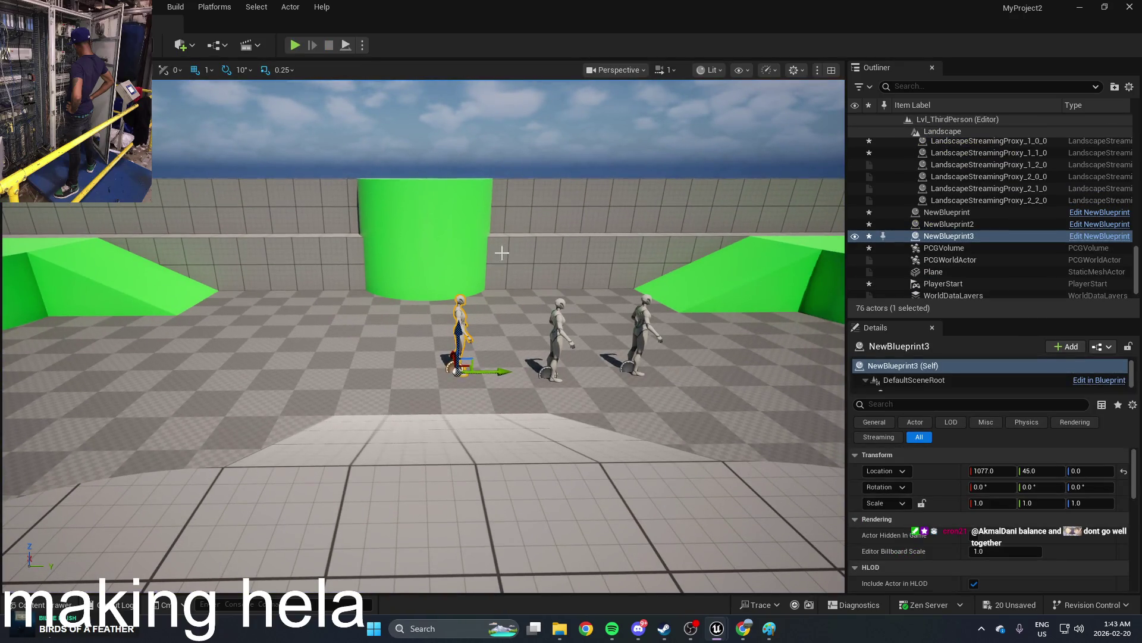
pyautogui.hotkey('ctrl', 'space')
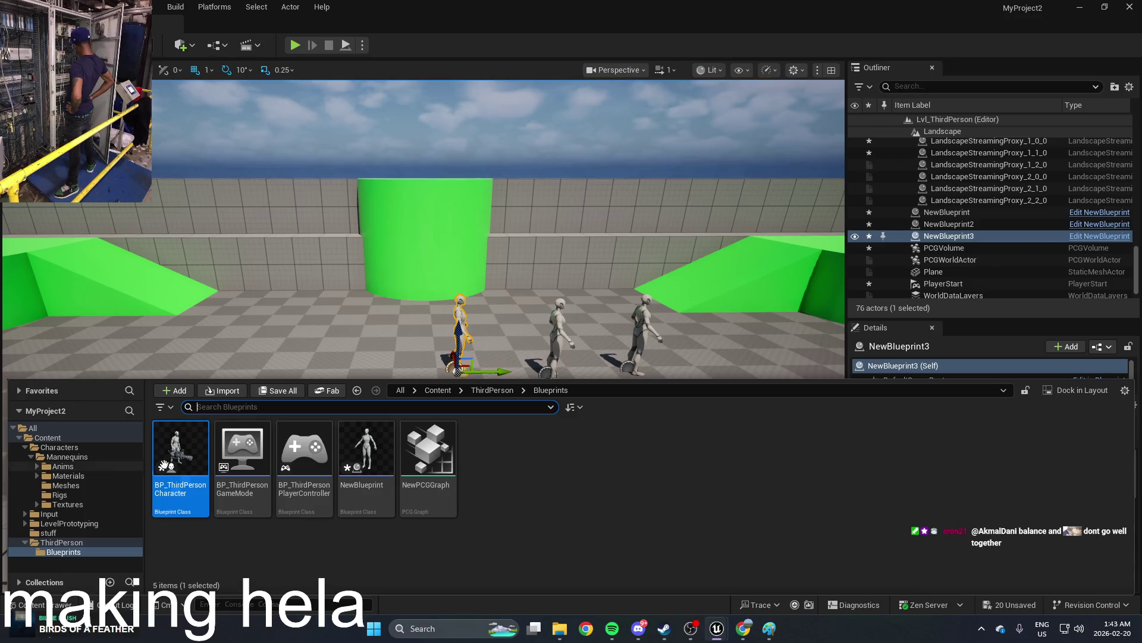
pyautogui.doubleClick(174, 461)
pyautogui.scroll(-2, 626, 274)
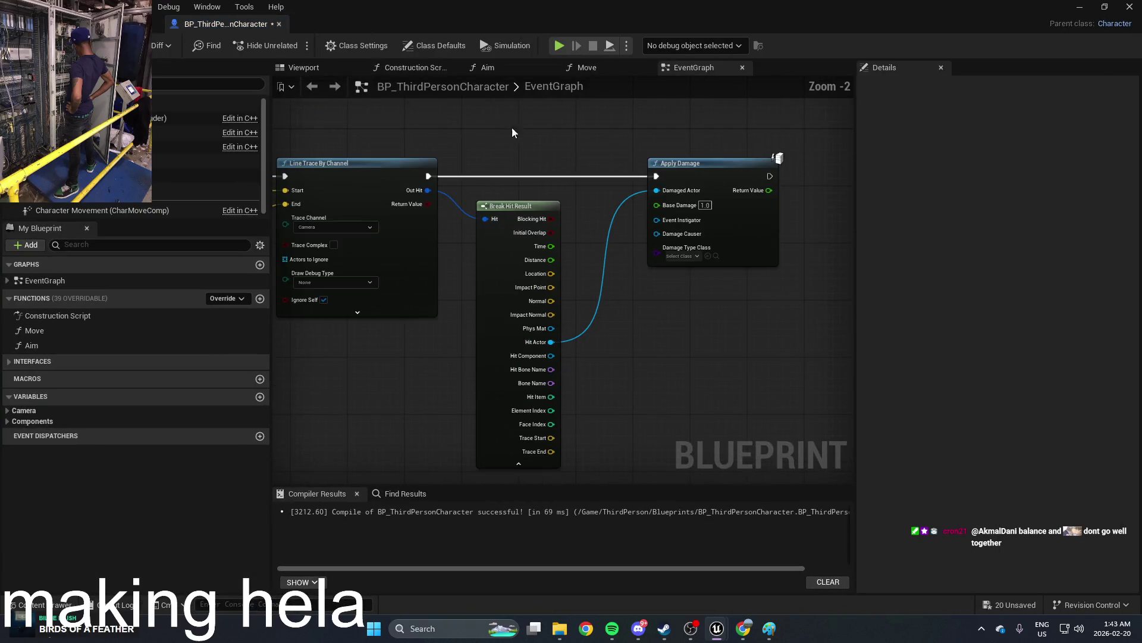
pyautogui.click(119, 24)
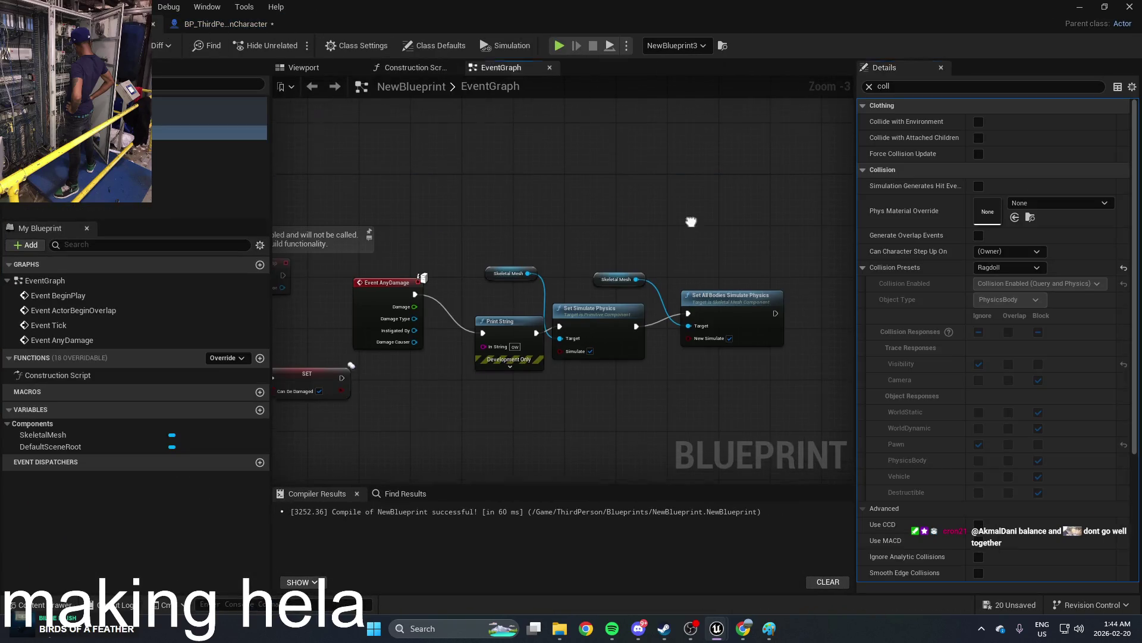
# Step: Tidy the damage nodes and untick Simulate on Set Simulate Physics and Set All Bodies Simulate Physics
pyautogui.moveTo(493, 293); pyautogui.dragTo(515, 329)
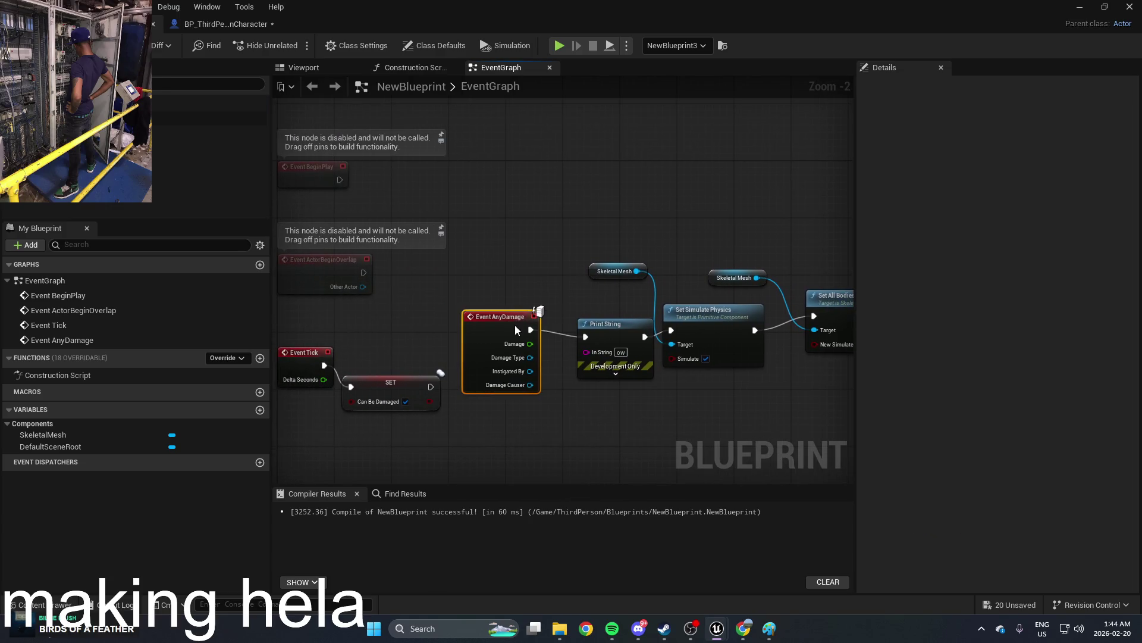
pyautogui.moveTo(612, 334); pyautogui.dragTo(598, 341)
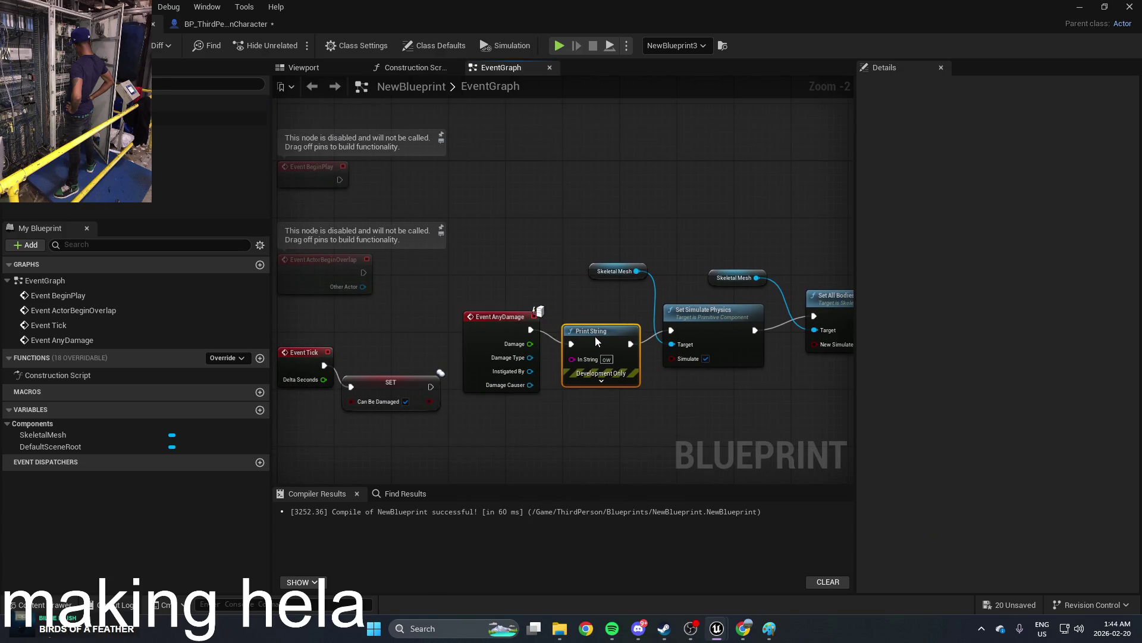
pyautogui.click(702, 322)
pyautogui.click(593, 355)
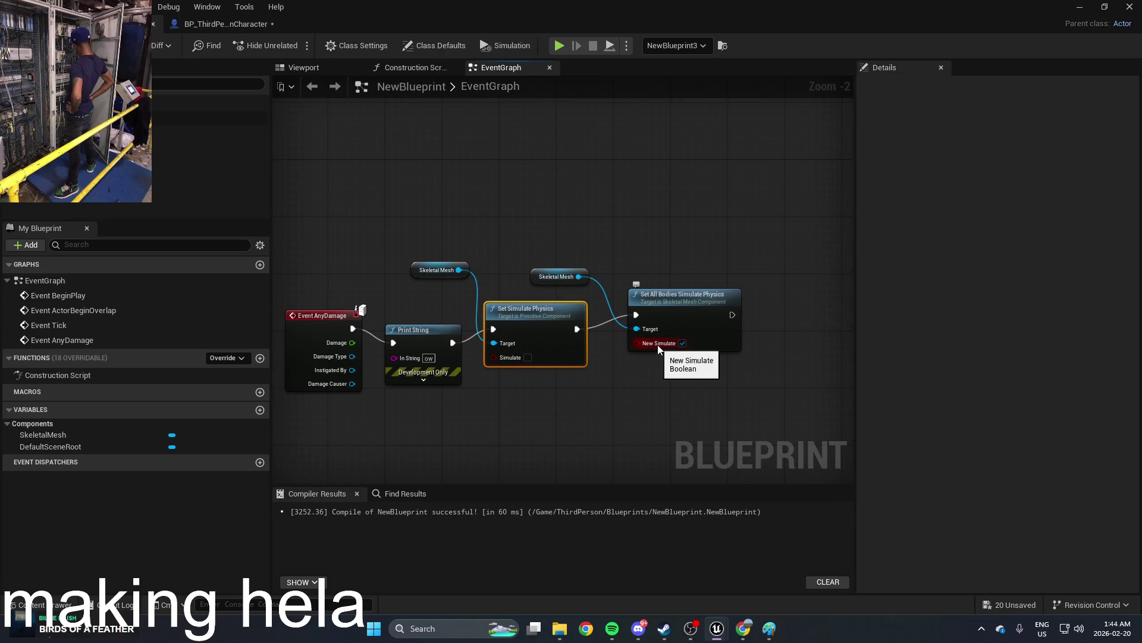
pyautogui.click(682, 344)
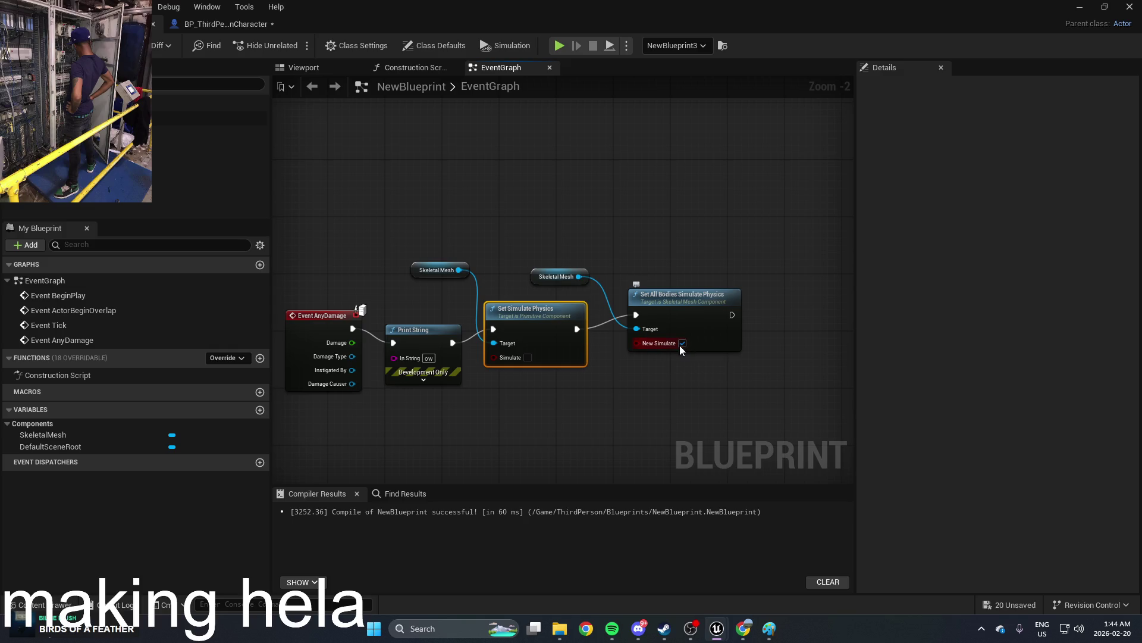
pyautogui.click(682, 344)
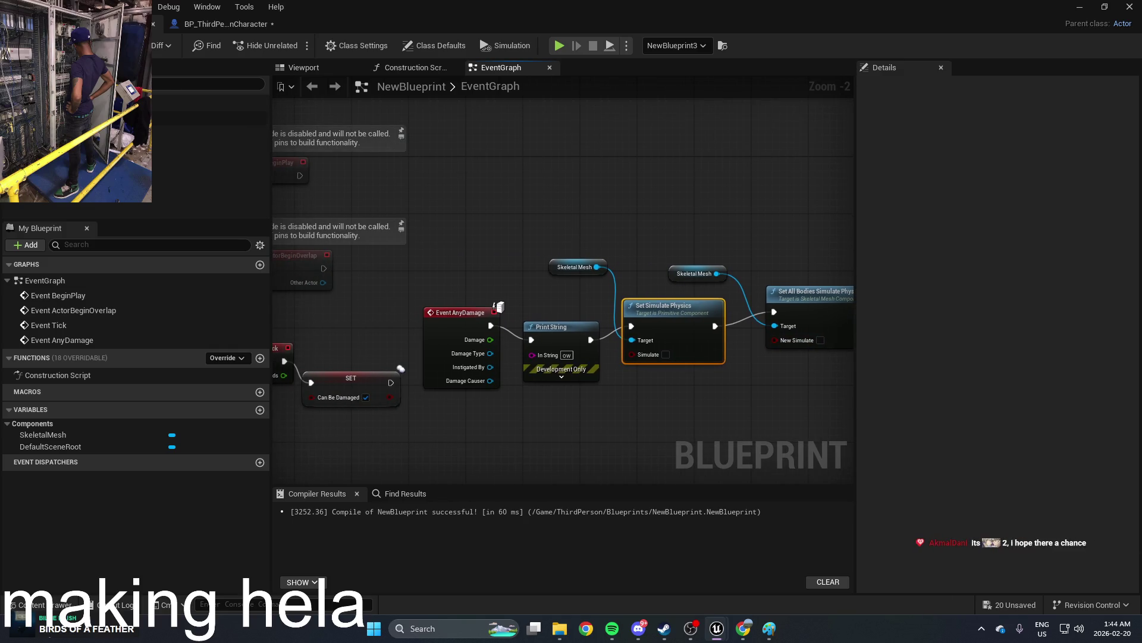
pyautogui.click(1078, 9)
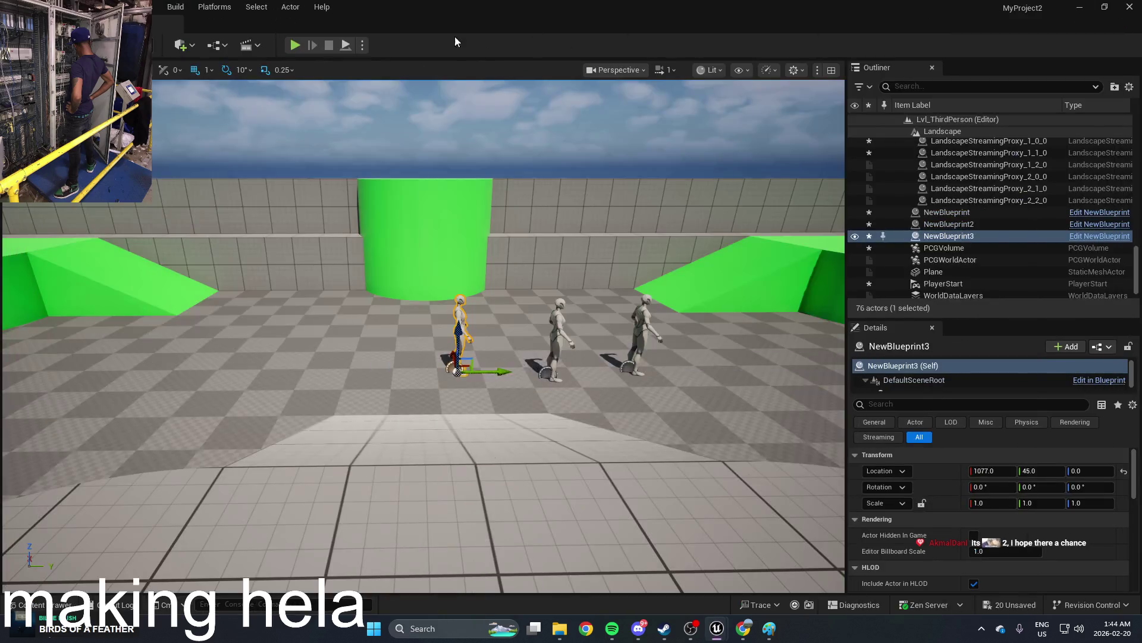
# Step: Run a brief play test of the level and stop it with Esc
pyautogui.click(295, 48)
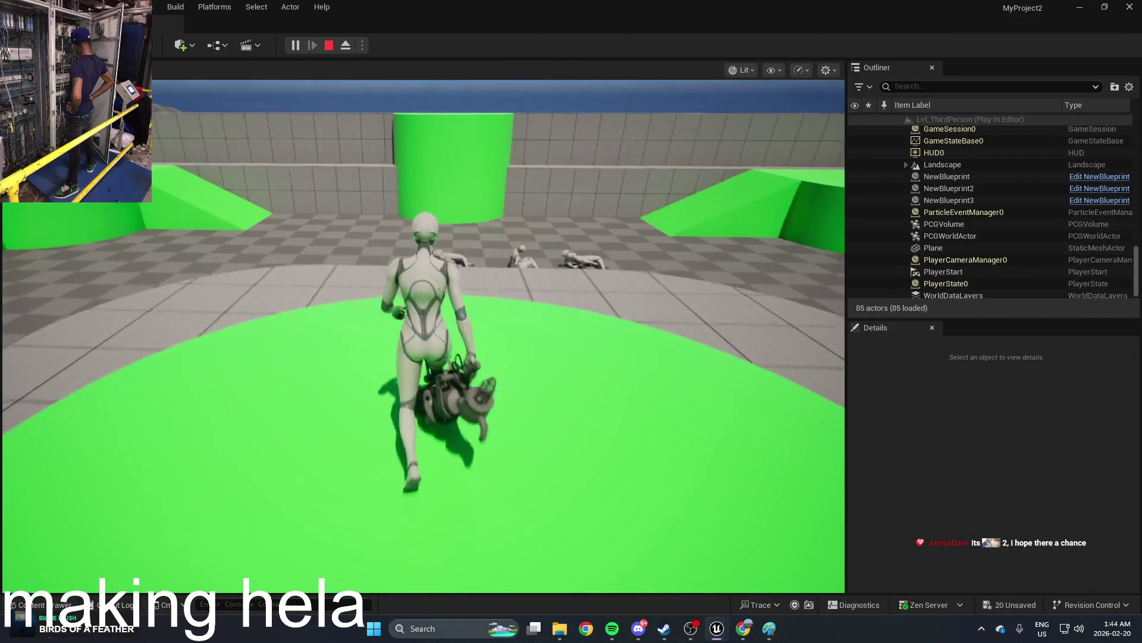
pyautogui.press('Escape')
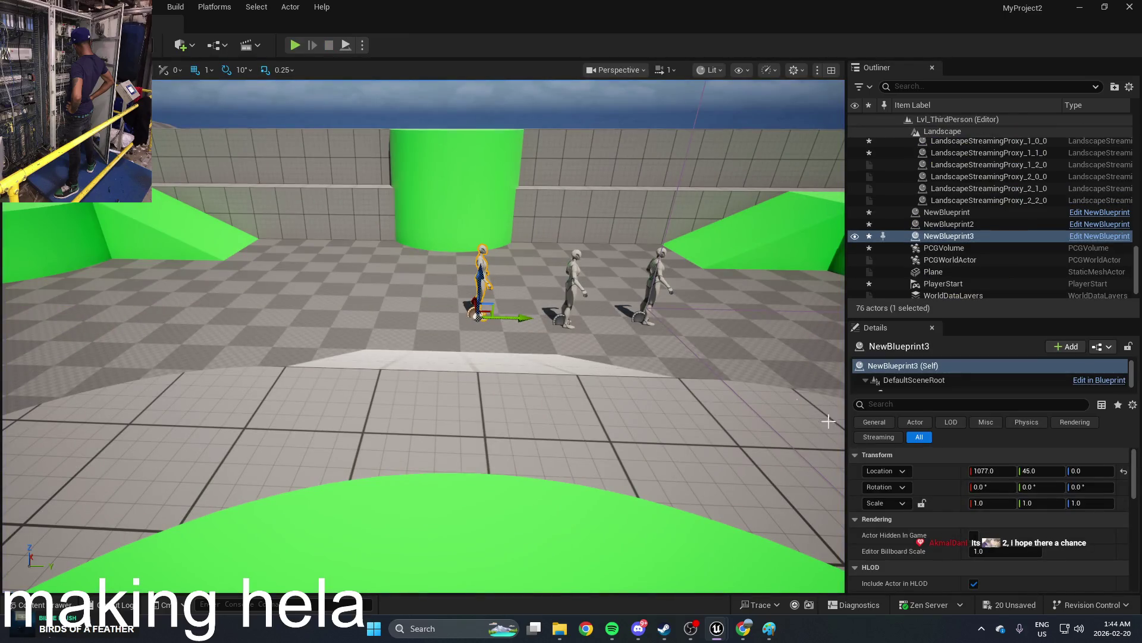
pyautogui.scroll(-10, 919, 476)
pyautogui.scroll(3, 921, 475)
# Step: Filter Details to Physics, select the SkeletalMesh component, and open SKM_Quinn_Simple in the mesh editor
pyautogui.click(1027, 421)
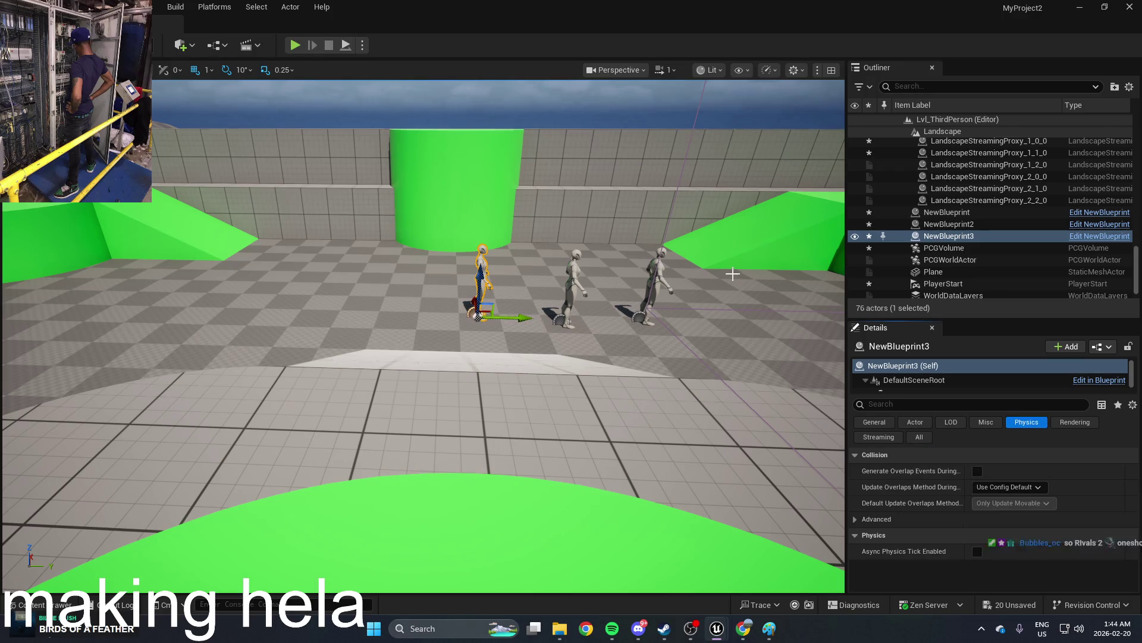
pyautogui.scroll(5, 731, 274)
pyautogui.click(943, 392)
pyautogui.scroll(-10, 963, 487)
pyautogui.scroll(5, 963, 487)
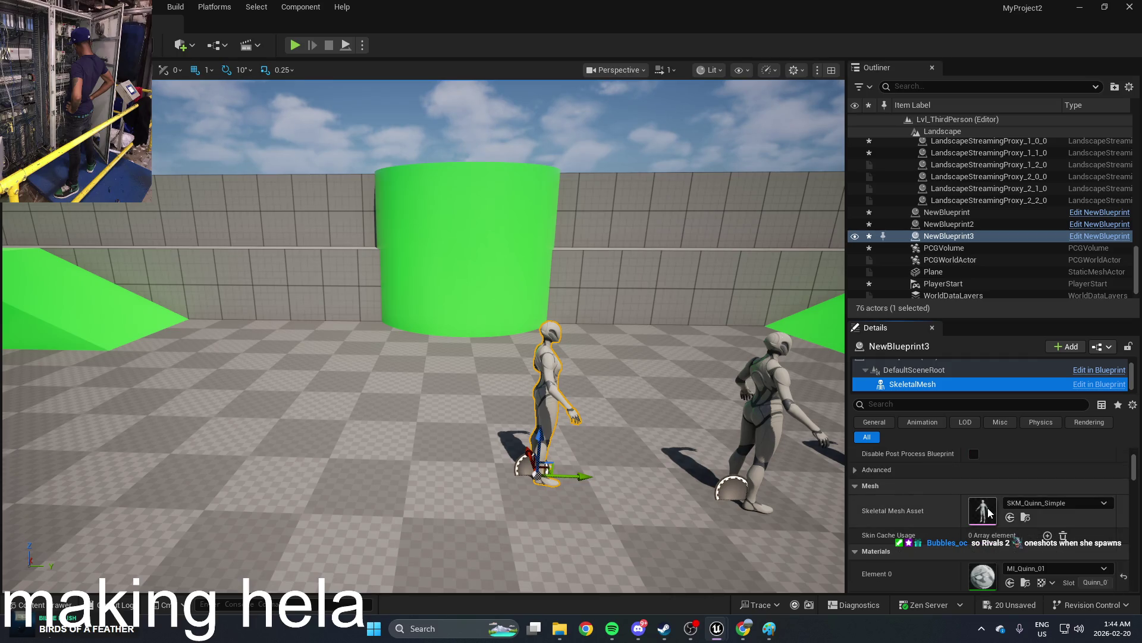
pyautogui.doubleClick(986, 511)
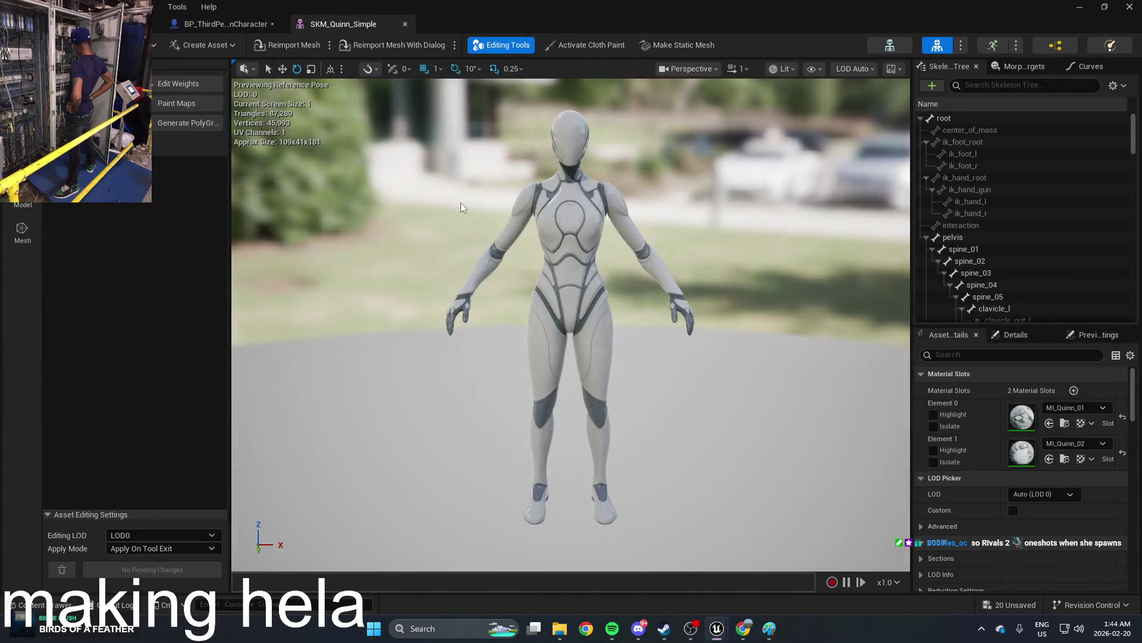
# Step: Inspect the spine_01, spine_04 and spine_03 bones in the Skeleton Tree
pyautogui.click(959, 248)
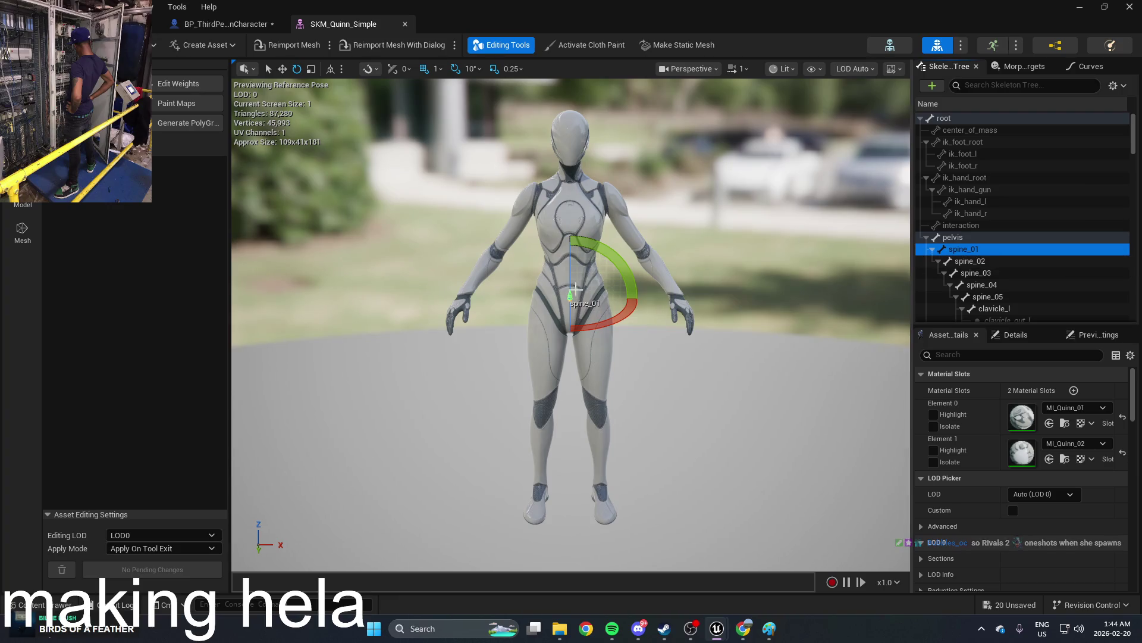
pyautogui.click(683, 398)
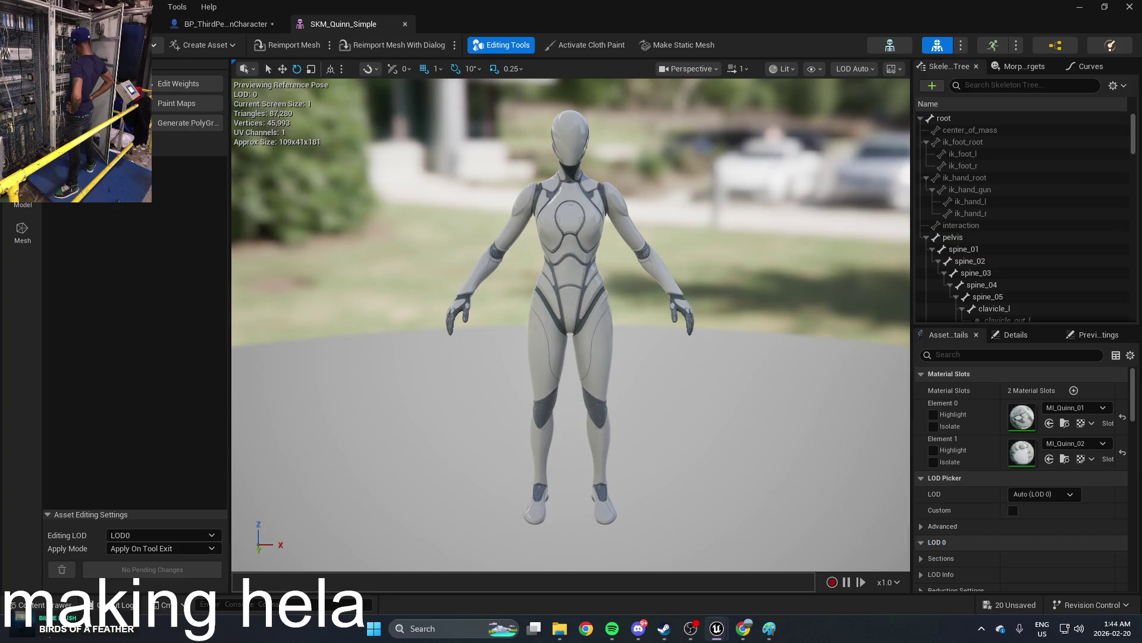
pyautogui.scroll(-3, 1012, 190)
pyautogui.click(1016, 187)
pyautogui.press('Up')
pyautogui.rightClick(1016, 184)
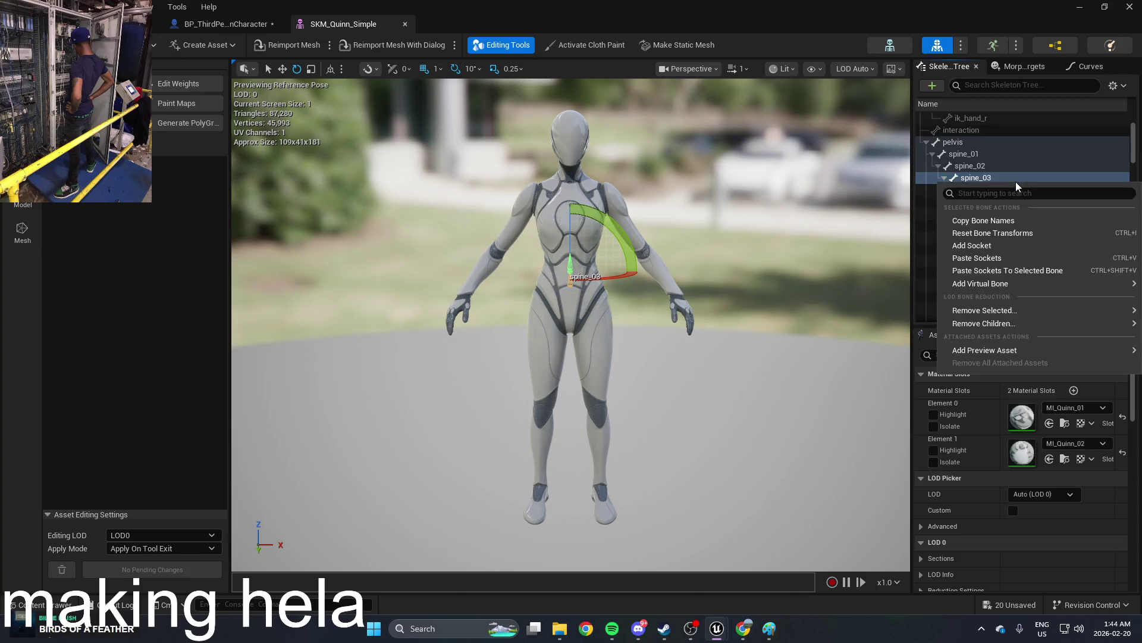
# Step: Orbit back from the mannequin preview and switch to its PA_Mannequin physics asset
pyautogui.rightClick(554, 267)
pyautogui.click(586, 278)
pyautogui.moveTo(586, 279)
pyautogui.mouseDown()
pyautogui.moveTo(598, 286)
pyautogui.moveTo(595, 315)
pyautogui.moveTo(592, 304)
pyautogui.moveTo(625, 276)
pyautogui.mouseUp()
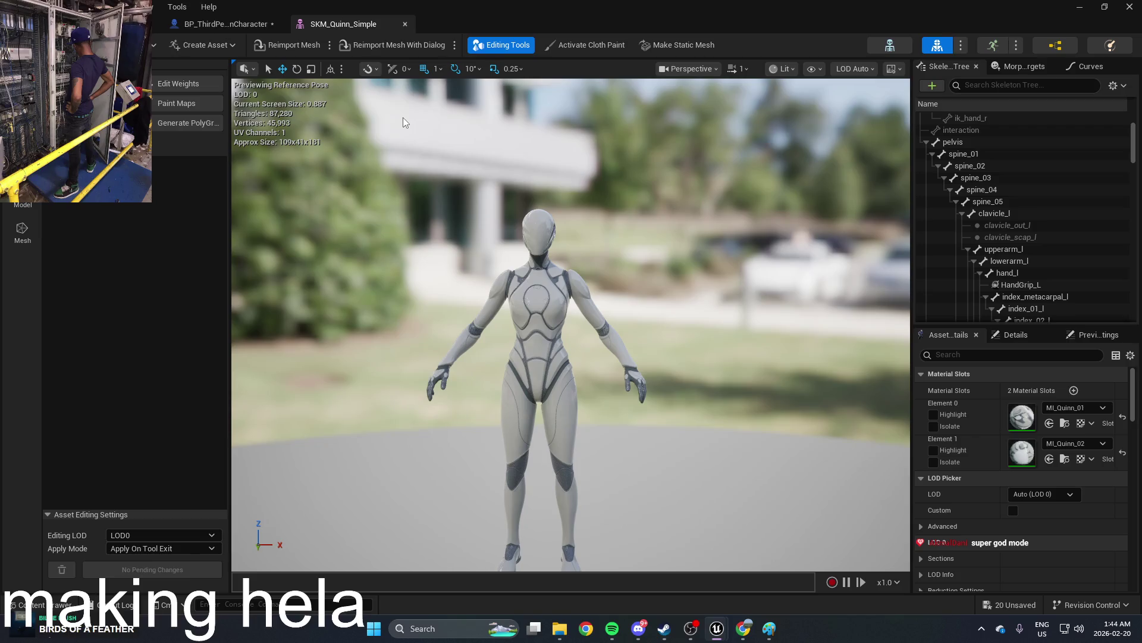
pyautogui.click(1113, 47)
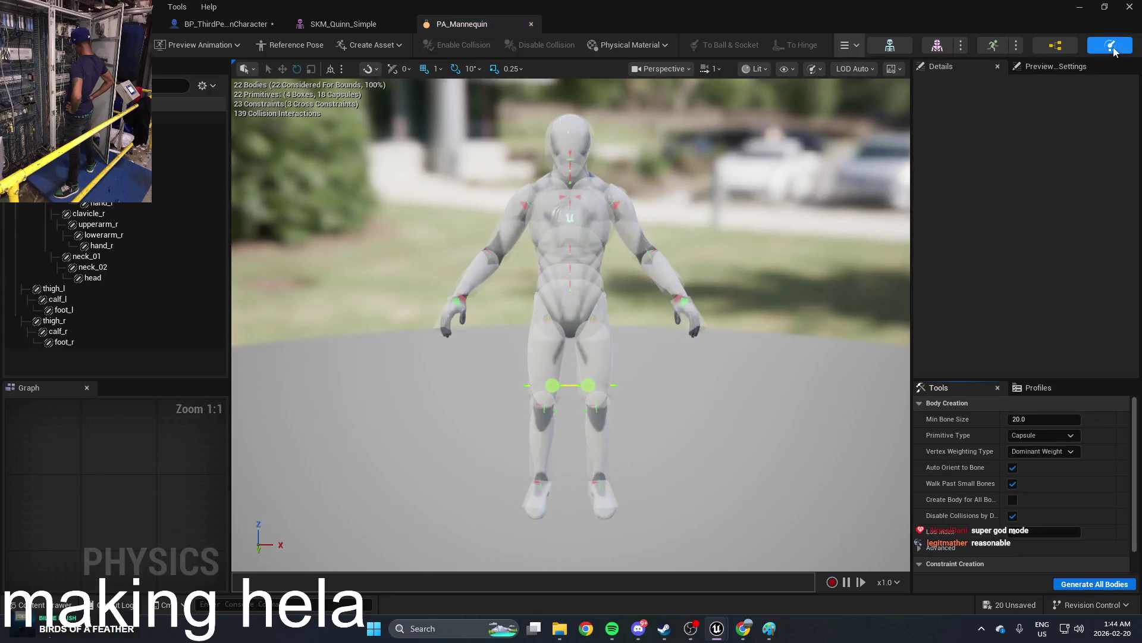
# Step: Set every PA_Mannequin physics body to Kinematic, then start a test play of the level
pyautogui.click(543, 190)
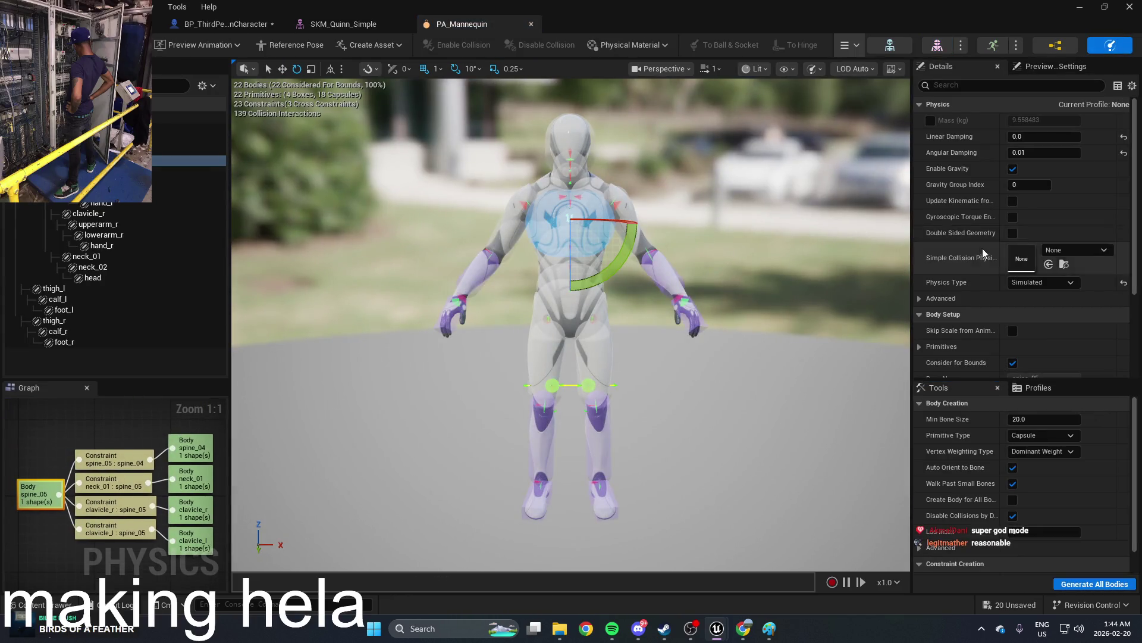
pyautogui.click(722, 524)
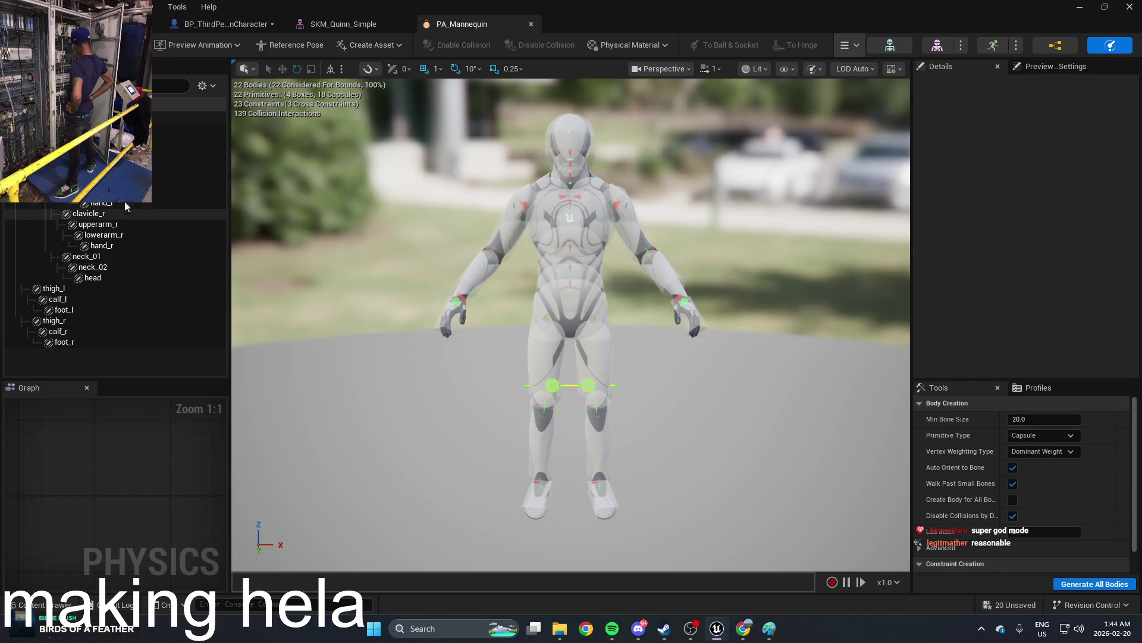
pyautogui.hotkey('ctrl', 'a')
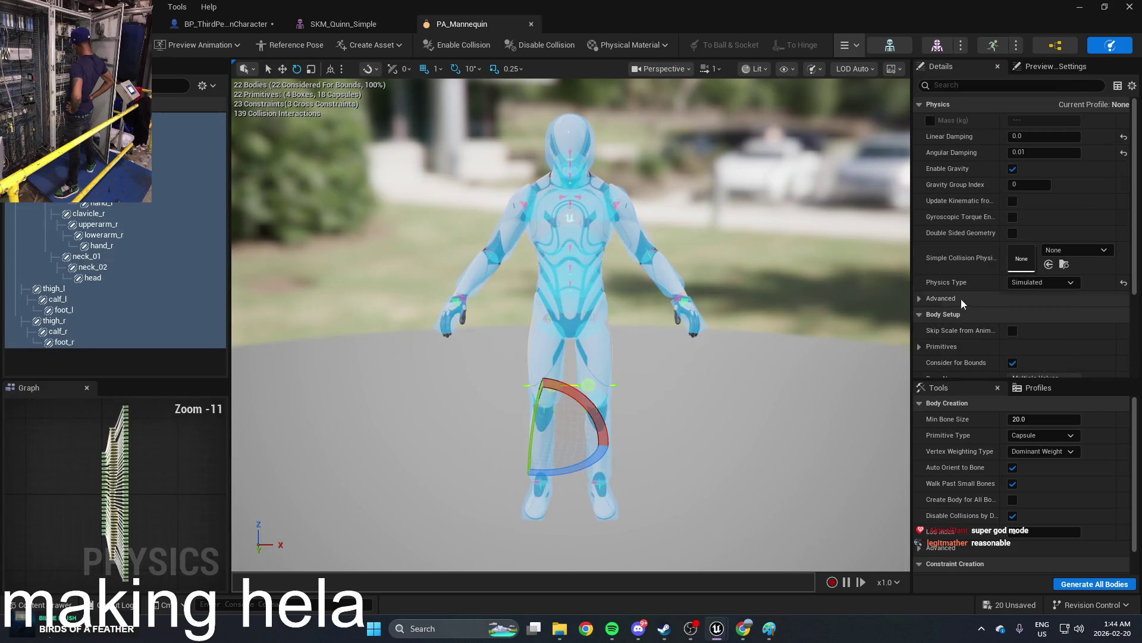
pyautogui.click(1041, 283)
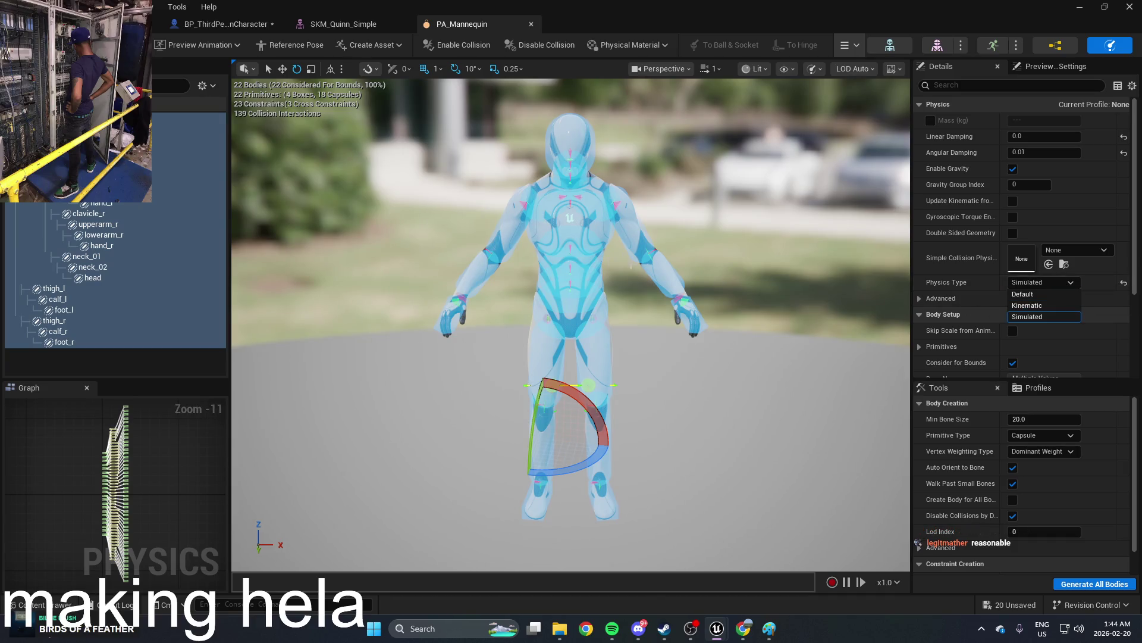
pyautogui.rightClick(578, 262)
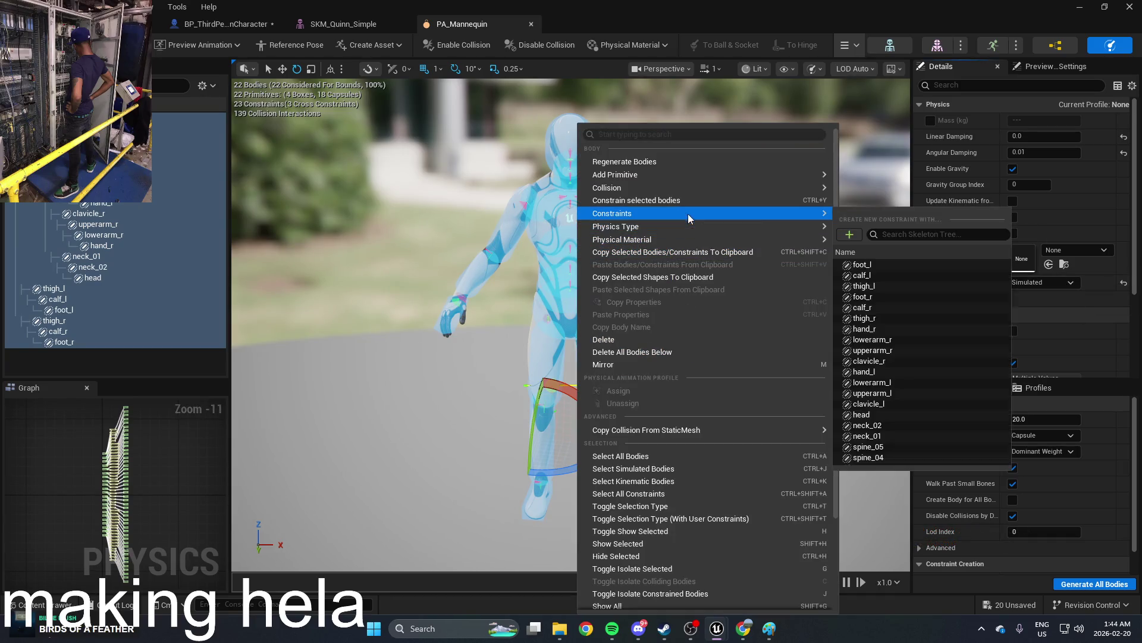
pyautogui.moveTo(693, 190)
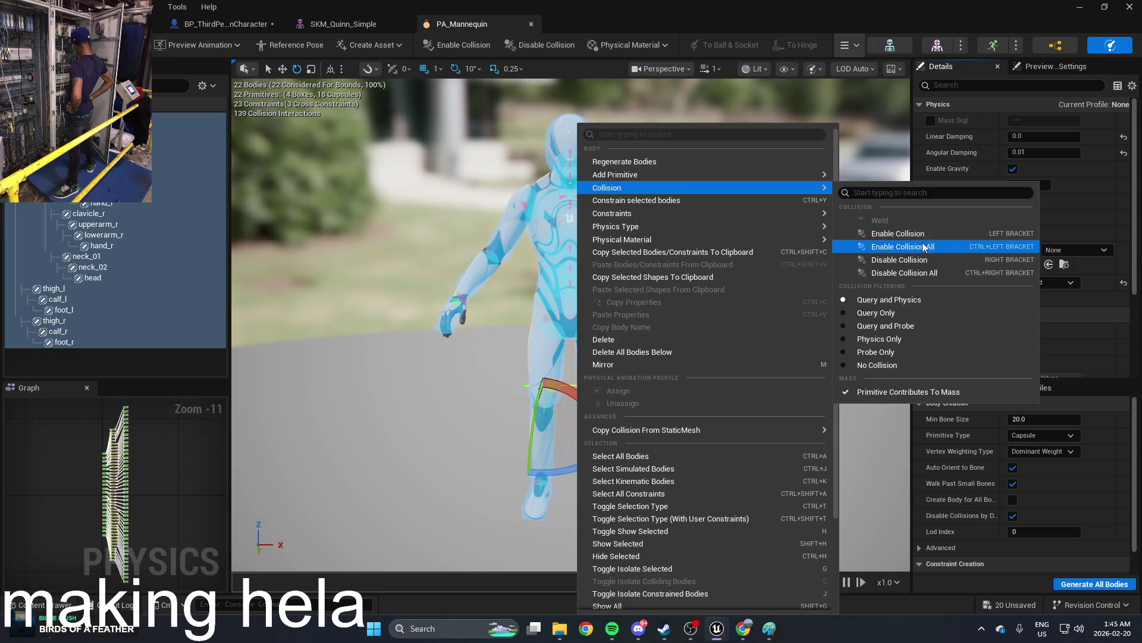
pyautogui.moveTo(644, 243)
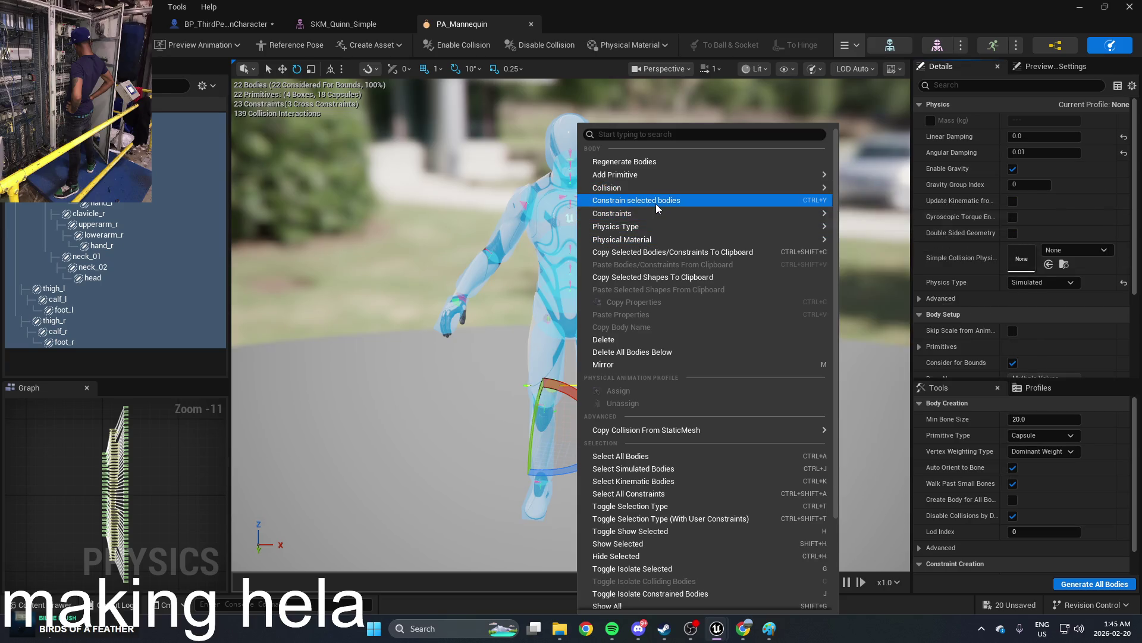
pyautogui.moveTo(663, 243)
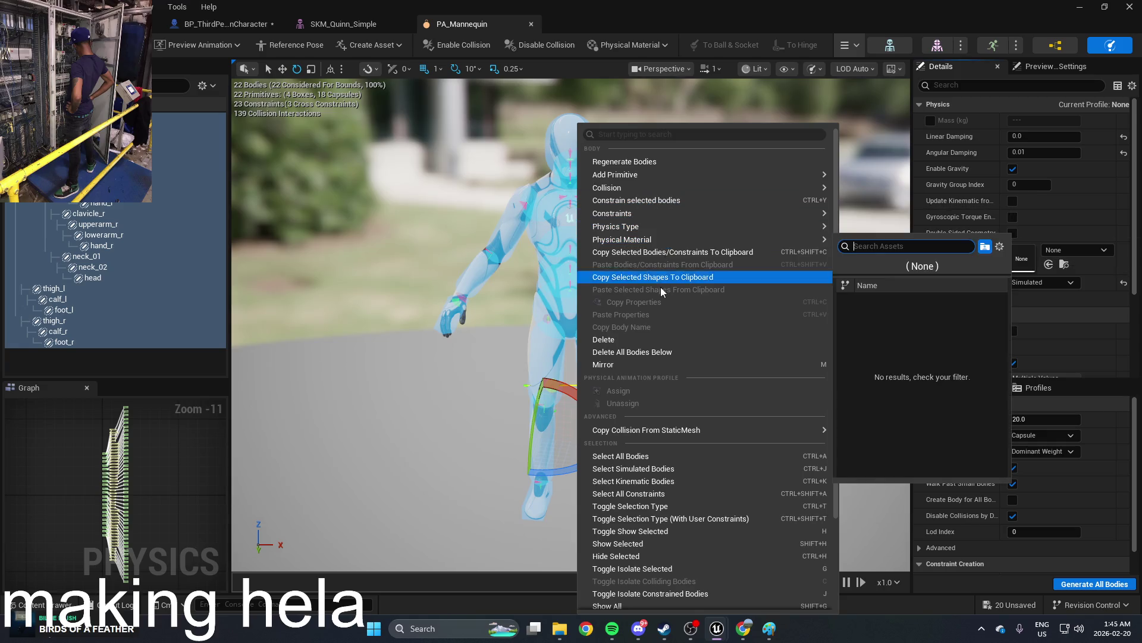
pyautogui.moveTo(728, 232)
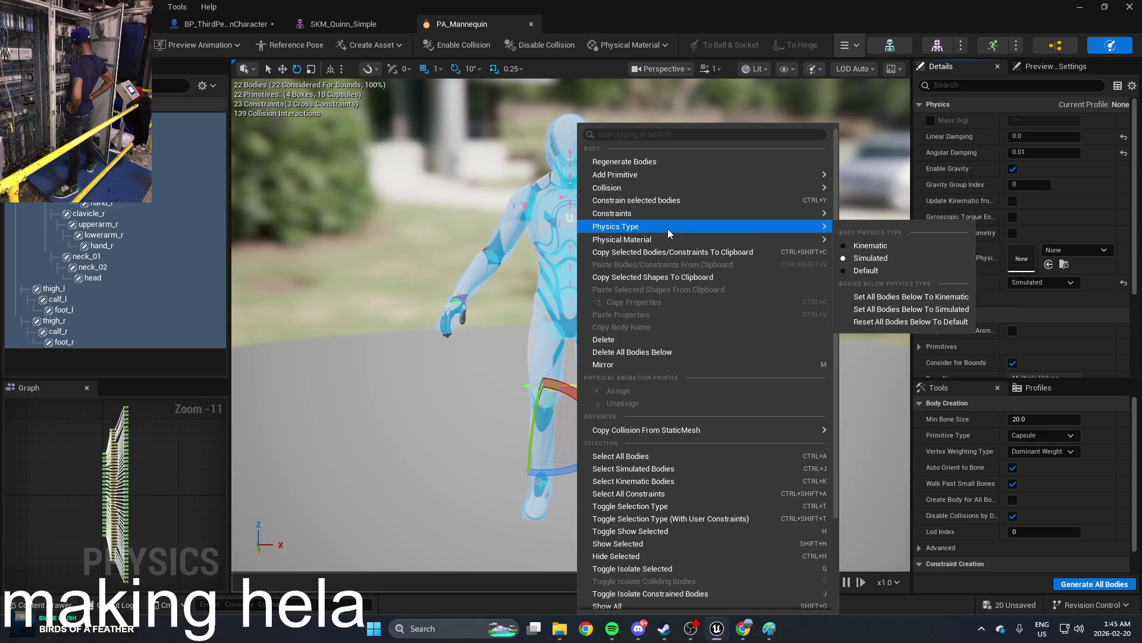
pyautogui.click(864, 244)
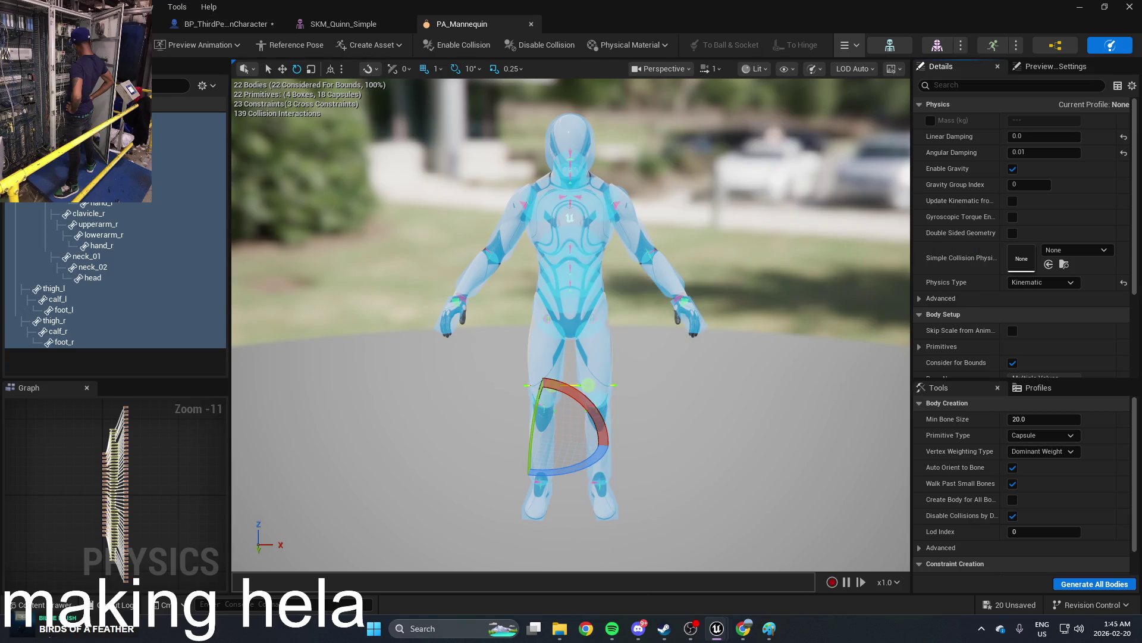
pyautogui.click(1079, 6)
pyautogui.click(295, 45)
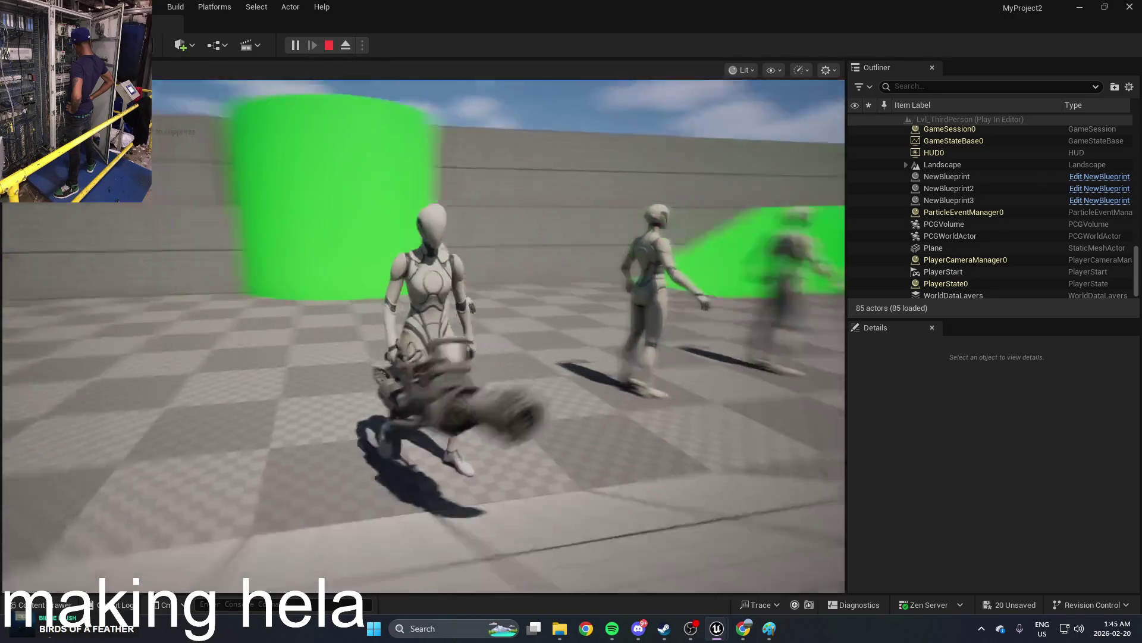
# Step: Stop the test play, run another one, and stop it again
pyautogui.press('Escape')
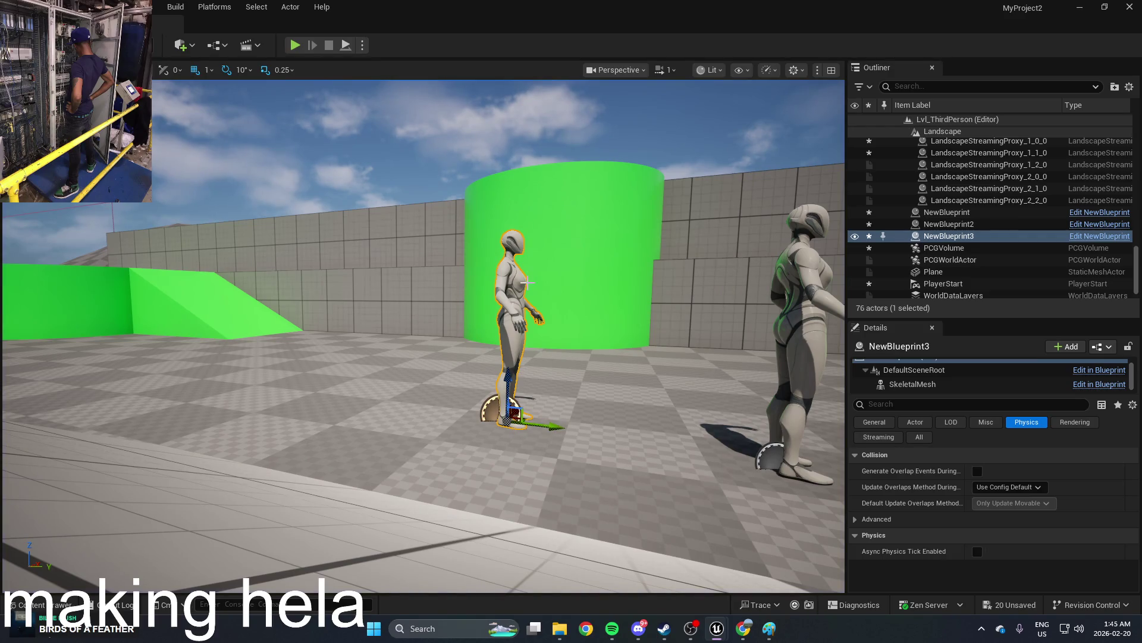
pyautogui.click(294, 46)
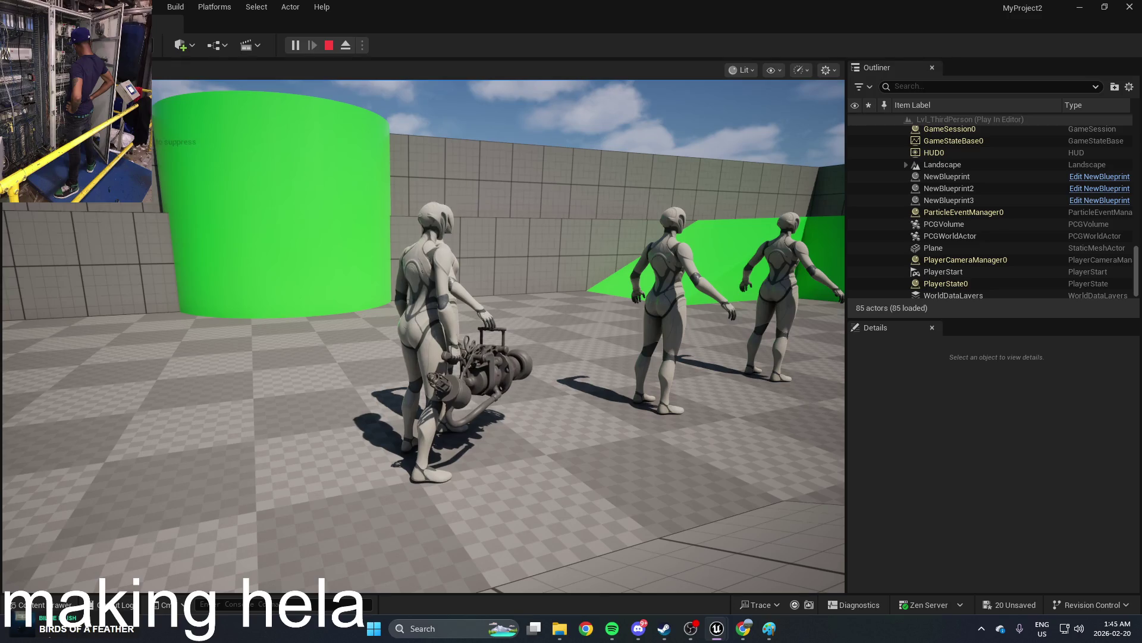
pyautogui.press('Escape')
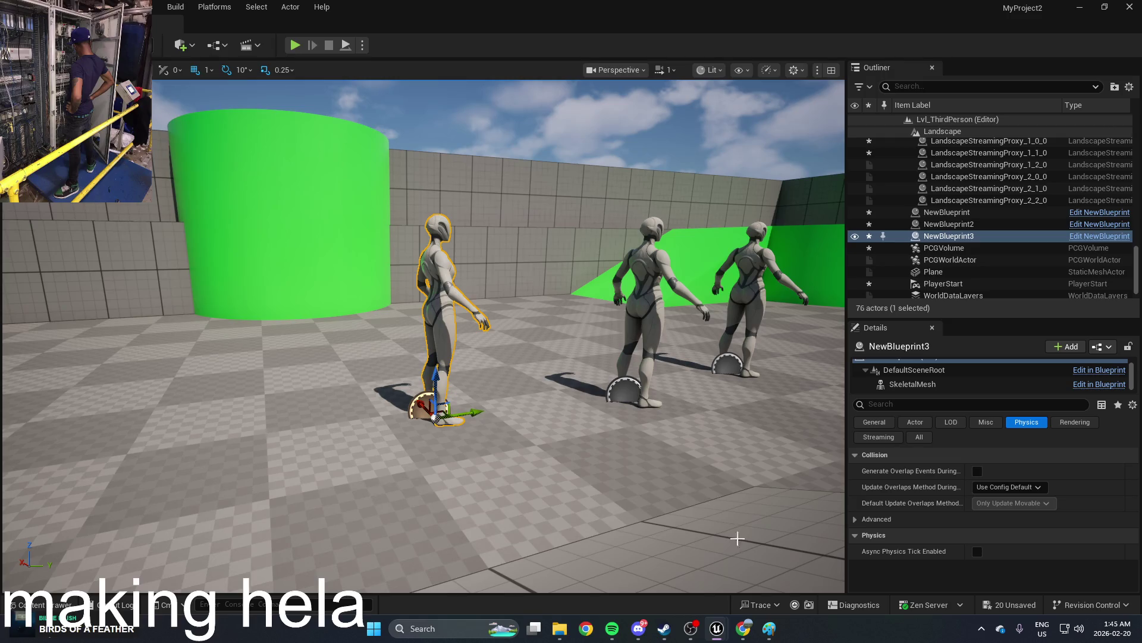
# Step: Minimize the physics asset and open NewBlueprint from the ThirdPerson Blueprints folder
pyautogui.hotkey('alt', 'Tab')
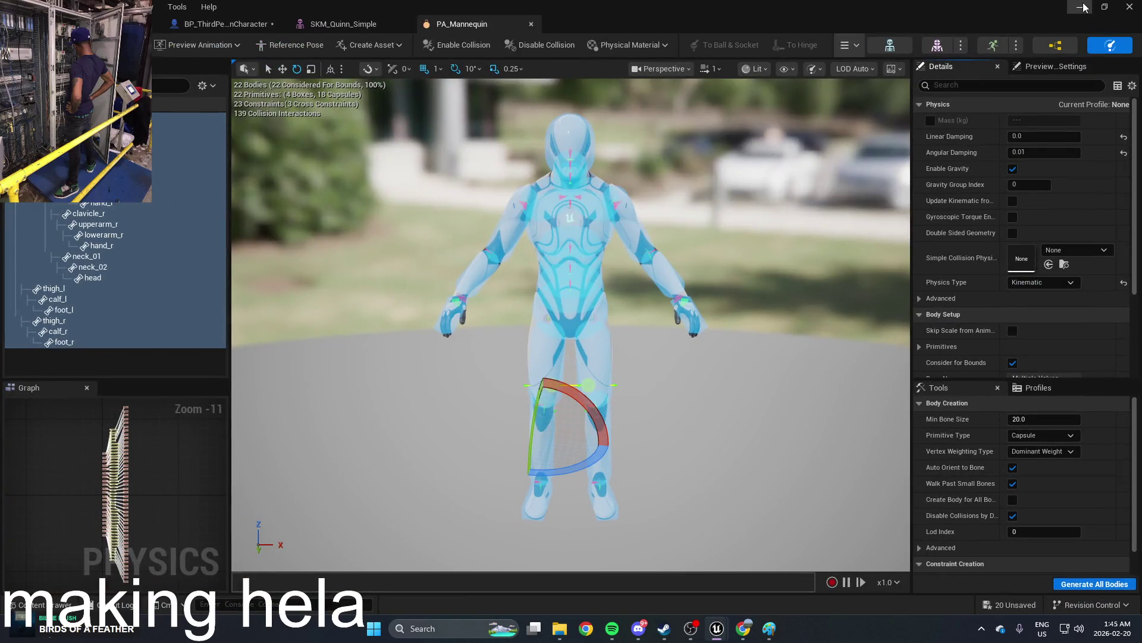
pyautogui.click(1083, 7)
pyautogui.press('f')
pyautogui.hotkey('ctrl', 'space')
pyautogui.click(166, 462)
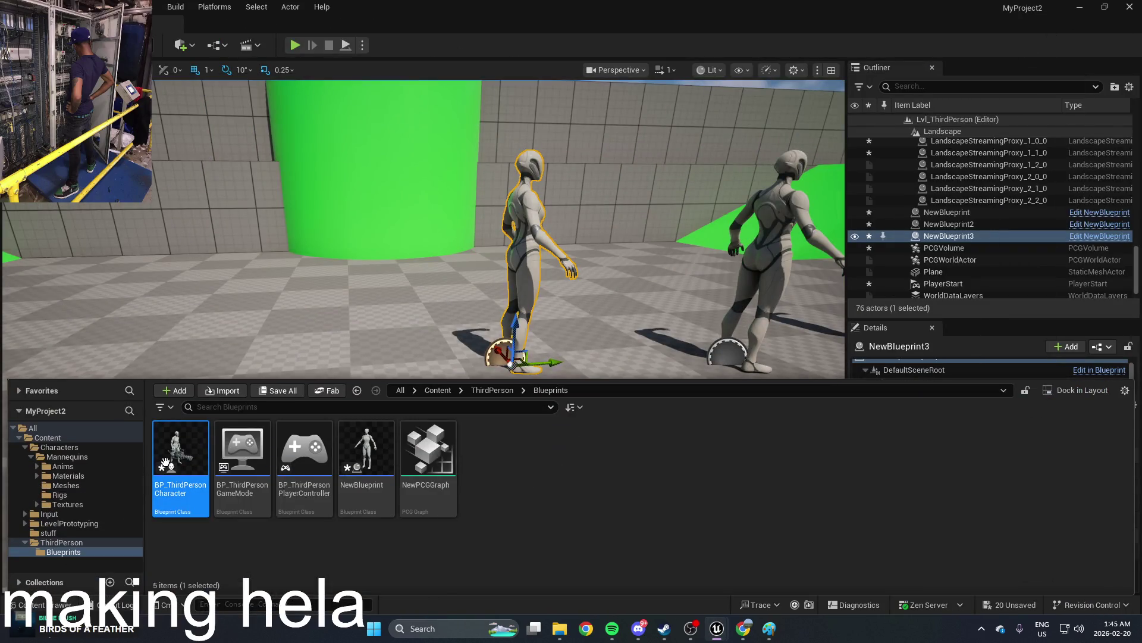
pyautogui.doubleClick(388, 462)
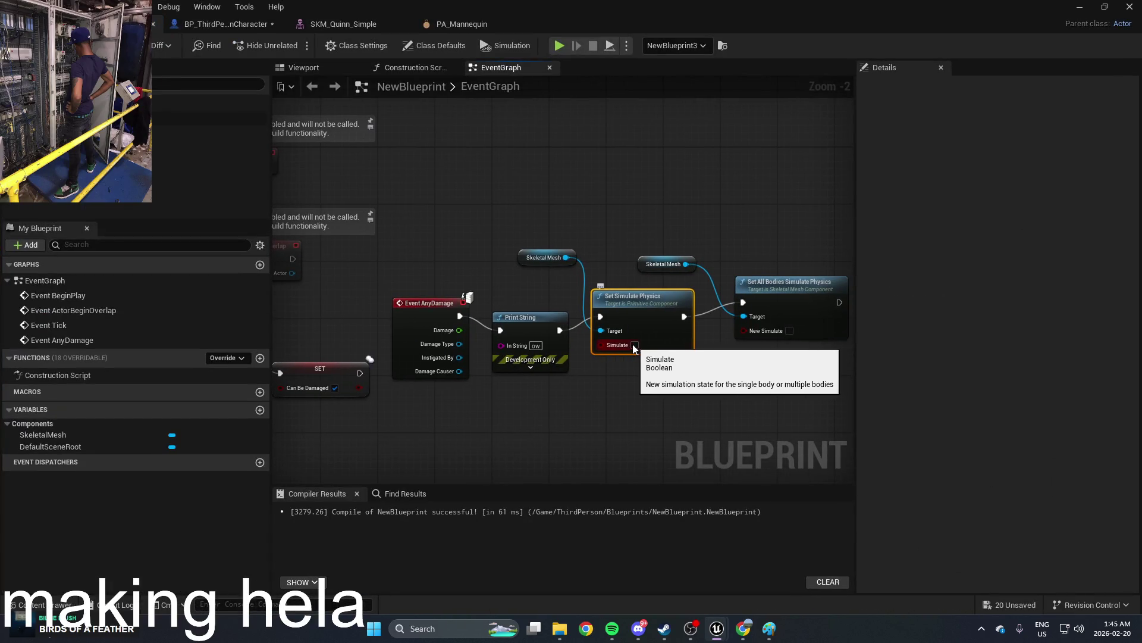
# Step: Tick Simulate on both Set Simulate Physics nodes, then minimize the Blueprint editor
pyautogui.click(634, 345)
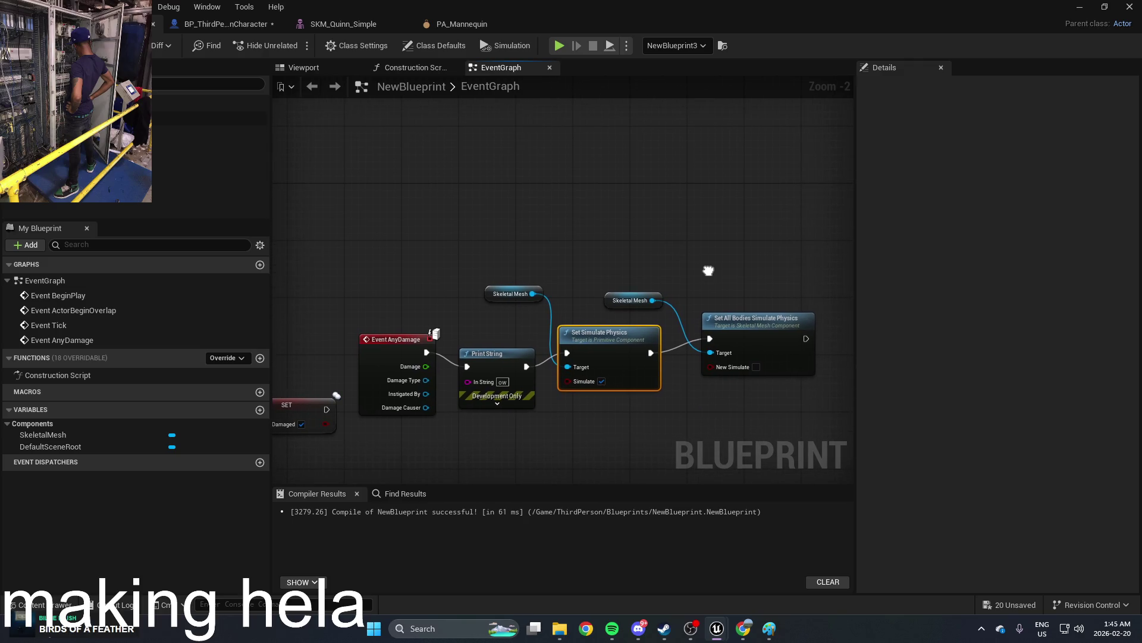
pyautogui.scroll(1, 646, 283)
pyautogui.click(702, 375)
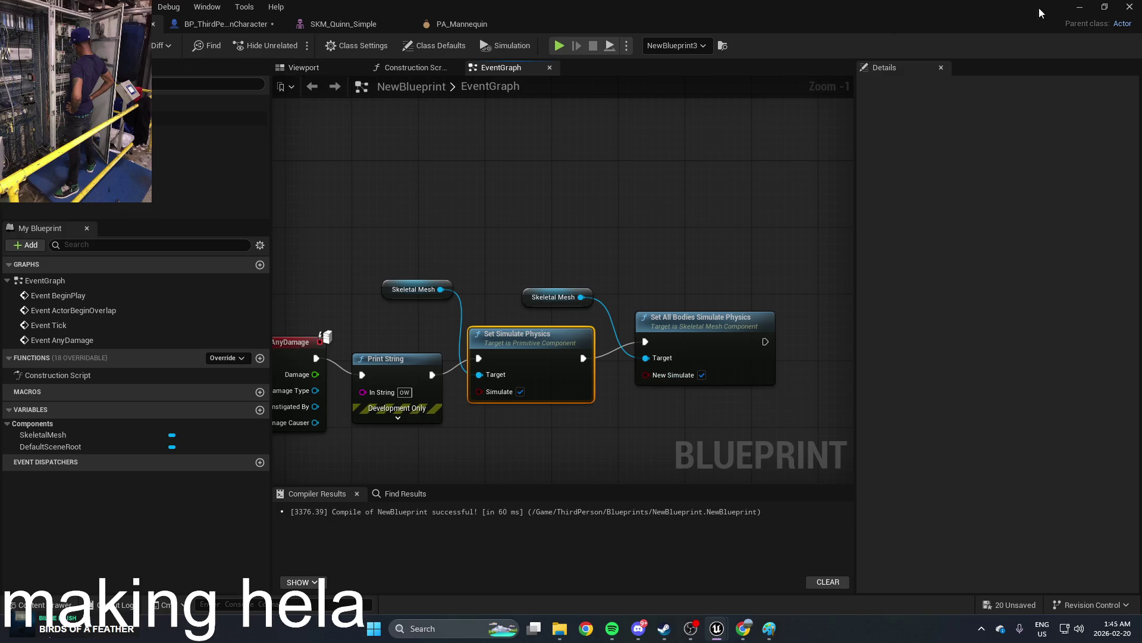
pyautogui.click(1080, 9)
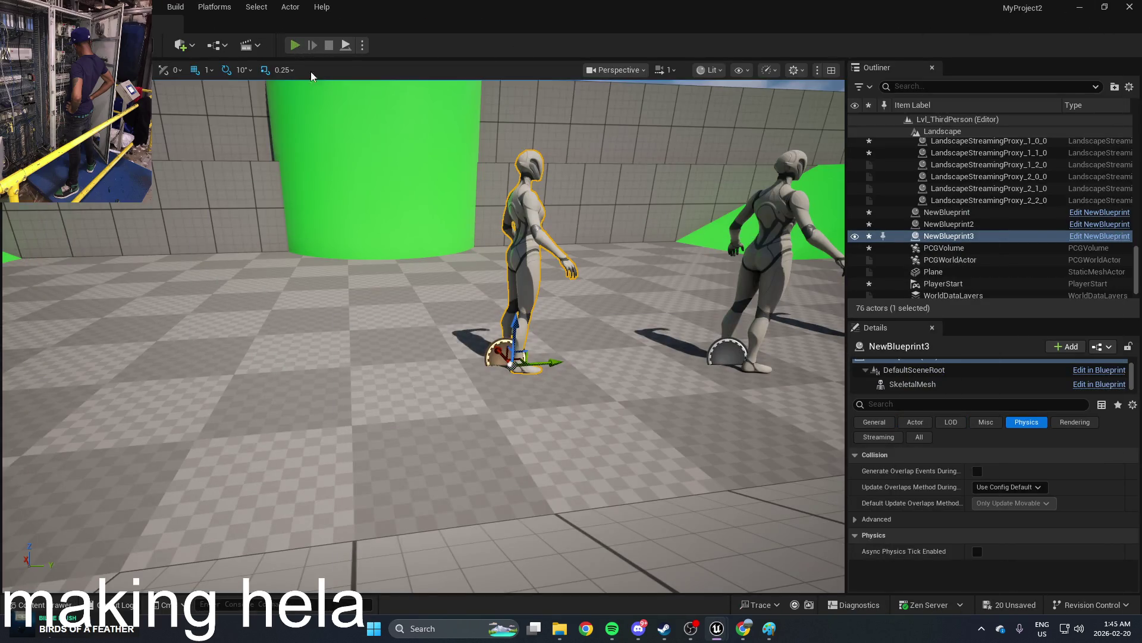
pyautogui.click(295, 45)
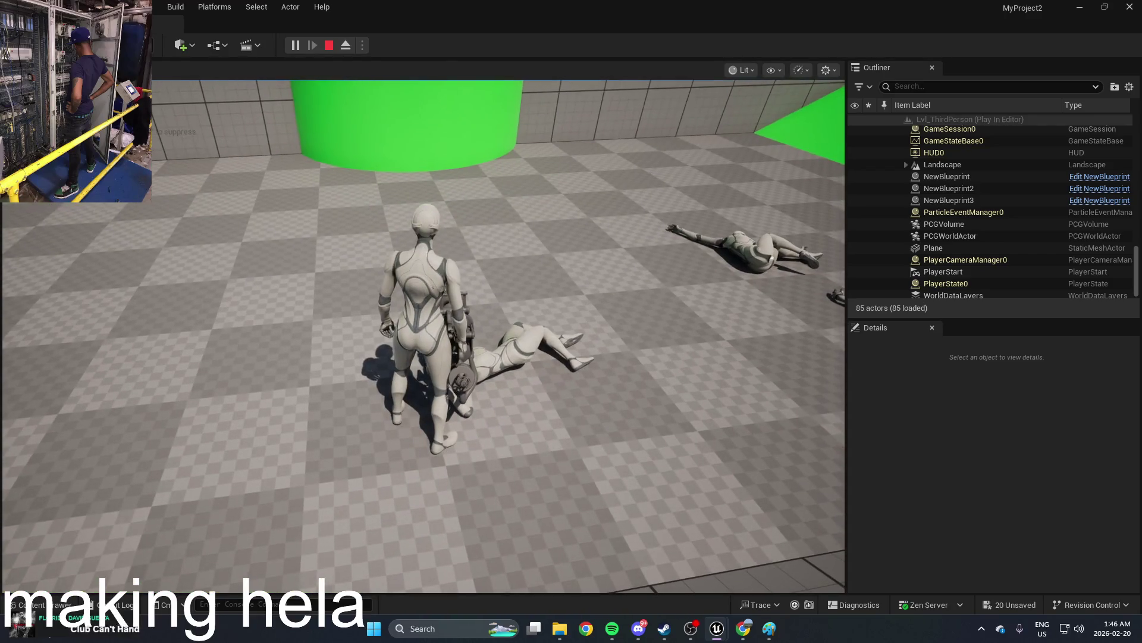
pyautogui.press('Escape')
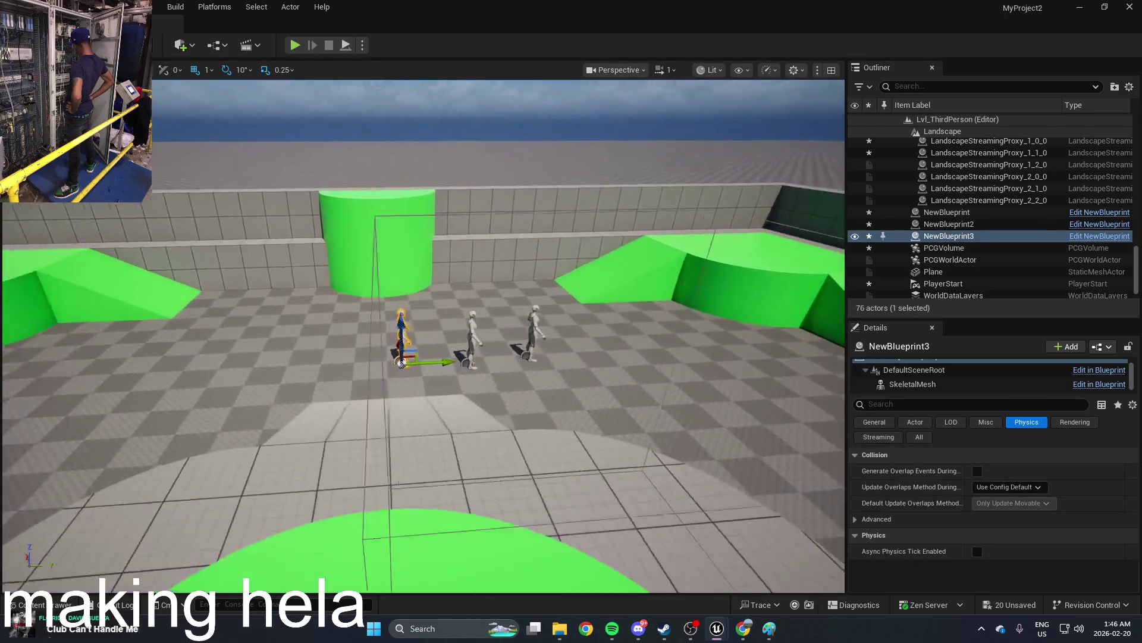
# Step: Open NewBlueprint from the Content Drawer and bring up the graph actions list
pyautogui.hotkey('ctrl', 'space')
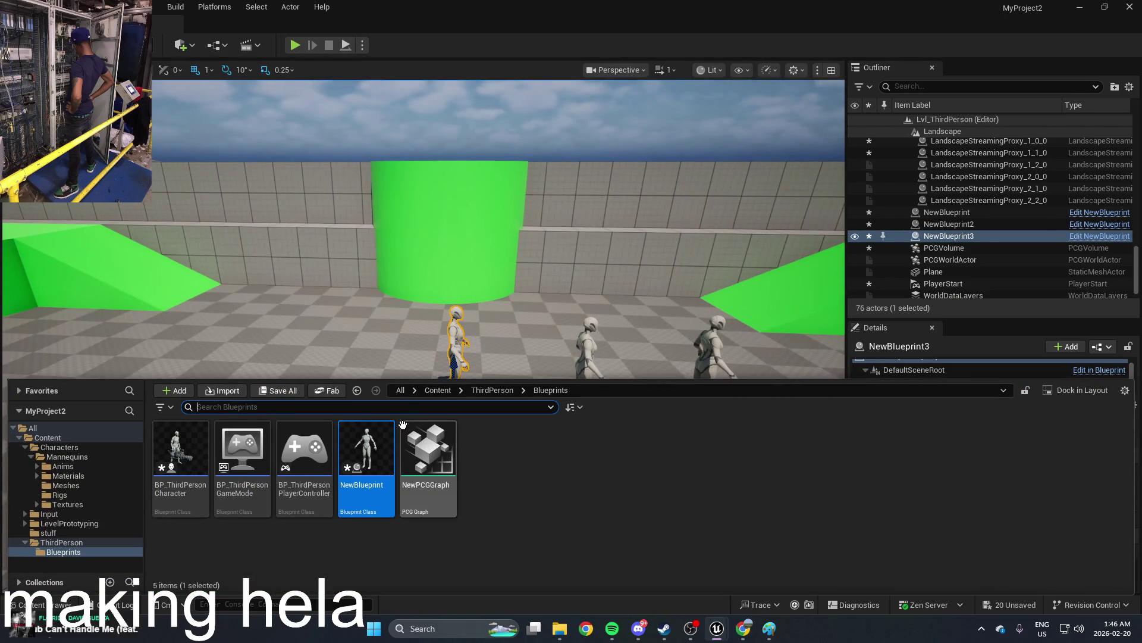
pyautogui.doubleClick(356, 442)
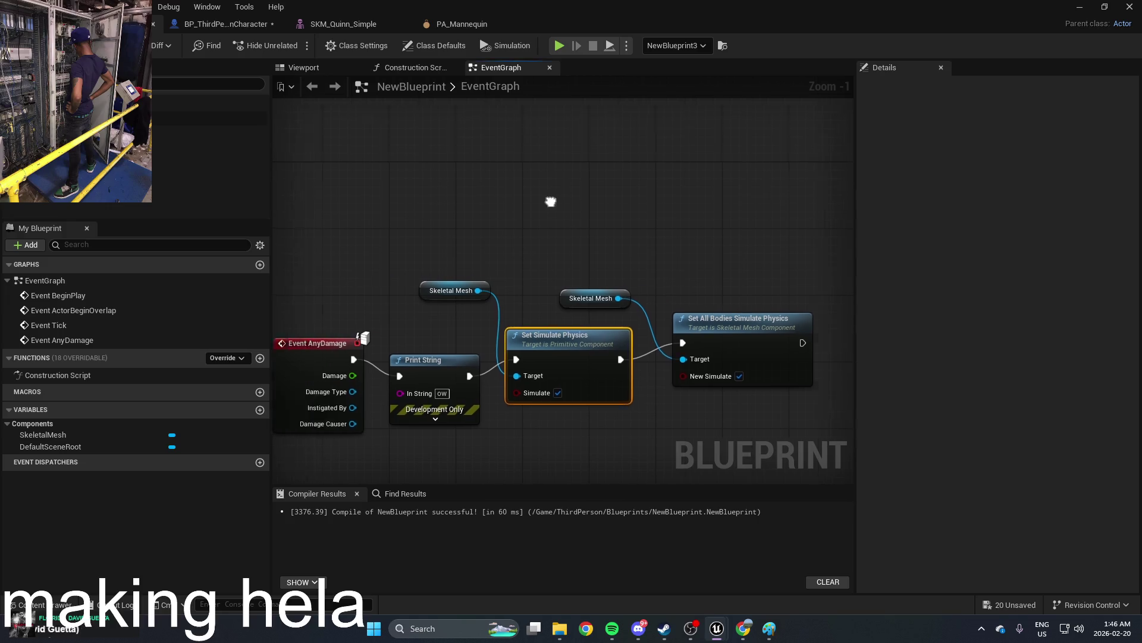
pyautogui.rightClick(546, 236)
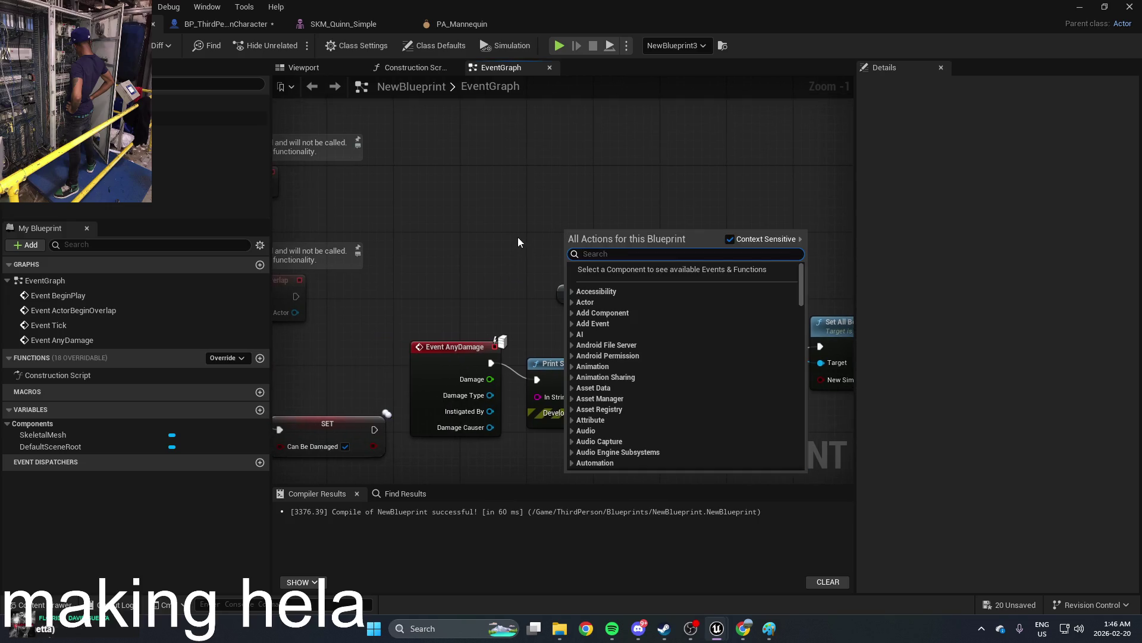
# Step: Add a Set Float Variable node and wire Event BeginPlay's execution into it
pyautogui.write('float')
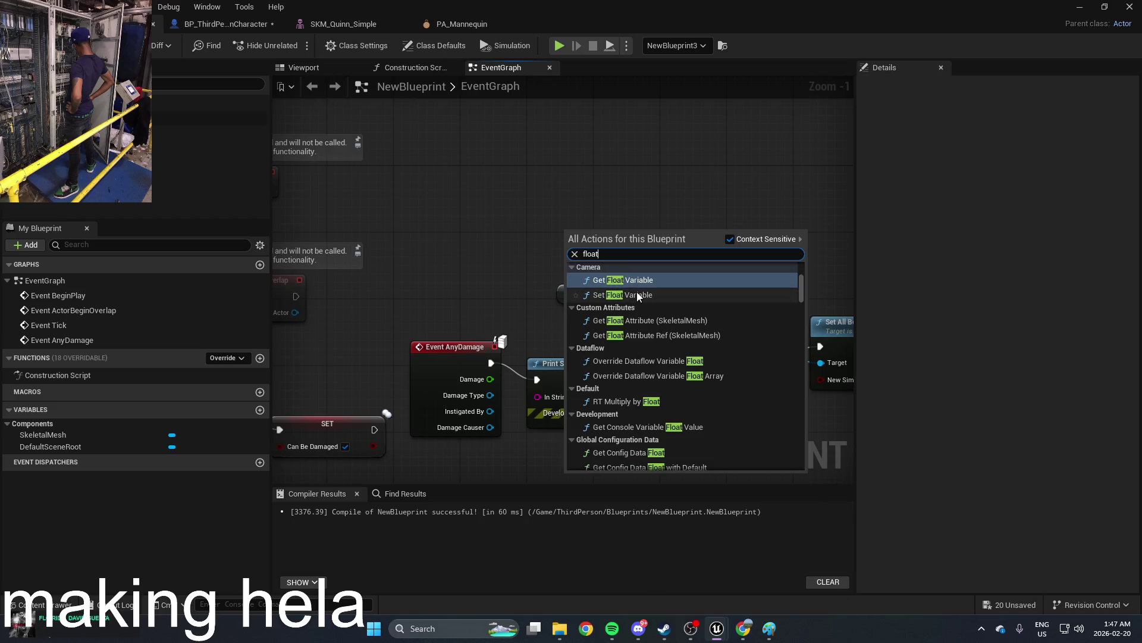
pyautogui.click(637, 294)
pyautogui.moveTo(632, 245)
pyautogui.mouseDown()
pyautogui.moveTo(599, 203)
pyautogui.moveTo(501, 153)
pyautogui.moveTo(509, 170)
pyautogui.mouseUp()
pyautogui.moveTo(388, 266); pyautogui.dragTo(580, 310)
pyautogui.click(411, 436)
pyautogui.moveTo(630, 236)
pyautogui.mouseDown()
pyautogui.moveTo(621, 117)
pyautogui.moveTo(612, 203)
pyautogui.moveTo(587, 226)
pyautogui.mouseUp()
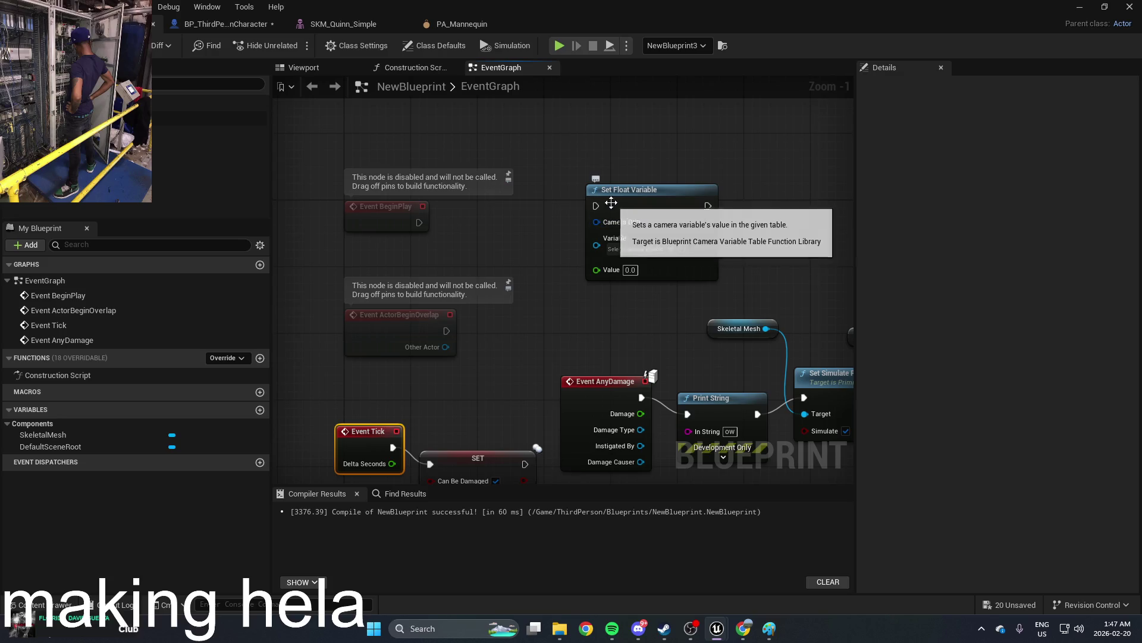
pyautogui.moveTo(619, 190); pyautogui.dragTo(561, 199)
pyautogui.moveTo(419, 223)
pyautogui.mouseDown()
pyautogui.moveTo(434, 238)
pyautogui.moveTo(538, 214)
pyautogui.mouseUp()
pyautogui.moveTo(538, 215); pyautogui.dragTo(495, 247)
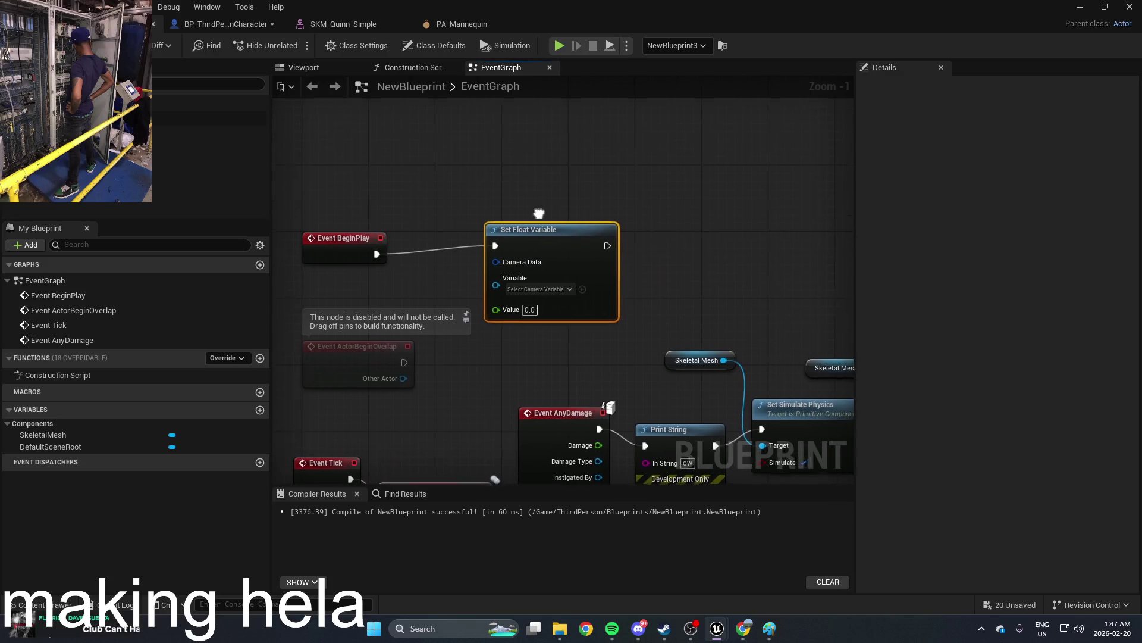
pyautogui.click(537, 290)
pyautogui.click(642, 279)
pyautogui.click(665, 262)
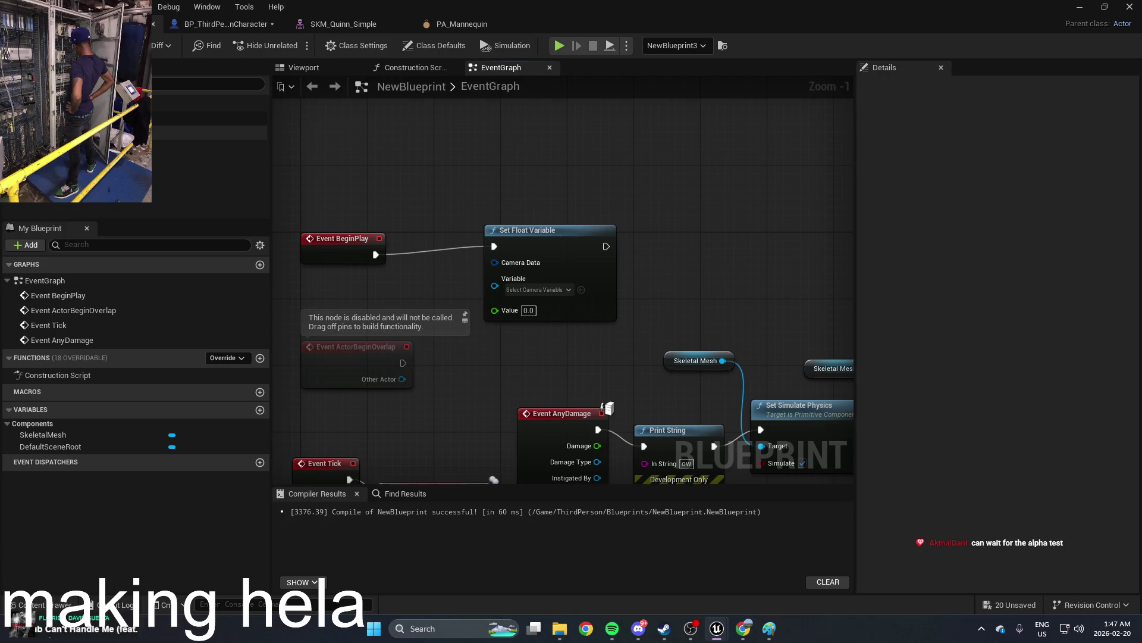
# Step: Review the mesh and default collision settings, then add a new variable NewVar
pyautogui.click(208, 132)
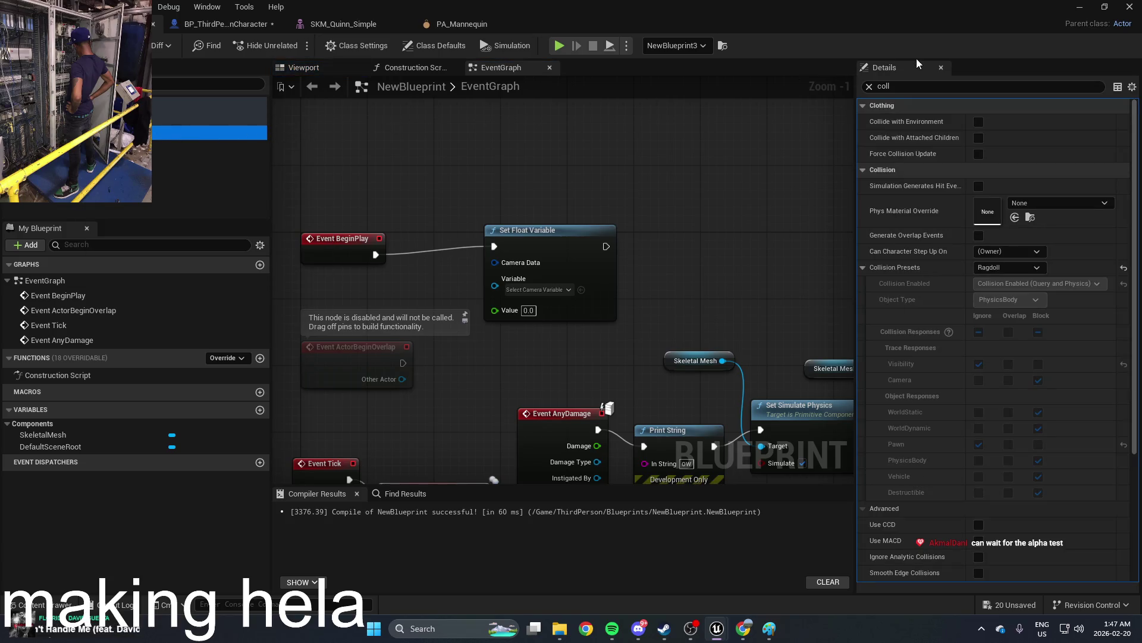
pyautogui.click(208, 105)
pyautogui.click(24, 83)
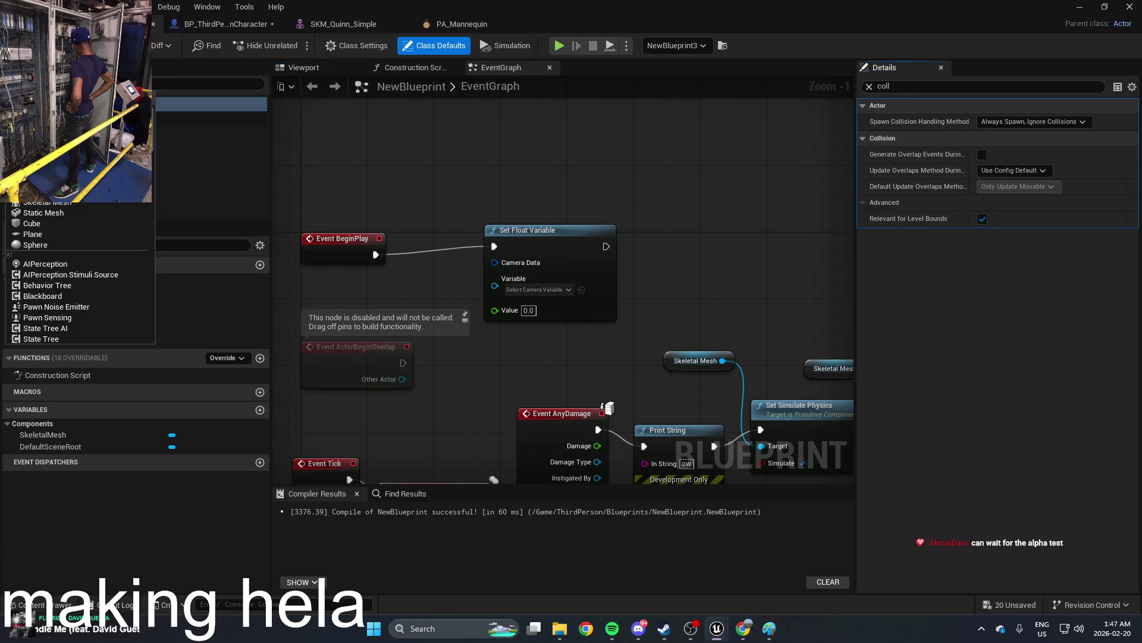
pyautogui.scroll(-5, 78, 274)
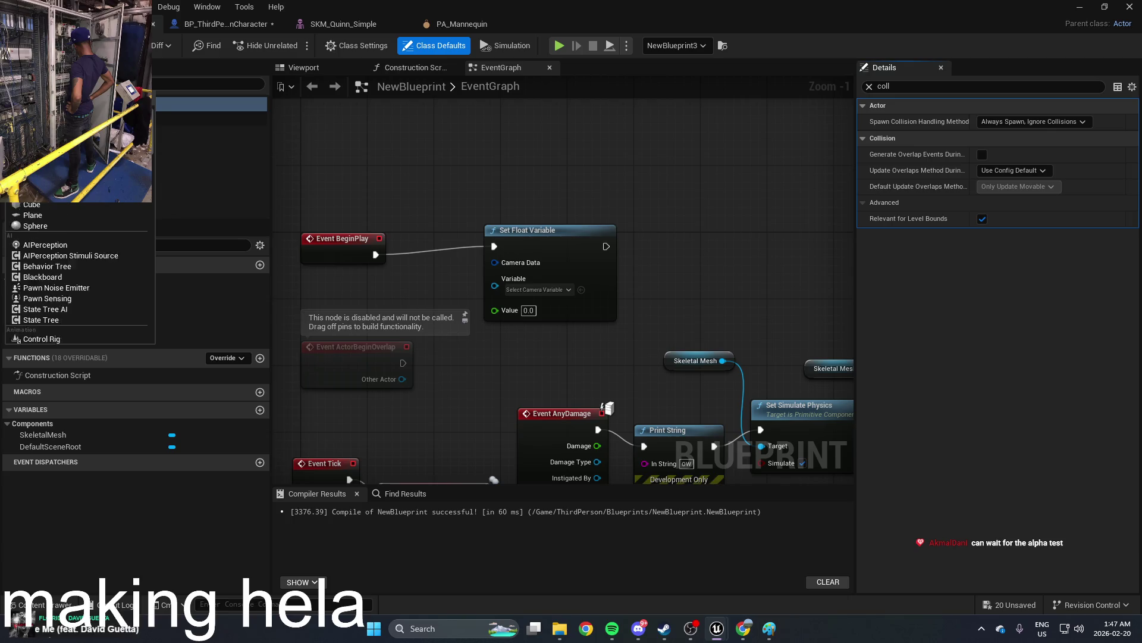
pyautogui.click(104, 556)
pyautogui.click(91, 416)
pyautogui.click(260, 410)
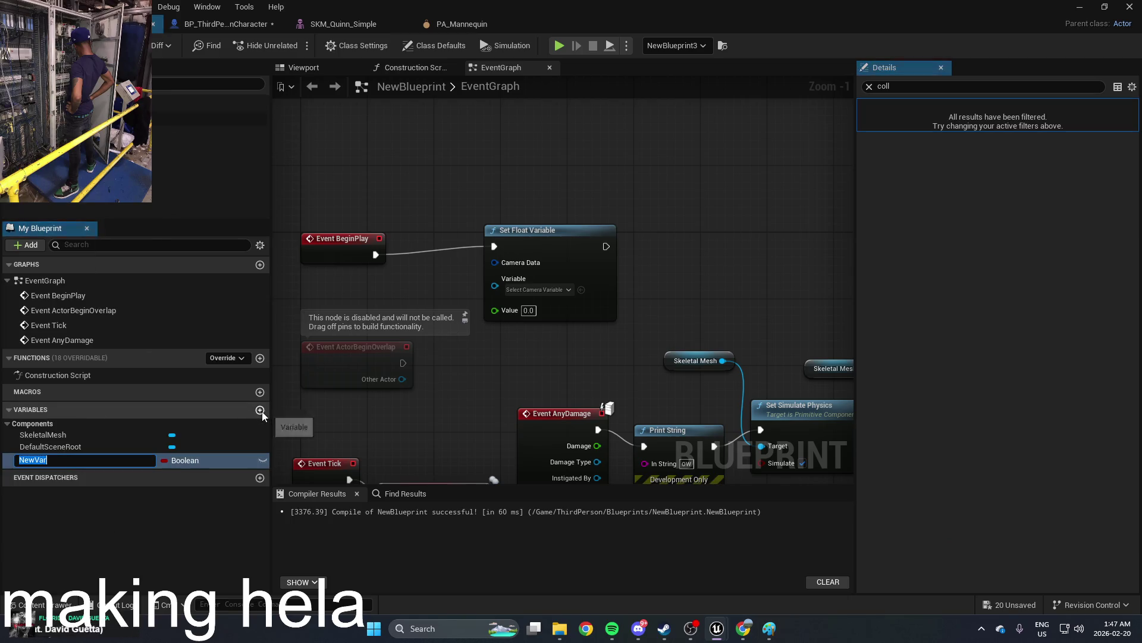
# Step: Make NewVar a Float, compile, and delete the erroring Set Float Variable node
pyautogui.click(194, 461)
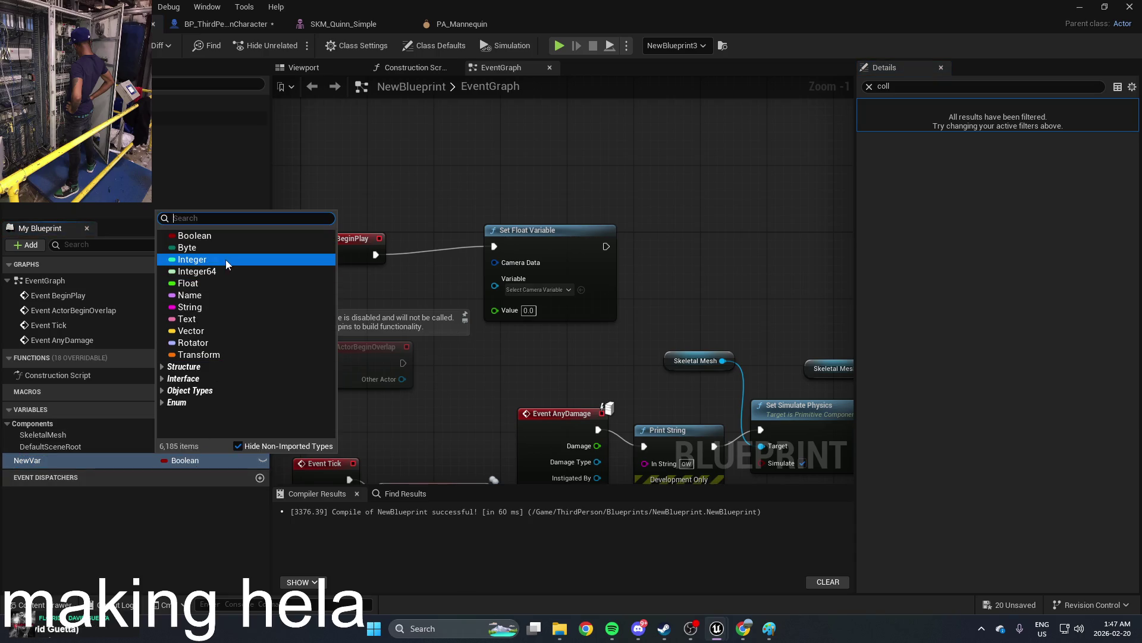
pyautogui.click(225, 288)
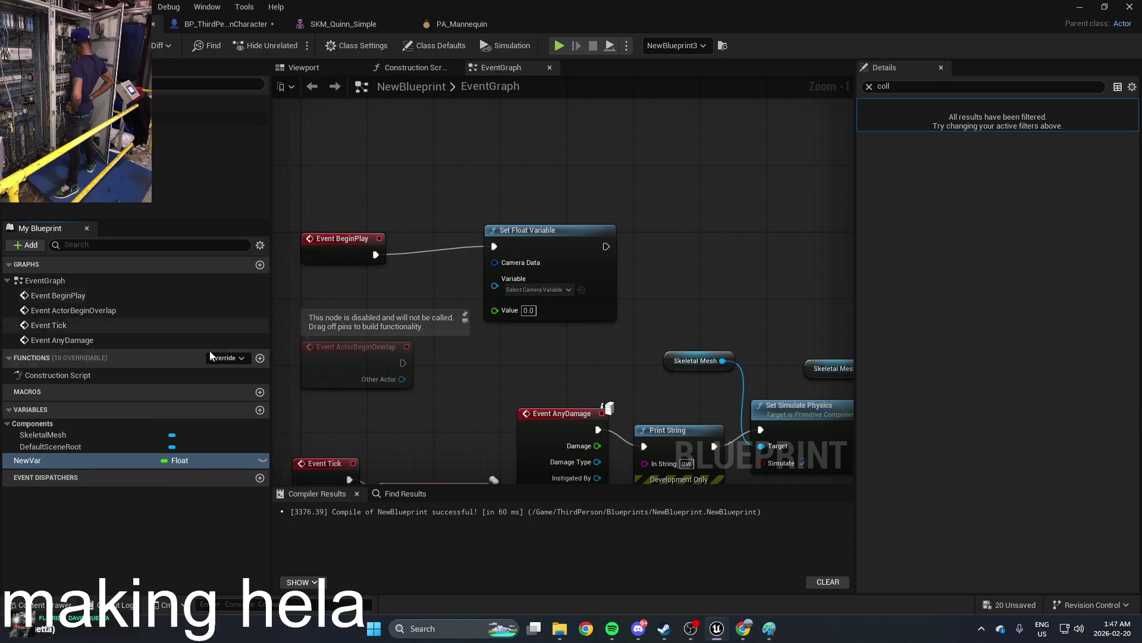
pyautogui.click(54, 460)
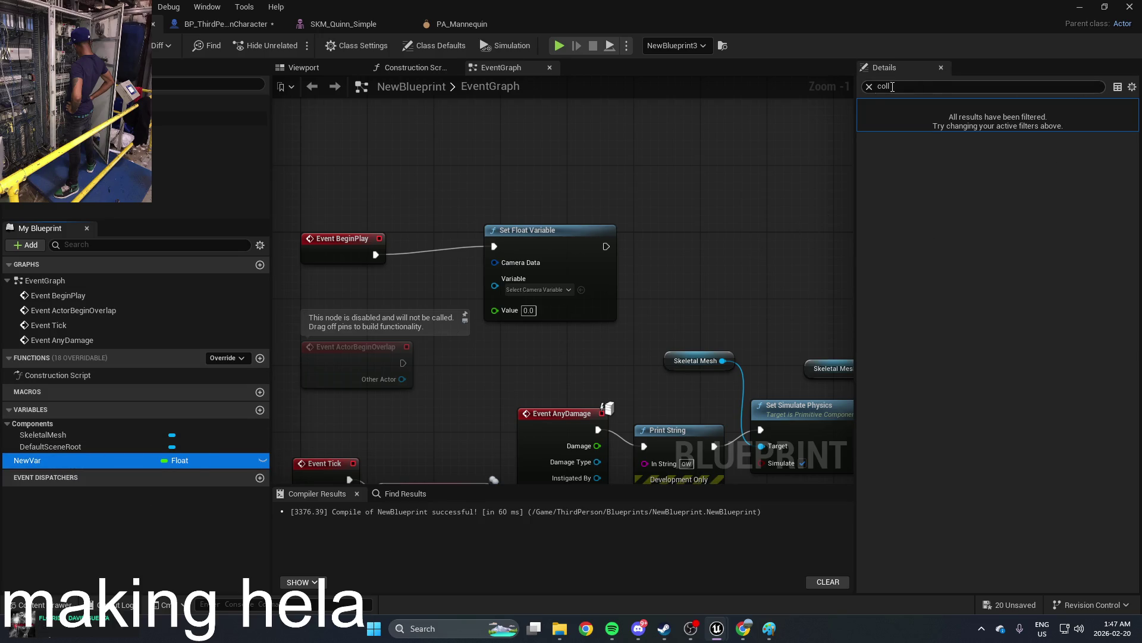
pyautogui.click(869, 87)
pyautogui.click(927, 110)
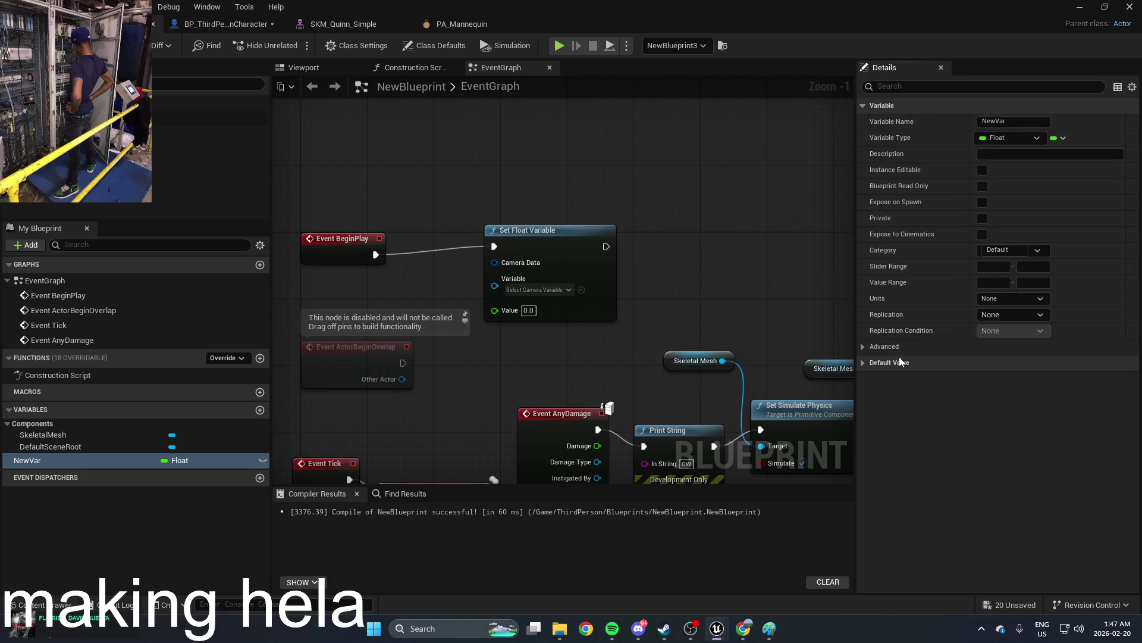
pyautogui.press('F7')
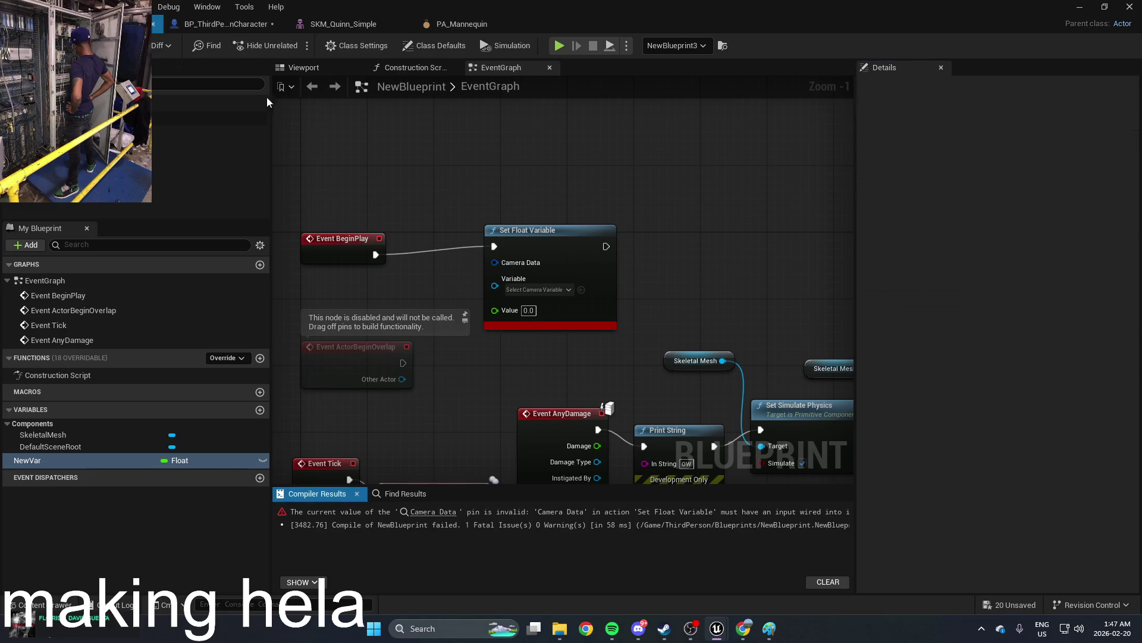
pyautogui.click(647, 264)
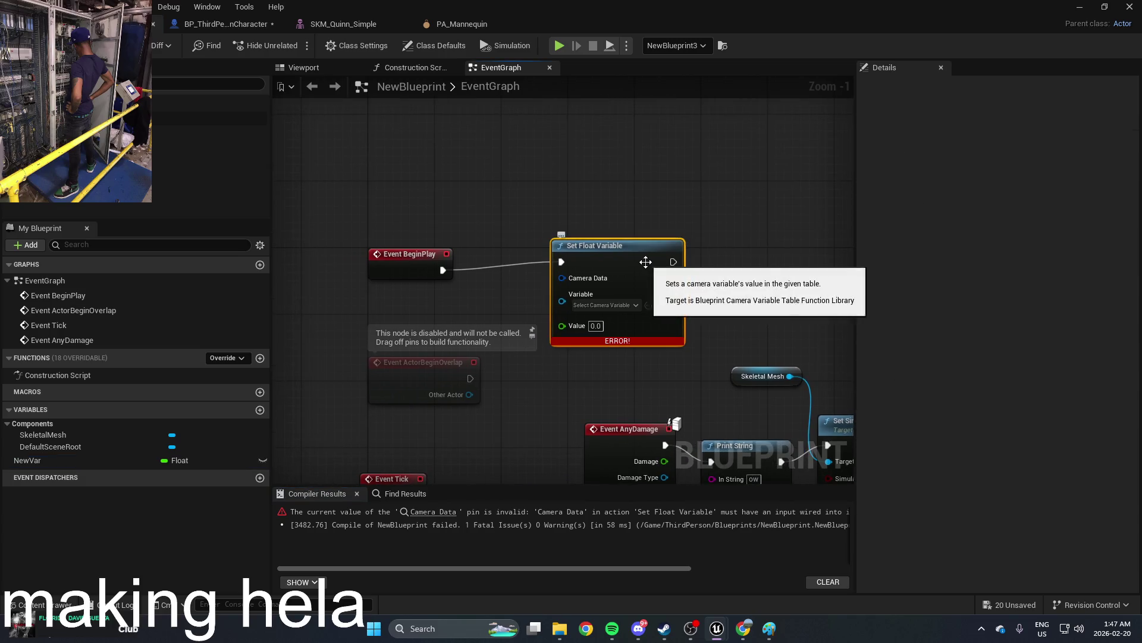
pyautogui.press('Delete')
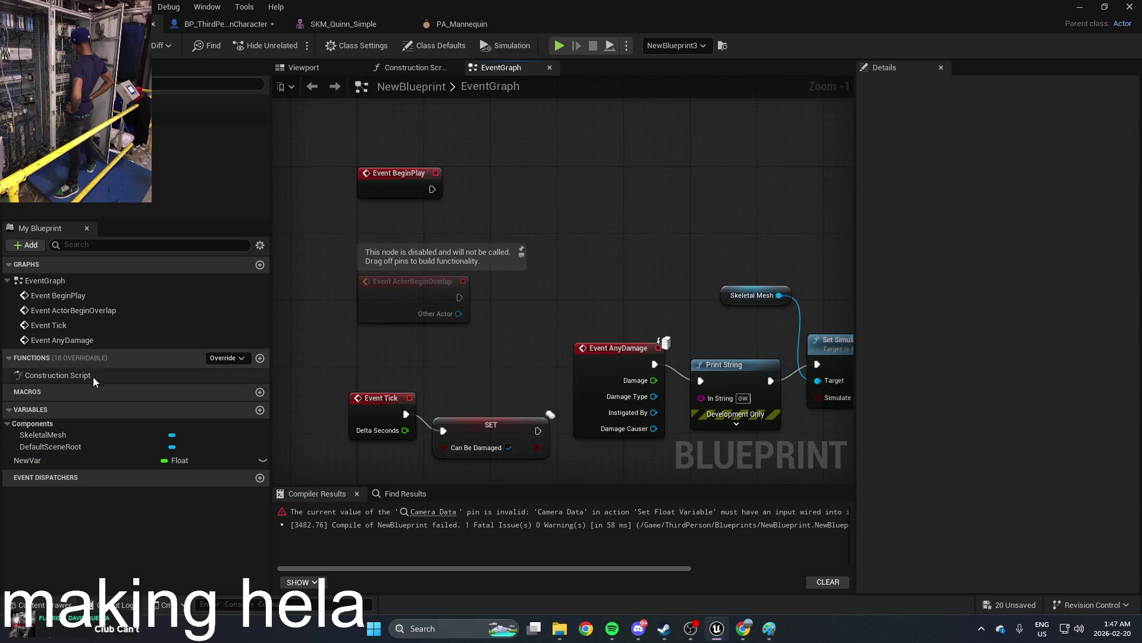
# Step: Rename the variable to 'health', compile, and set its default value to 250.0
pyautogui.click(45, 460)
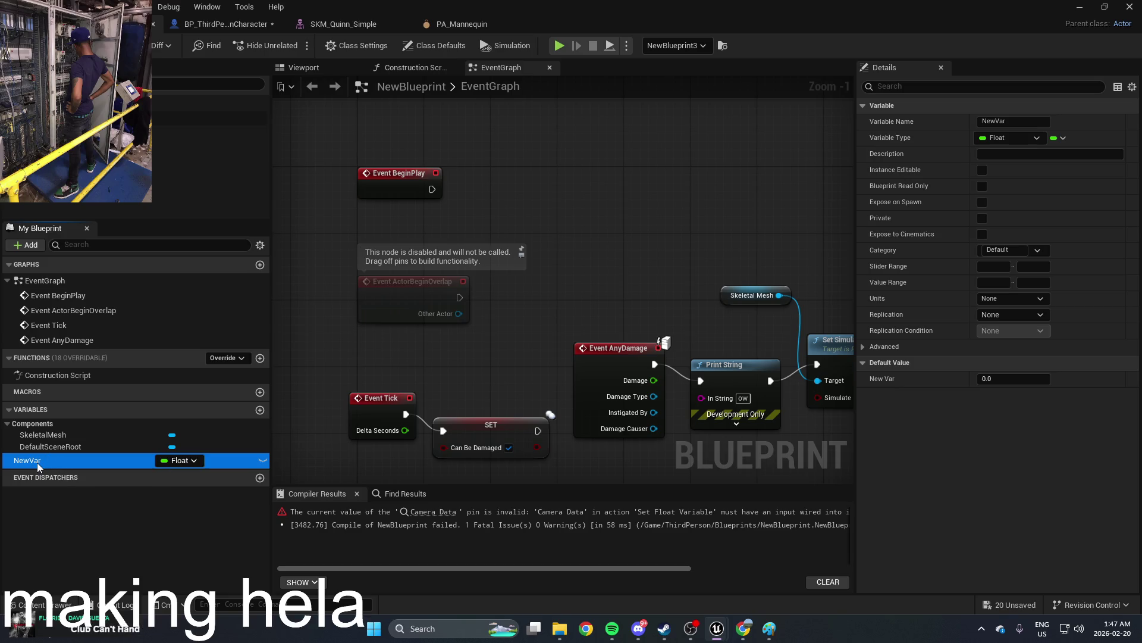
pyautogui.press('F2')
pyautogui.write('health')
pyautogui.press('Return')
pyautogui.press('F7')
pyautogui.moveTo(1000, 374); pyautogui.dragTo(1013, 379)
pyautogui.click(1010, 378)
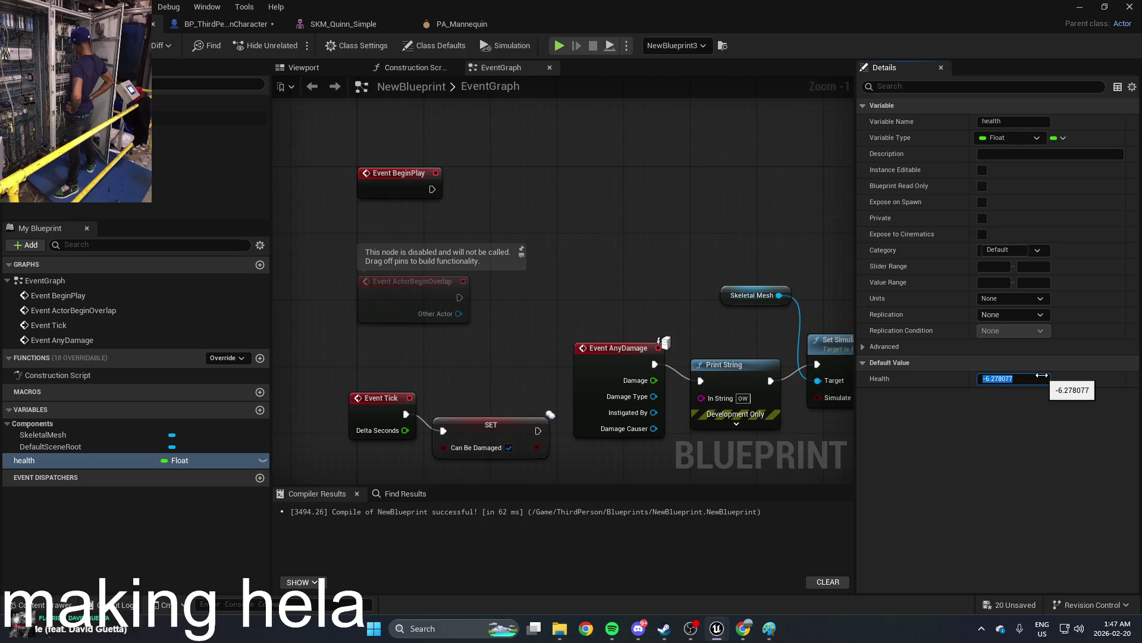
pyautogui.click(1014, 476)
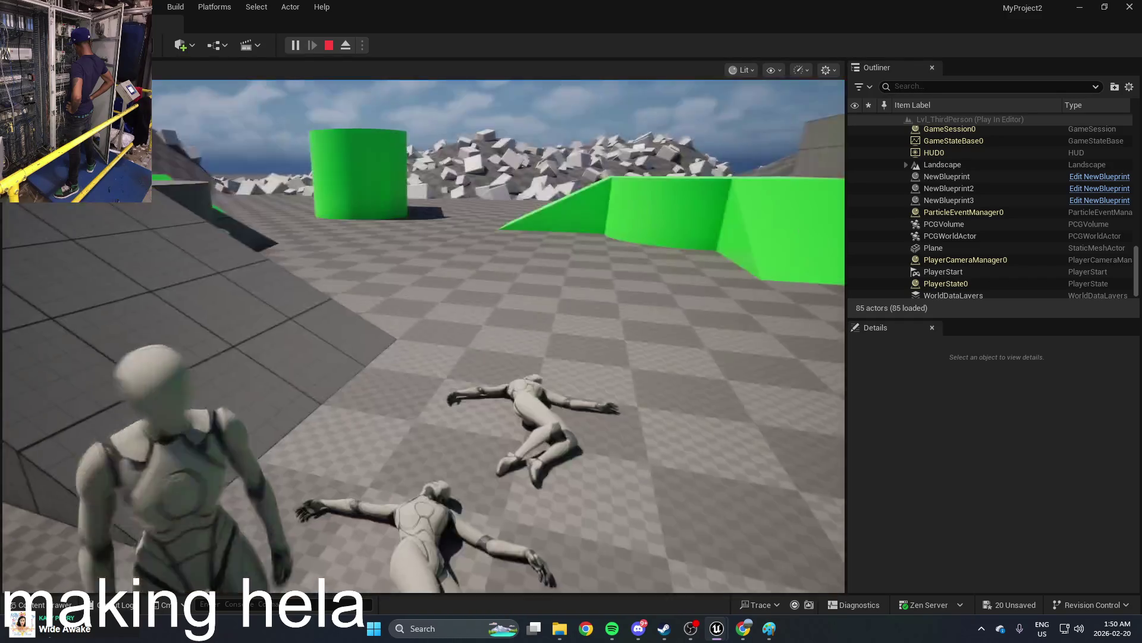
# Step: Stop the play test once the shot mannequins have ragdolled
pyautogui.press('Escape')
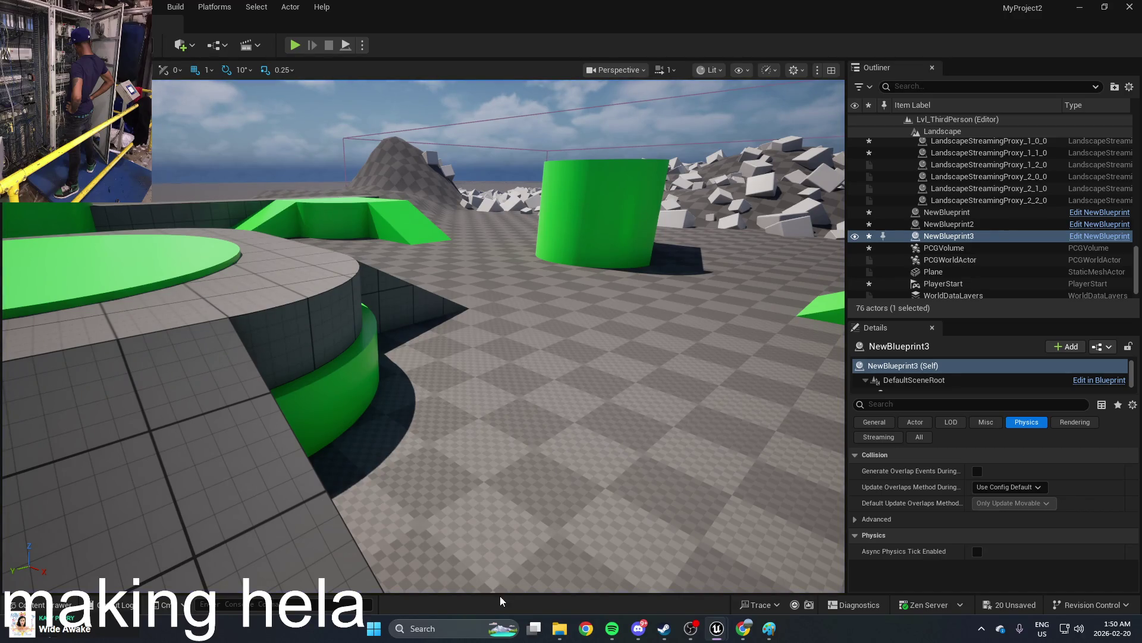
pyautogui.hotkey('ctrl', 'space')
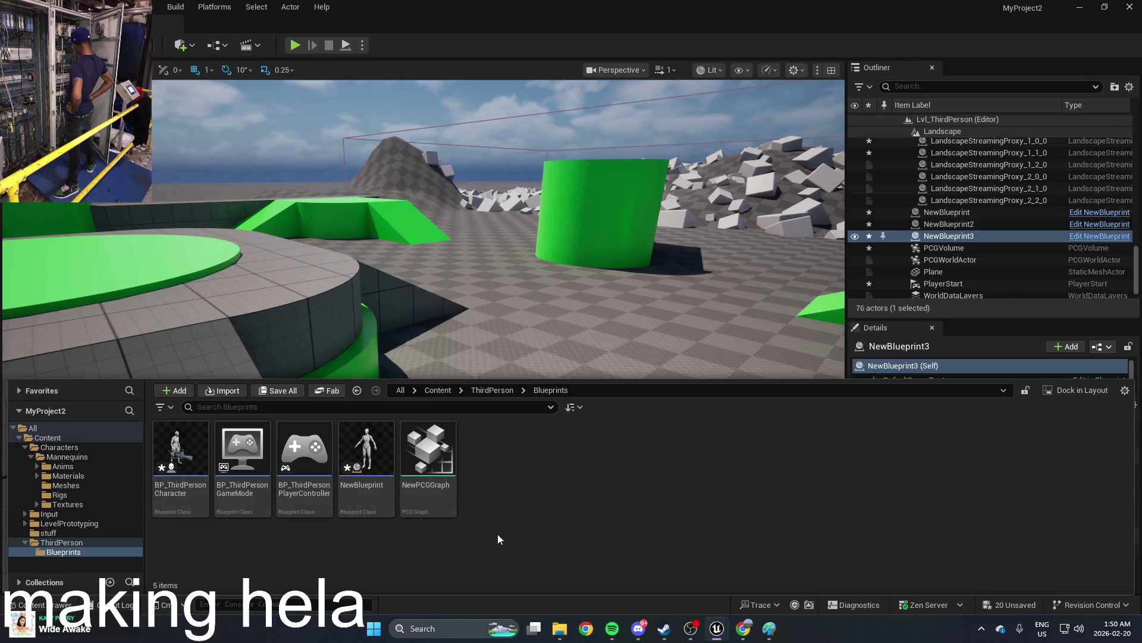
pyautogui.rightClick(578, 492)
pyautogui.moveTo(685, 384)
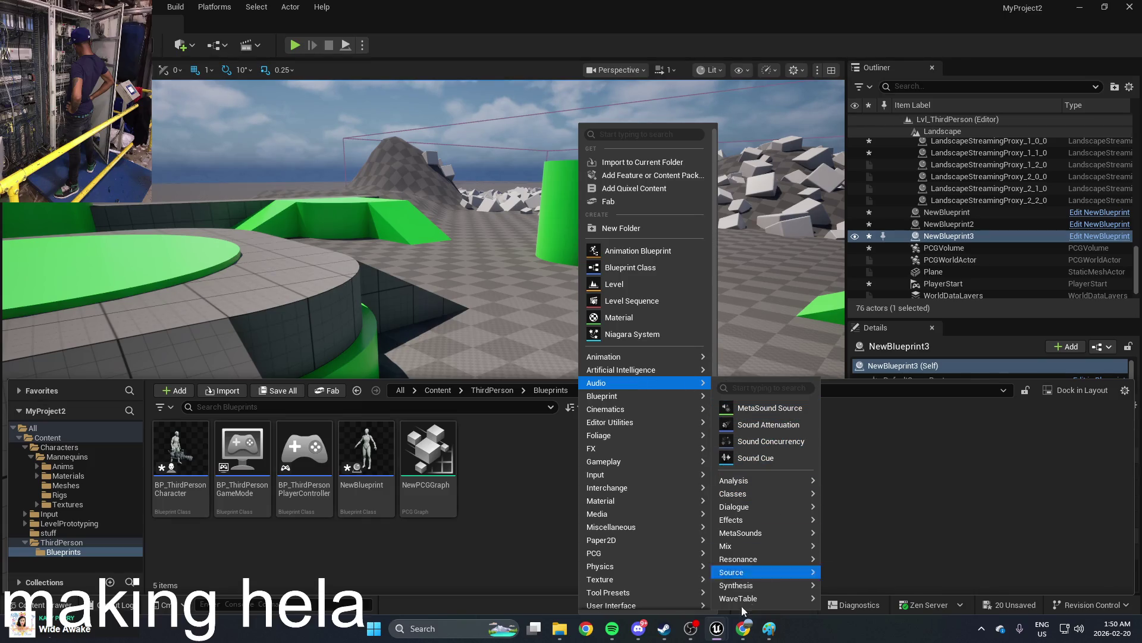
pyautogui.moveTo(746, 636)
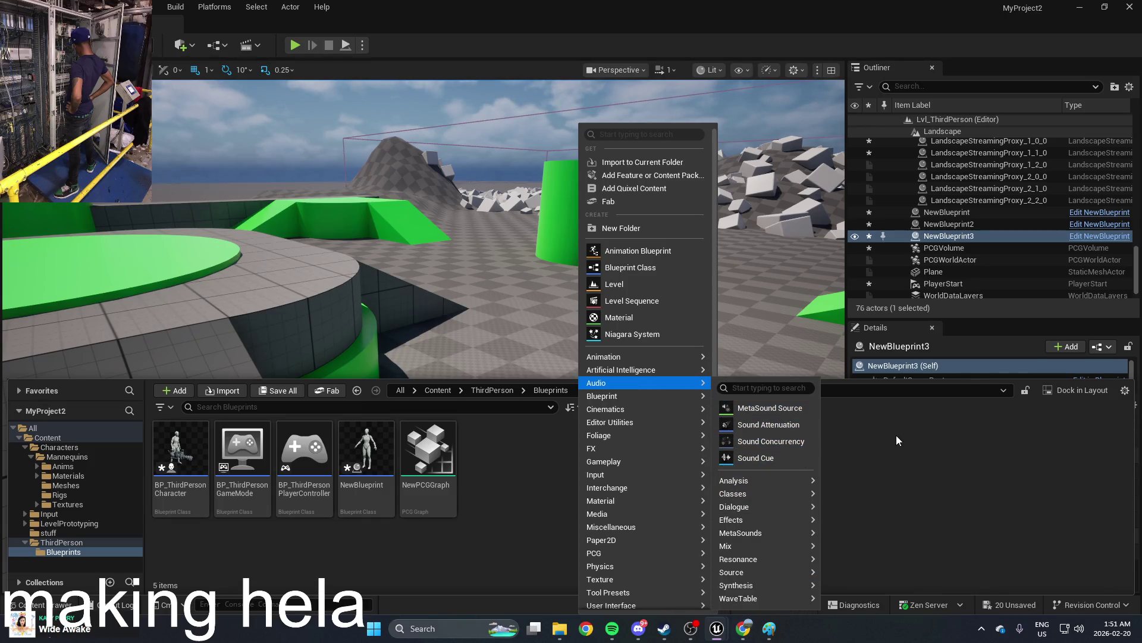
pyautogui.moveTo(777, 499)
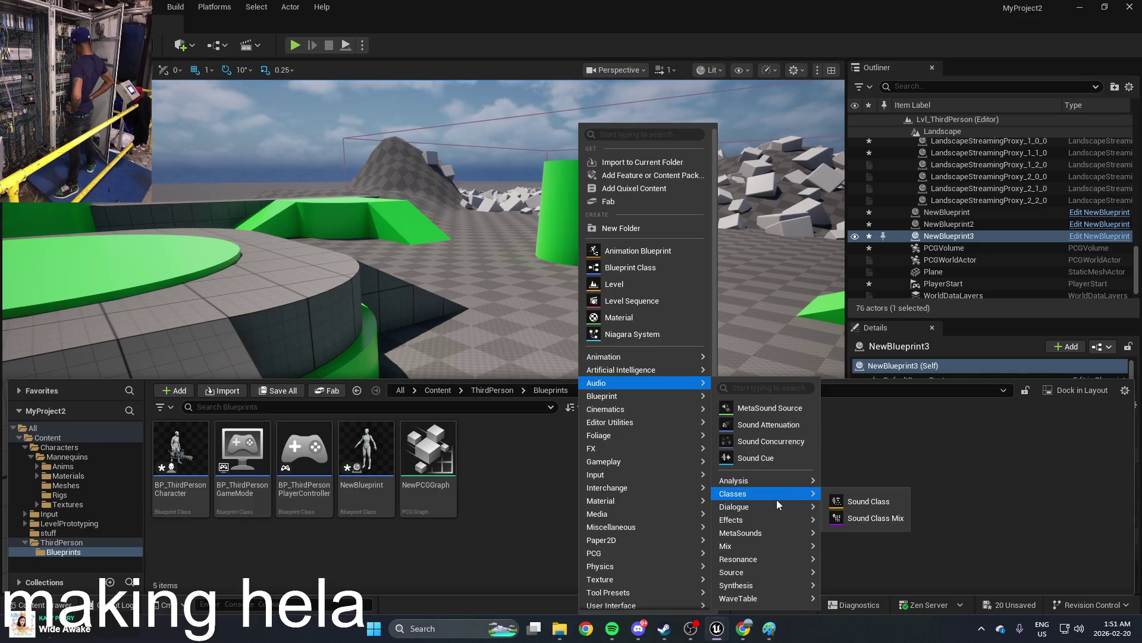
pyautogui.click(508, 503)
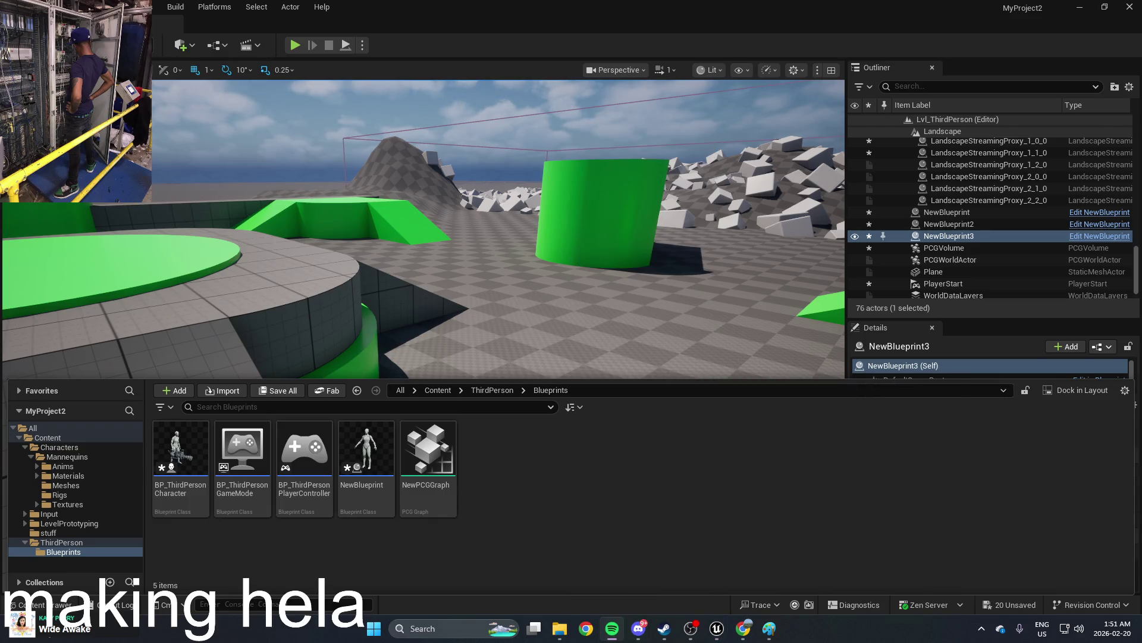
pyautogui.click(584, 629)
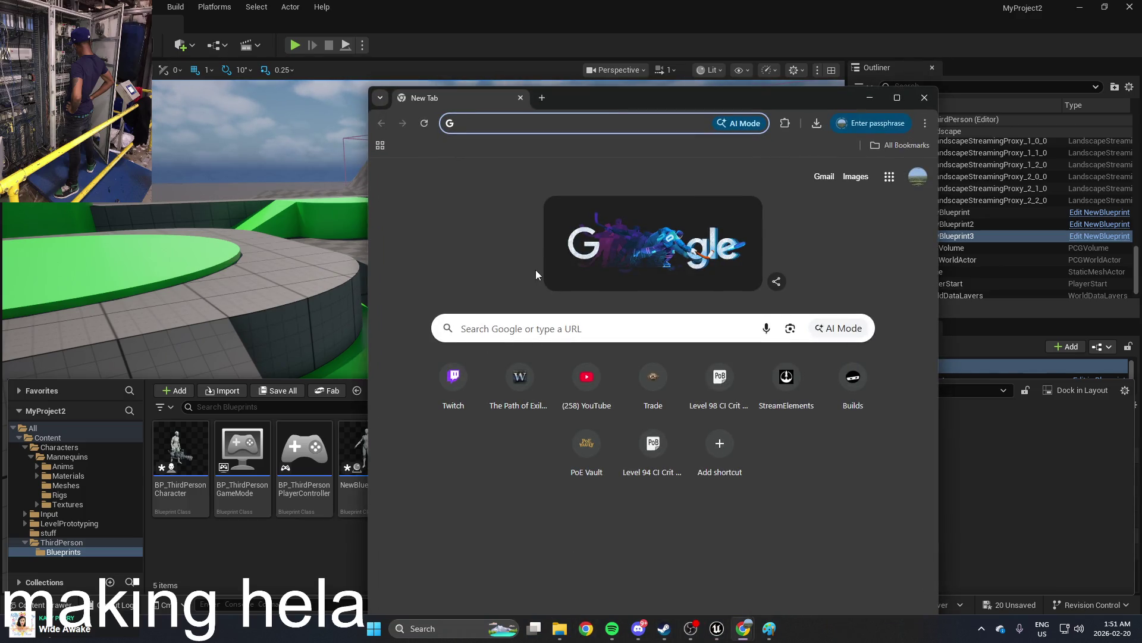
# Step: Google 'record audio from computer', close Chrome, and start a Windows search for Sound Recorder
pyautogui.write('record audi')
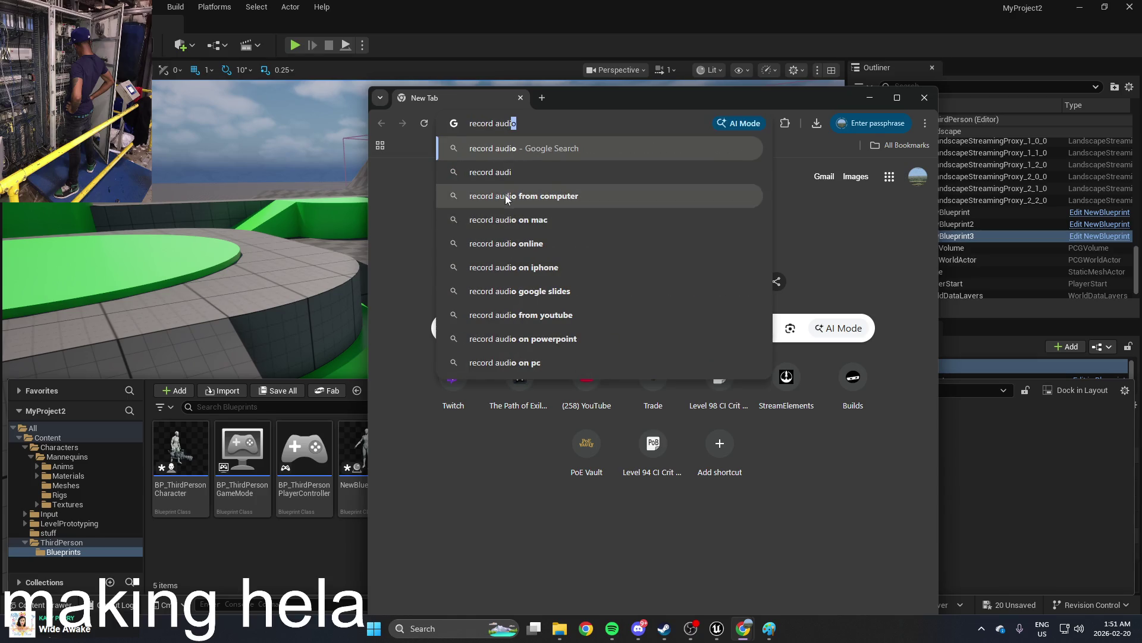
pyautogui.click(505, 199)
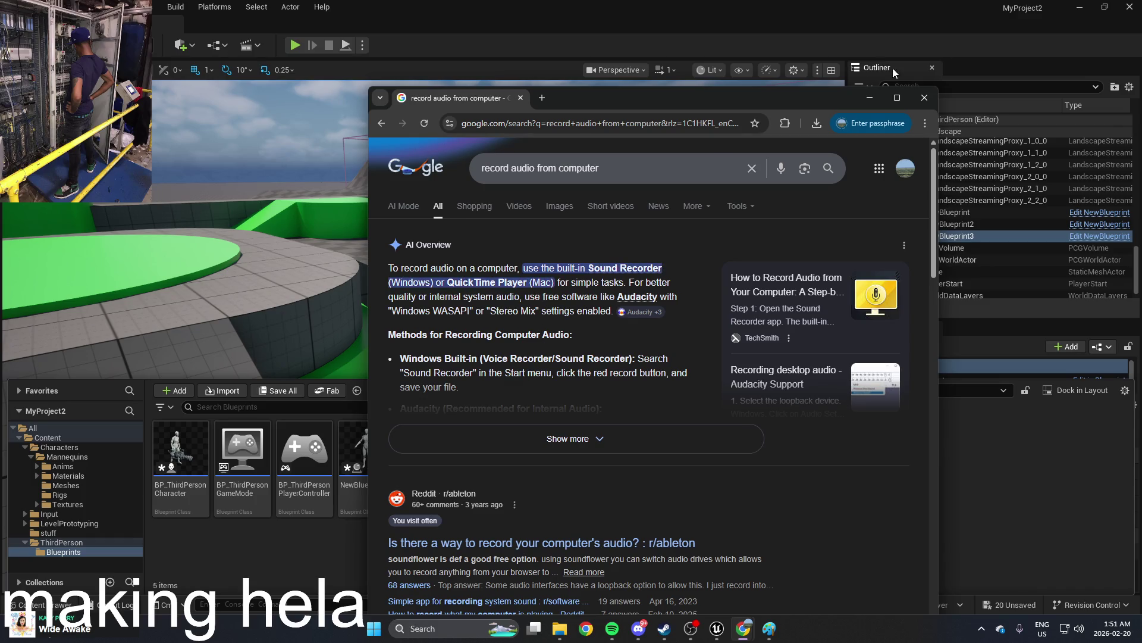
pyautogui.click(924, 98)
pyautogui.click(407, 630)
pyautogui.write('soyu')
pyautogui.press('BackSpace')
pyautogui.press('BackSpace')
# Step: Record a one-second clip in Sound Recorder, allowing microphone access, and play it back
pyautogui.write('und mixer options')
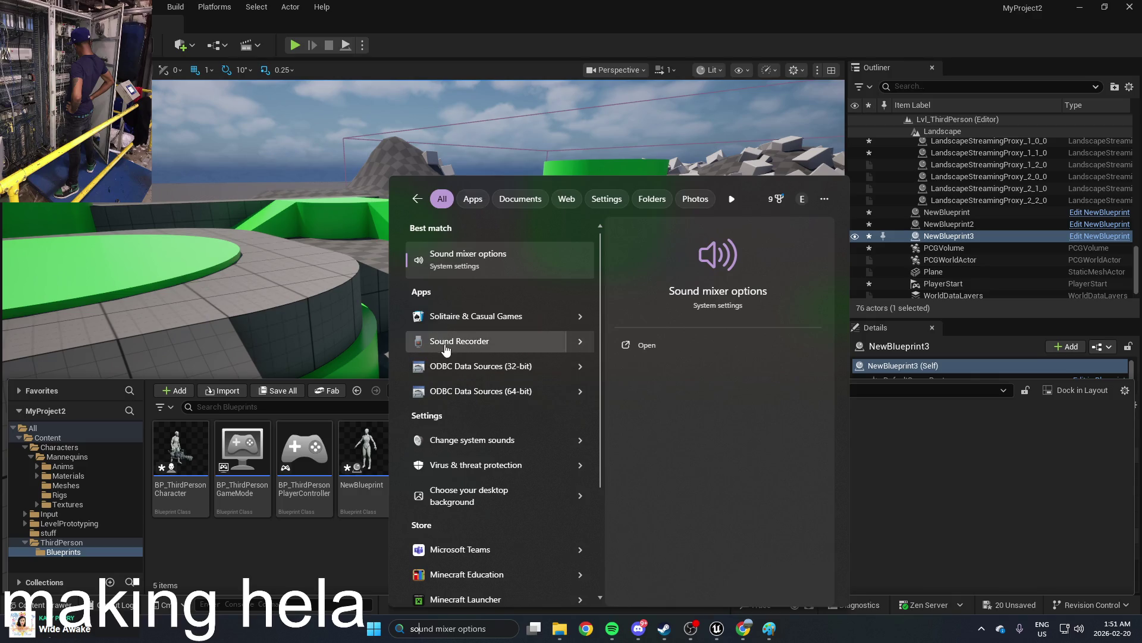
pyautogui.click(447, 348)
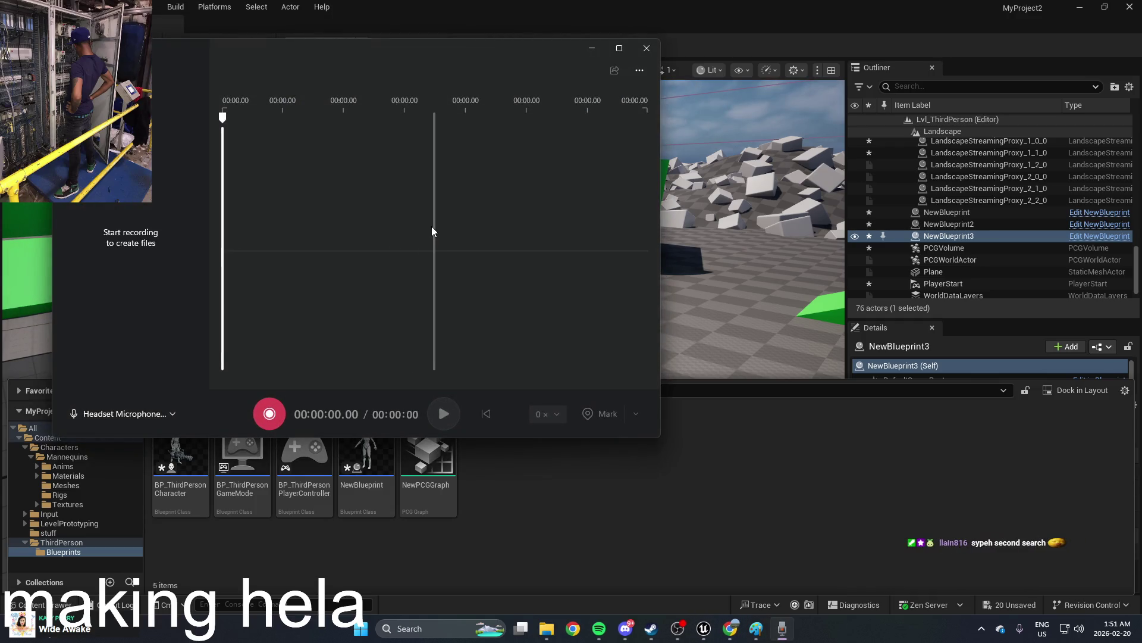
pyautogui.click(269, 415)
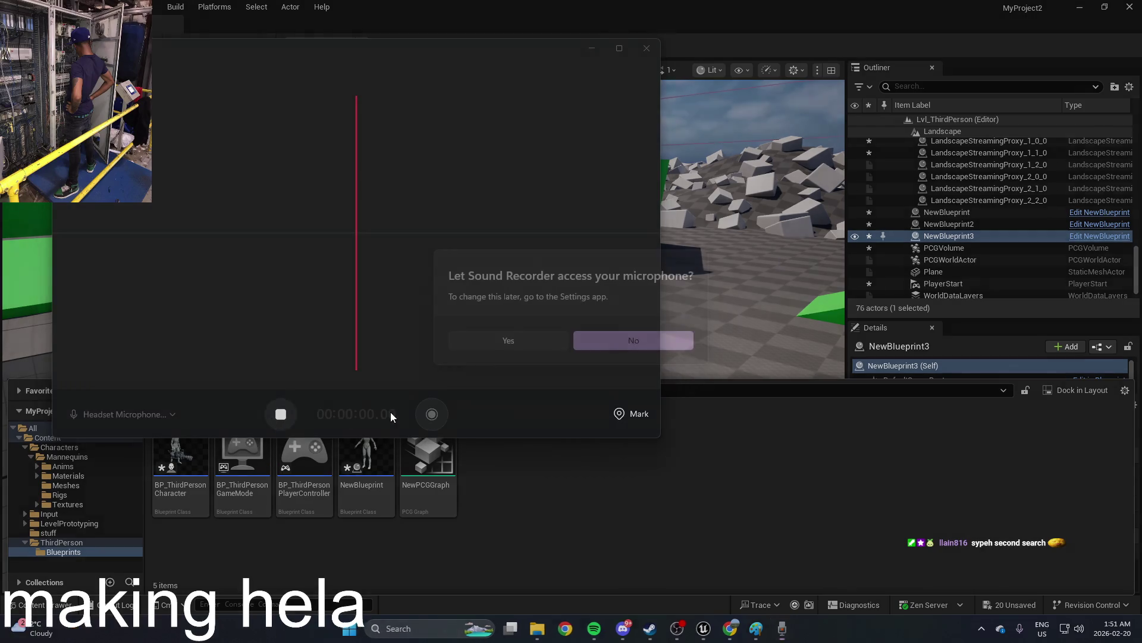
pyautogui.click(539, 343)
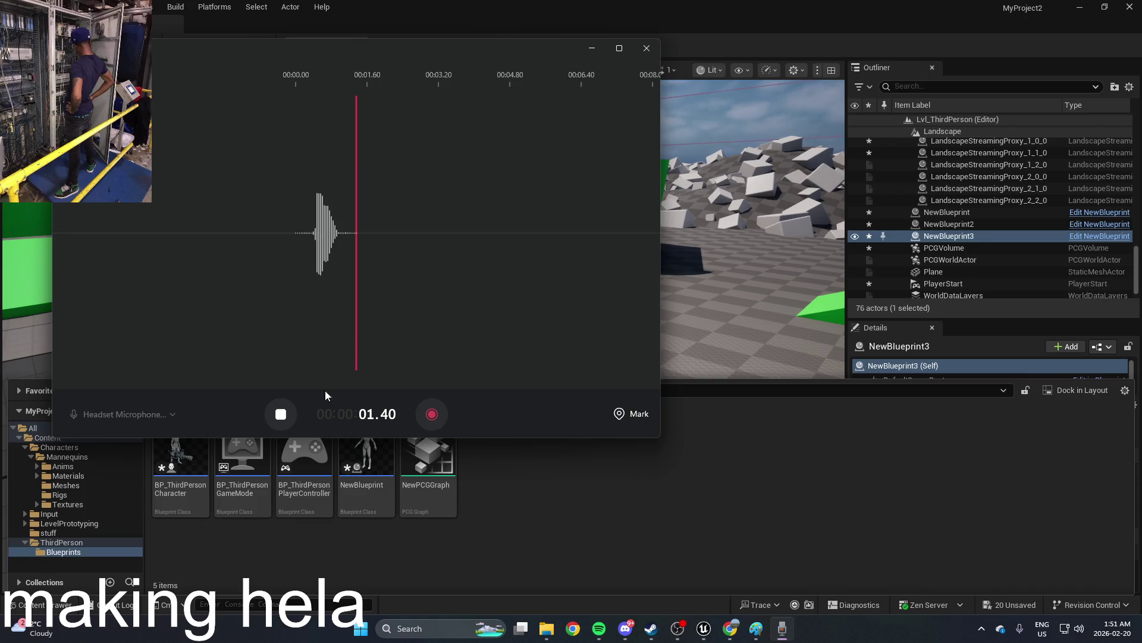
pyautogui.click(284, 418)
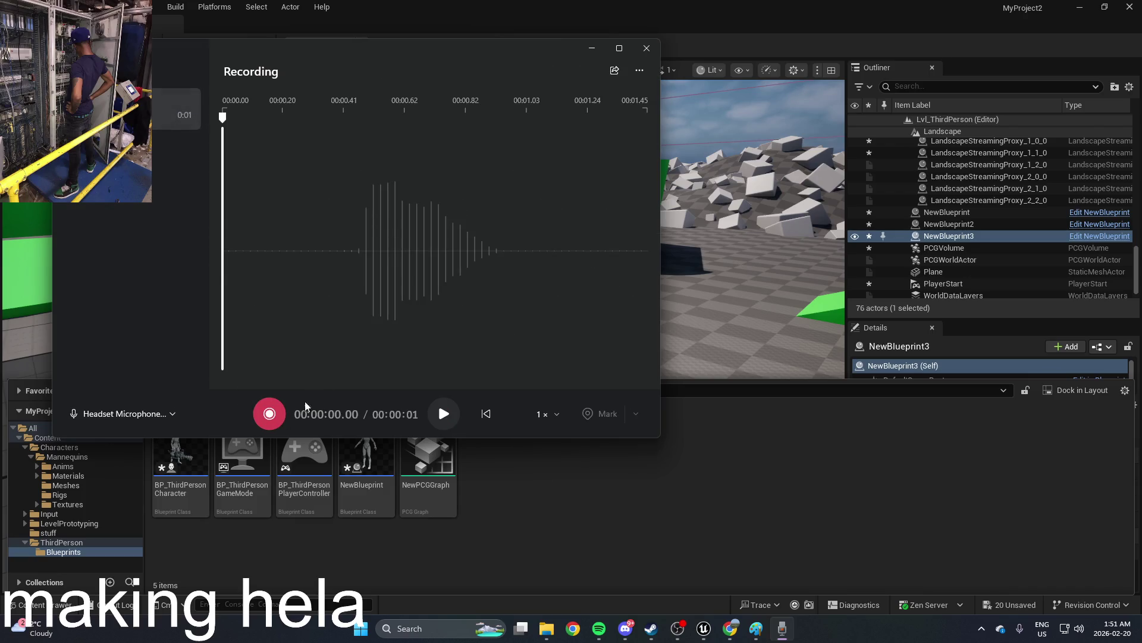
pyautogui.click(439, 412)
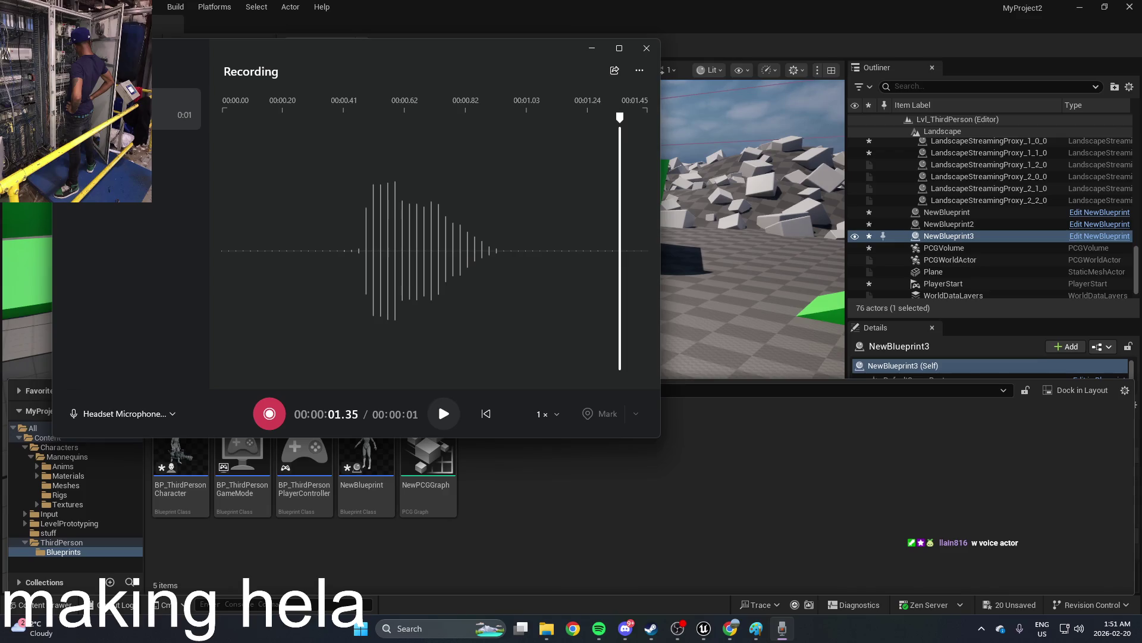
# Step: Show the recording's file in its folder and bring Unreal Engine back to front
pyautogui.rightClick(154, 111)
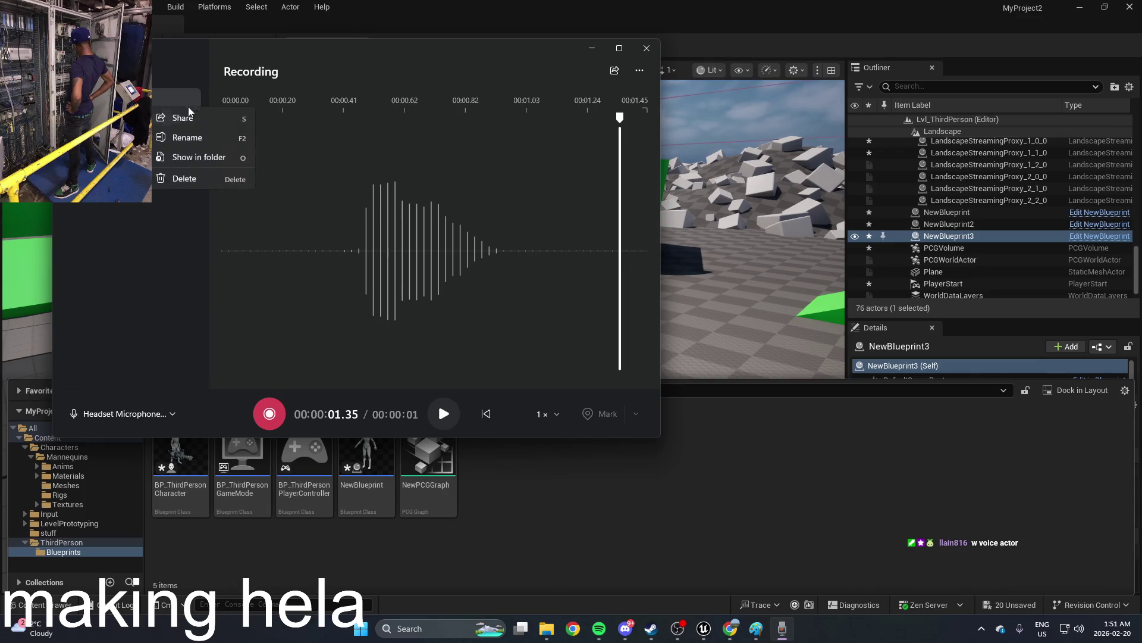
pyautogui.click(199, 157)
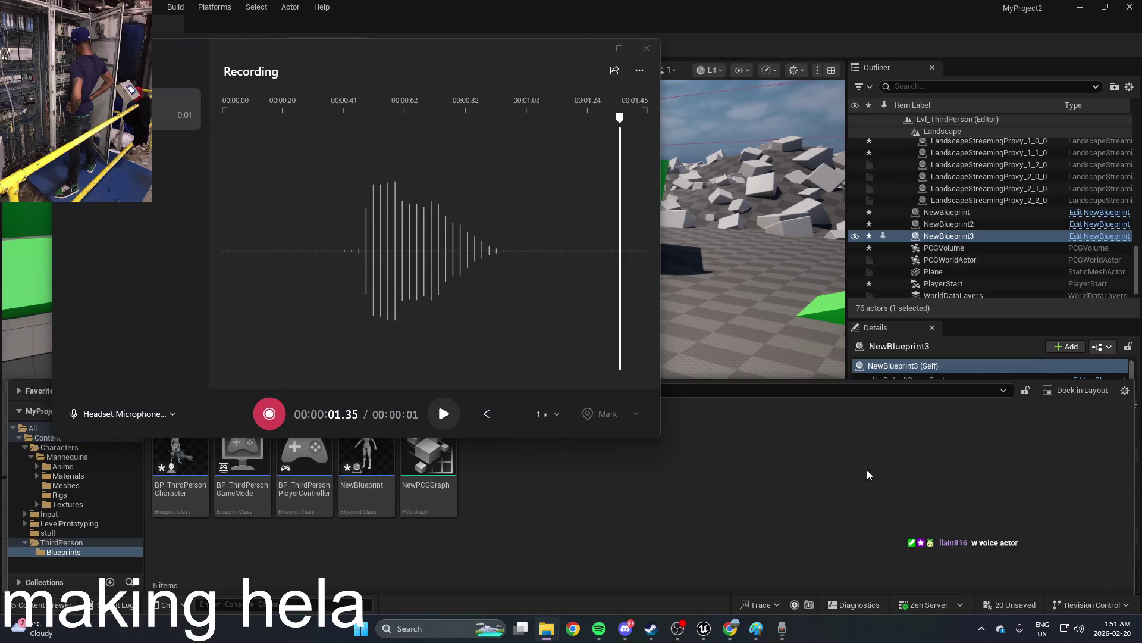
pyautogui.click(704, 629)
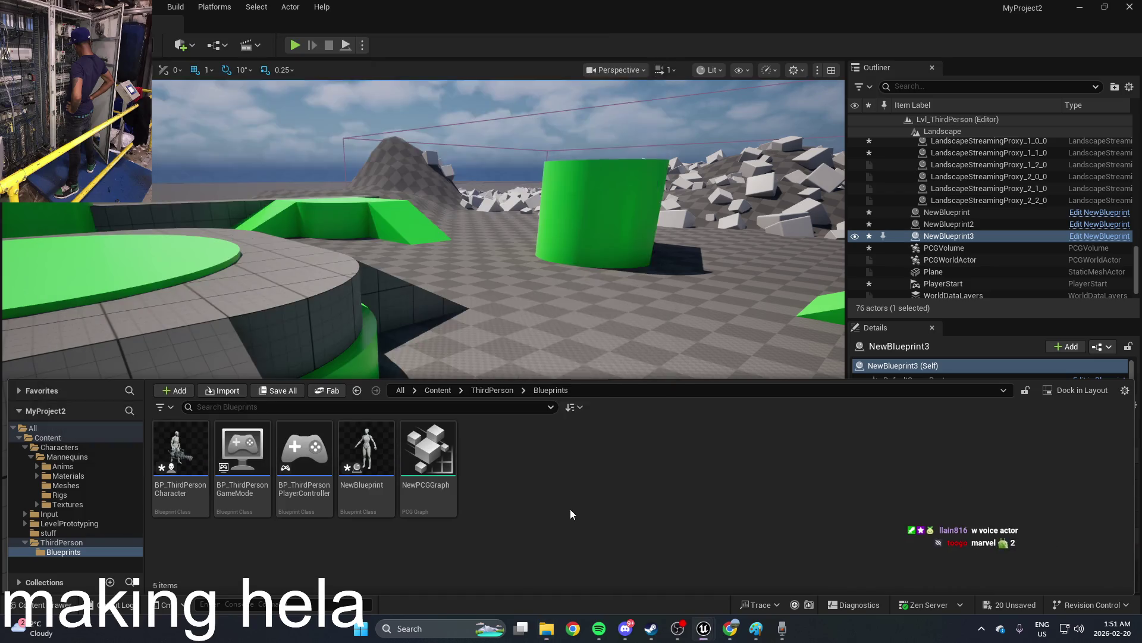
# Step: Create a new folder named 'sound' inside Blueprints and open it
pyautogui.rightClick(573, 452)
pyautogui.click(632, 123)
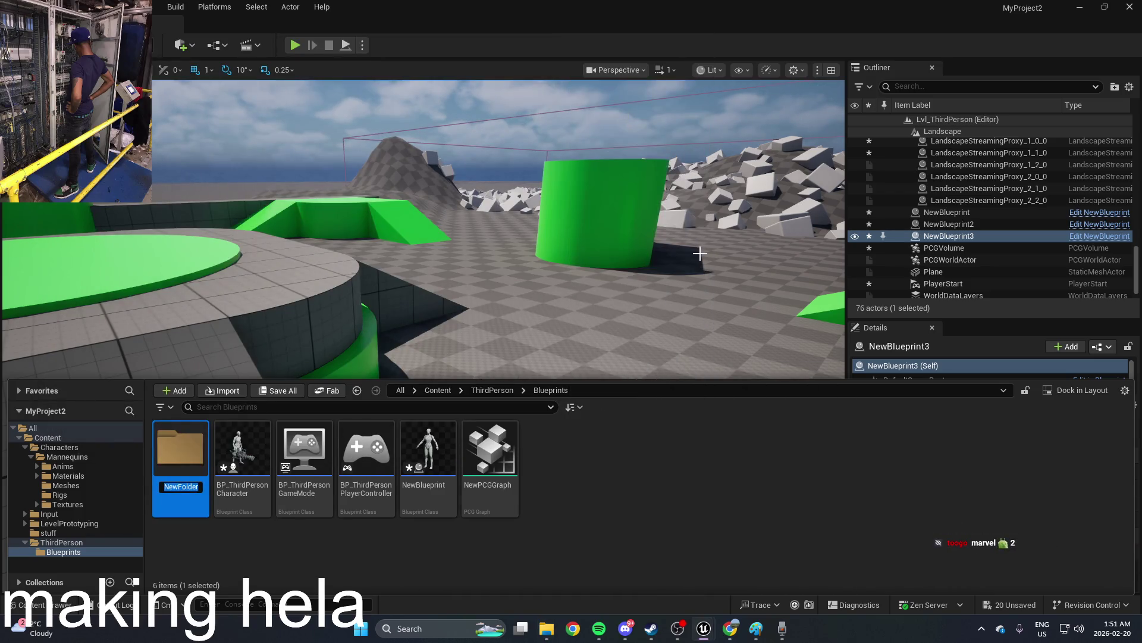
pyautogui.write('sound')
pyautogui.press('Return')
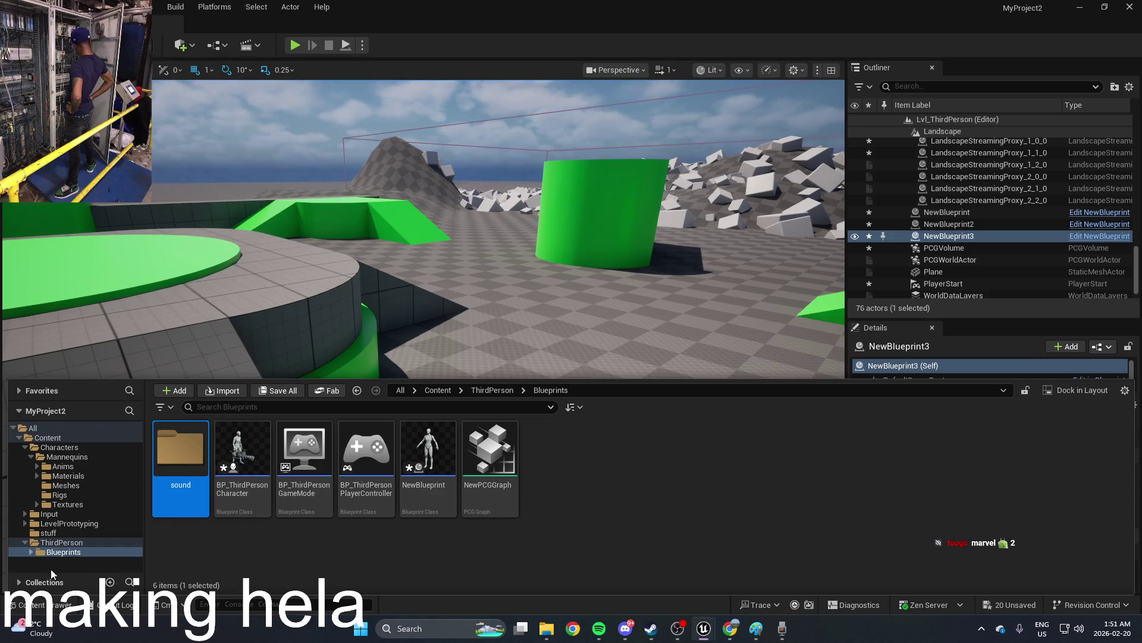
pyautogui.doubleClick(181, 453)
# Step: Import the recording file from the file browser into the sound folder as the Recording asset
pyautogui.click(546, 628)
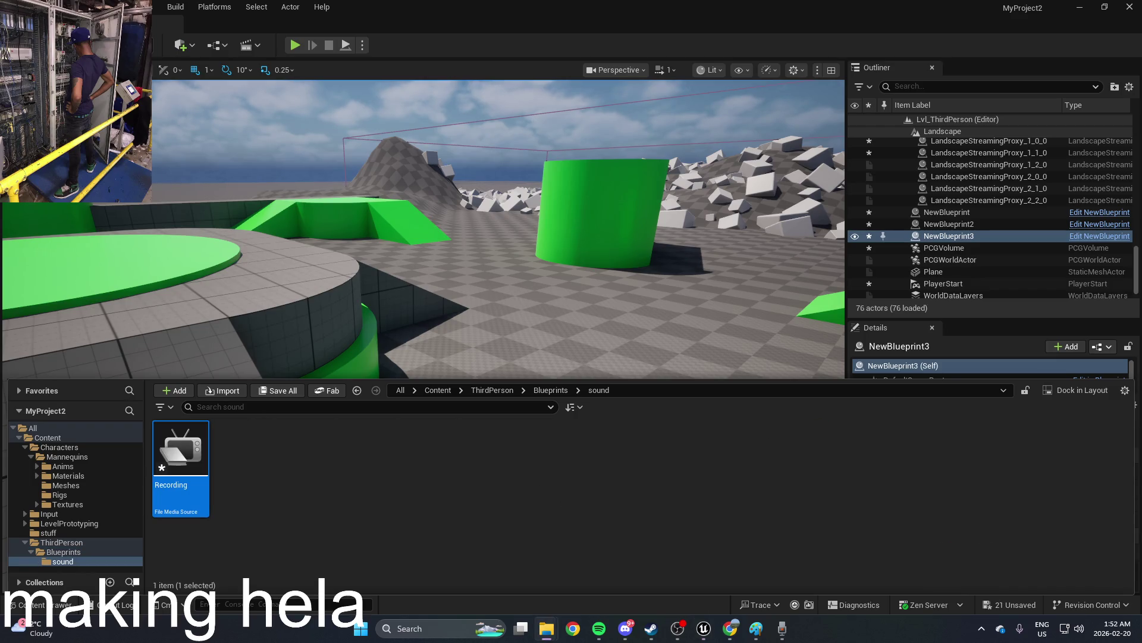
pyautogui.click(536, 489)
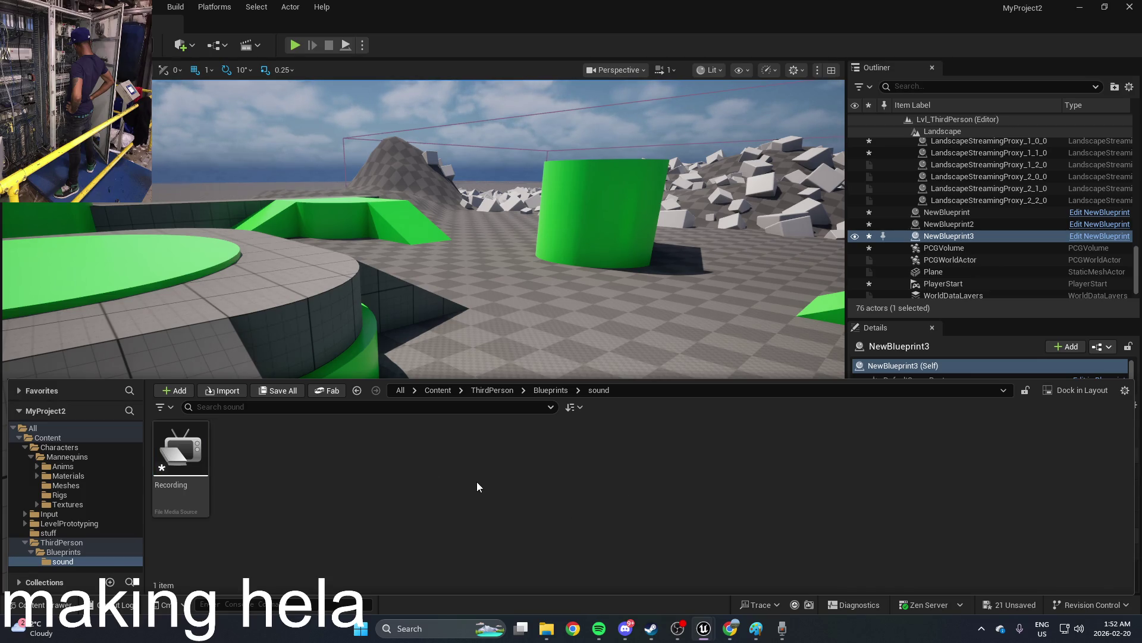
pyautogui.moveTo(473, 279); pyautogui.dragTo(542, 364)
# Step: Browse up to Content > Characters and switch to the BP_ThirdPersonCharacter Blueprint editor
pyautogui.hotkey('ctrl', 'space')
pyautogui.click(492, 390)
pyautogui.click(438, 390)
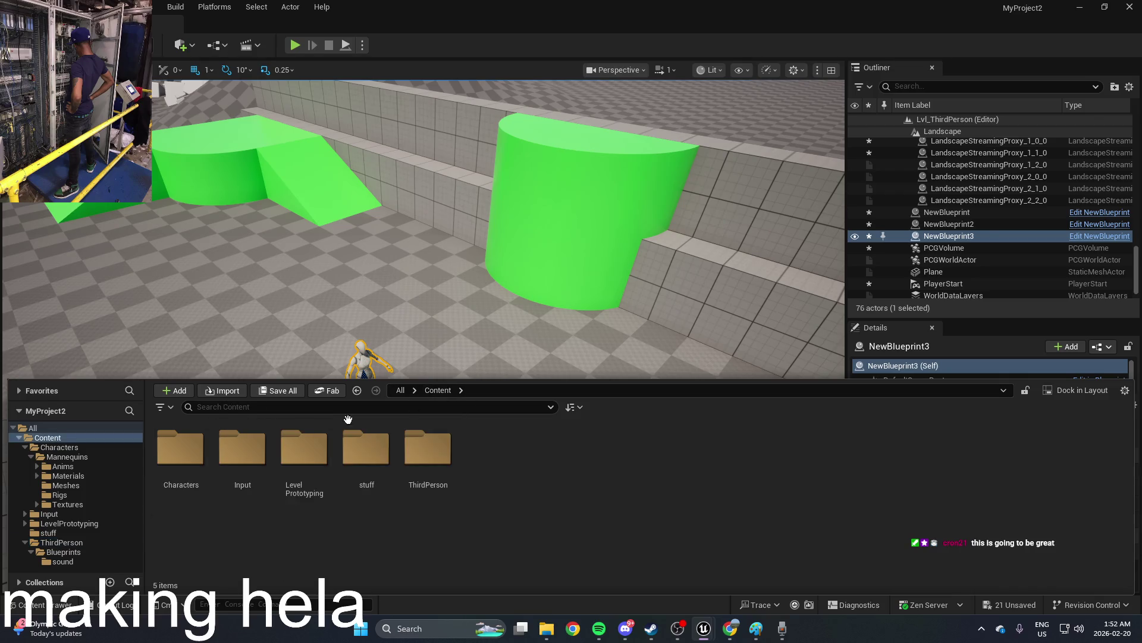
pyautogui.click(180, 448)
pyautogui.hotkey('alt', 'Tab')
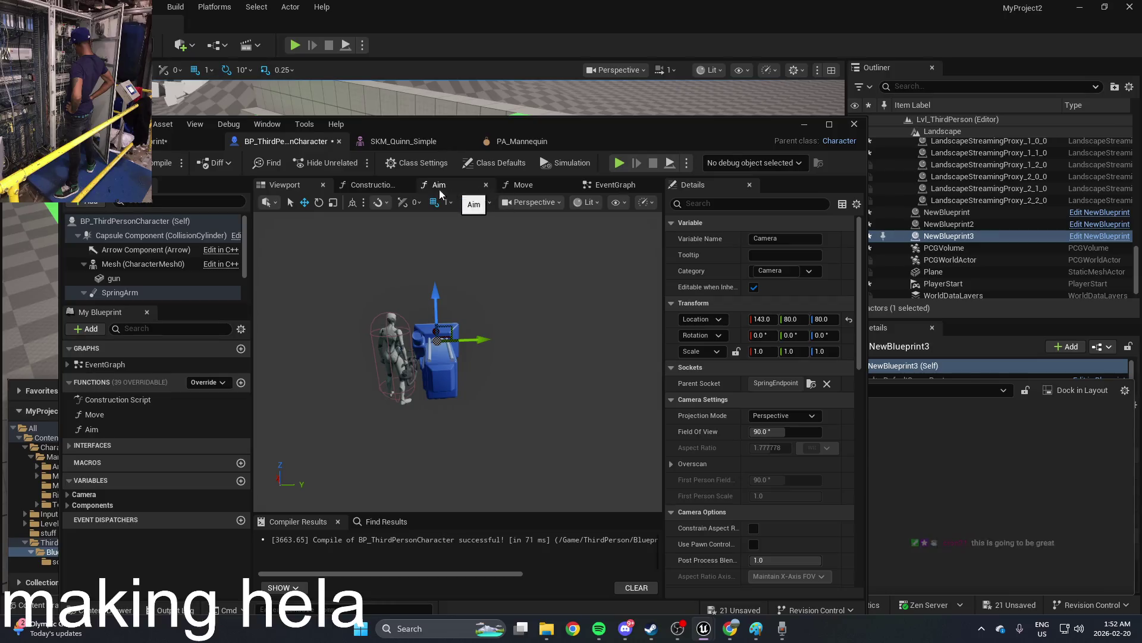
# Step: Show the maximized EventGraph with the Left Mouse Button shooting nodes in view
pyautogui.click(612, 185)
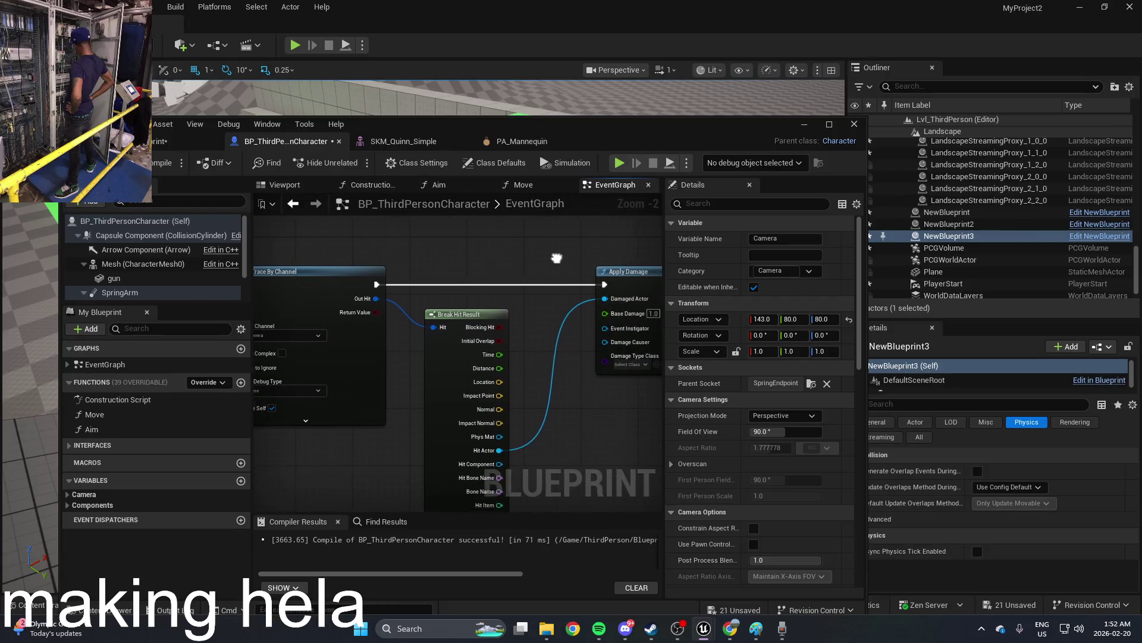
pyautogui.click(829, 124)
pyautogui.moveTo(461, 198)
pyautogui.mouseDown()
pyautogui.moveTo(475, 257)
pyautogui.moveTo(726, 271)
pyautogui.moveTo(705, 269)
pyautogui.mouseUp()
pyautogui.hotkey('ctrl', 'space')
pyautogui.click(537, 251)
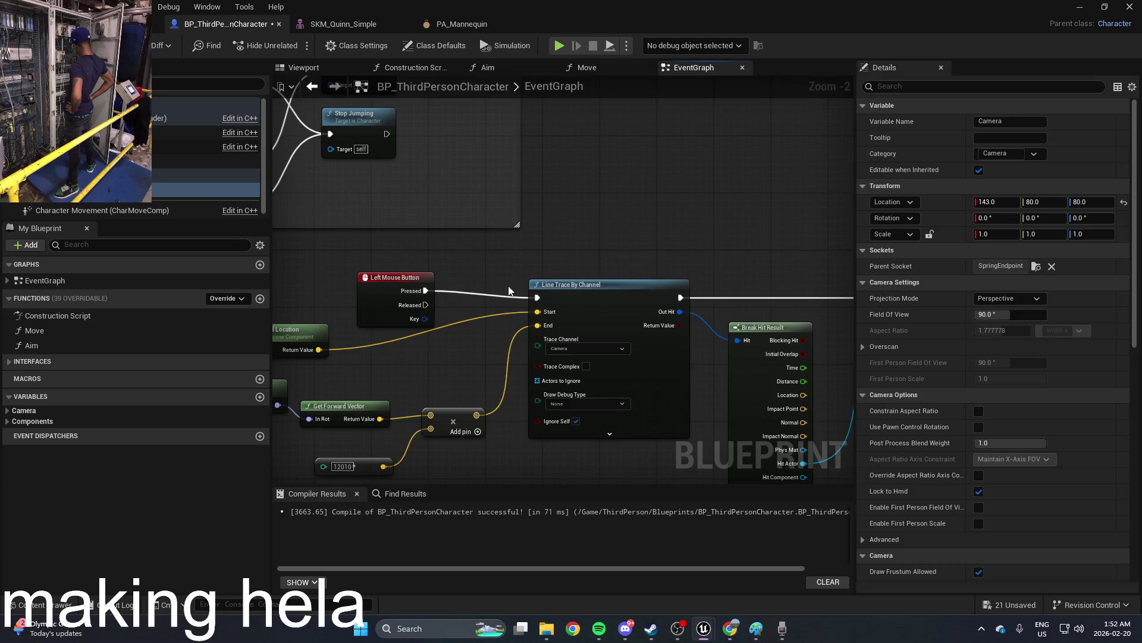
# Step: Try adding Create Sound 2D and Spawn Sound 2D nodes, then remove both
pyautogui.rightClick(505, 264)
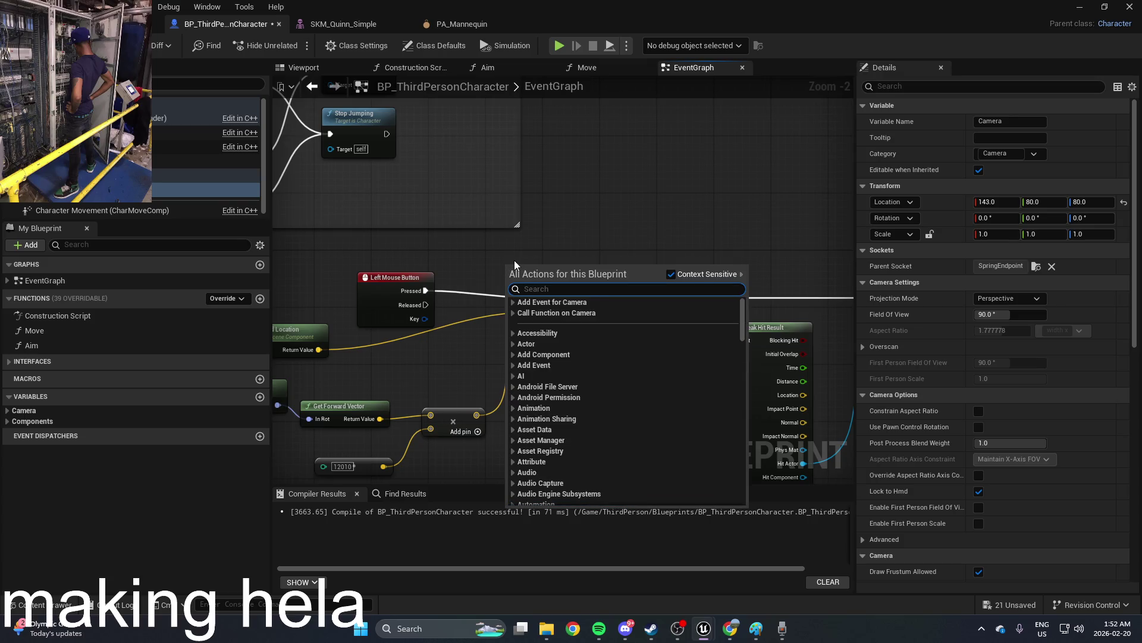
pyautogui.write('sound')
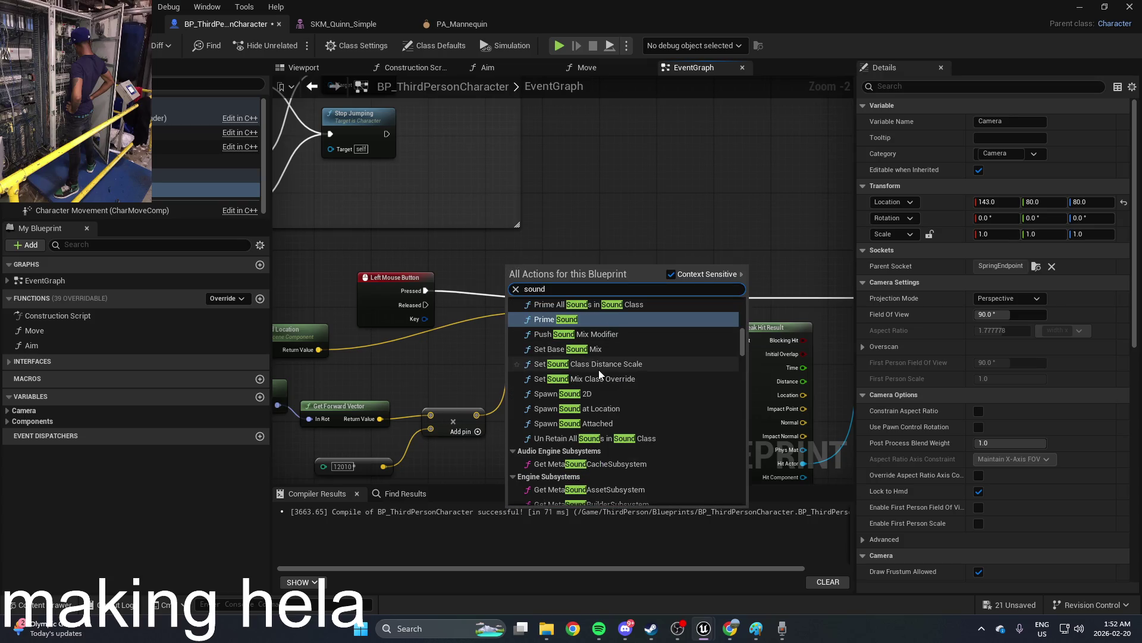
pyautogui.scroll(3, 601, 376)
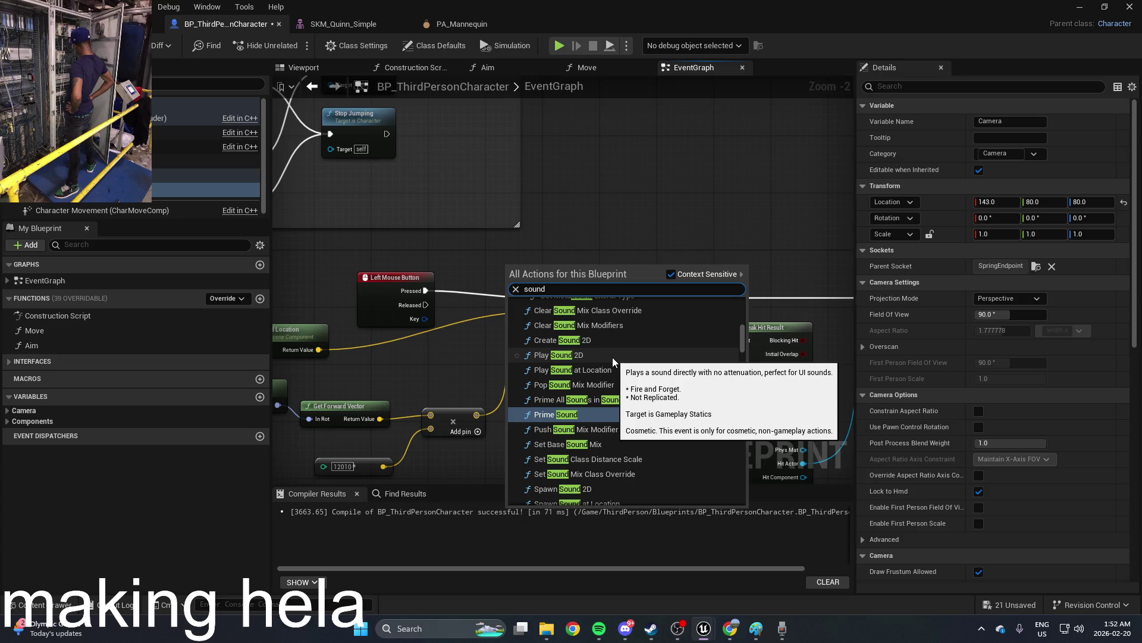
pyautogui.scroll(2, 613, 357)
pyautogui.click(590, 401)
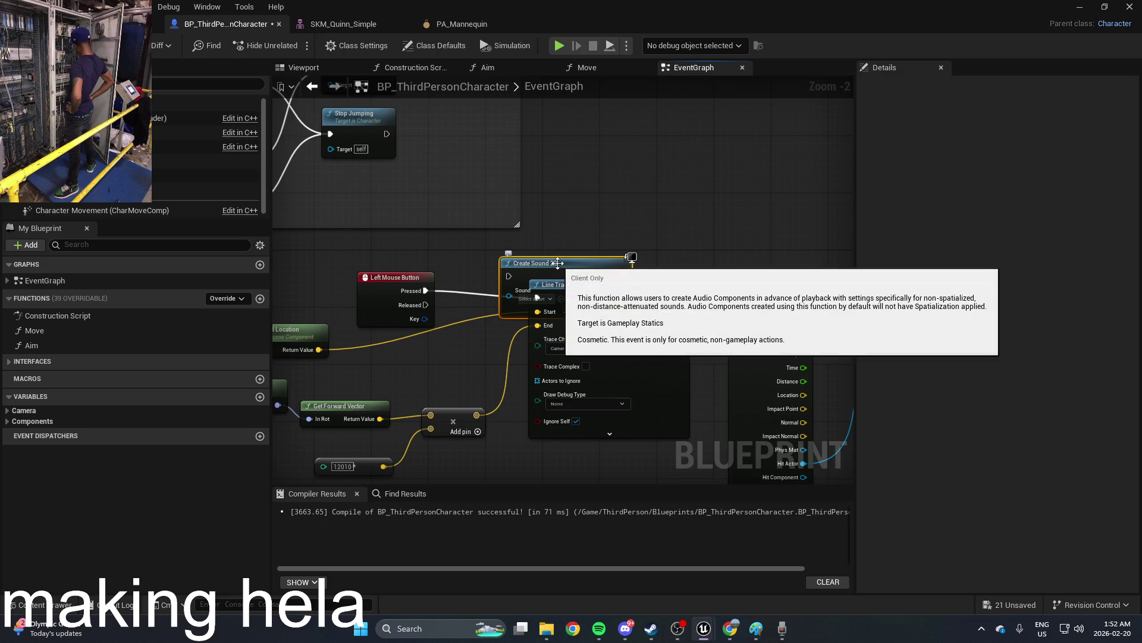
pyautogui.hotkey('ctrl', 'z')
pyautogui.rightClick(523, 261)
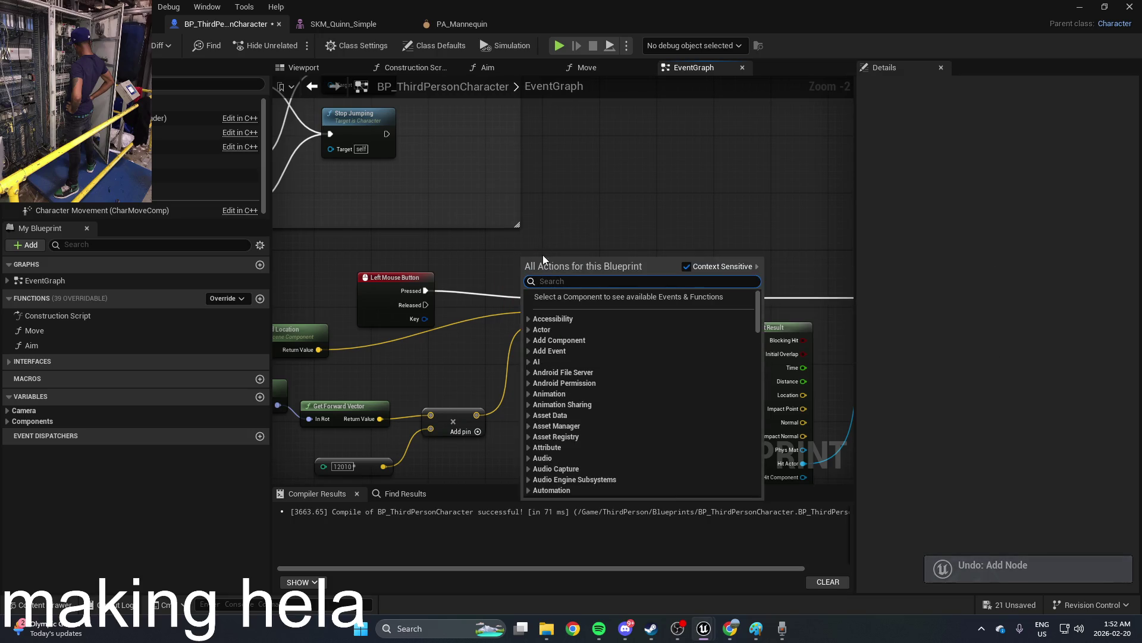
pyautogui.write('sound')
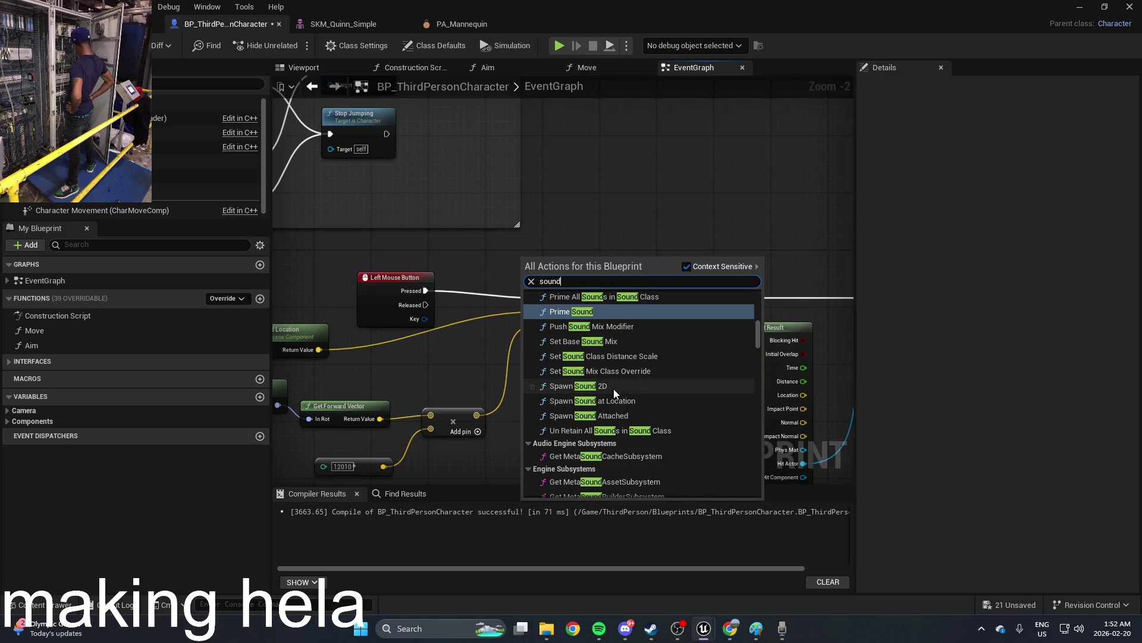
pyautogui.click(613, 388)
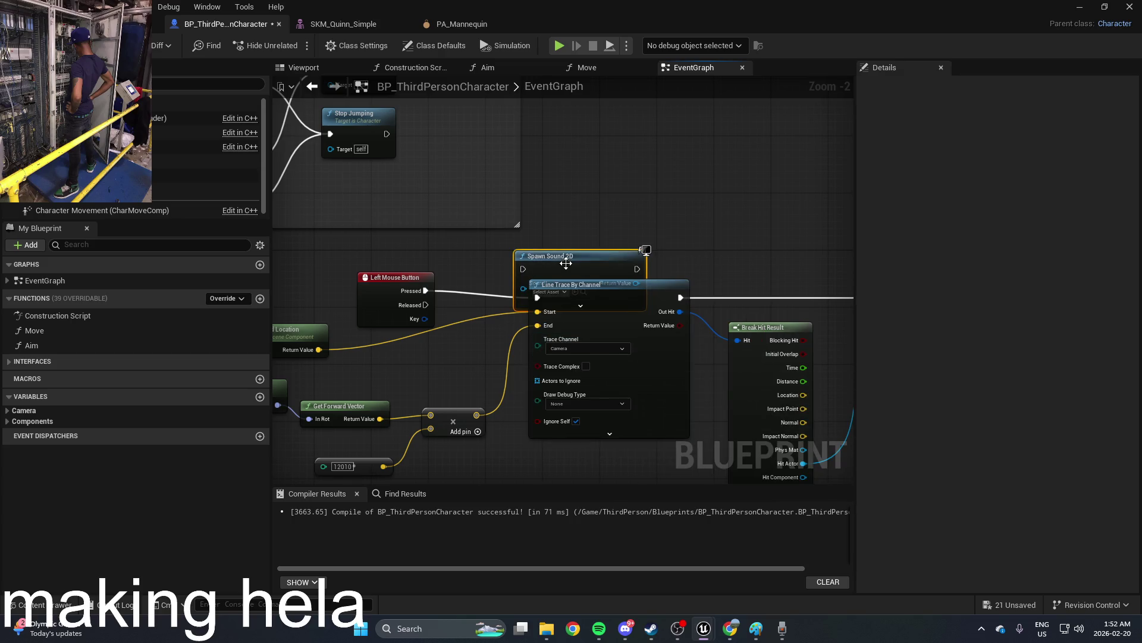
pyautogui.moveTo(574, 259); pyautogui.dragTo(502, 270)
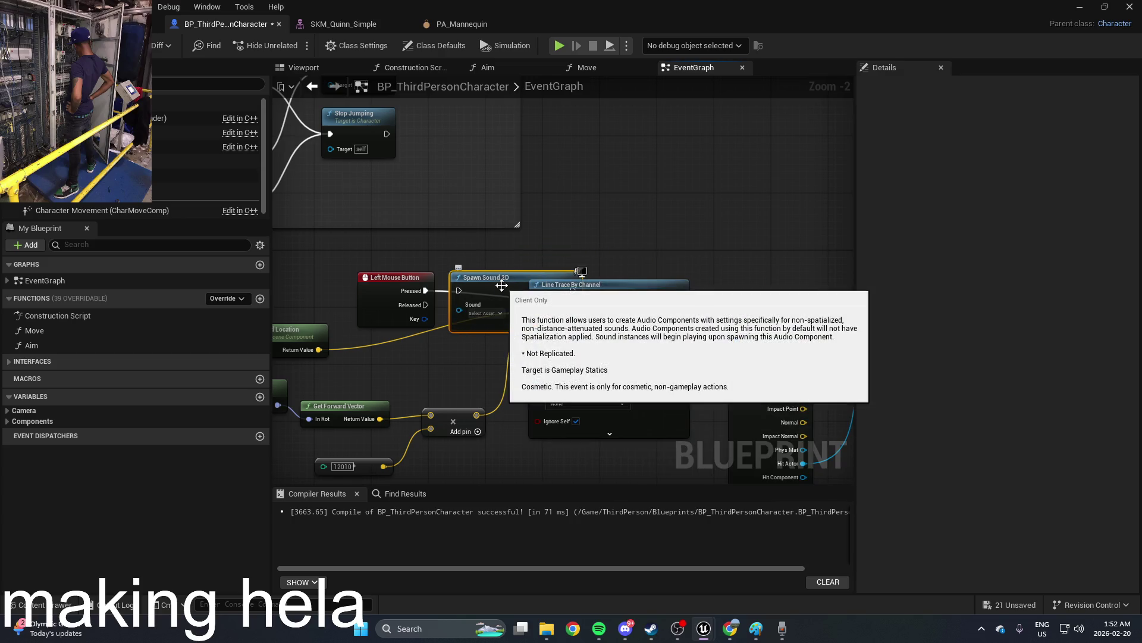
pyautogui.press('Delete')
# Step: Place a Play Sound 2D node above Line Trace By Channel with no sound assigned, then un-maximize the window
pyautogui.rightClick(526, 262)
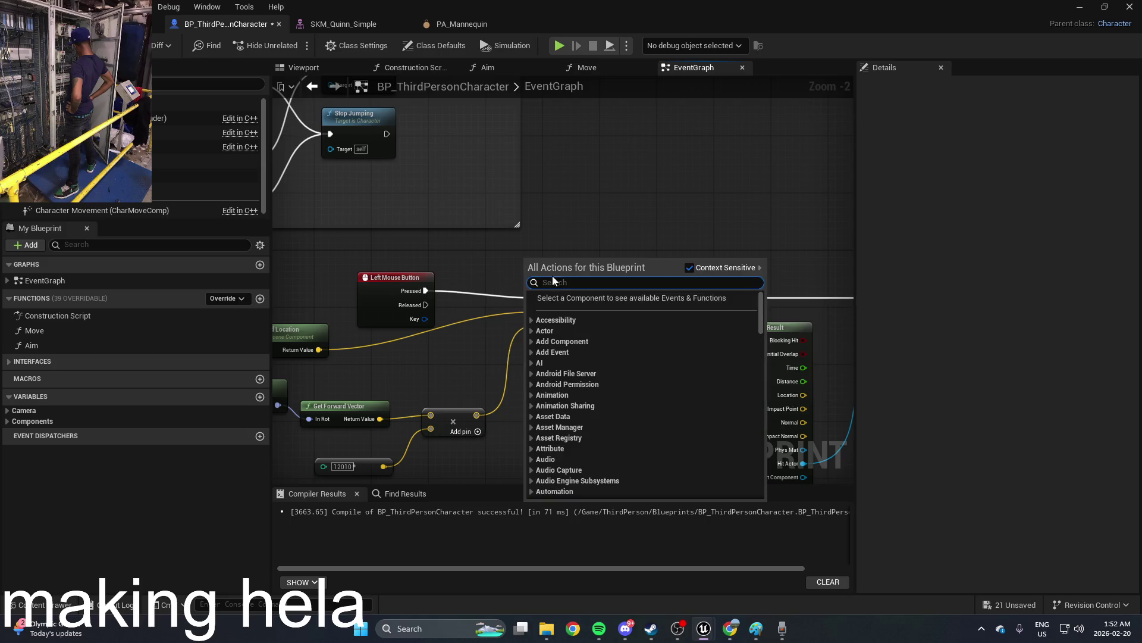
pyautogui.write('sound')
pyautogui.scroll(3, 606, 362)
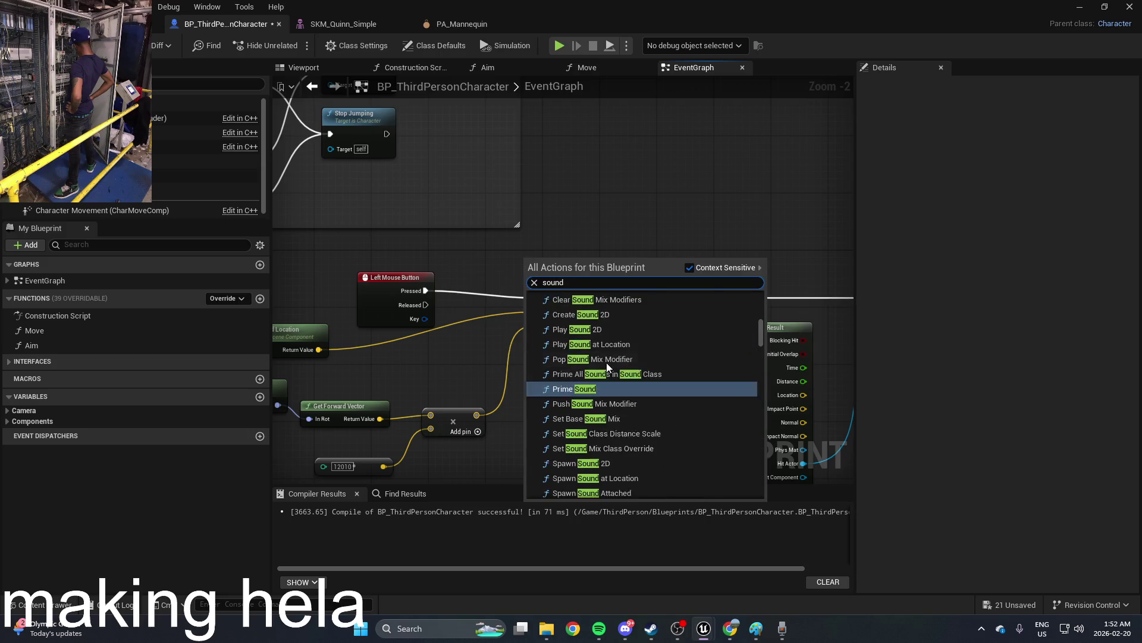
pyautogui.click(607, 369)
pyautogui.moveTo(548, 267); pyautogui.dragTo(547, 229)
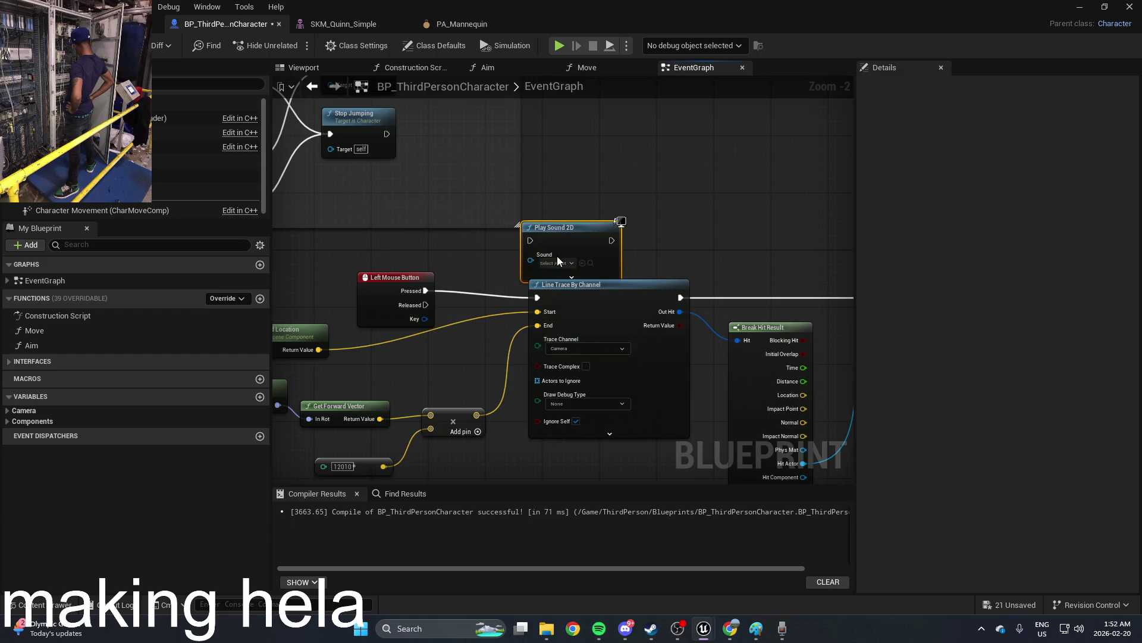
pyautogui.click(557, 263)
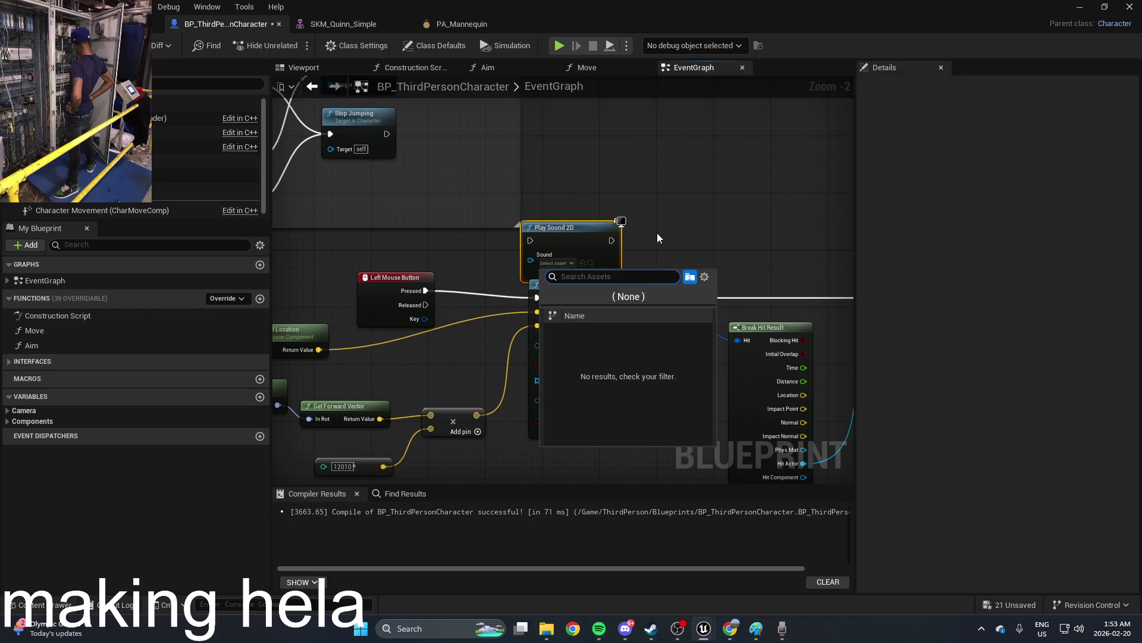
pyautogui.click(657, 233)
pyautogui.click(568, 262)
pyautogui.moveTo(577, 9)
pyautogui.mouseDown()
pyautogui.moveTo(637, 95)
pyautogui.moveTo(651, 81)
pyautogui.mouseUp()
pyautogui.hotkey('ctrl', 'space')
# Step: Open the sound folder and save the Recording asset with Ctrl+S
pyautogui.click(444, 478)
pyautogui.doubleClick(443, 478)
pyautogui.click(416, 472)
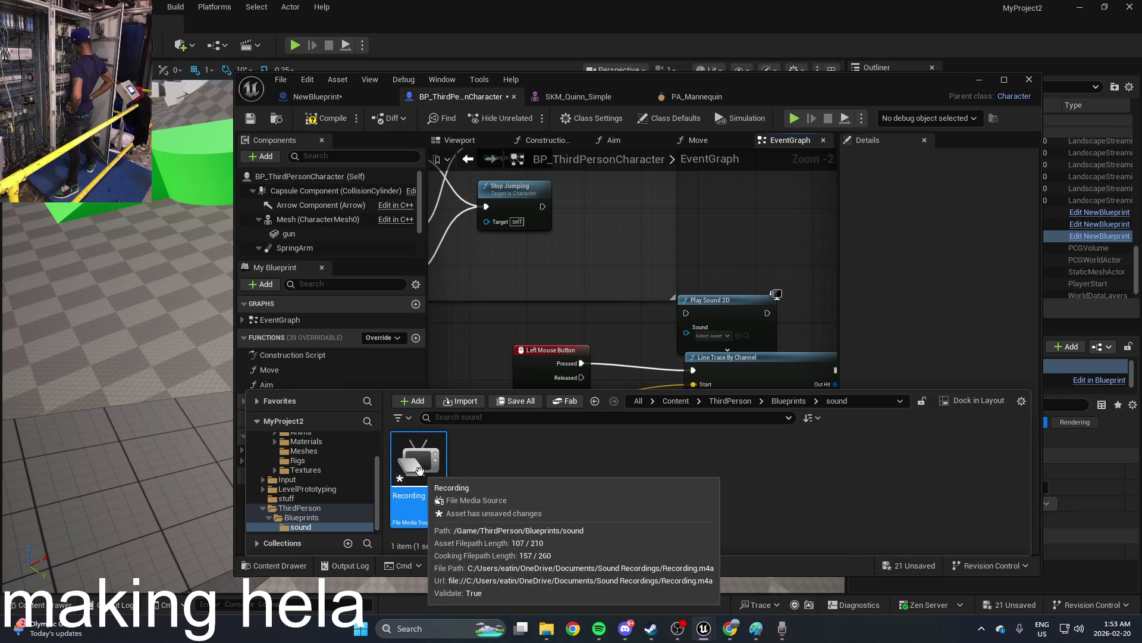
pyautogui.hotkey('ctrl', 's')
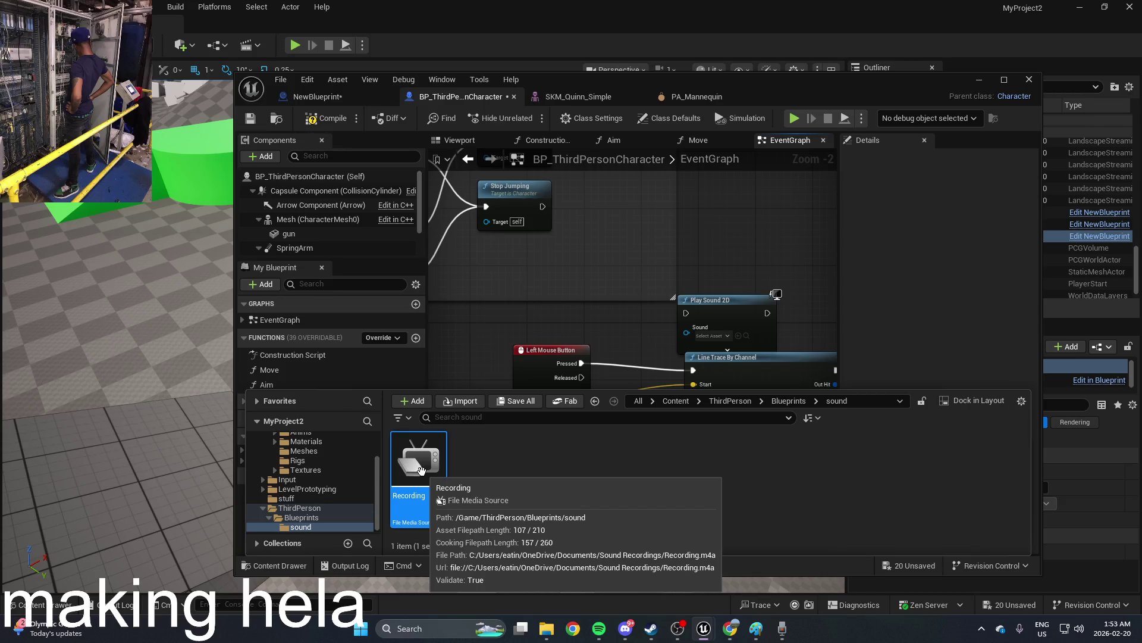
pyautogui.rightClick(421, 471)
pyautogui.click(532, 493)
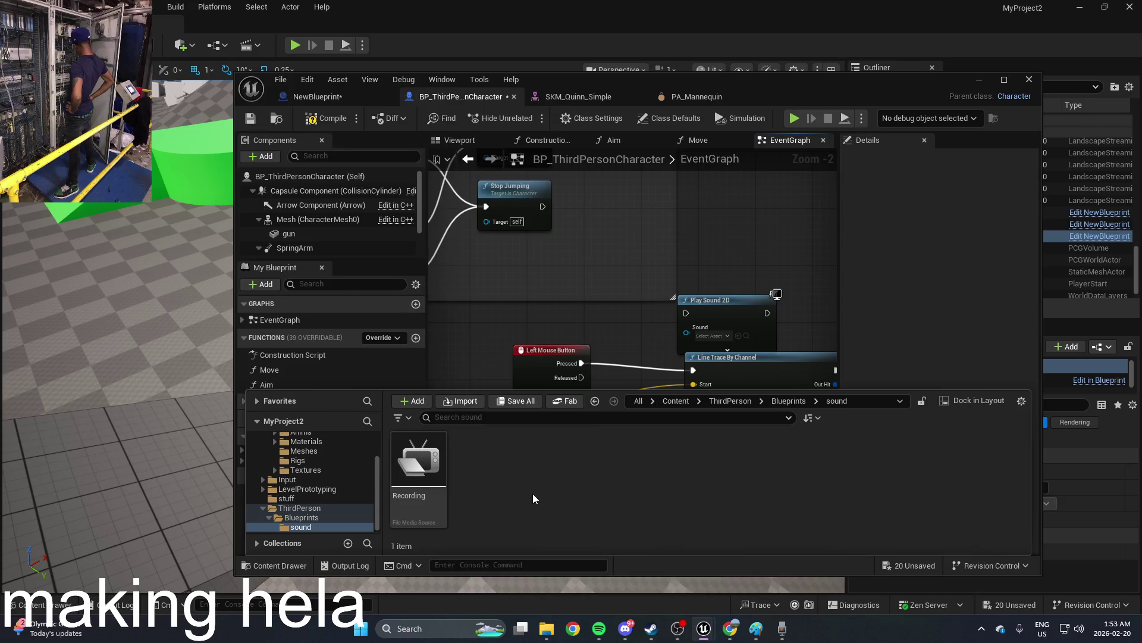
# Step: Add a Break Media Player Options node from a 'play media' search, then delete it
pyautogui.rightClick(742, 262)
pyautogui.write('p')
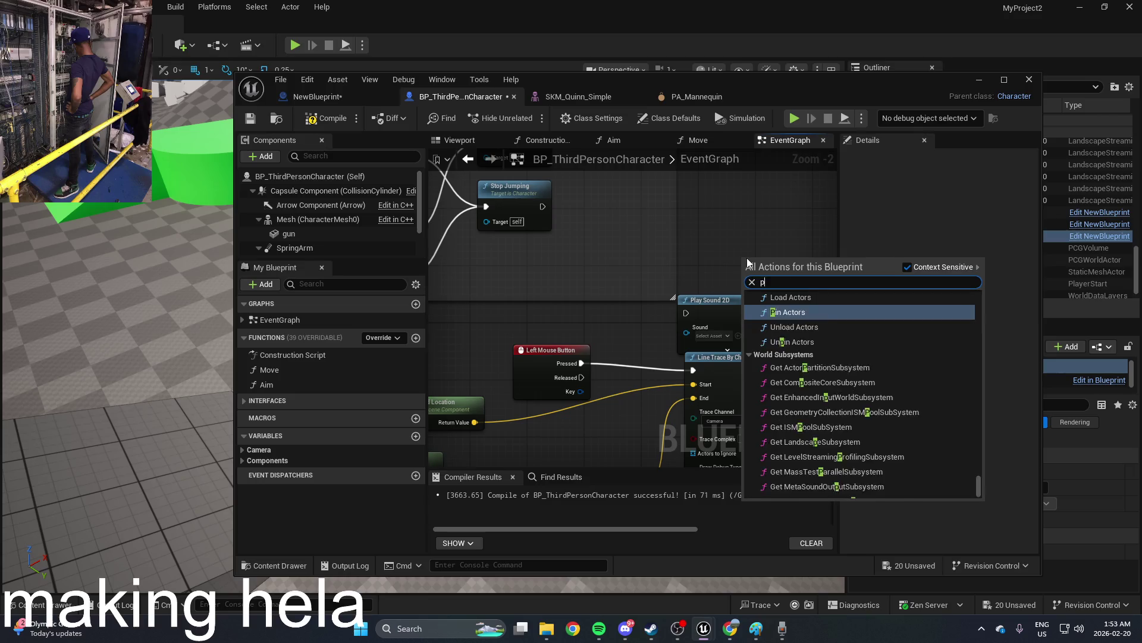
pyautogui.write('lay media')
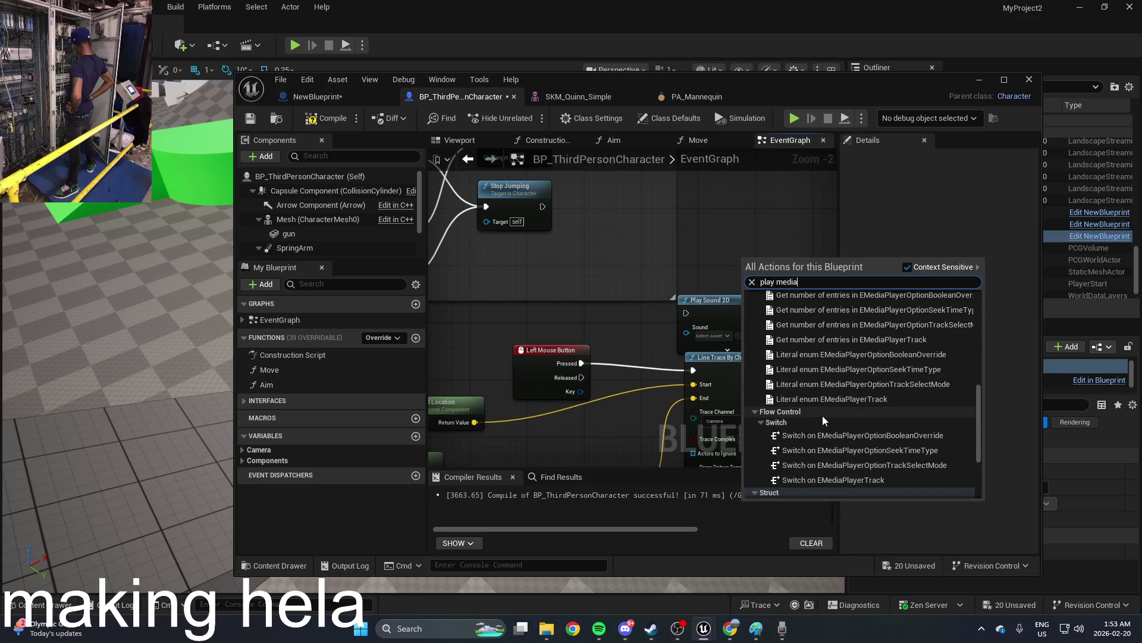
pyautogui.moveTo(980, 329); pyautogui.dragTo(984, 464)
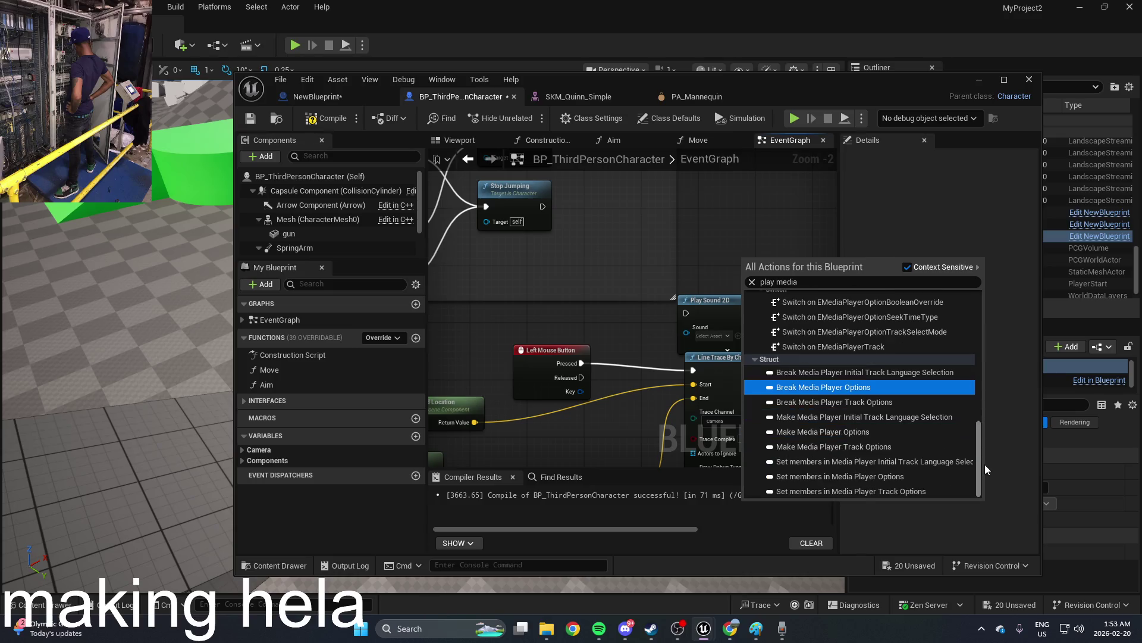
pyautogui.click(858, 388)
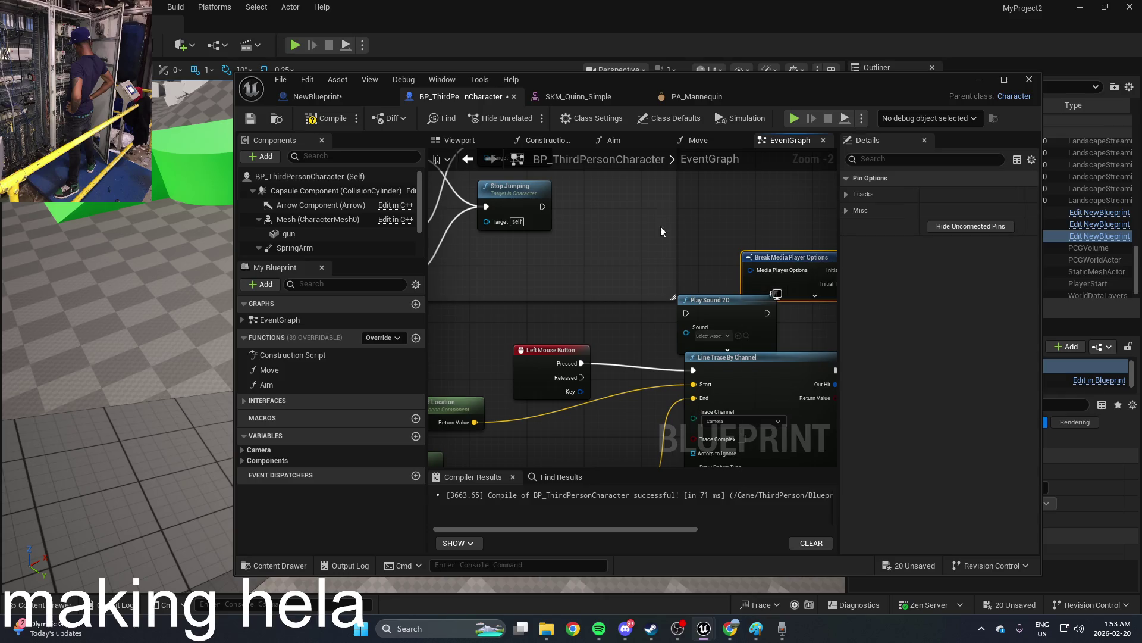
pyautogui.click(733, 240)
pyautogui.moveTo(733, 240); pyautogui.dragTo(631, 313)
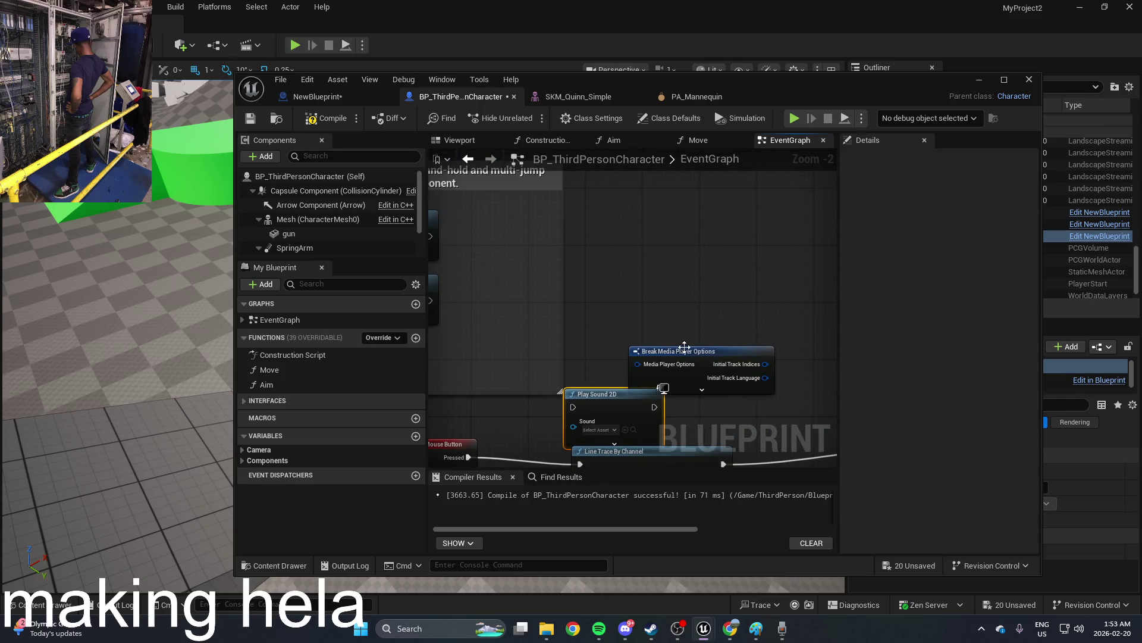
pyautogui.click(719, 350)
pyautogui.press('Delete')
# Step: Search the graph actions for 'media' without adding any node
pyautogui.rightClick(714, 288)
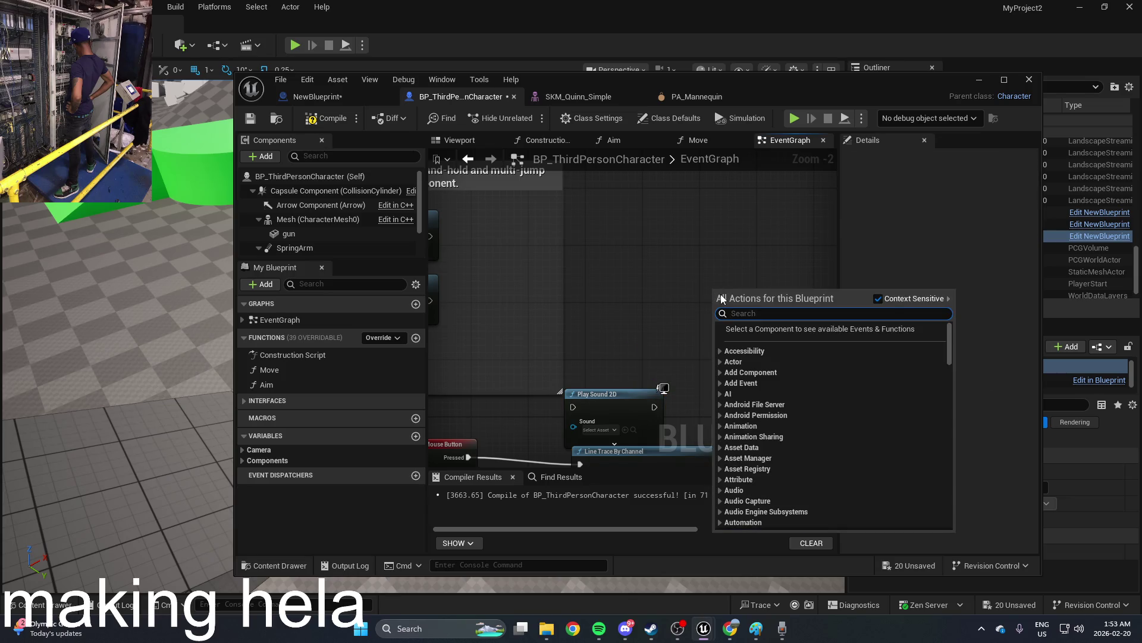
pyautogui.write('media')
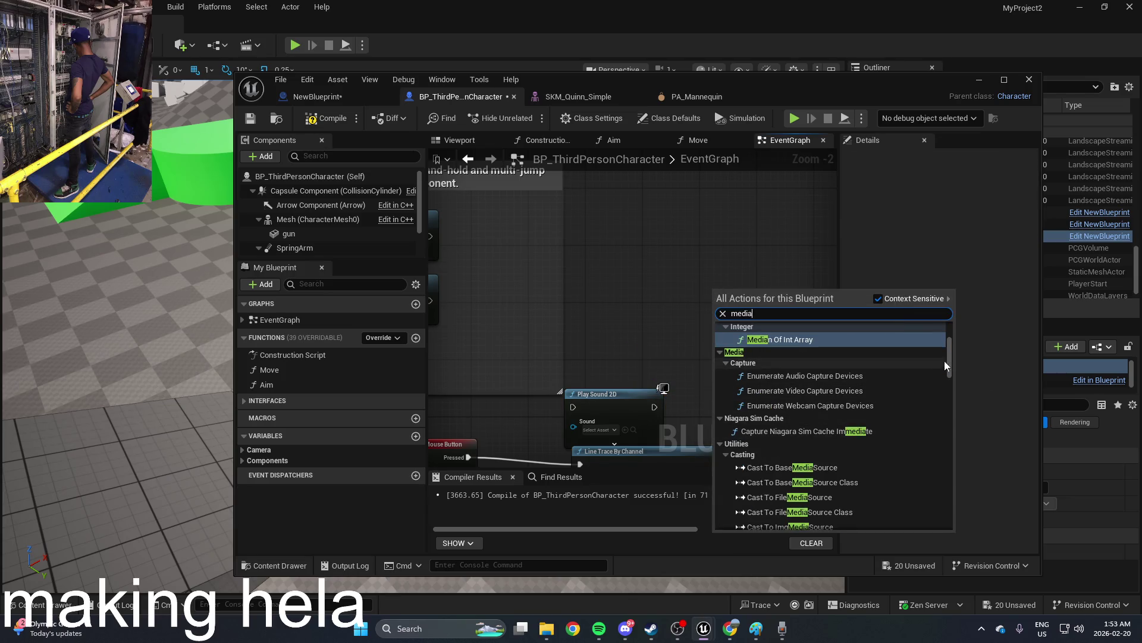
pyautogui.moveTo(948, 355)
pyautogui.mouseDown()
pyautogui.moveTo(947, 334)
pyautogui.moveTo(923, 516)
pyautogui.mouseUp()
pyautogui.click(274, 565)
# Step: Open the Recording media editor, toggle Open and Close twice, and glance at Playback Options
pyautogui.doubleClick(424, 473)
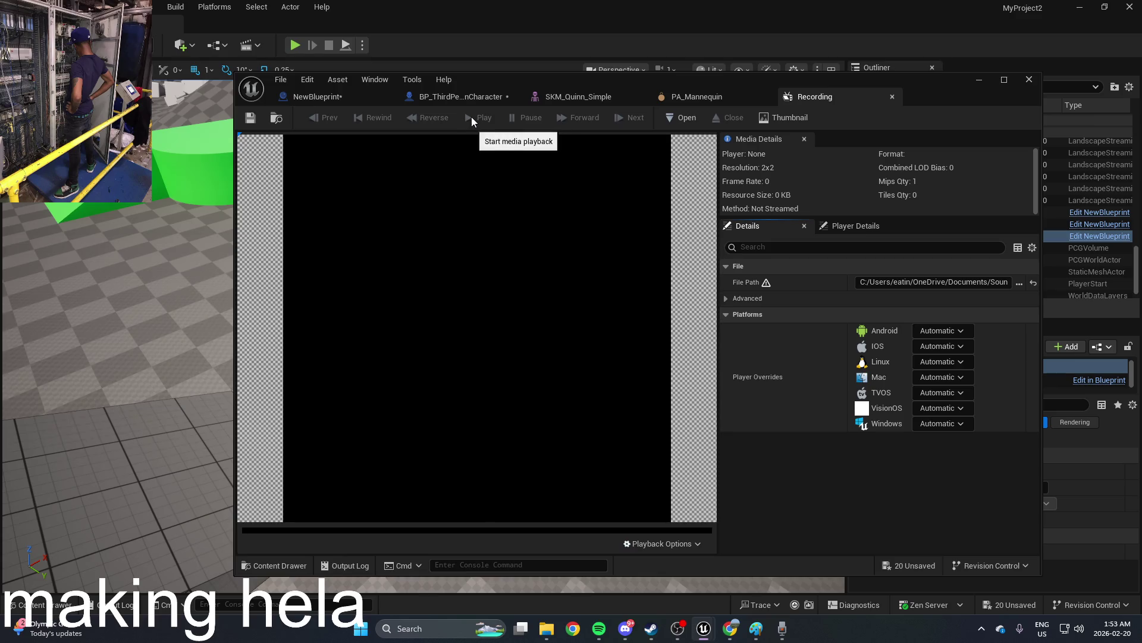
pyautogui.click(671, 117)
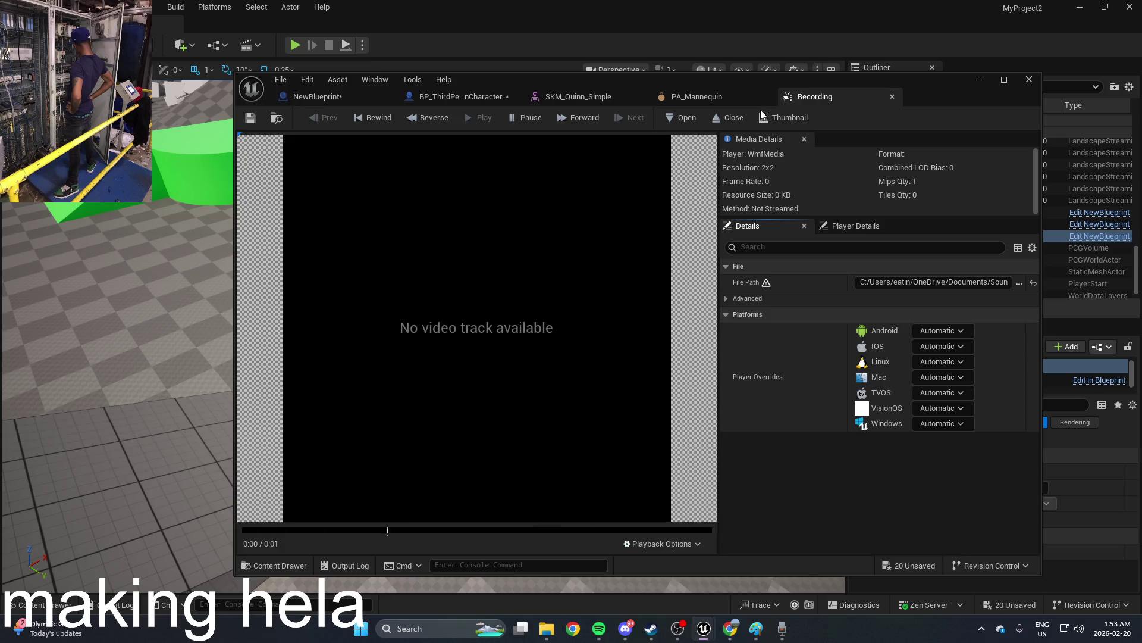
pyautogui.click(733, 117)
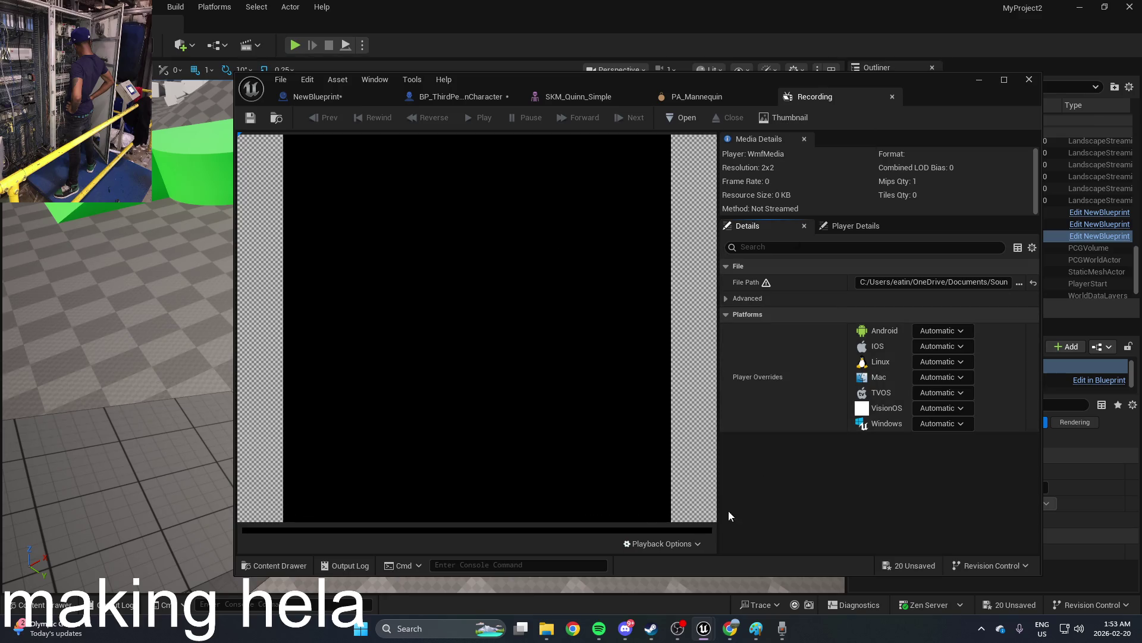
pyautogui.click(672, 118)
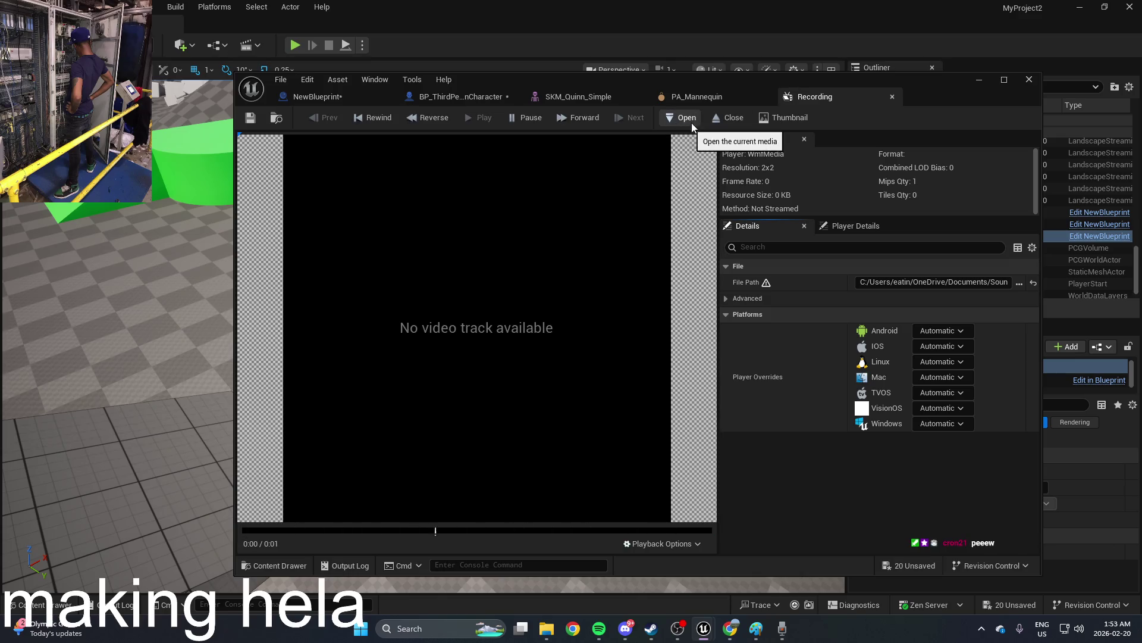
pyautogui.click(730, 118)
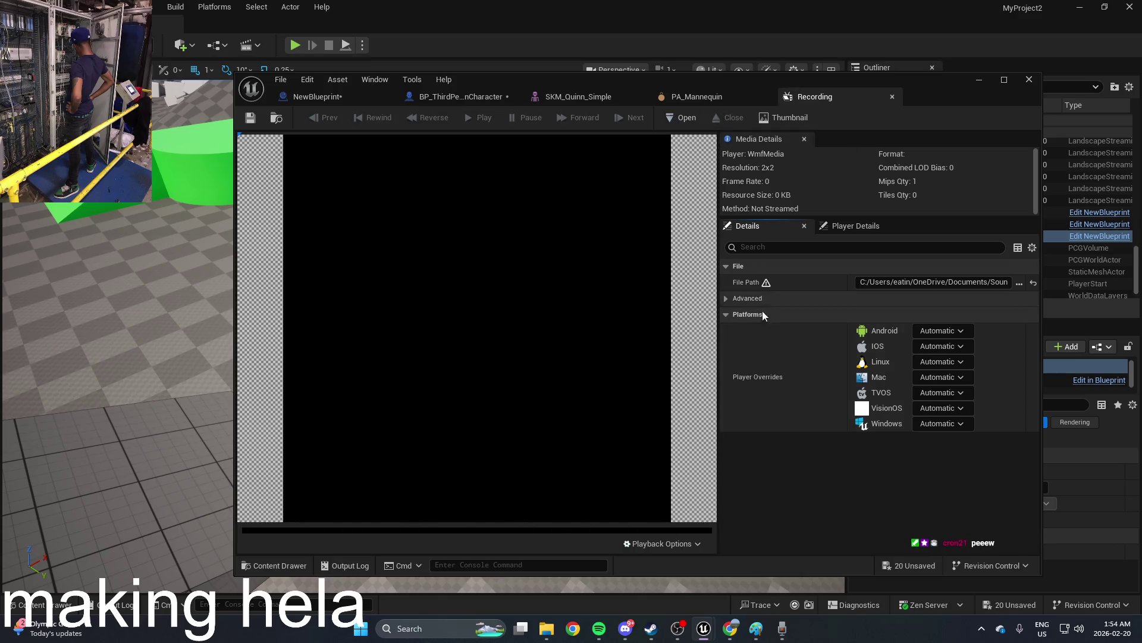
pyautogui.click(643, 544)
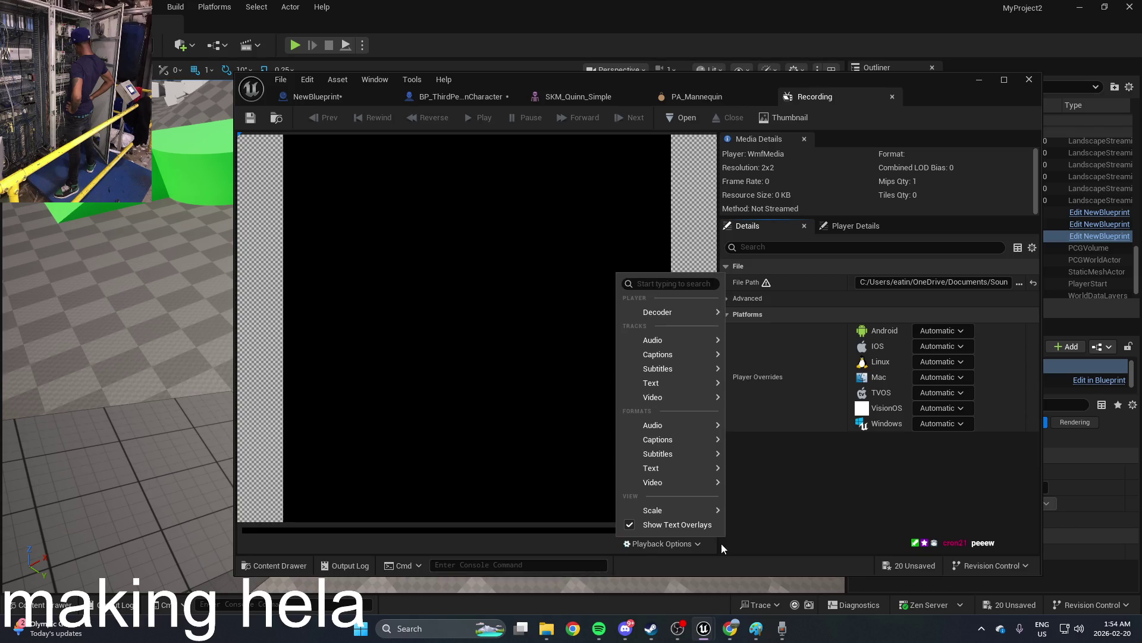
pyautogui.click(763, 543)
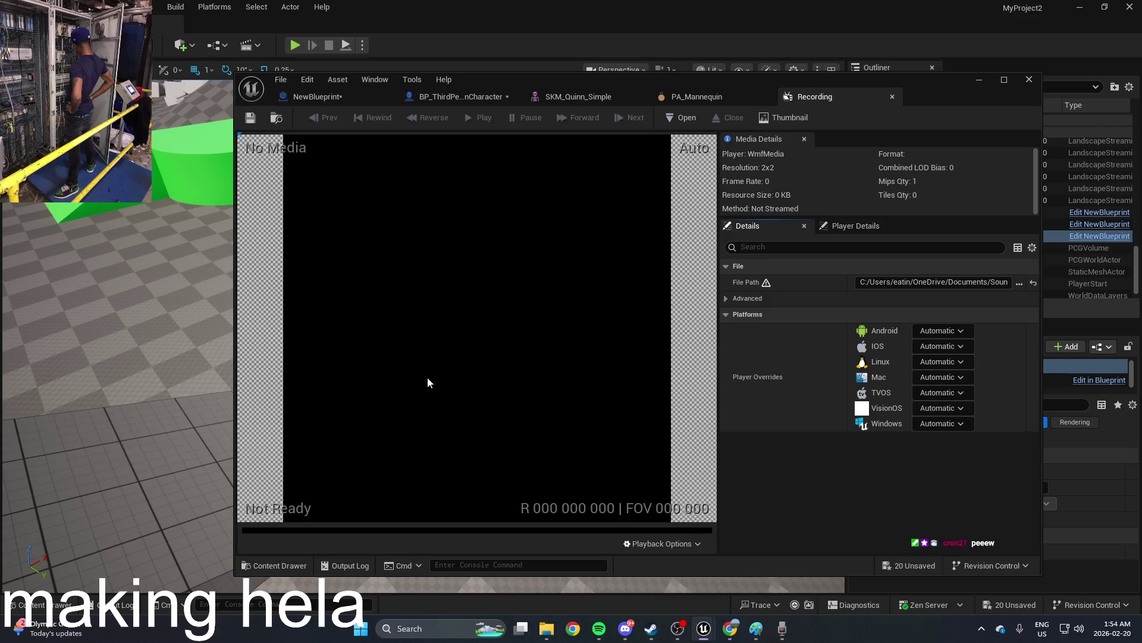
pyautogui.hotkey('ctrl', 'space')
# Step: Reveal the Recording asset's Recording.uasset file in Explorer, then close Explorer
pyautogui.rightClick(418, 479)
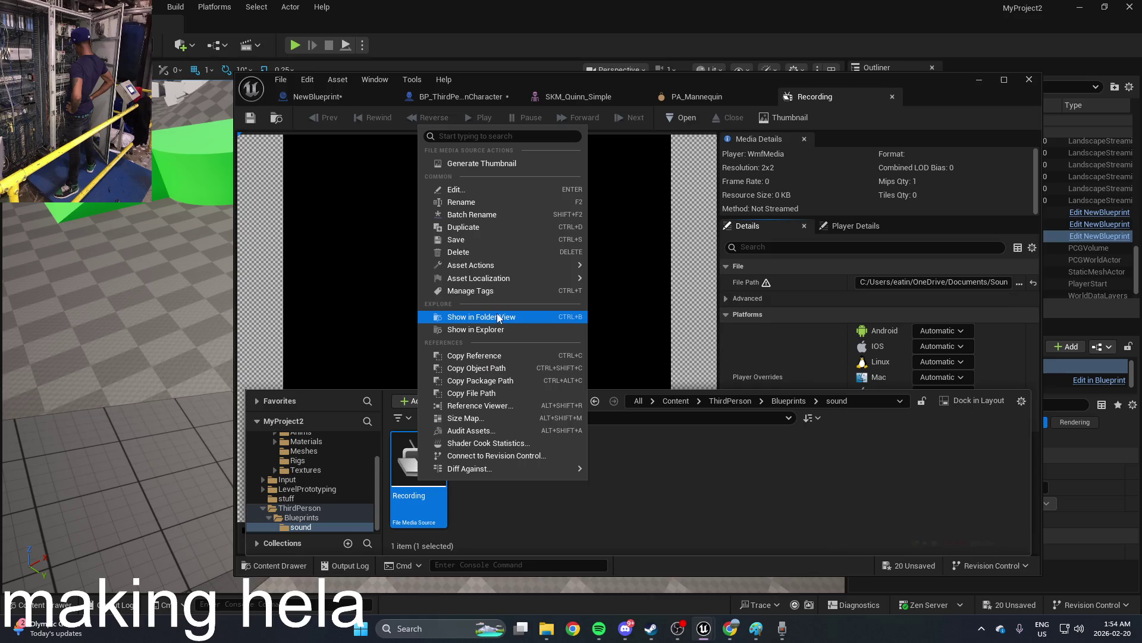
pyautogui.click(501, 332)
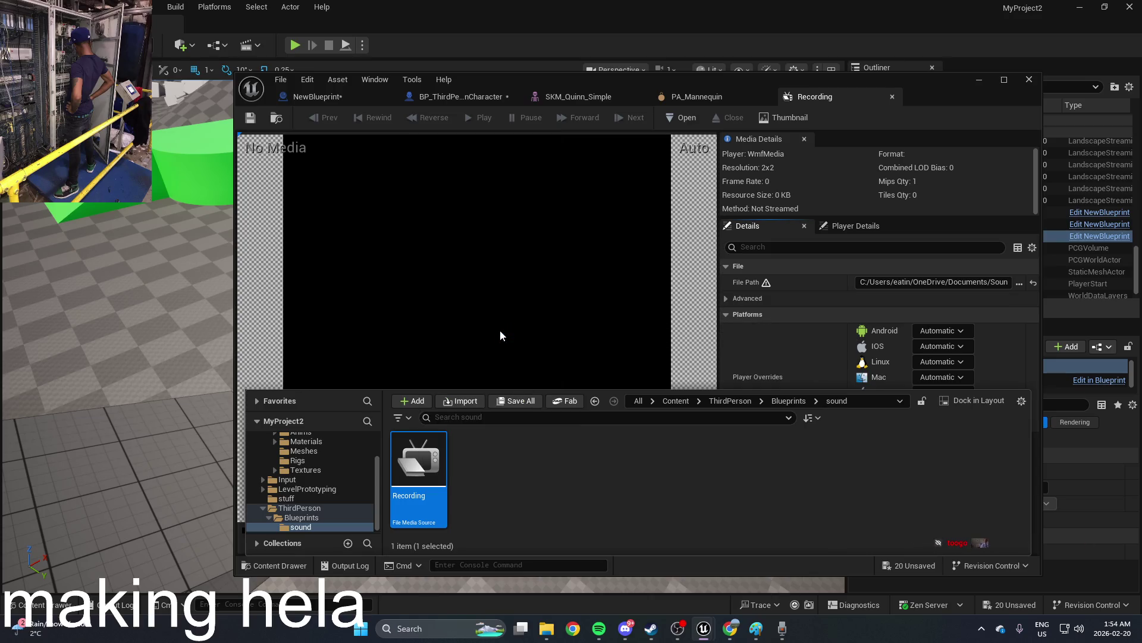
pyautogui.moveTo(963, 194); pyautogui.dragTo(445, 194)
pyautogui.click(514, 286)
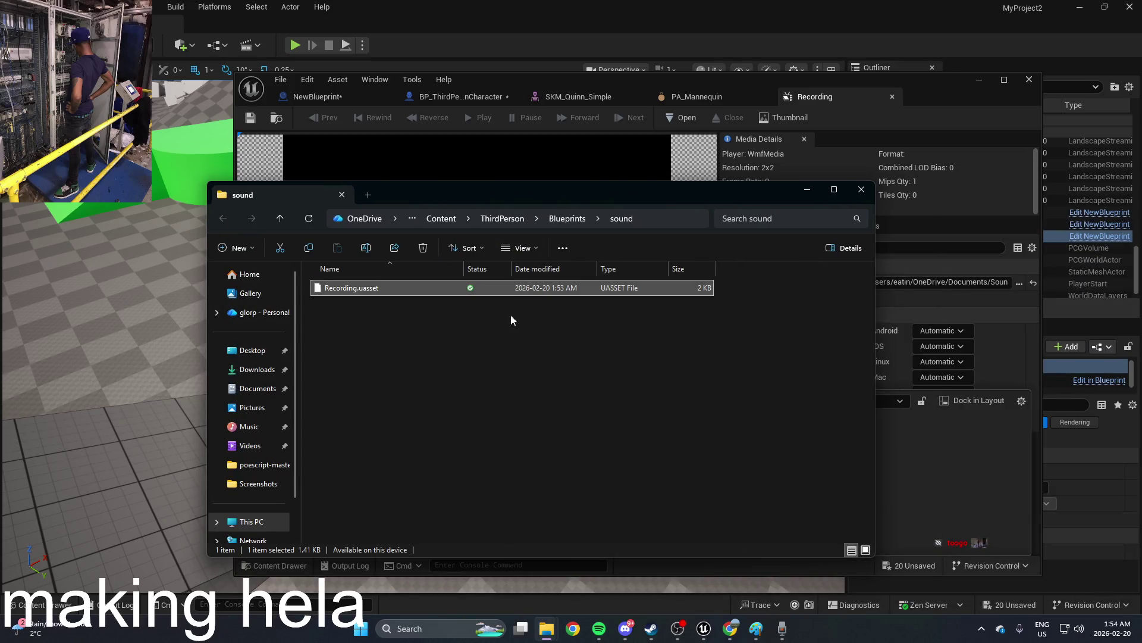
pyautogui.click(861, 189)
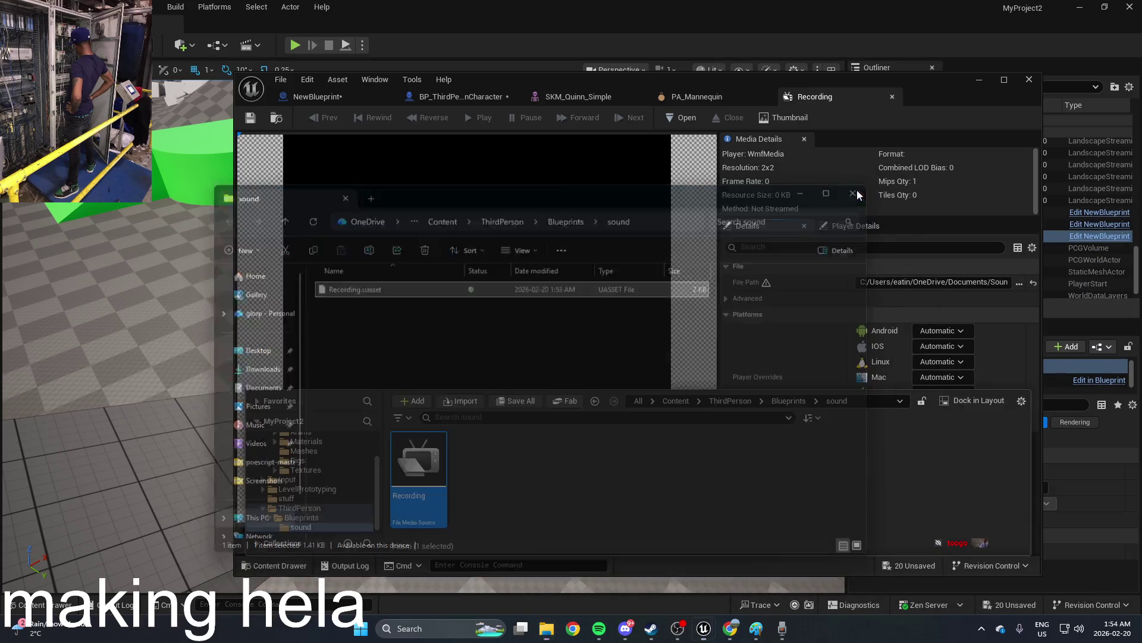
# Step: Edit the Recording asset and browse its File Path to the Recording file in Sound Recordings
pyautogui.rightClick(418, 461)
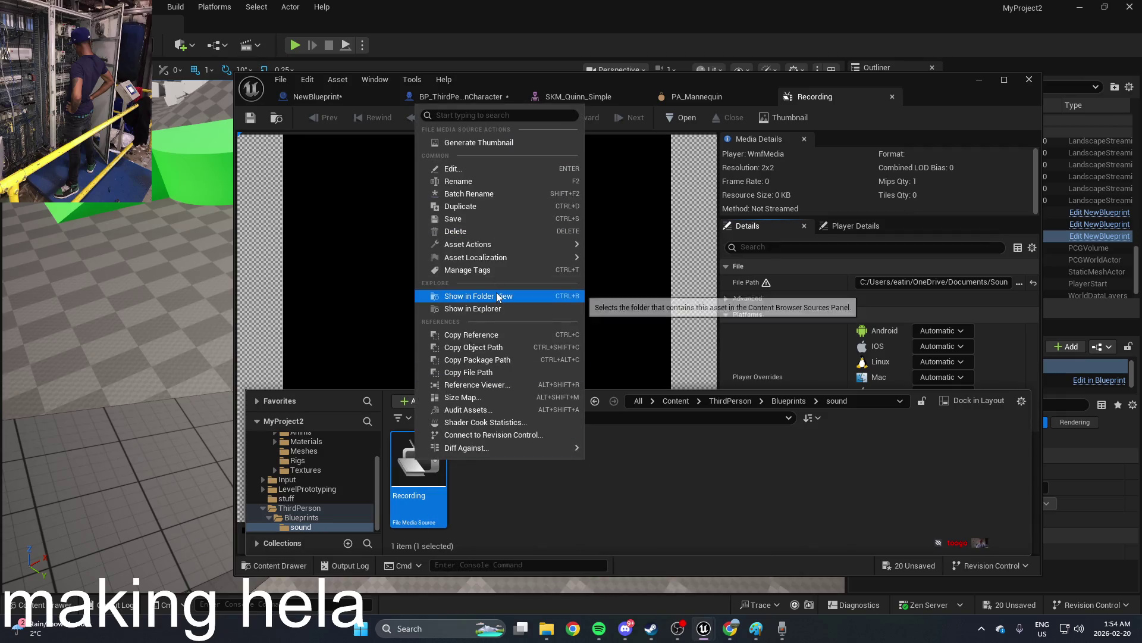
pyautogui.click(526, 170)
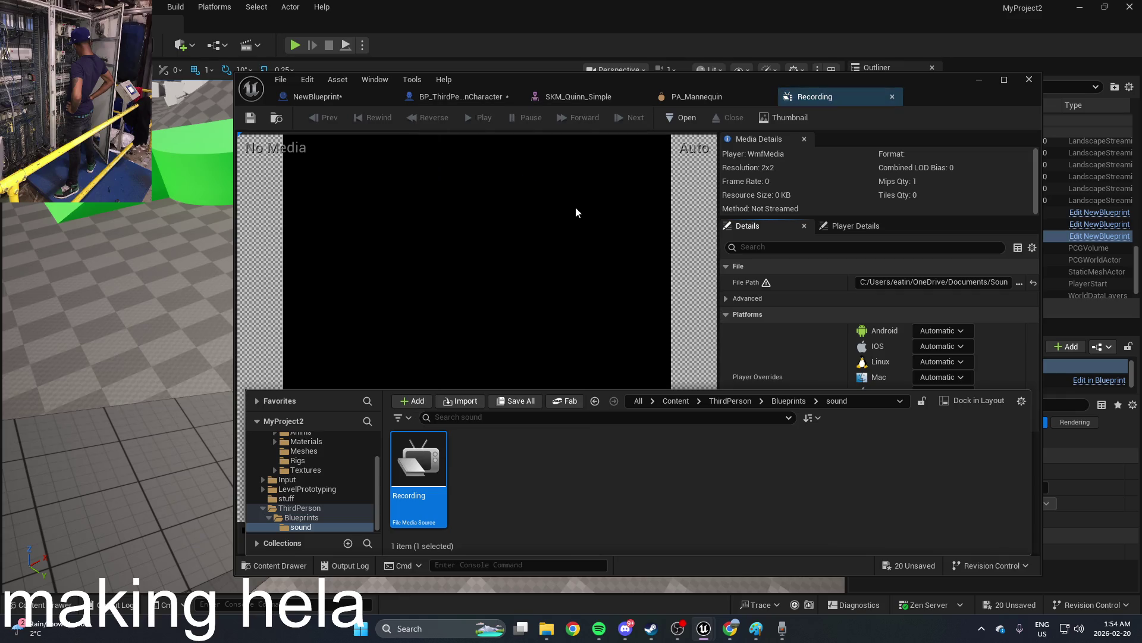
pyautogui.moveTo(785, 387); pyautogui.dragTo(785, 487)
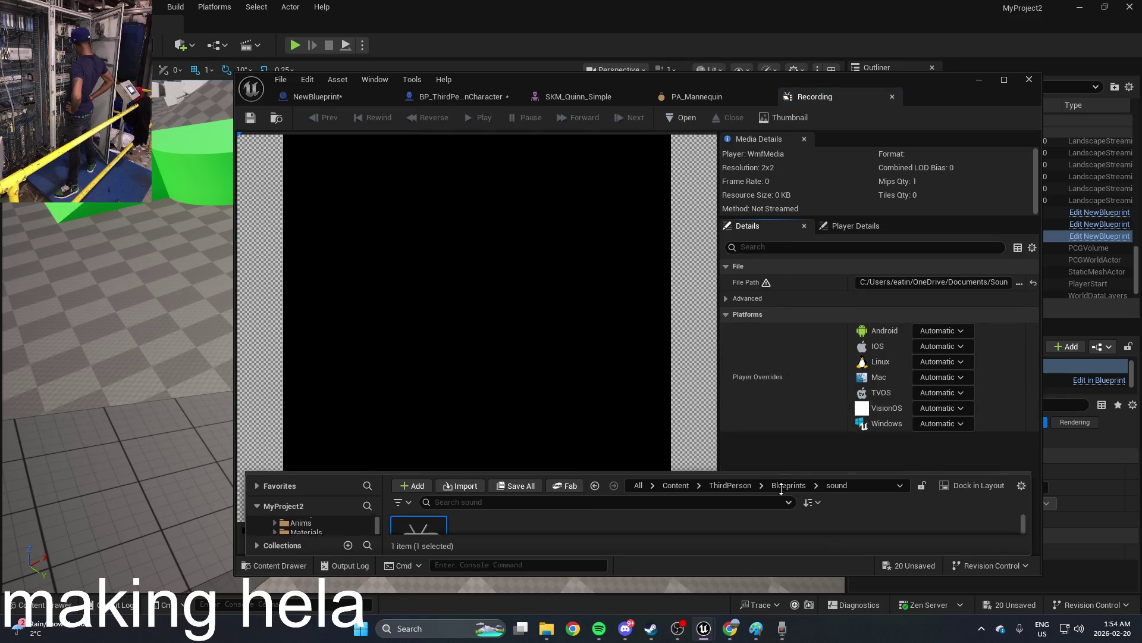
pyautogui.click(1021, 283)
pyautogui.rightClick(509, 168)
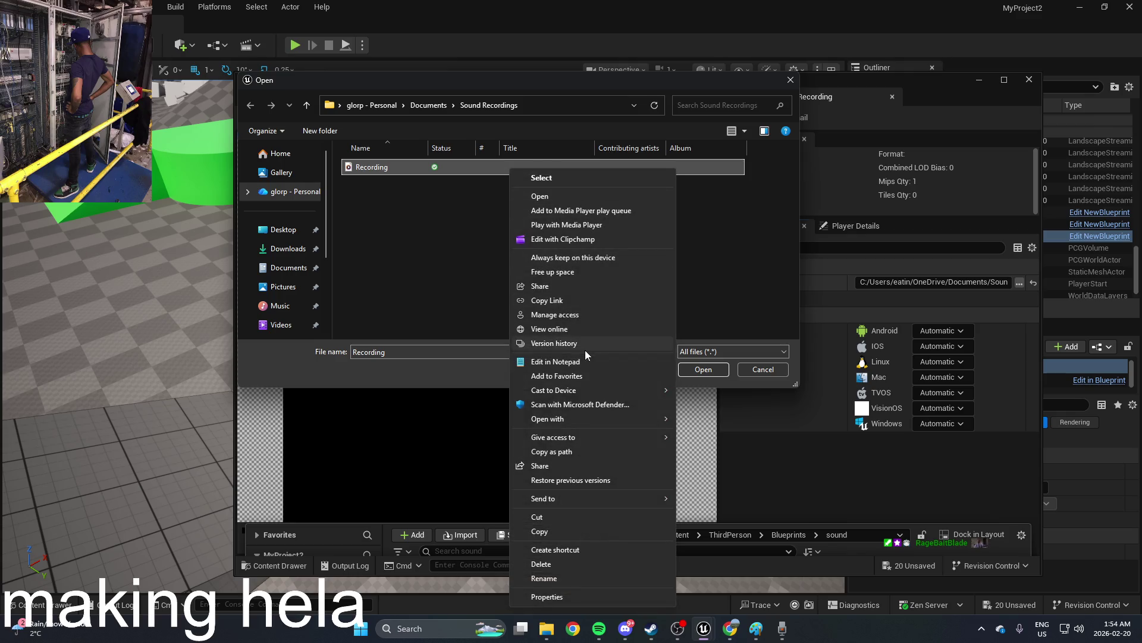
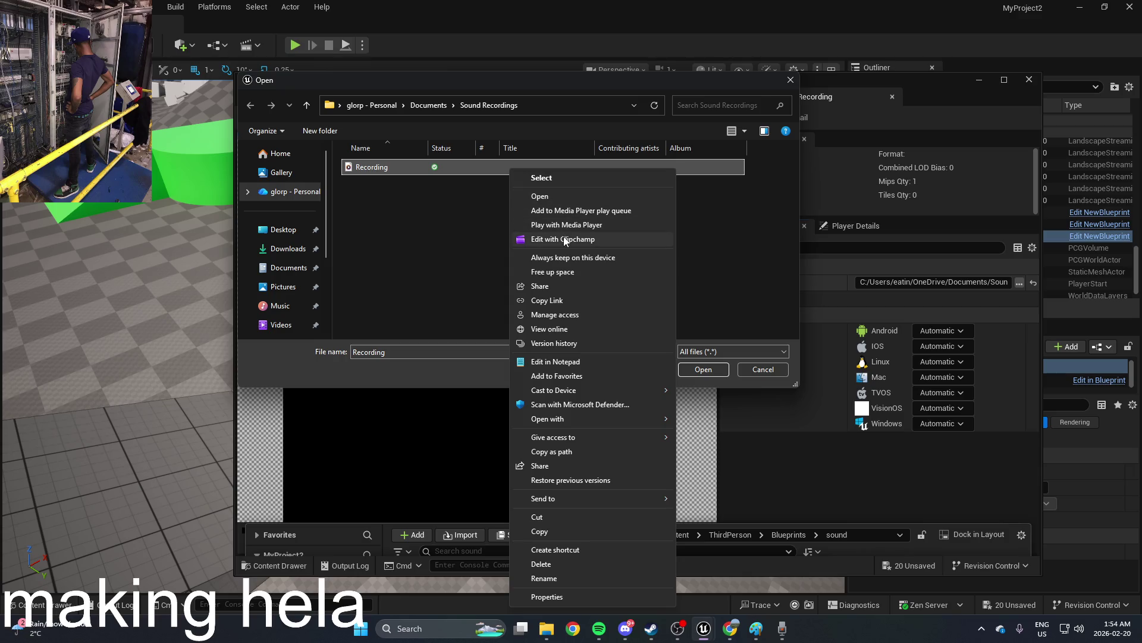
# Step: Cancel the Open file dialog and close the Recording media editor, returning to the level view
pyautogui.click(469, 244)
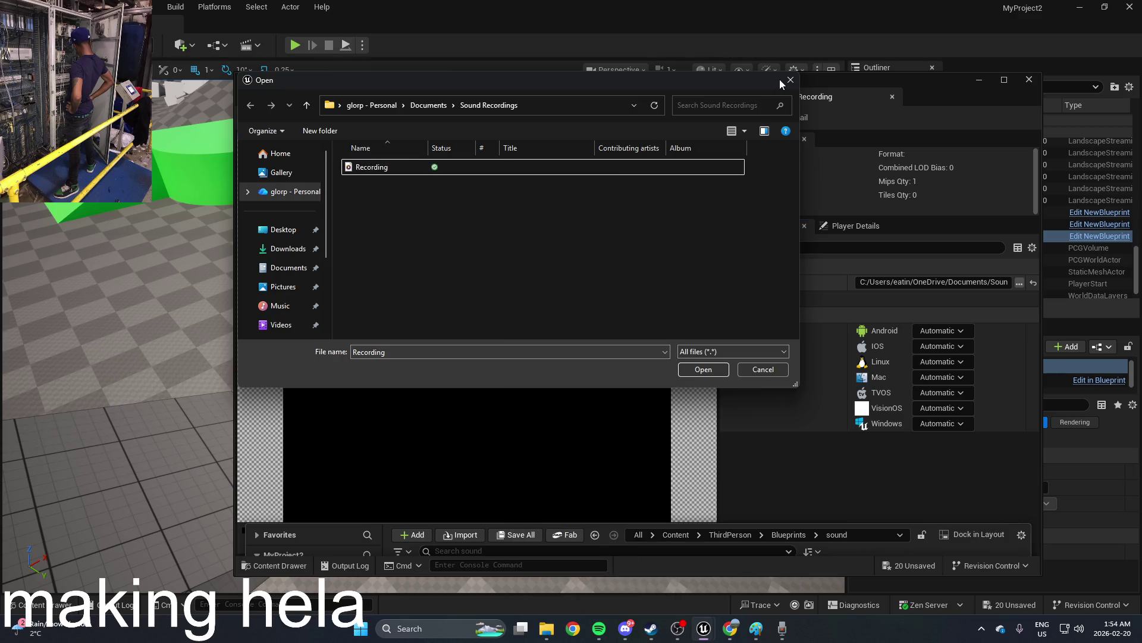
pyautogui.click(791, 80)
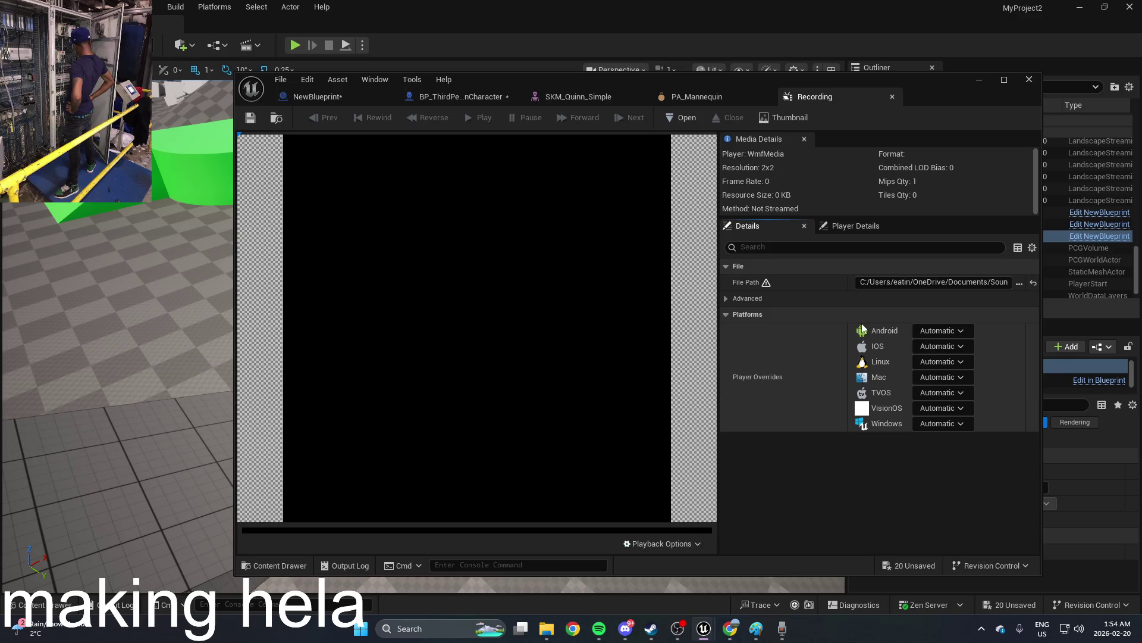
pyautogui.click(893, 97)
pyautogui.click(979, 80)
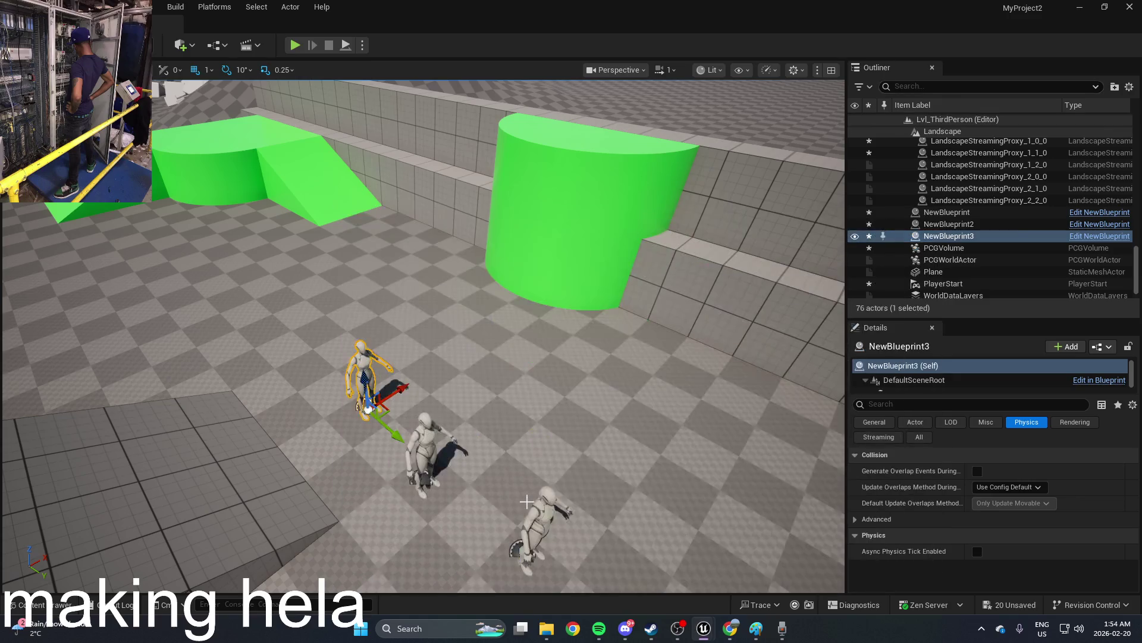
pyautogui.hotkey('ctrl', 'space')
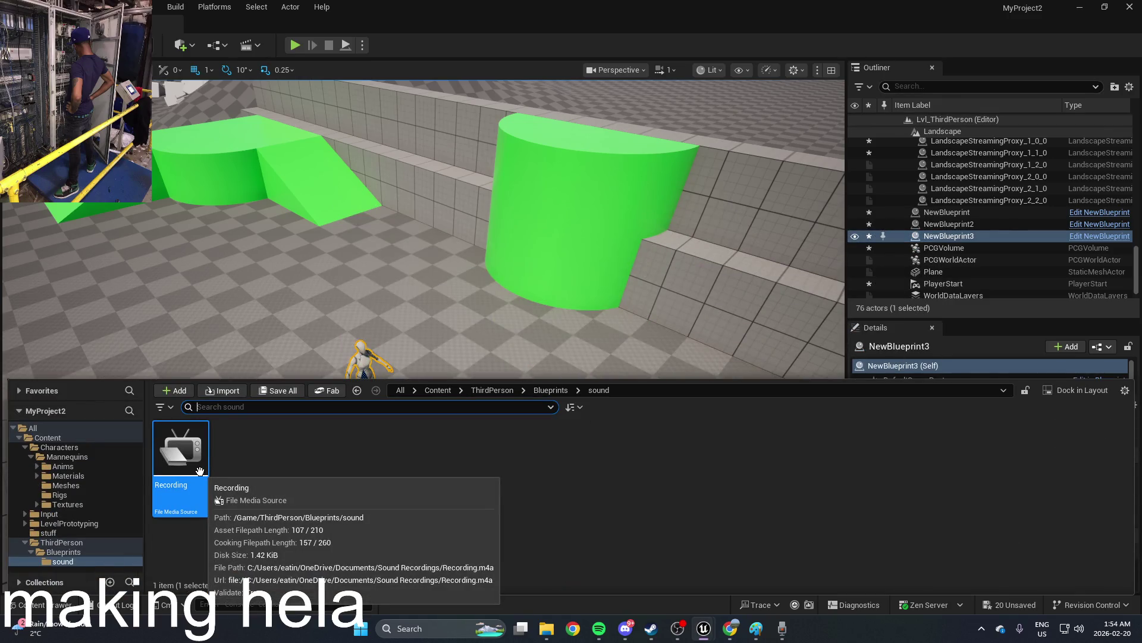
# Step: Create a MetaSound Source asset in the sound folder by searching 'sou'
pyautogui.rightClick(255, 460)
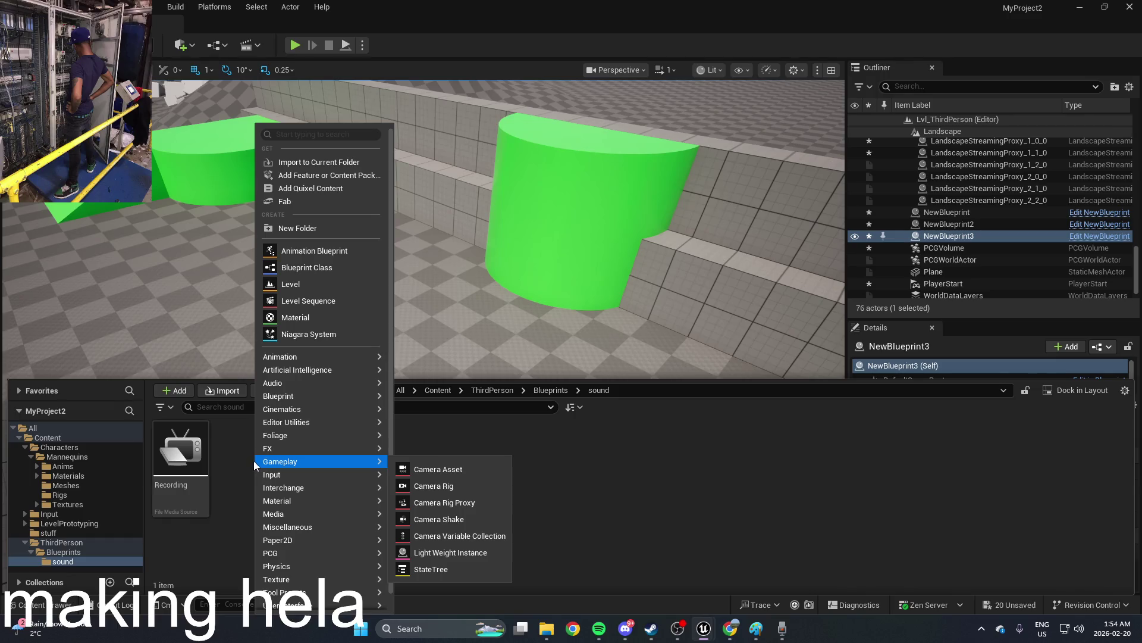
pyautogui.moveTo(306, 384)
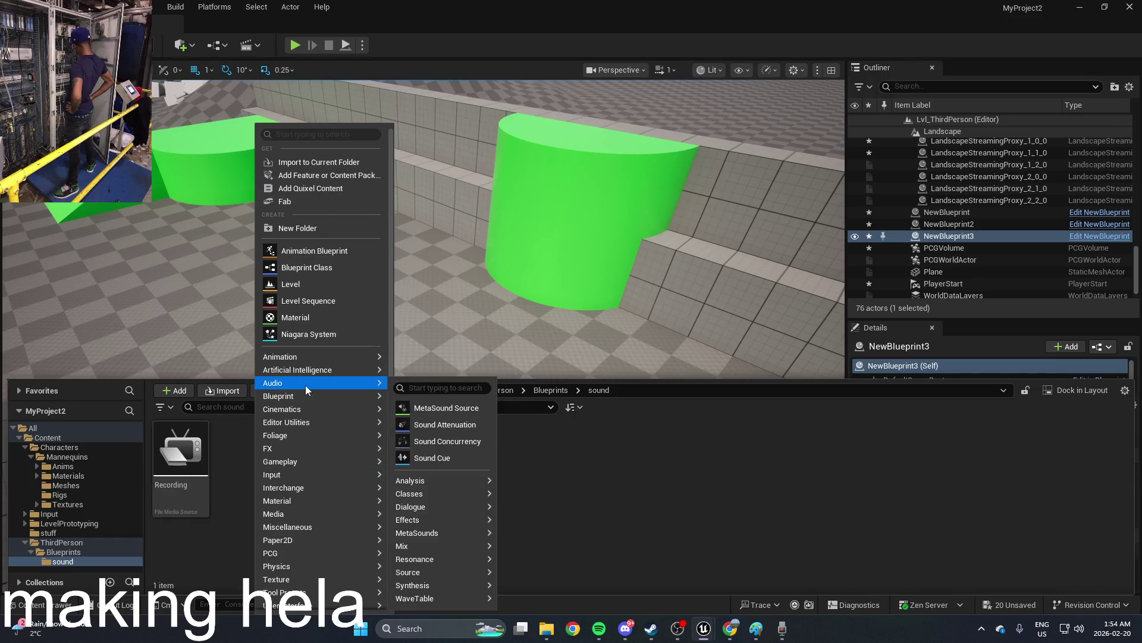
pyautogui.moveTo(450, 481)
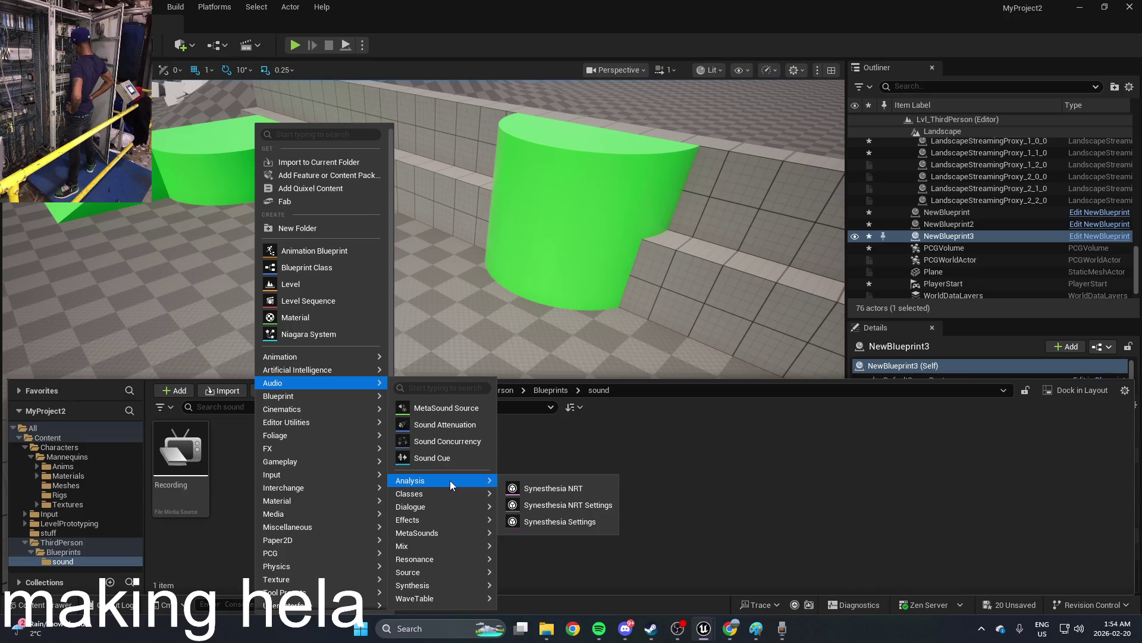
pyautogui.click(330, 137)
pyautogui.write('sound')
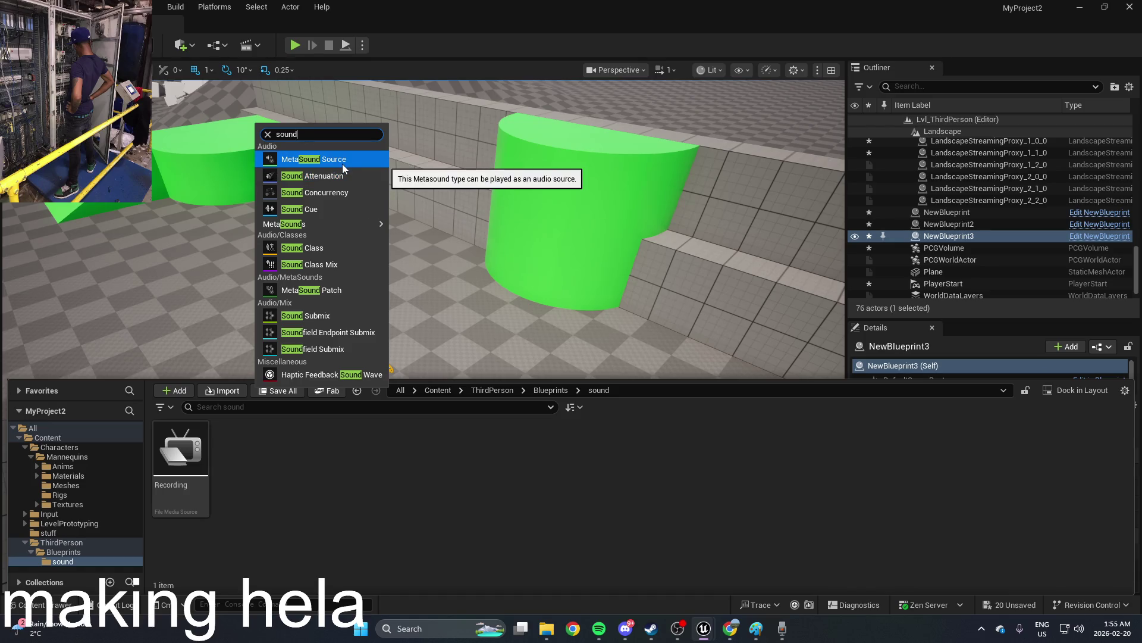
pyautogui.click(343, 164)
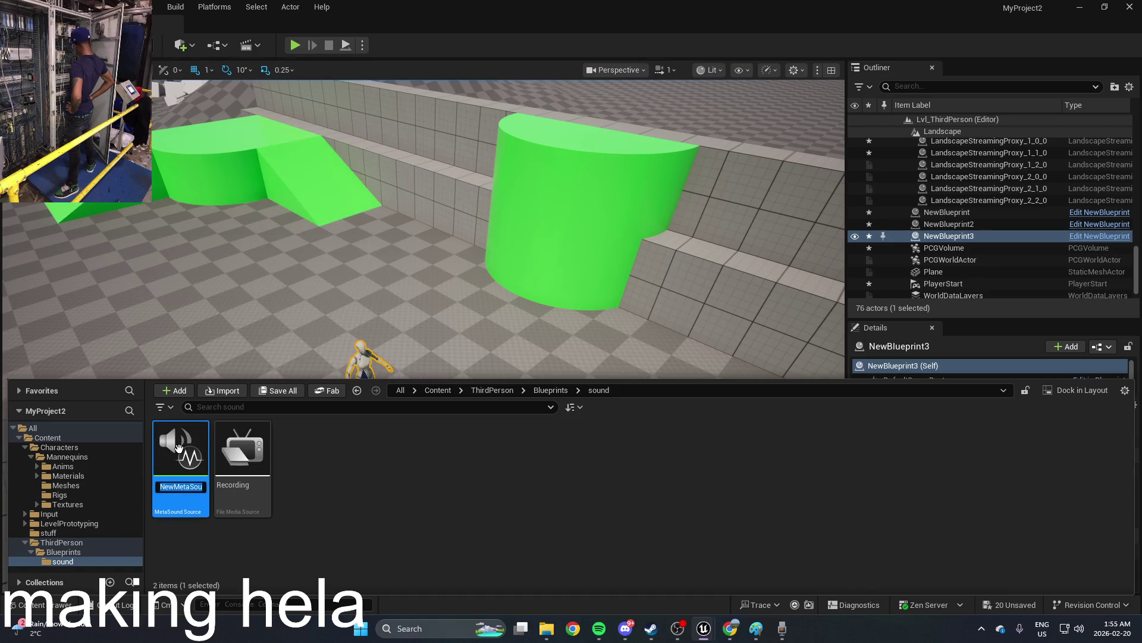
# Step: Open NewMetaSoundSource in the MetaSound editor, then close it
pyautogui.moveTo(180, 454)
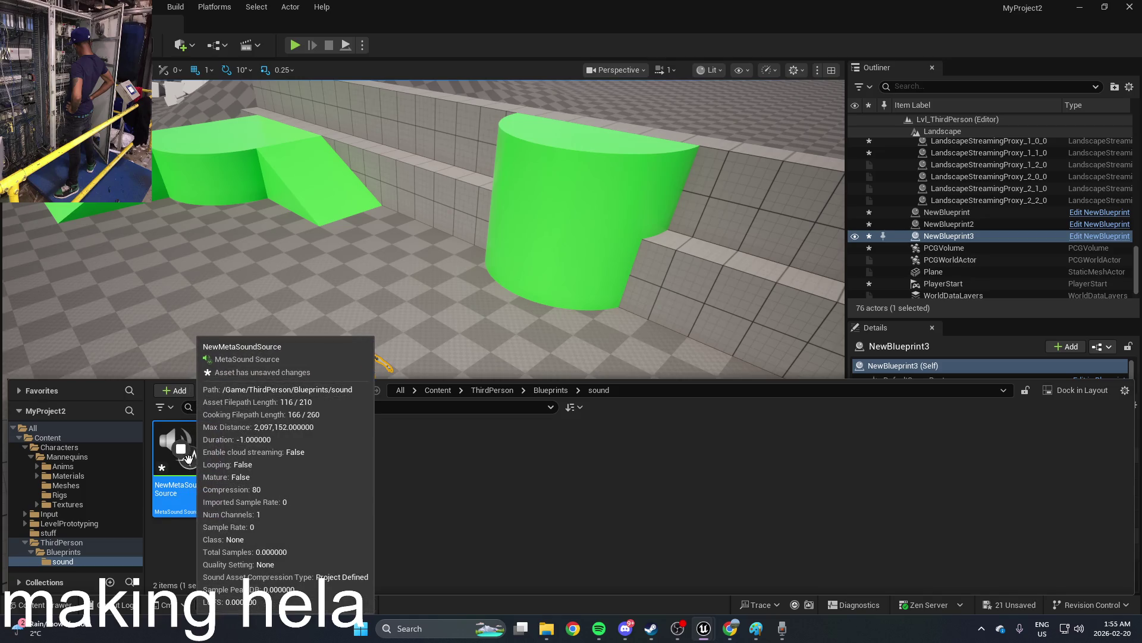
pyautogui.doubleClick(198, 503)
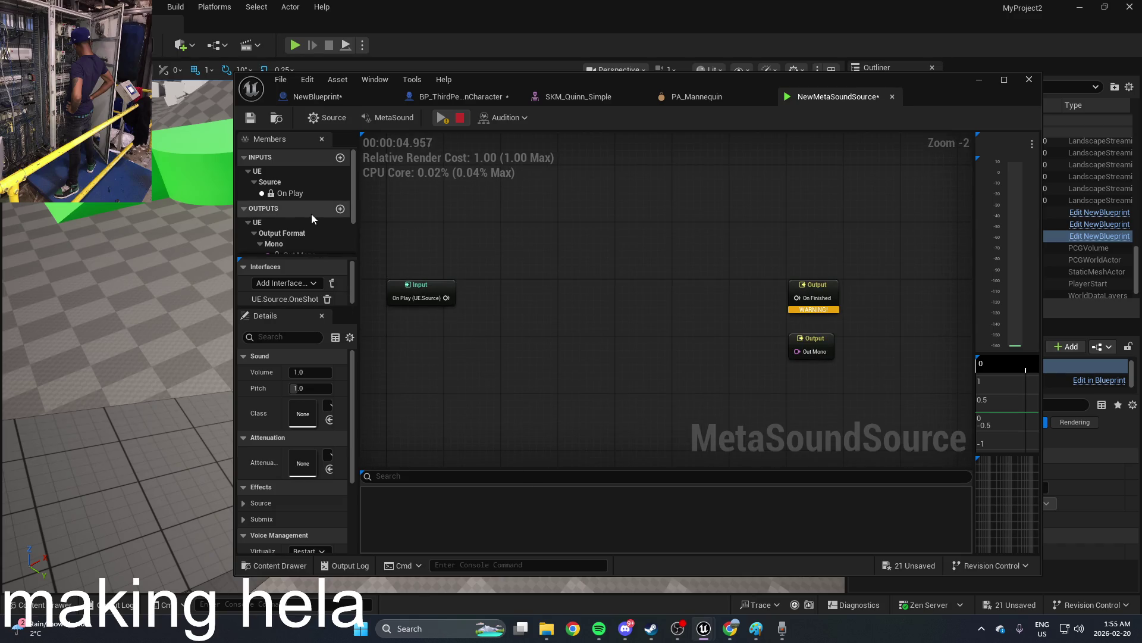
pyautogui.click(1029, 79)
pyautogui.hotkey('ctrl', 'space')
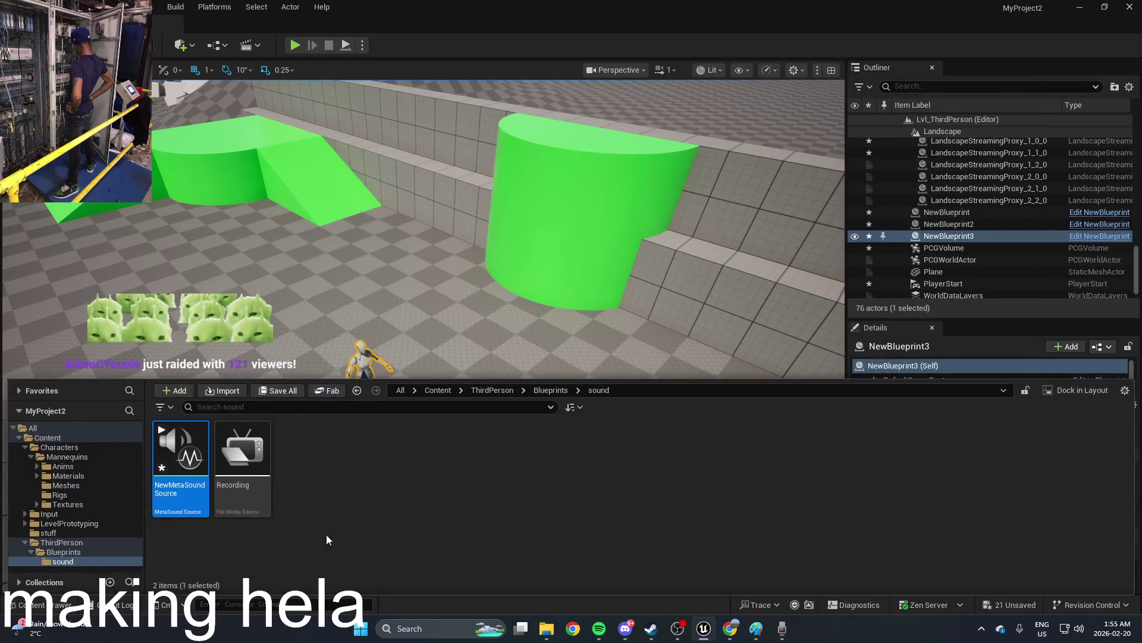
# Step: Delete the NewMetaSoundSource asset and confirm the deletion
pyautogui.rightClick(178, 500)
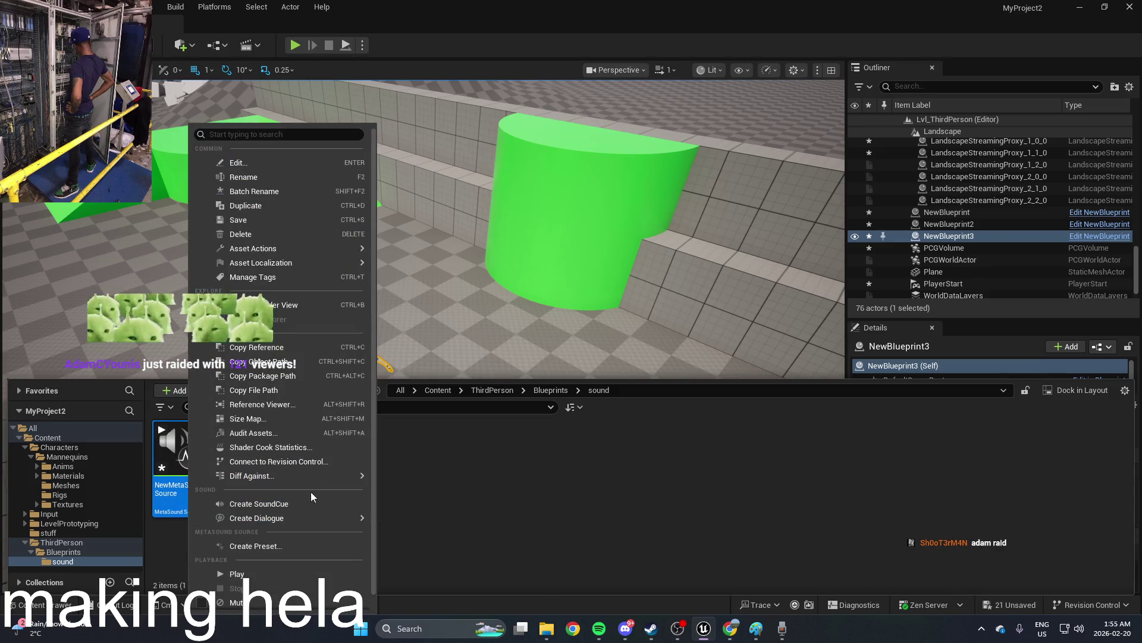
pyautogui.moveTo(337, 480)
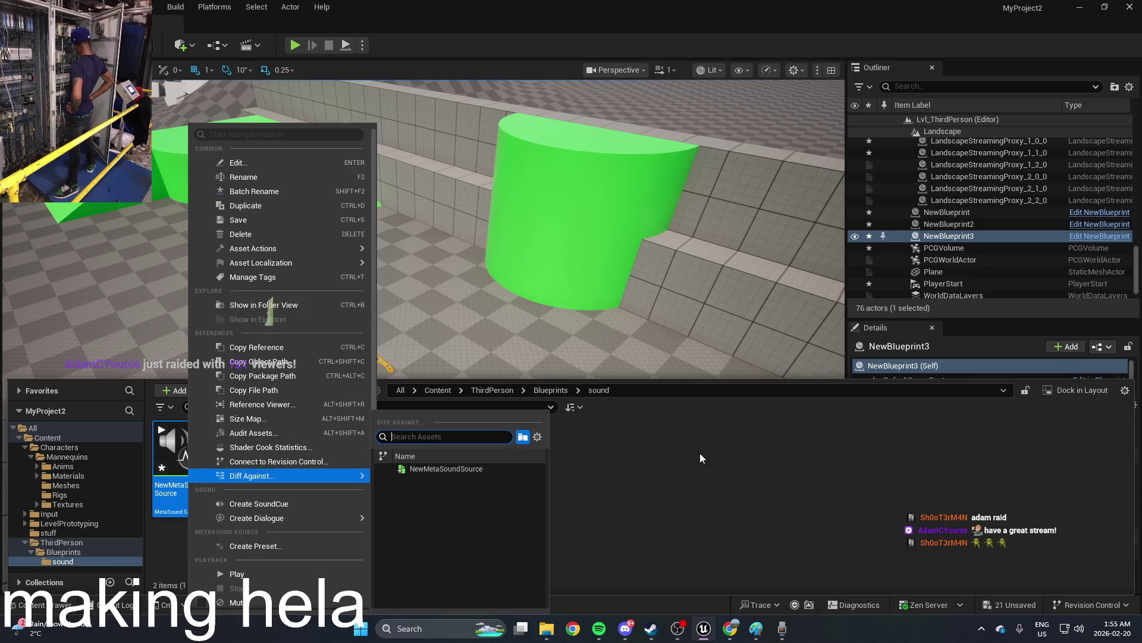
pyautogui.click(671, 517)
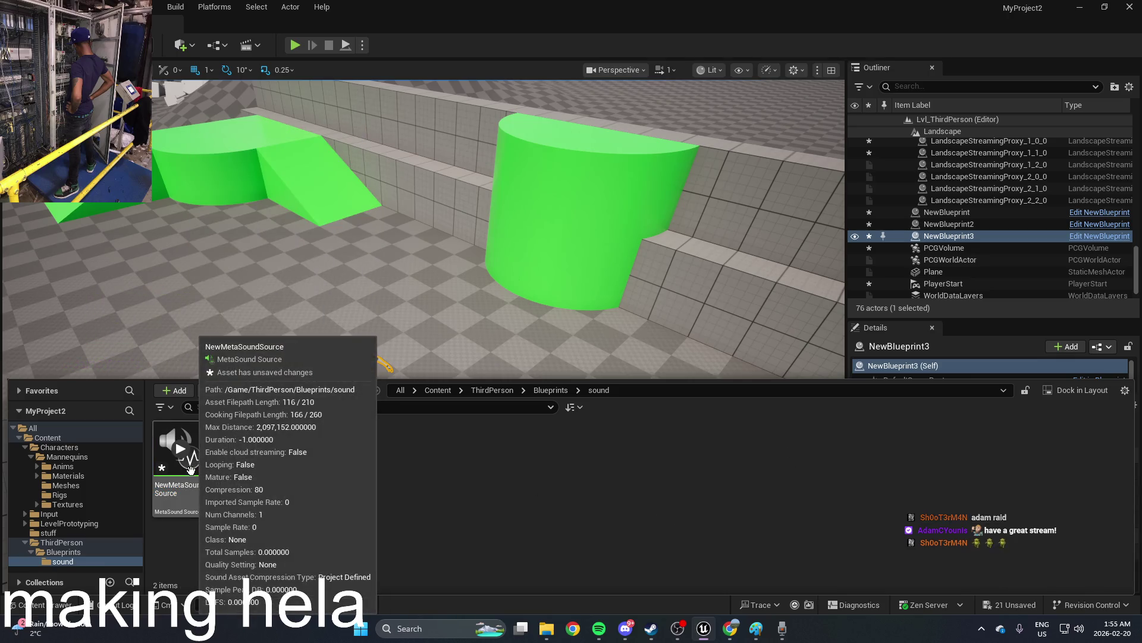
pyautogui.click(202, 468)
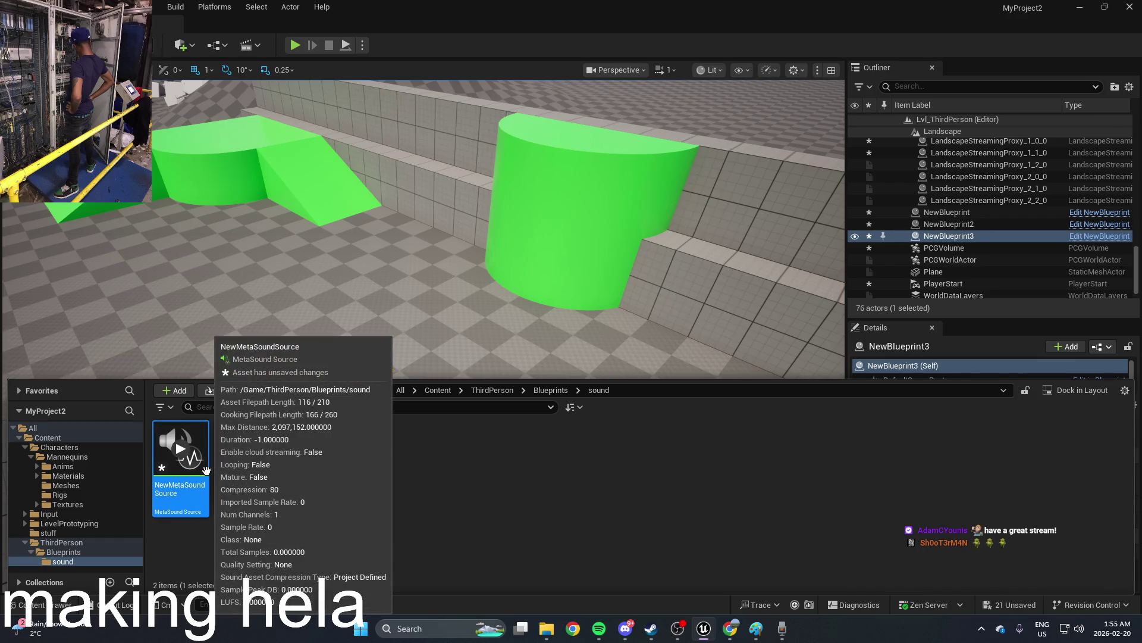
pyautogui.press('Delete')
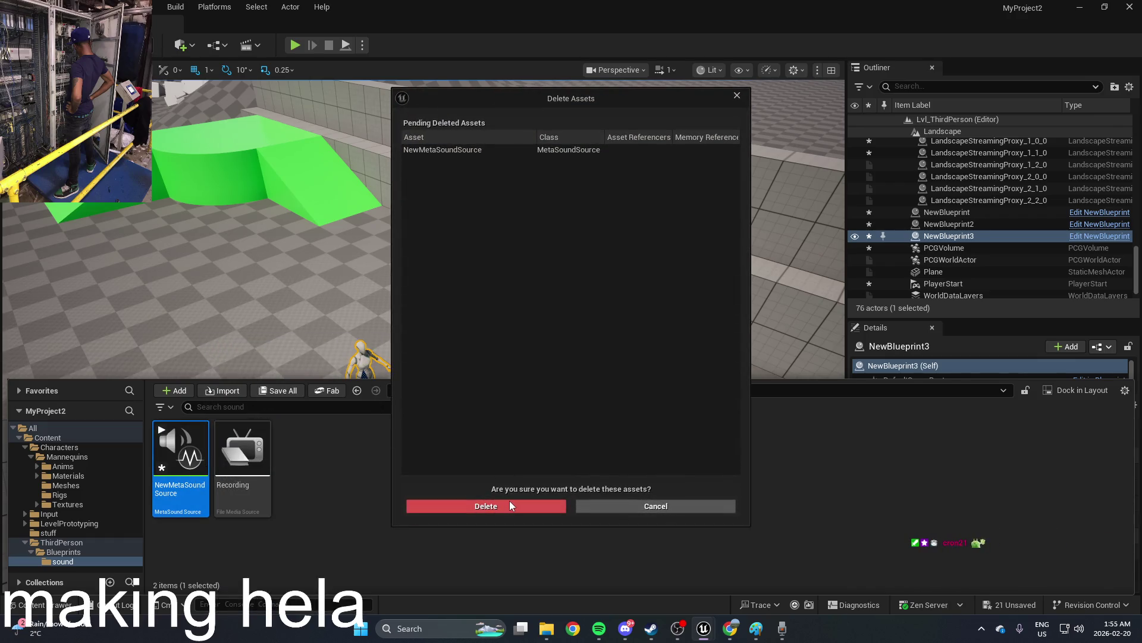
pyautogui.click(510, 501)
# Step: Select the Recording media source and open, then dismiss, its action menu
pyautogui.click(197, 473)
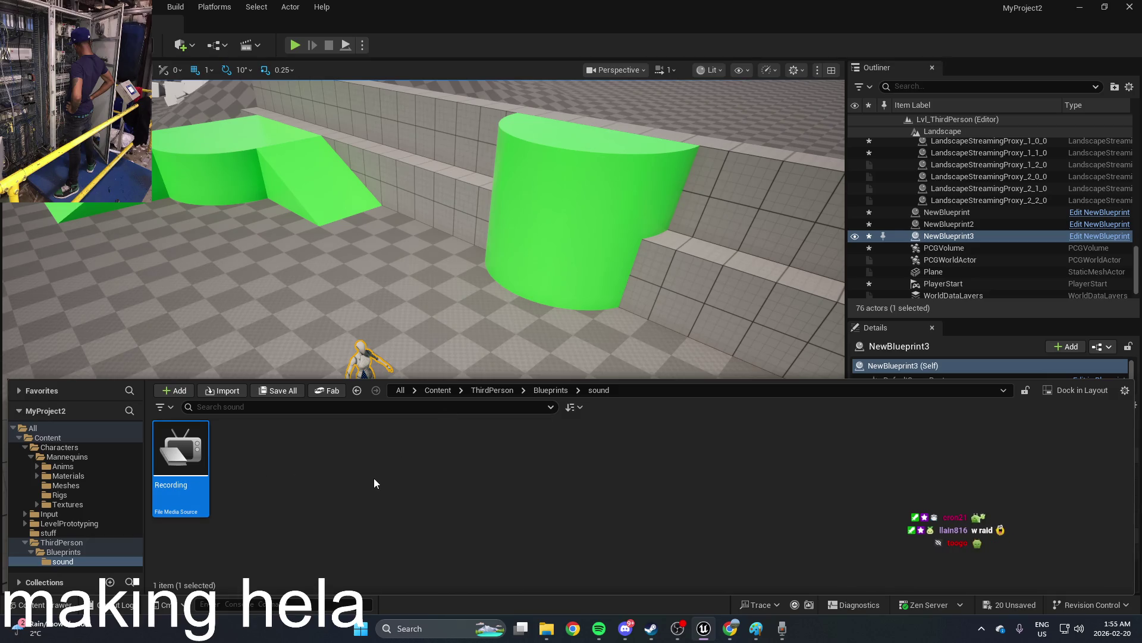
pyautogui.rightClick(374, 477)
pyautogui.click(322, 488)
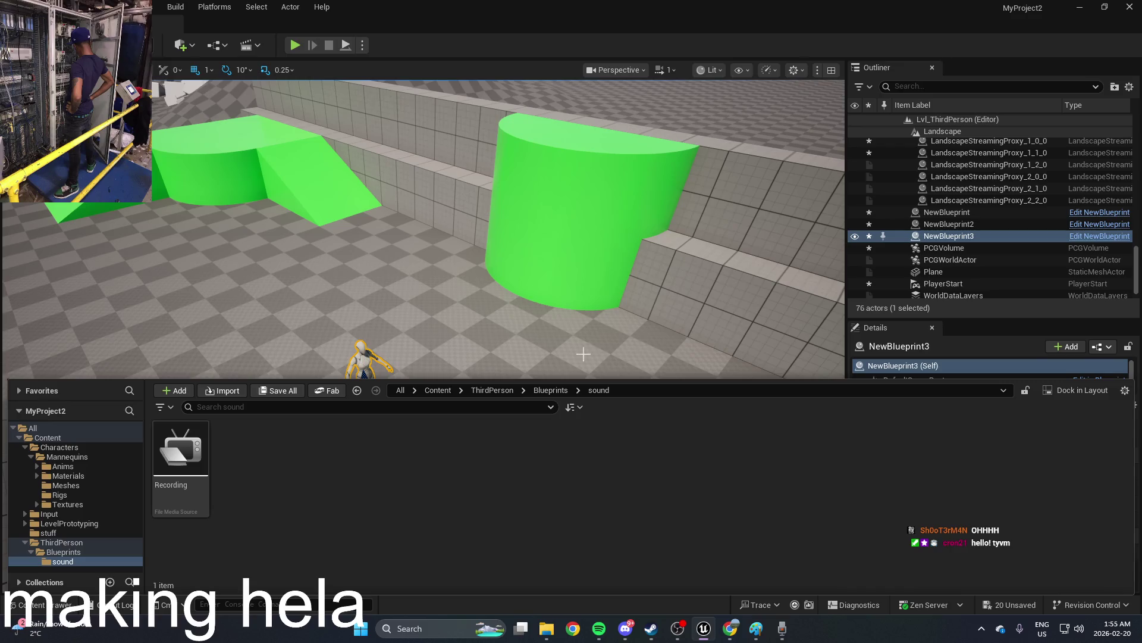
pyautogui.click(185, 475)
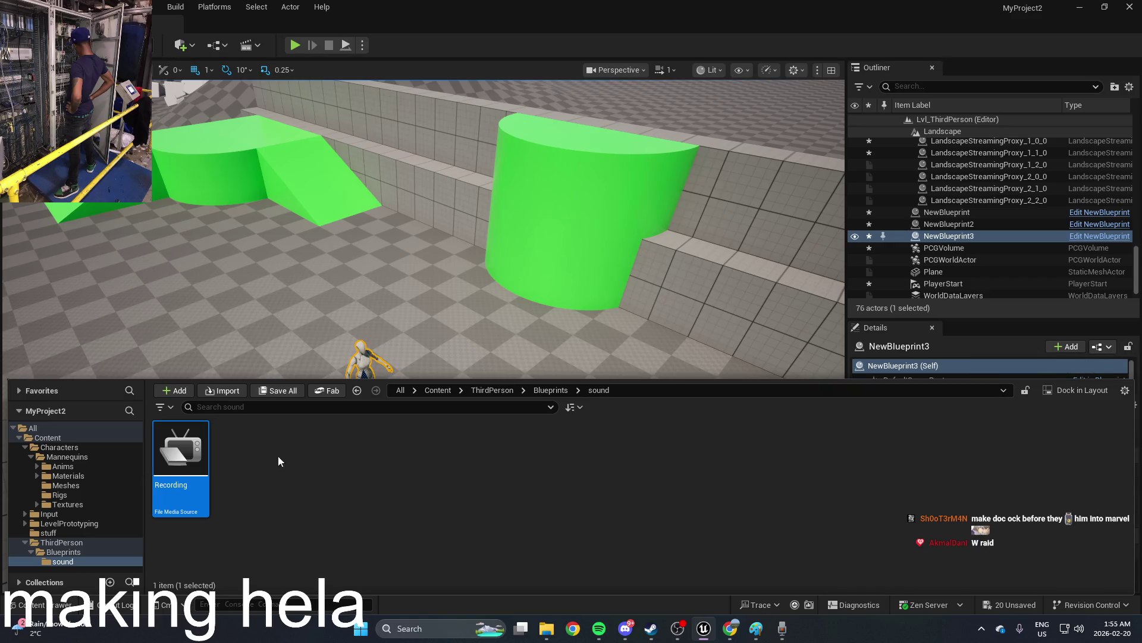
pyautogui.rightClick(183, 451)
pyautogui.moveTo(188, 444)
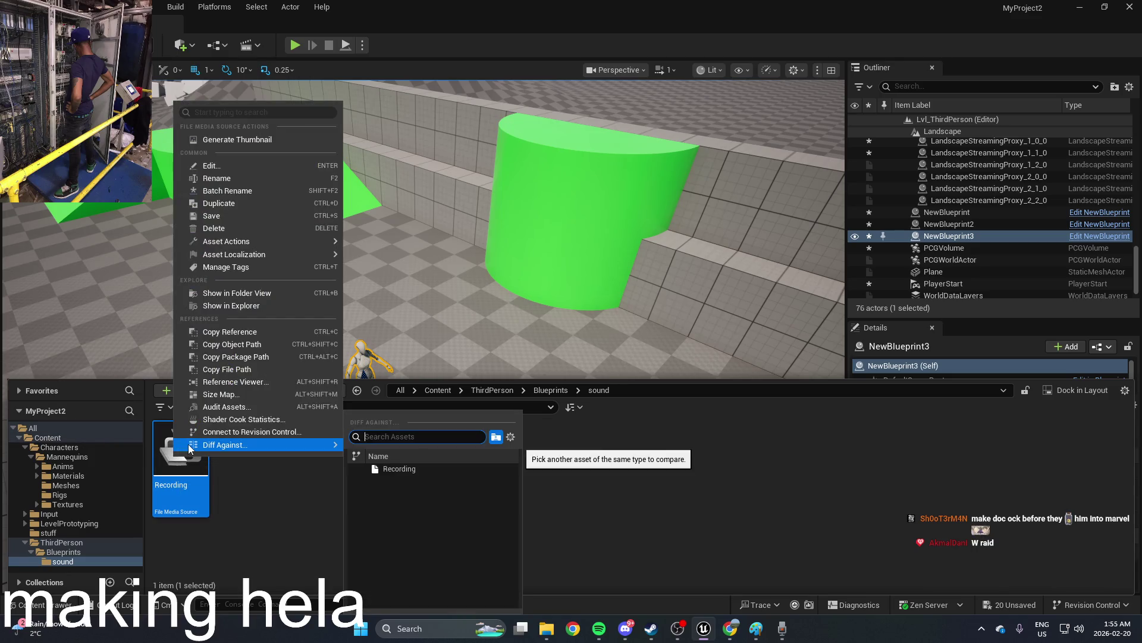
pyautogui.click(688, 489)
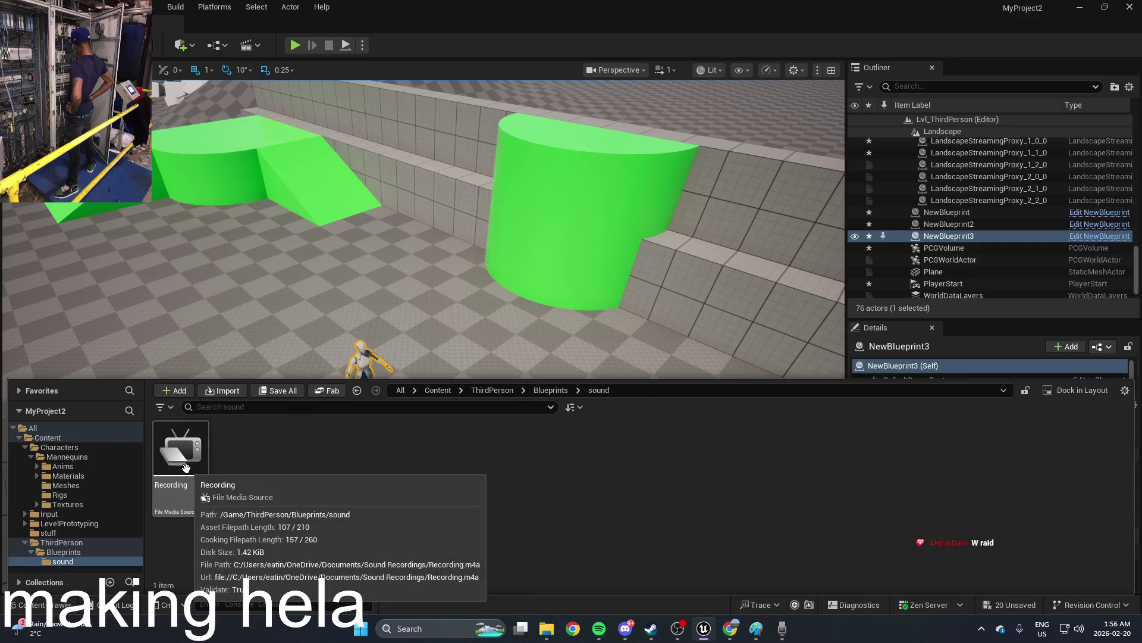
pyautogui.rightClick(208, 456)
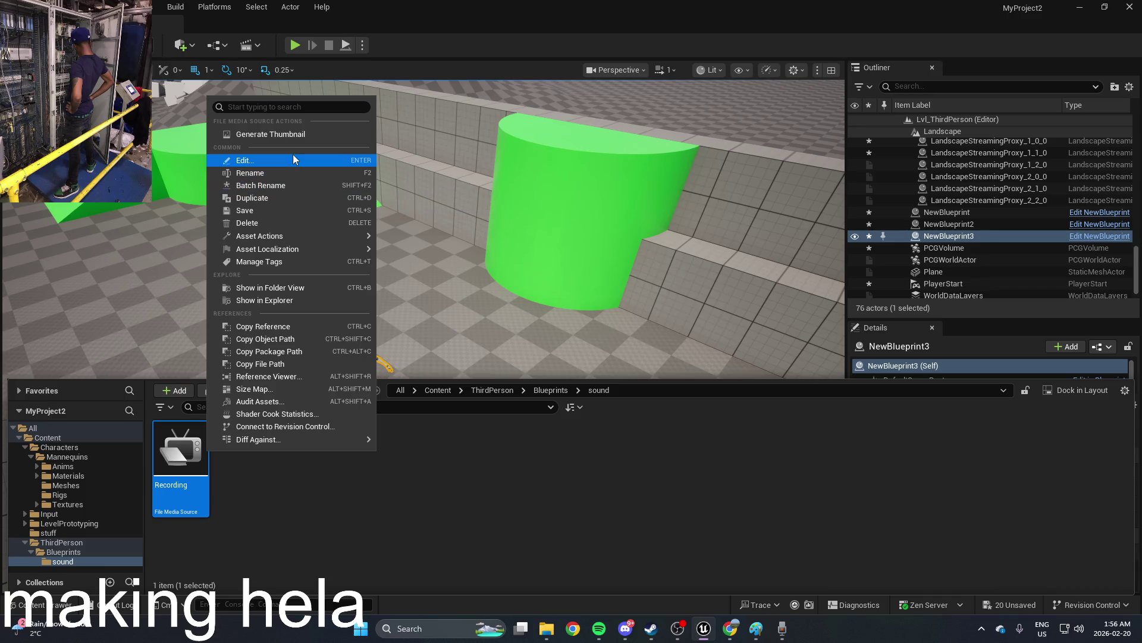
pyautogui.click(599, 628)
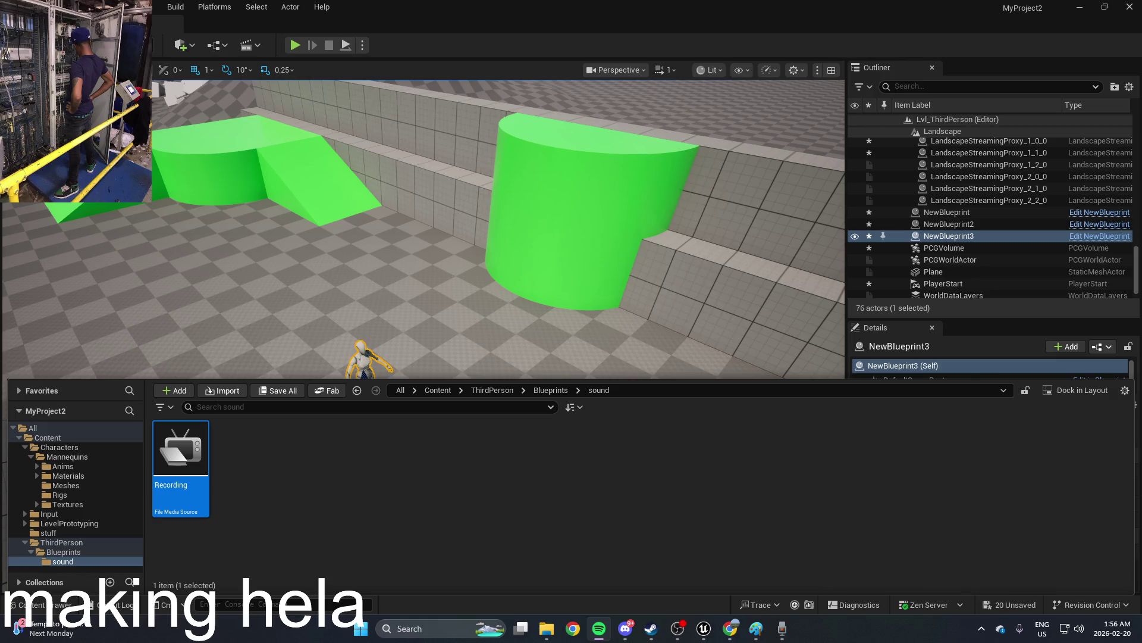
# Step: Orbit the view toward the character and mannequins with the Content Drawer open
pyautogui.moveTo(414, 280); pyautogui.dragTo(470, 267)
pyautogui.hotkey('ctrl', 'space')
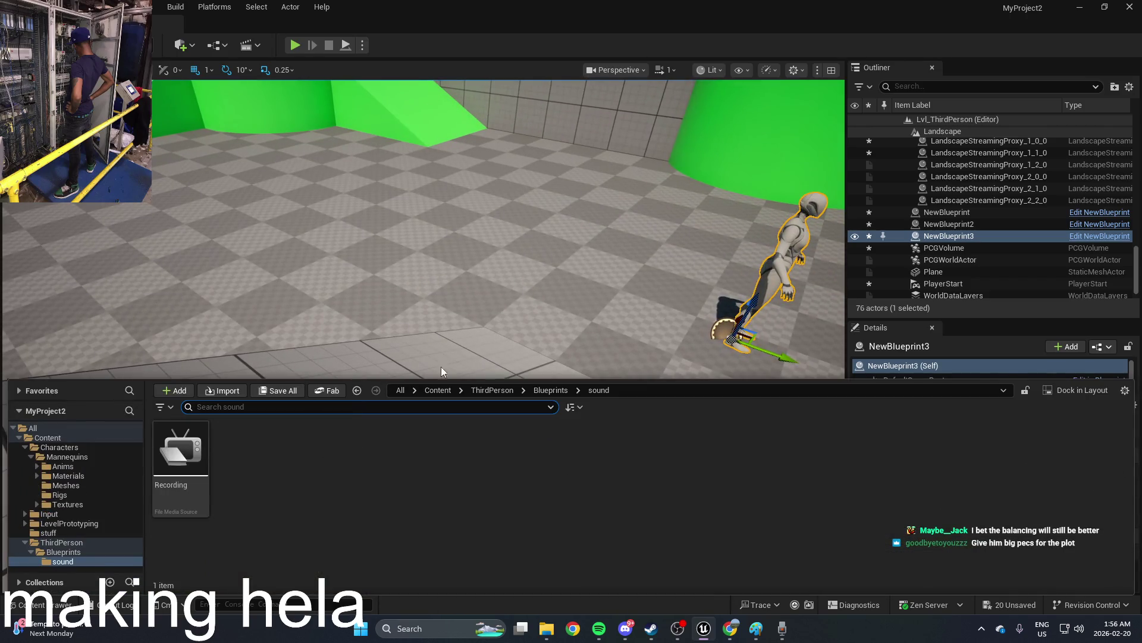
pyautogui.moveTo(423, 357); pyautogui.dragTo(387, 333)
pyautogui.hotkey('ctrl', 'space')
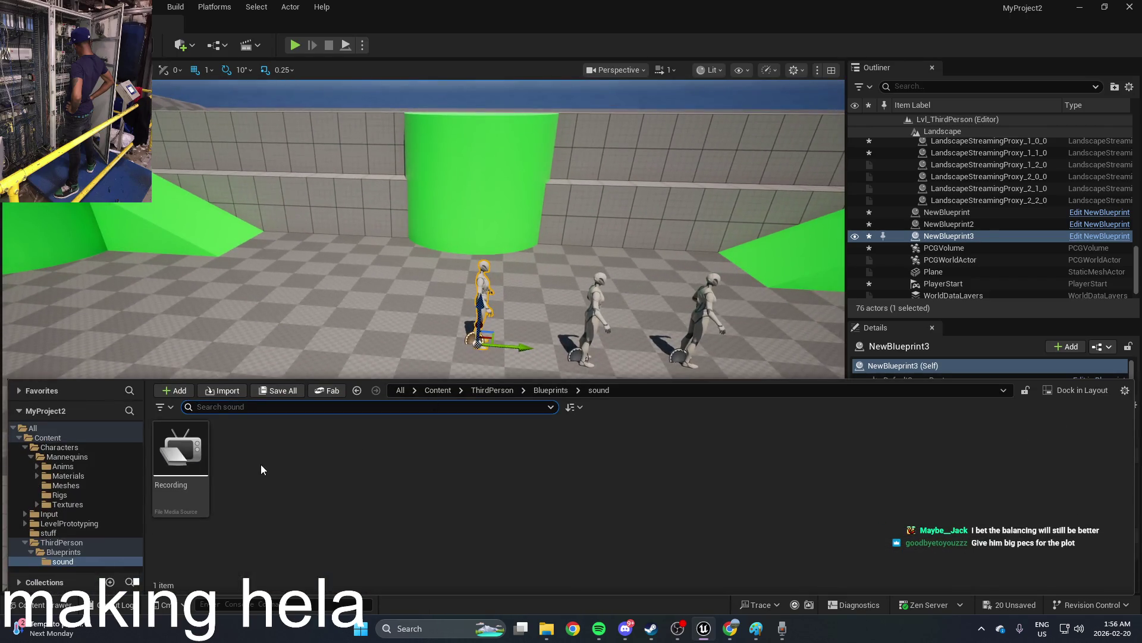
# Step: Search the create list for 'audio' without creating anything, then open the Recording media source
pyautogui.rightClick(261, 465)
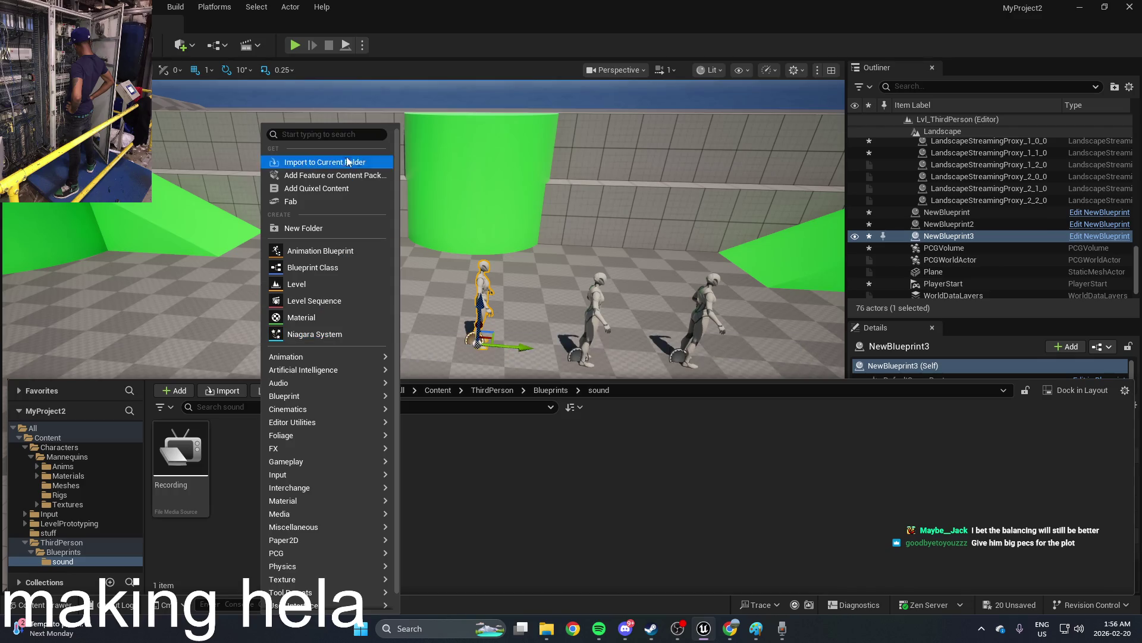
pyautogui.write('audio')
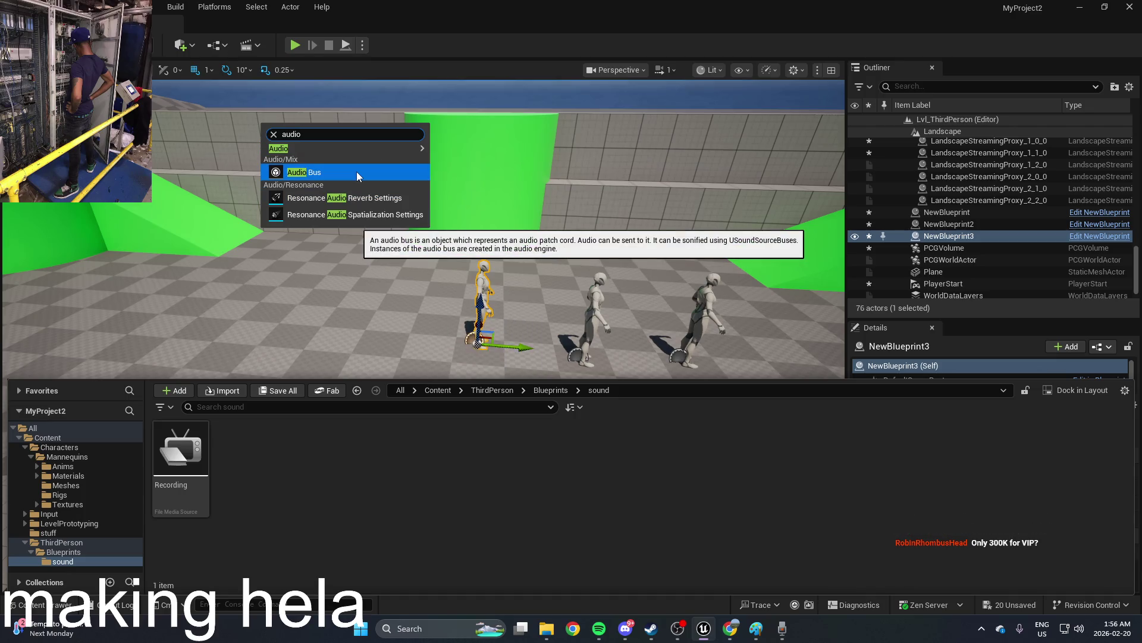
pyautogui.click(373, 566)
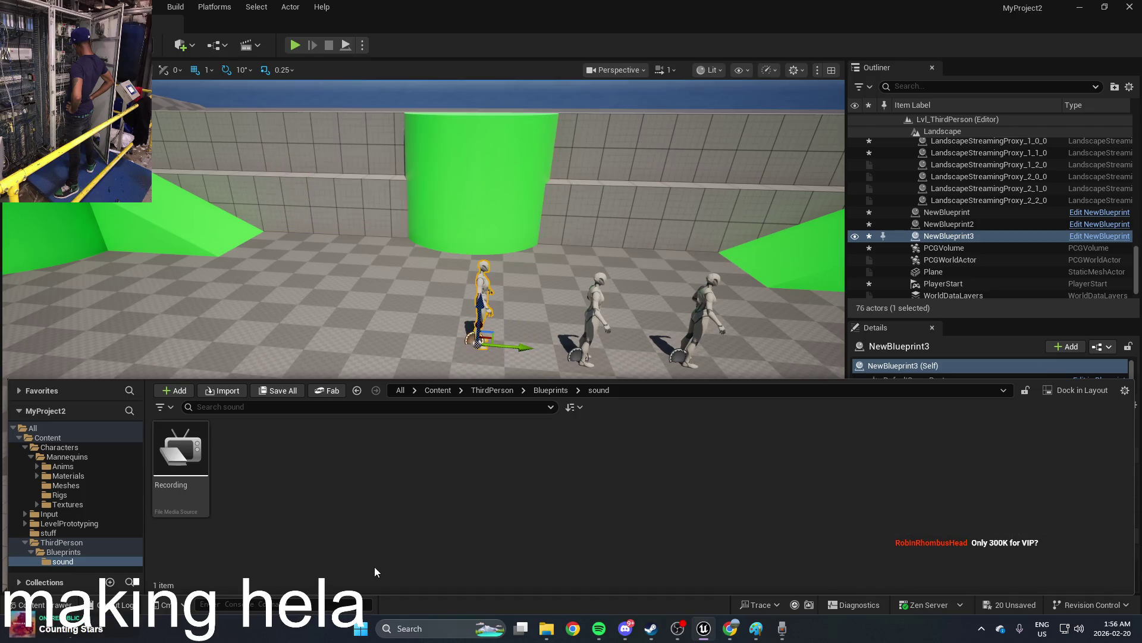
pyautogui.click(187, 476)
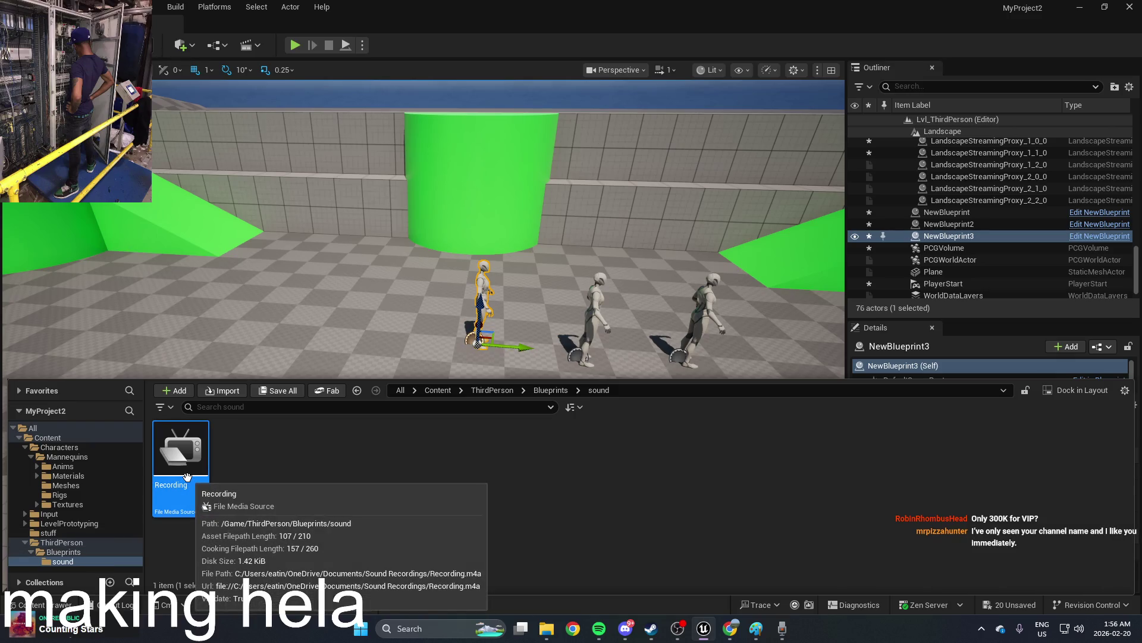
pyautogui.doubleClick(187, 477)
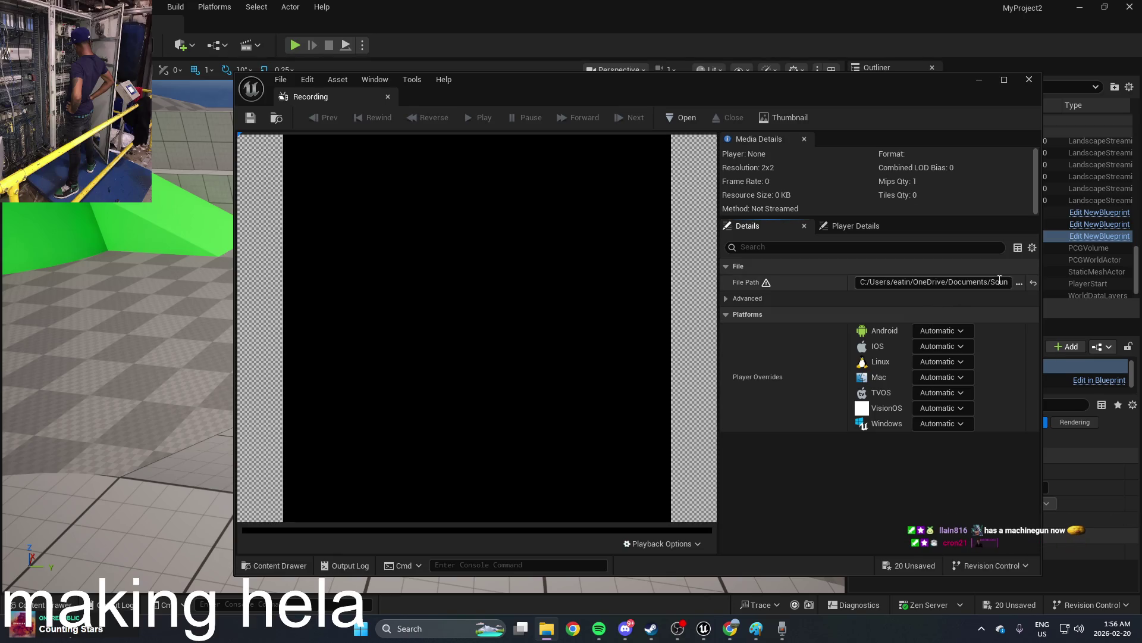
# Step: Browse the File Path to the Recording sound file, check its options, then cancel the picker
pyautogui.click(1018, 283)
pyautogui.click(609, 167)
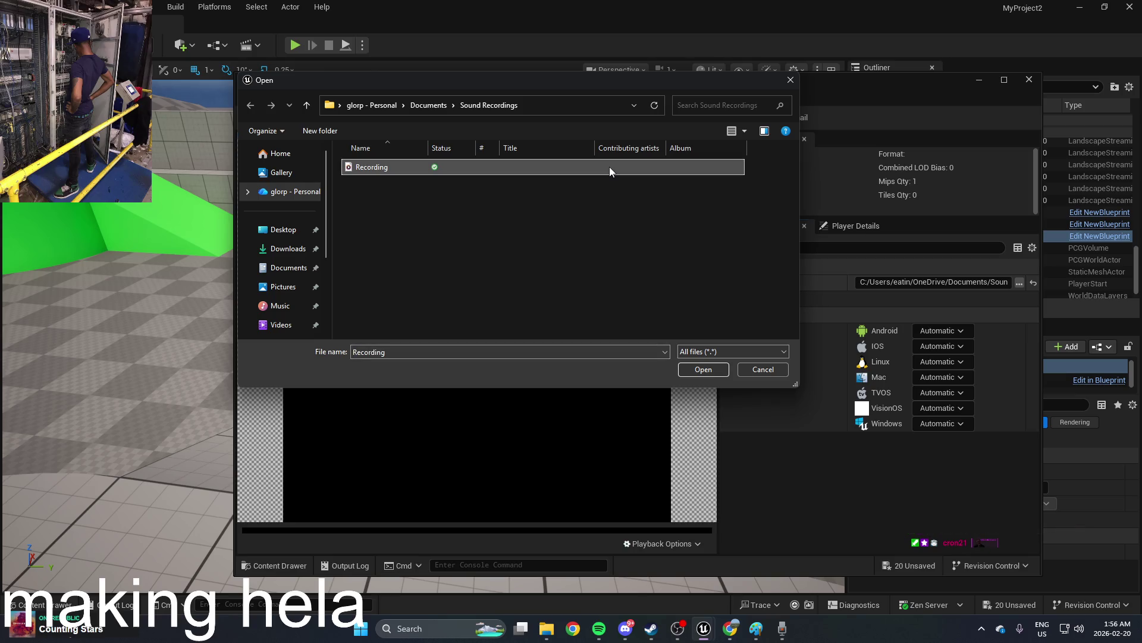
pyautogui.rightClick(610, 167)
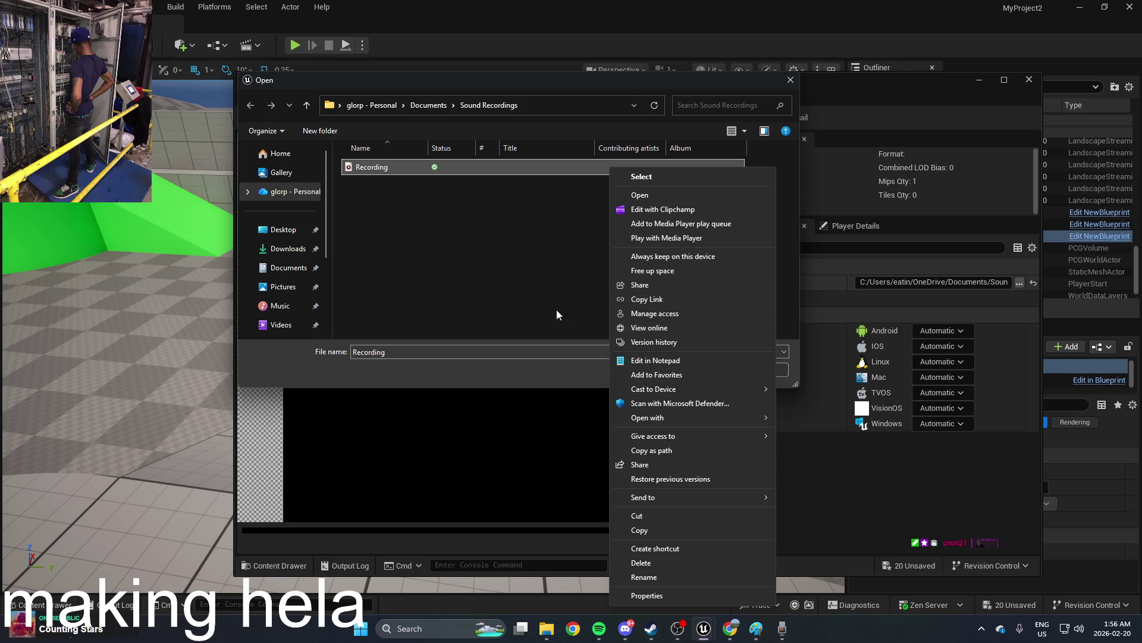
pyautogui.click(530, 280)
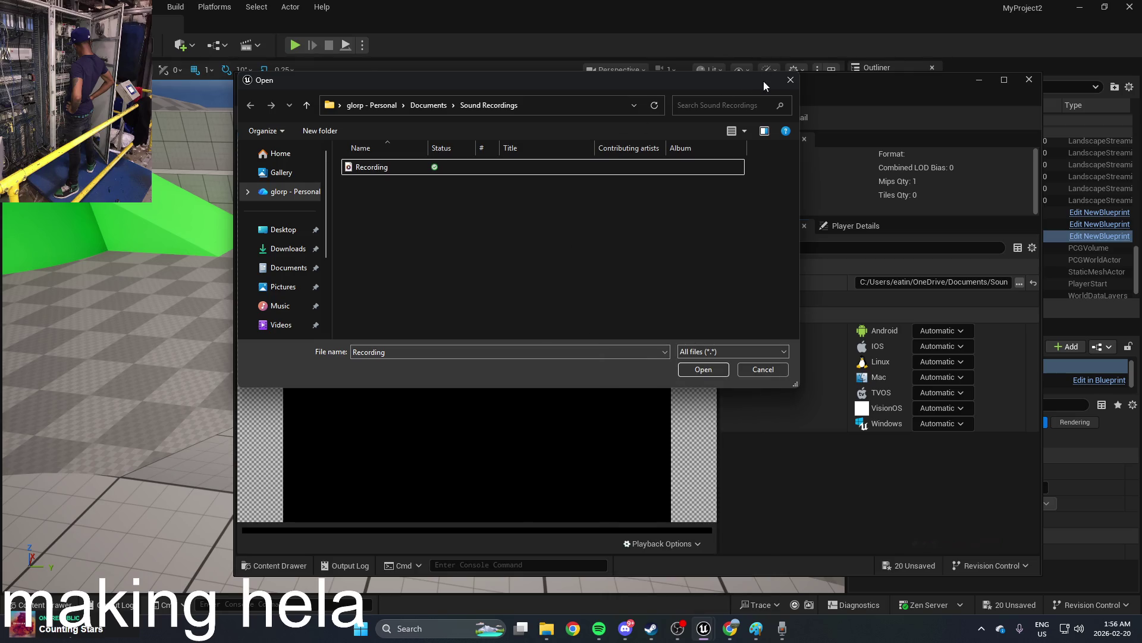
pyautogui.click(789, 81)
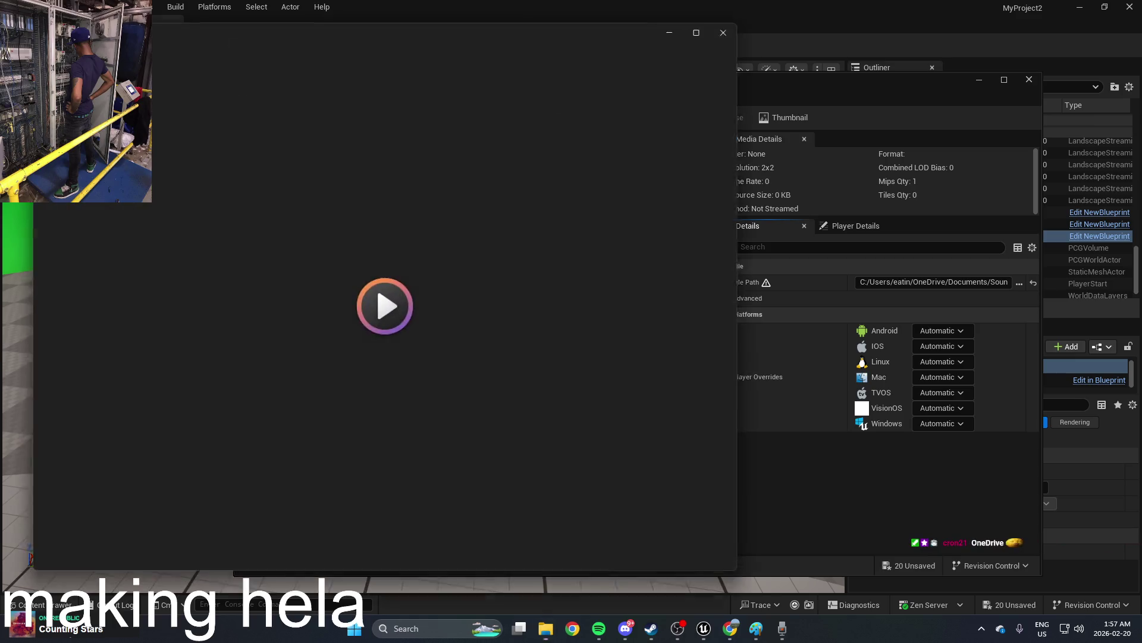
# Step: Close Windows Media Player and the Recording media source editor
pyautogui.click(729, 29)
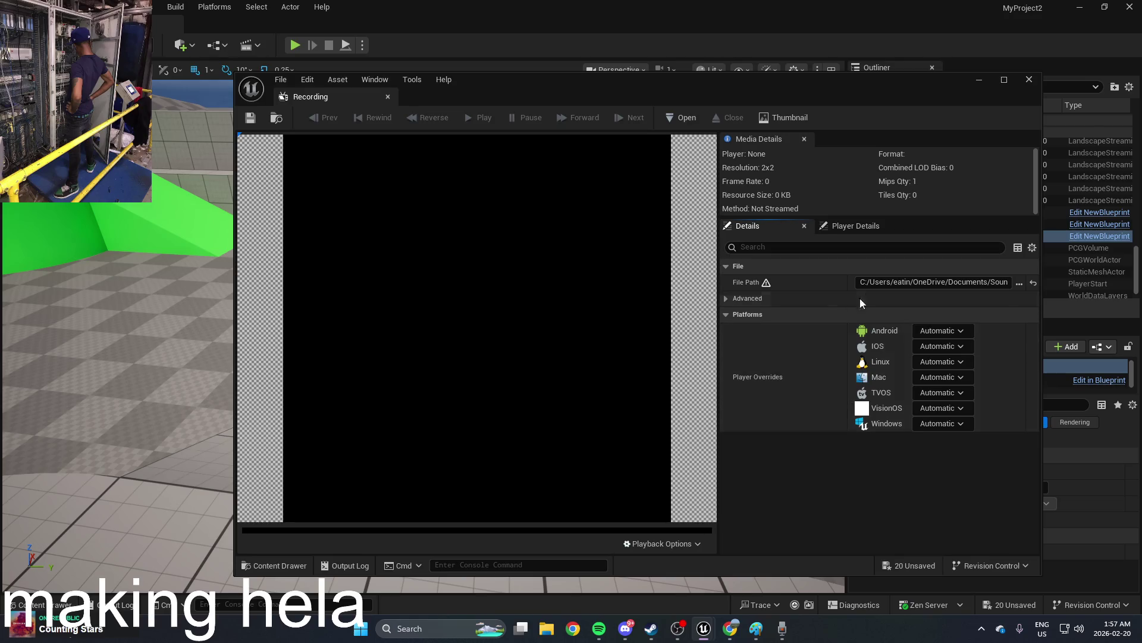
pyautogui.moveTo(770, 283)
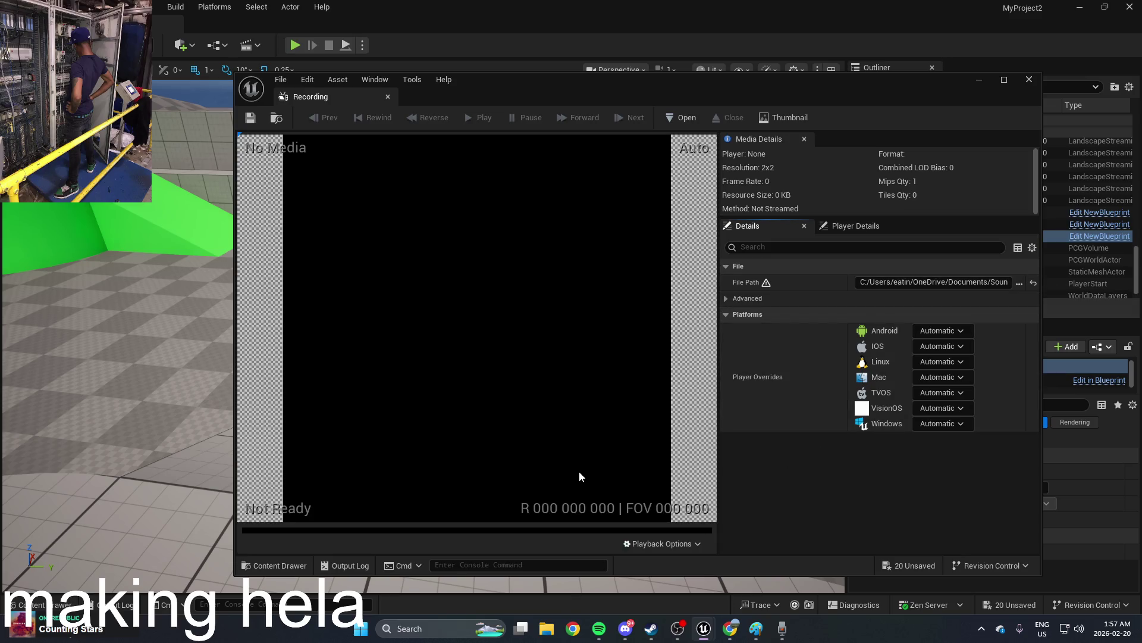
pyautogui.click(1029, 79)
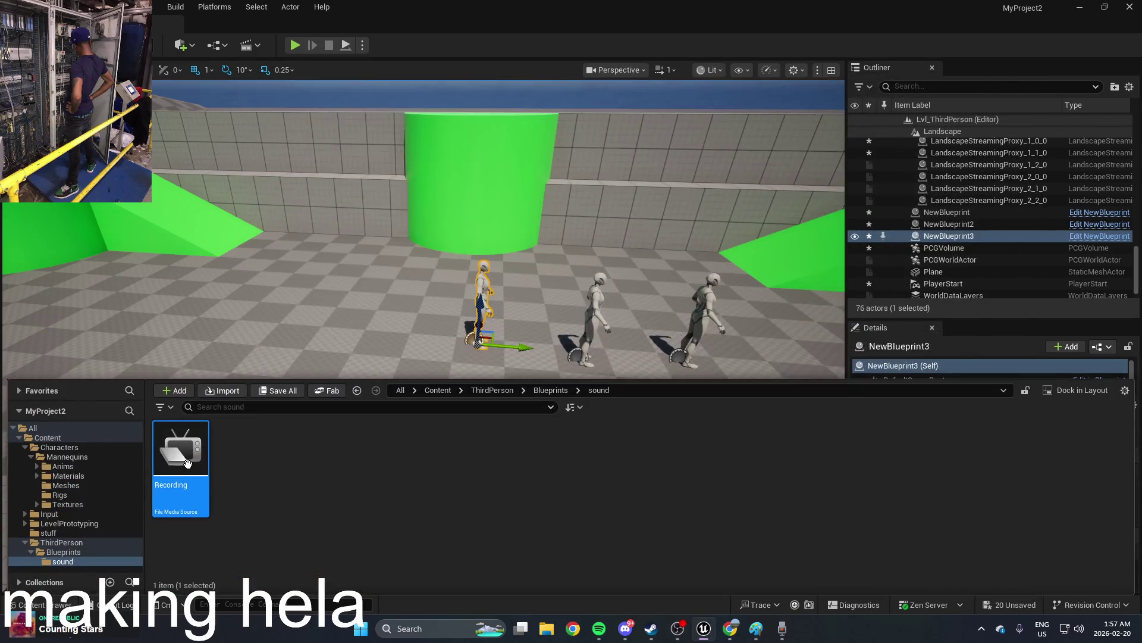
# Step: Delete the Recording media source from the sound folder and launch File Explorer with Win+E
pyautogui.click(288, 472)
pyautogui.click(188, 462)
pyautogui.press('Delete')
pyautogui.click(537, 506)
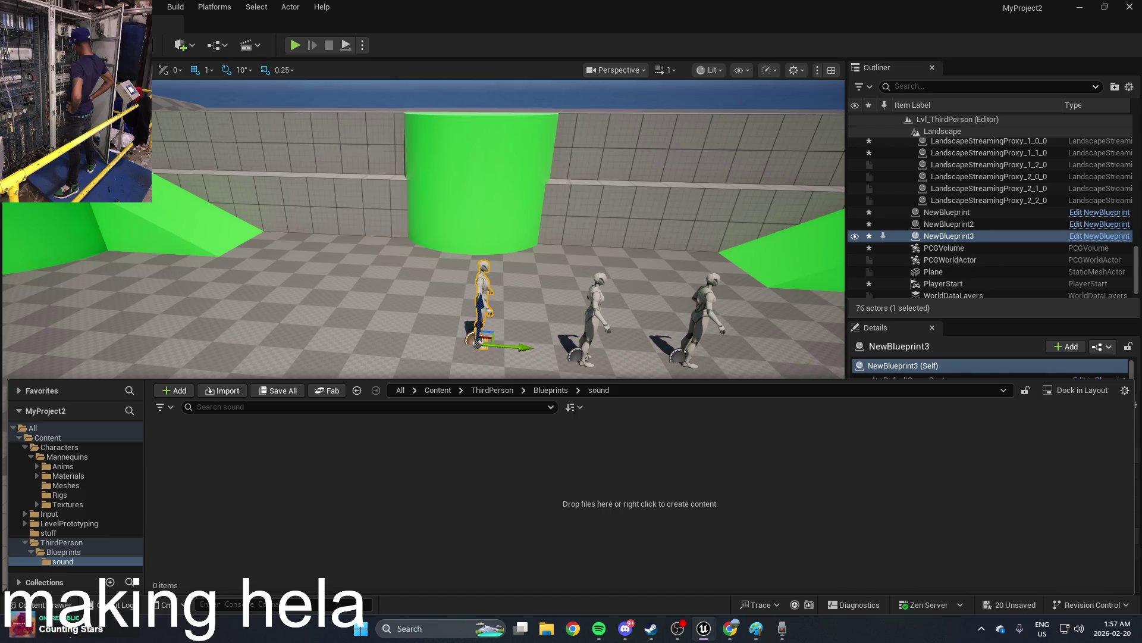
pyautogui.press('super+e')
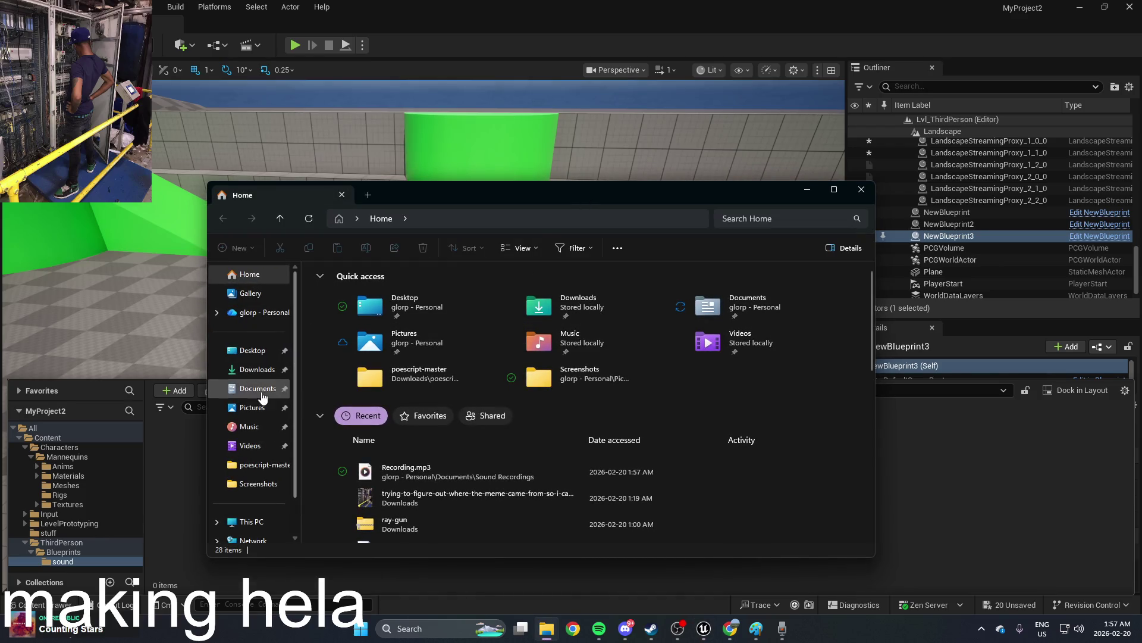
# Step: Drag Recording.mp3 from Documents > Sound Recordings into the sound folder and open Recording_mp3
pyautogui.click(266, 390)
pyautogui.doubleClick(363, 340)
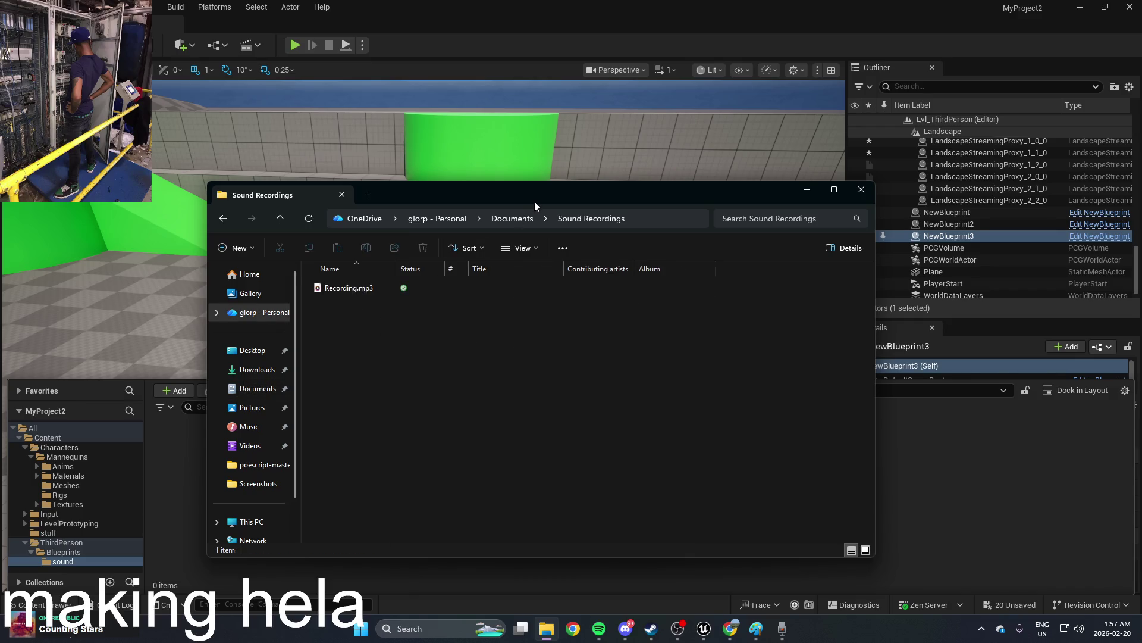
pyautogui.moveTo(534, 201); pyautogui.dragTo(865, 177)
pyautogui.moveTo(767, 264); pyautogui.dragTo(252, 470)
pyautogui.moveTo(1011, 176); pyautogui.dragTo(790, 293)
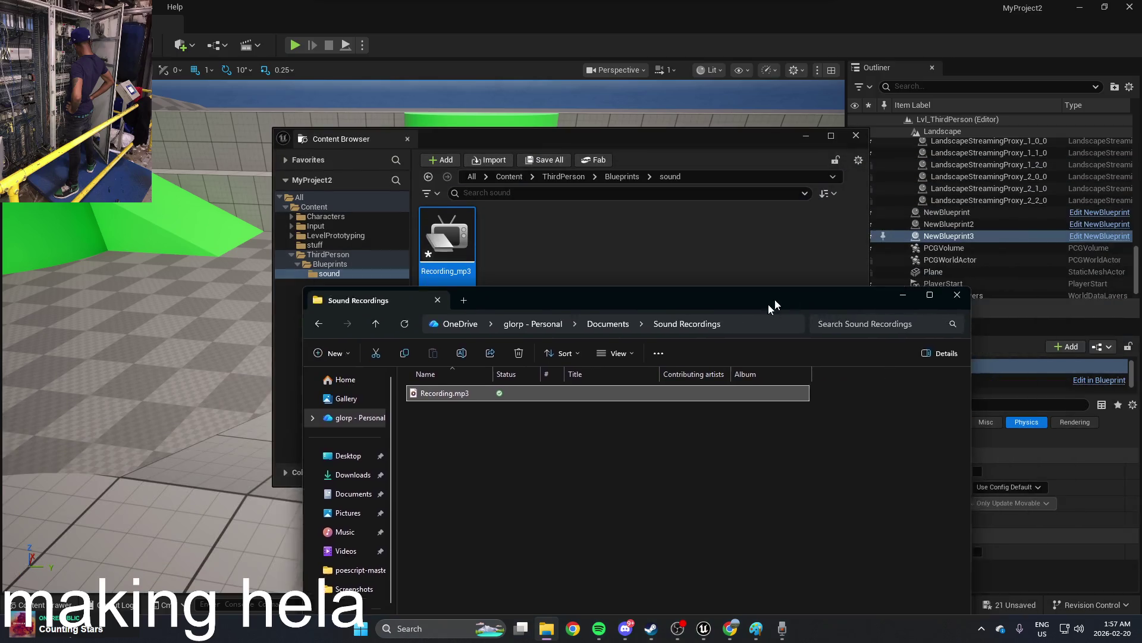
pyautogui.click(595, 139)
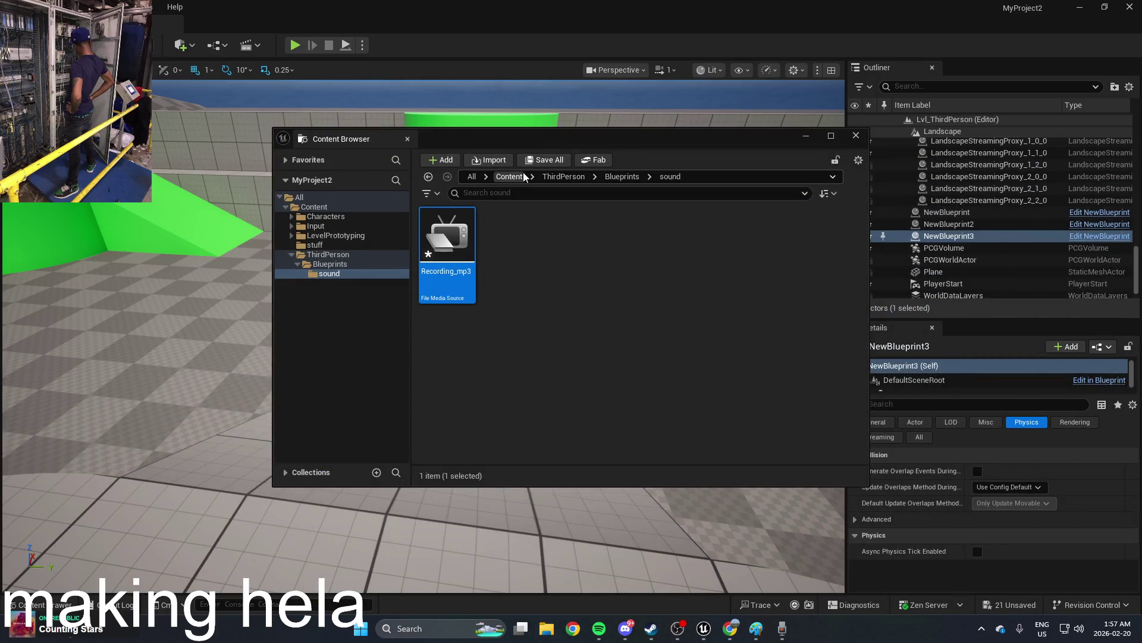
pyautogui.moveTo(452, 244)
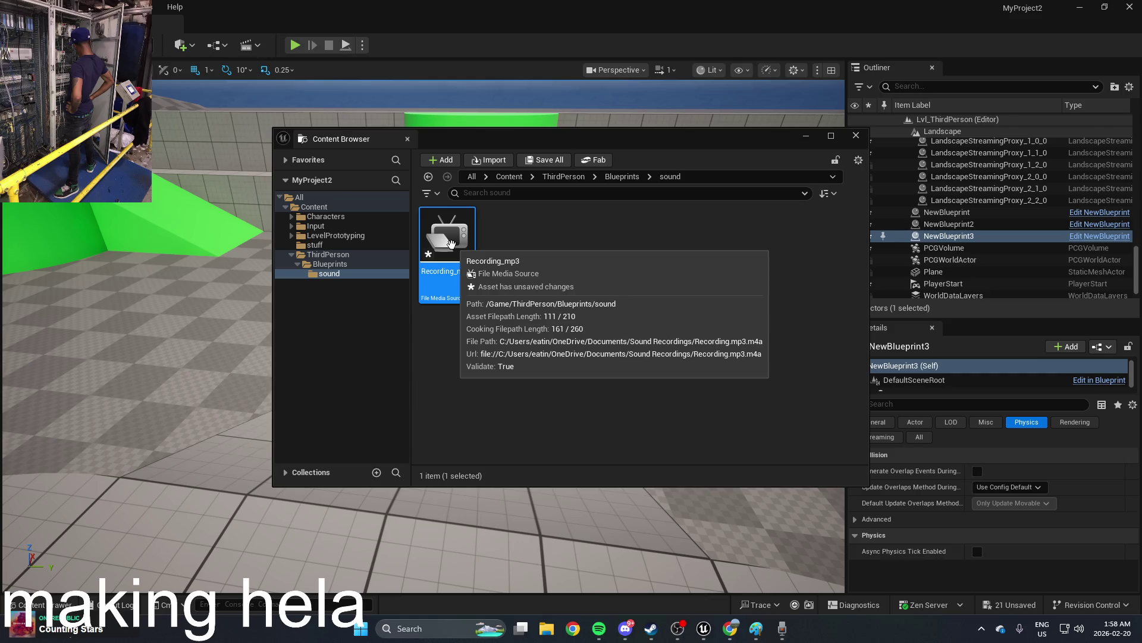
pyautogui.doubleClick(451, 244)
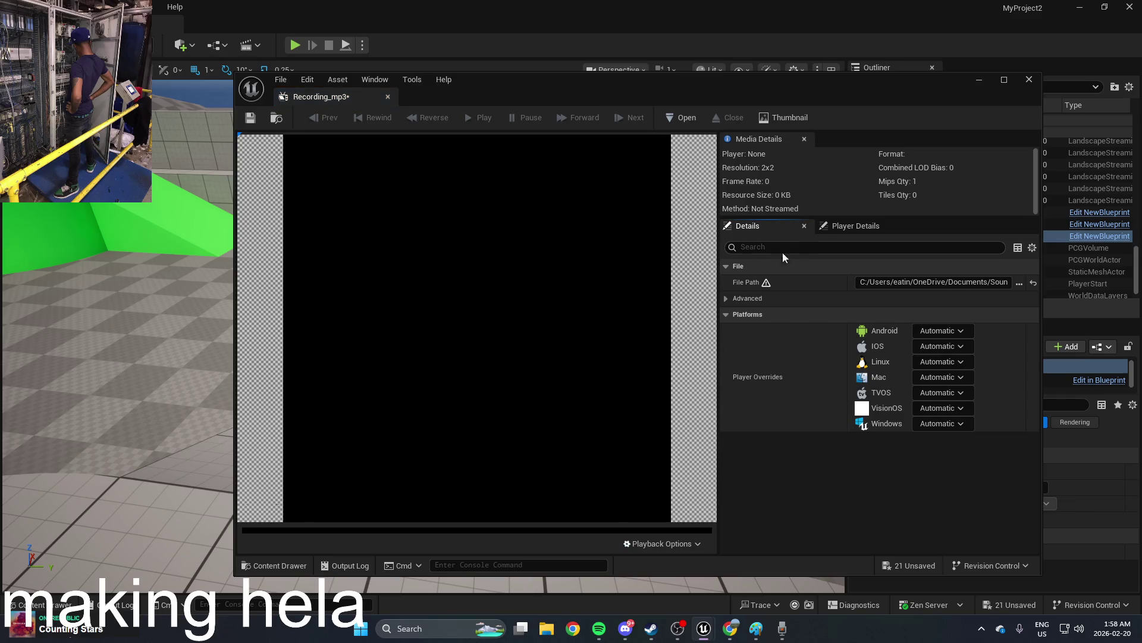
# Step: Close the Recording_mp3 media source editor and the floating Content Browser window
pyautogui.moveTo(783, 89); pyautogui.dragTo(674, 123)
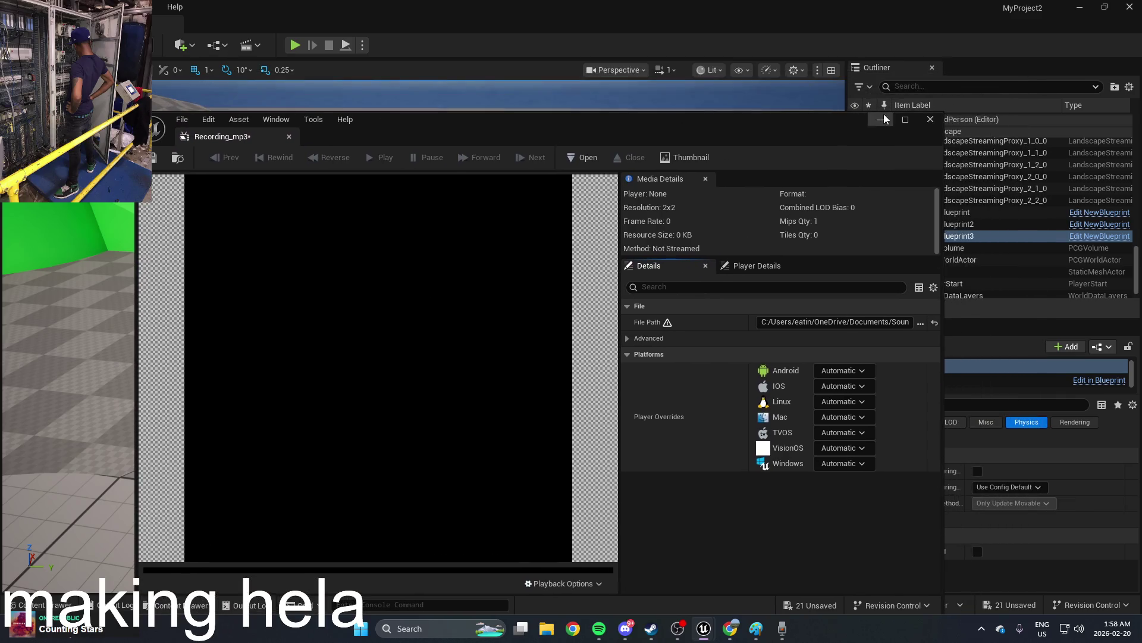
pyautogui.click(921, 114)
pyautogui.click(856, 135)
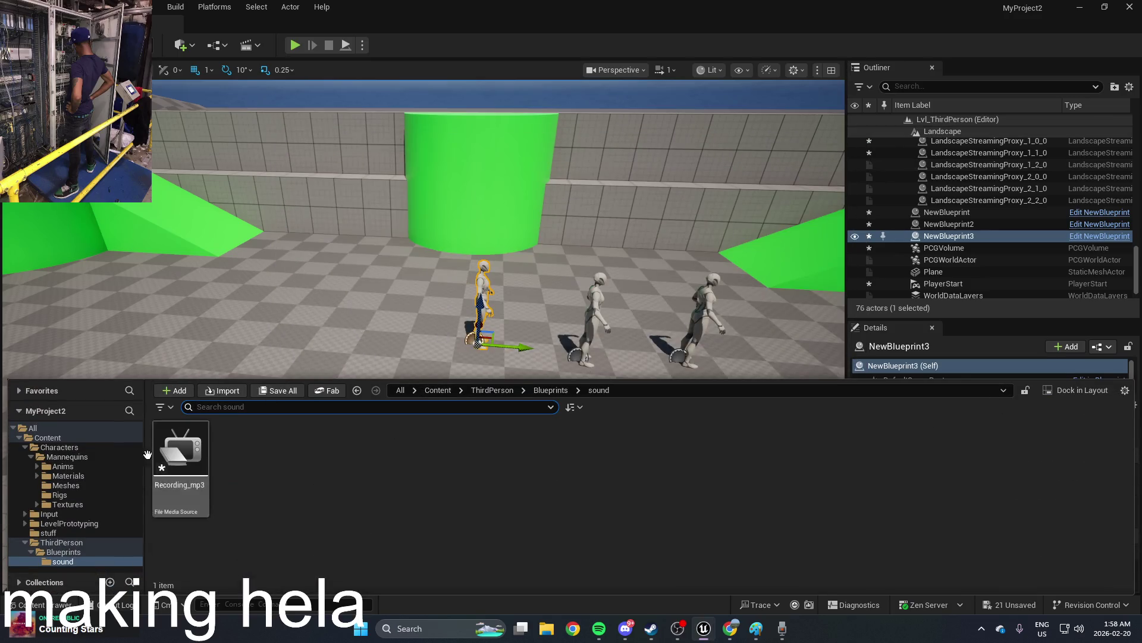
# Step: Open BP_ThirdPersonCharacter from ThirdPerson/Blueprints and search its EventGraph actions for 'media'
pyautogui.click(63, 551)
pyautogui.doubleClick(251, 470)
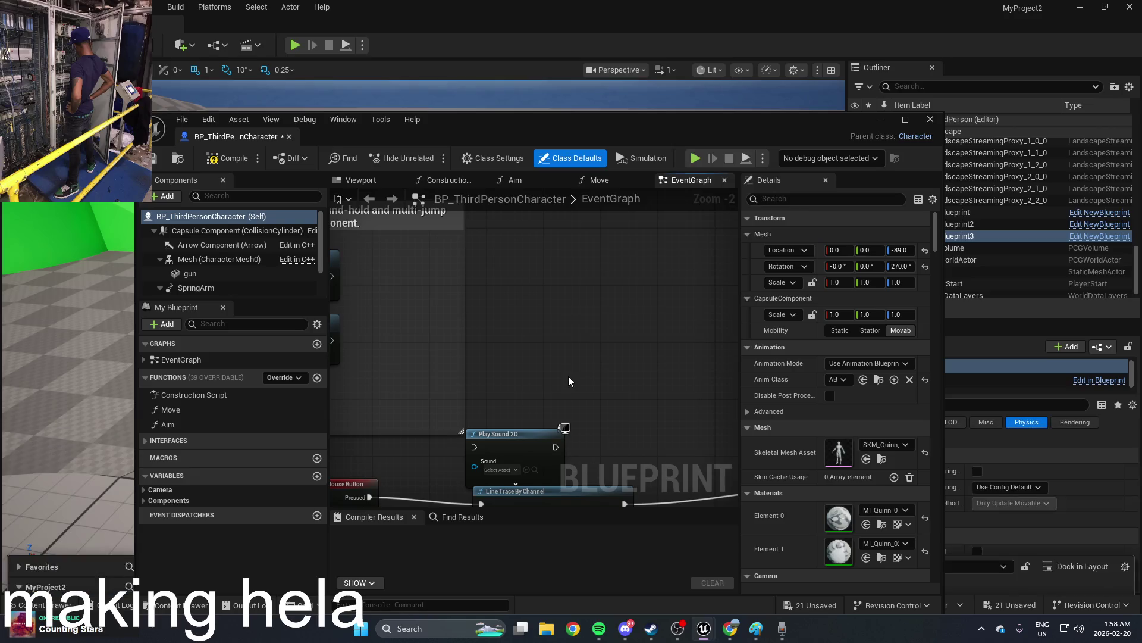
pyautogui.rightClick(569, 376)
pyautogui.write('media')
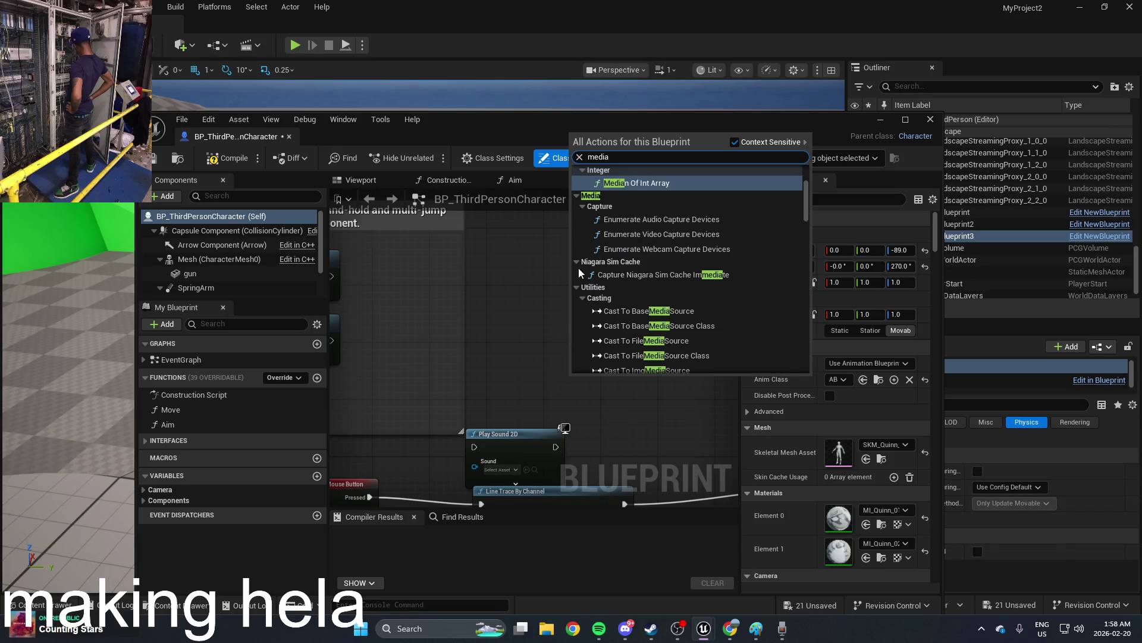
pyautogui.moveTo(806, 201)
pyautogui.mouseDown()
pyautogui.moveTo(804, 161)
pyautogui.moveTo(789, 371)
pyautogui.moveTo(788, 331)
pyautogui.mouseUp()
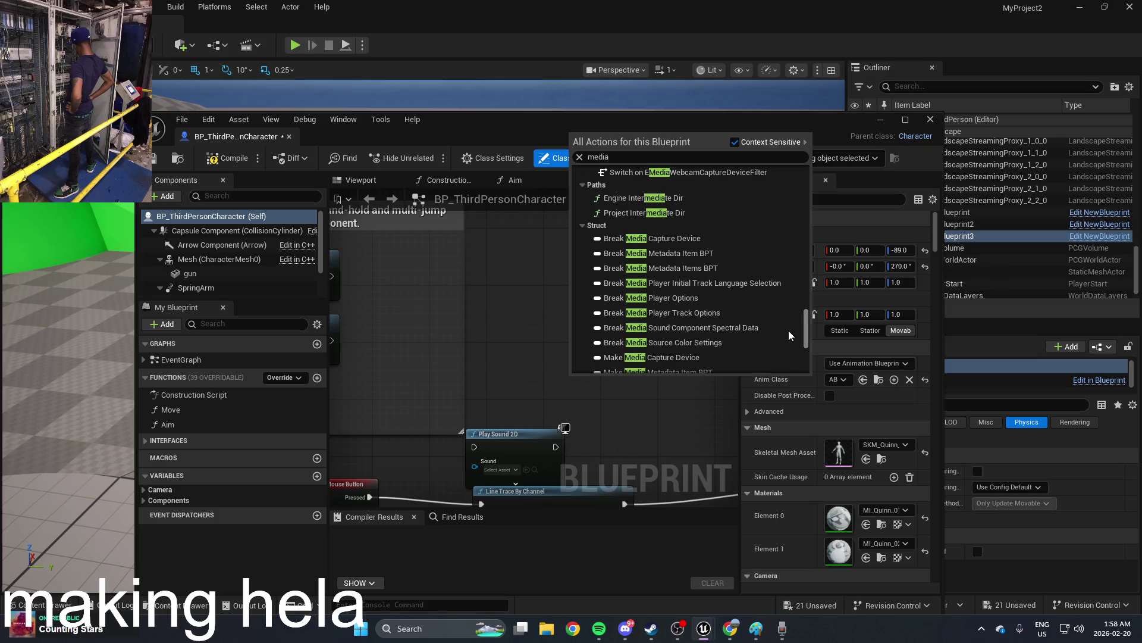
pyautogui.scroll(3, 627, 258)
pyautogui.scroll(10, 628, 259)
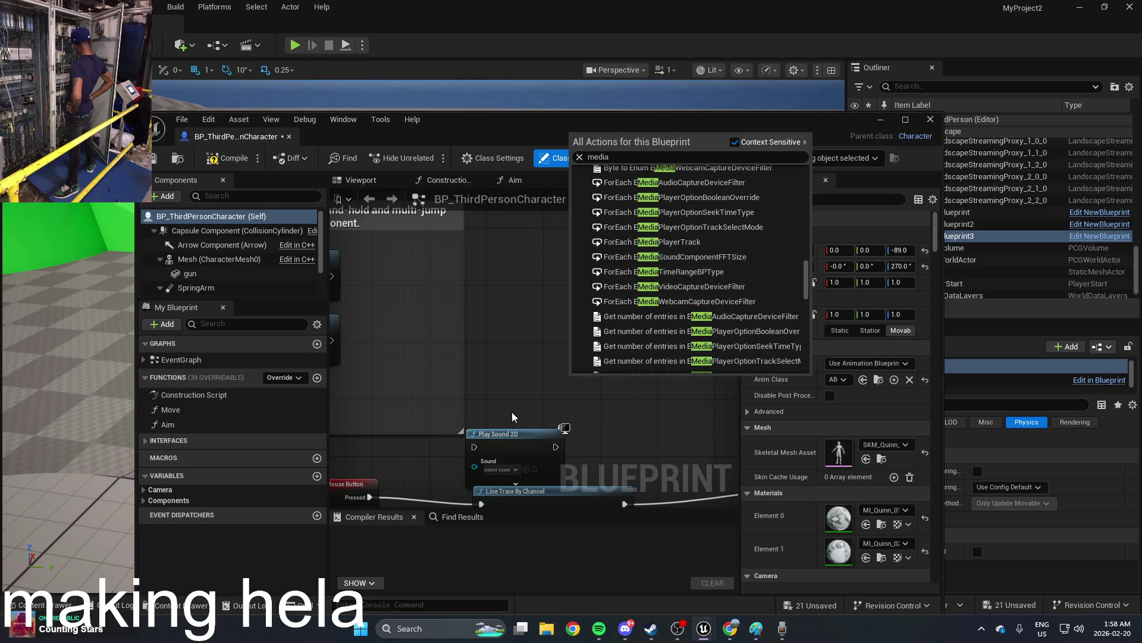
pyautogui.click(185, 47)
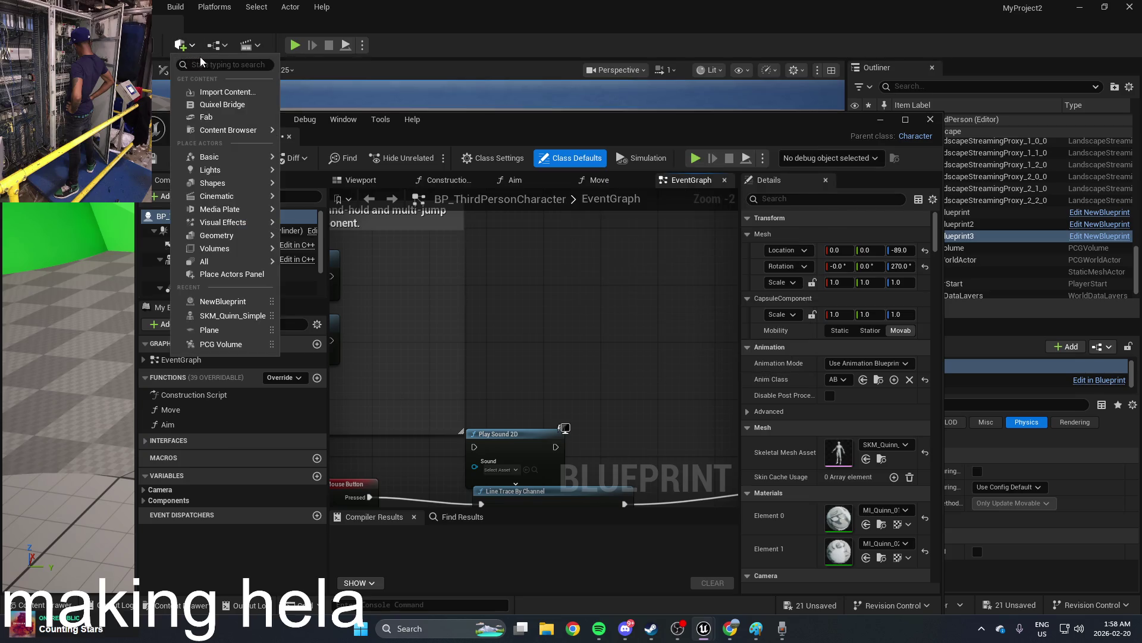
# Step: Search 'media' in the Add components list and add a Media Sound component to BP_ThirdPersonCharacter
pyautogui.write('media')
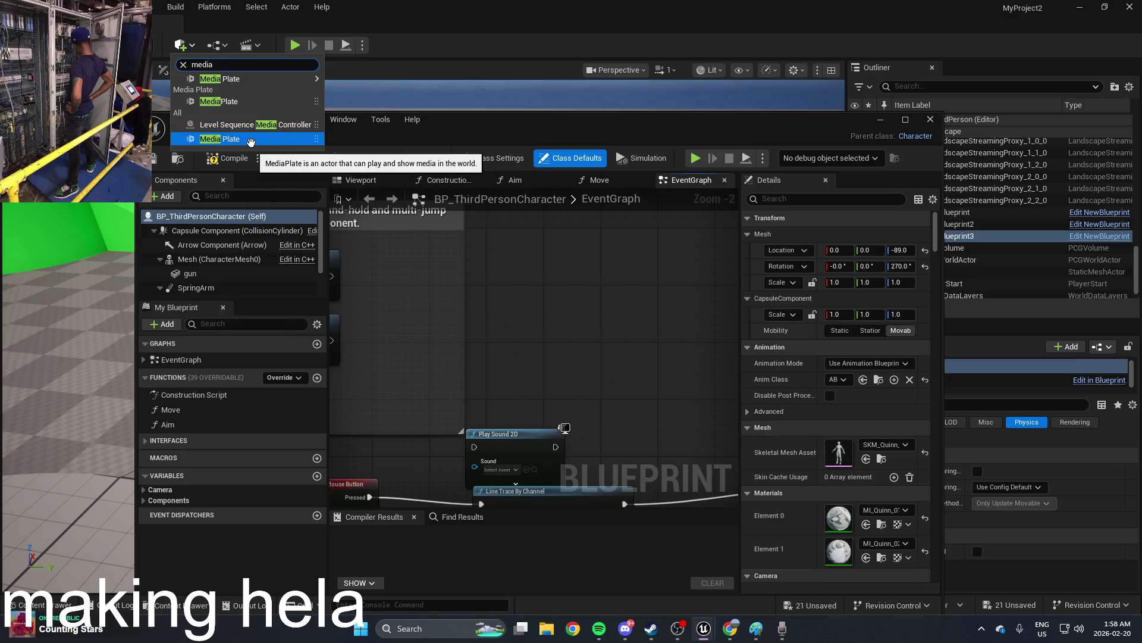
pyautogui.click(251, 140)
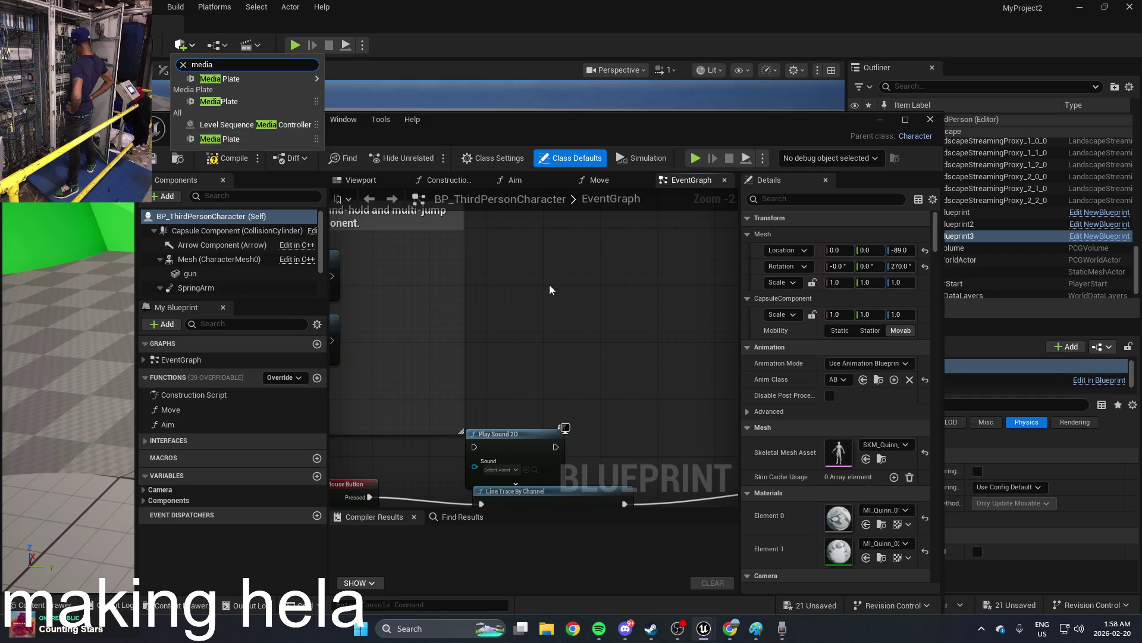
pyautogui.moveTo(563, 380)
pyautogui.mouseDown()
pyautogui.moveTo(596, 288)
pyautogui.moveTo(555, 269)
pyautogui.mouseUp()
pyautogui.rightClick(555, 269)
pyautogui.click(163, 195)
pyautogui.write('media')
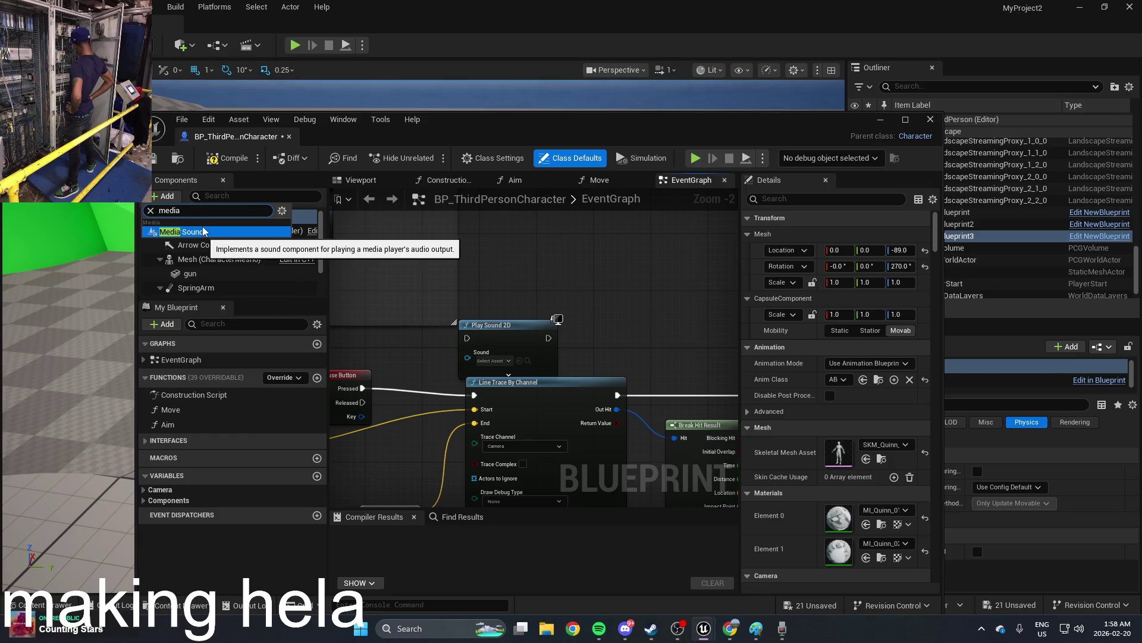
pyautogui.click(203, 231)
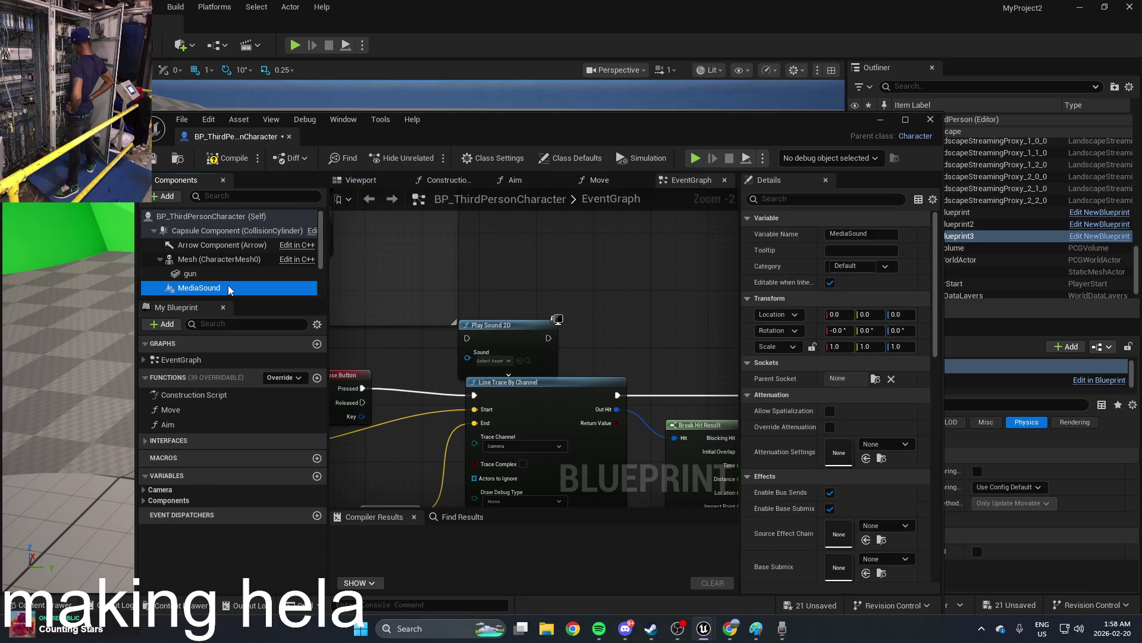
pyautogui.click(230, 288)
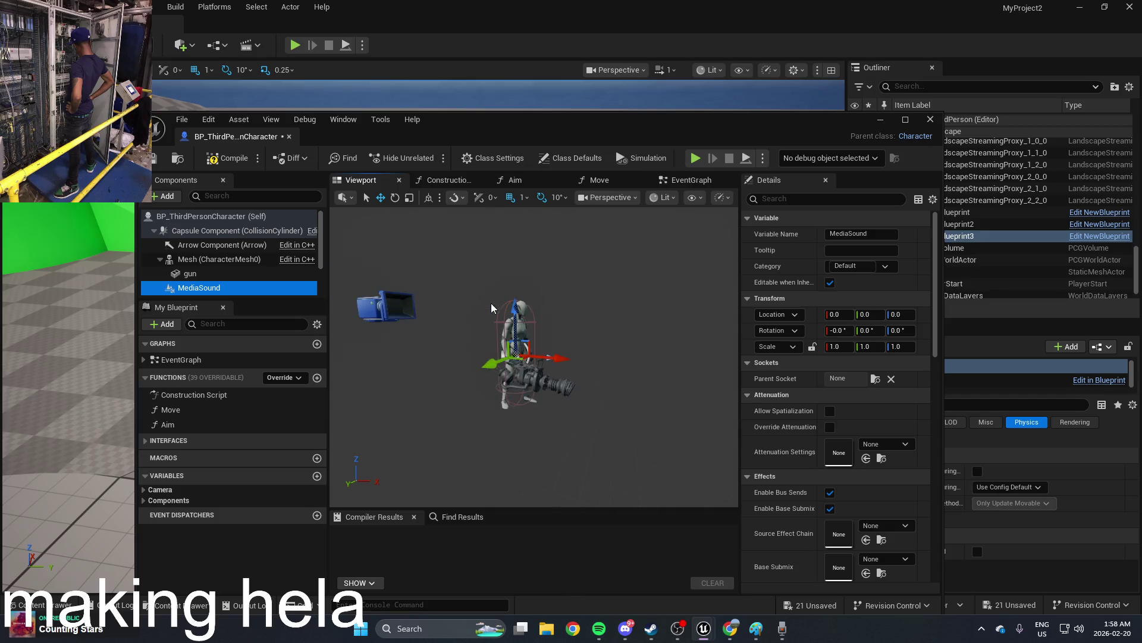
# Step: Maximize the Blueprint editor and return from the Move graph to the blueprint viewport
pyautogui.doubleClick(887, 121)
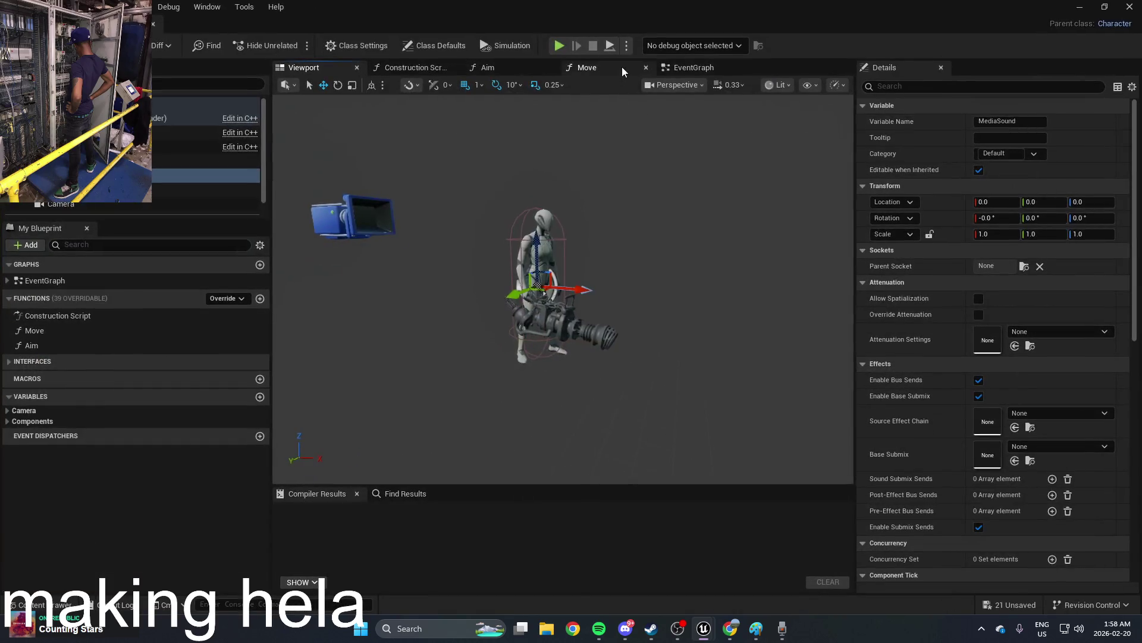
pyautogui.click(622, 67)
pyautogui.click(681, 69)
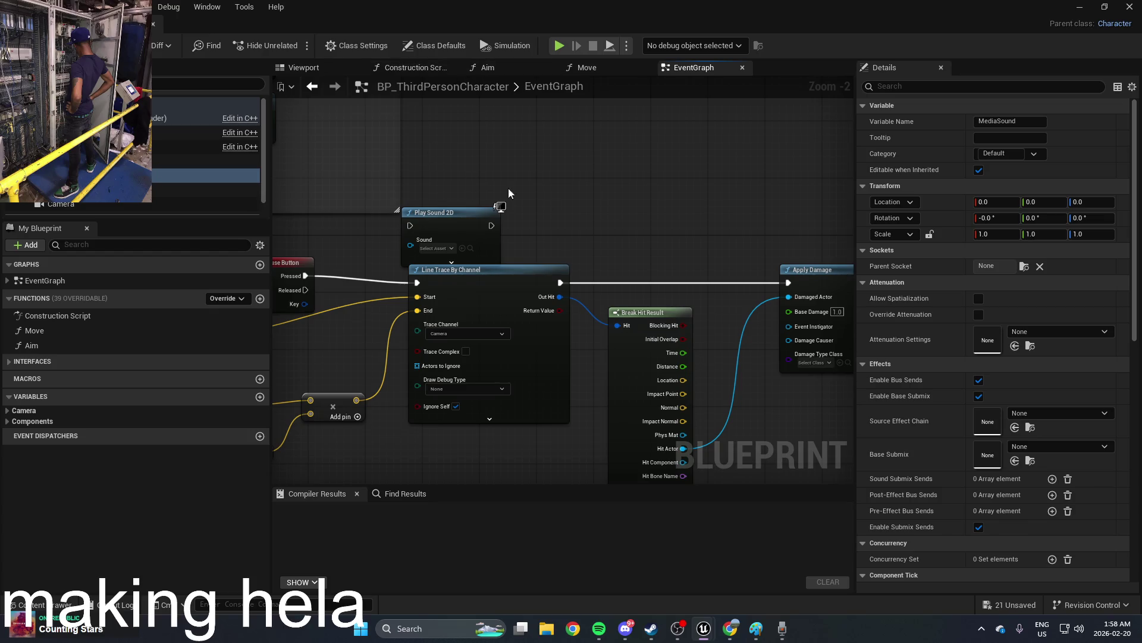
pyautogui.moveTo(470, 182); pyautogui.dragTo(393, 175)
pyautogui.click(153, 176)
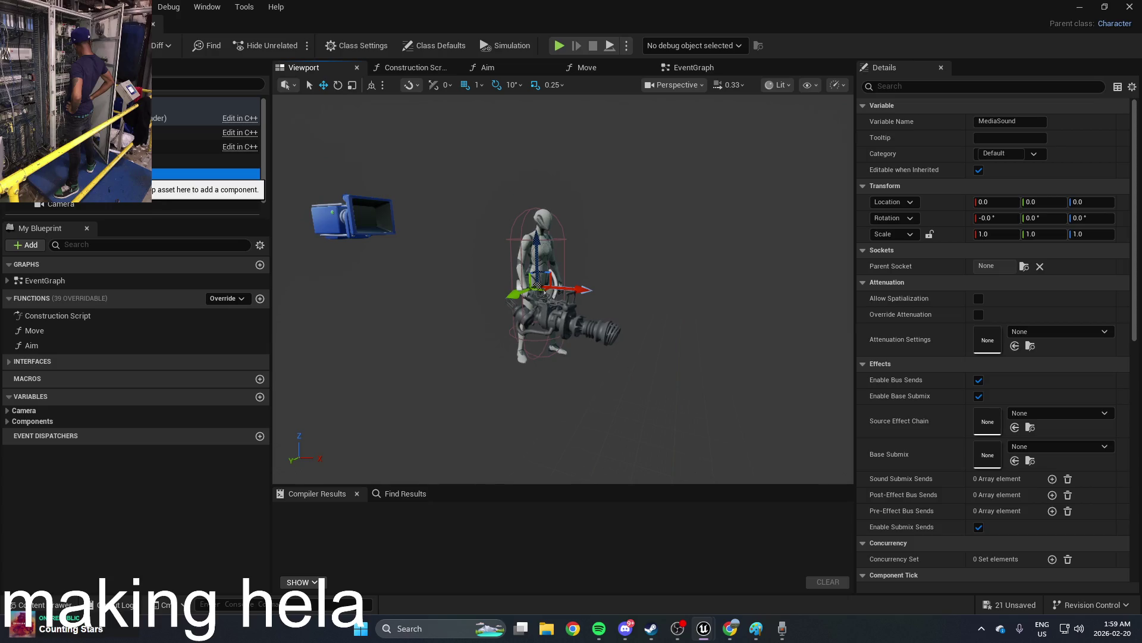
# Step: Inspect the MediaSound attenuation, submix and source effect chain pickers without changing them
pyautogui.click(1062, 335)
pyautogui.click(1065, 334)
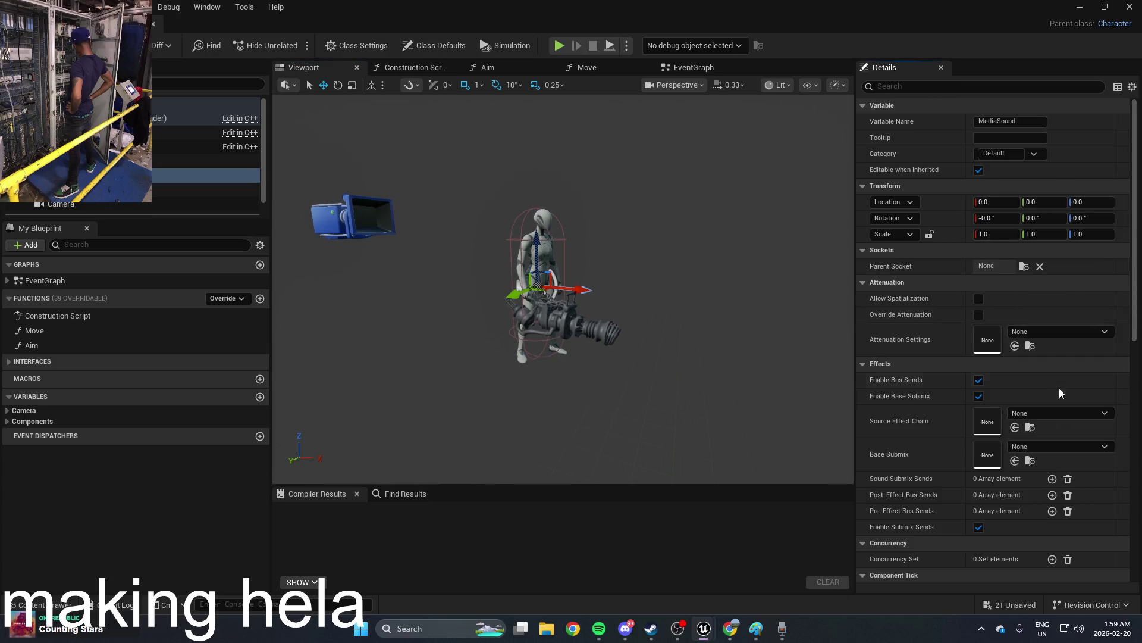
pyautogui.click(1064, 445)
pyautogui.click(1064, 444)
pyautogui.click(1066, 410)
pyautogui.click(1062, 410)
pyautogui.scroll(-6, 1023, 268)
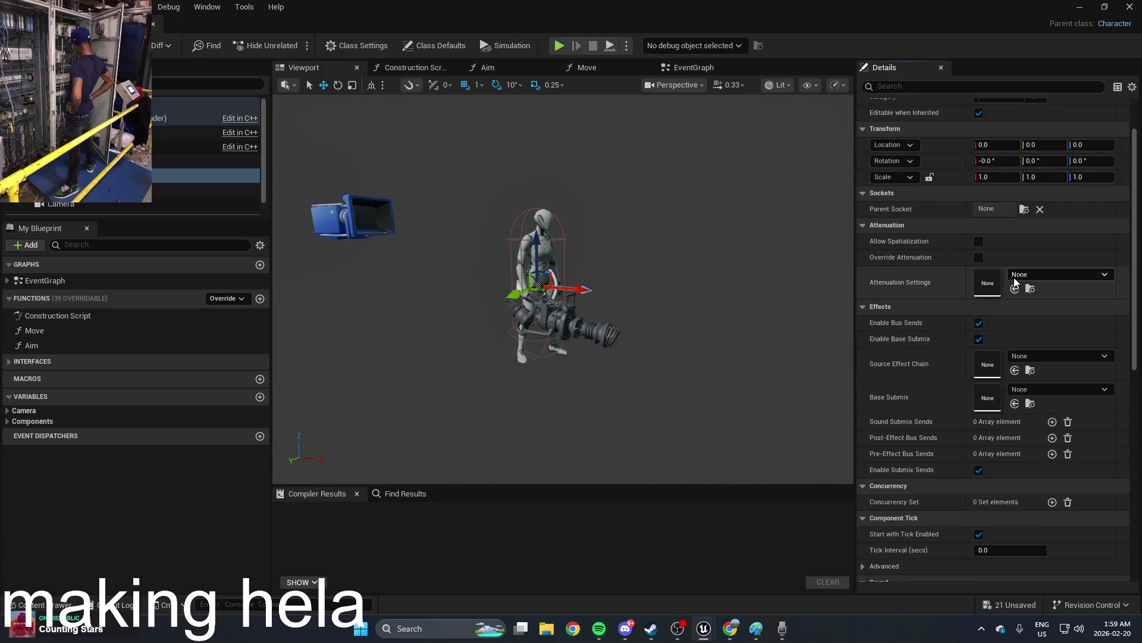
pyautogui.scroll(-6, 1016, 284)
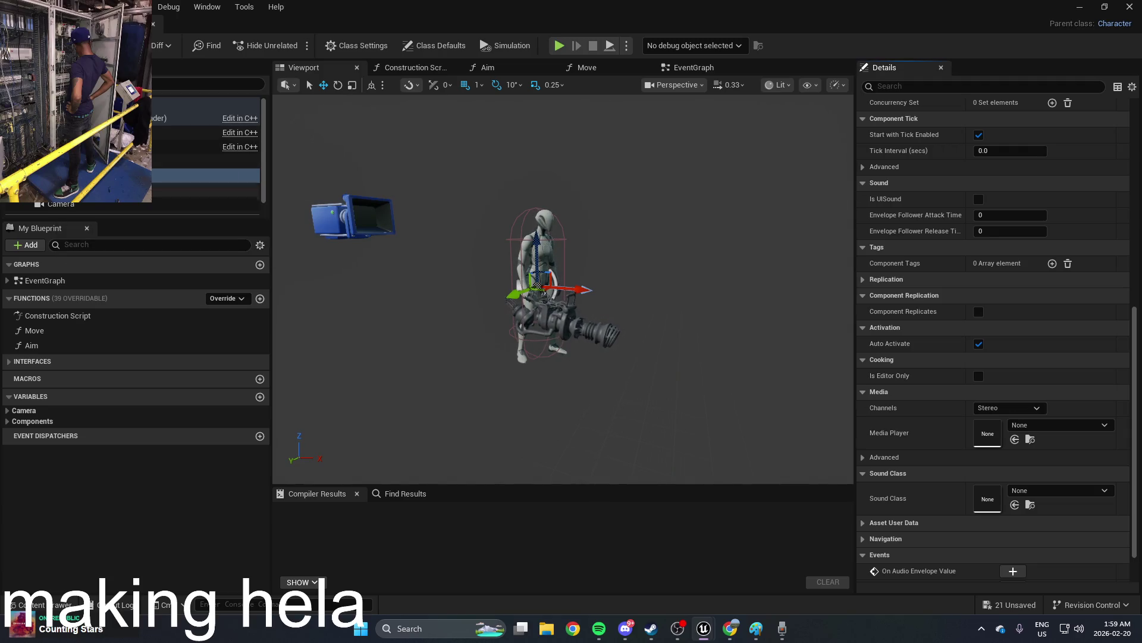
# Step: Delete the MediaSound component, then cancel the Add component list without adding anything
pyautogui.click(145, 175)
pyautogui.press('Delete')
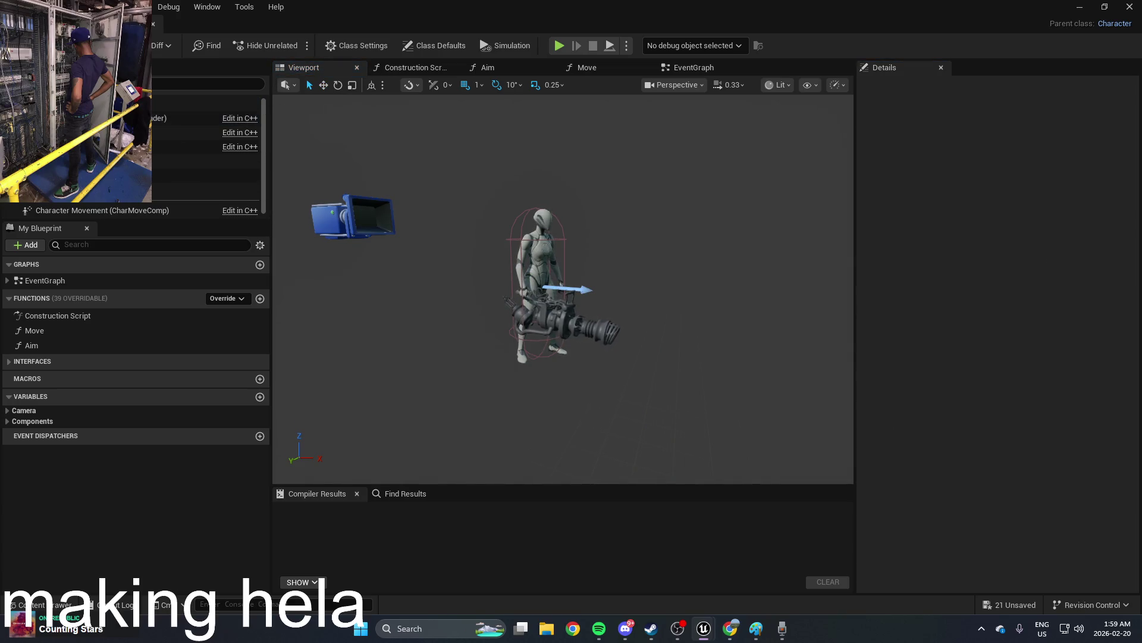
pyautogui.click(30, 83)
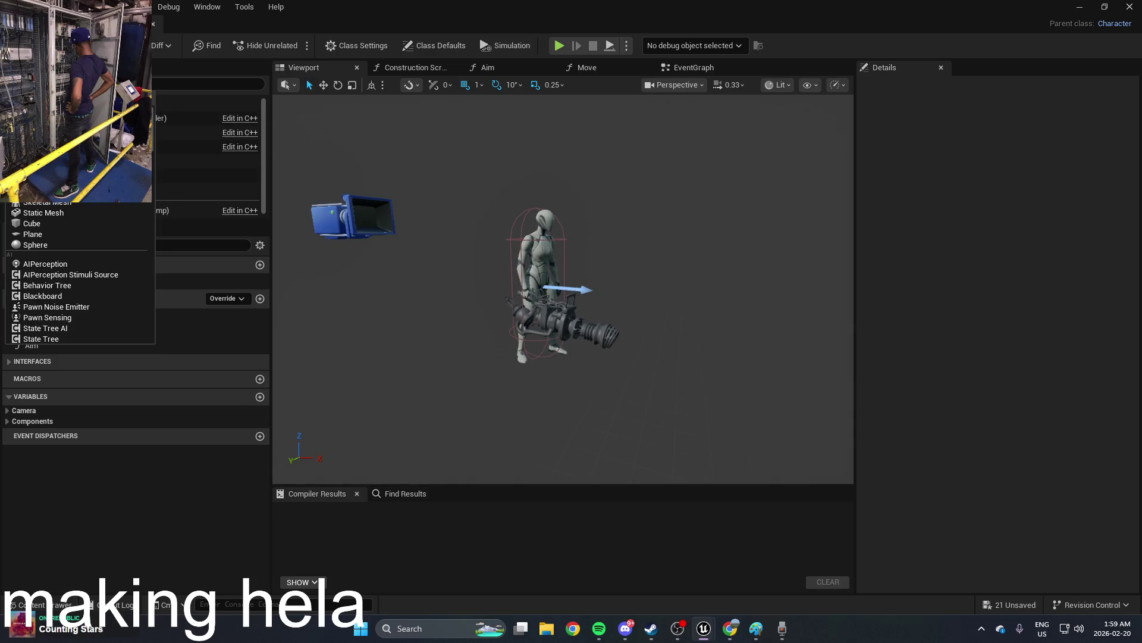
pyautogui.press('Escape')
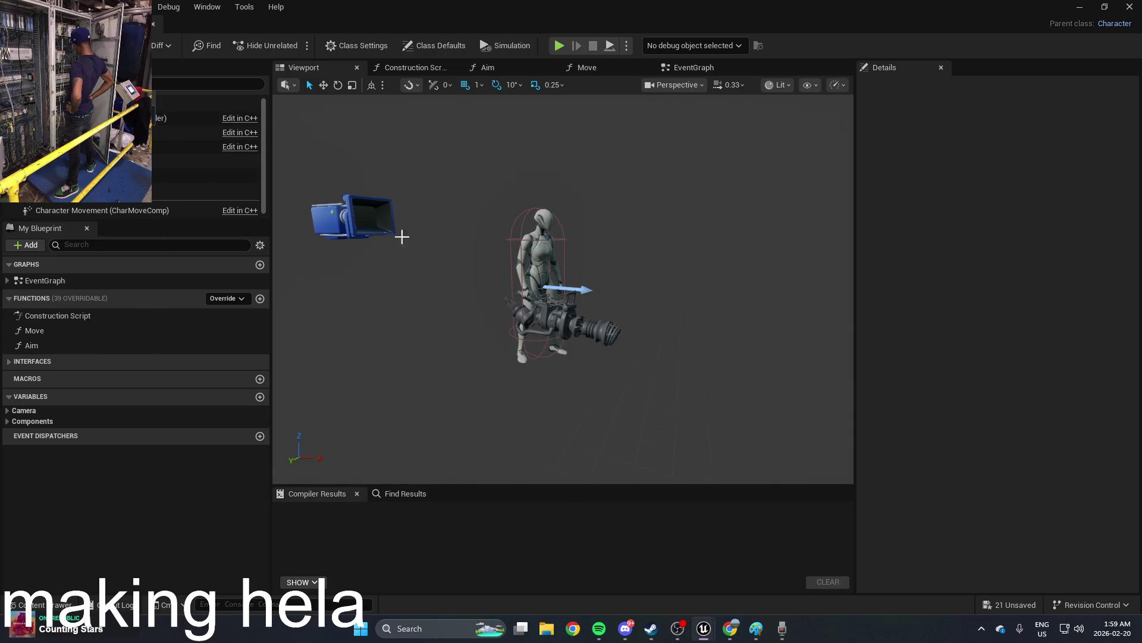
pyautogui.click(118, 319)
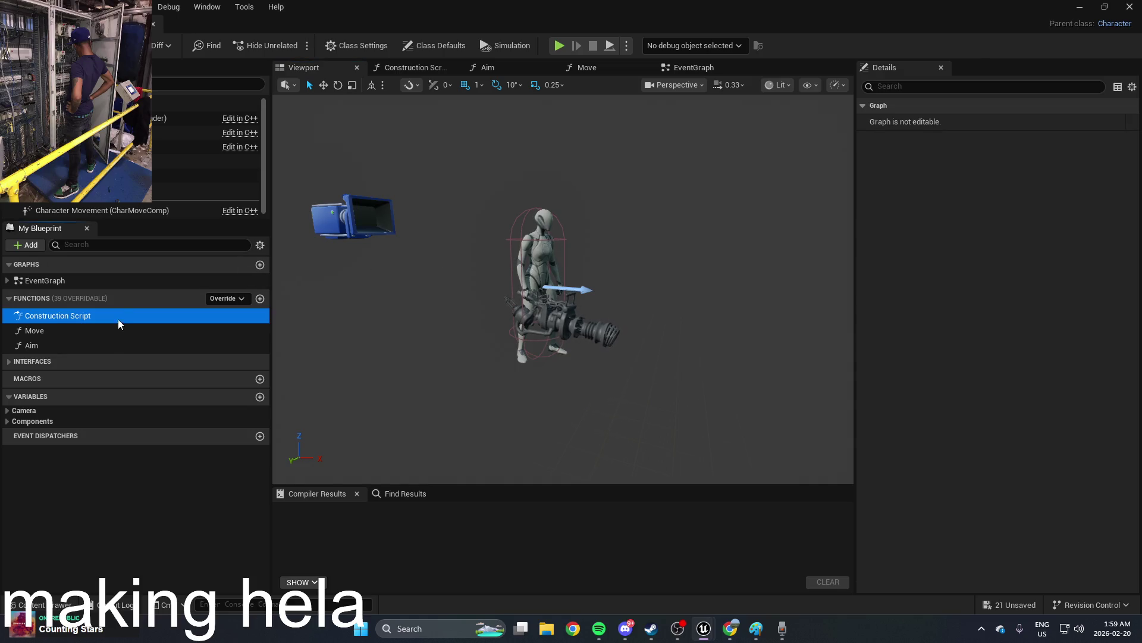
# Step: Open the EventGraph and browse the Play Sound 2D Sound picker, leaving it unassigned
pyautogui.click(132, 282)
pyautogui.click(665, 69)
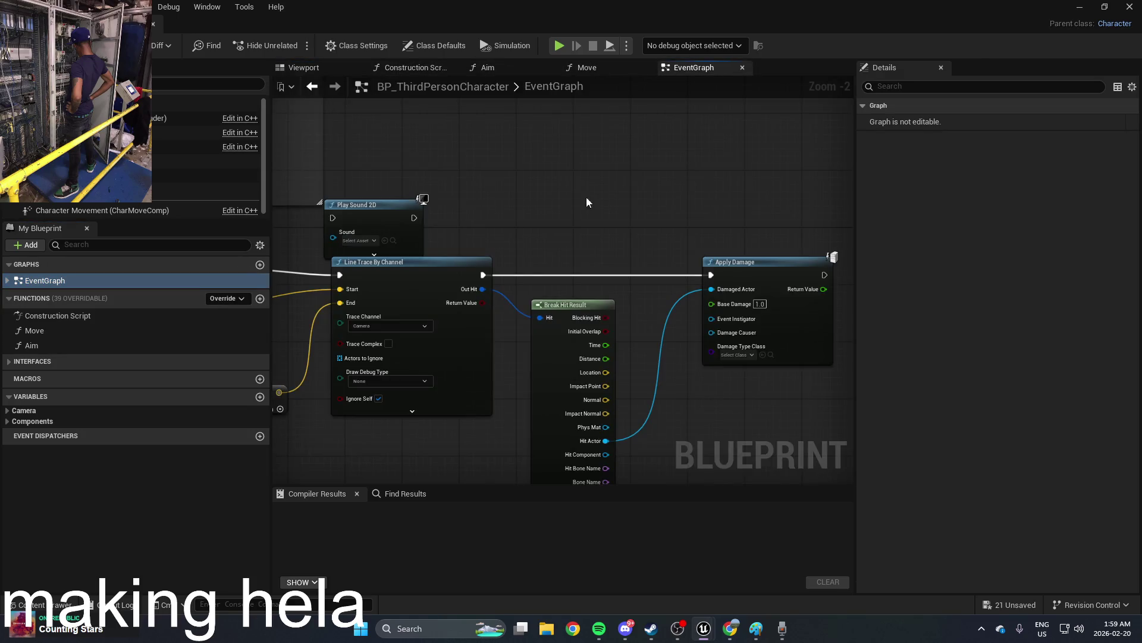
pyautogui.click(369, 214)
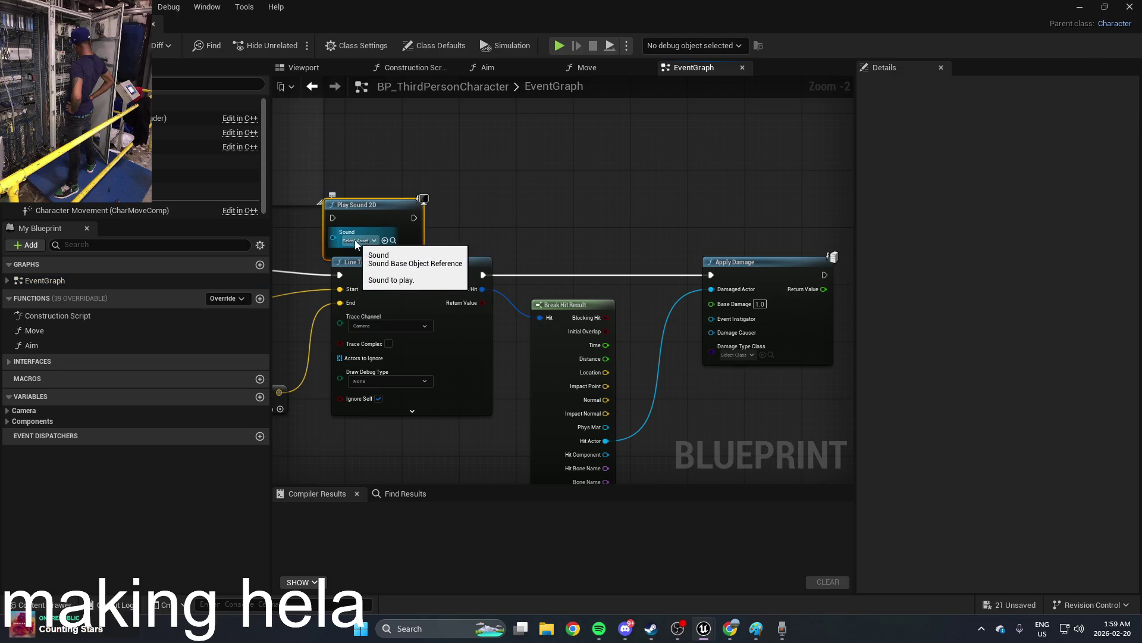
pyautogui.click(359, 240)
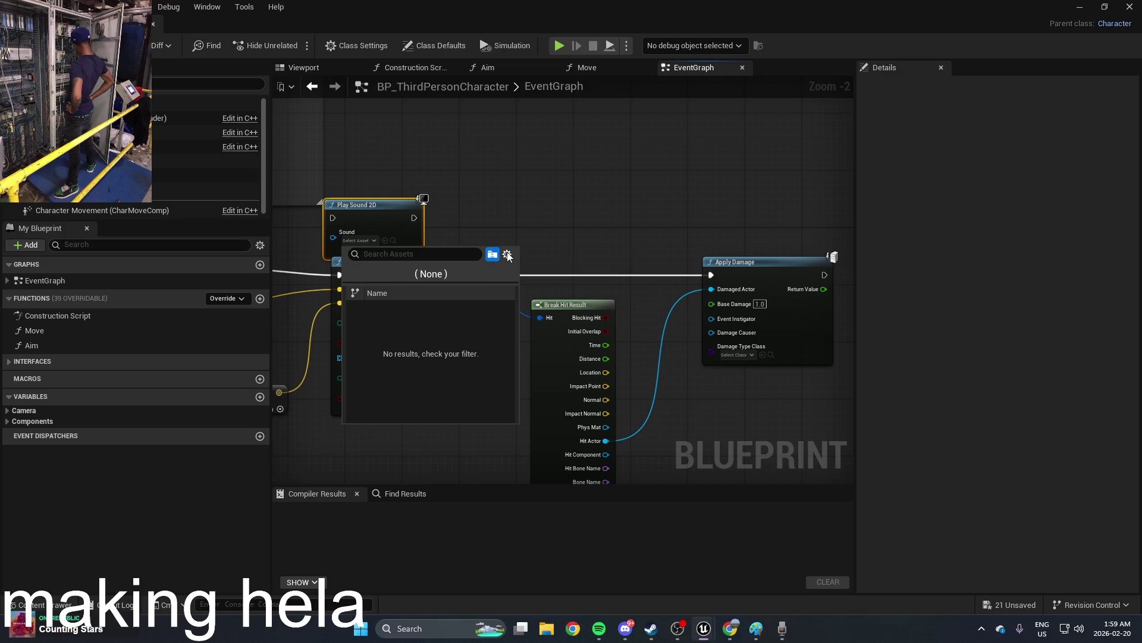
pyautogui.click(508, 255)
pyautogui.click(466, 273)
pyautogui.click(465, 274)
pyautogui.rightClick(527, 189)
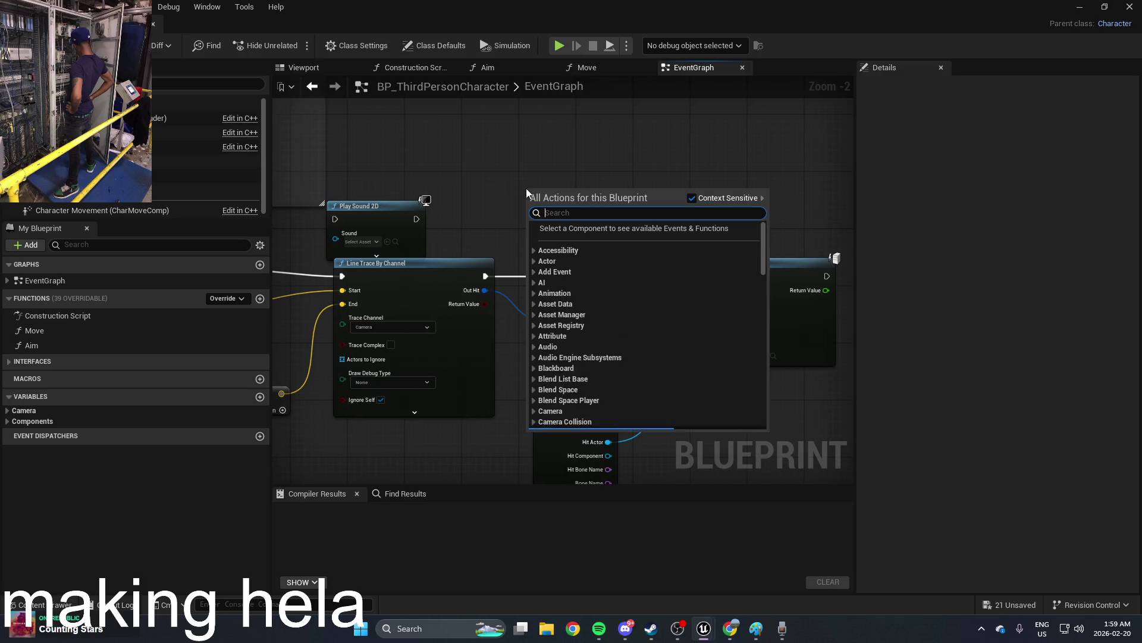
# Step: Search the All Actions node list for 'medi' and 'play' nodes
pyautogui.write('m4')
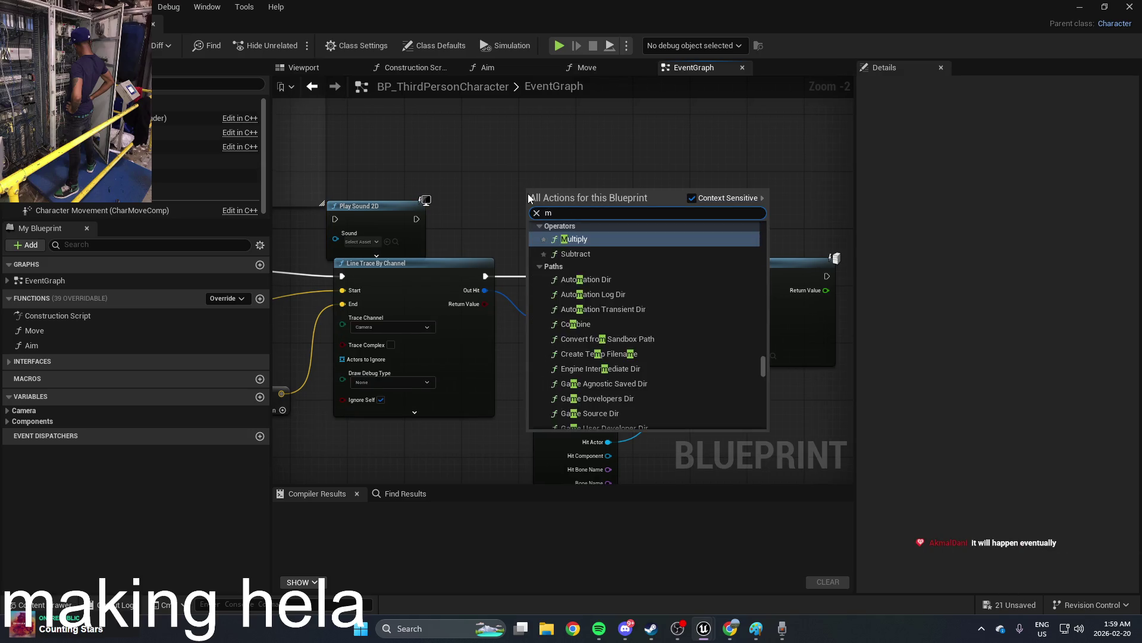
pyautogui.press('BackSpace')
pyautogui.press('BackSpace')
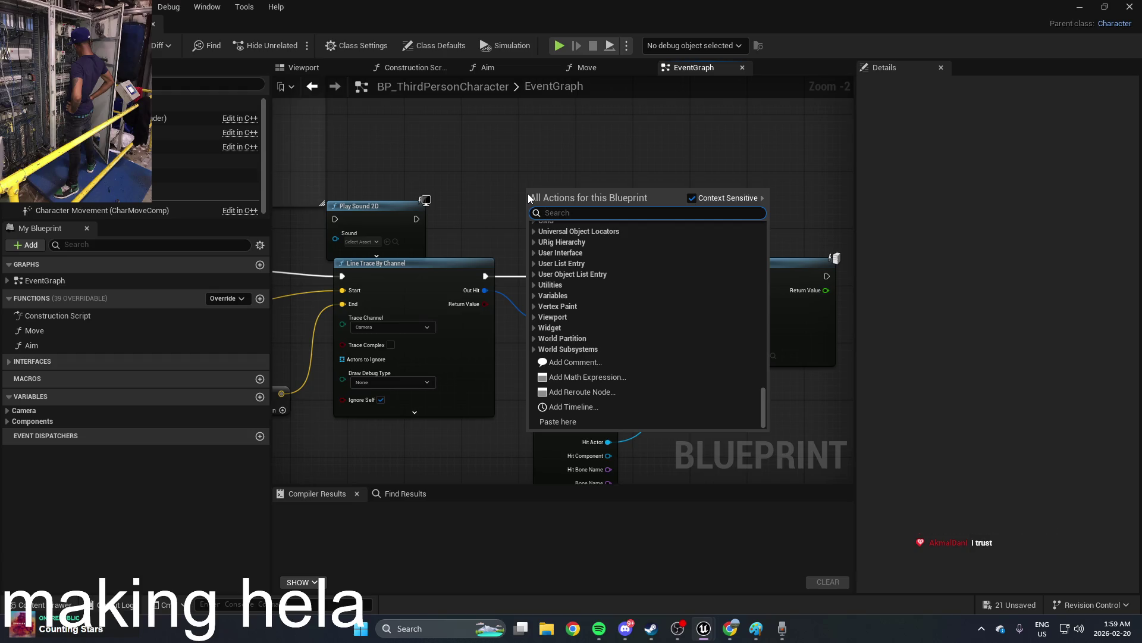
pyautogui.write('medik')
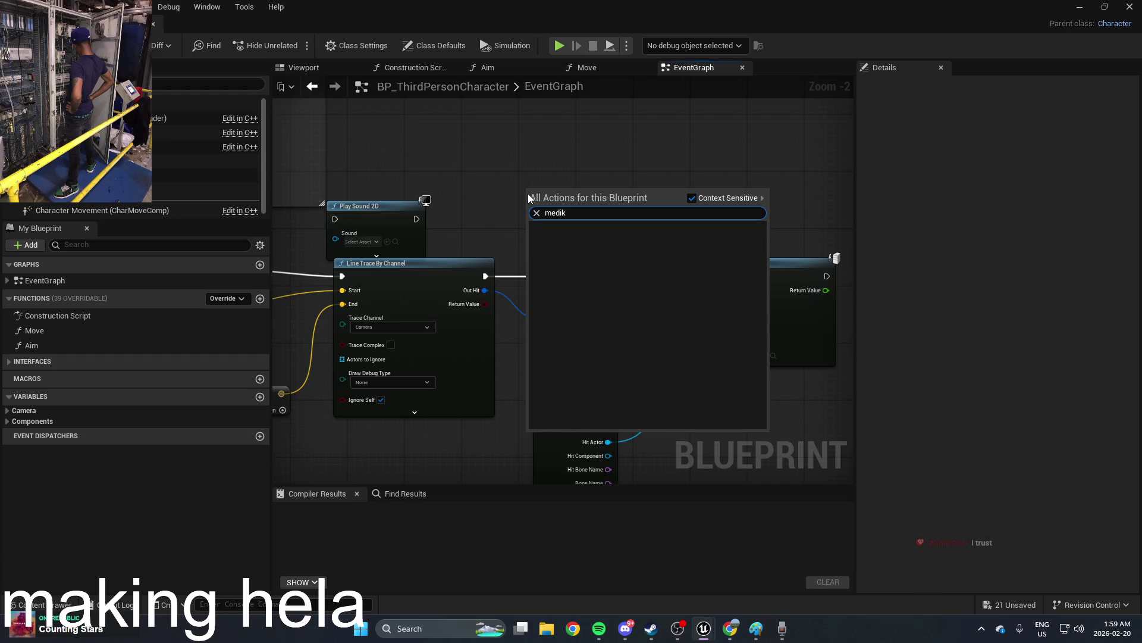
pyautogui.press('BackSpace')
pyautogui.press('BackSpace')
pyautogui.press('BackSpace')
pyautogui.write('play')
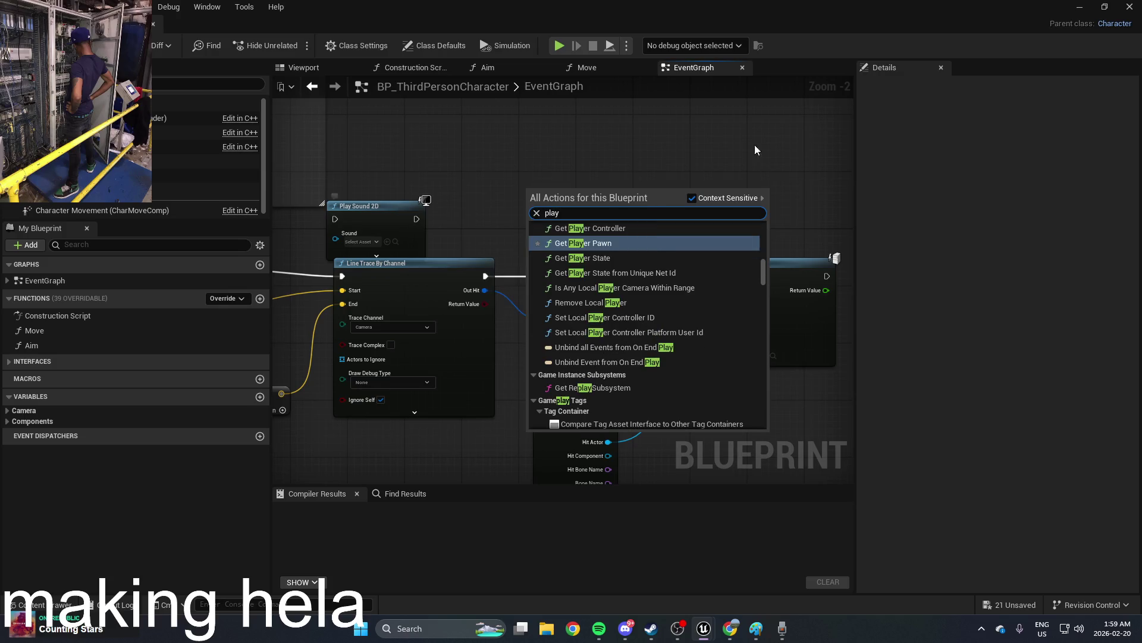
pyautogui.moveTo(763, 278)
pyautogui.mouseDown()
pyautogui.moveTo(767, 422)
pyautogui.moveTo(765, 412)
pyautogui.mouseUp()
# Step: Search for 'media' nodes, close the list without adding any, and minimize the Blueprint editor
pyautogui.doubleClick(601, 213)
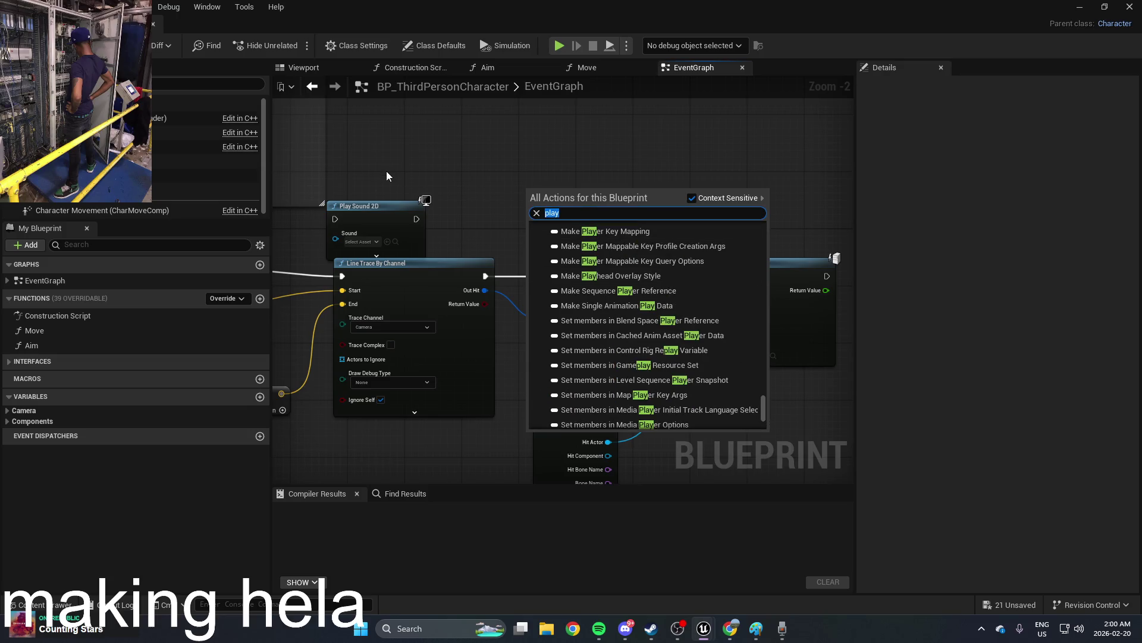
pyautogui.write('media')
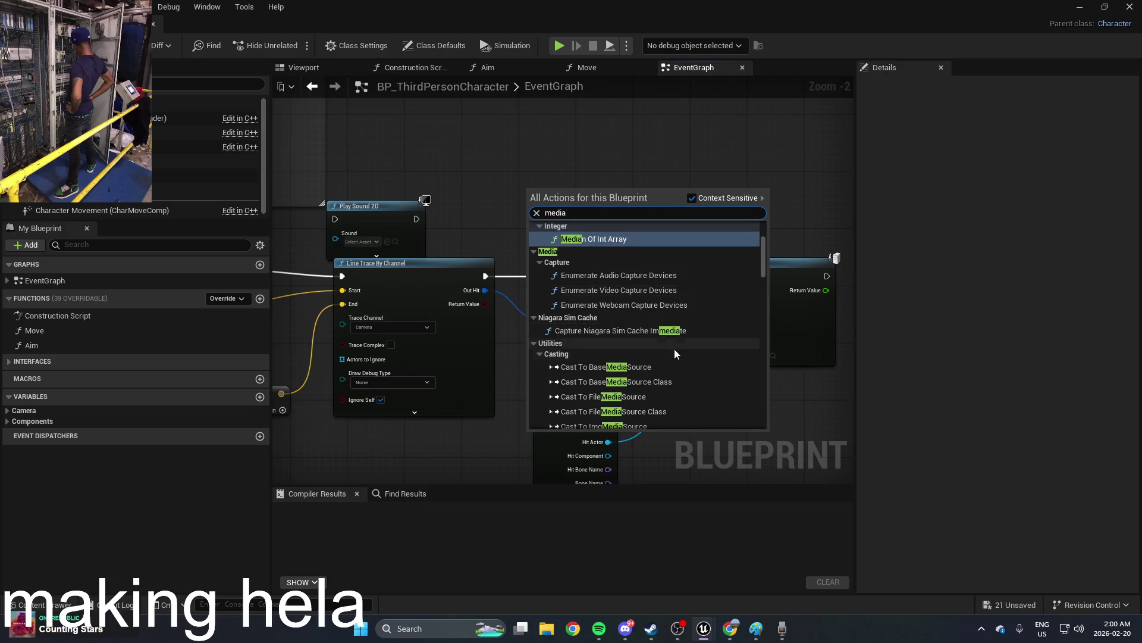
pyautogui.scroll(-5, 673, 351)
pyautogui.moveTo(759, 283); pyautogui.dragTo(745, 412)
pyautogui.click(802, 197)
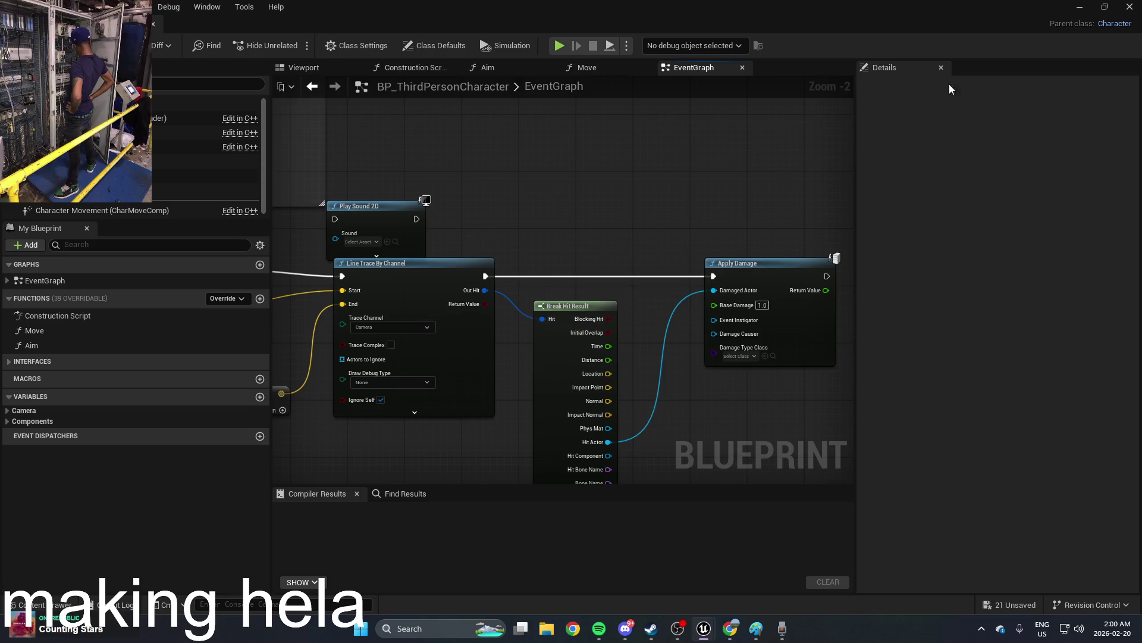
pyautogui.click(1080, 7)
pyautogui.scroll(-3, 702, 288)
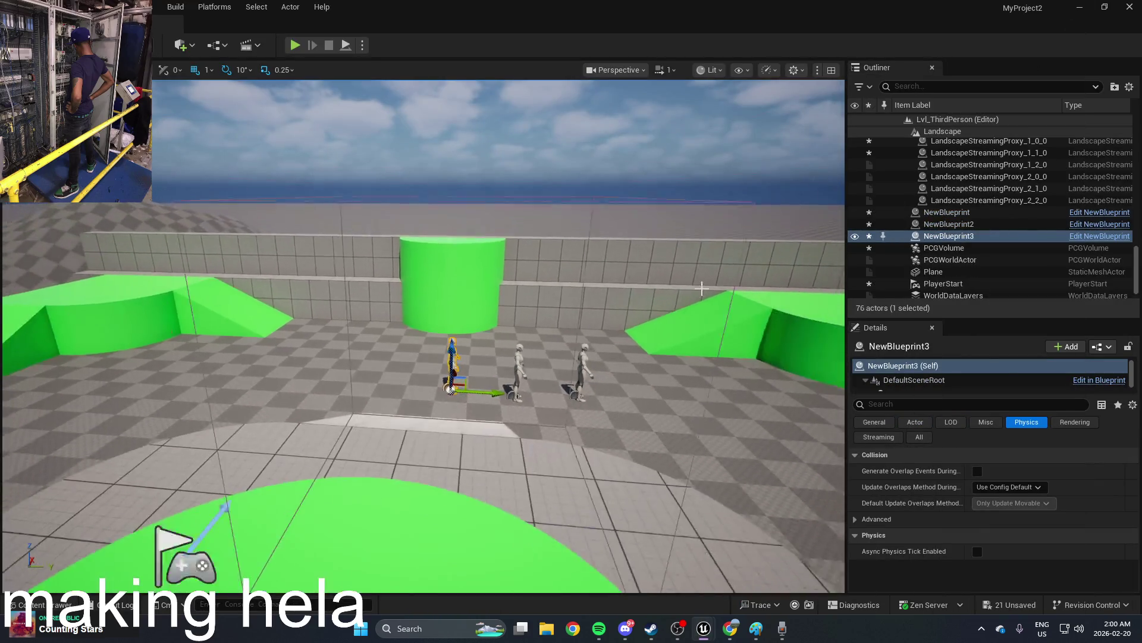
# Step: Create a new Media Player asset in the Content Drawer and open it
pyautogui.click(30, 605)
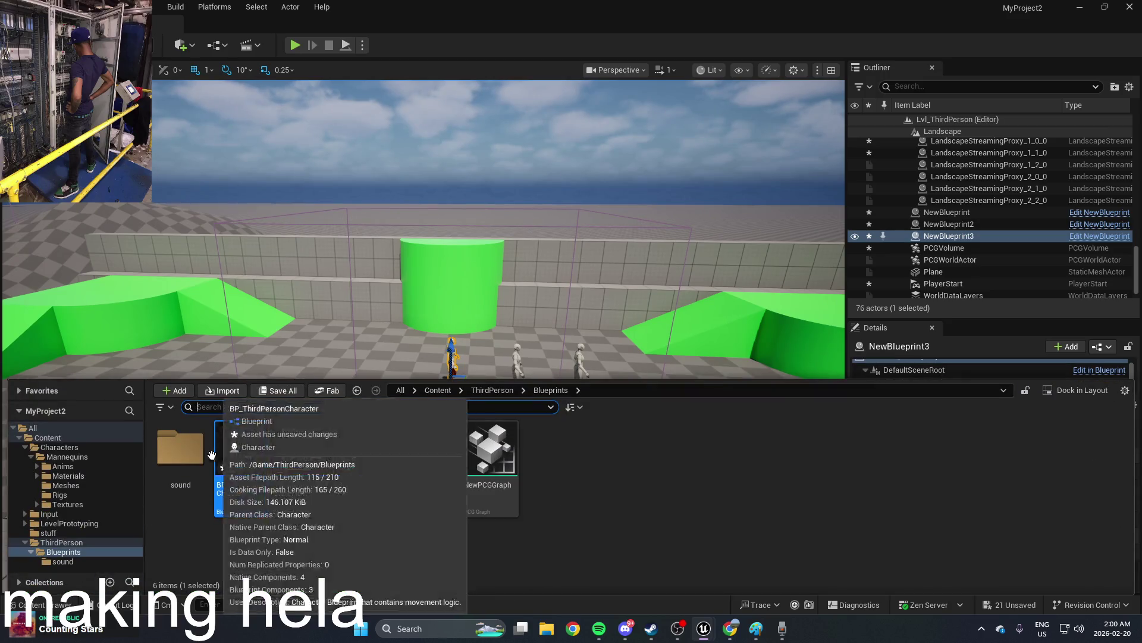
pyautogui.rightClick(557, 535)
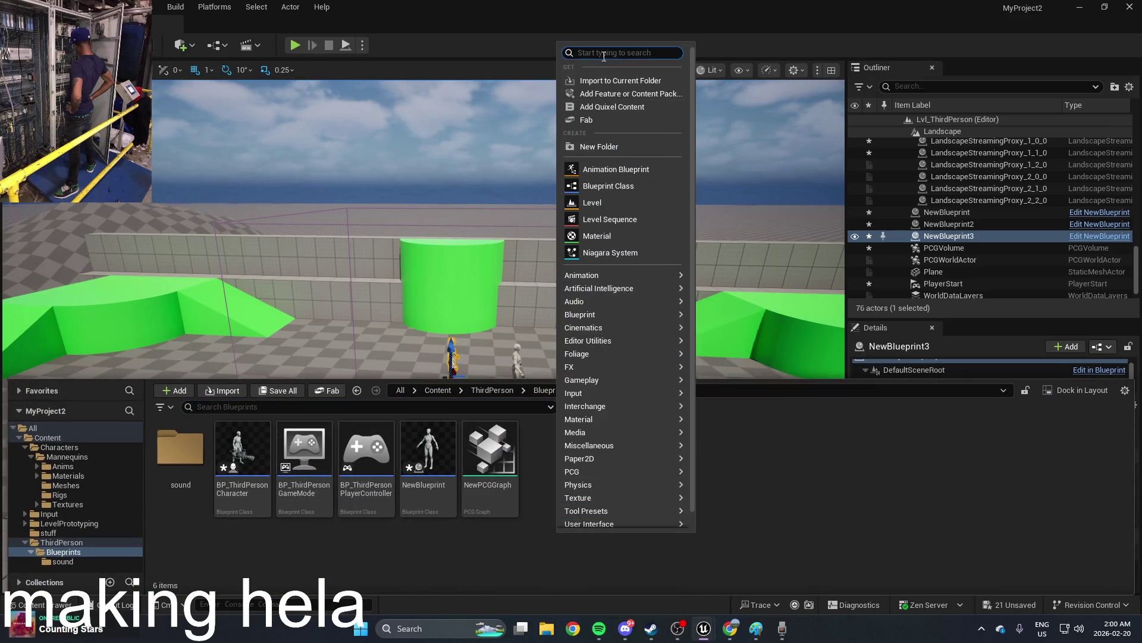
pyautogui.write('media')
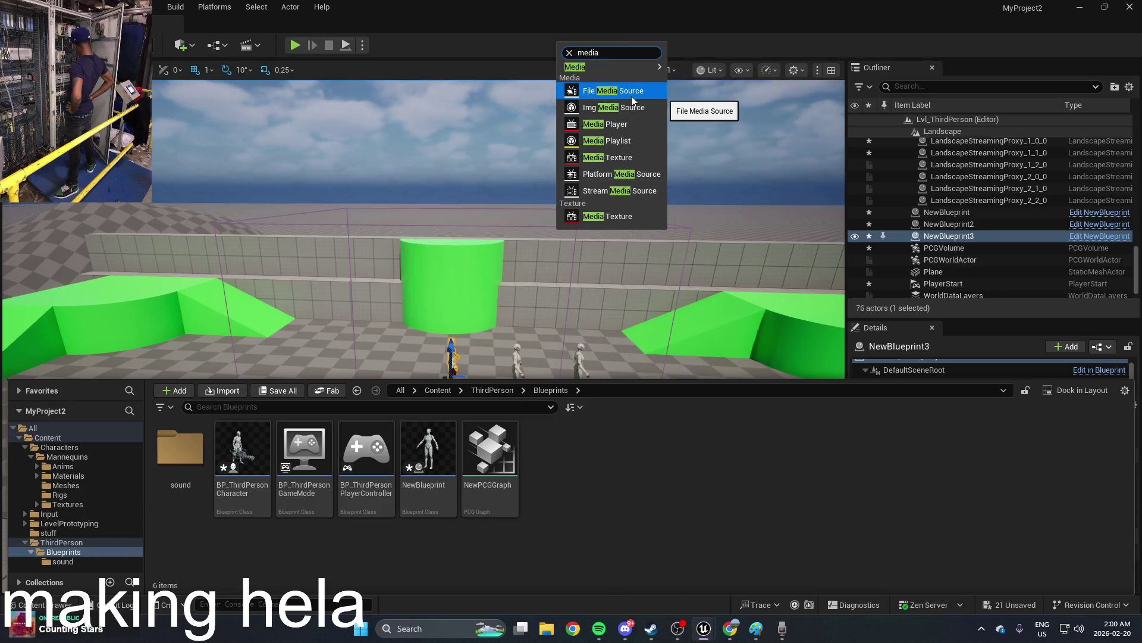
pyautogui.click(626, 129)
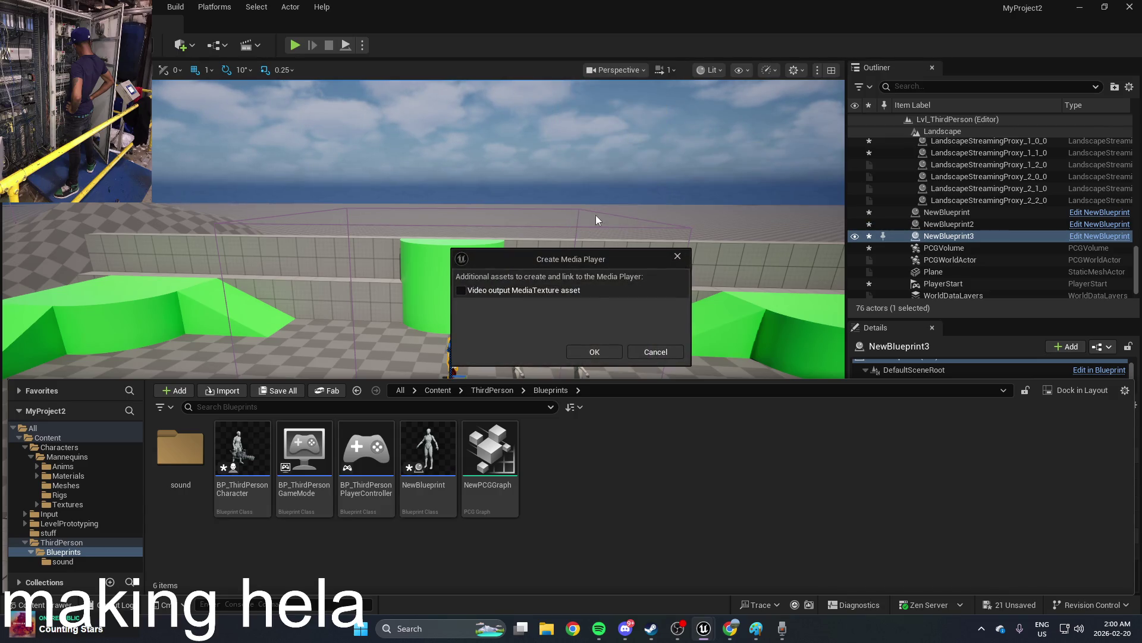
pyautogui.click(593, 351)
pyautogui.doubleClick(510, 442)
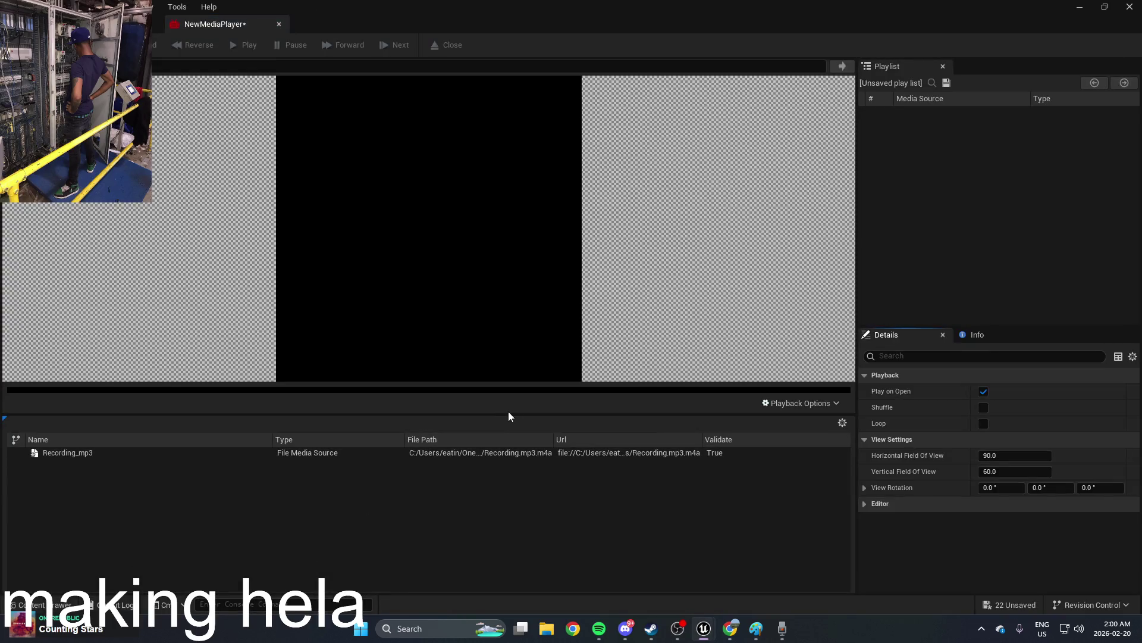
# Step: Open Recording_mp3 in NewMediaPlayer, enable Loop, and close the media player editor
pyautogui.click(368, 455)
pyautogui.doubleClick(368, 456)
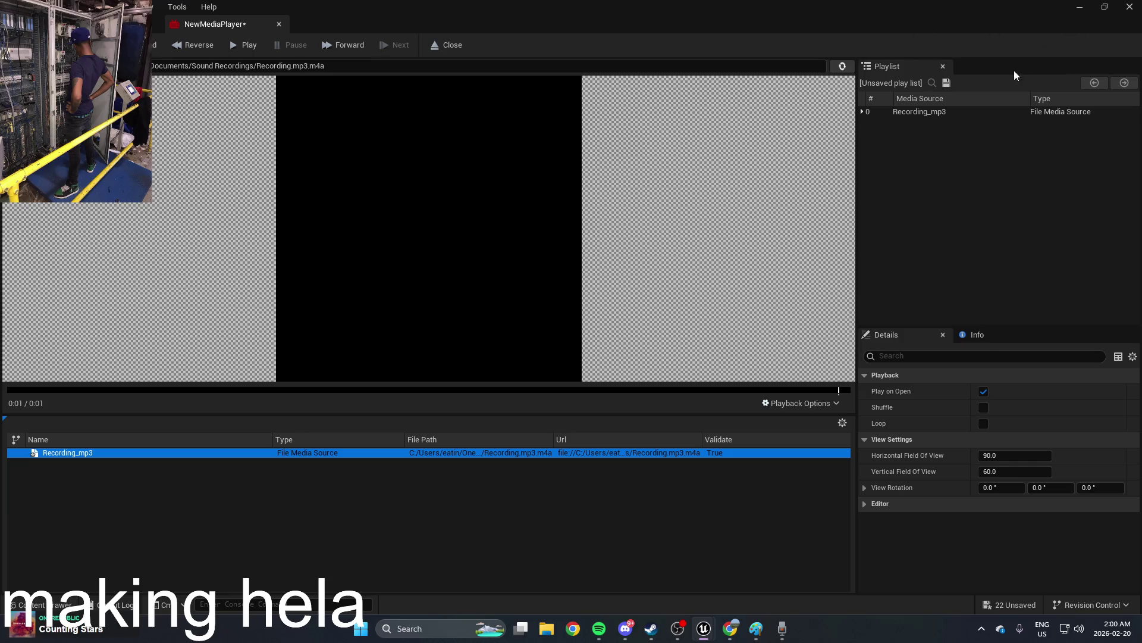
pyautogui.click(983, 424)
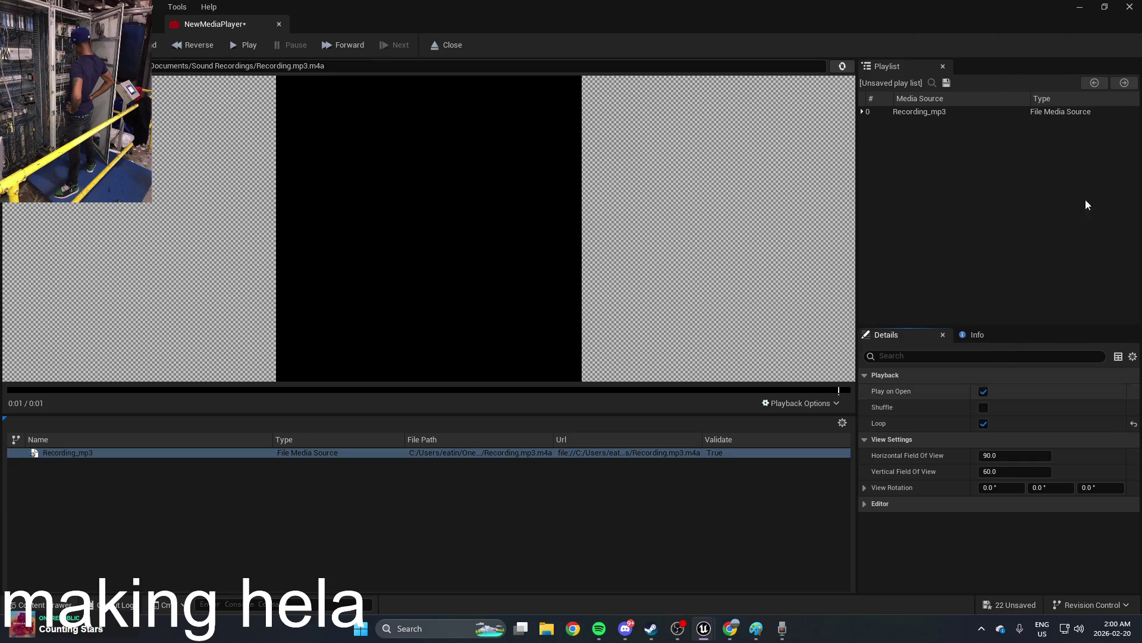
pyautogui.click(1130, 7)
pyautogui.hotkey('ctrl', 'space')
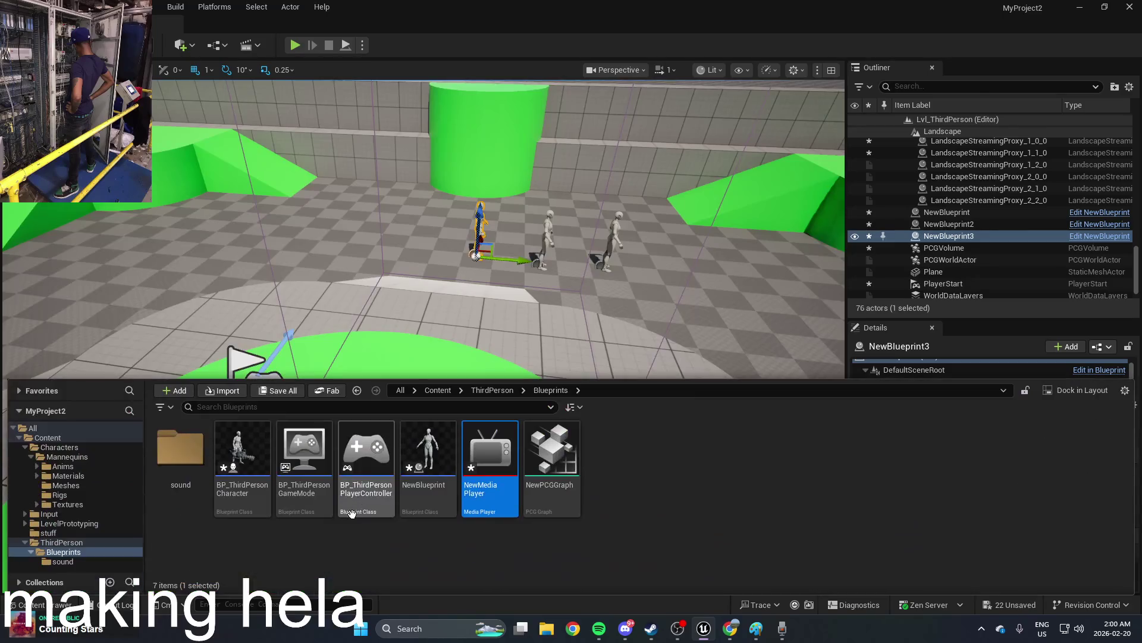
# Step: Reopen BP_ThirdPersonCharacter and pan its graph to the Left Mouse Button event
pyautogui.moveTo(490, 452)
pyautogui.mouseDown()
pyautogui.moveTo(432, 280)
pyautogui.moveTo(289, 429)
pyautogui.moveTo(354, 308)
pyautogui.moveTo(490, 240)
pyautogui.moveTo(519, 402)
pyautogui.mouseUp()
pyautogui.doubleClick(249, 476)
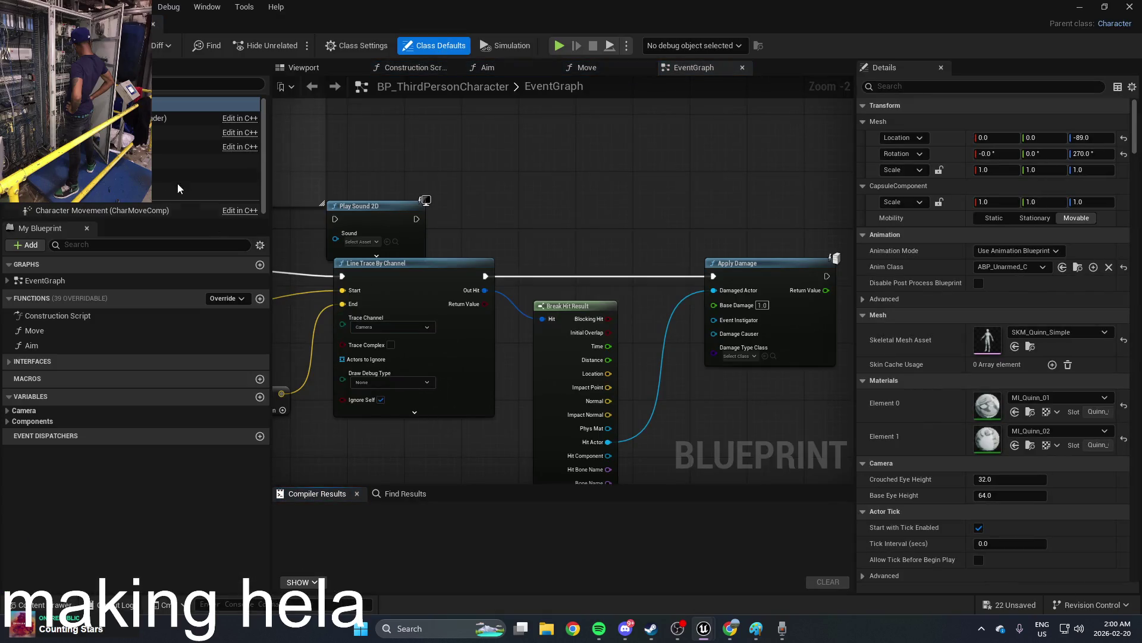
pyautogui.click(27, 84)
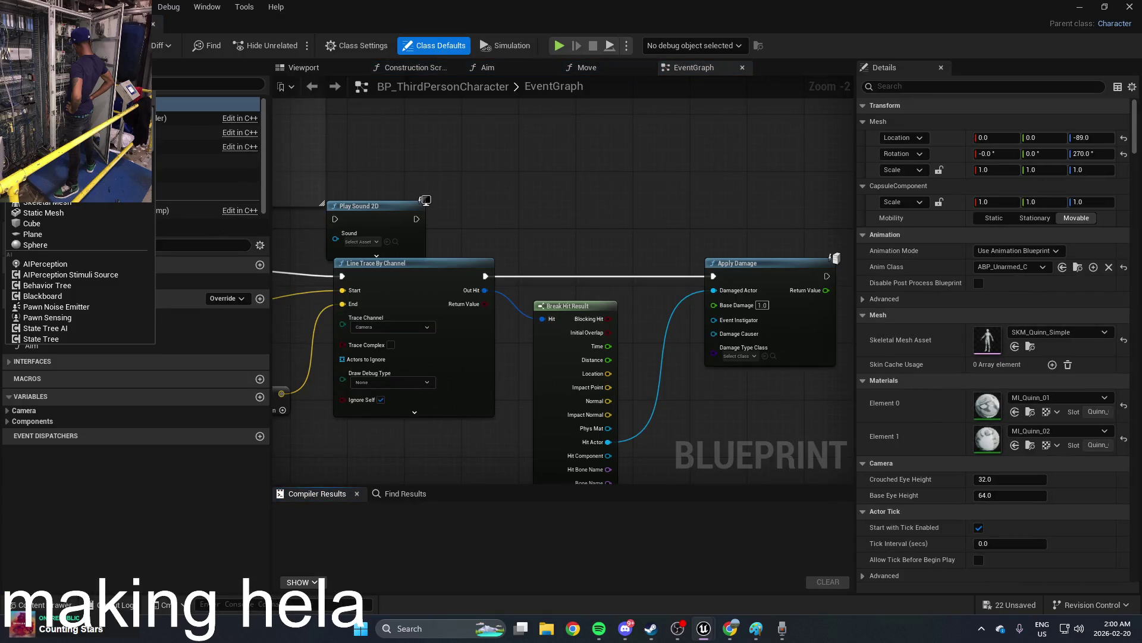
pyautogui.click(248, 187)
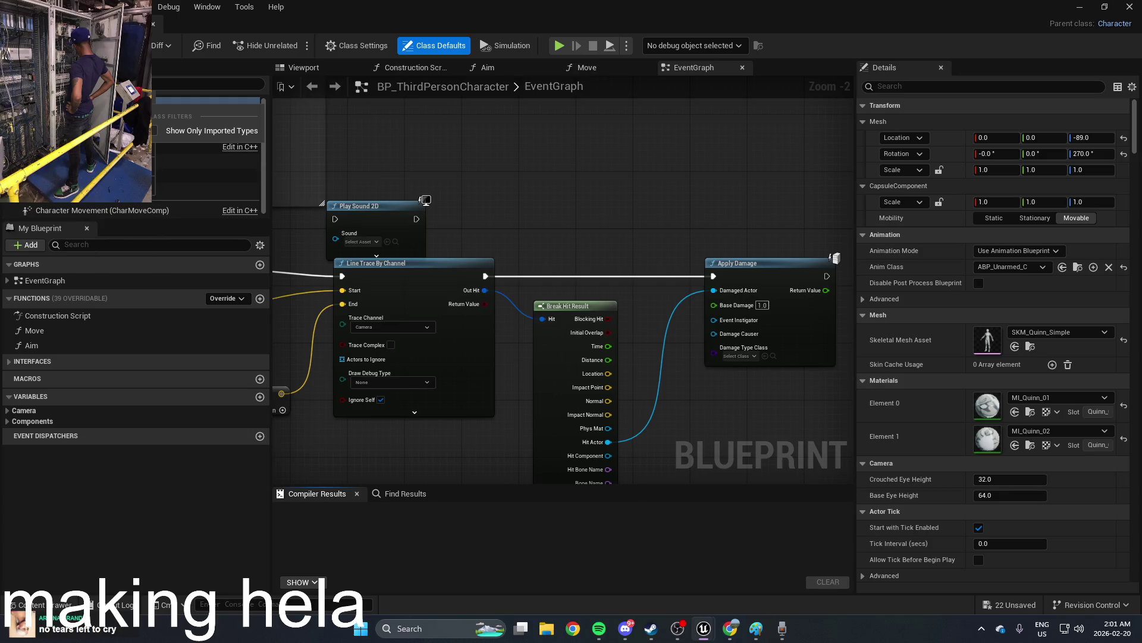
pyautogui.click(94, 502)
pyautogui.click(65, 413)
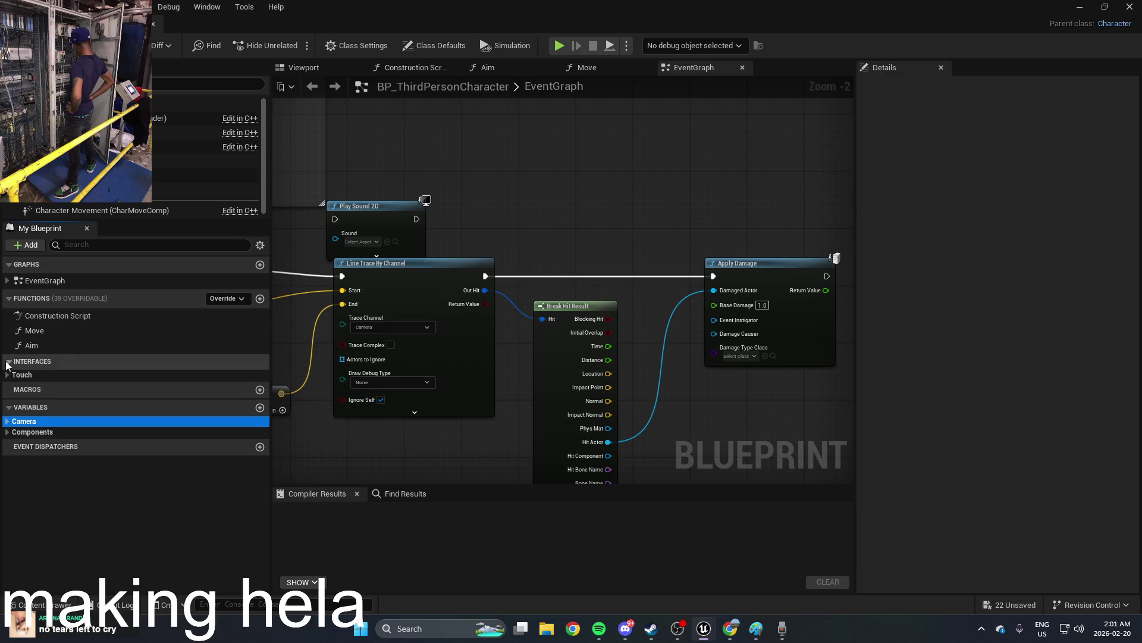
pyautogui.moveTo(471, 245)
pyautogui.mouseDown()
pyautogui.moveTo(633, 179)
pyautogui.moveTo(699, 219)
pyautogui.moveTo(638, 304)
pyautogui.moveTo(683, 250)
pyautogui.moveTo(758, 324)
pyautogui.mouseUp()
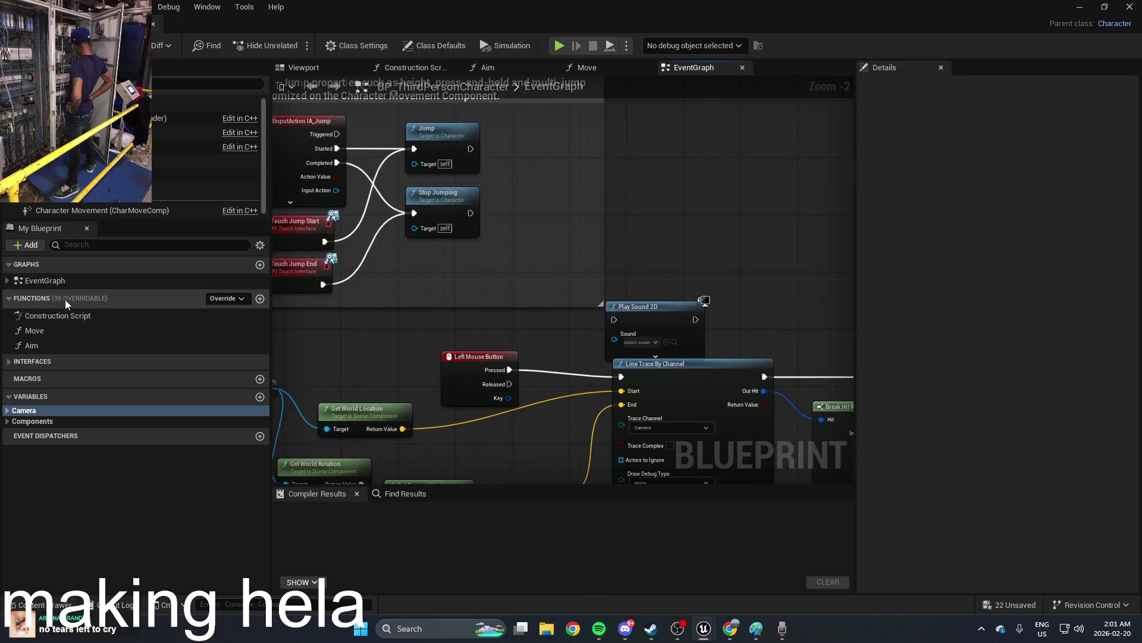
# Step: Search 'media' in the My Blueprint Add list, cancel it, and minimize the Blueprint editor
pyautogui.click(28, 245)
pyautogui.click(83, 263)
pyautogui.write('media')
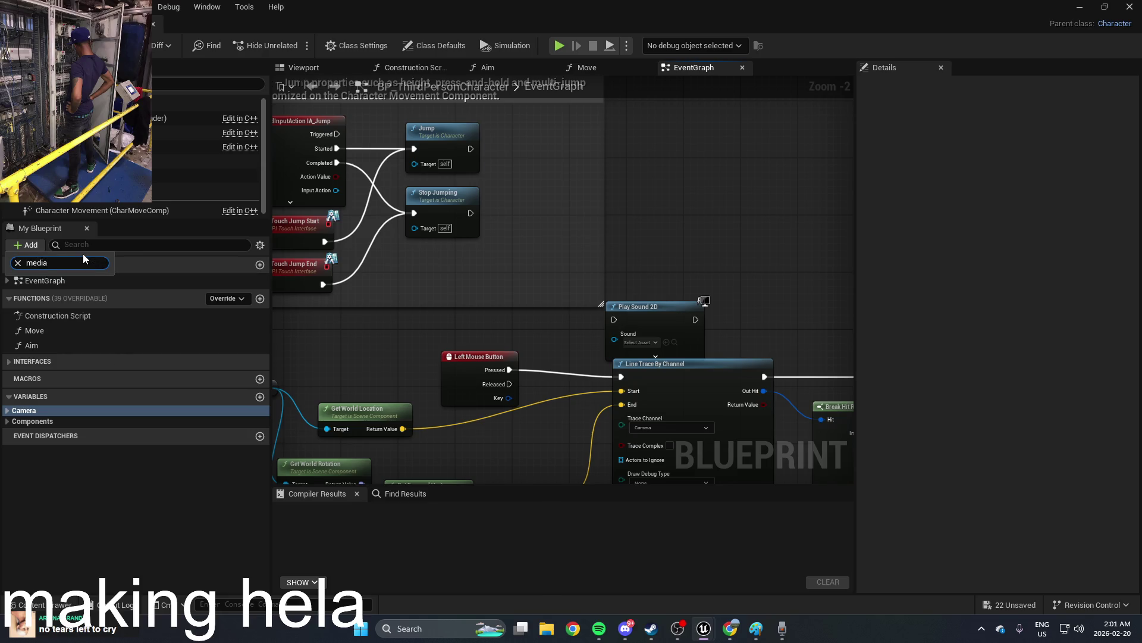
pyautogui.press('BackSpace')
pyautogui.press('BackSpace')
pyautogui.press('BackSpace')
pyautogui.press('Escape')
pyautogui.doubleClick(682, 5)
pyautogui.click(797, 116)
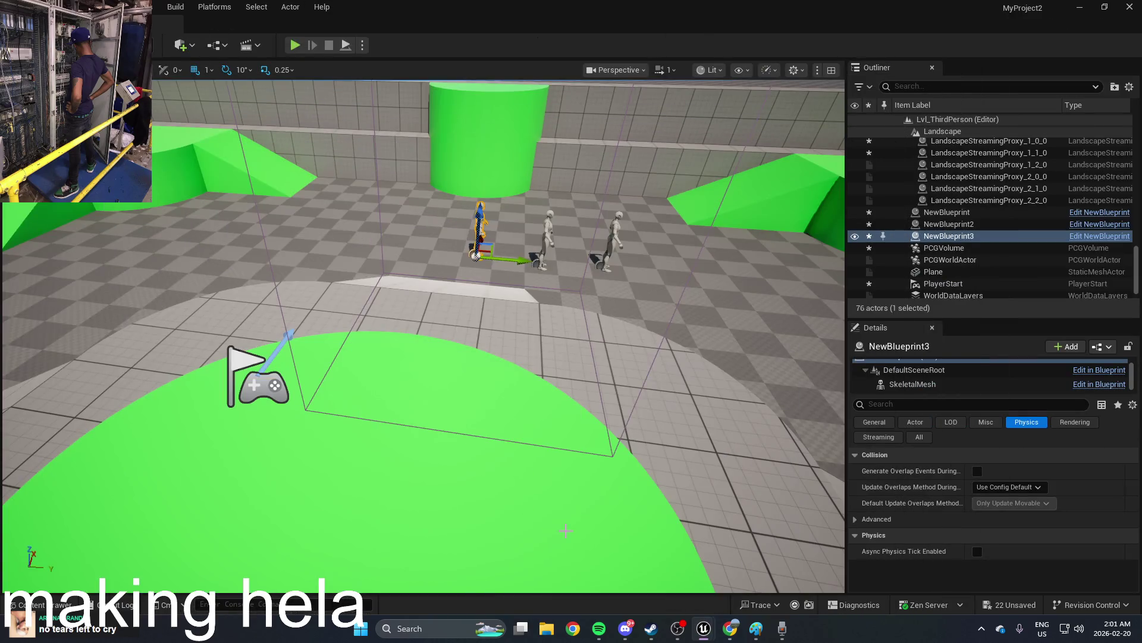
pyautogui.click(491, 479)
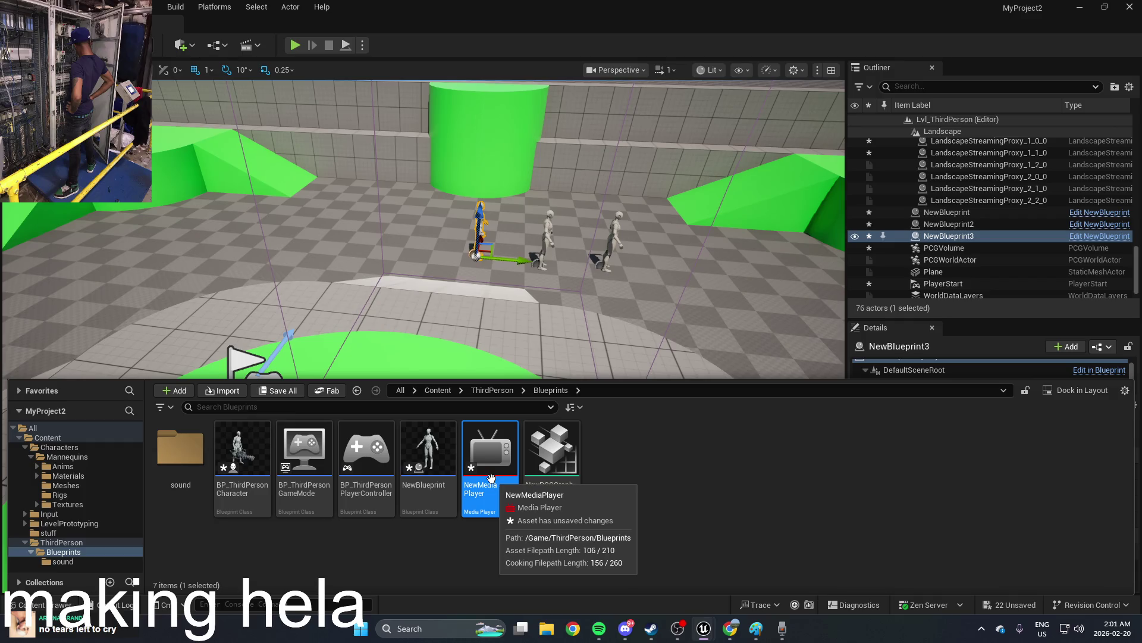
pyautogui.doubleClick(498, 473)
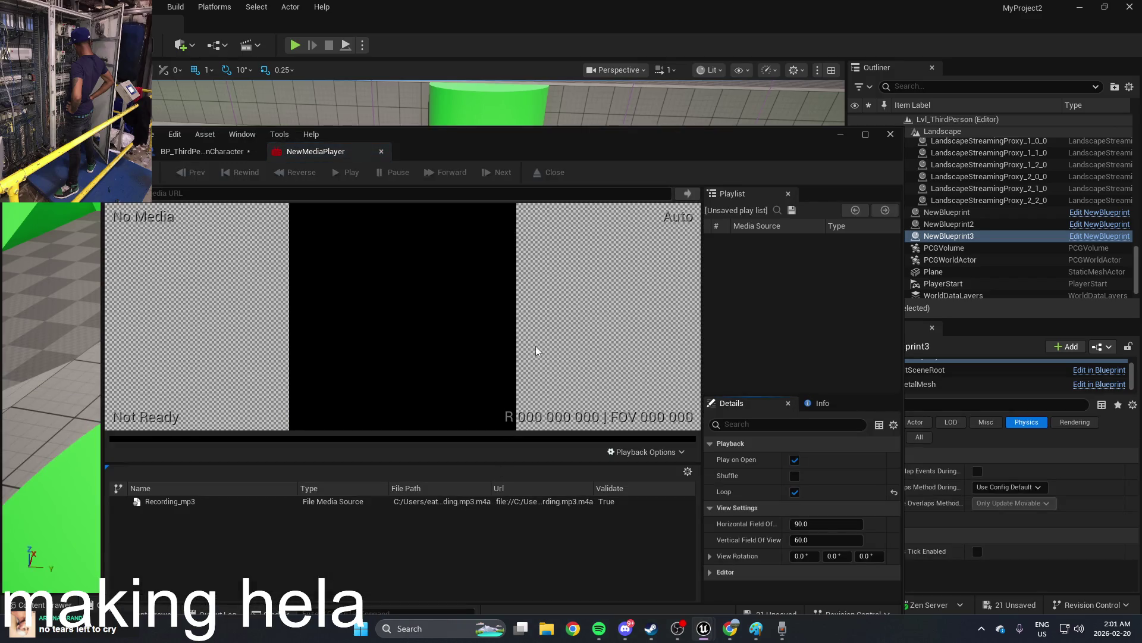
pyautogui.click(891, 135)
pyautogui.hotkey('ctrl', 'space')
pyautogui.moveTo(493, 473)
pyautogui.mouseDown()
pyautogui.moveTo(439, 271)
pyautogui.moveTo(253, 411)
pyautogui.moveTo(962, 240)
pyautogui.mouseUp()
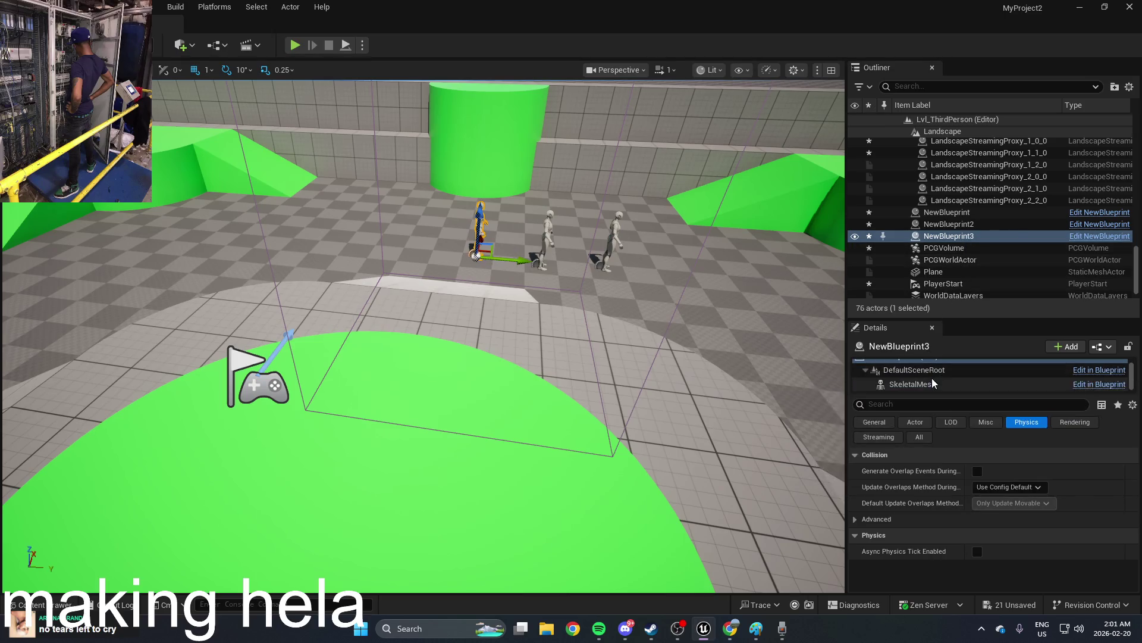
pyautogui.hotkey('ctrl', 'space')
pyautogui.moveTo(493, 471)
pyautogui.mouseDown()
pyautogui.moveTo(919, 321)
pyautogui.moveTo(949, 384)
pyautogui.mouseUp()
pyautogui.click(977, 387)
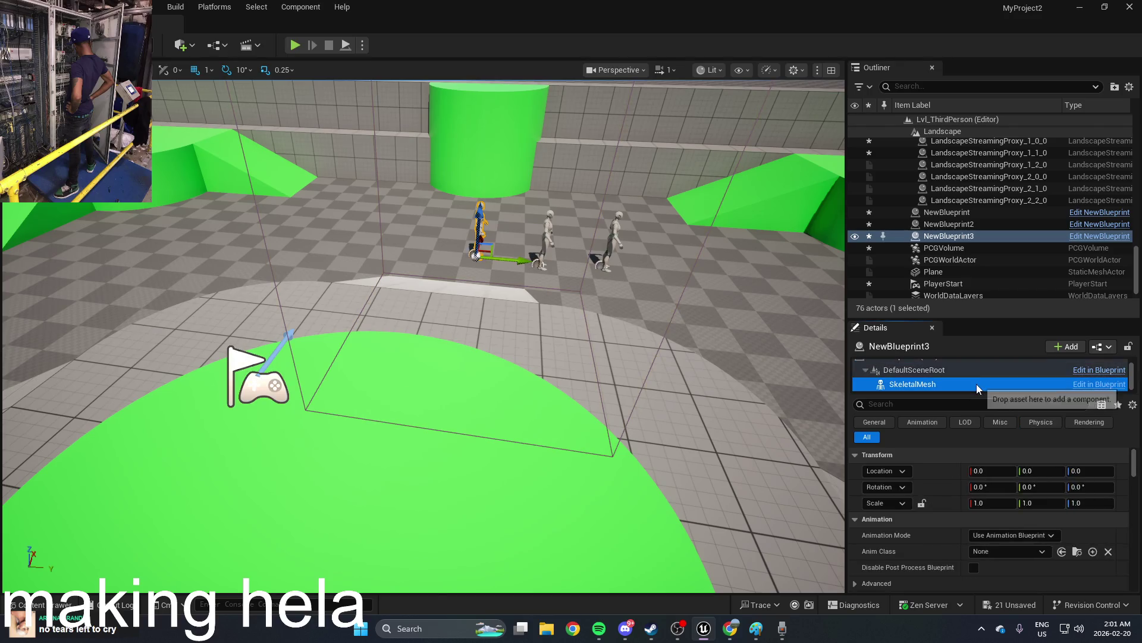
pyautogui.moveTo(536, 357); pyautogui.dragTo(506, 297)
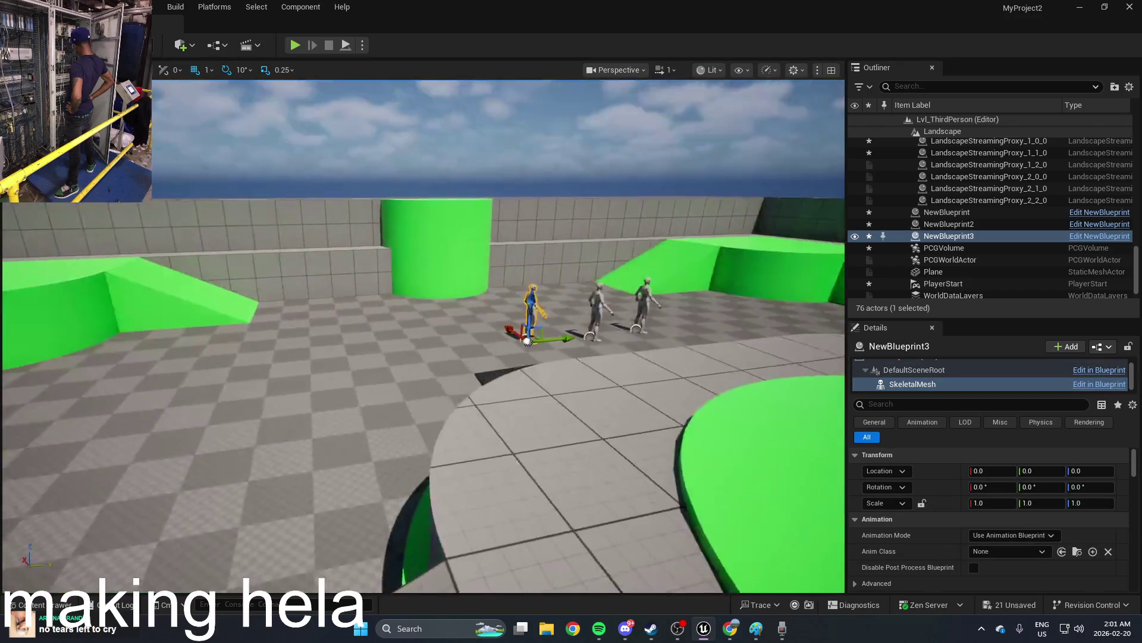
pyautogui.click(296, 47)
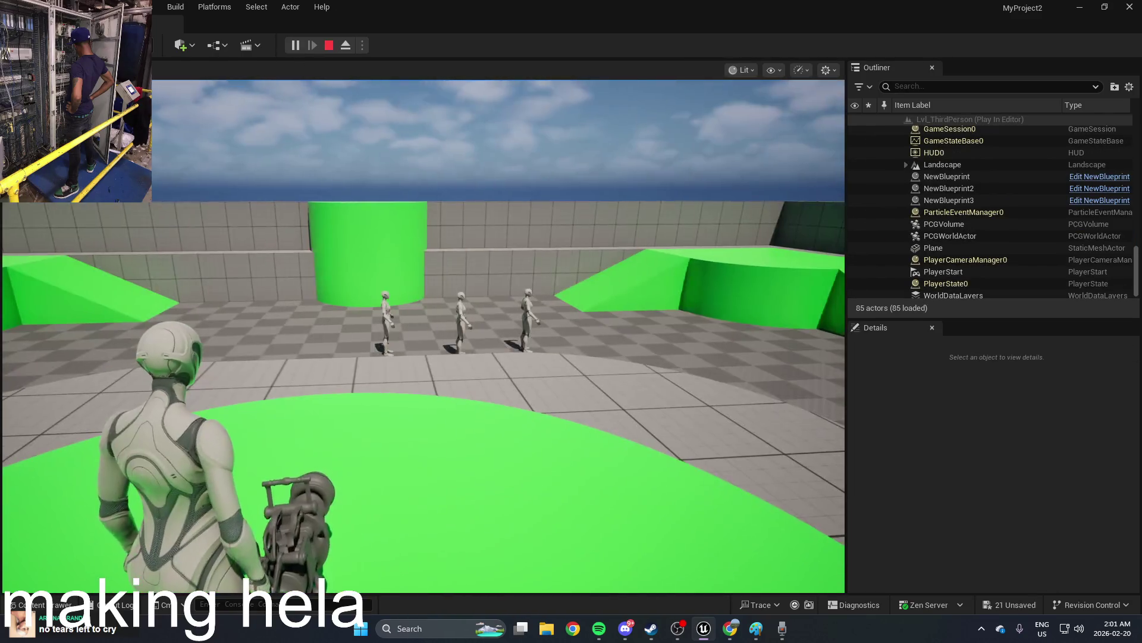
pyautogui.press('w')
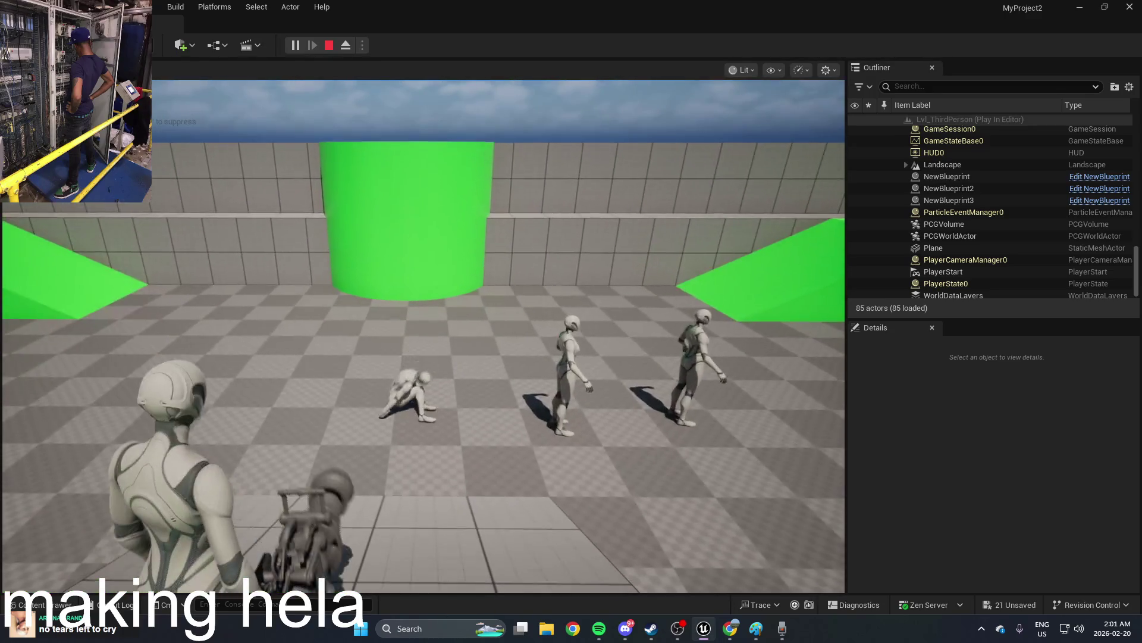
pyautogui.press('Escape')
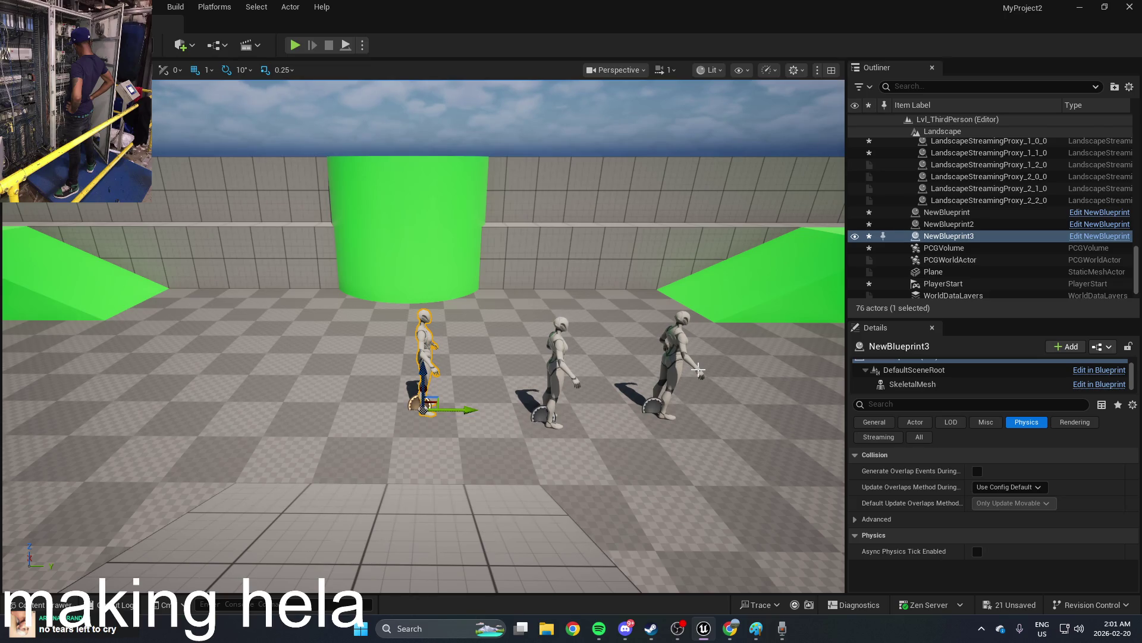
pyautogui.click(769, 605)
# Step: Delete the NewMediaPlayer asset from the Blueprints folder
pyautogui.click(769, 605)
pyautogui.hotkey('ctrl', 'space')
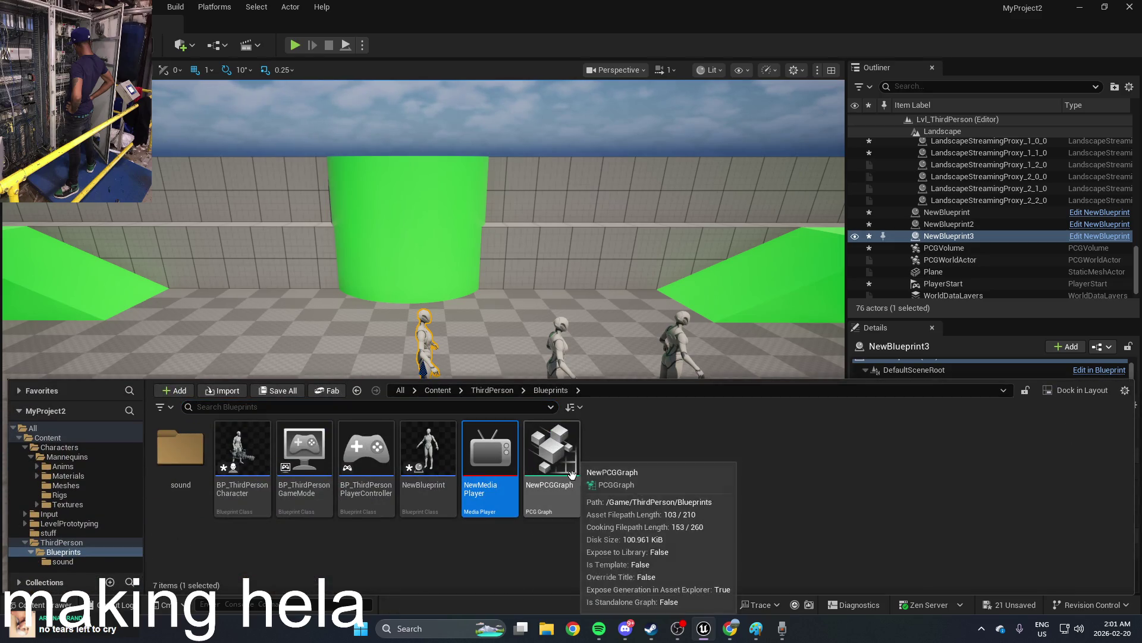
pyautogui.press('Delete')
pyautogui.click(497, 506)
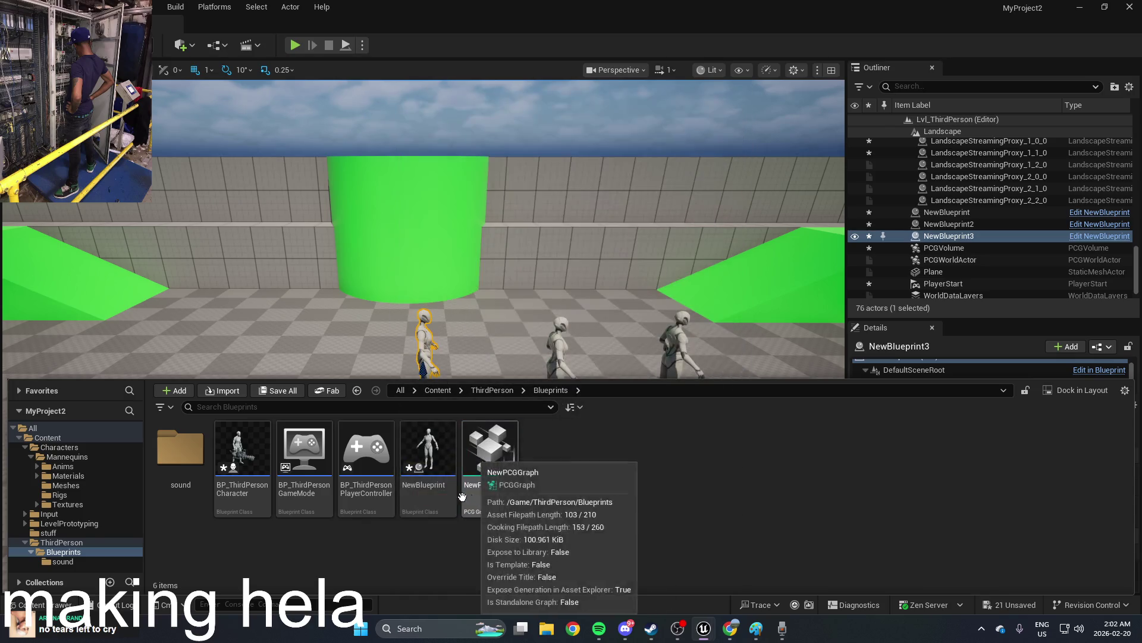
# Step: Create a new Media Player named NewMediaPlayer inside the sound folder
pyautogui.doubleClick(201, 471)
pyautogui.rightClick(323, 481)
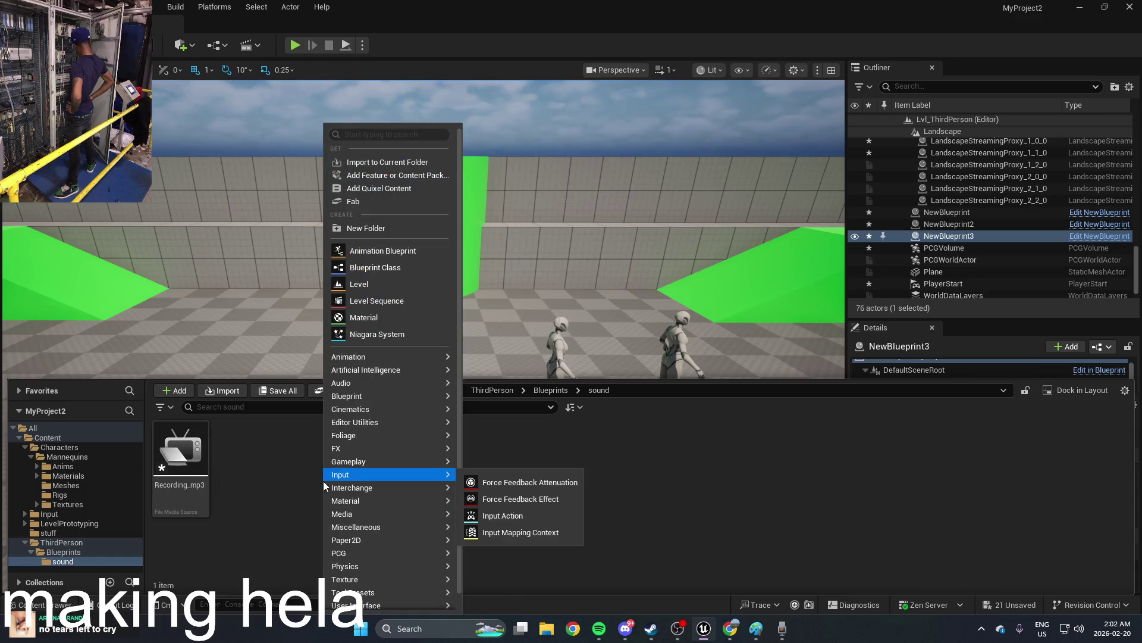
pyautogui.moveTo(376, 511)
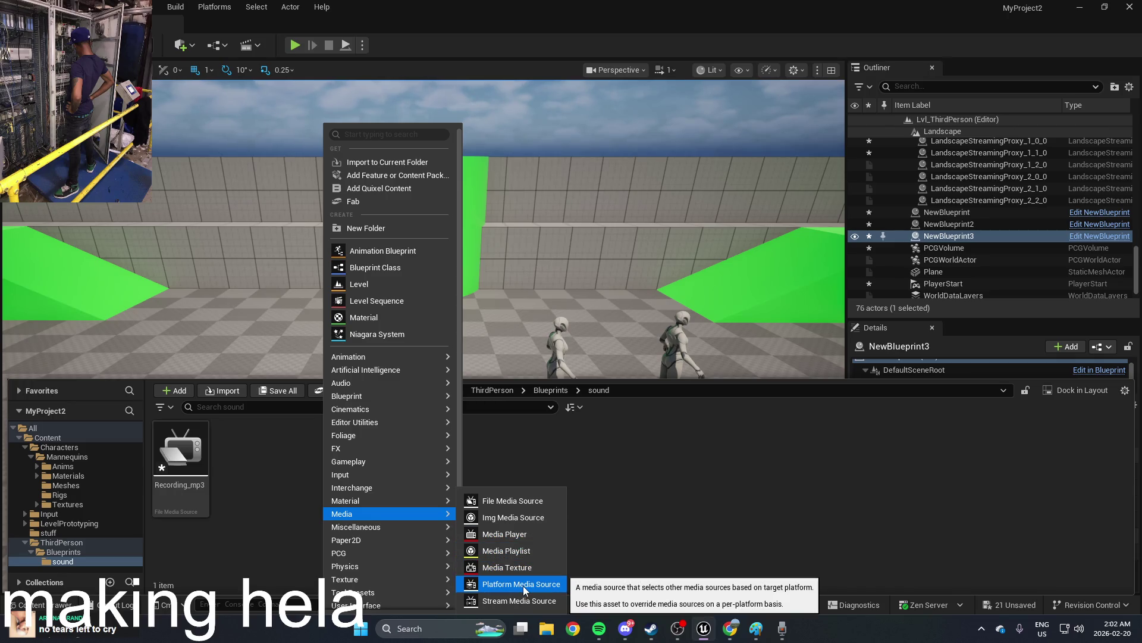
pyautogui.click(517, 536)
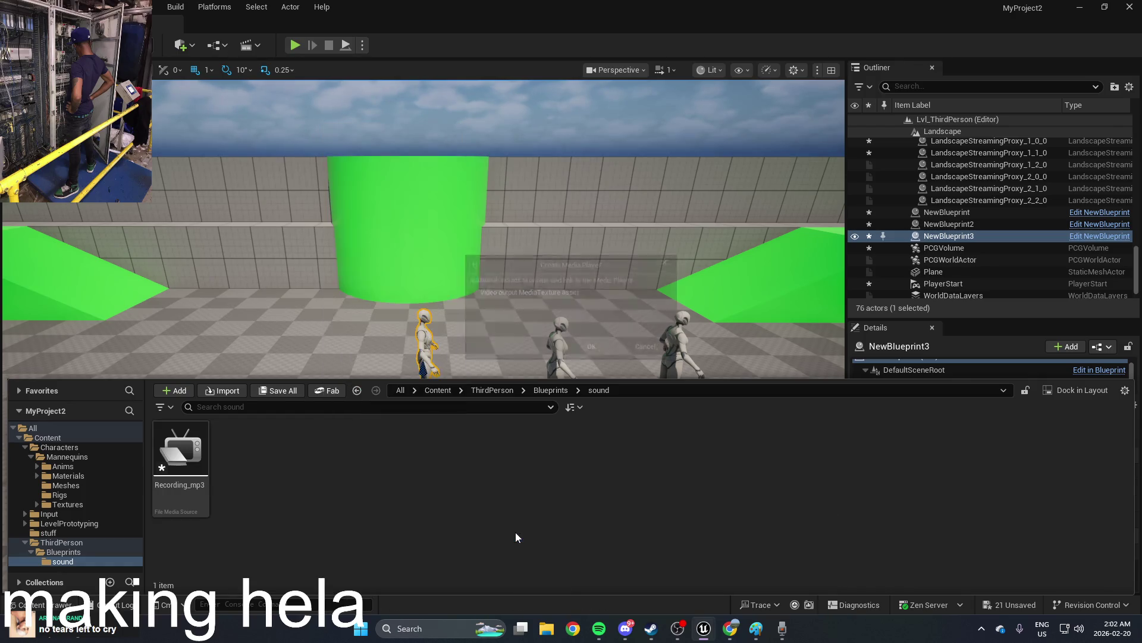
pyautogui.click(594, 352)
pyautogui.press('Return')
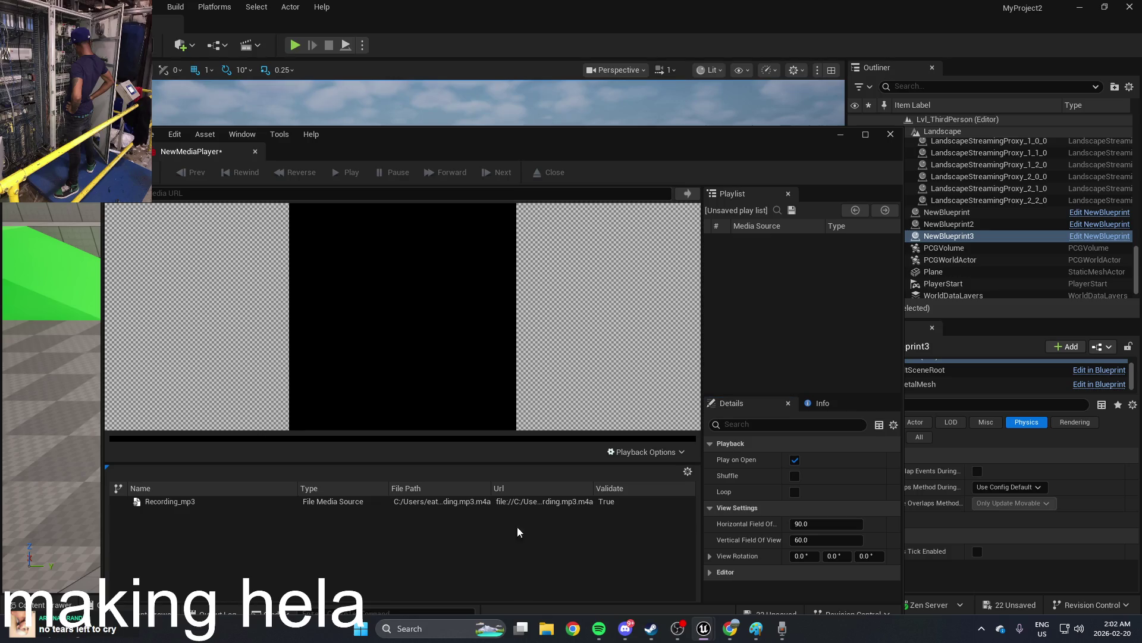
# Step: Load Recording_mp3 into NewMediaPlayer, check its audio stream info, and close the editor
pyautogui.doubleClick(516, 503)
pyautogui.moveTo(697, 143); pyautogui.dragTo(677, 102)
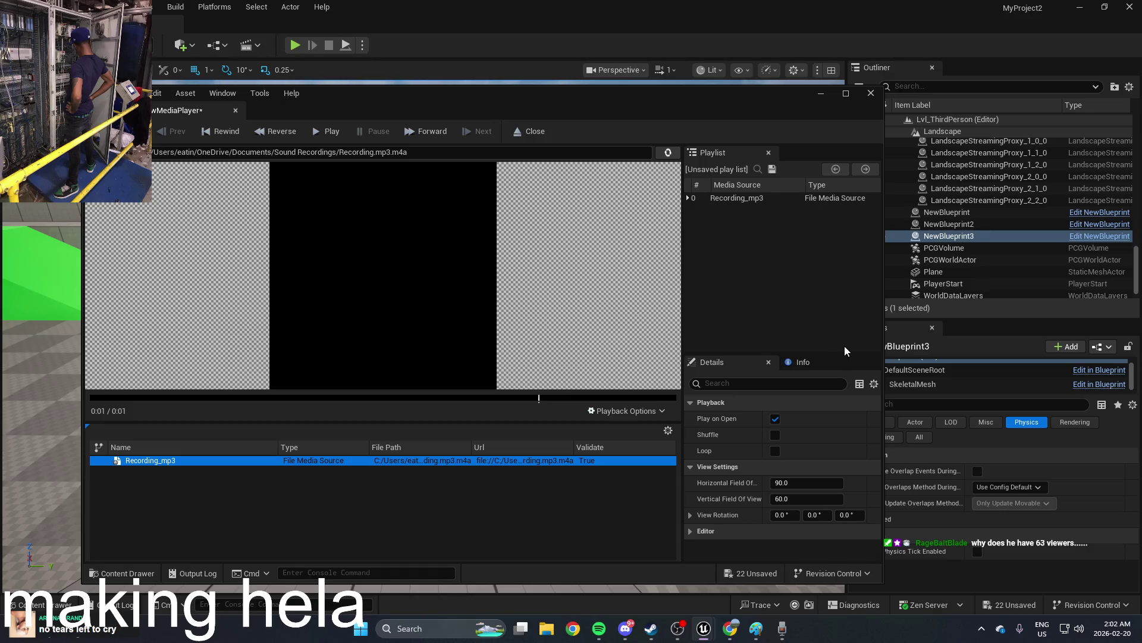
pyautogui.click(813, 317)
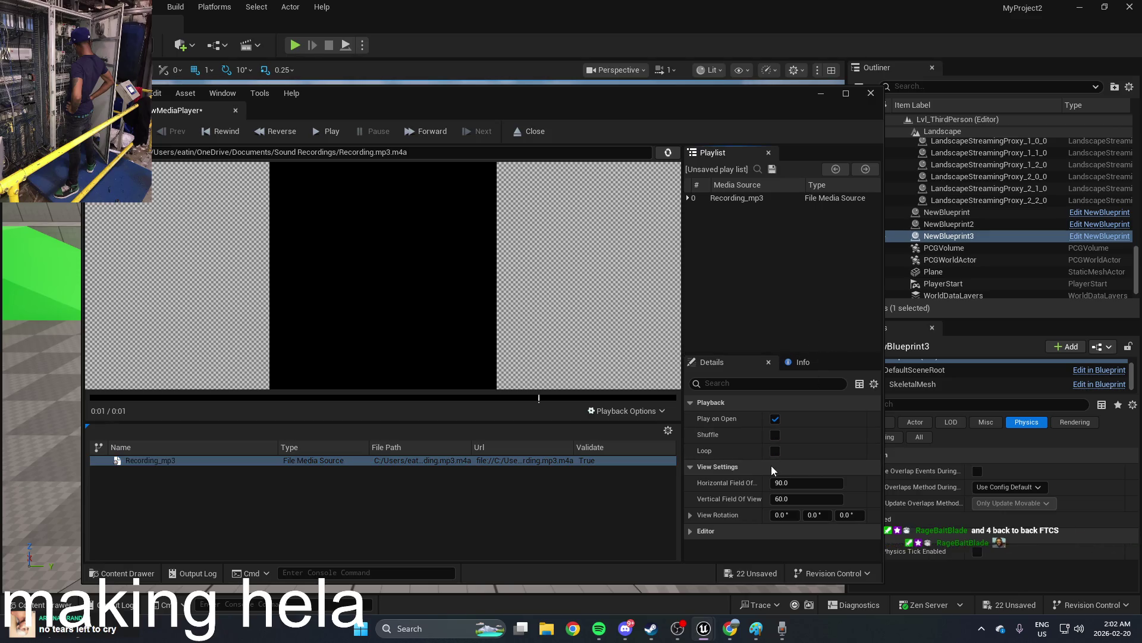
pyautogui.click(800, 362)
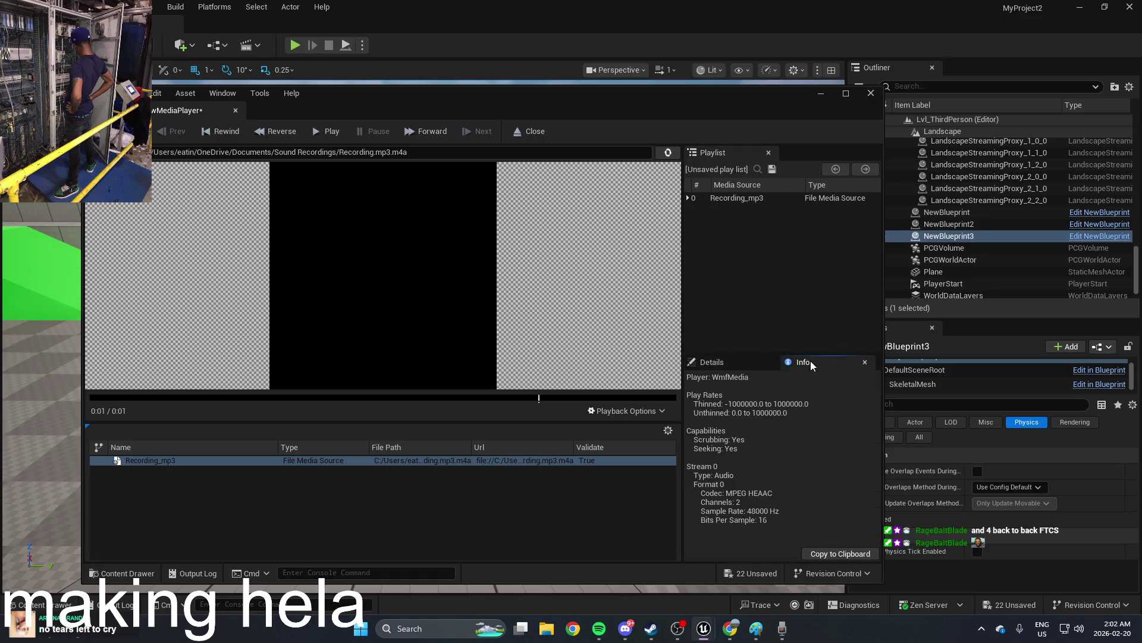
pyautogui.click(718, 365)
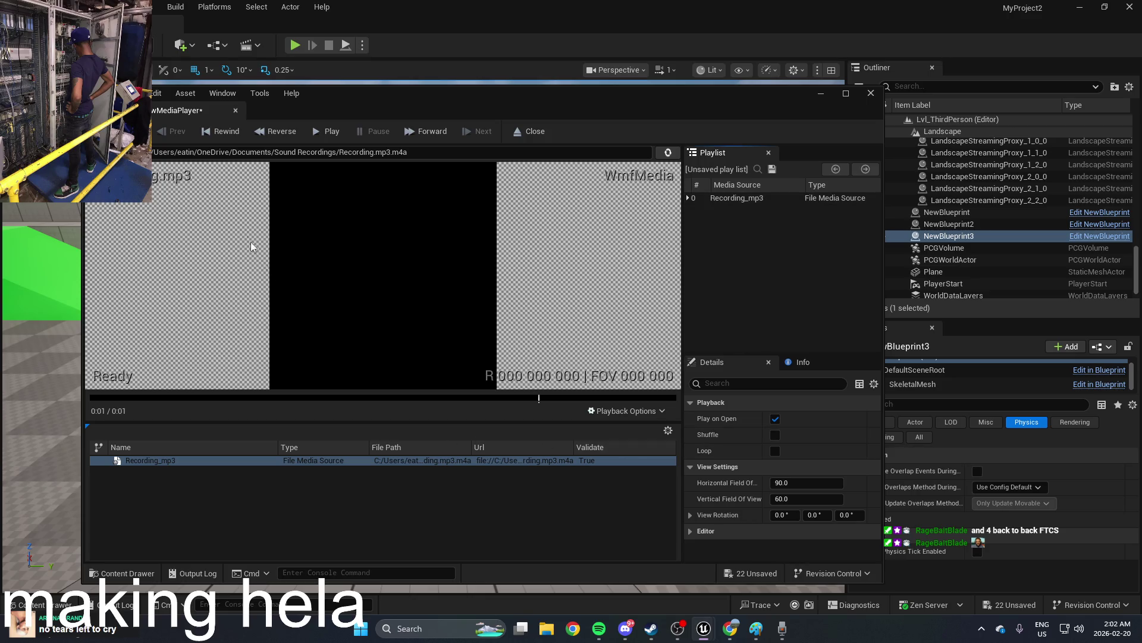
pyautogui.click(870, 95)
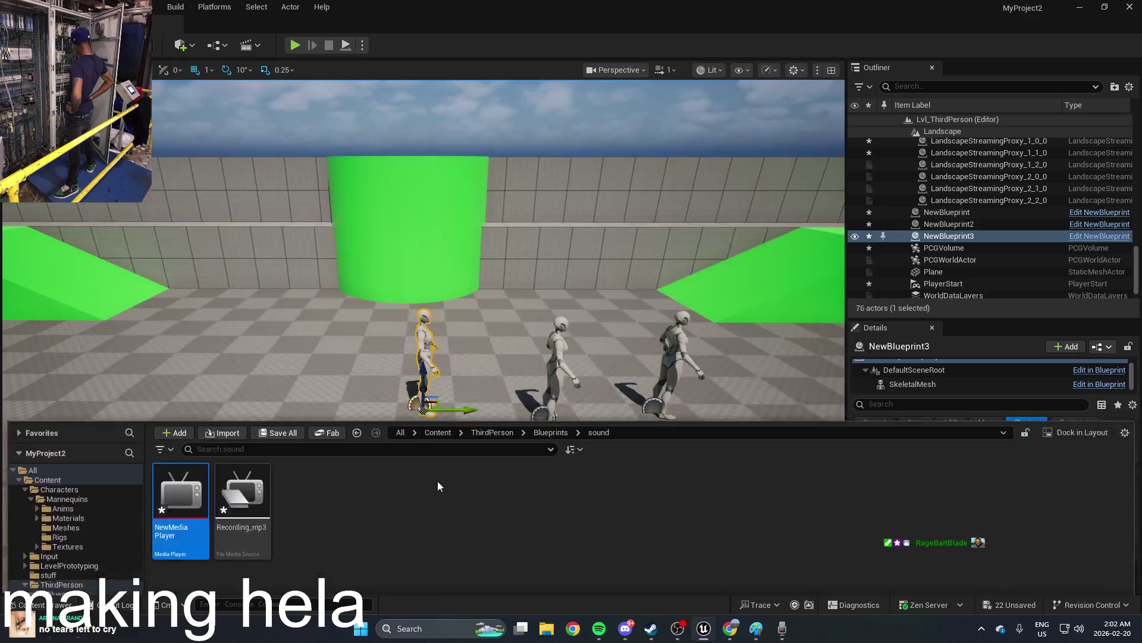
# Step: Try dragging NewMediaPlayer from the Content Drawer onto NewBlueprint3 in the level and outliner
pyautogui.moveTo(180, 452)
pyautogui.mouseDown()
pyautogui.moveTo(326, 416)
pyautogui.moveTo(410, 366)
pyautogui.moveTo(232, 467)
pyautogui.moveTo(264, 485)
pyautogui.moveTo(347, 495)
pyautogui.moveTo(513, 288)
pyautogui.moveTo(692, 345)
pyautogui.moveTo(843, 368)
pyautogui.moveTo(917, 396)
pyautogui.moveTo(887, 393)
pyautogui.mouseUp()
pyautogui.hotkey('ctrl', 'space')
pyautogui.moveTo(180, 455)
pyautogui.mouseDown()
pyautogui.moveTo(1011, 376)
pyautogui.moveTo(884, 376)
pyautogui.moveTo(961, 376)
pyautogui.mouseUp()
pyautogui.hotkey('ctrl', 'space')
pyautogui.moveTo(243, 470)
pyautogui.mouseDown()
pyautogui.moveTo(944, 411)
pyautogui.moveTo(964, 374)
pyautogui.mouseUp()
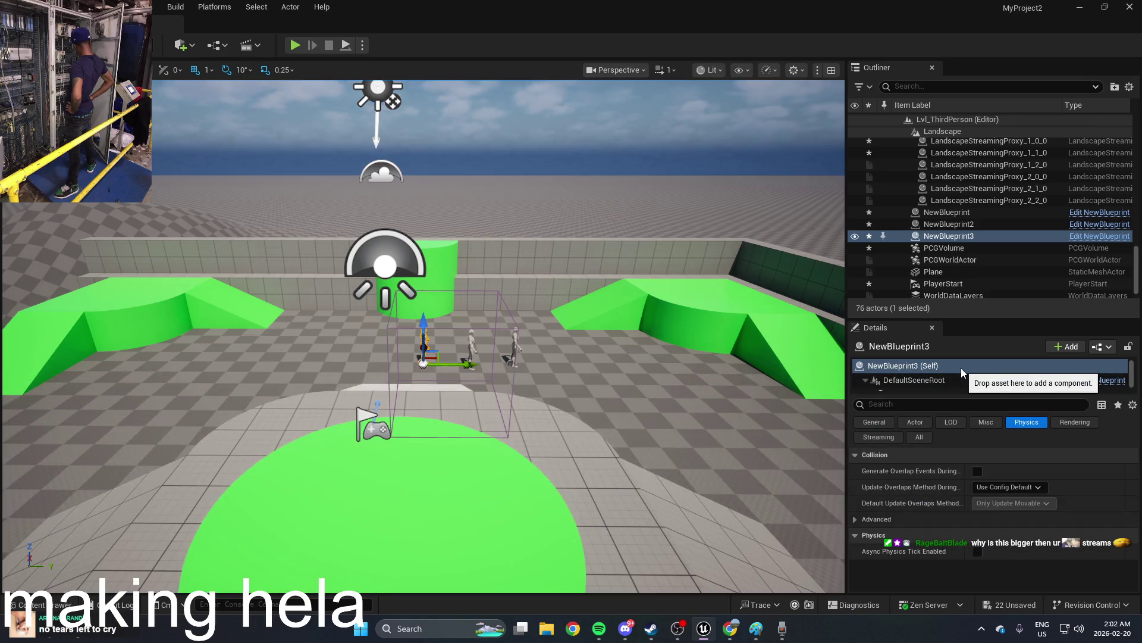
pyautogui.hotkey('ctrl', 'space')
pyautogui.moveTo(243, 470)
pyautogui.mouseDown()
pyautogui.moveTo(301, 438)
pyautogui.moveTo(974, 237)
pyautogui.mouseUp()
pyautogui.scroll(5, 975, 237)
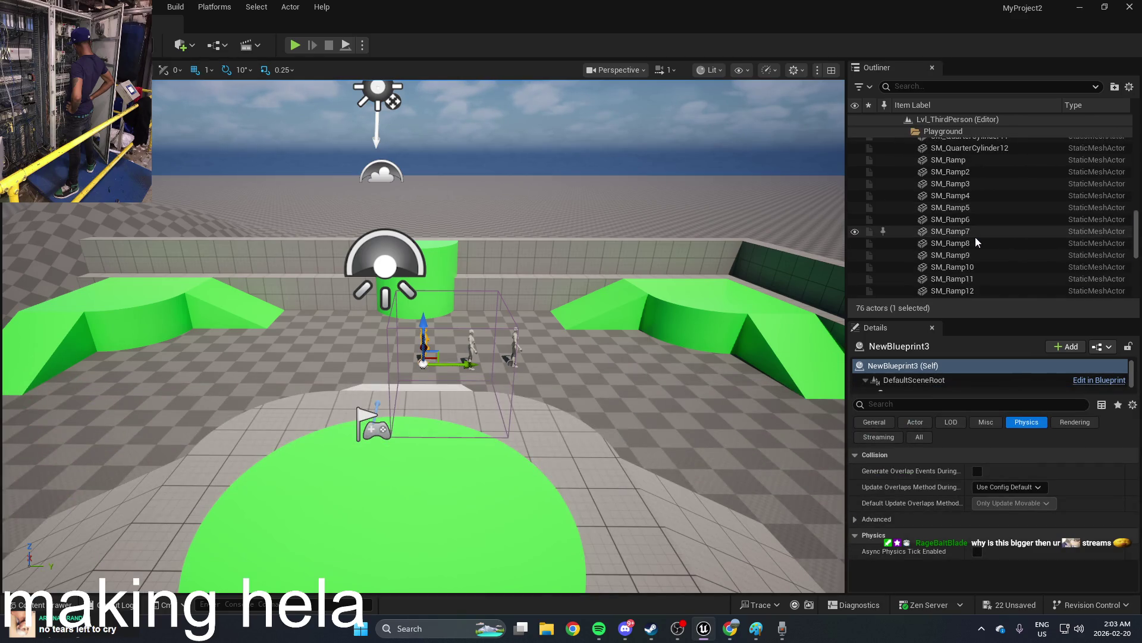
pyautogui.scroll(-5, 975, 237)
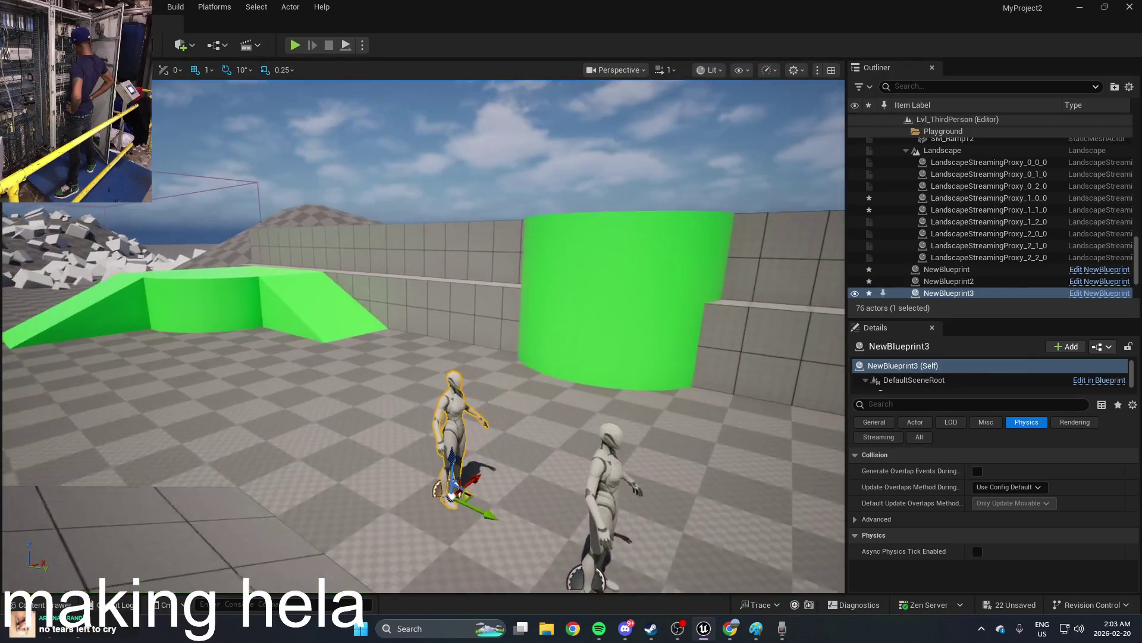
# Step: Navigate from the sound folder up to Content and open the stuff folder
pyautogui.hotkey('ctrl', 'space')
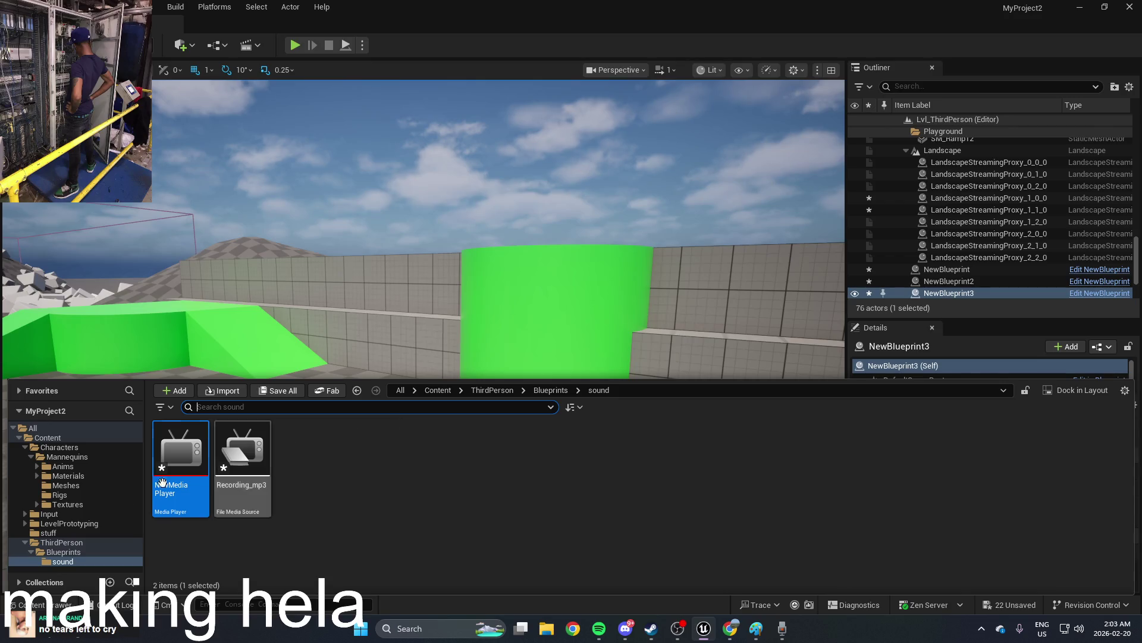
pyautogui.click(434, 392)
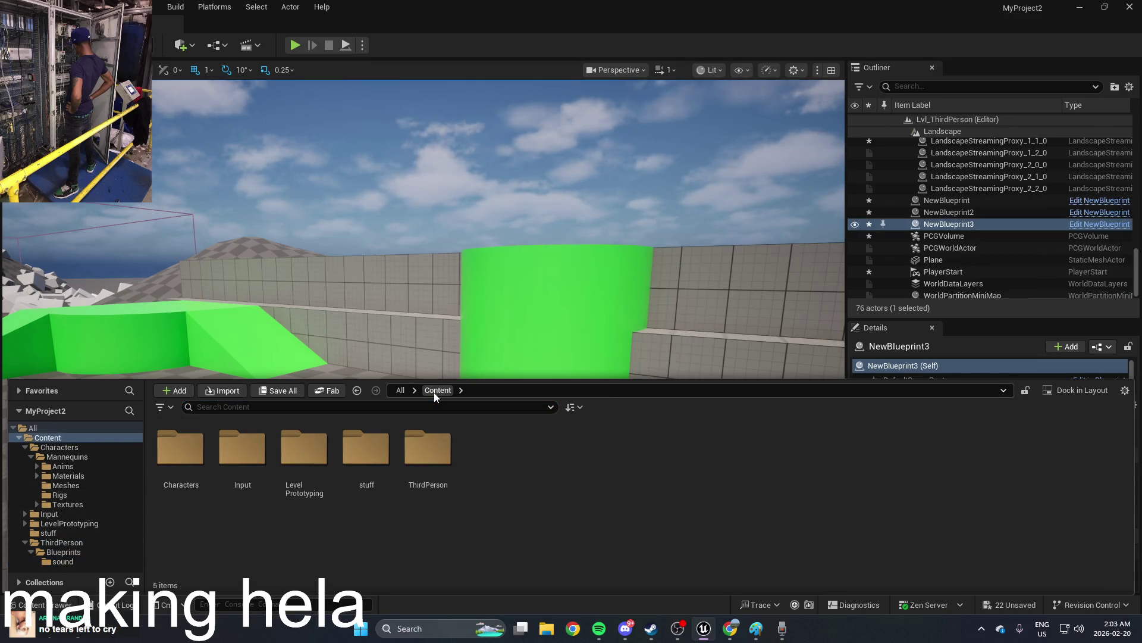
pyautogui.scroll(-5, 783, 295)
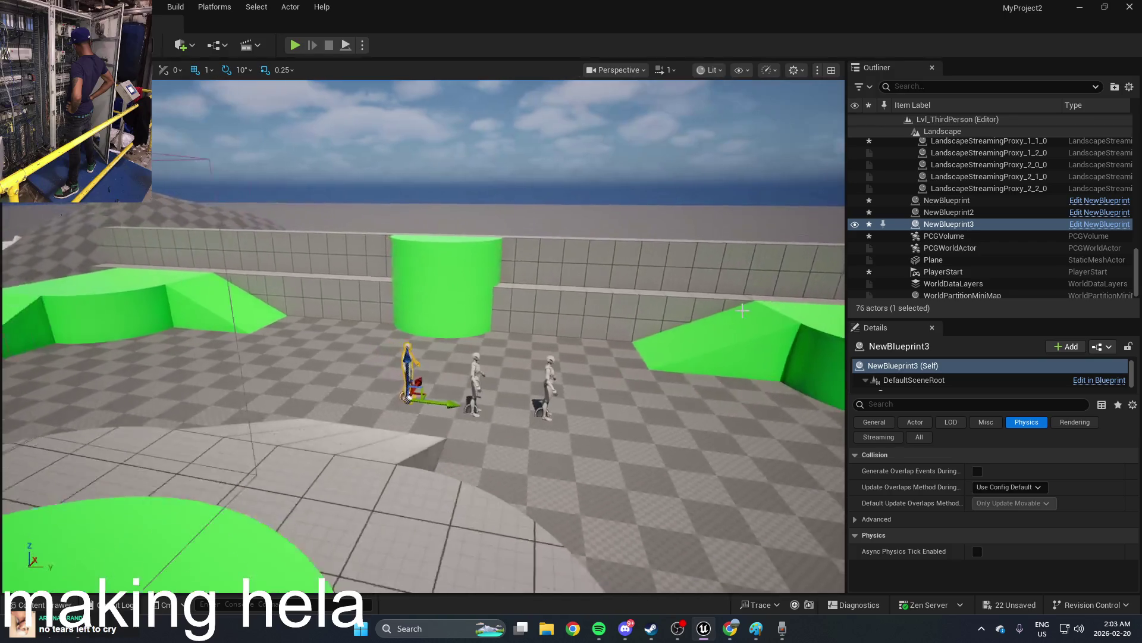
pyautogui.scroll(5, 558, 370)
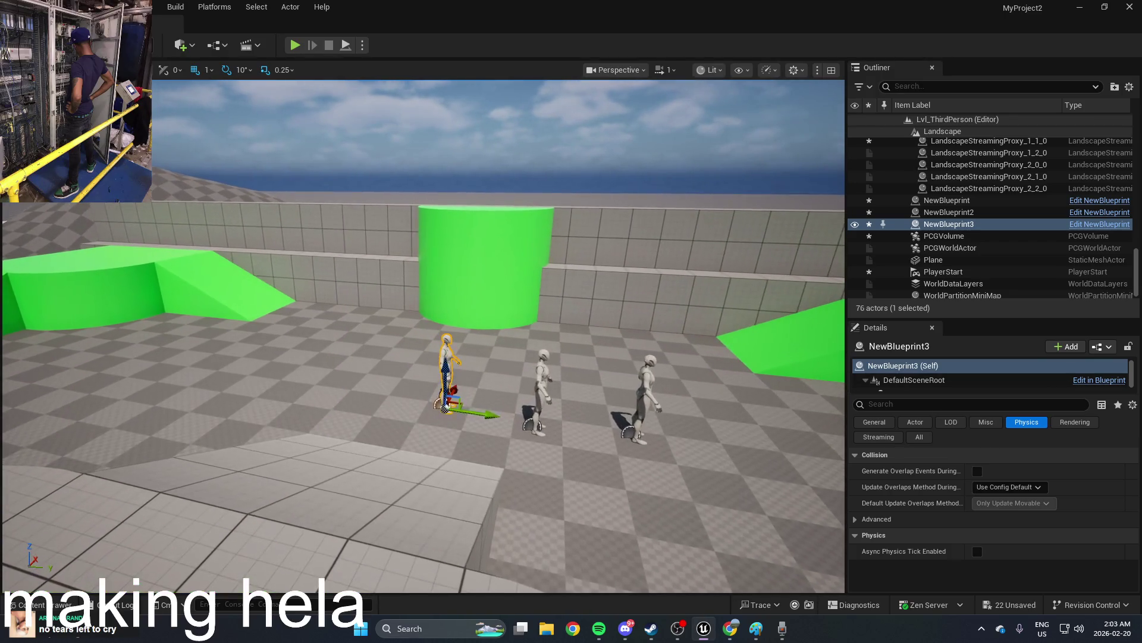
pyautogui.hotkey('ctrl', 'space')
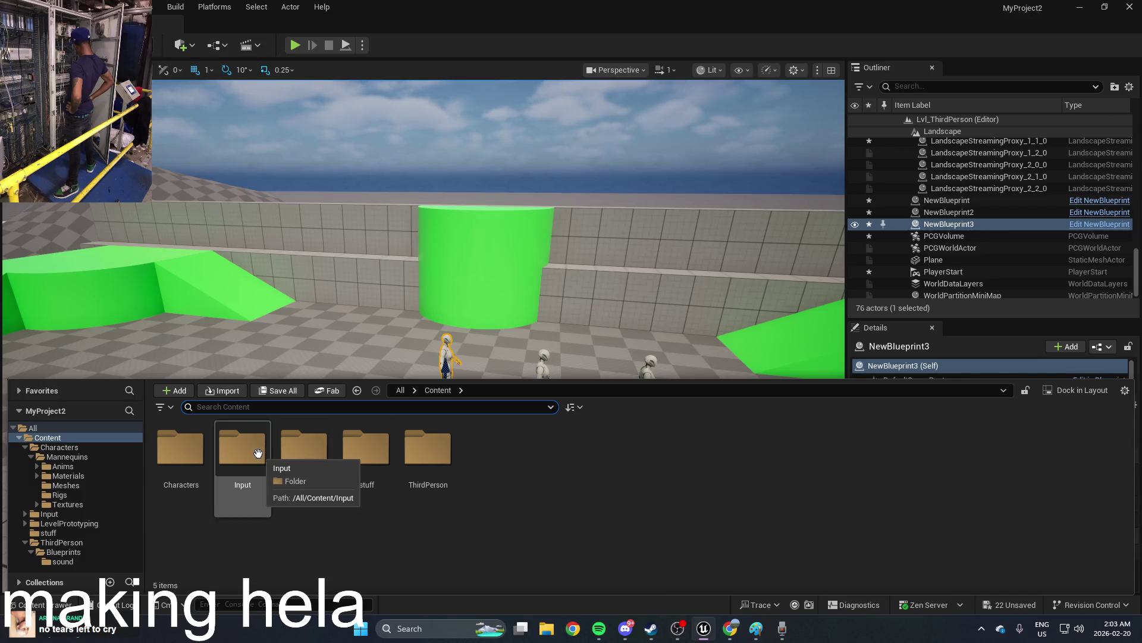
pyautogui.click(203, 452)
pyautogui.doubleClick(366, 449)
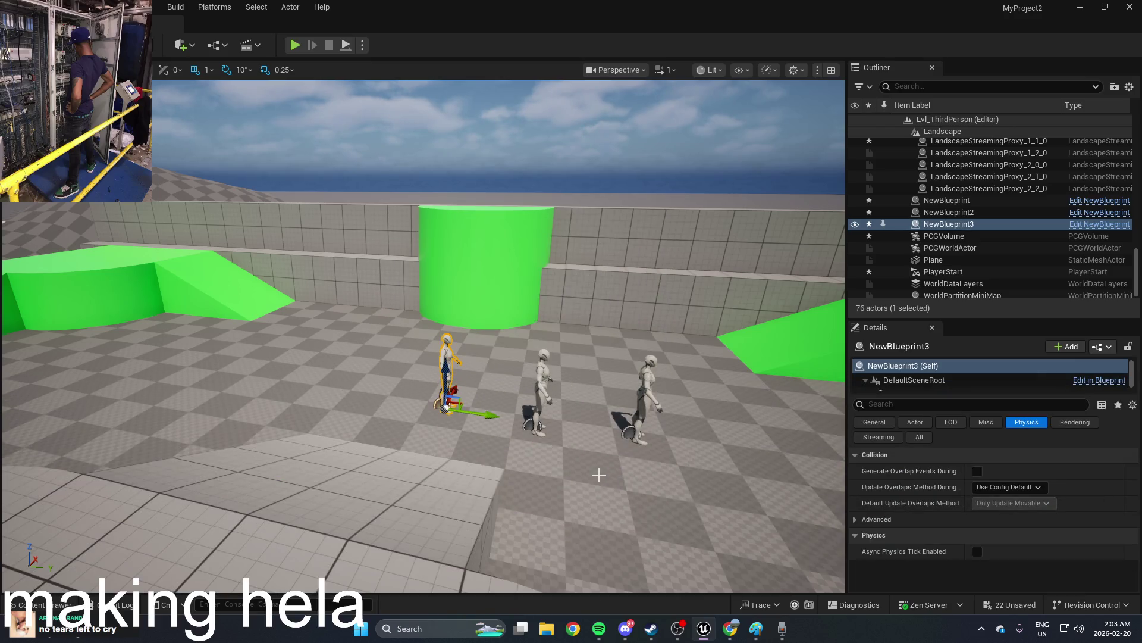
pyautogui.rightClick(598, 476)
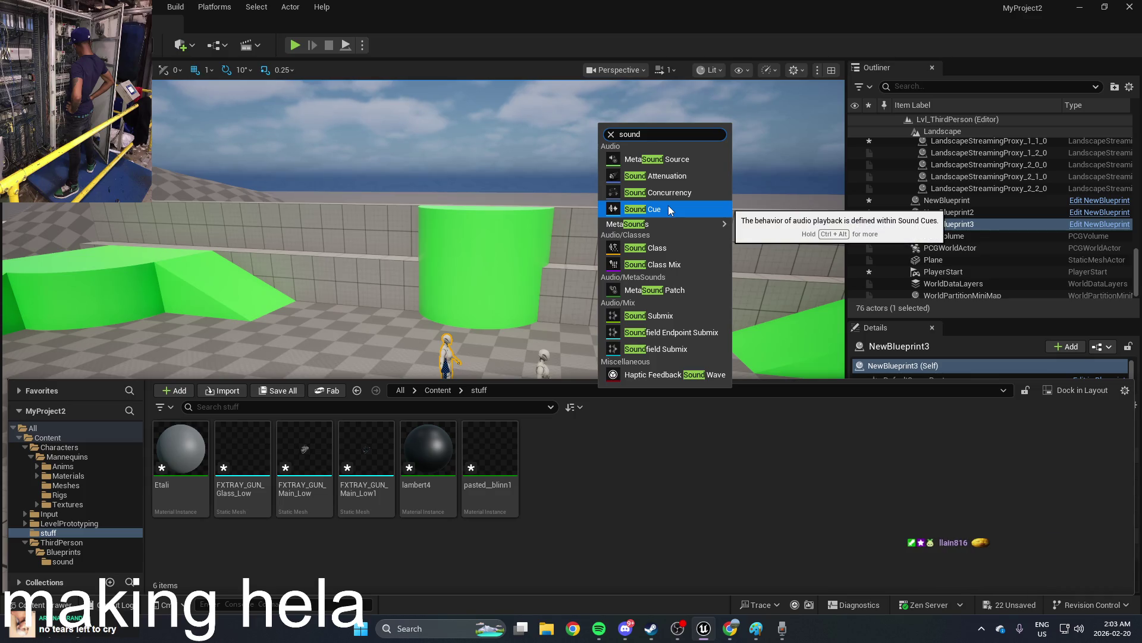
# Step: Dismiss the asset options without creating anything and browse to the ThirdPerson/Blueprints folder
pyautogui.click(652, 461)
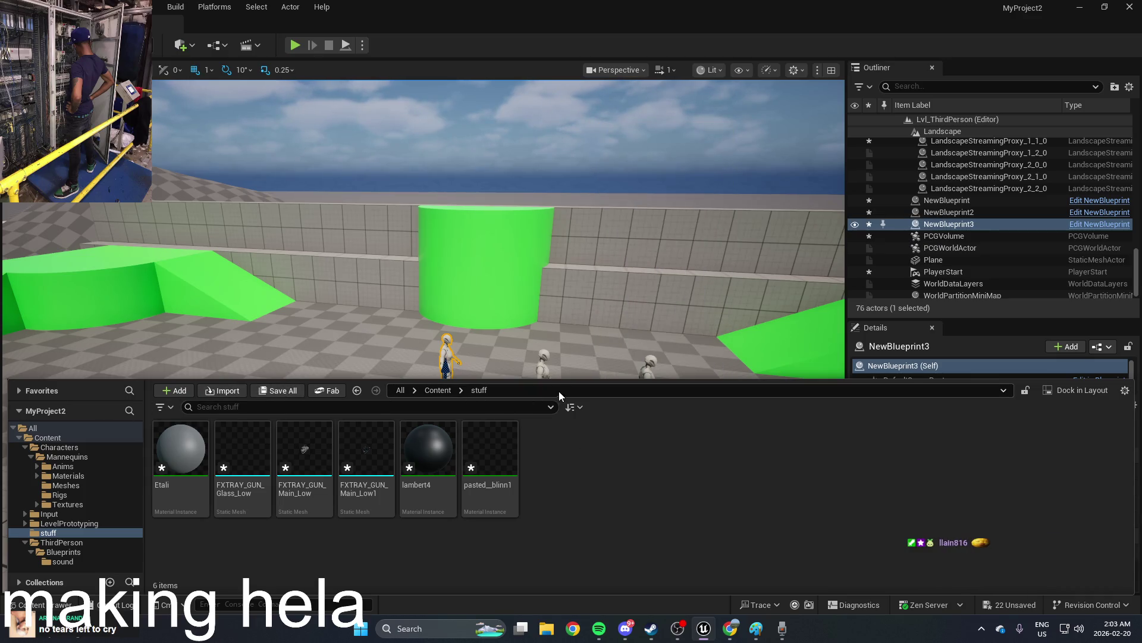
pyautogui.moveTo(576, 374)
pyautogui.mouseDown()
pyautogui.moveTo(565, 310)
pyautogui.moveTo(524, 339)
pyautogui.mouseUp()
pyautogui.hotkey('ctrl', 'space')
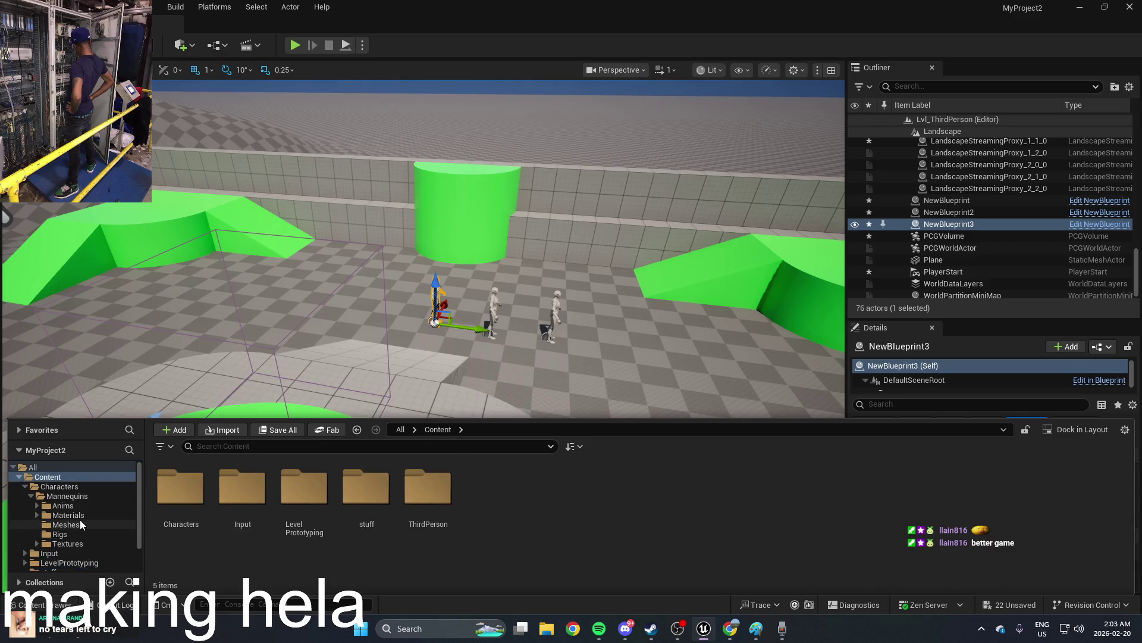
pyautogui.scroll(-2, 79, 519)
pyautogui.click(61, 547)
pyautogui.click(63, 566)
pyautogui.click(63, 556)
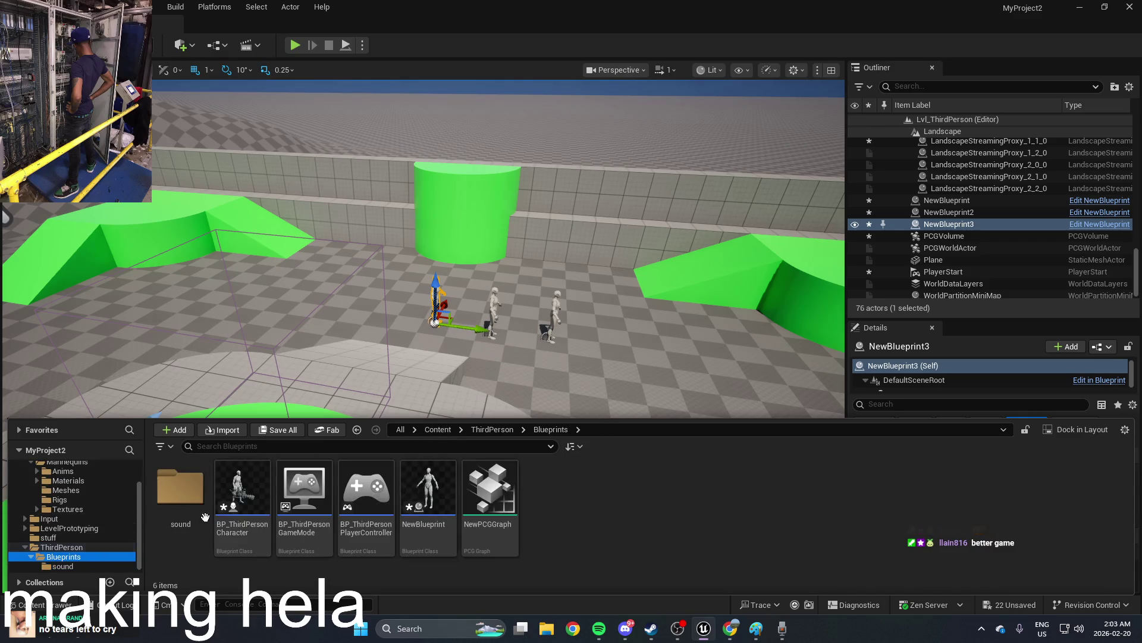
# Step: Open BP_ThirdPersonCharacter's event graph and browse sound assets for Play Sound 2D
pyautogui.doubleClick(242, 500)
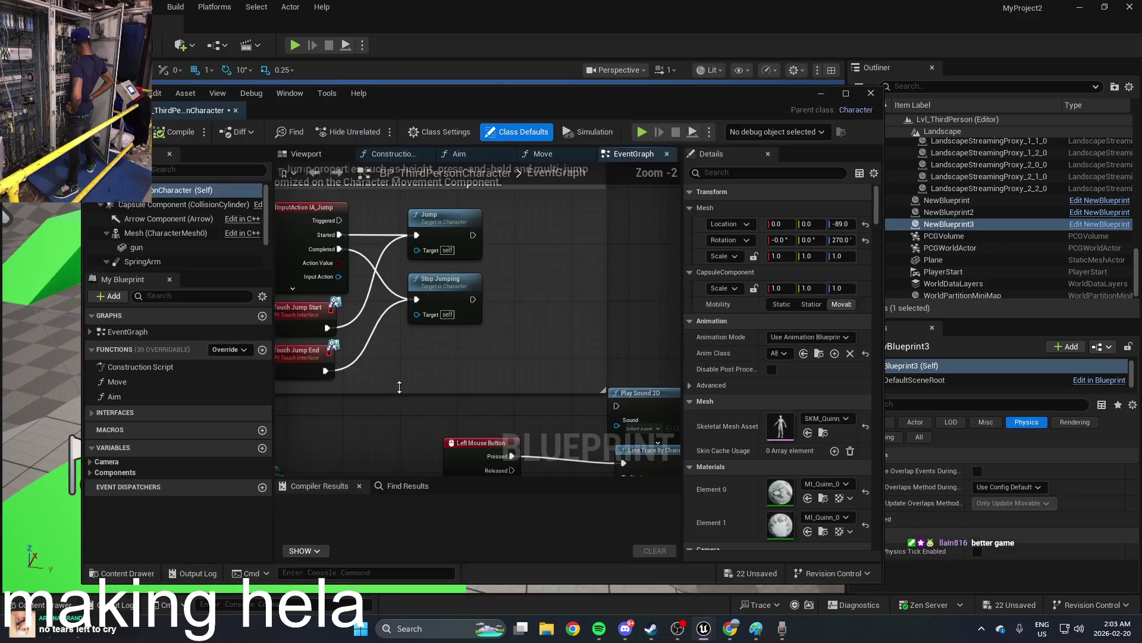
pyautogui.rightClick(492, 420)
pyautogui.click(609, 431)
pyautogui.click(641, 428)
# Step: Search the graph actions for 'sound' and add an Add Media Sound Component node
pyautogui.moveTo(646, 394)
pyautogui.mouseDown()
pyautogui.moveTo(528, 268)
pyautogui.moveTo(489, 258)
pyautogui.mouseUp()
pyautogui.rightClick(505, 252)
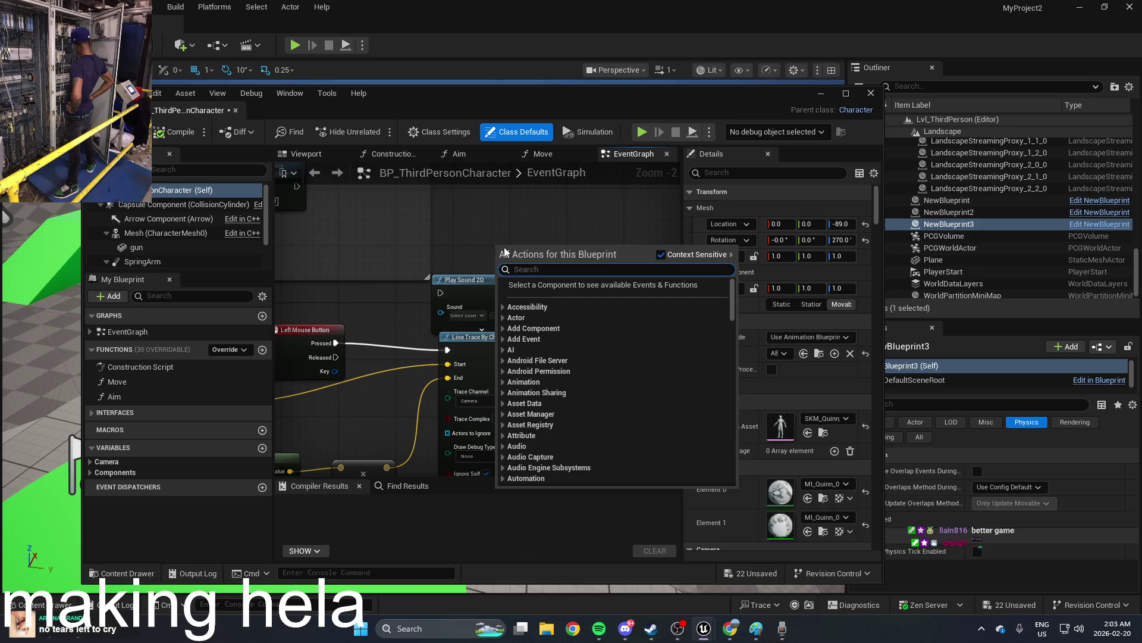
pyautogui.write('sound')
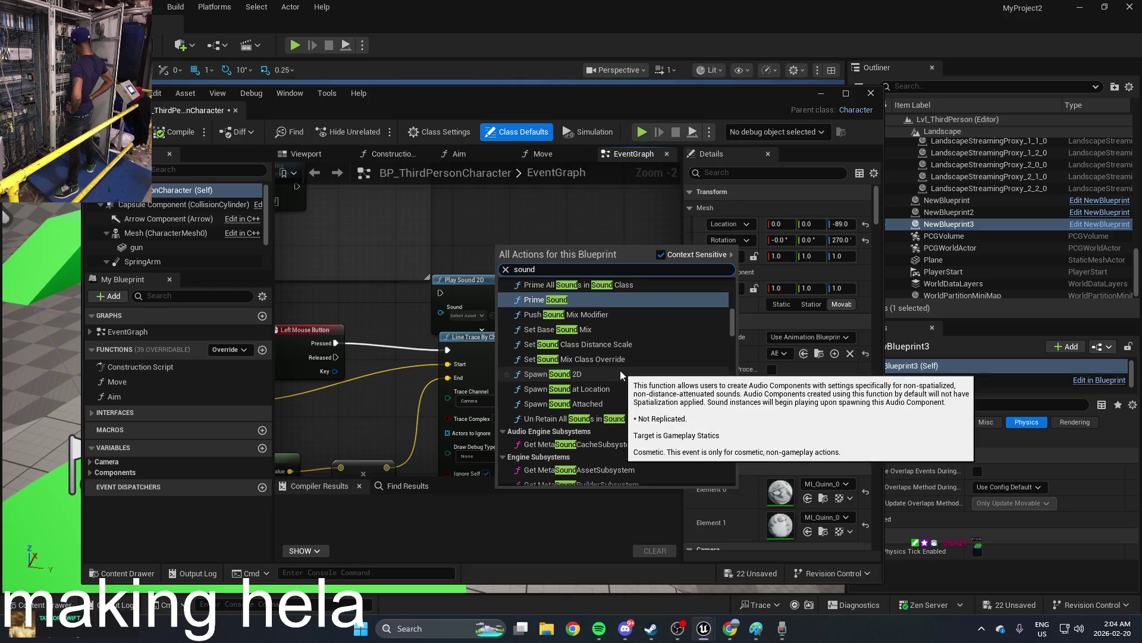
pyautogui.scroll(3, 702, 373)
pyautogui.scroll(5, 701, 374)
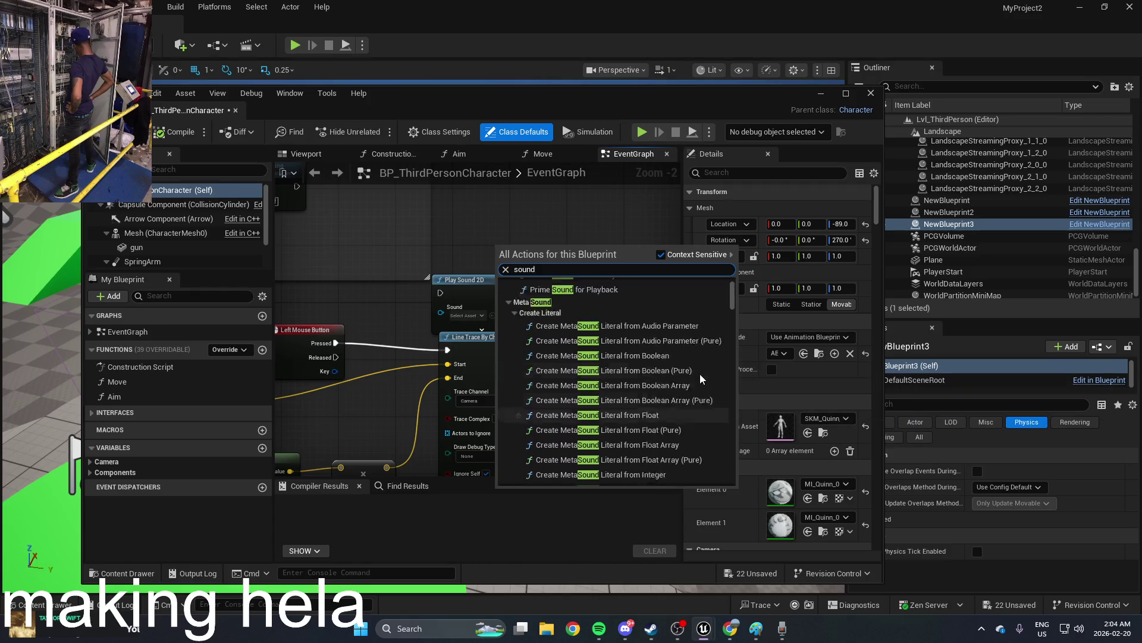
pyautogui.scroll(3, 700, 374)
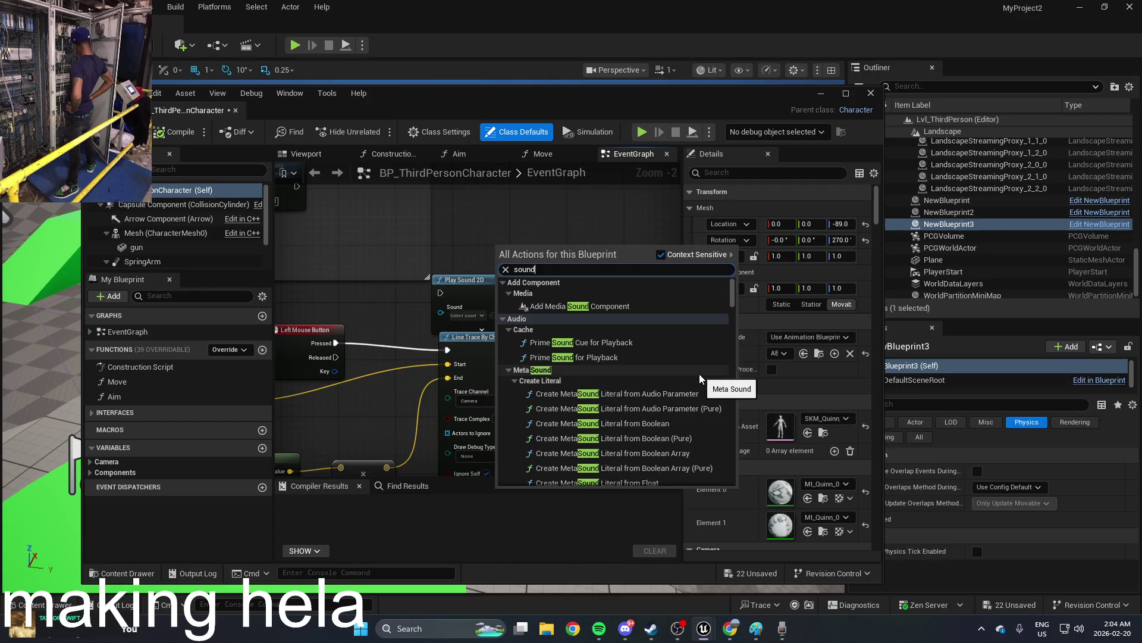
pyautogui.click(602, 308)
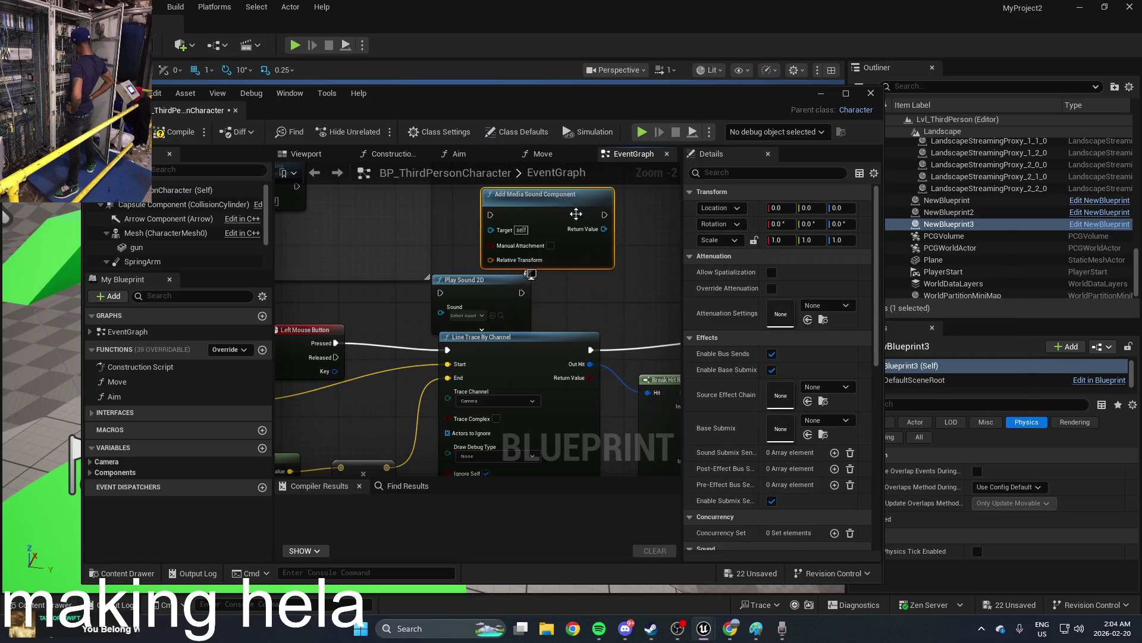
# Step: Recentre the view and nudge the Add Media Sound Component node upward
pyautogui.scroll(2, 589, 357)
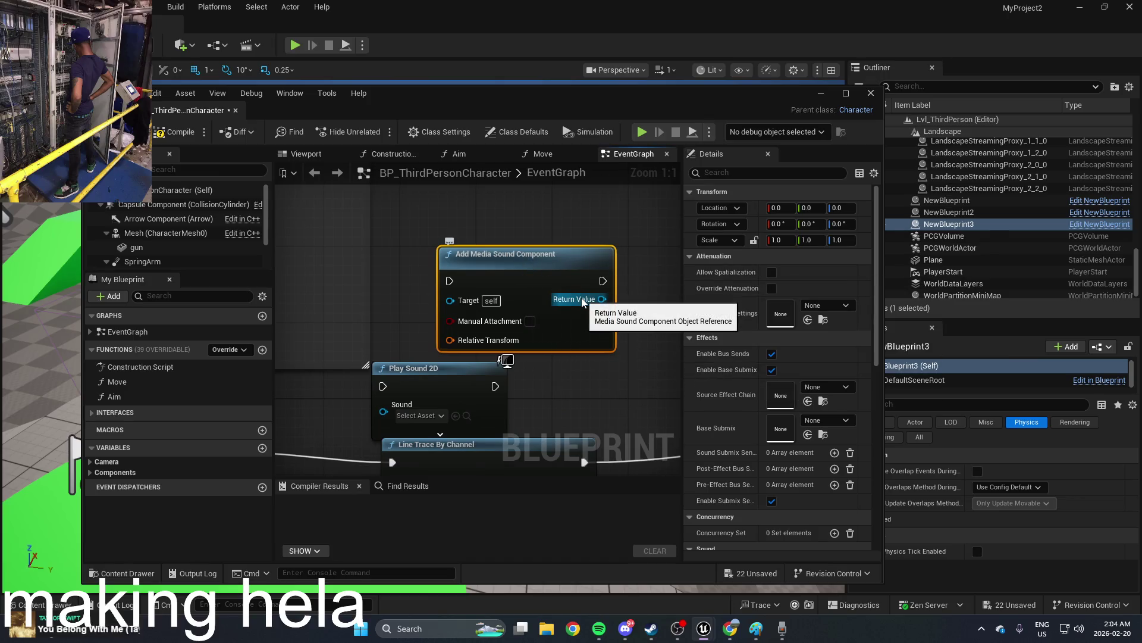
pyautogui.moveTo(608, 209); pyautogui.dragTo(536, 233)
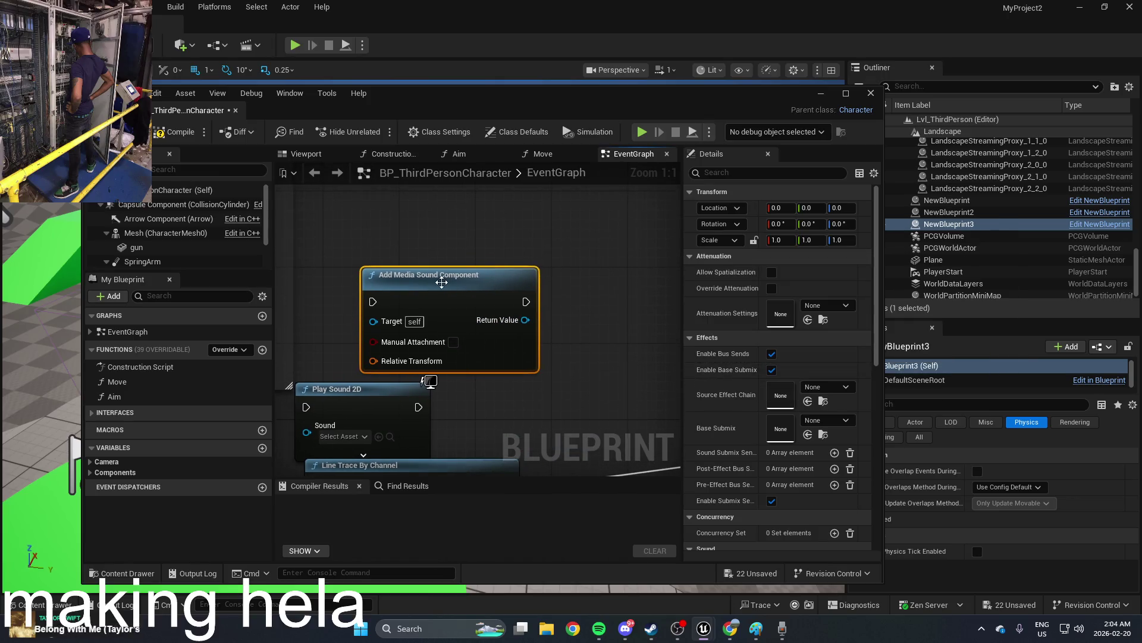
pyautogui.moveTo(442, 282); pyautogui.dragTo(451, 254)
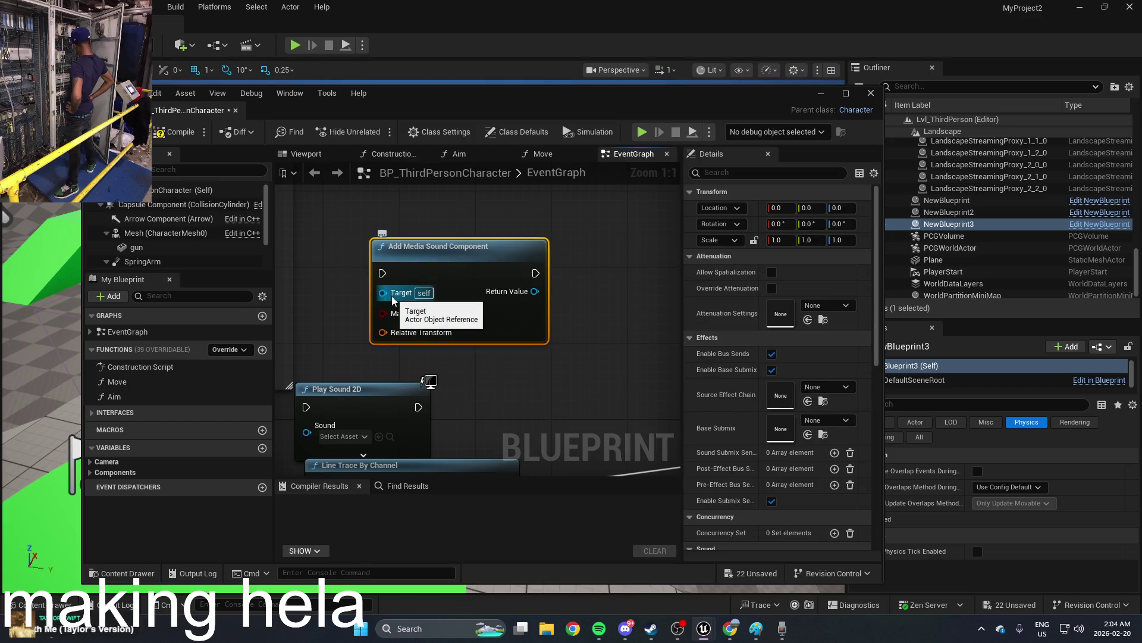
pyautogui.moveTo(393, 299)
pyautogui.mouseDown()
pyautogui.moveTo(413, 288)
pyautogui.moveTo(562, 307)
pyautogui.mouseUp()
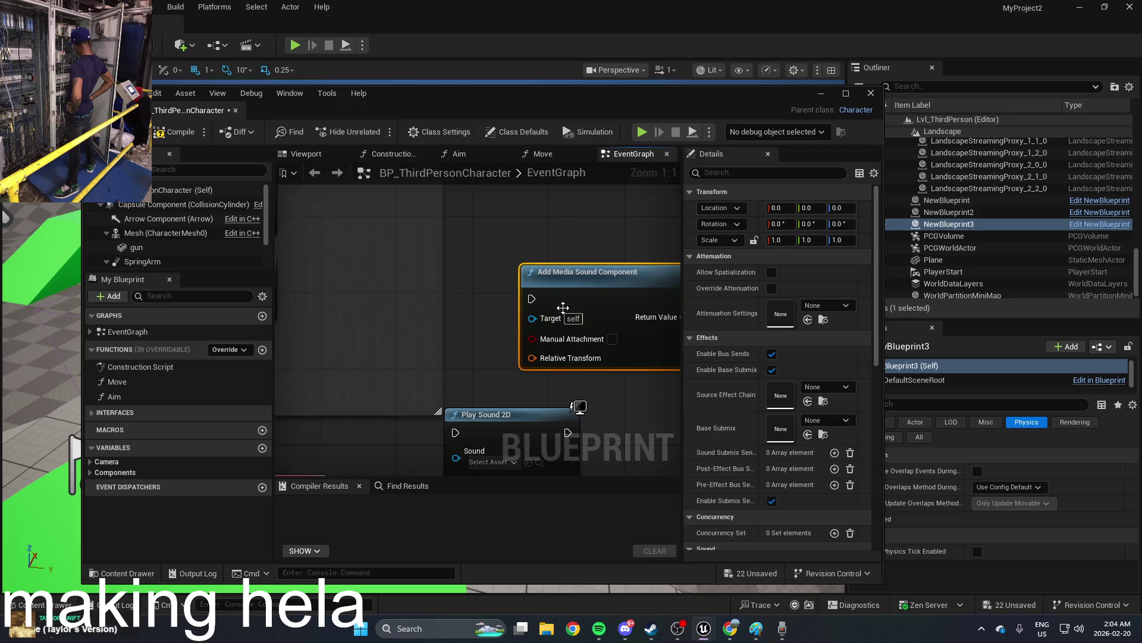
# Step: Search 'media' and add an Add Component node, undo it, then reposition the media sound node
pyautogui.rightClick(482, 273)
pyautogui.write('media')
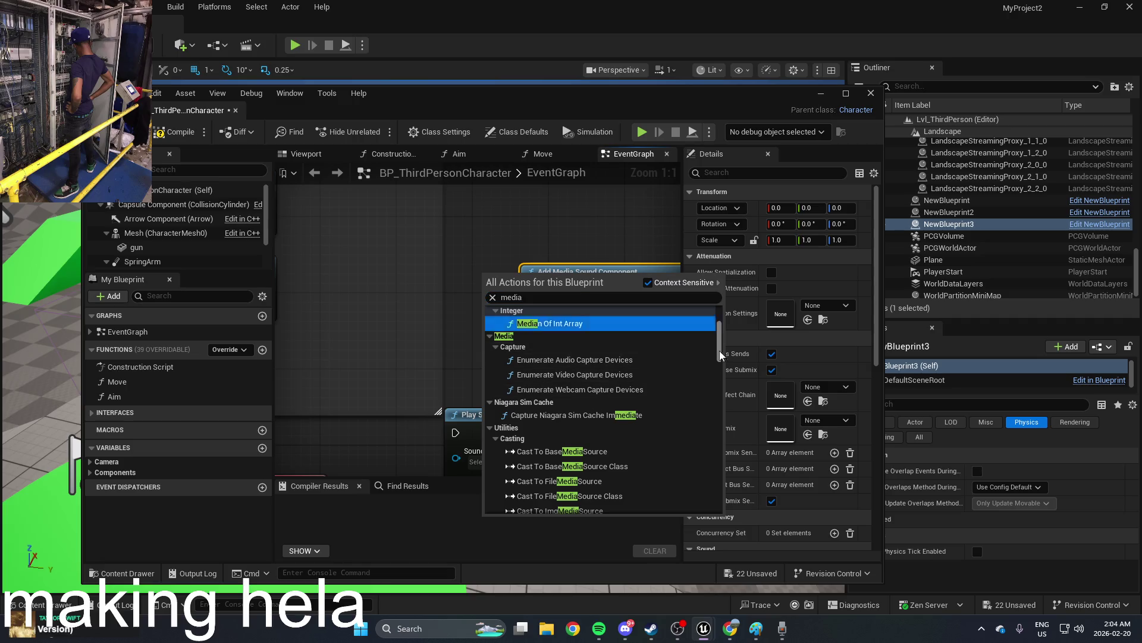
pyautogui.moveTo(720, 351)
pyautogui.mouseDown()
pyautogui.moveTo(713, 513)
pyautogui.moveTo(713, 331)
pyautogui.mouseUp()
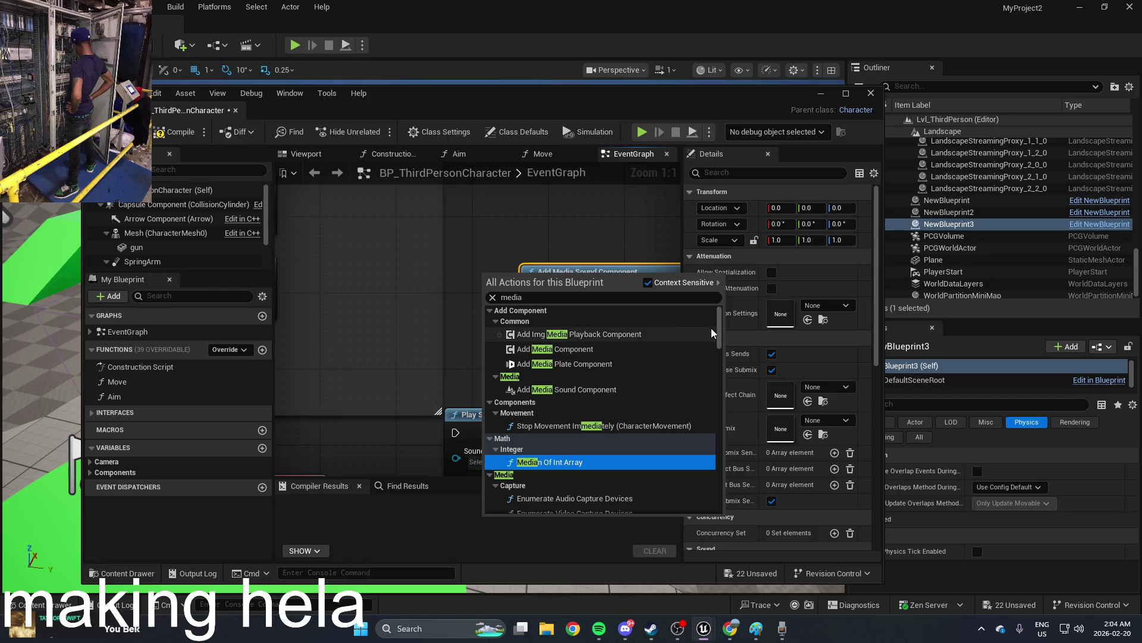
pyautogui.click(655, 348)
pyautogui.moveTo(605, 286)
pyautogui.mouseDown()
pyautogui.moveTo(505, 265)
pyautogui.moveTo(480, 213)
pyautogui.moveTo(510, 309)
pyautogui.mouseUp()
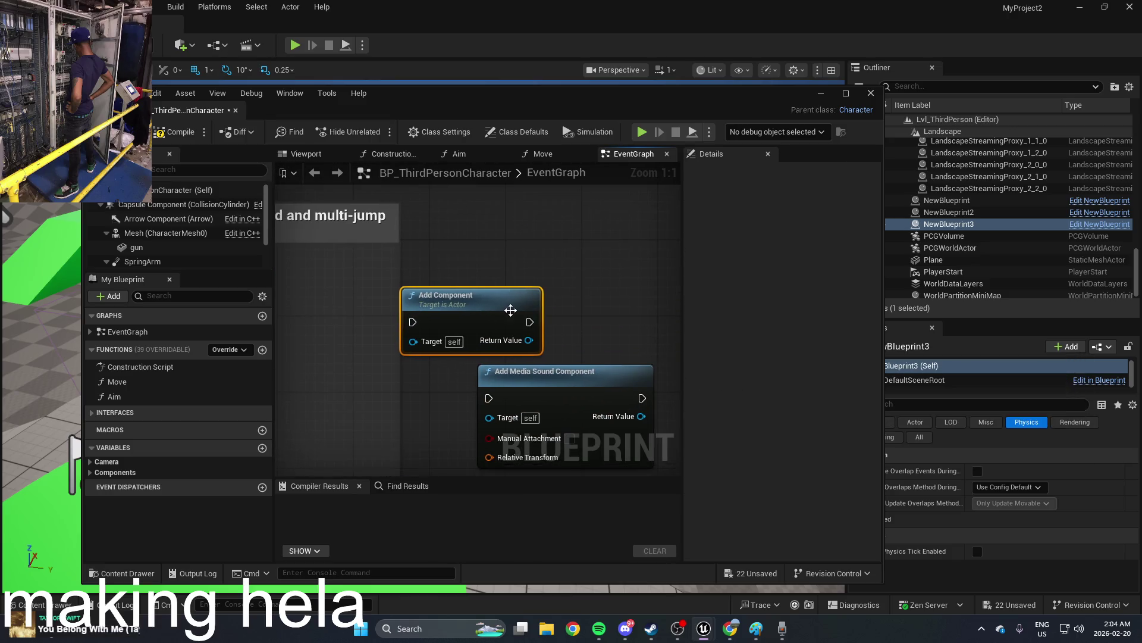
pyautogui.hotkey('ctrl', 'z')
pyautogui.hotkey('ctrl', 'z')
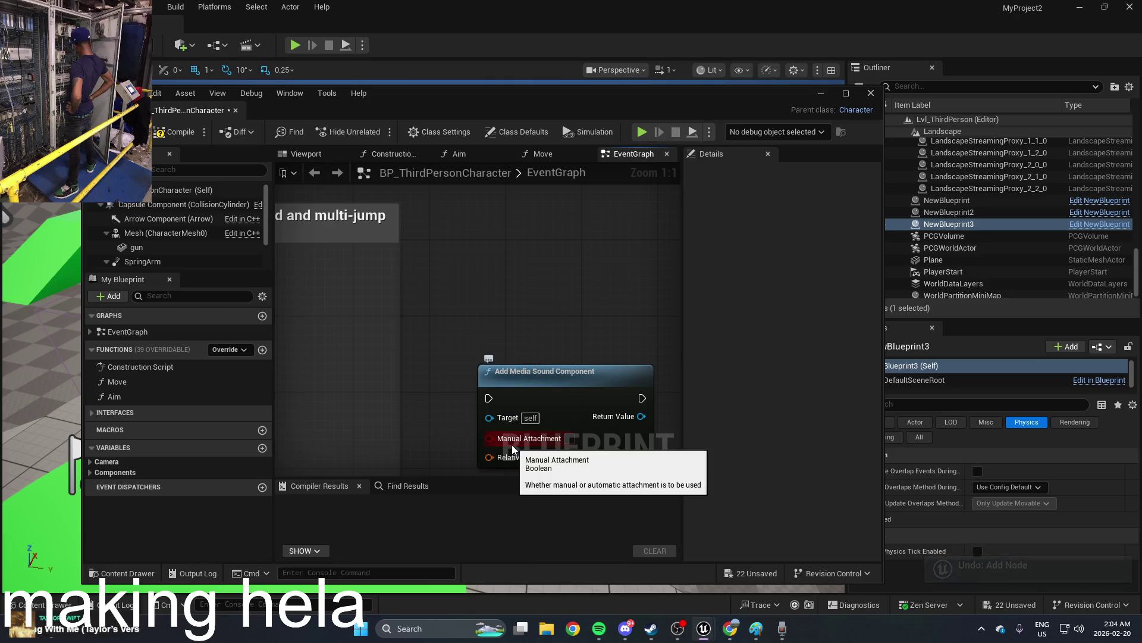
pyautogui.moveTo(575, 403); pyautogui.dragTo(517, 355)
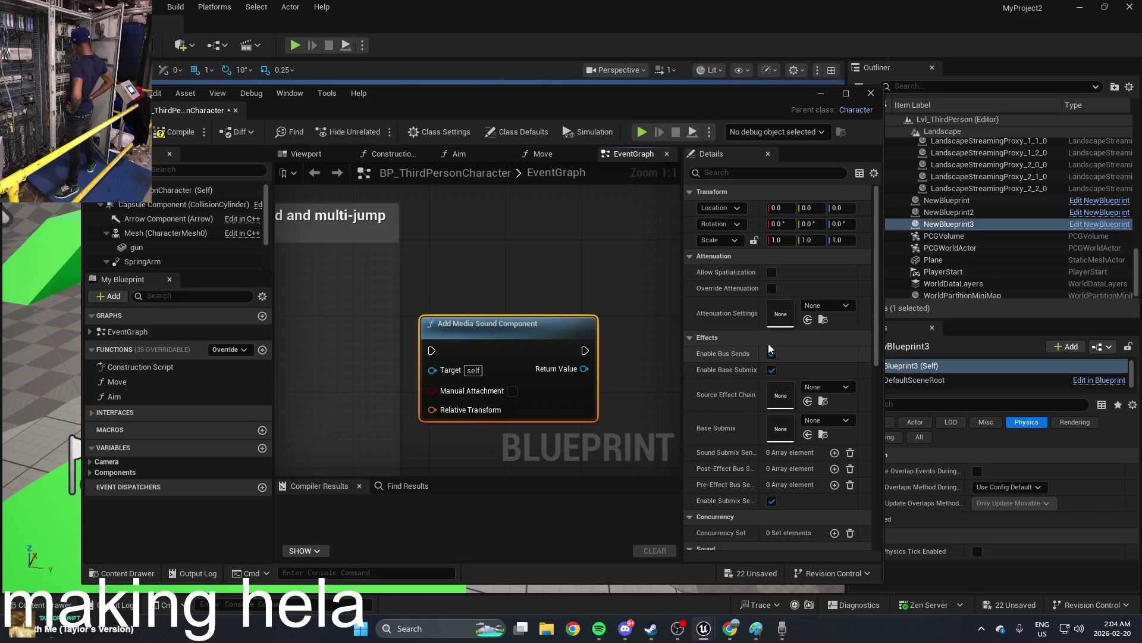
# Step: Look through the Attenuation, Source Effect Chain and Base Submix choices without changing them
pyautogui.click(821, 303)
pyautogui.press('Escape')
pyautogui.click(814, 388)
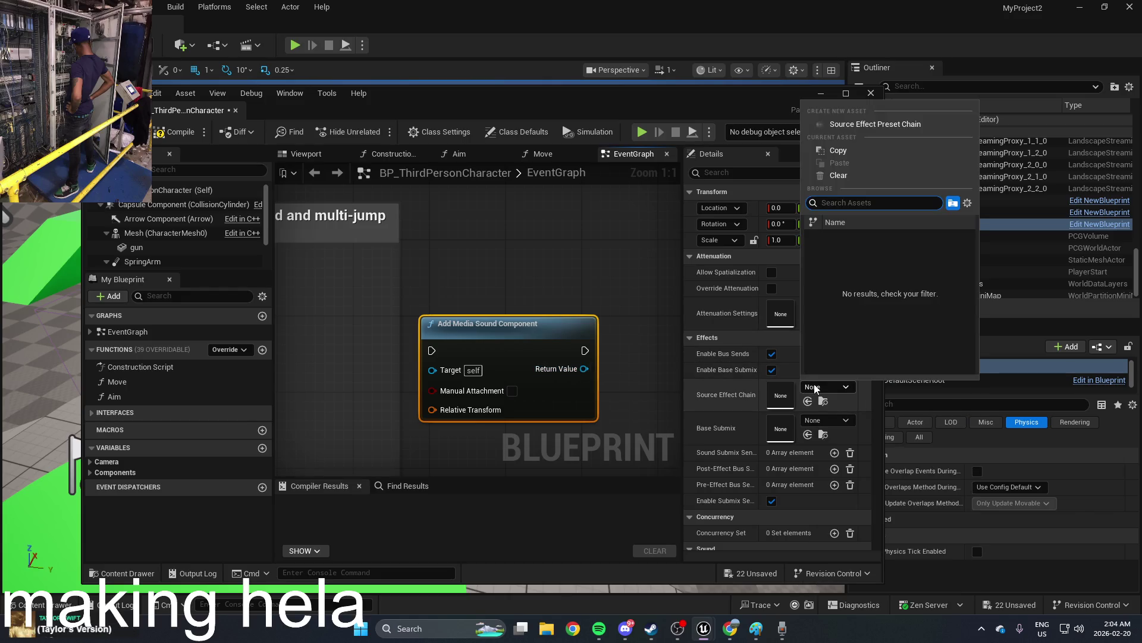
pyautogui.click(814, 388)
pyautogui.click(812, 420)
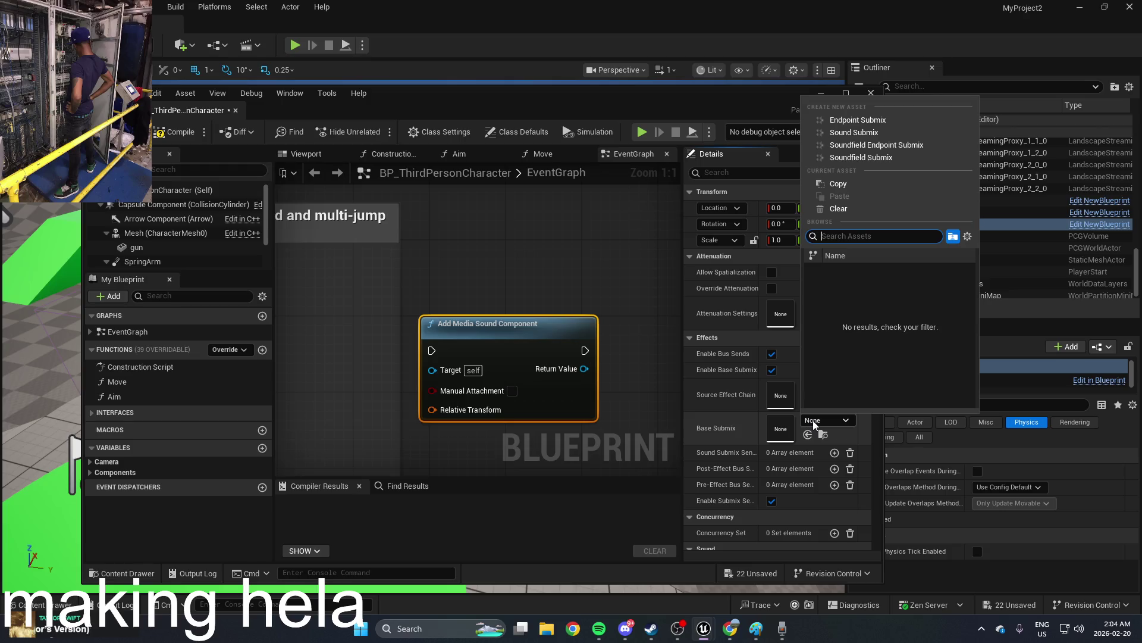
# Step: Set the node's Media Player property to NewMediaPlayer
pyautogui.scroll(-10, 729, 417)
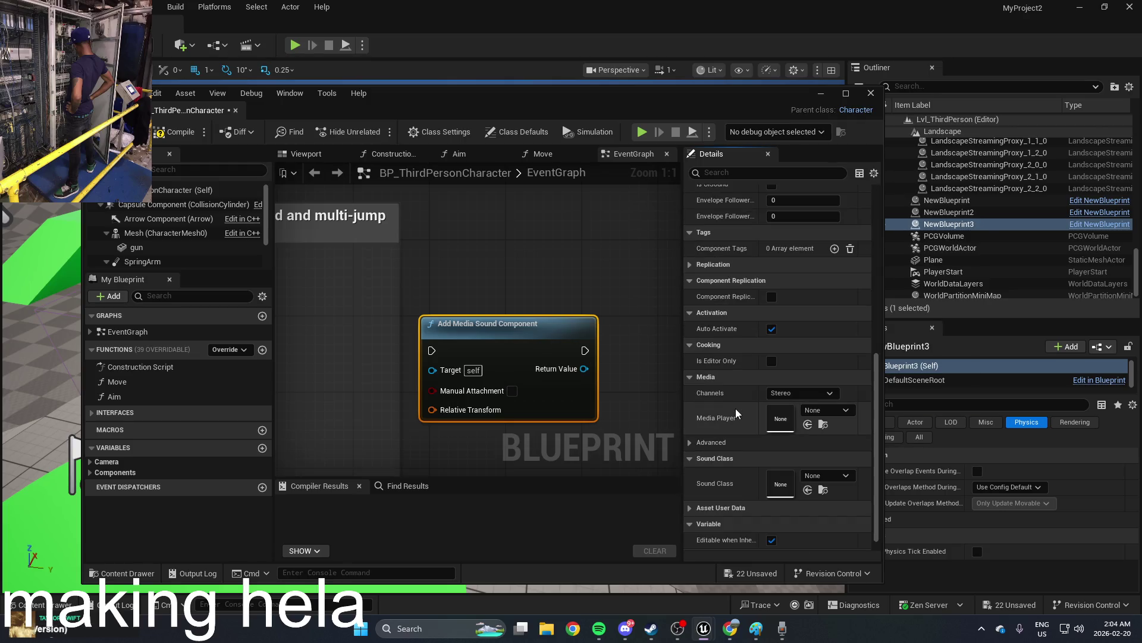
pyautogui.click(826, 410)
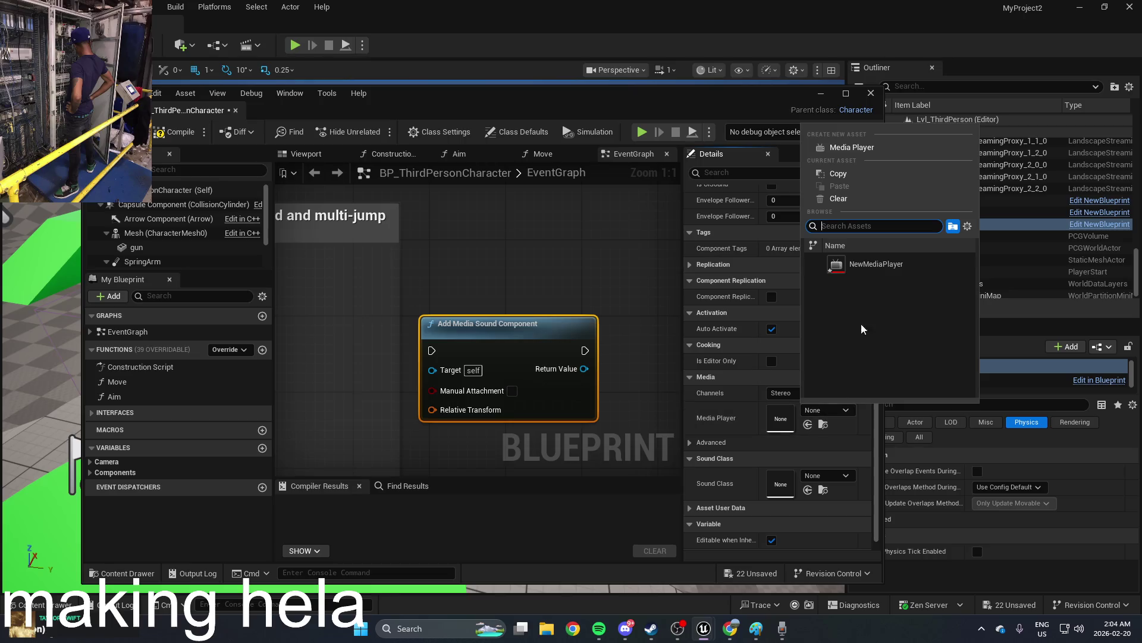
pyautogui.click(881, 264)
pyautogui.moveTo(622, 375); pyautogui.dragTo(609, 331)
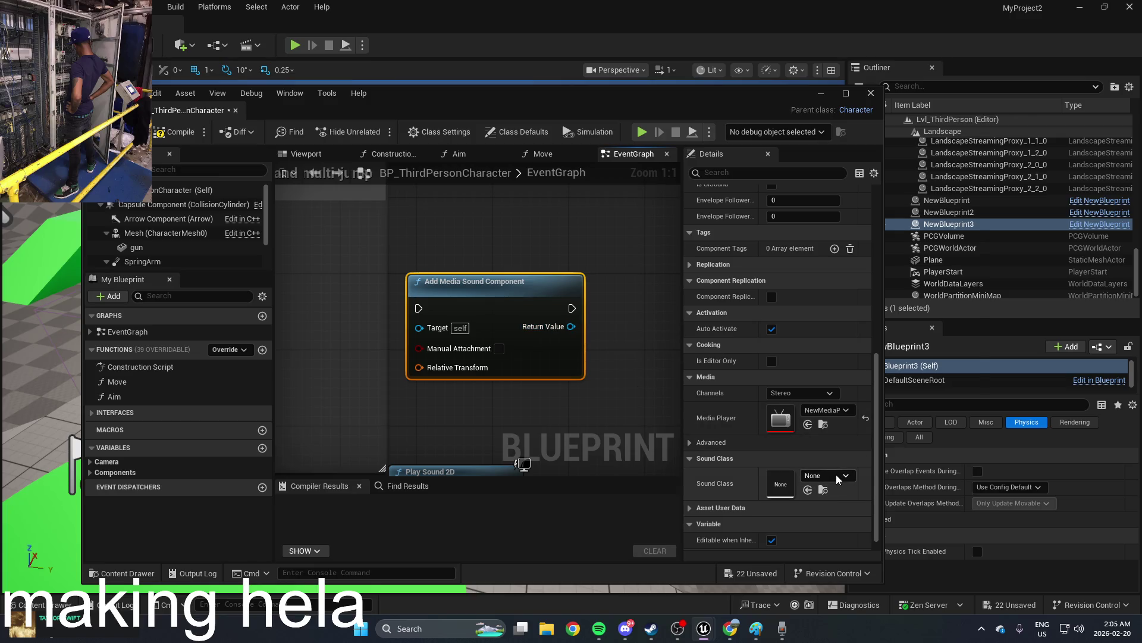
pyautogui.scroll(-4, 552, 299)
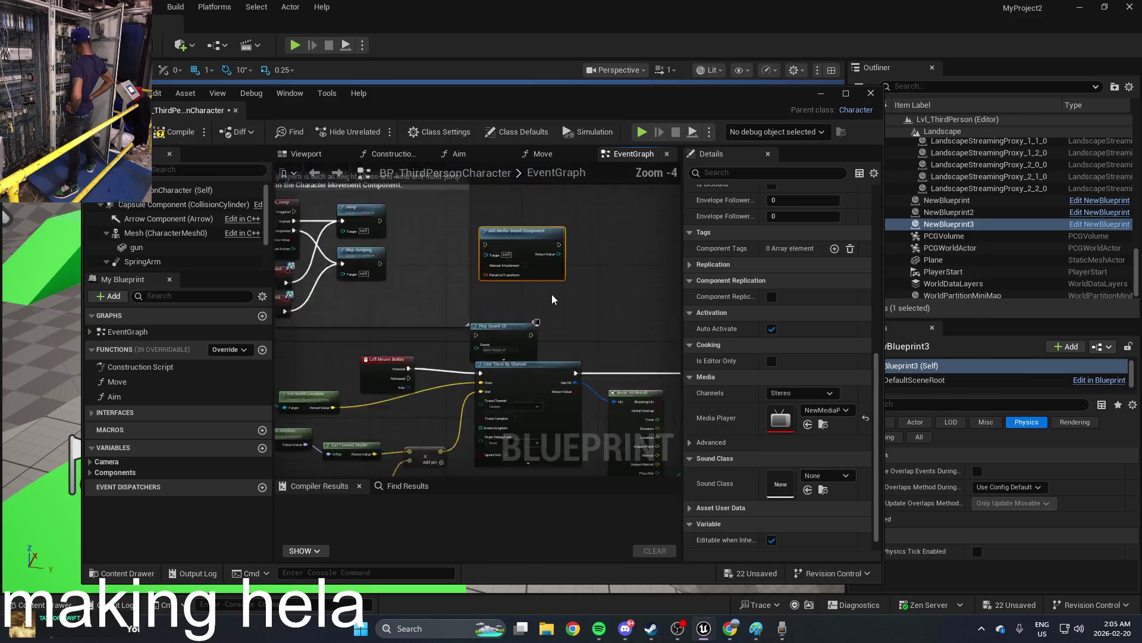
# Step: Drag a wire from the component's Return Value, then dismiss the action list unused
pyautogui.scroll(2, 552, 299)
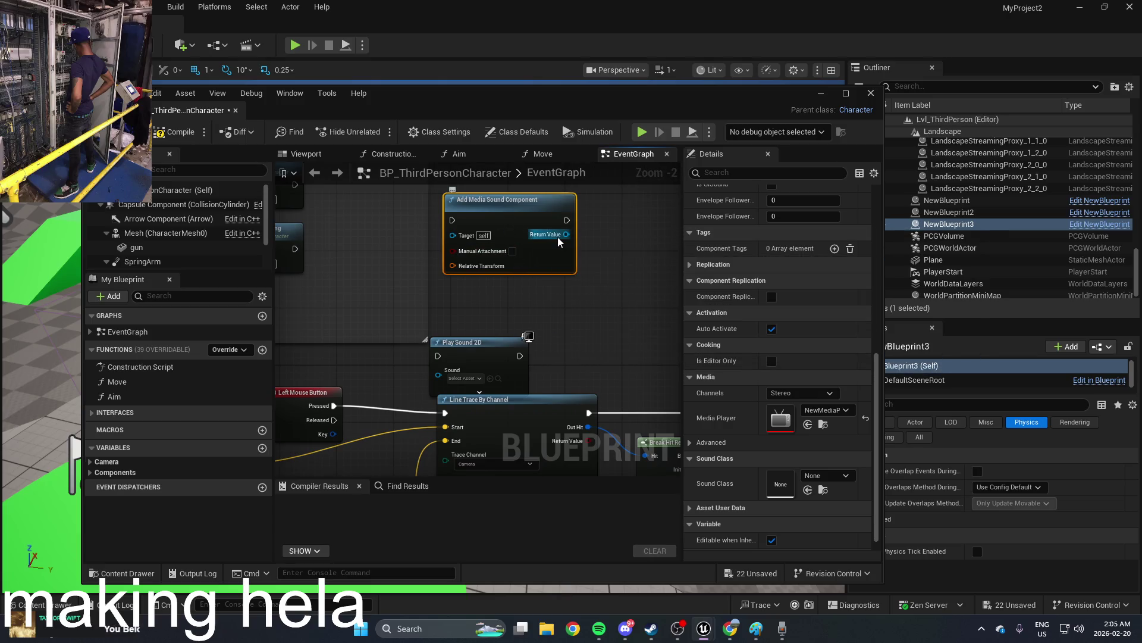
pyautogui.moveTo(567, 234)
pyautogui.mouseDown()
pyautogui.moveTo(430, 380)
pyautogui.moveTo(446, 375)
pyautogui.mouseUp()
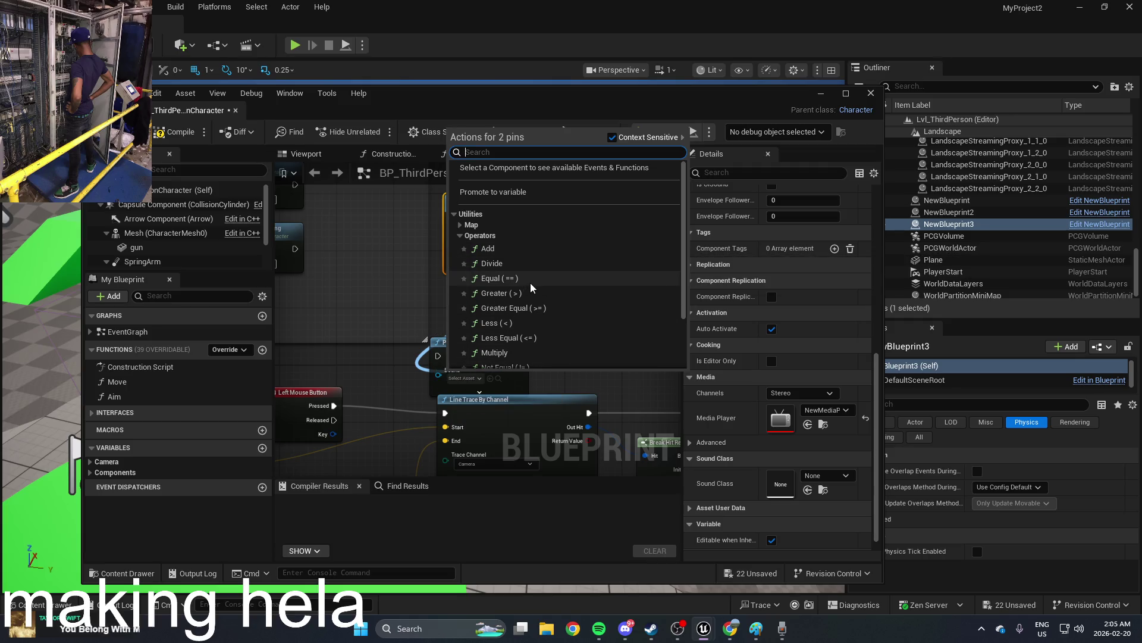
pyautogui.scroll(-3, 533, 288)
pyautogui.scroll(3, 539, 281)
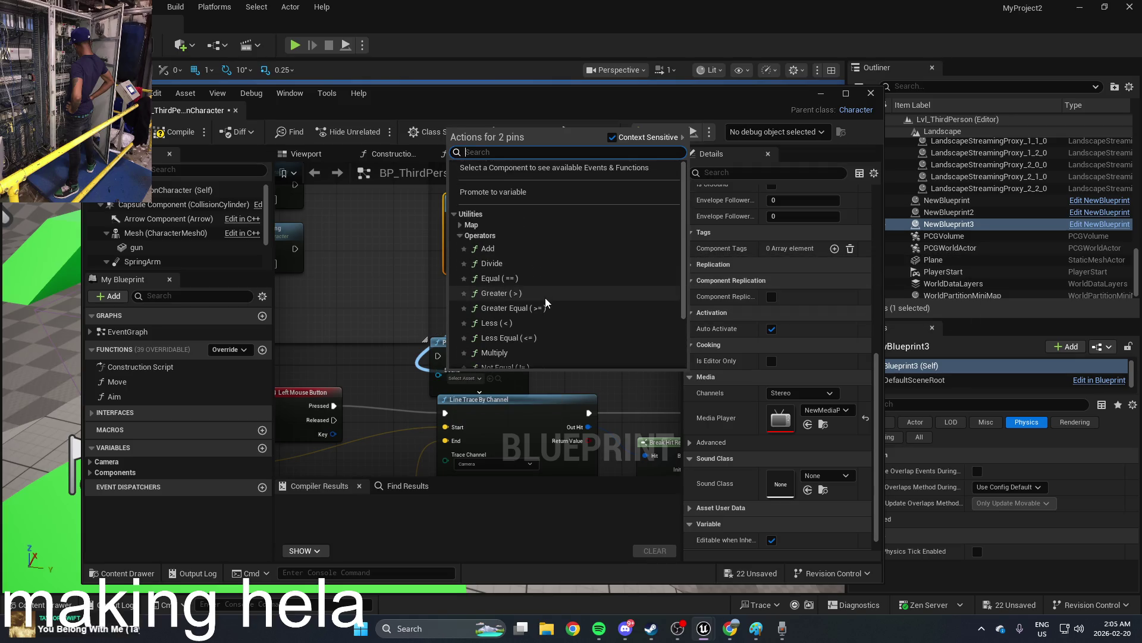
pyautogui.click(418, 321)
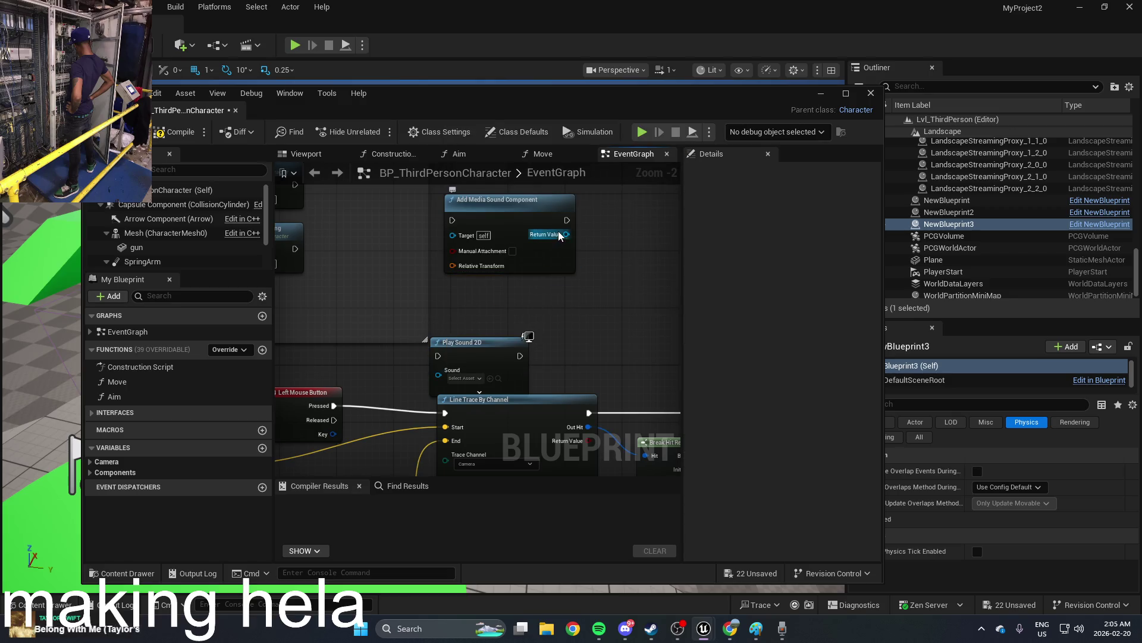
# Step: Move Add Media Sound Component near the top and delete the Play Sound 2D node
pyautogui.click(535, 200)
pyautogui.moveTo(624, 288)
pyautogui.mouseDown()
pyautogui.moveTo(517, 339)
pyautogui.moveTo(446, 329)
pyautogui.moveTo(408, 361)
pyautogui.mouseUp()
pyautogui.moveTo(318, 379); pyautogui.dragTo(476, 240)
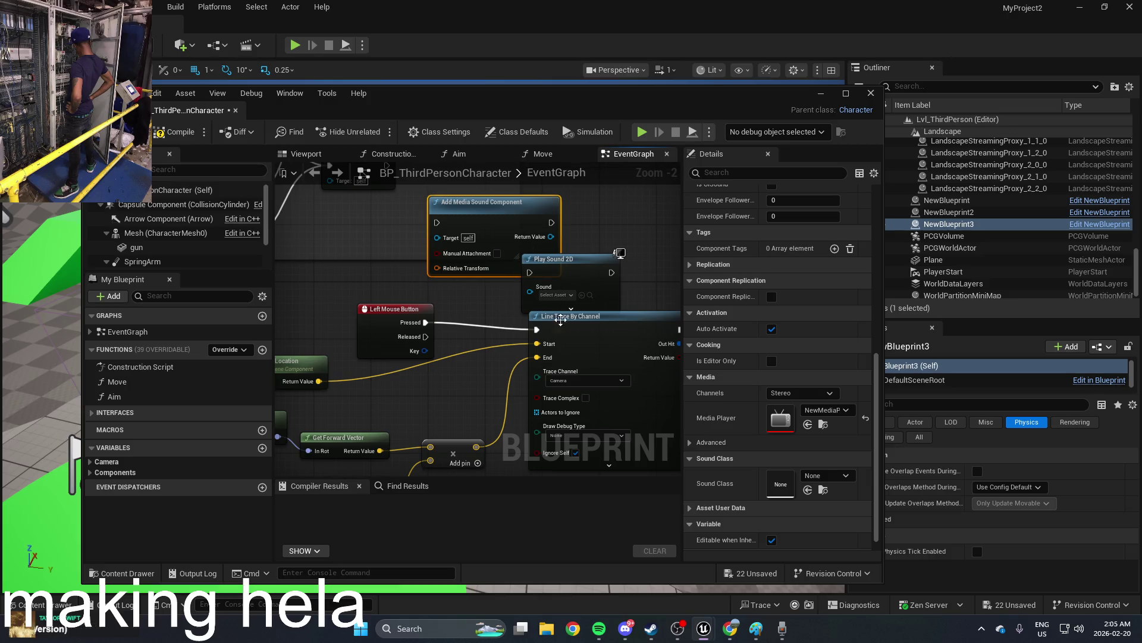
pyautogui.moveTo(592, 260); pyautogui.dragTo(512, 321)
pyautogui.press('Delete')
pyautogui.rightClick(565, 270)
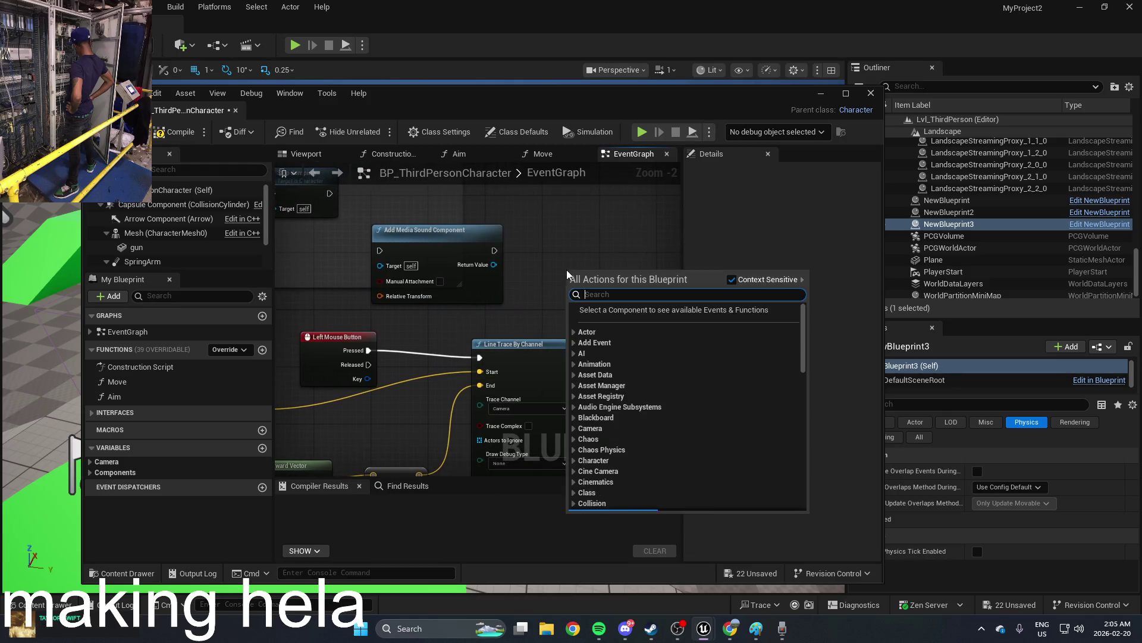
# Step: Search actions for 'media' and place an Add Component node, shifted left
pyautogui.write('play')
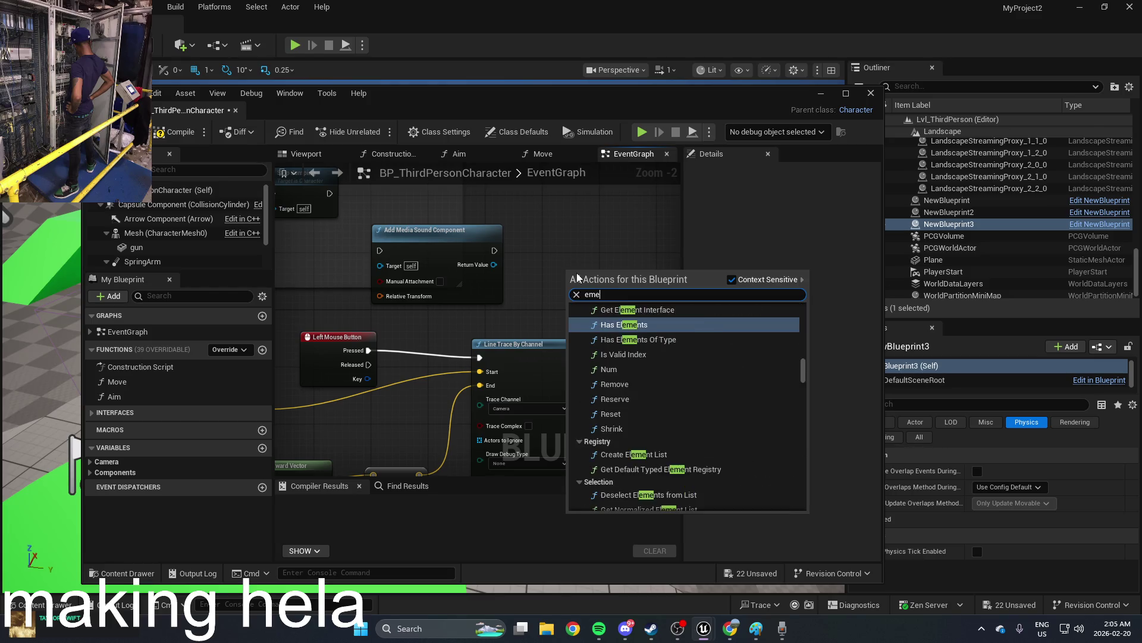
pyautogui.press('BackSpace')
pyautogui.press('BackSpace')
pyautogui.press('BackSpace')
pyautogui.write('media')
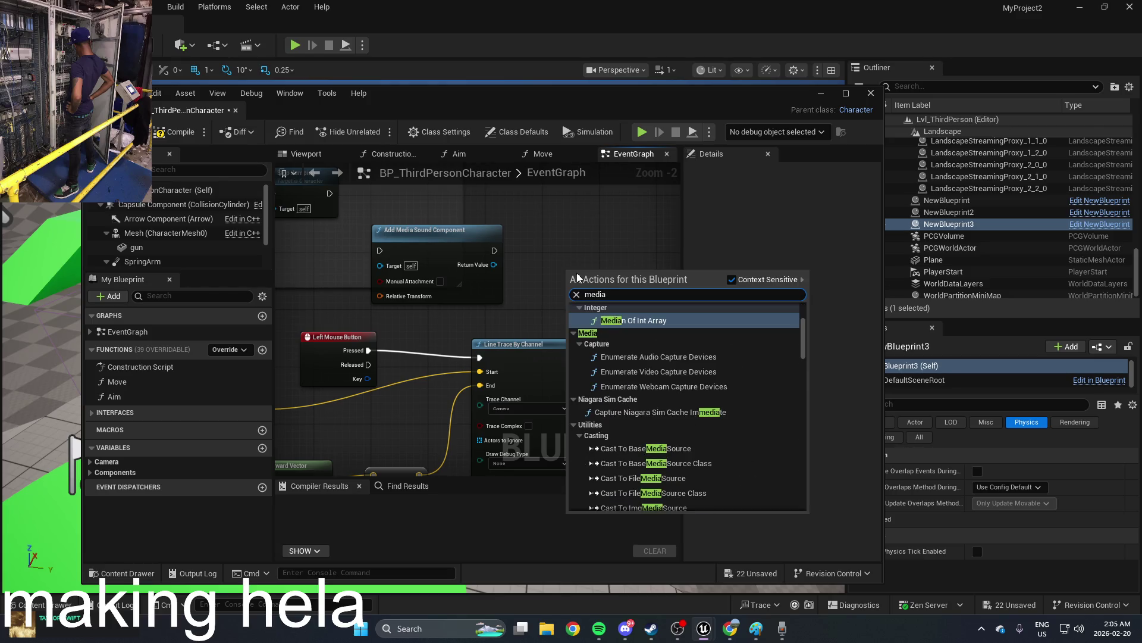
pyautogui.moveTo(804, 320); pyautogui.dragTo(804, 306)
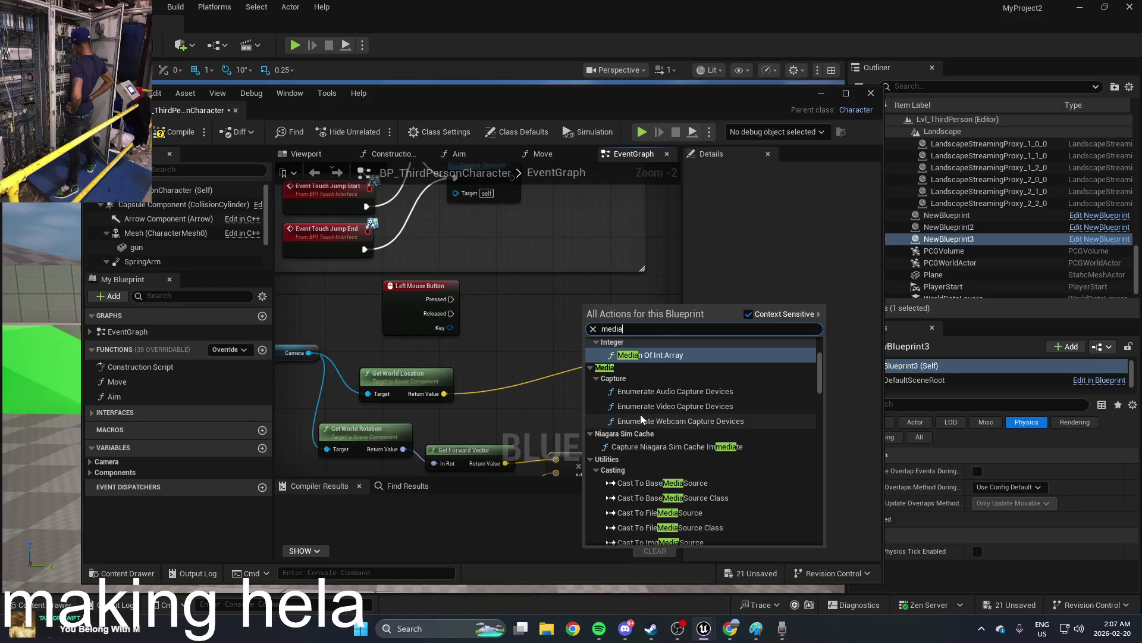
pyautogui.scroll(5, 640, 415)
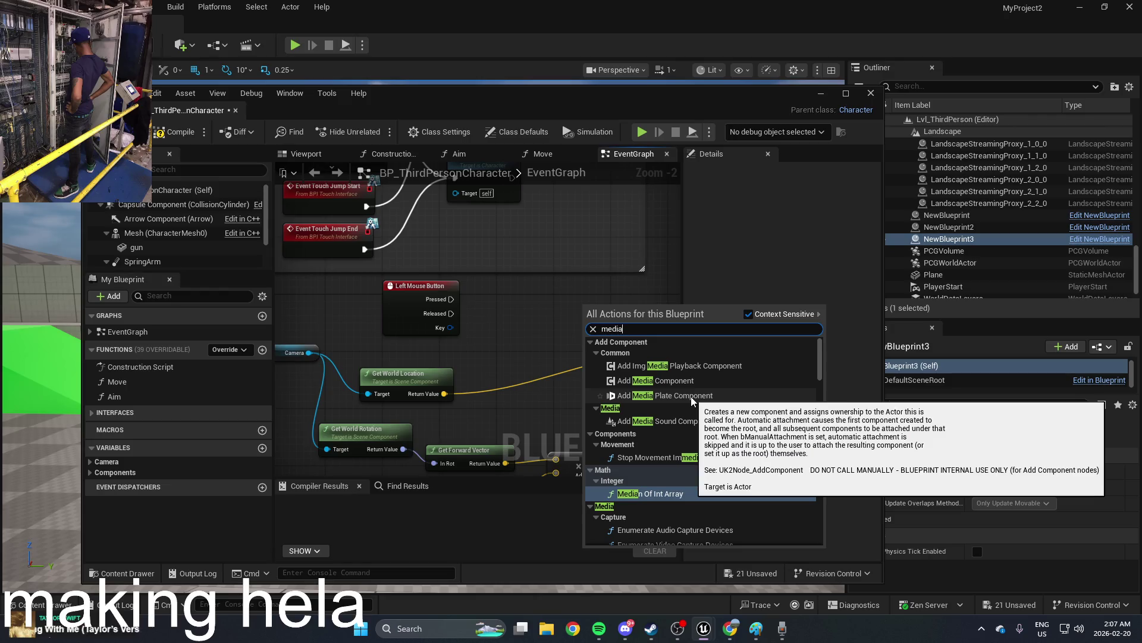
pyautogui.click(698, 367)
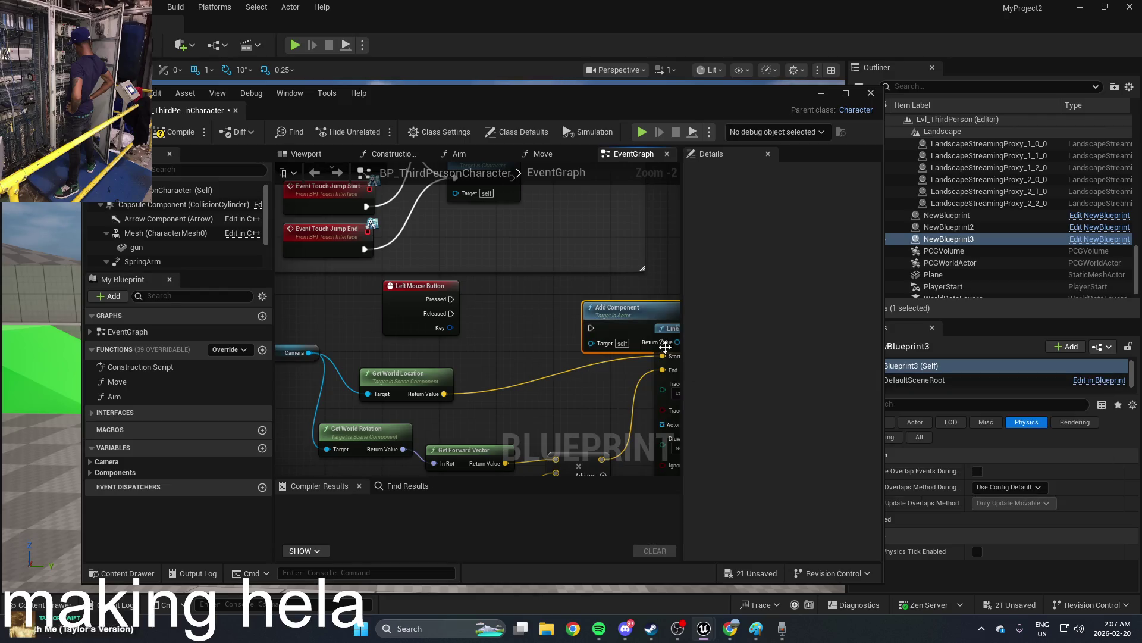
pyautogui.moveTo(639, 312); pyautogui.dragTo(551, 311)
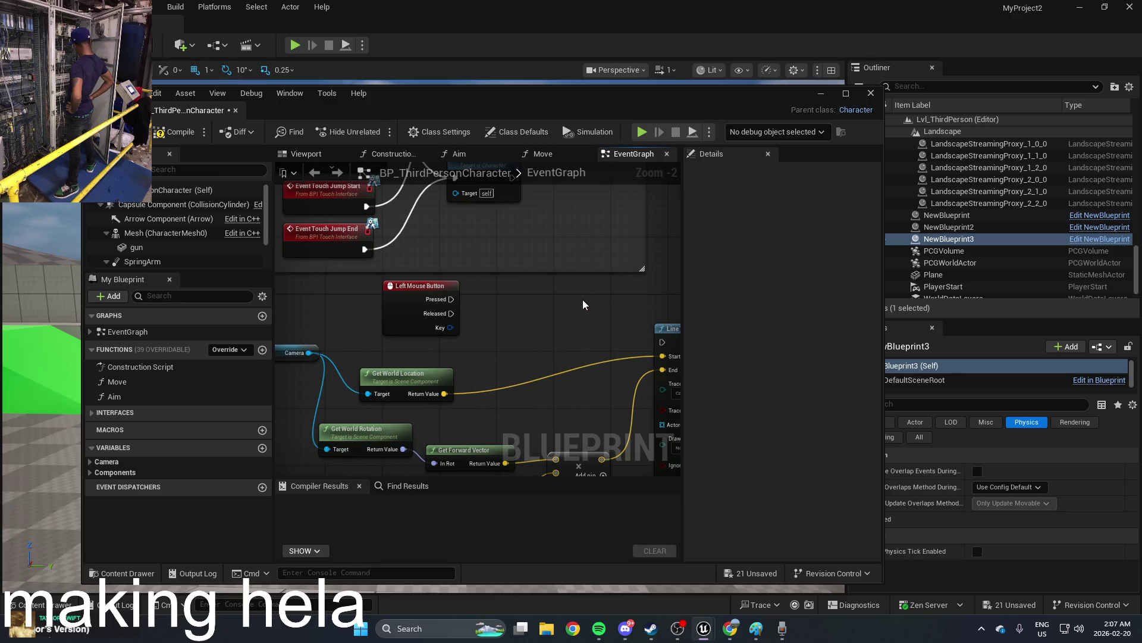
# Step: Search 'media' again, scroll the results, then switch to the line-trace documentation in Chrome
pyautogui.rightClick(549, 312)
pyautogui.write('media')
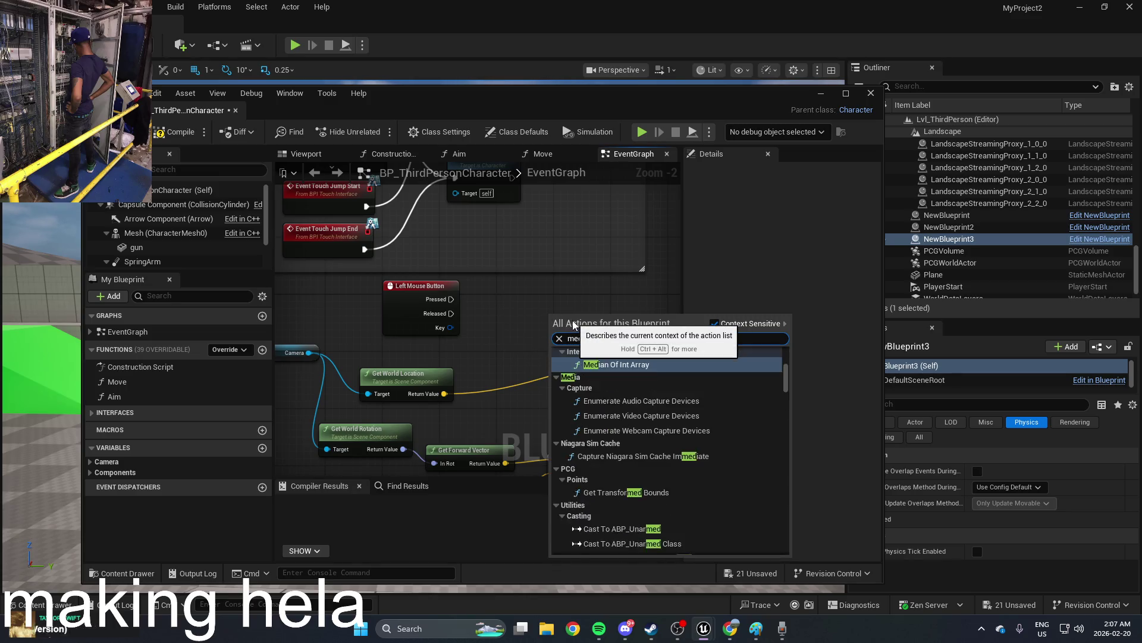
pyautogui.scroll(-10, 717, 446)
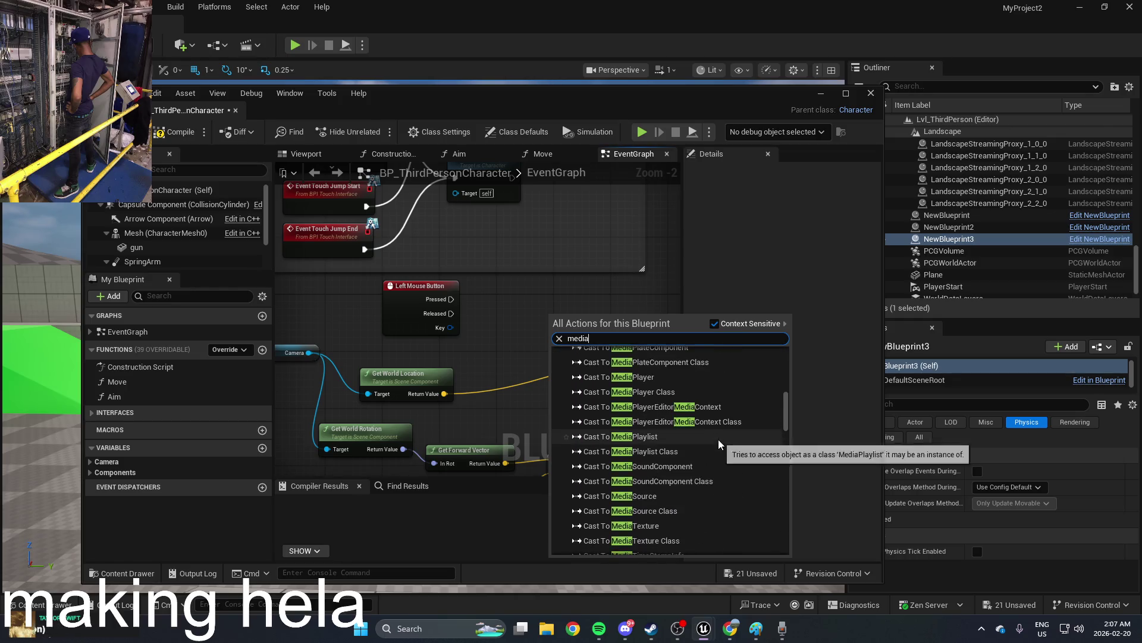
pyautogui.scroll(-15, 719, 440)
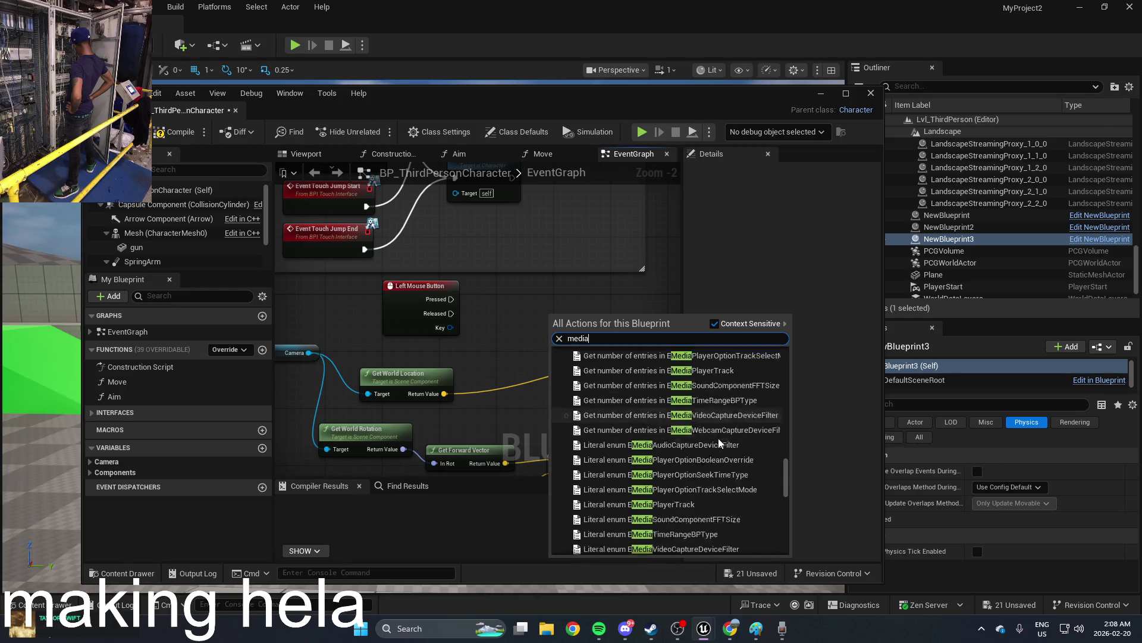
pyautogui.scroll(-5, 719, 437)
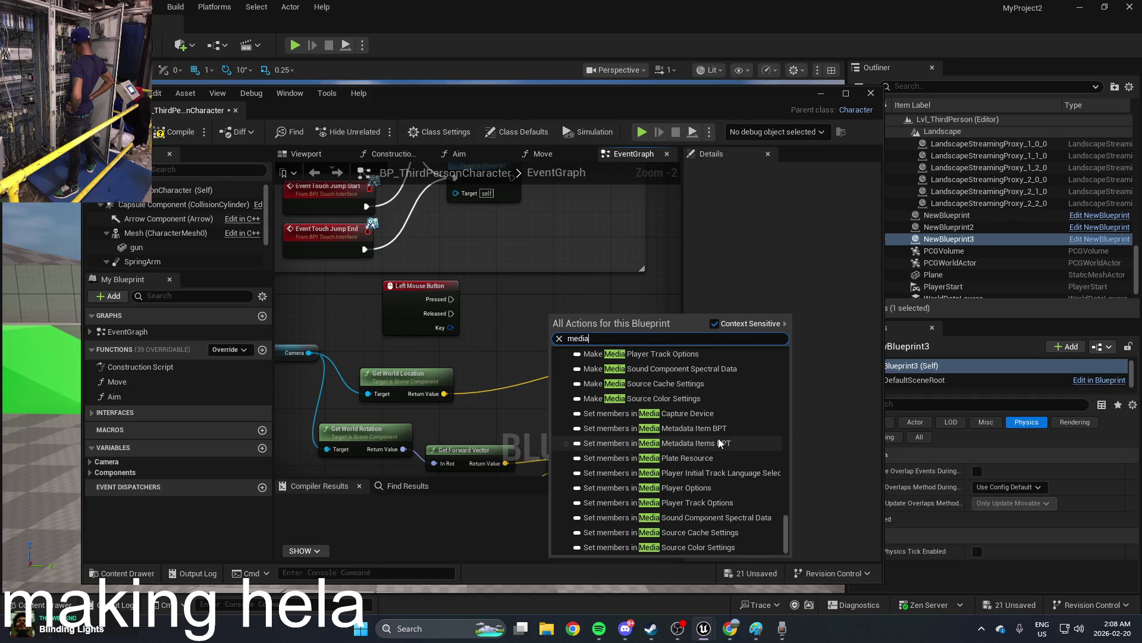
pyautogui.click(730, 628)
# Step: Run a Google search for 'ue5 play sound'
pyautogui.scroll(6, 323, 324)
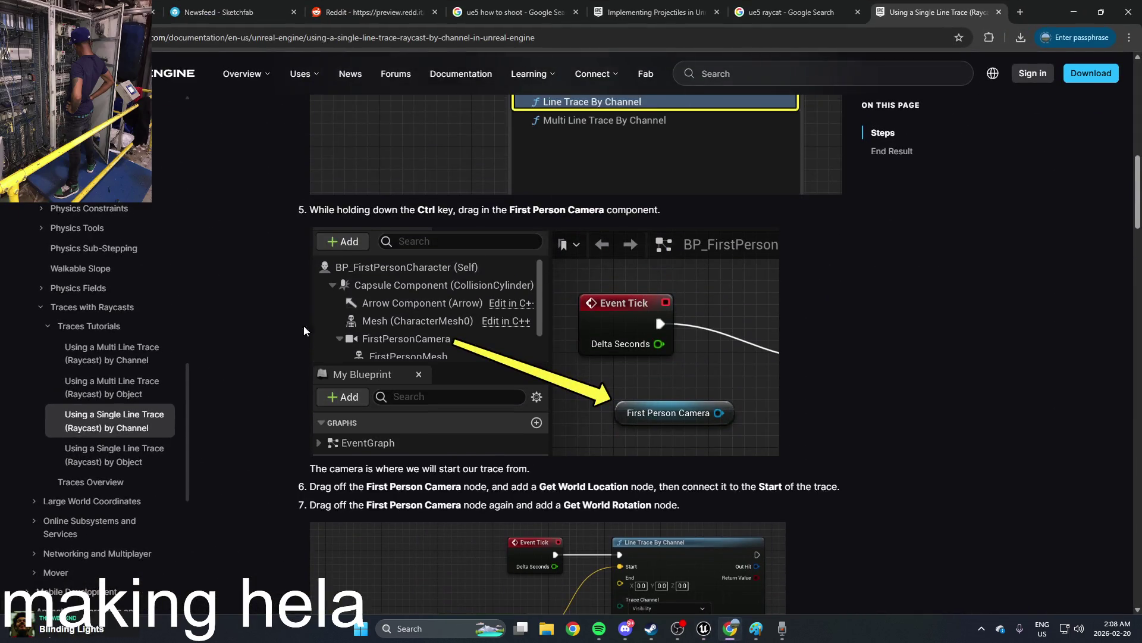
pyautogui.scroll(3, 137, 506)
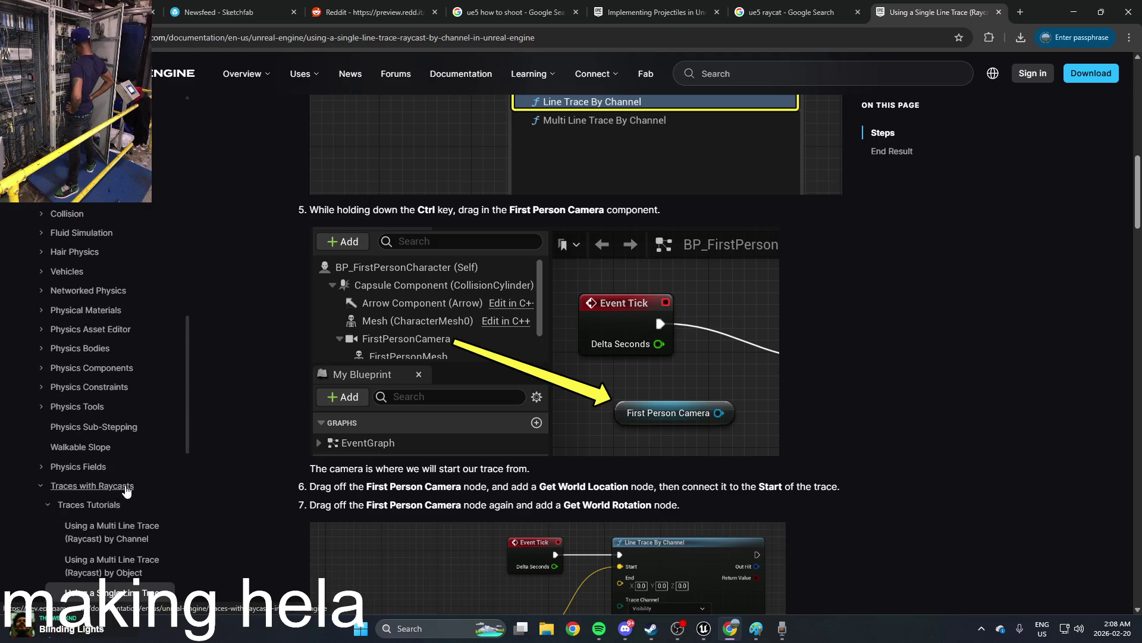
pyautogui.scroll(1, 126, 491)
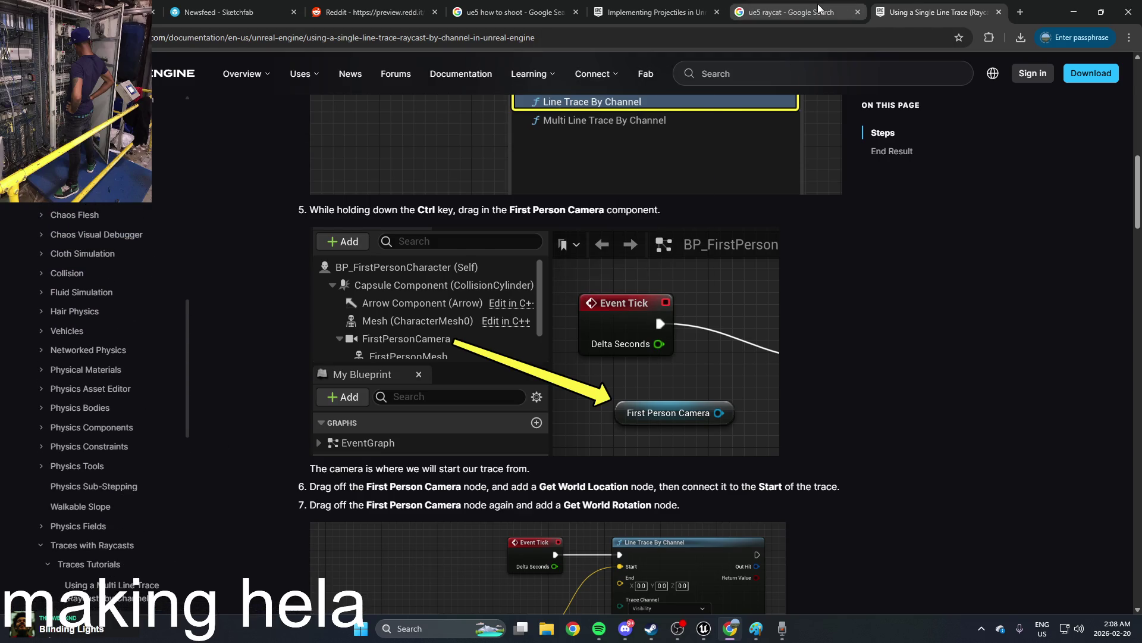
pyautogui.click(818, 8)
pyautogui.click(748, 35)
pyautogui.write('u')
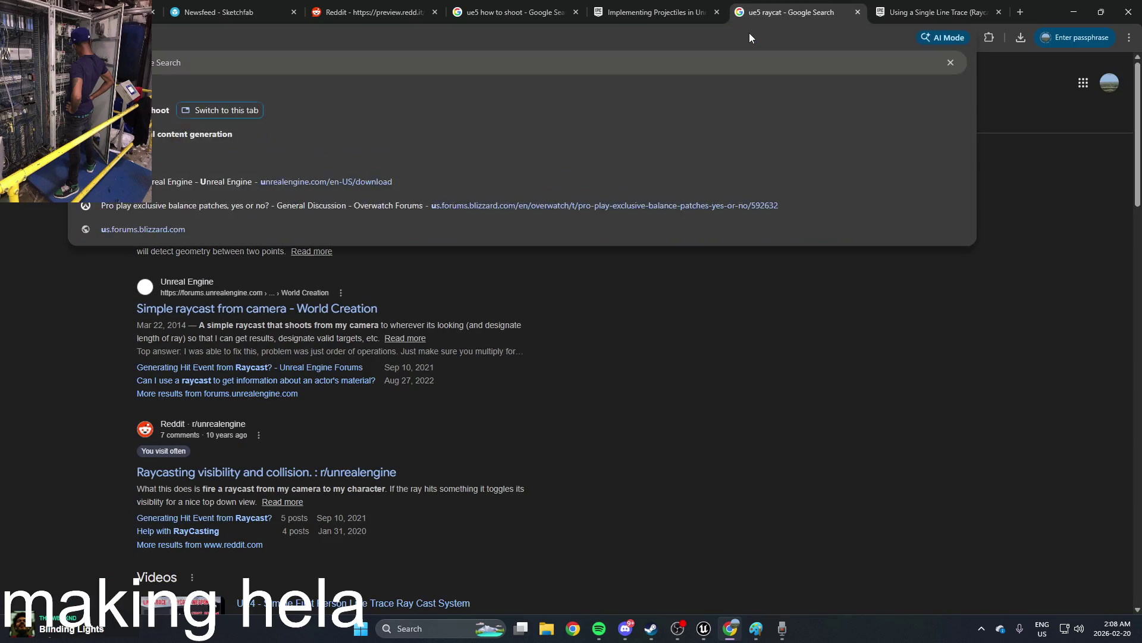
pyautogui.write('e5 play sound')
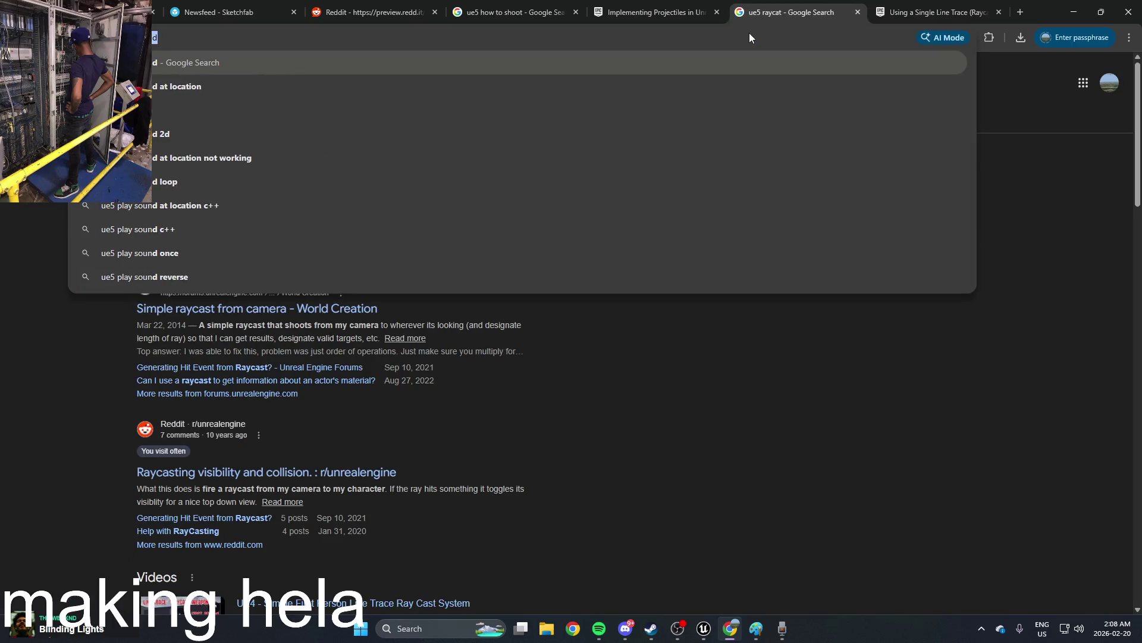
pyautogui.press('Return')
# Step: Read the 'Playing a sound from Blueprint' forum thread, then minimize Chrome
pyautogui.click(323, 189)
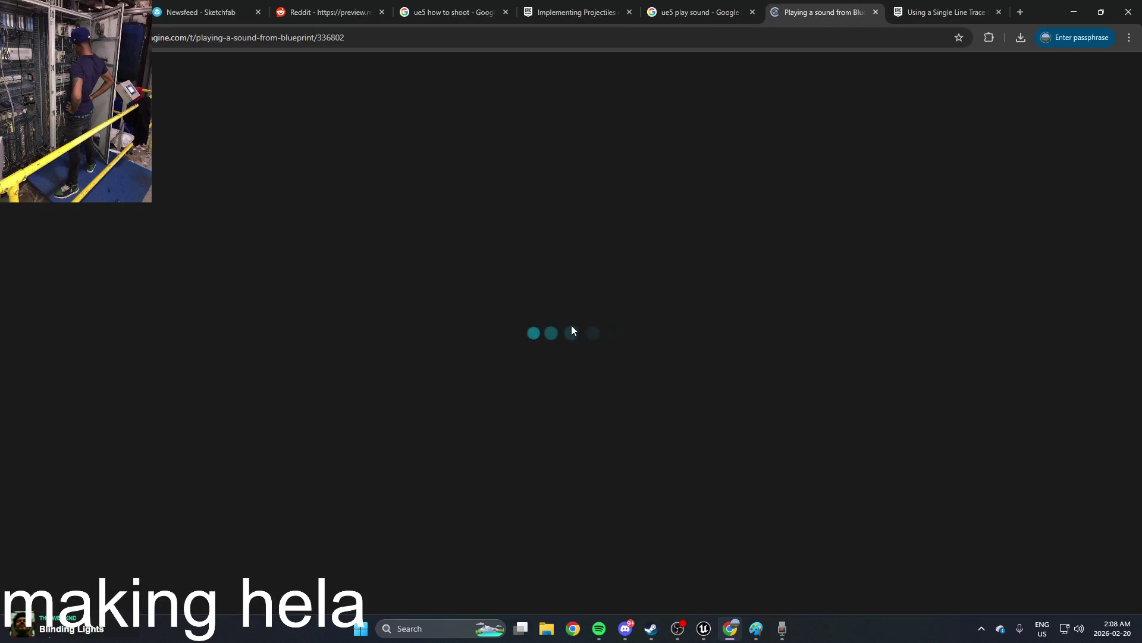
pyautogui.scroll(-5, 572, 315)
pyautogui.scroll(-2, 572, 312)
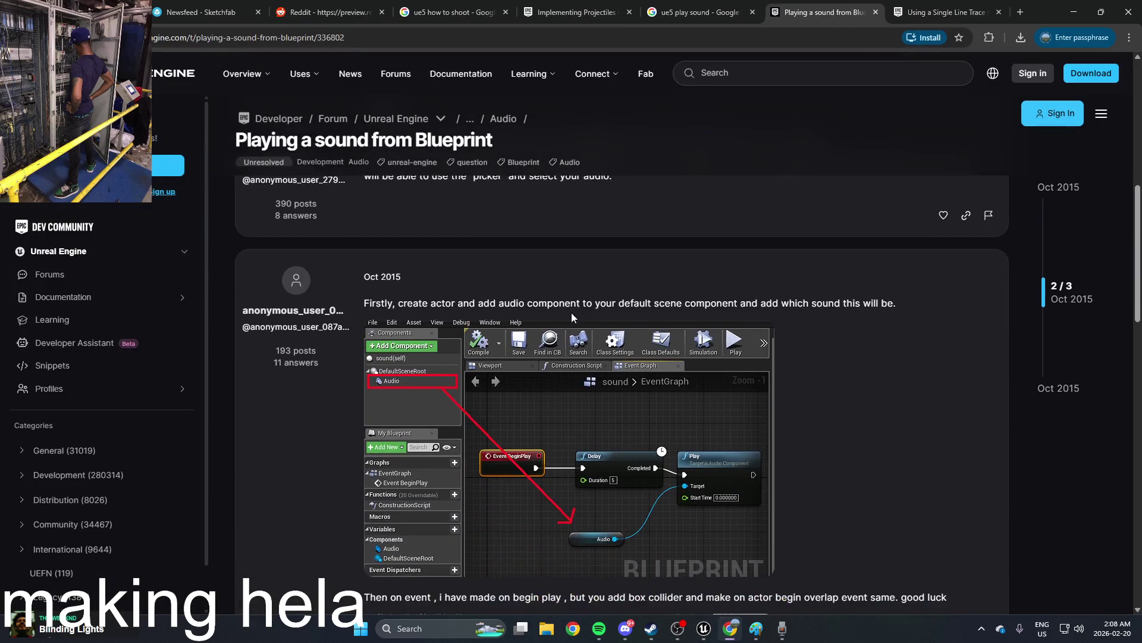
pyautogui.scroll(-4, 571, 312)
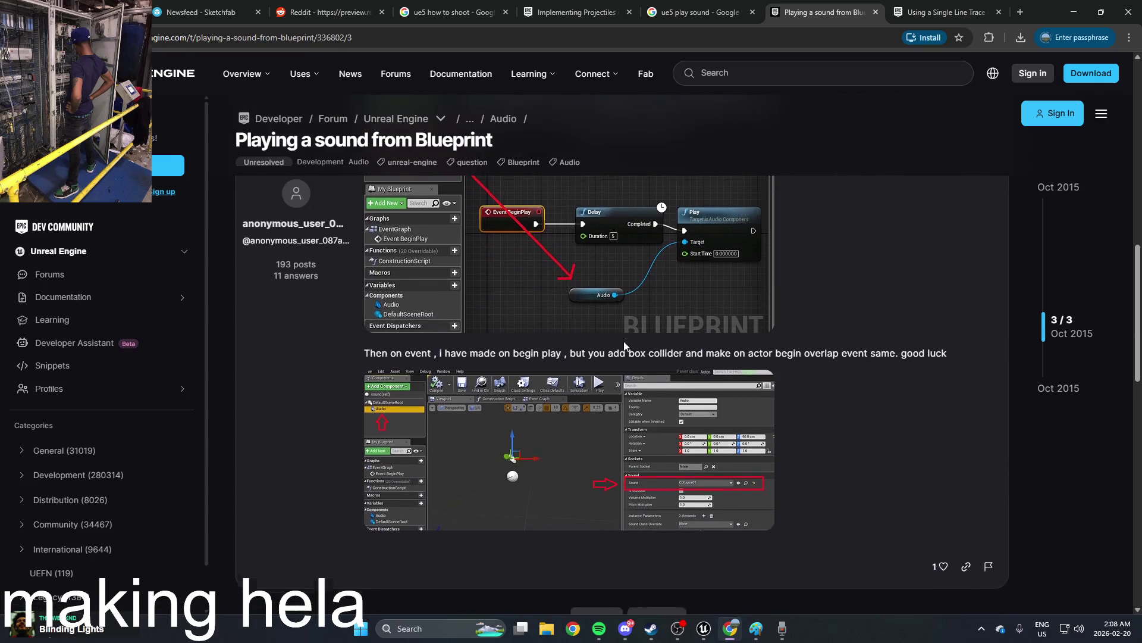
pyautogui.scroll(-5, 624, 341)
pyautogui.scroll(12, 623, 341)
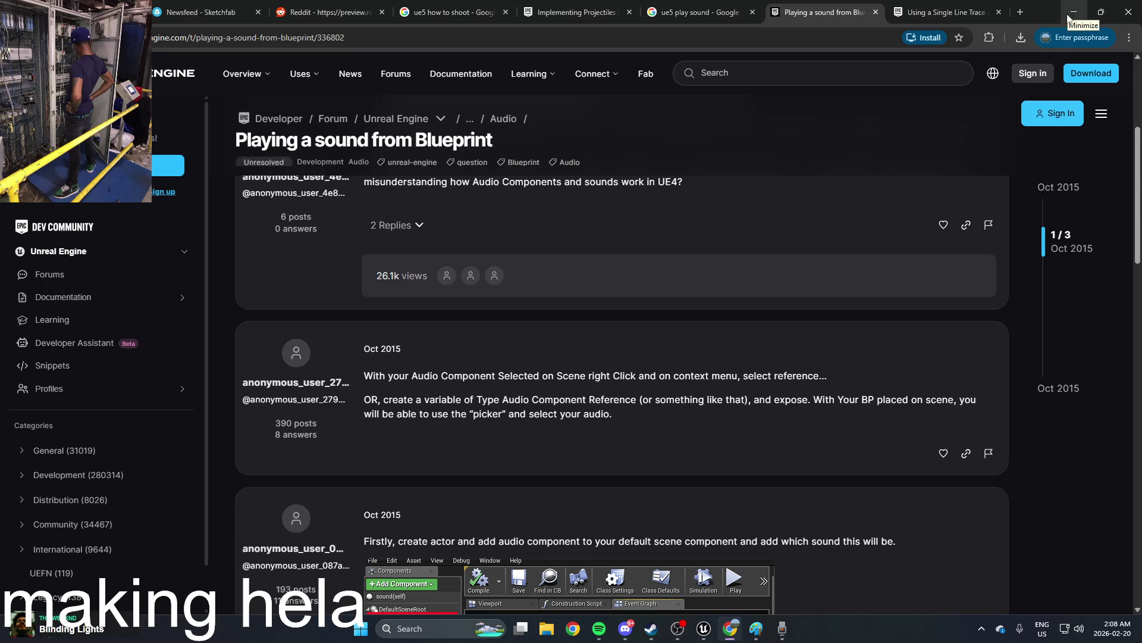
pyautogui.scroll(4, 796, 400)
pyautogui.click(1074, 11)
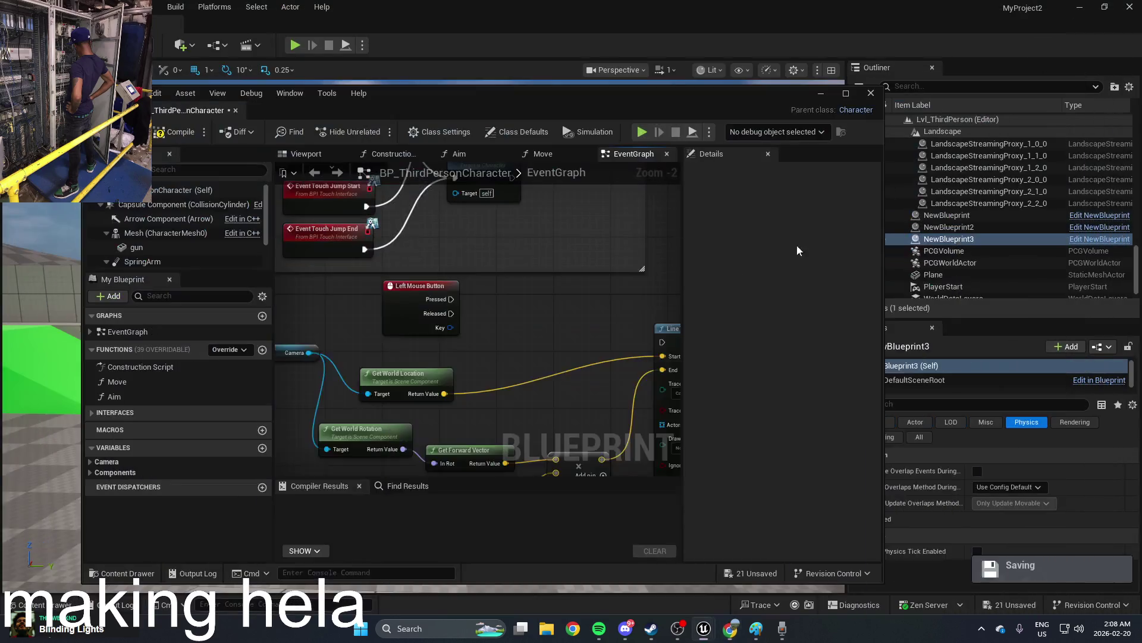
# Step: Search the graph actions for 'audio' and browse the results
pyautogui.rightClick(565, 319)
pyautogui.write('audio')
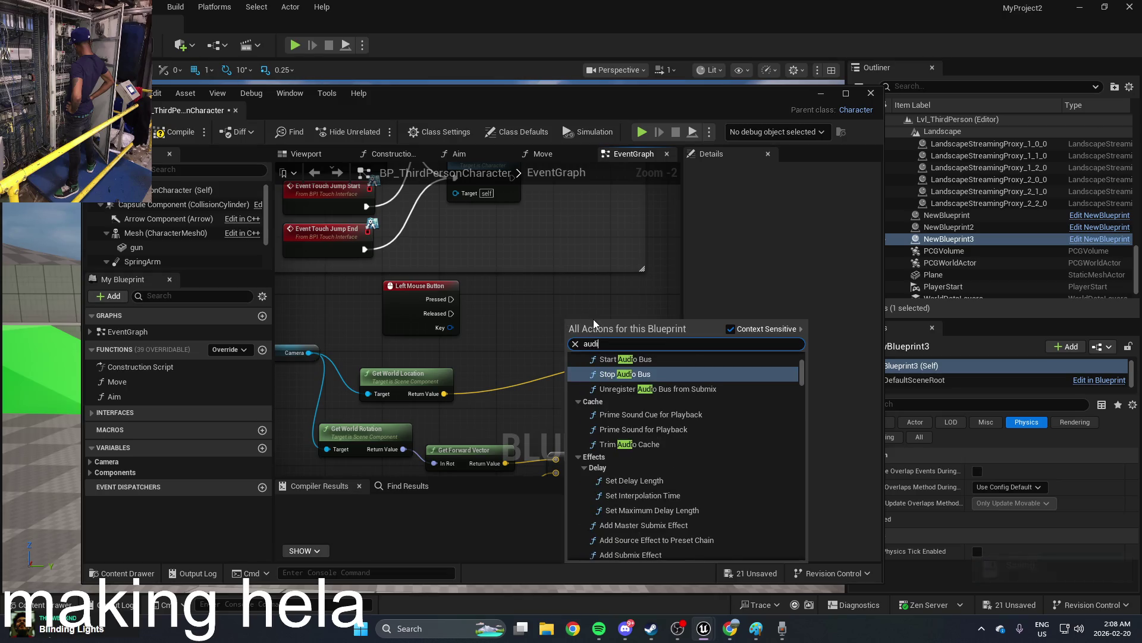
pyautogui.scroll(-2, 794, 373)
pyautogui.moveTo(801, 377)
pyautogui.mouseDown()
pyautogui.moveTo(804, 542)
pyautogui.moveTo(794, 363)
pyautogui.mouseUp()
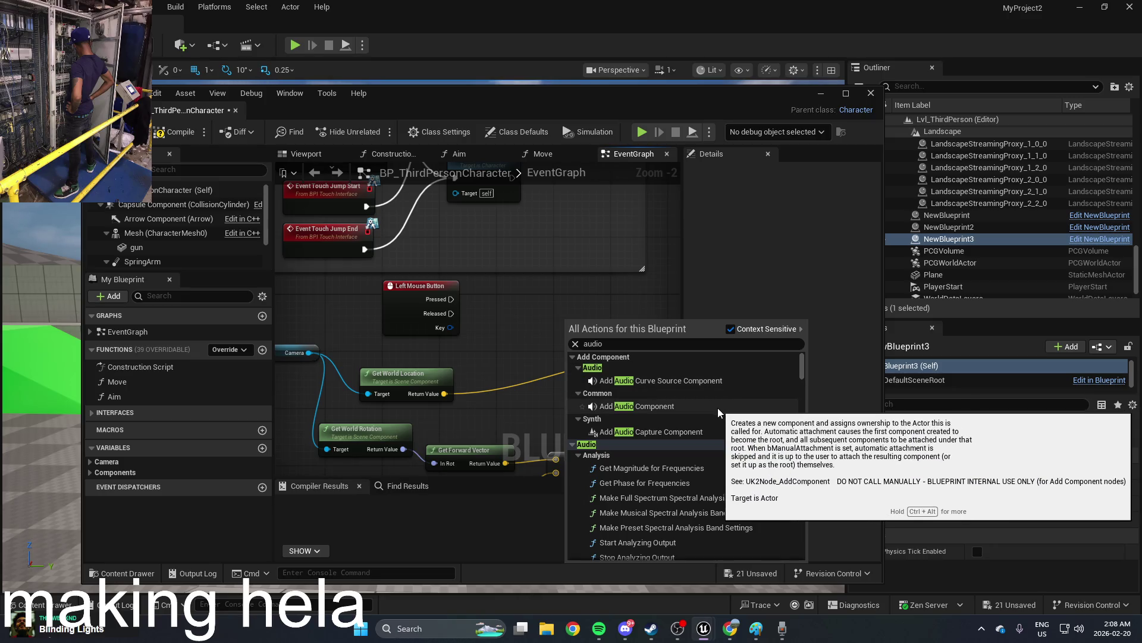
pyautogui.scroll(-3, 717, 408)
pyautogui.scroll(-10, 680, 502)
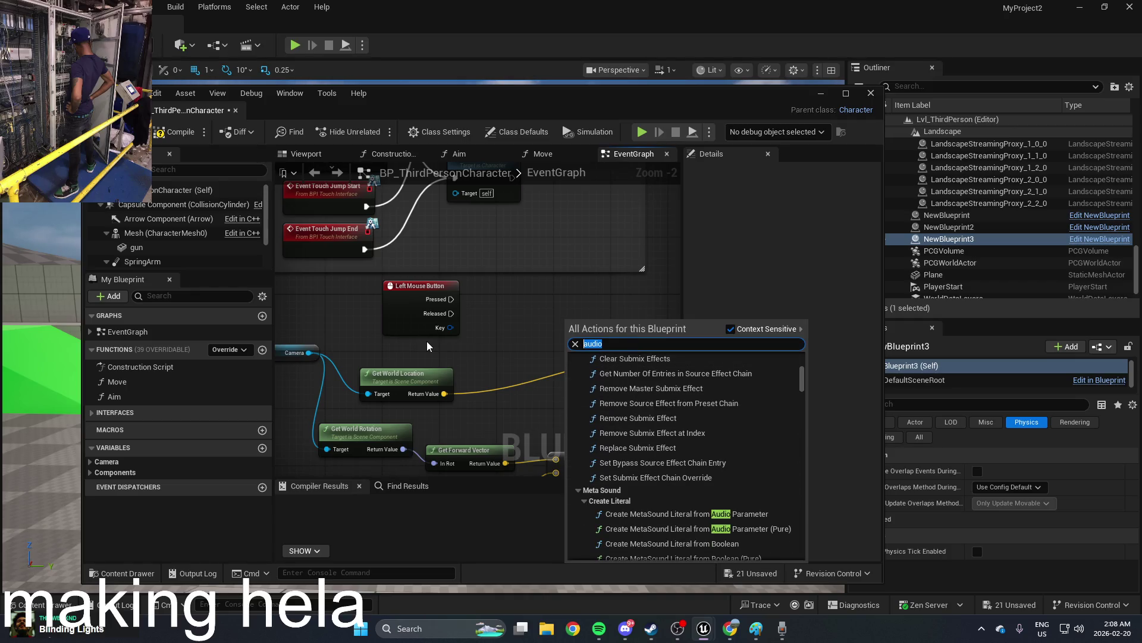
# Step: Add a Play Sound 2D node and search 'media' from its Sound pin
pyautogui.write('play o')
pyautogui.press('BackSpace')
pyautogui.write('soun')
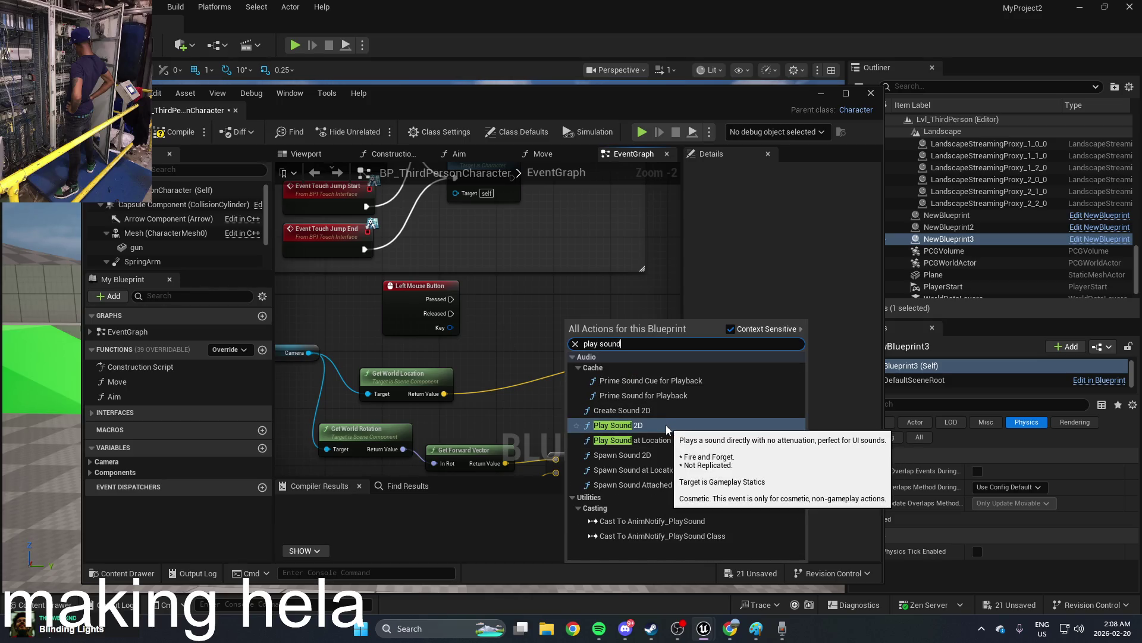
pyautogui.click(666, 425)
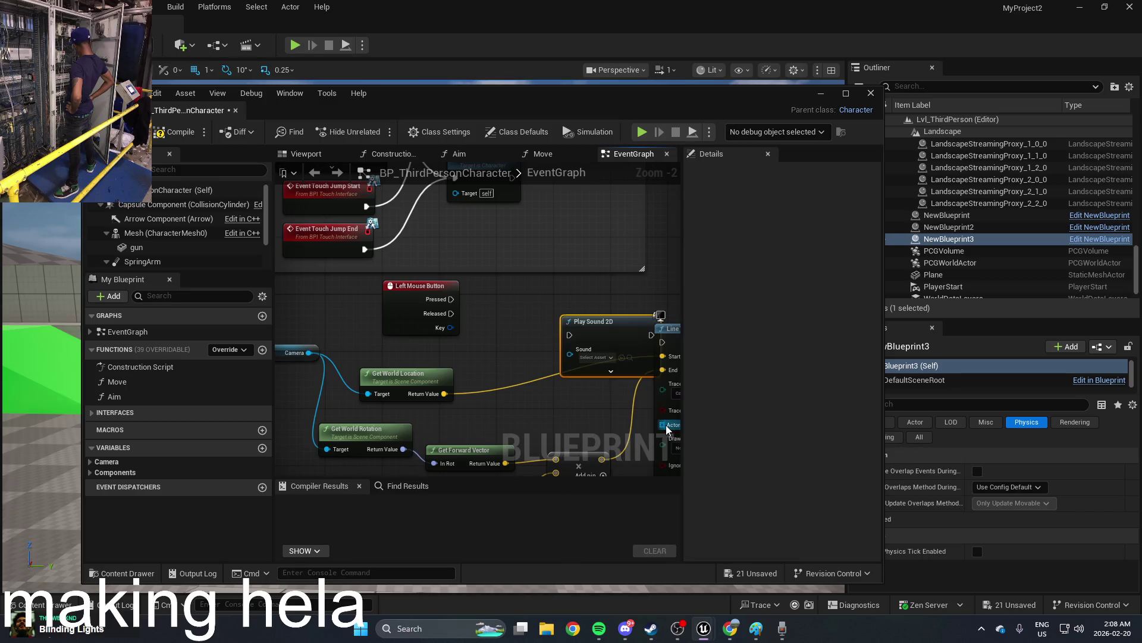
pyautogui.scroll(2, 519, 351)
pyautogui.moveTo(512, 350); pyautogui.dragTo(436, 353)
pyautogui.write('media')
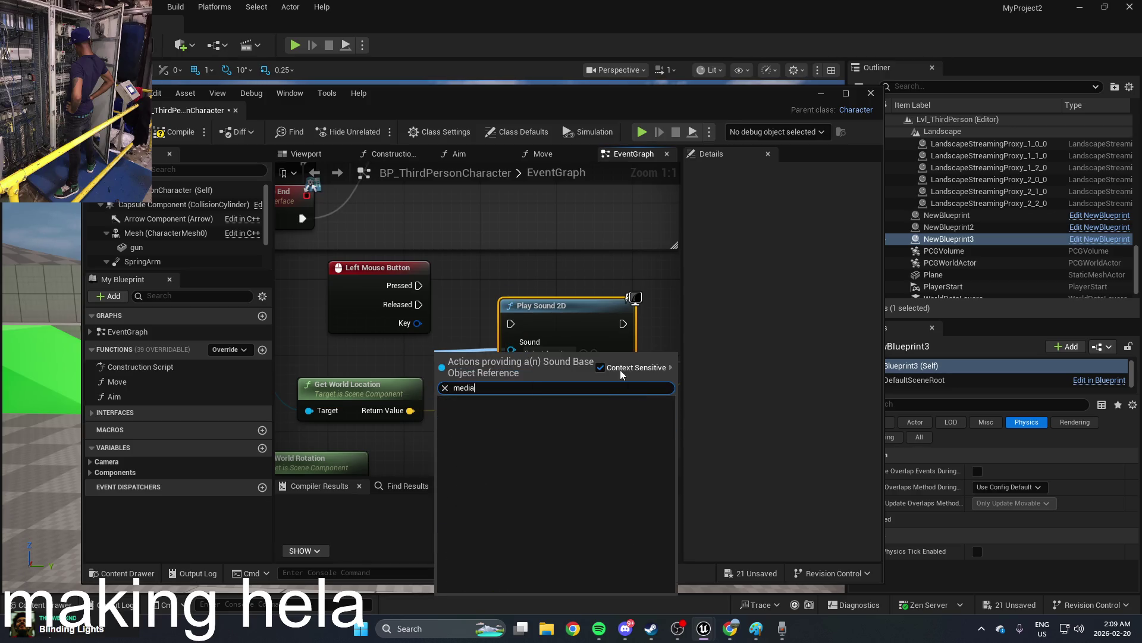
pyautogui.click(619, 369)
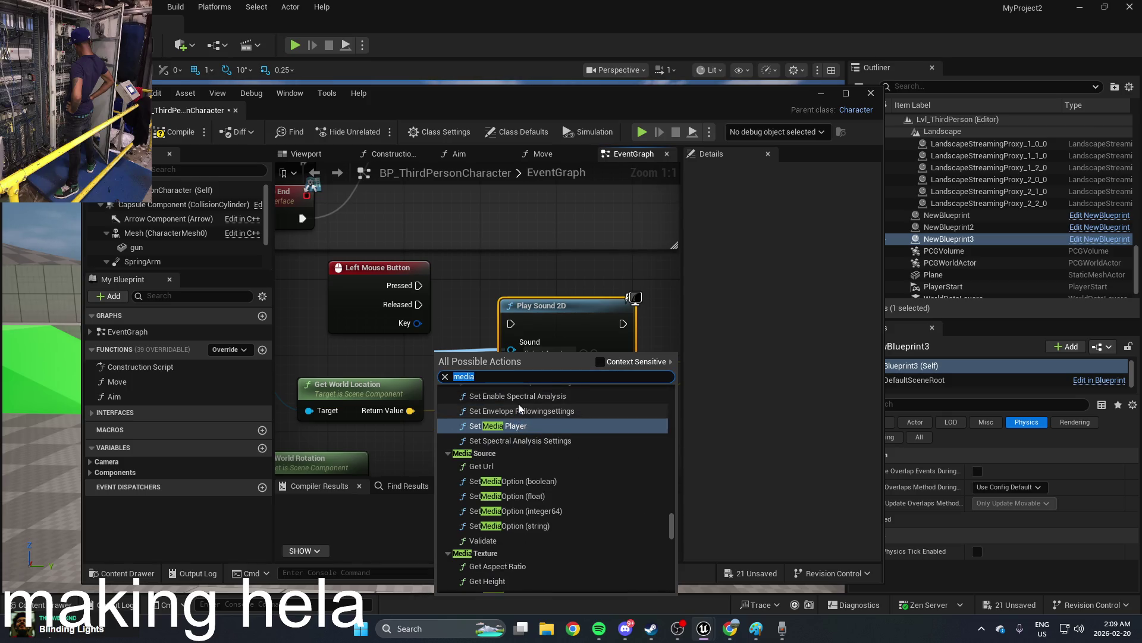
pyautogui.click(520, 443)
pyautogui.moveTo(501, 376)
pyautogui.mouseDown()
pyautogui.moveTo(427, 366)
pyautogui.moveTo(398, 345)
pyautogui.moveTo(423, 359)
pyautogui.mouseUp()
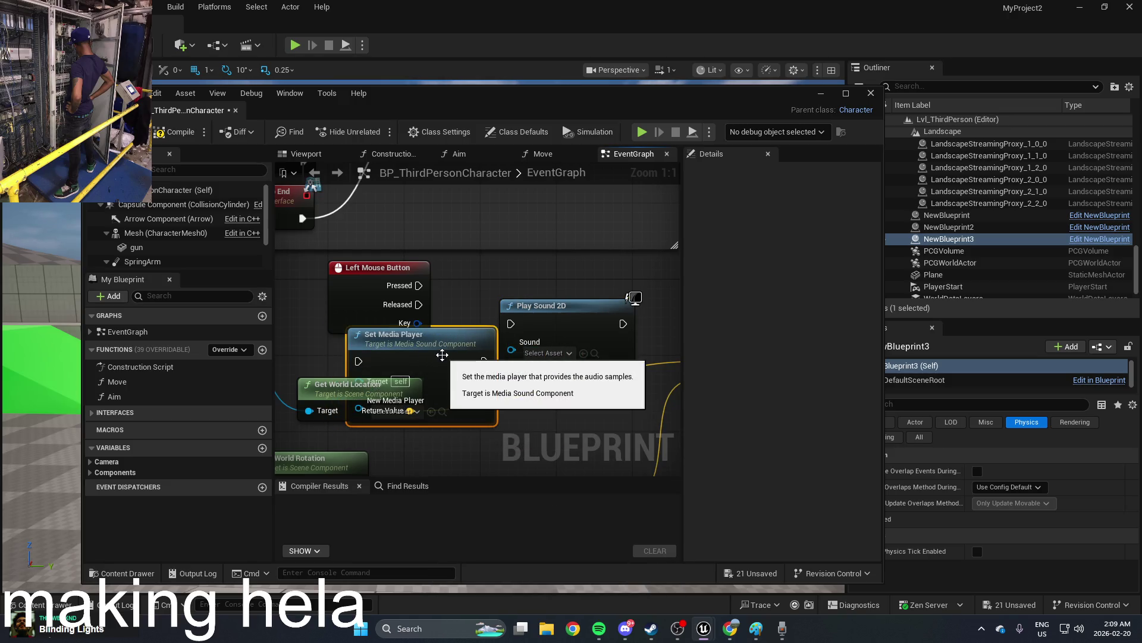
pyautogui.rightClick(441, 356)
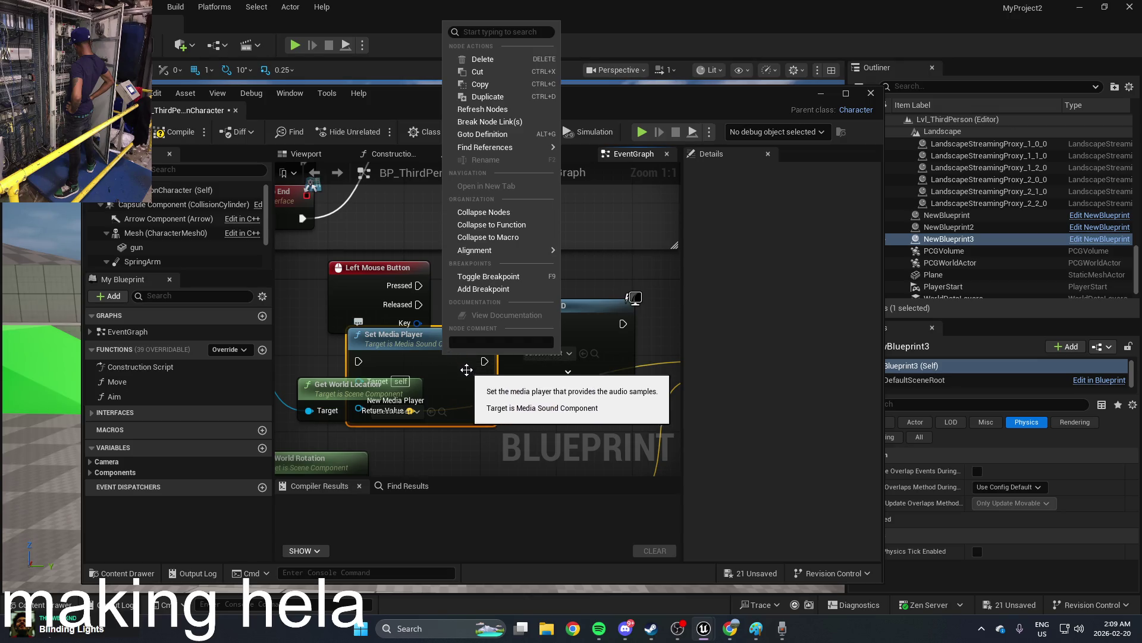
pyautogui.click(497, 59)
pyautogui.rightClick(431, 369)
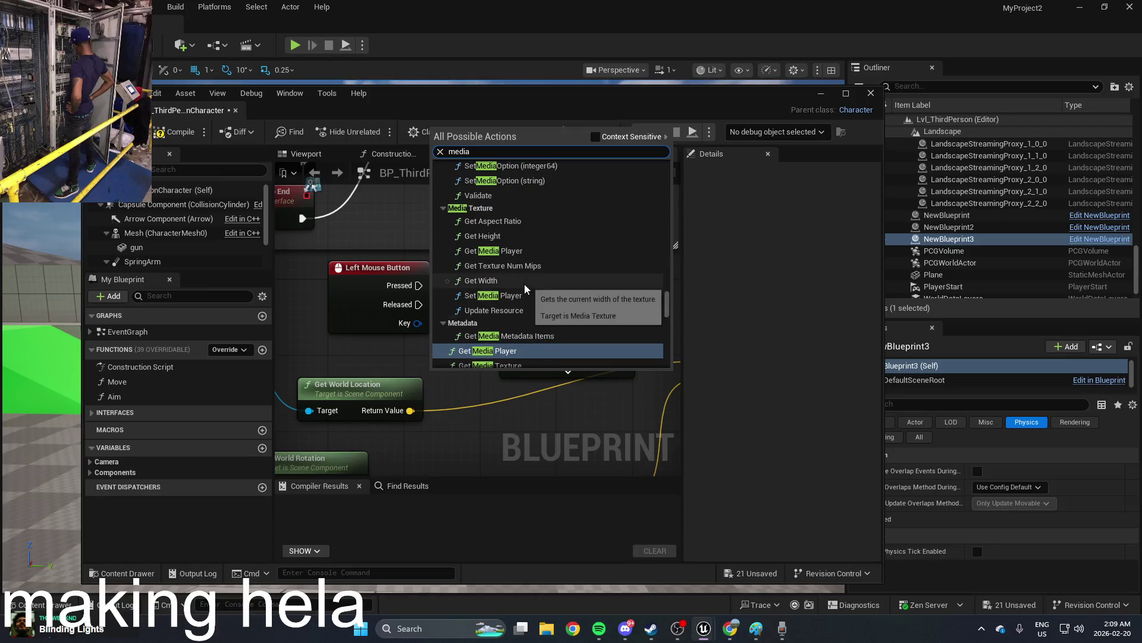
pyautogui.scroll(3, 528, 295)
pyautogui.scroll(5, 522, 294)
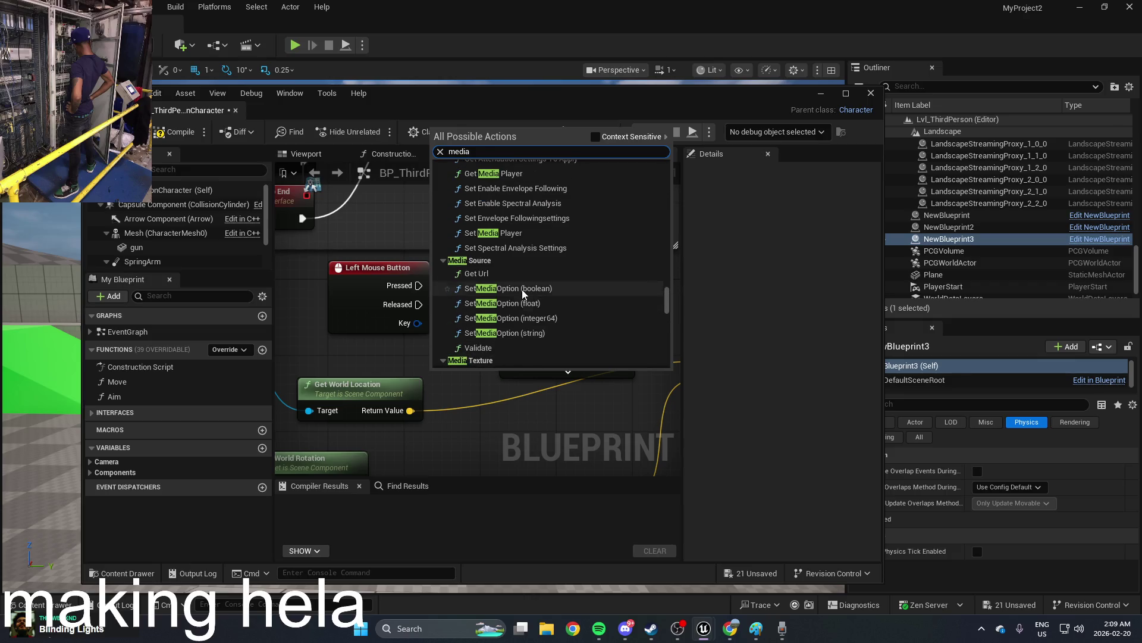
pyautogui.scroll(1, 522, 294)
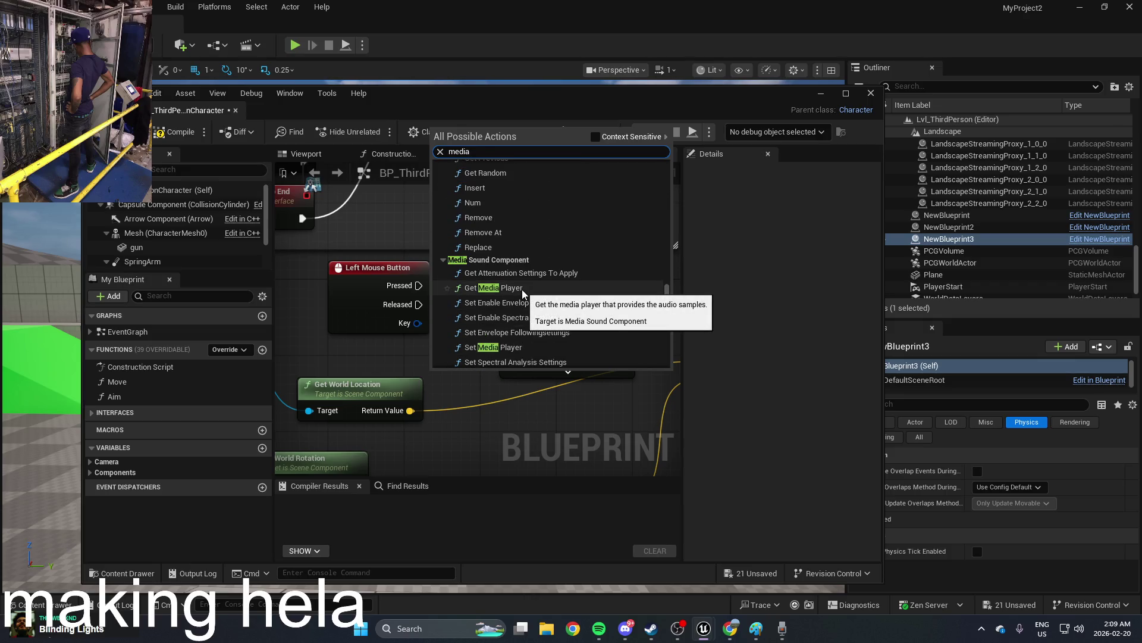
pyautogui.click(523, 290)
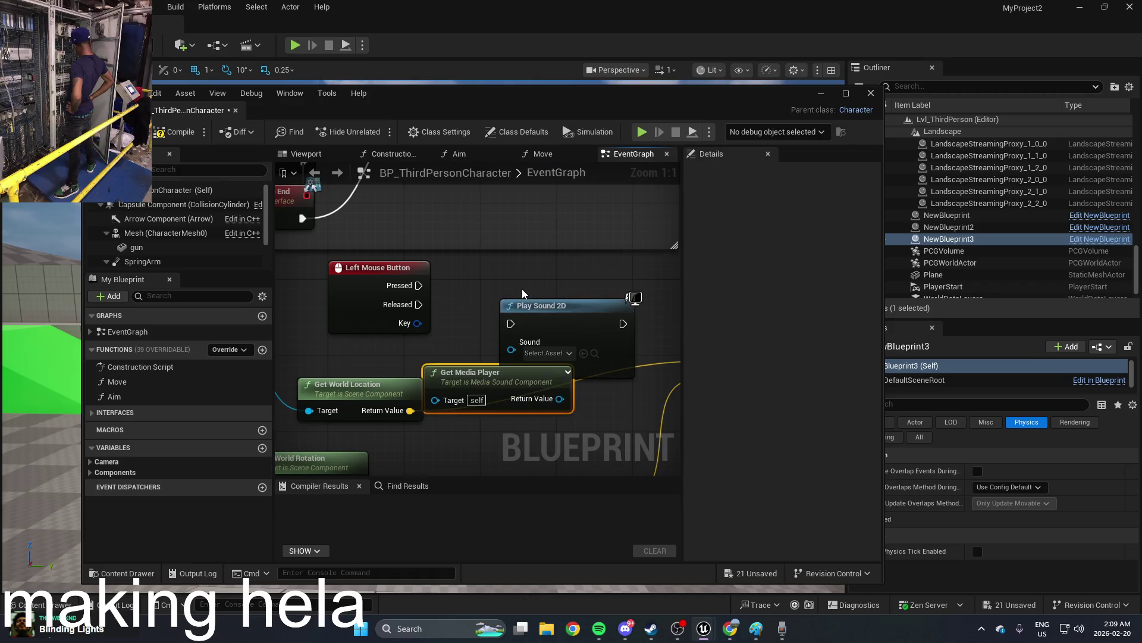
pyautogui.moveTo(481, 370); pyautogui.dragTo(387, 356)
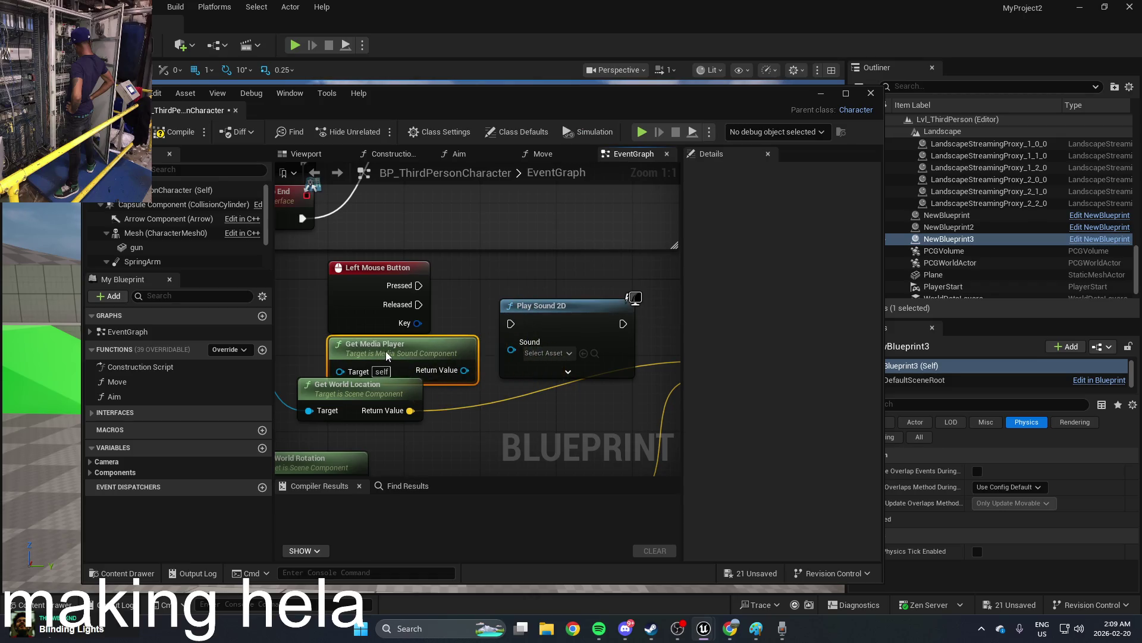
pyautogui.press('Delete')
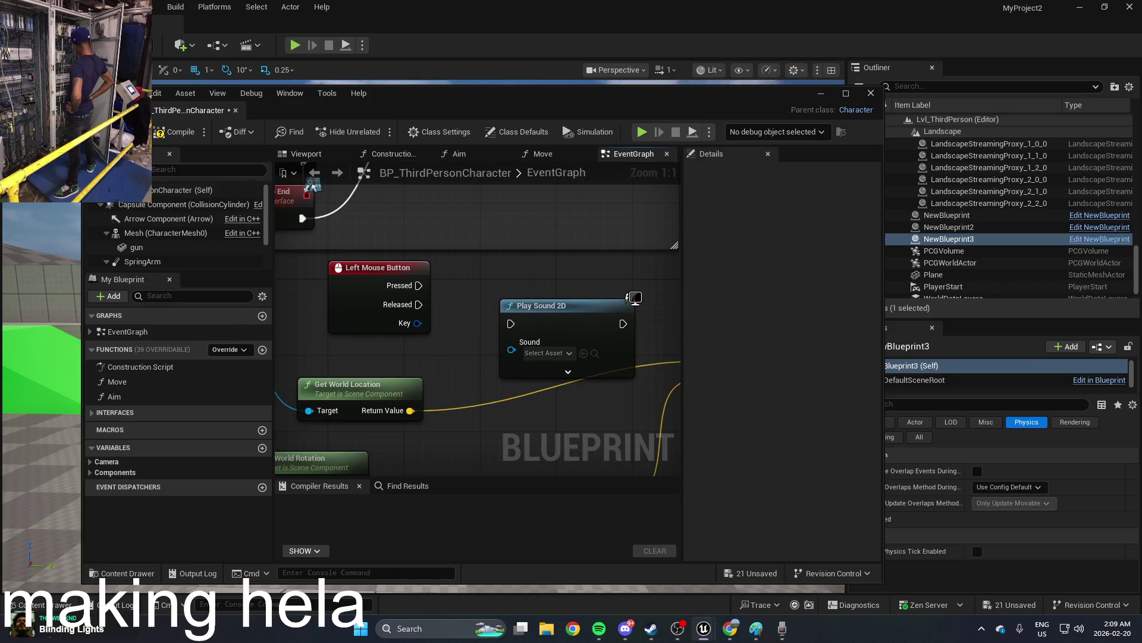
pyautogui.click(110, 169)
# Step: Add a MediaSound component and set its Media Player to NewMediaPlayer
pyautogui.write('media')
pyautogui.click(144, 209)
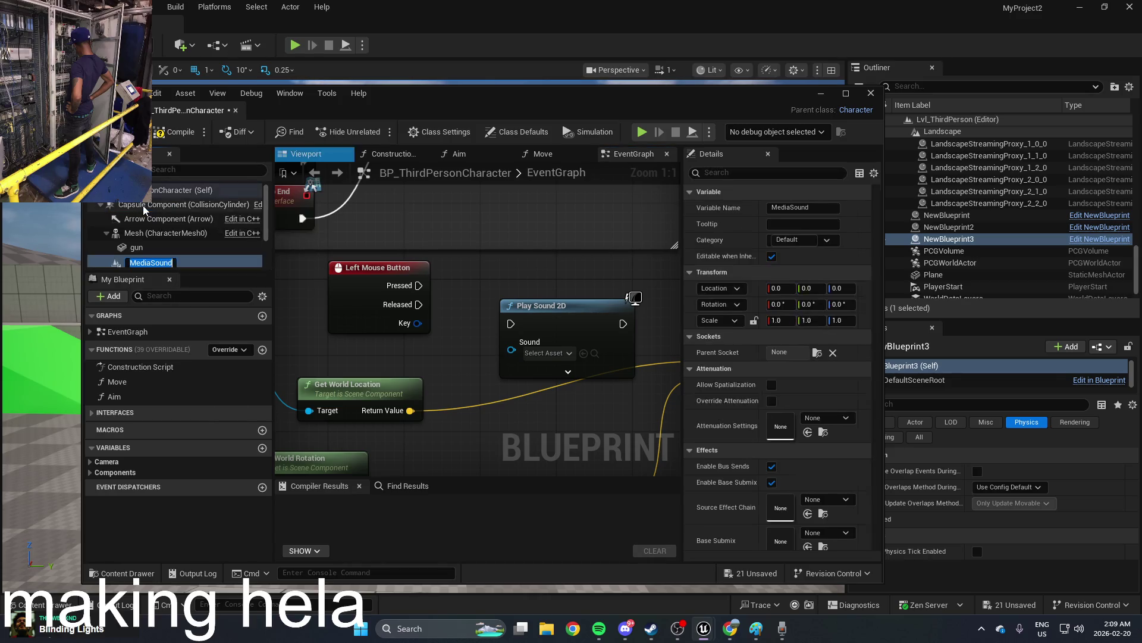
pyautogui.click(232, 265)
pyautogui.scroll(-1, 826, 397)
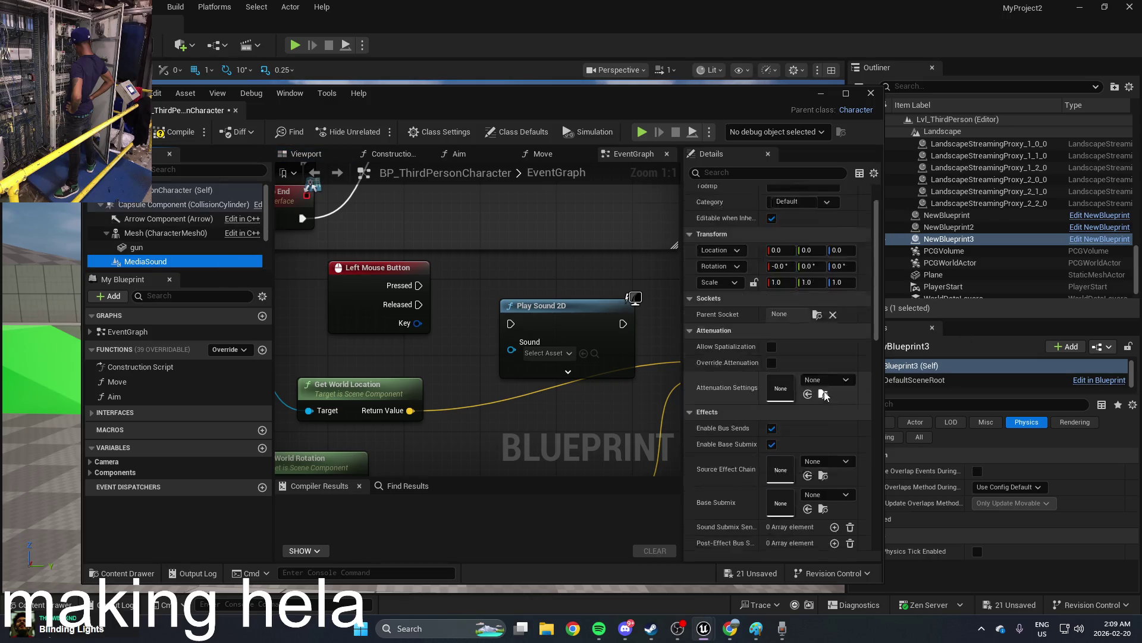
pyautogui.scroll(-10, 826, 397)
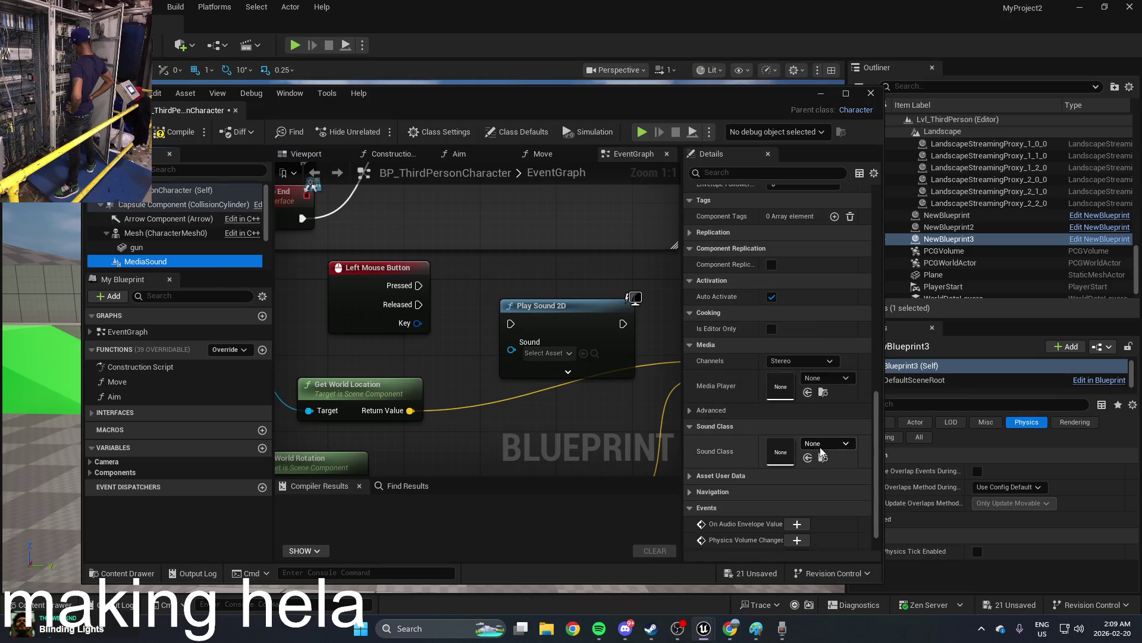
pyautogui.click(827, 377)
pyautogui.click(879, 231)
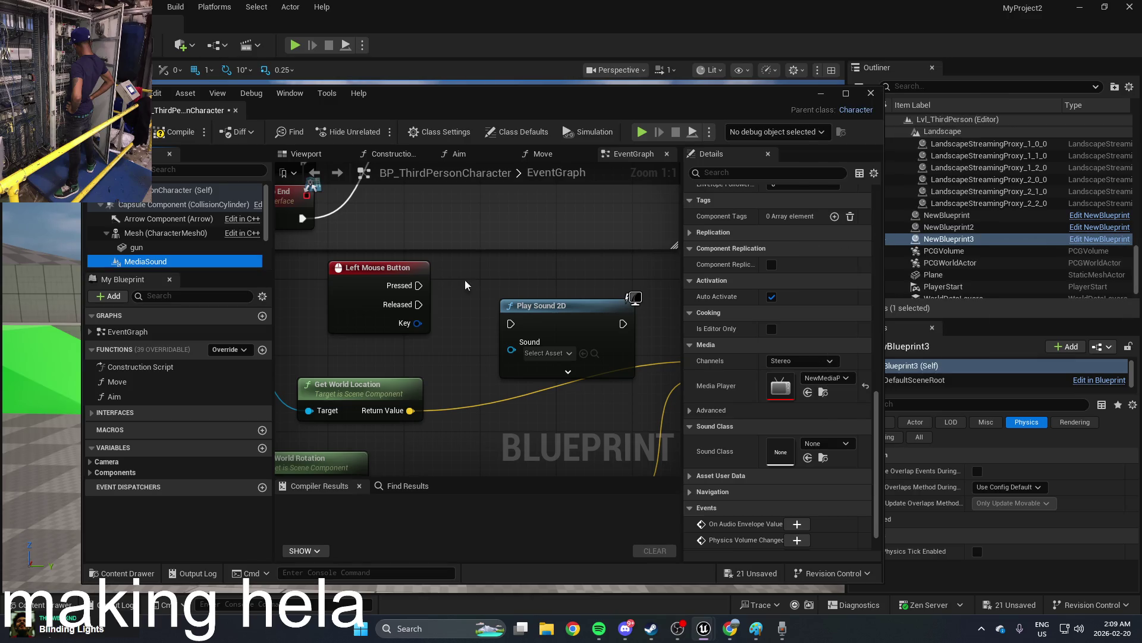
# Step: Place a Media Sound reference node in the graph beside Play Sound 2D
pyautogui.scroll(-1, 433, 280)
pyautogui.moveTo(523, 301); pyautogui.dragTo(540, 268)
pyautogui.moveTo(146, 262)
pyautogui.mouseDown()
pyautogui.moveTo(342, 277)
pyautogui.moveTo(484, 350)
pyautogui.moveTo(451, 355)
pyautogui.moveTo(524, 319)
pyautogui.moveTo(516, 308)
pyautogui.mouseUp()
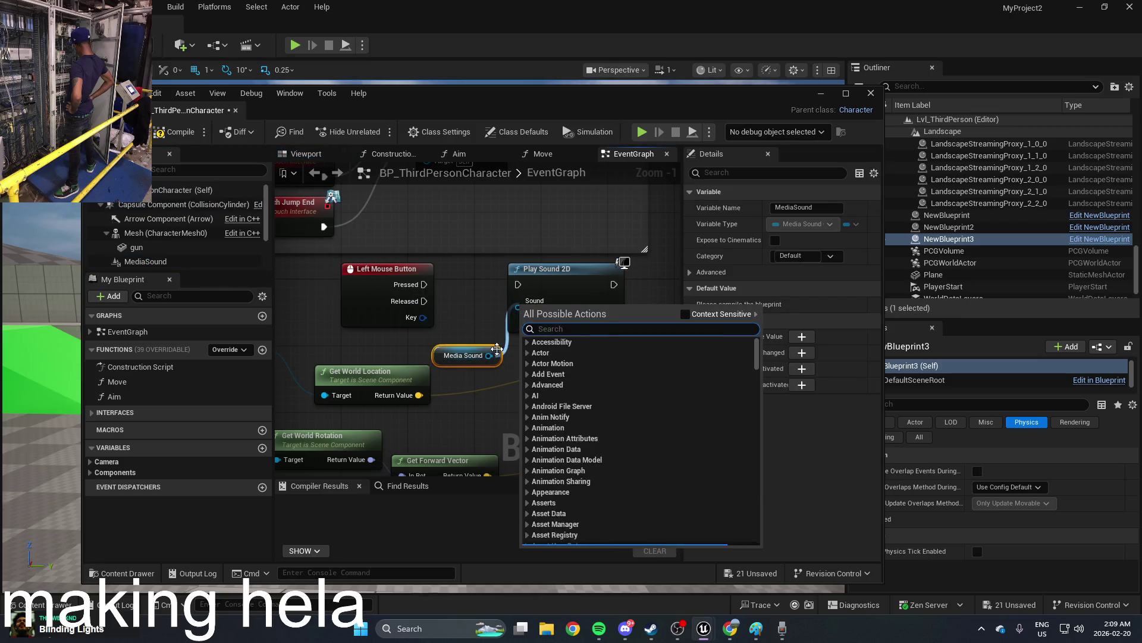
# Step: Search media actions for the Media Sound pin, then delete the Play Sound 2D node
pyautogui.write('media')
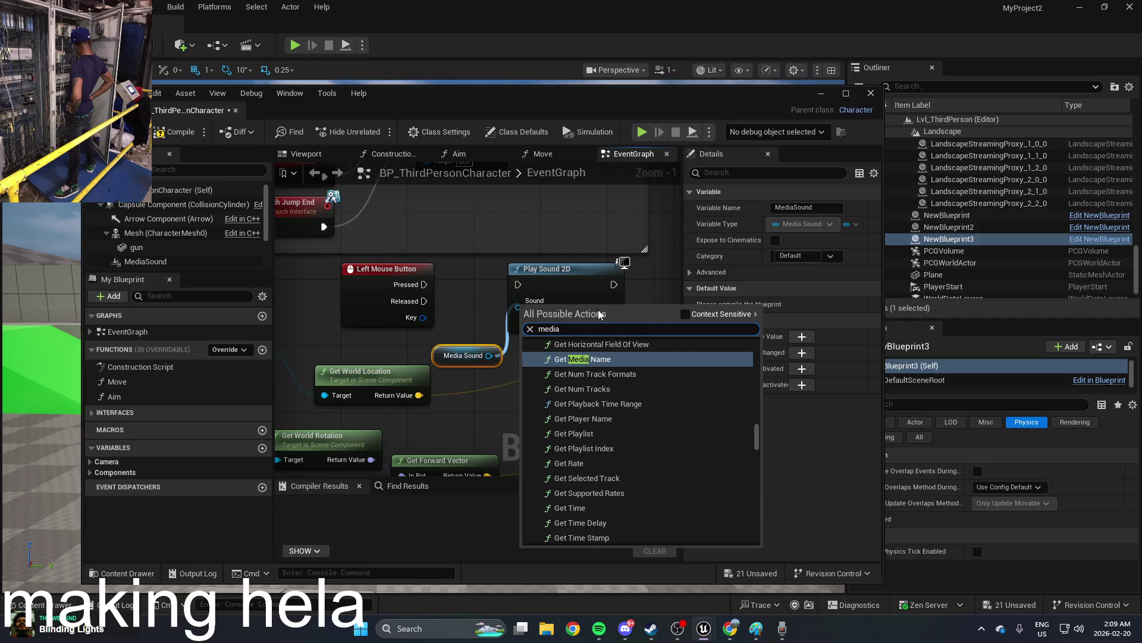
pyautogui.click(700, 316)
pyautogui.write('sound')
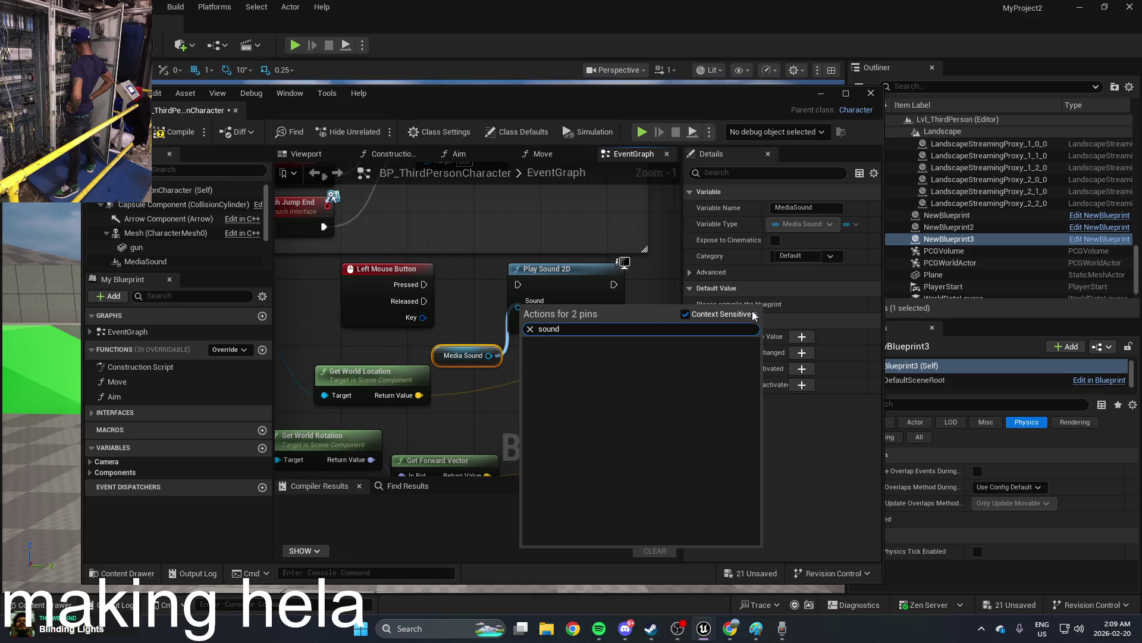
pyautogui.click(512, 345)
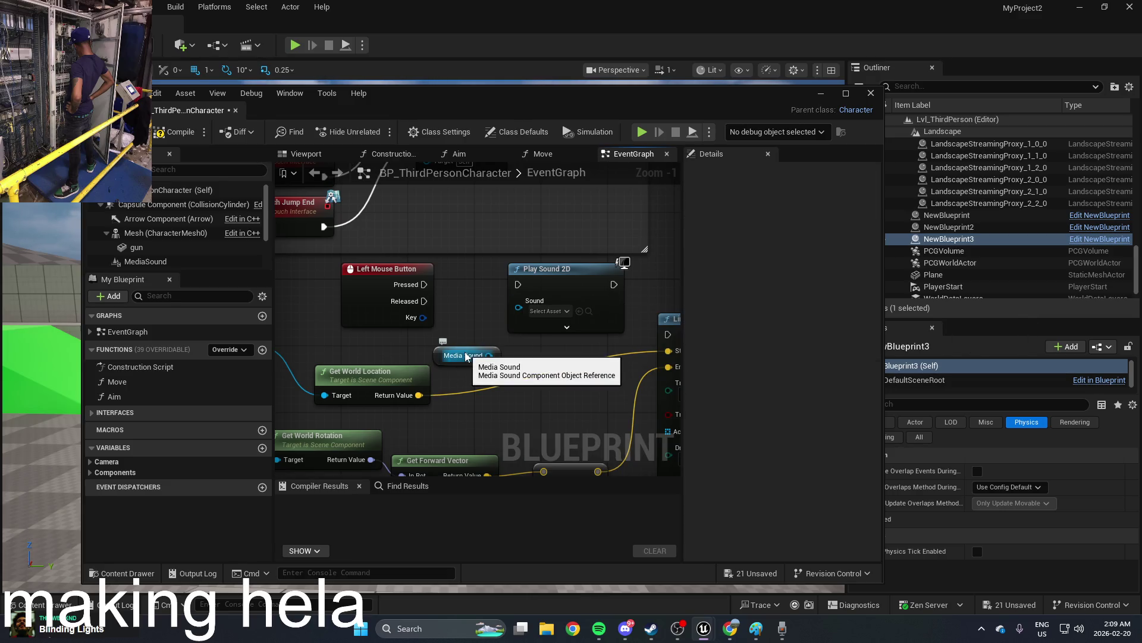
pyautogui.click(551, 279)
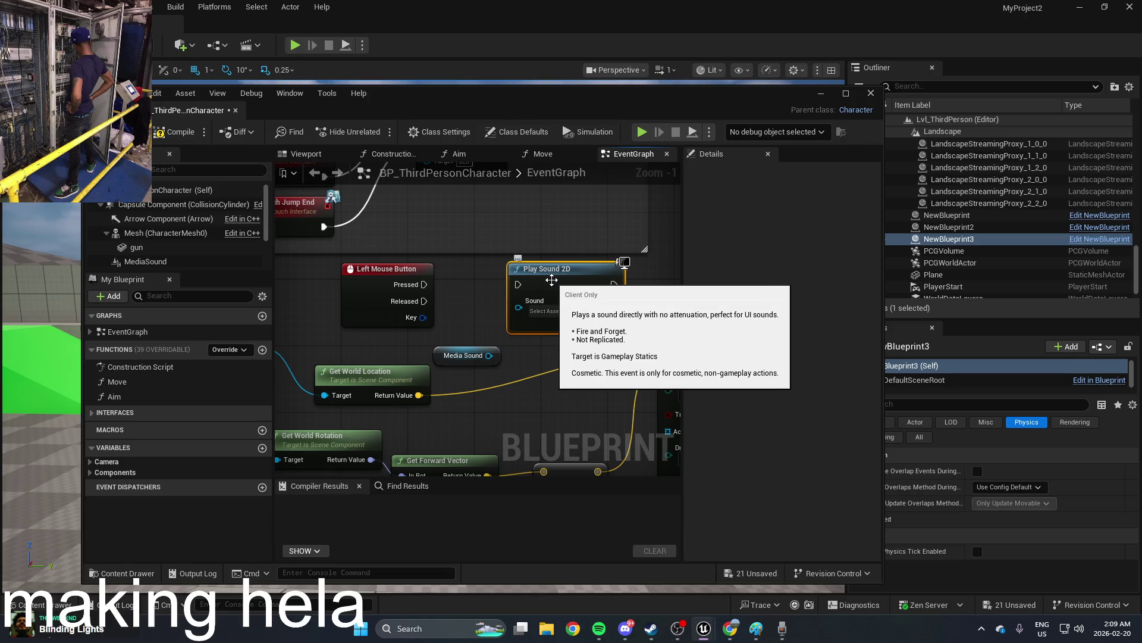
pyautogui.press('Delete')
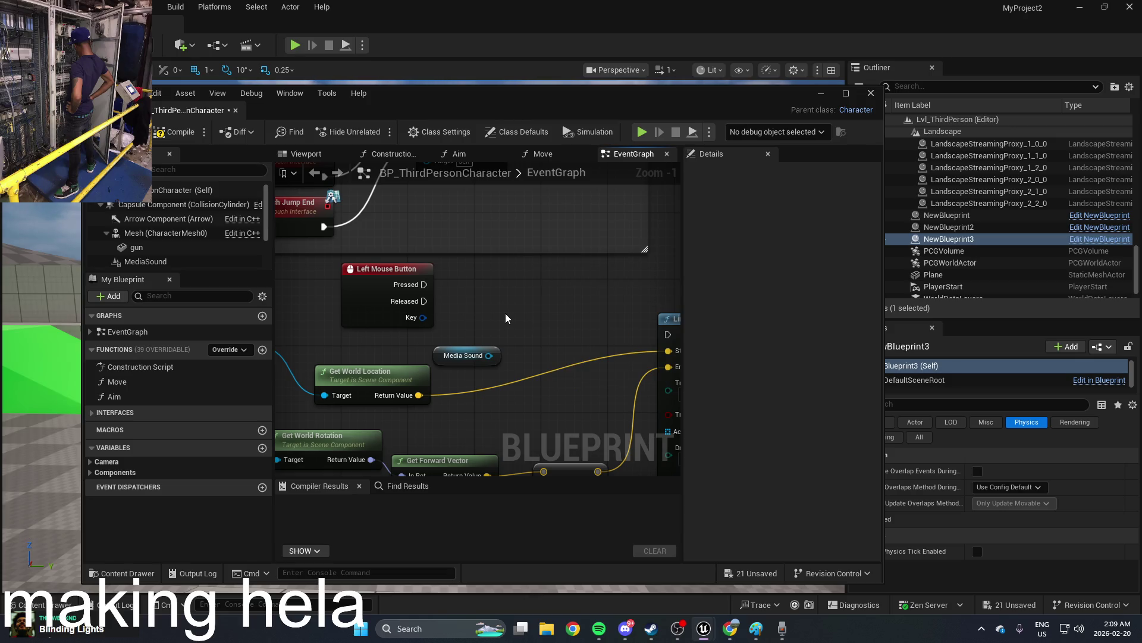
# Step: Search 'setmedi', add and wire an Add Media Sound Component node, then delete it
pyautogui.rightClick(506, 318)
pyautogui.write('set')
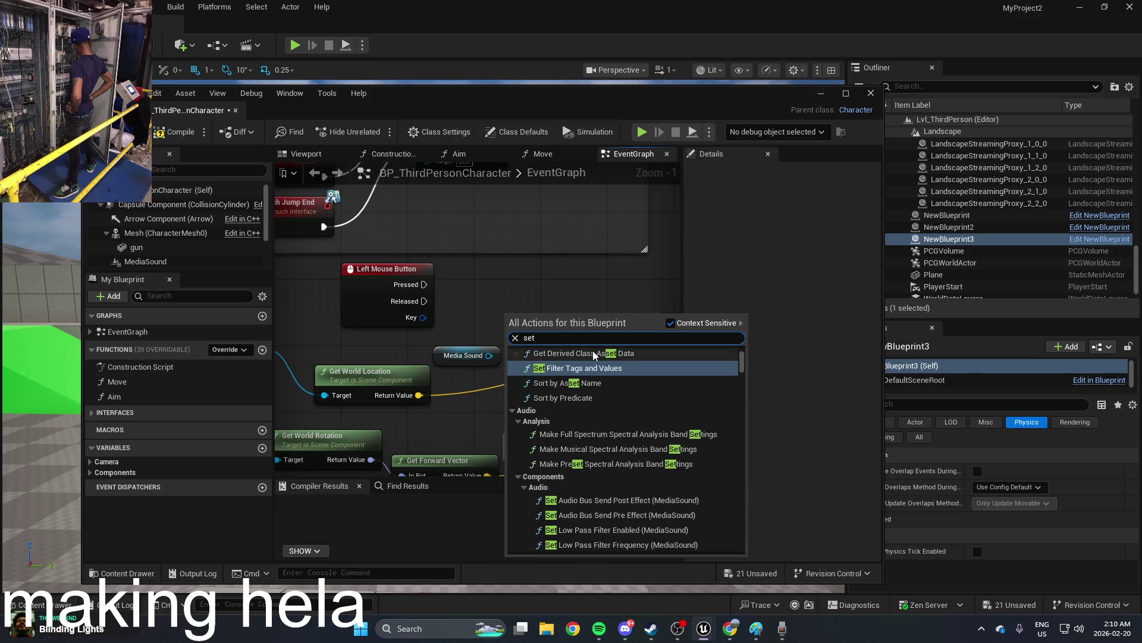
pyautogui.write('media')
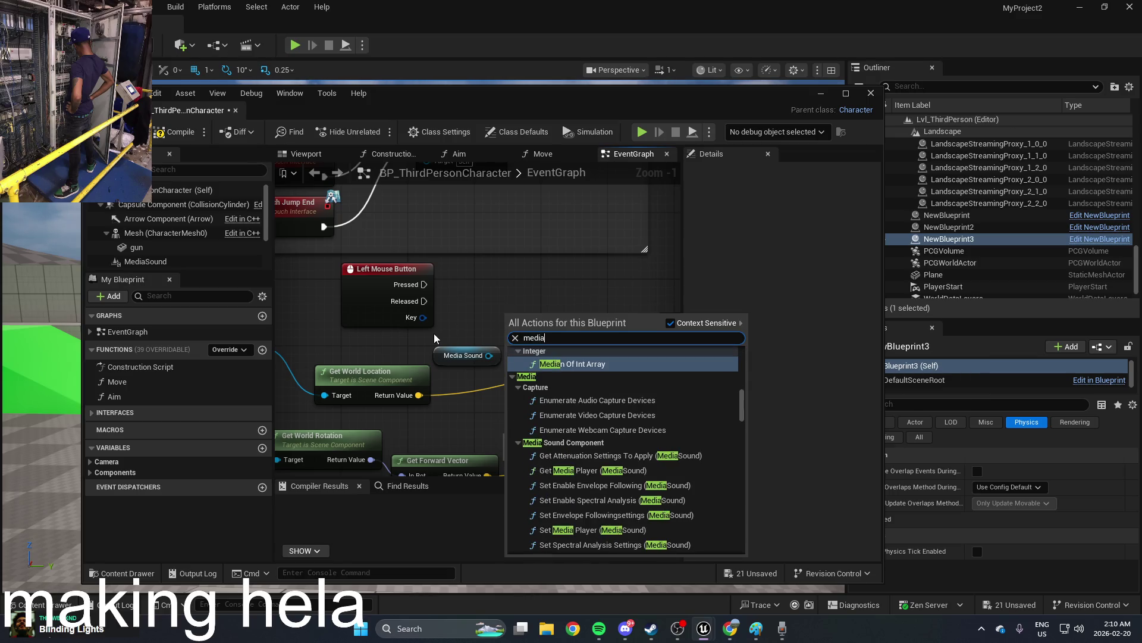
pyautogui.scroll(-10, 595, 406)
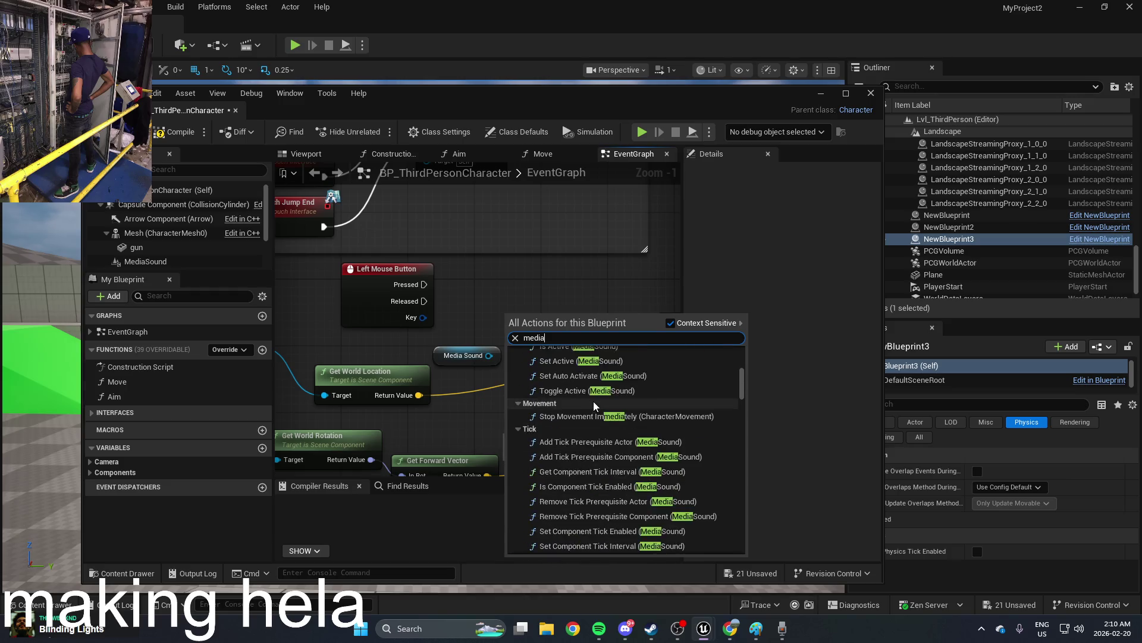
pyautogui.scroll(5, 595, 406)
pyautogui.click(583, 427)
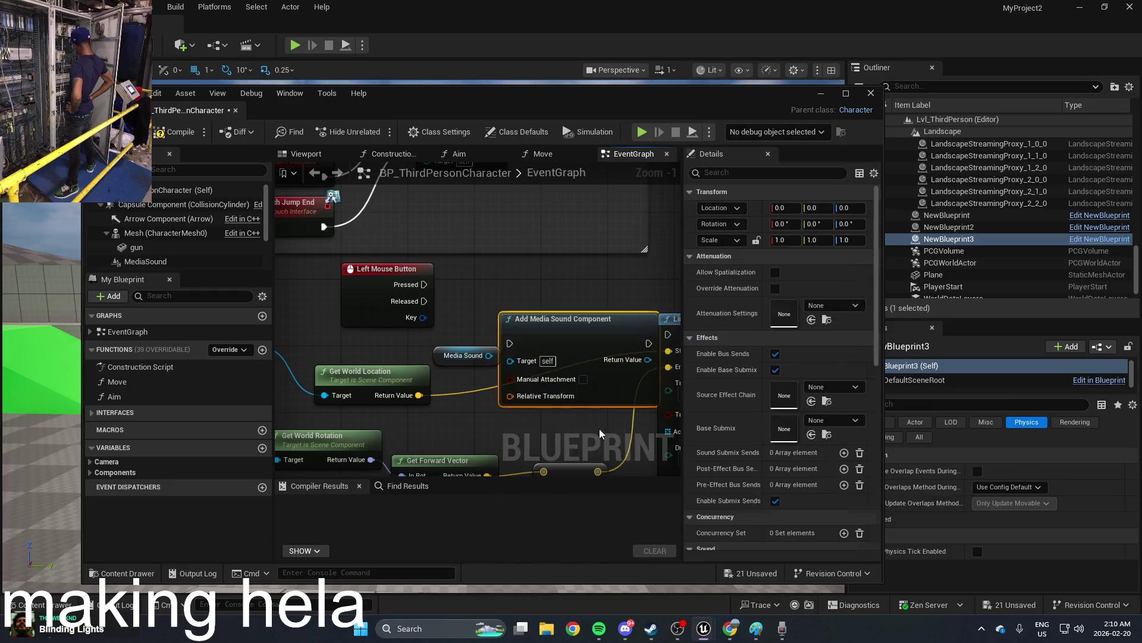
pyautogui.moveTo(539, 366); pyautogui.dragTo(493, 359)
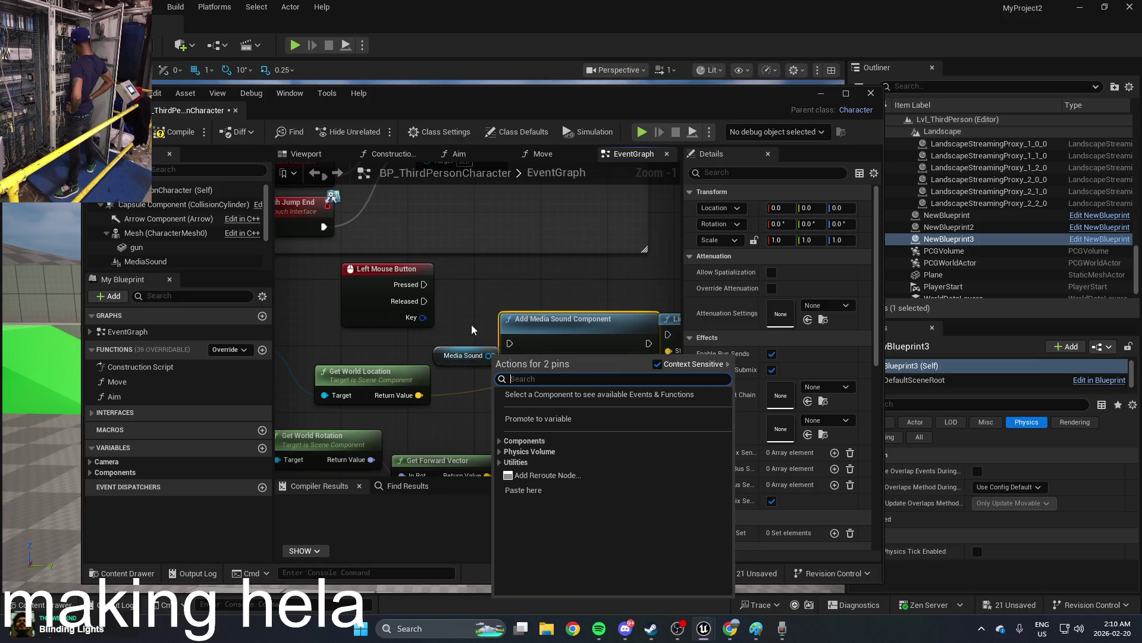
pyautogui.click(463, 356)
pyautogui.click(464, 356)
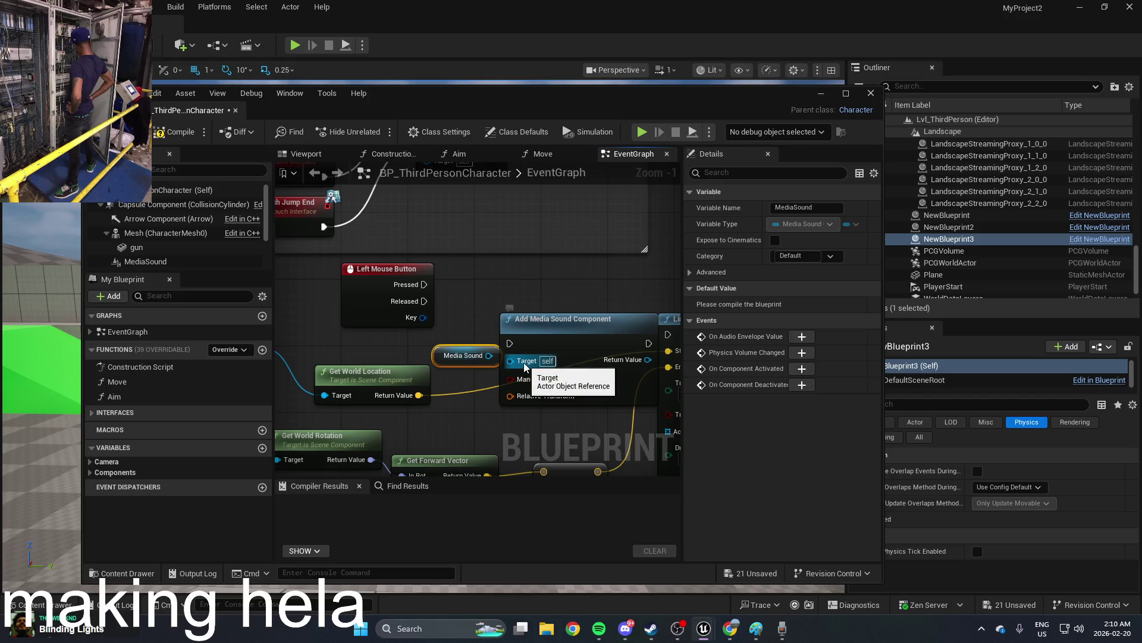
pyautogui.moveTo(469, 355); pyautogui.dragTo(410, 347)
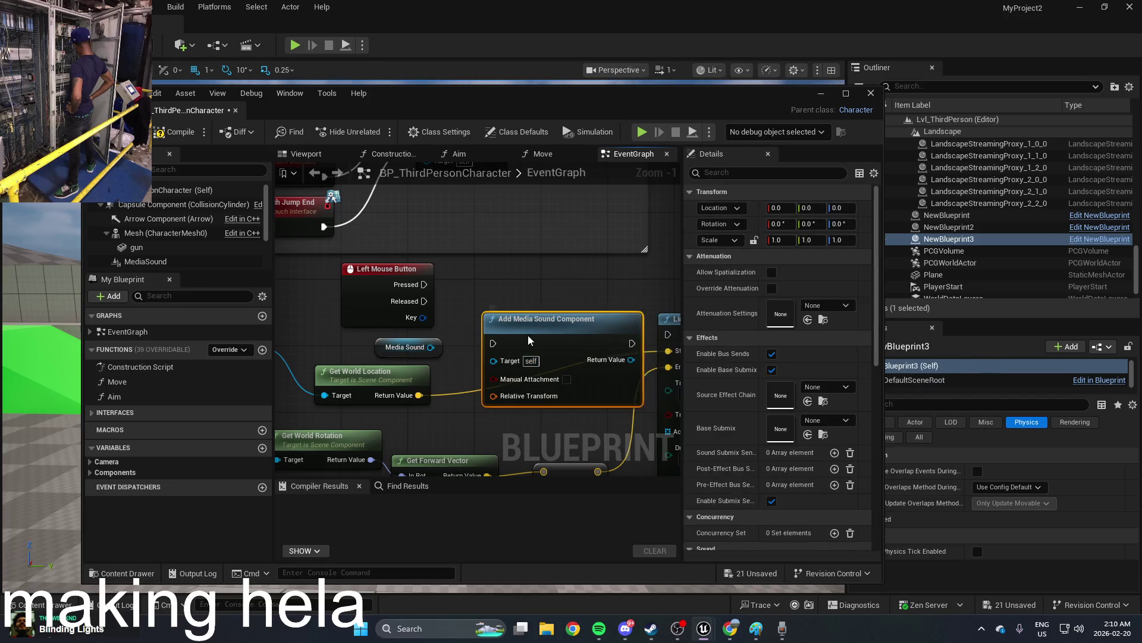
pyautogui.click(545, 321)
pyautogui.press('Delete')
# Step: Add two Add Component nodes via 'media' searches, undo both, and compile the blueprint
pyautogui.rightClick(546, 321)
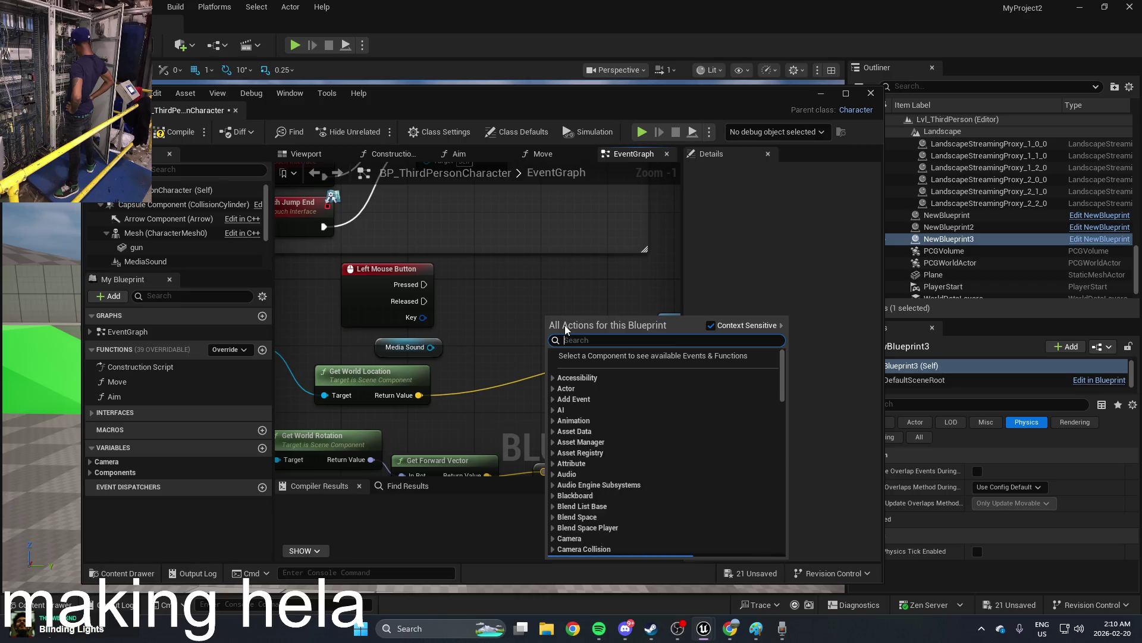
pyautogui.write('media')
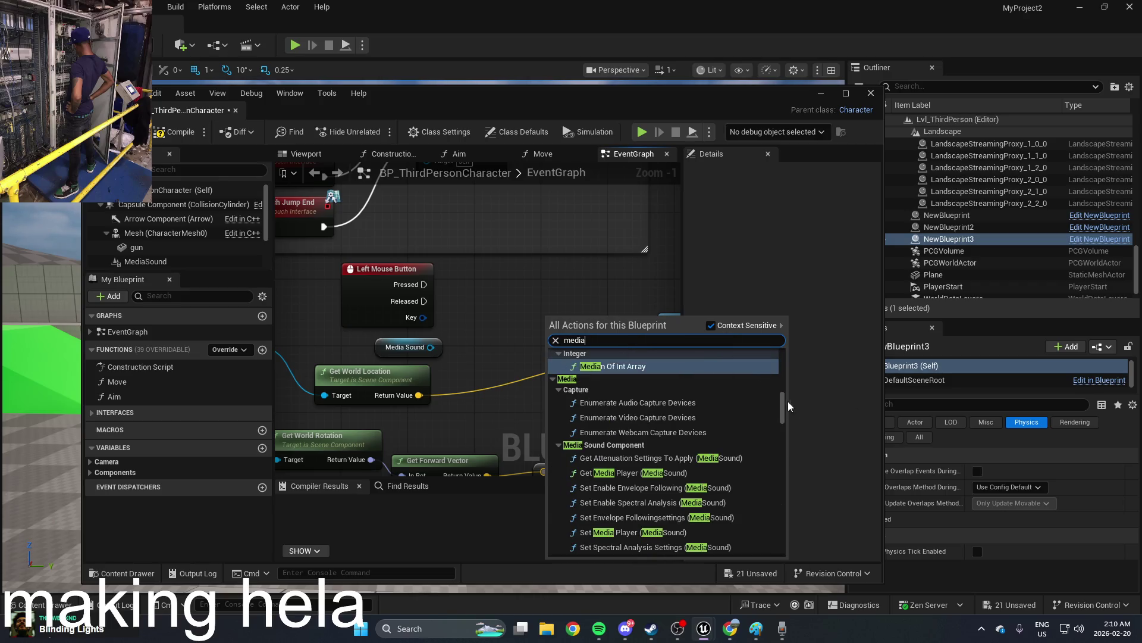
pyautogui.moveTo(783, 408); pyautogui.dragTo(783, 365)
pyautogui.click(666, 394)
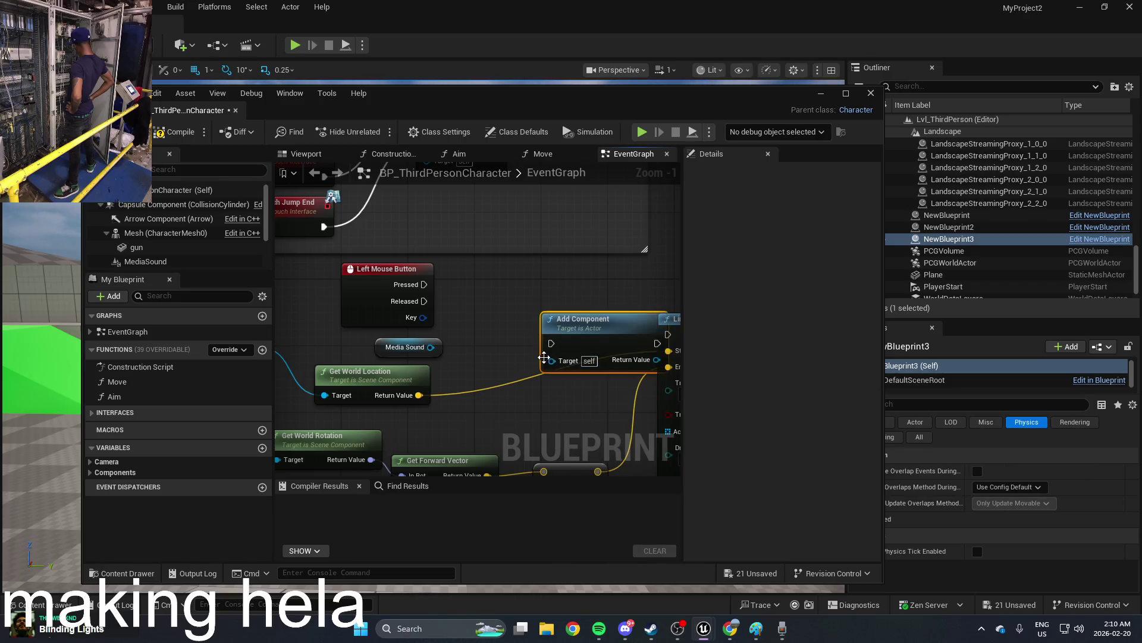
pyautogui.rightClick(504, 326)
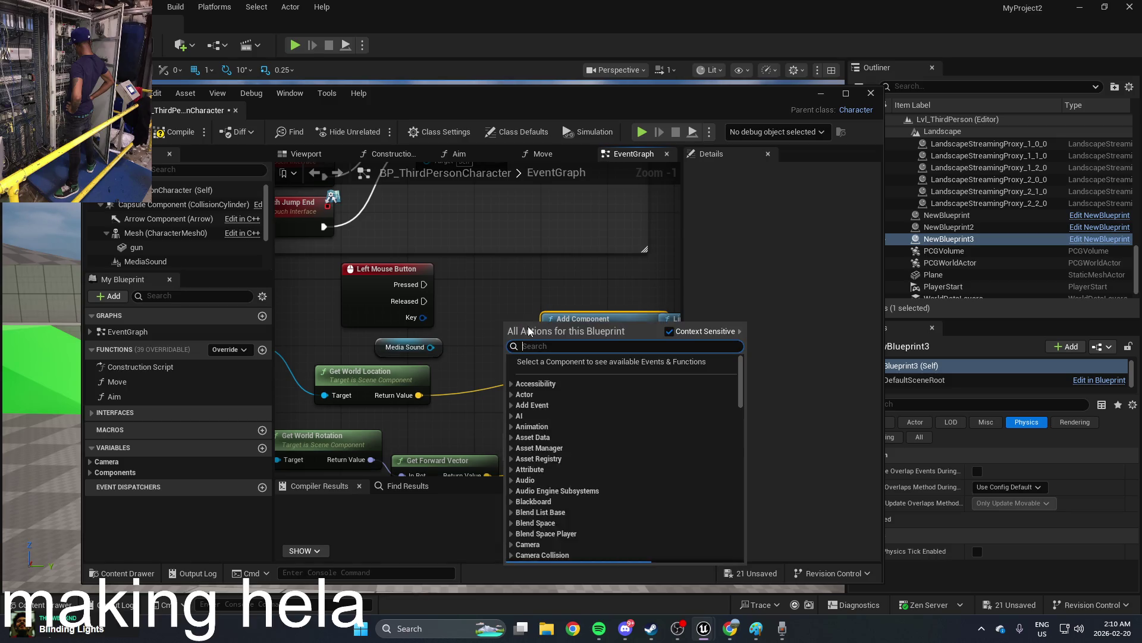
pyautogui.write('media')
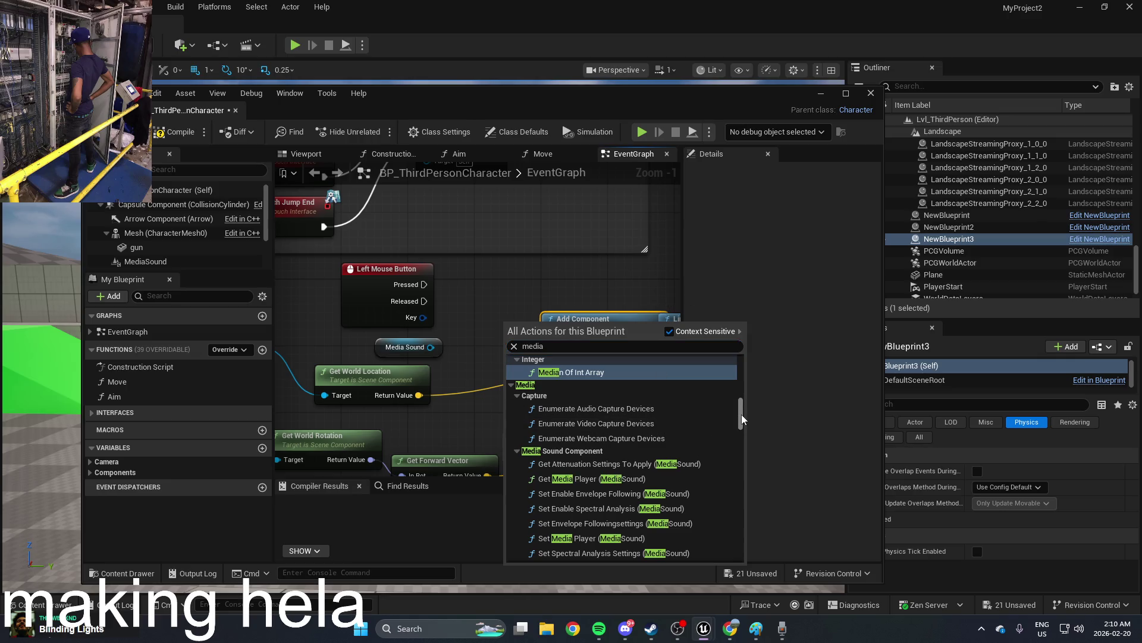
pyautogui.moveTo(742, 418); pyautogui.dragTo(742, 374)
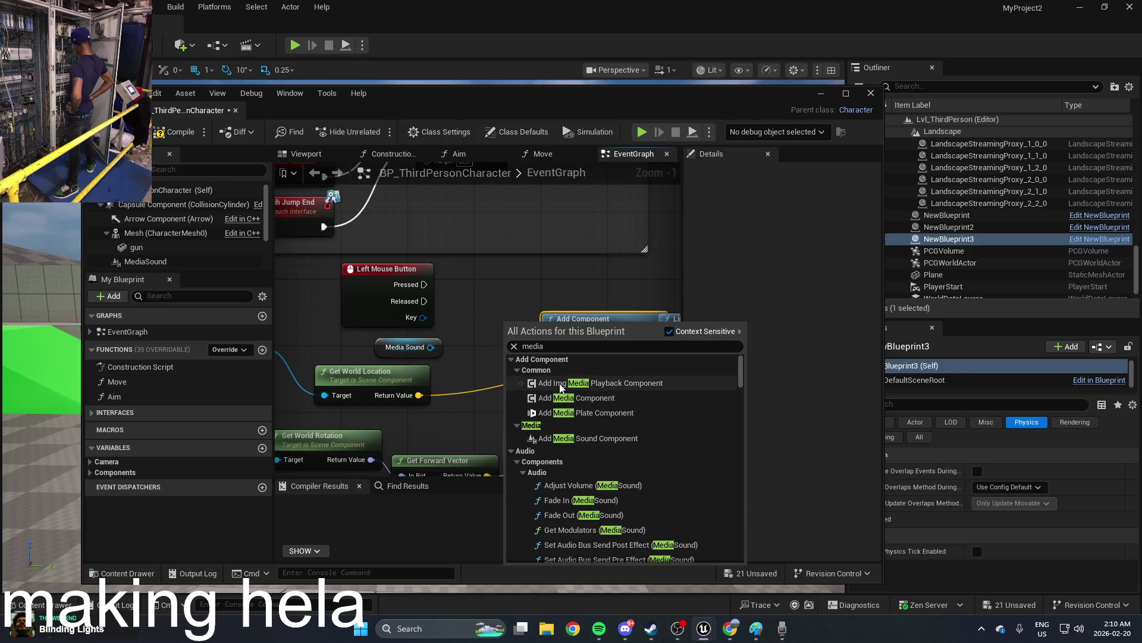
pyautogui.click(561, 389)
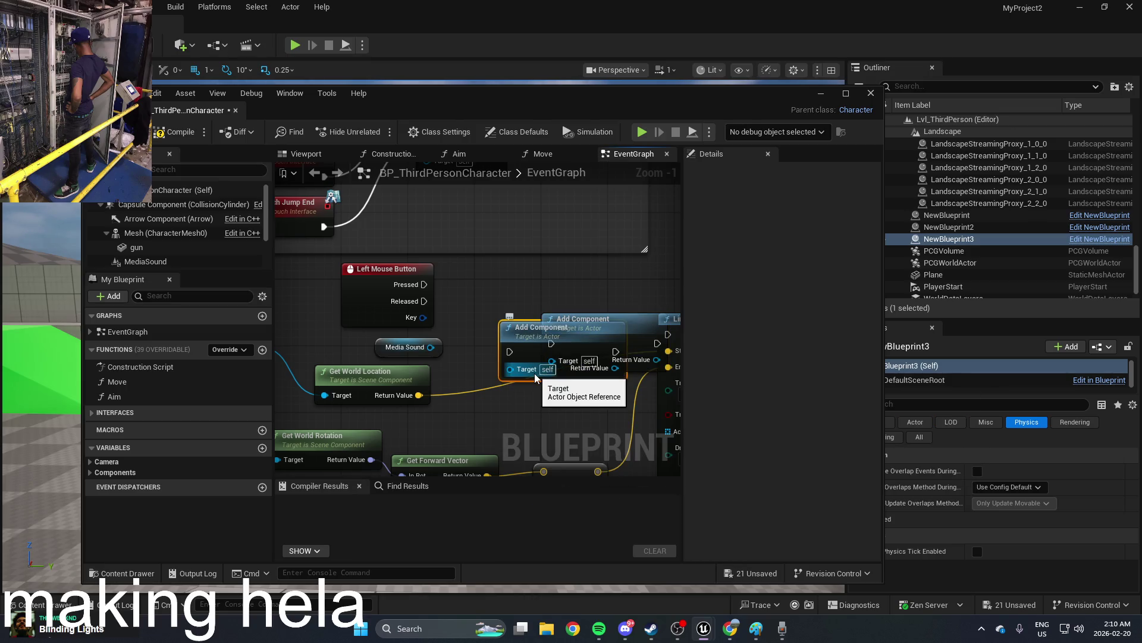
pyautogui.hotkey('ctrl', 'z')
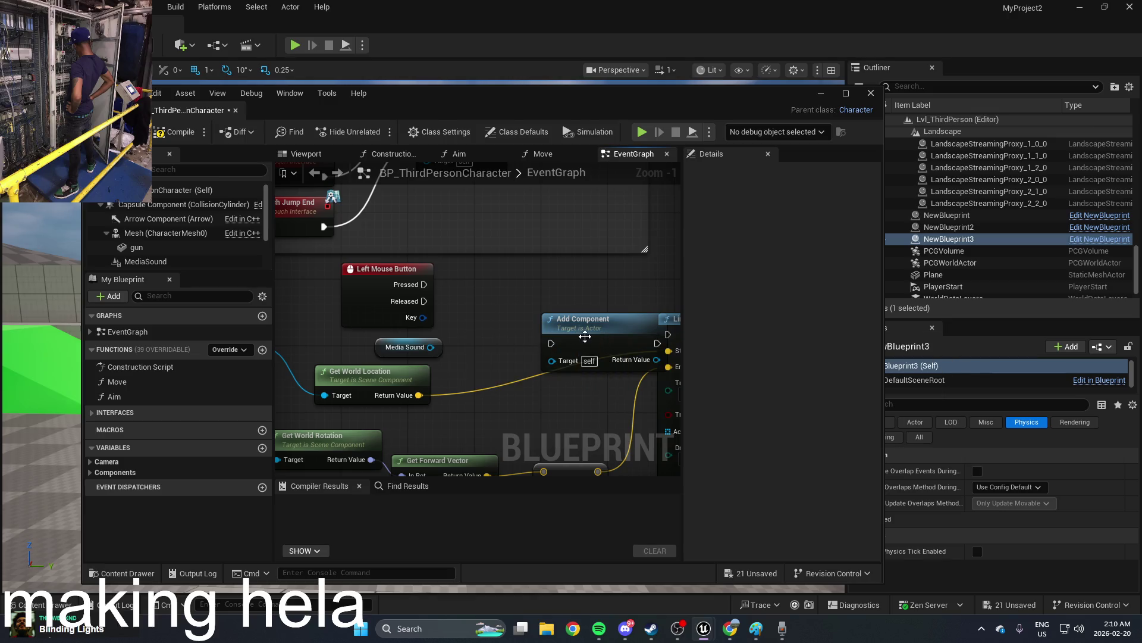
pyautogui.hotkey('ctrl', 'z')
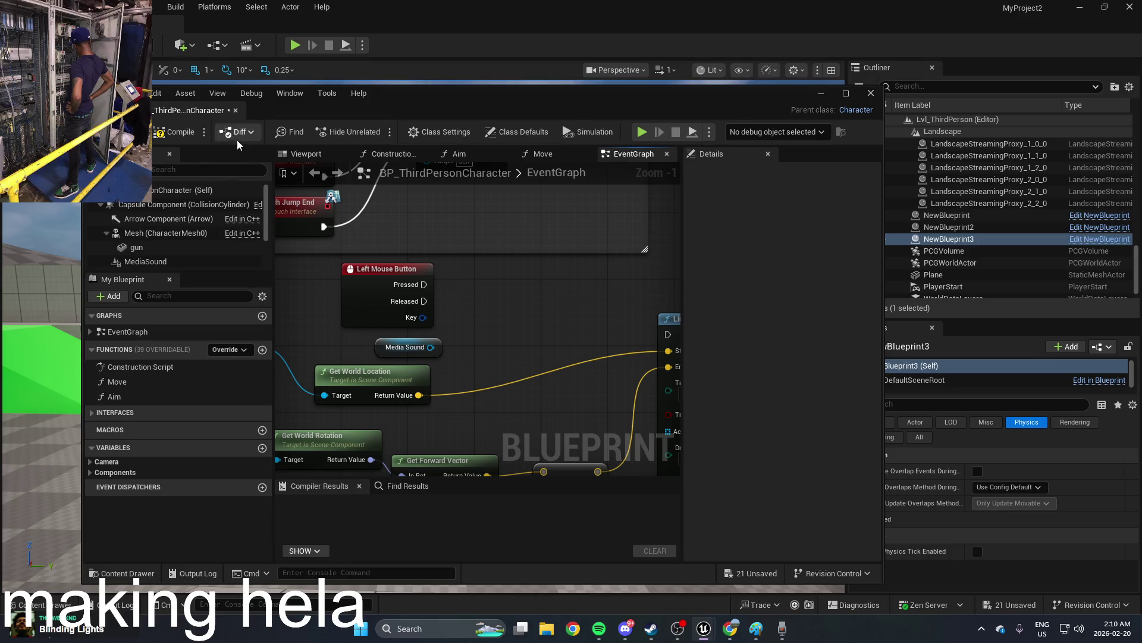
pyautogui.click(177, 137)
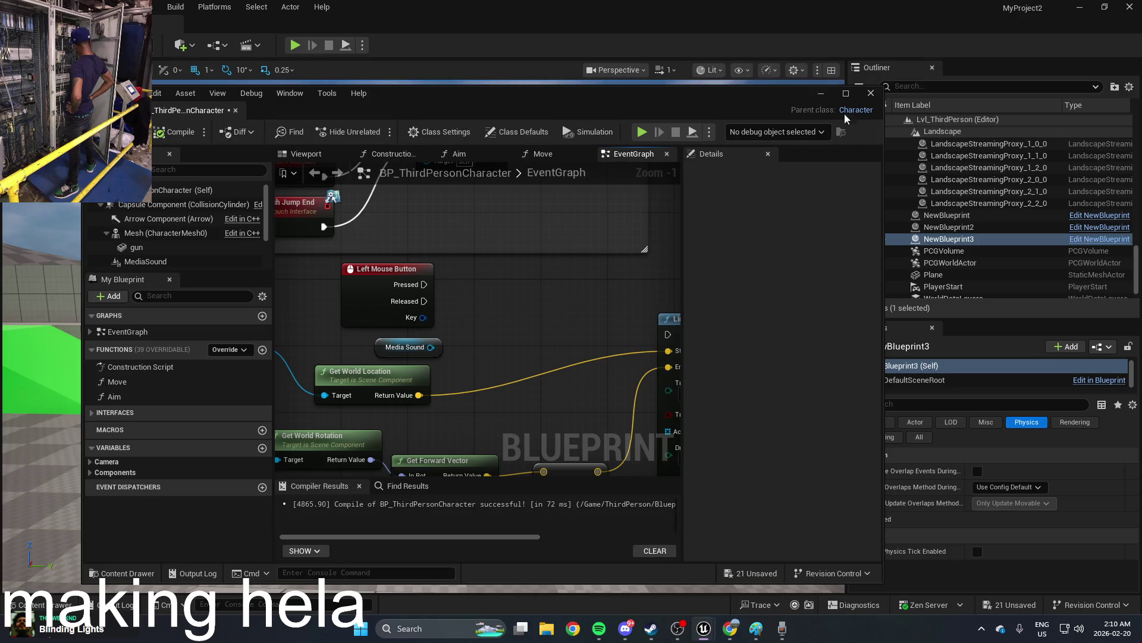
pyautogui.click(820, 95)
# Step: Play-test the level, running the character forward with W, then stop with Escape
pyautogui.click(295, 46)
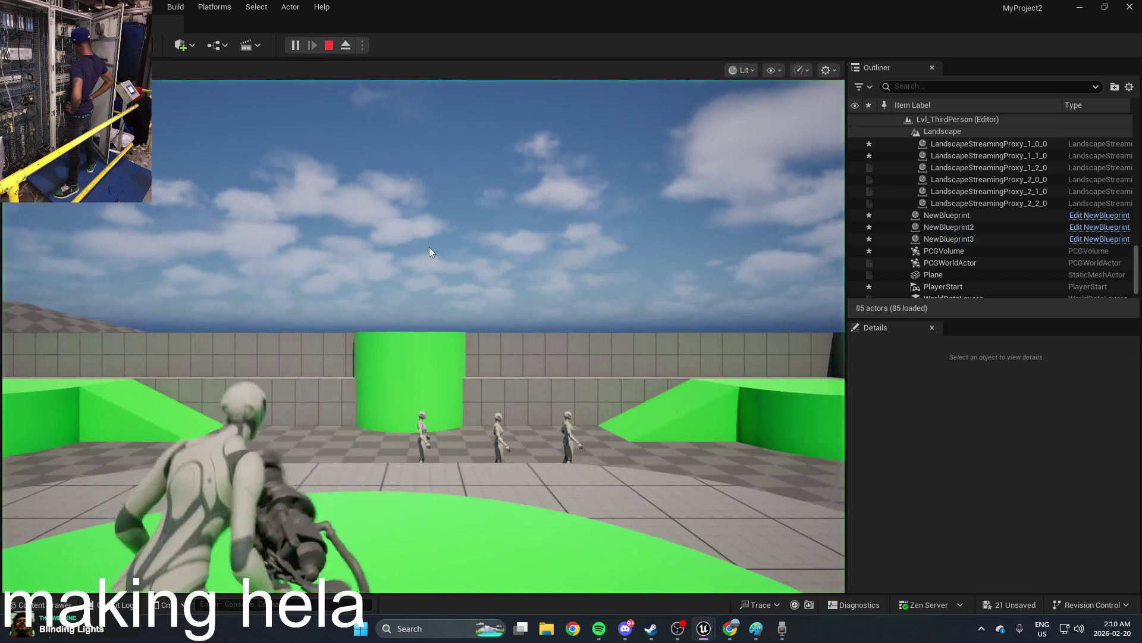
pyautogui.click(429, 247)
pyautogui.press('w')
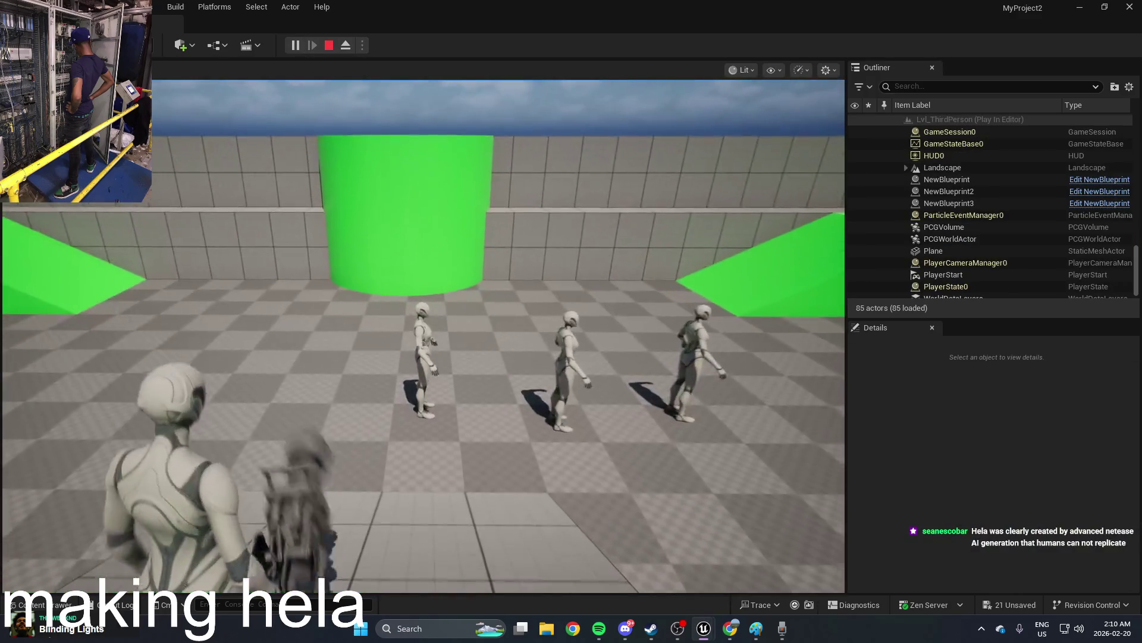
pyautogui.press('w')
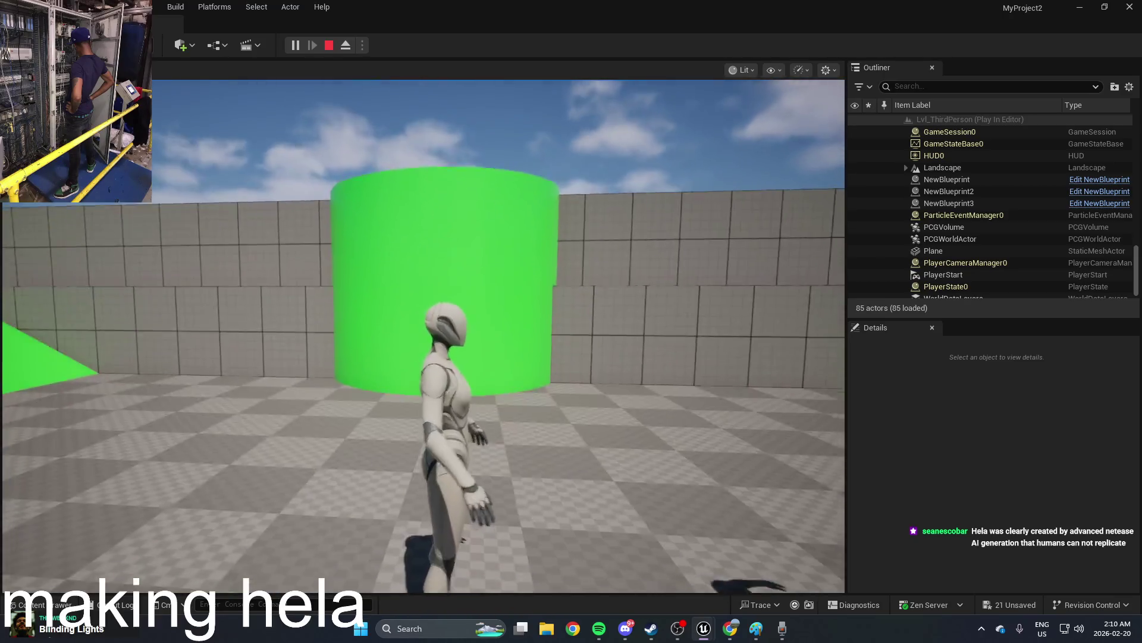
pyautogui.press('Escape')
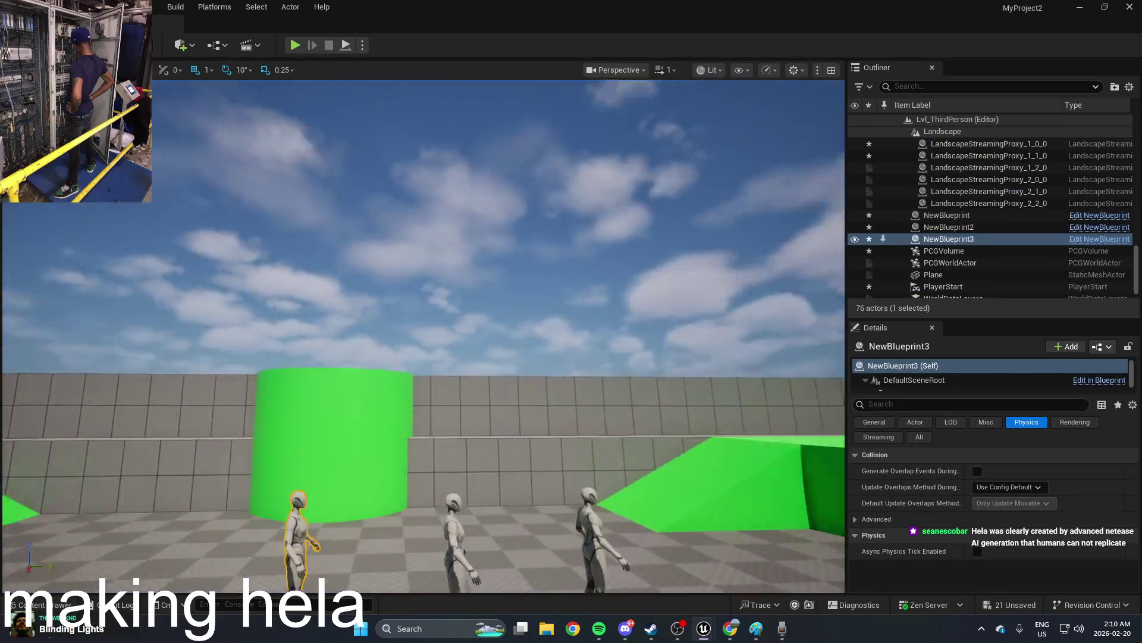
pyautogui.moveTo(547, 273)
pyautogui.mouseDown()
pyautogui.moveTo(752, 242)
pyautogui.moveTo(727, 220)
pyautogui.mouseUp()
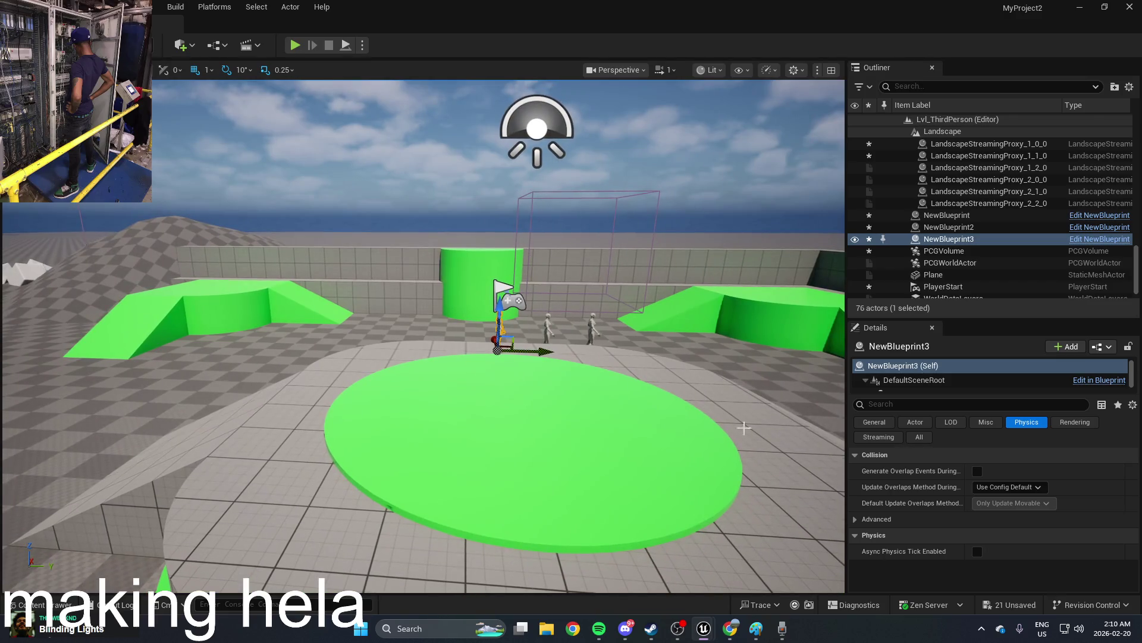
# Step: Select SM_Cube14 in the level and swing the view toward the green disc
pyautogui.click(1065, 628)
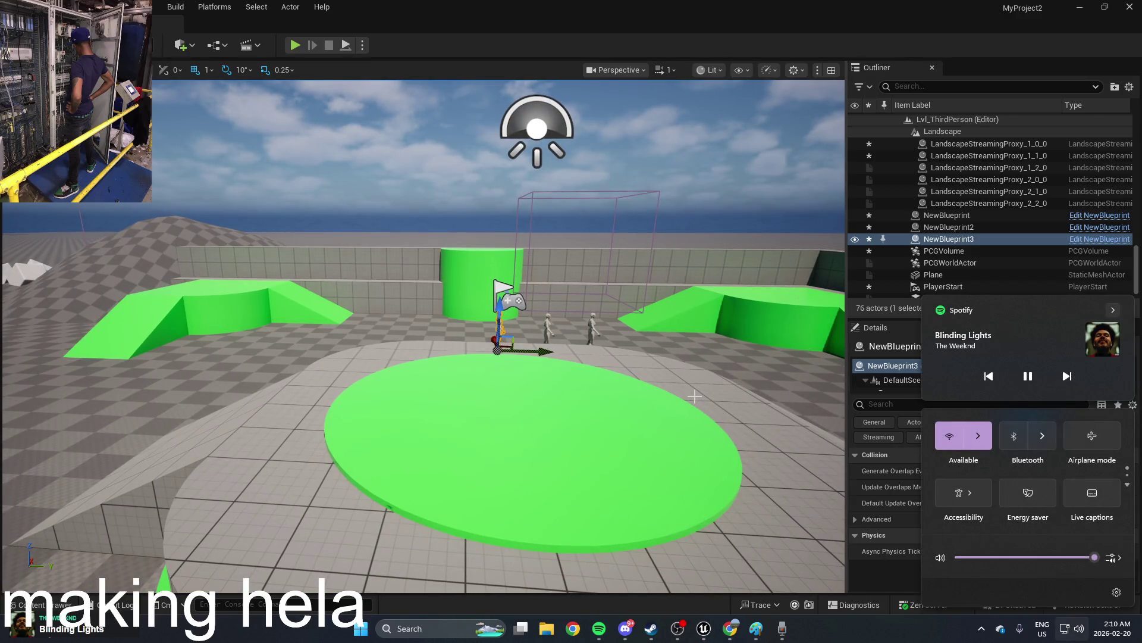
pyautogui.click(660, 267)
pyautogui.moveTo(357, 140)
pyautogui.mouseDown()
pyautogui.moveTo(178, 127)
pyautogui.moveTo(355, 285)
pyautogui.mouseUp()
# Step: Browse the Audio and MetaSounds new-asset options in the Blueprints content folder without creating anything
pyautogui.hotkey('ctrl', 'space')
pyautogui.rightClick(643, 538)
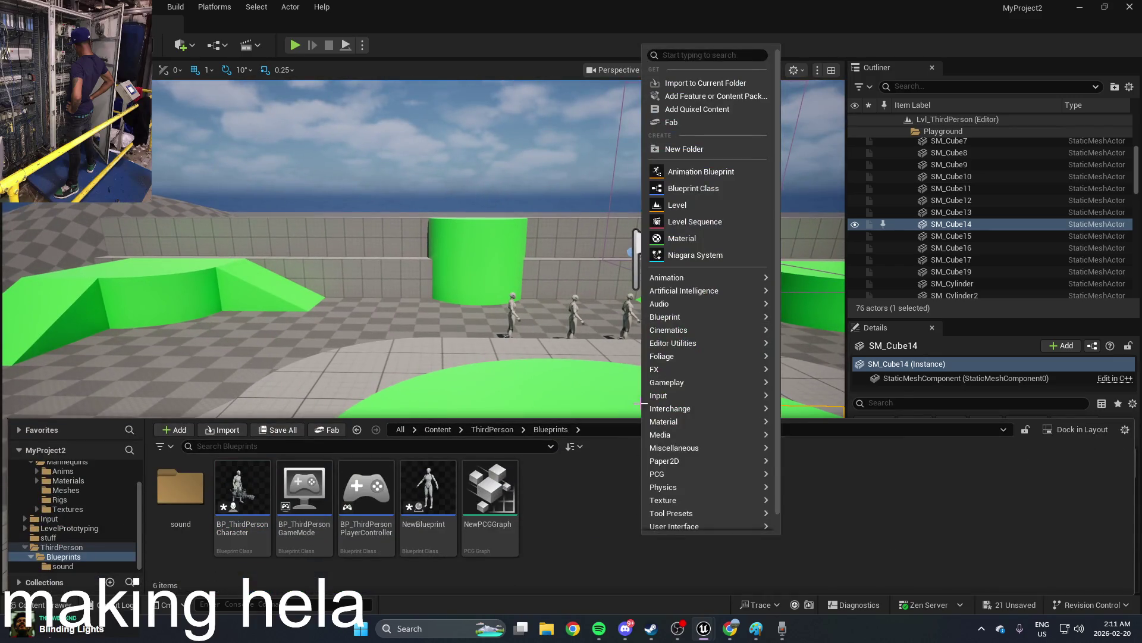
pyautogui.moveTo(685, 304)
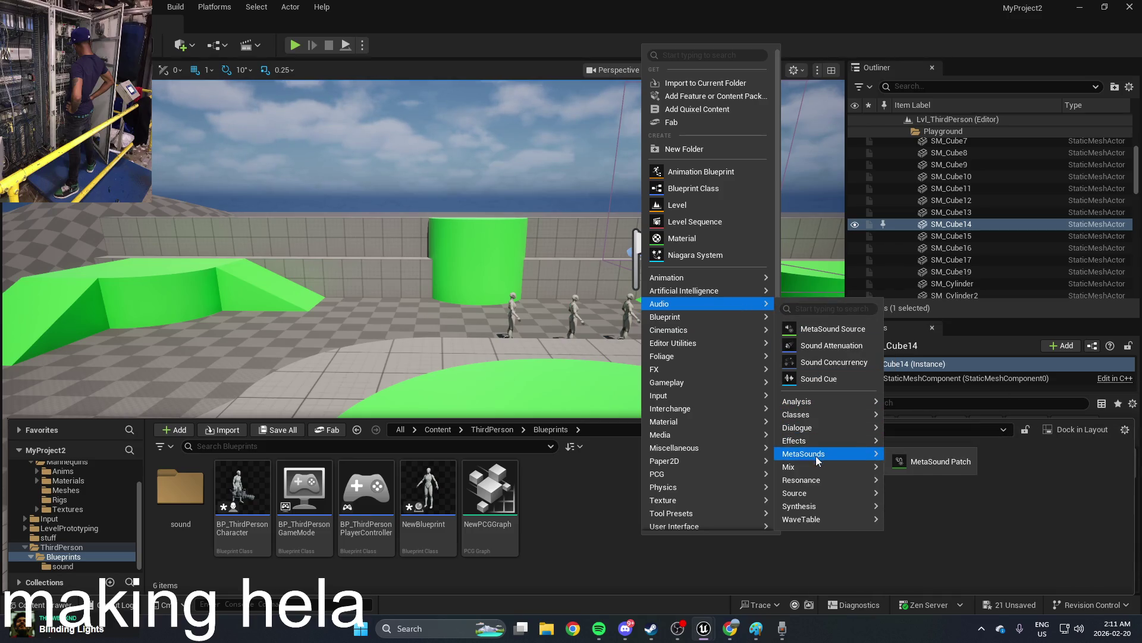
pyautogui.moveTo(822, 441)
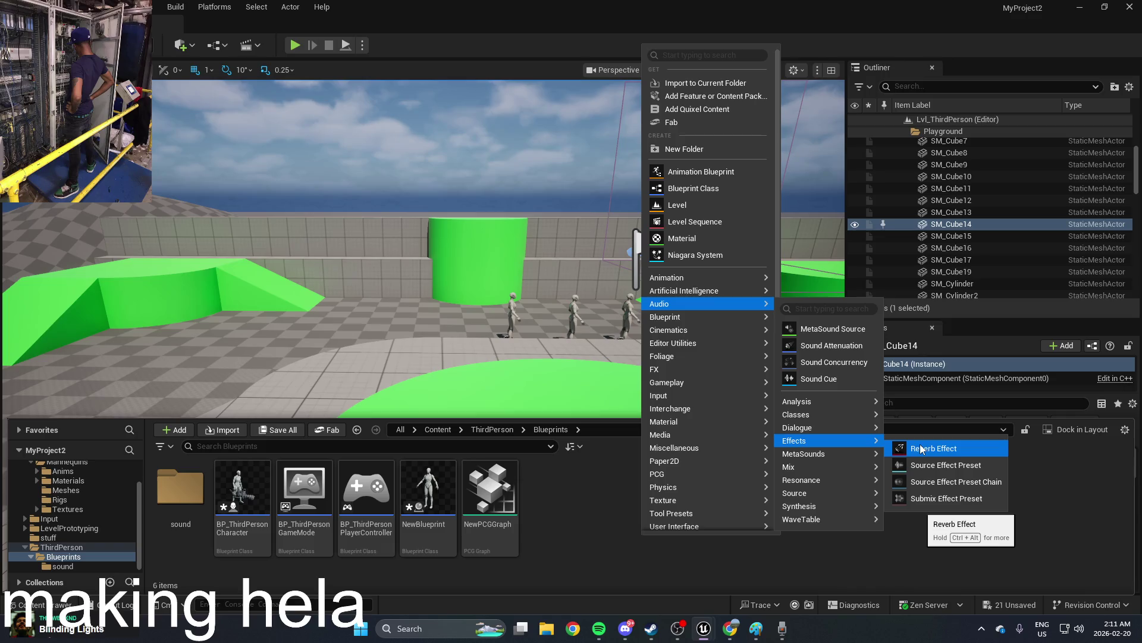
pyautogui.moveTo(805, 469)
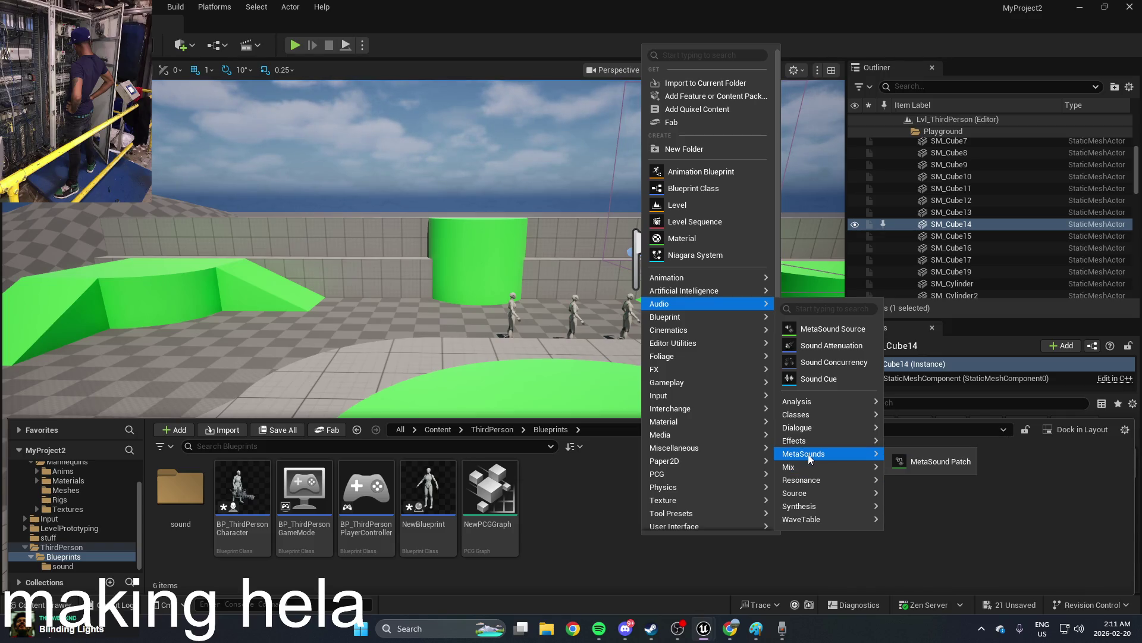
pyautogui.click(560, 538)
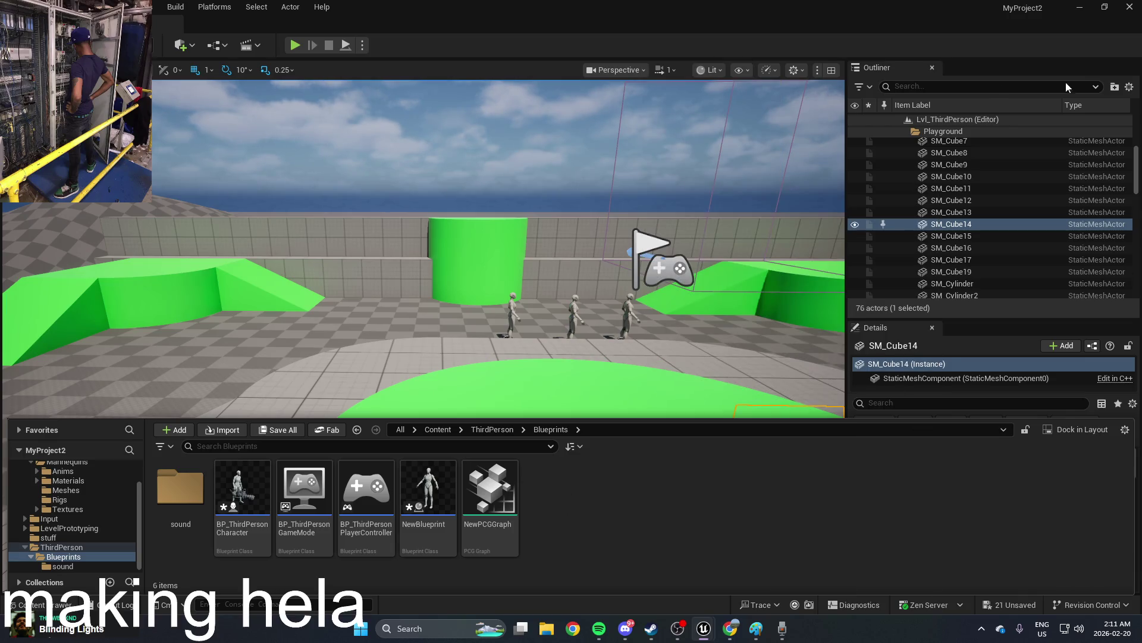
# Step: Search for explosion sound effects, look at the Bomb Explosion video, then close that tab
pyautogui.click(731, 629)
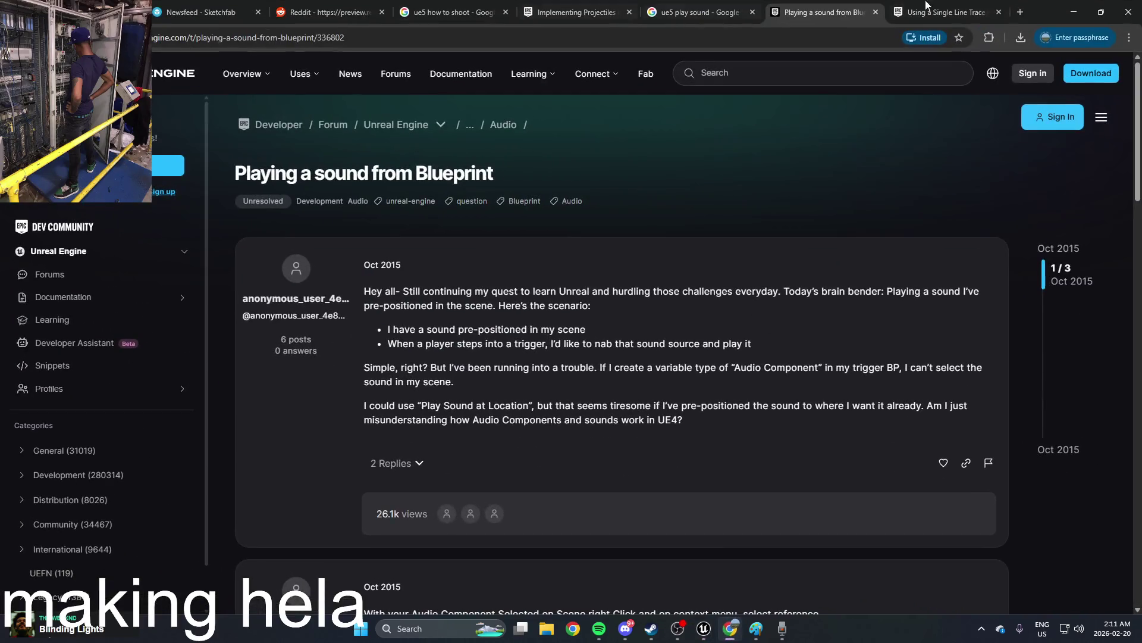
pyautogui.click(1021, 12)
pyautogui.write('explosio')
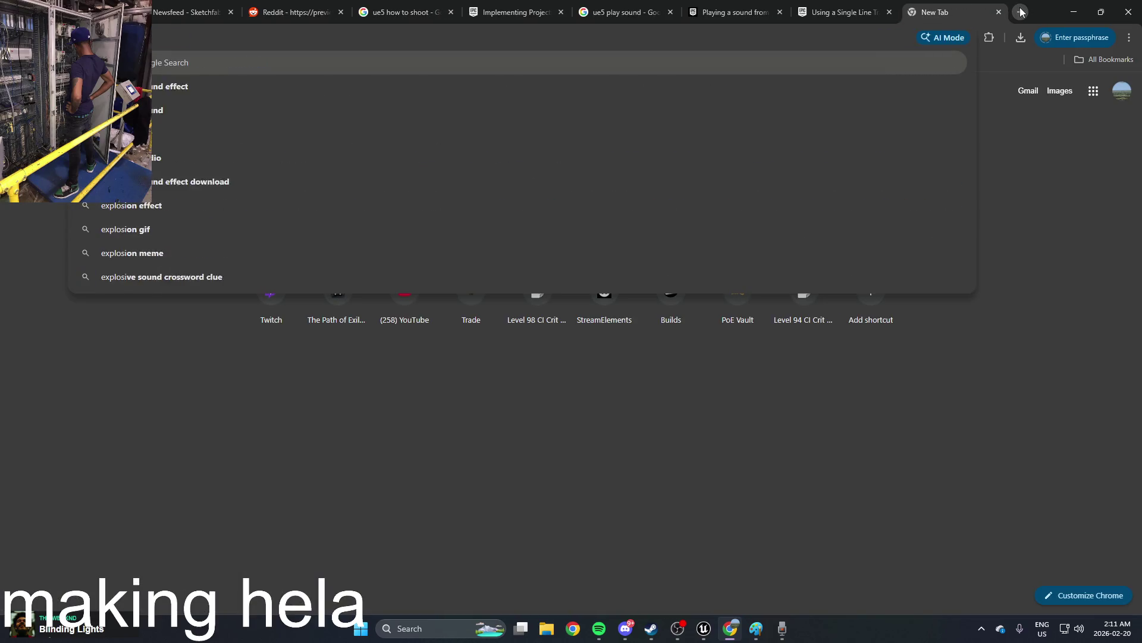
pyautogui.press('Return')
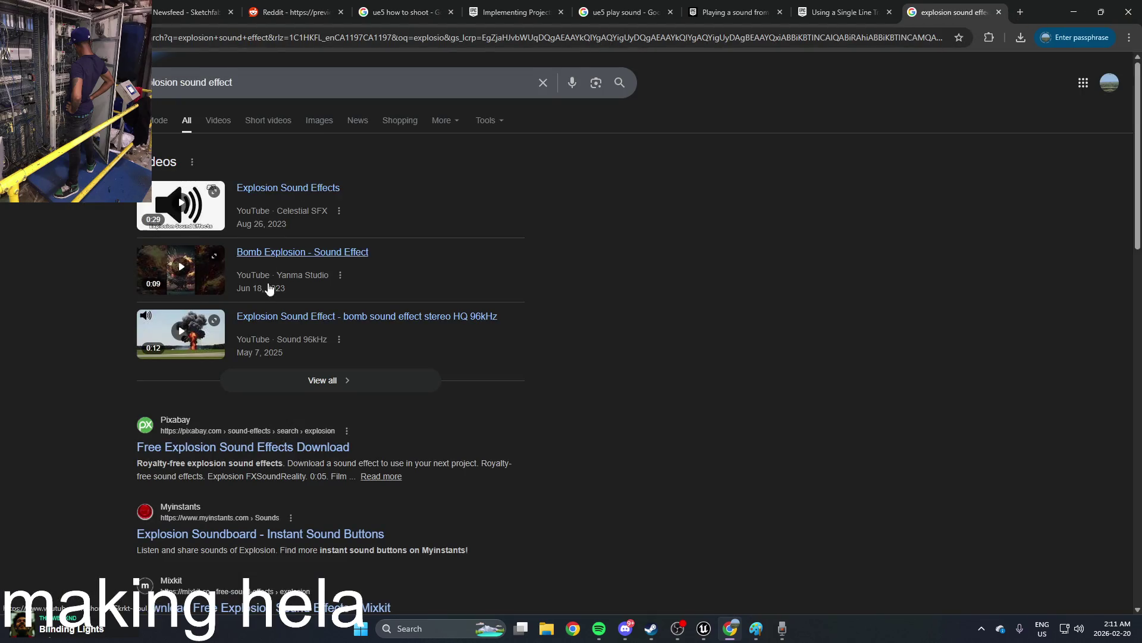
pyautogui.scroll(-8, 266, 286)
pyautogui.scroll(8, 272, 290)
pyautogui.scroll(-6, 276, 286)
pyautogui.scroll(6, 277, 286)
pyautogui.rightClick(301, 252)
pyautogui.click(708, 241)
pyautogui.click(999, 12)
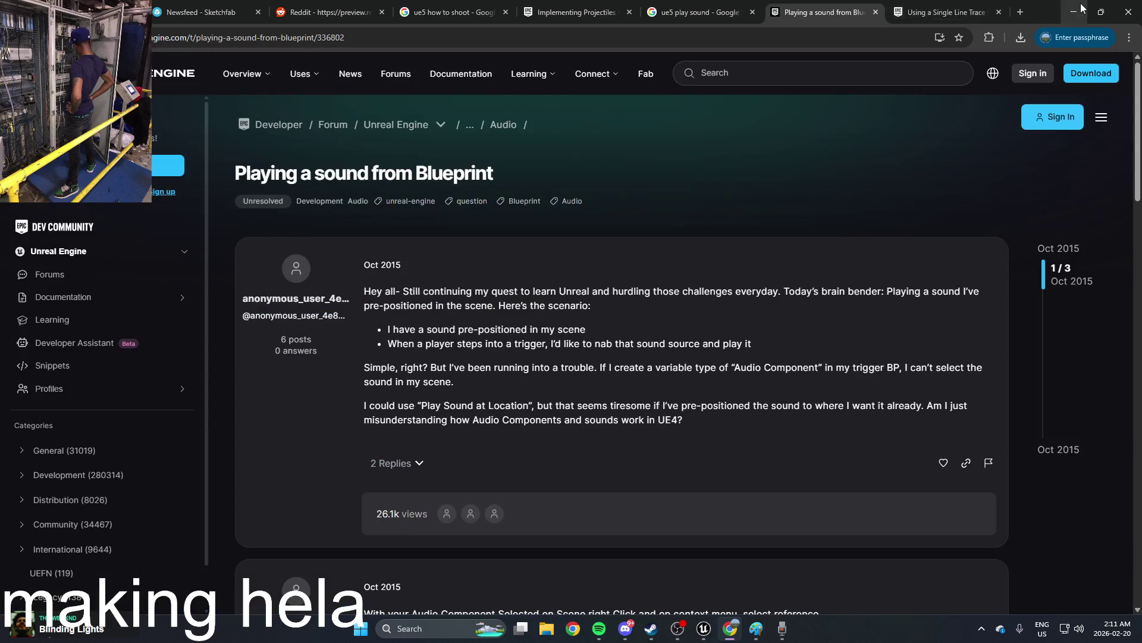
# Step: Close the 'Playing a sound from Blueprint' and line trace documentation tabs
pyautogui.click(1074, 12)
pyautogui.moveTo(430, 323); pyautogui.dragTo(404, 291)
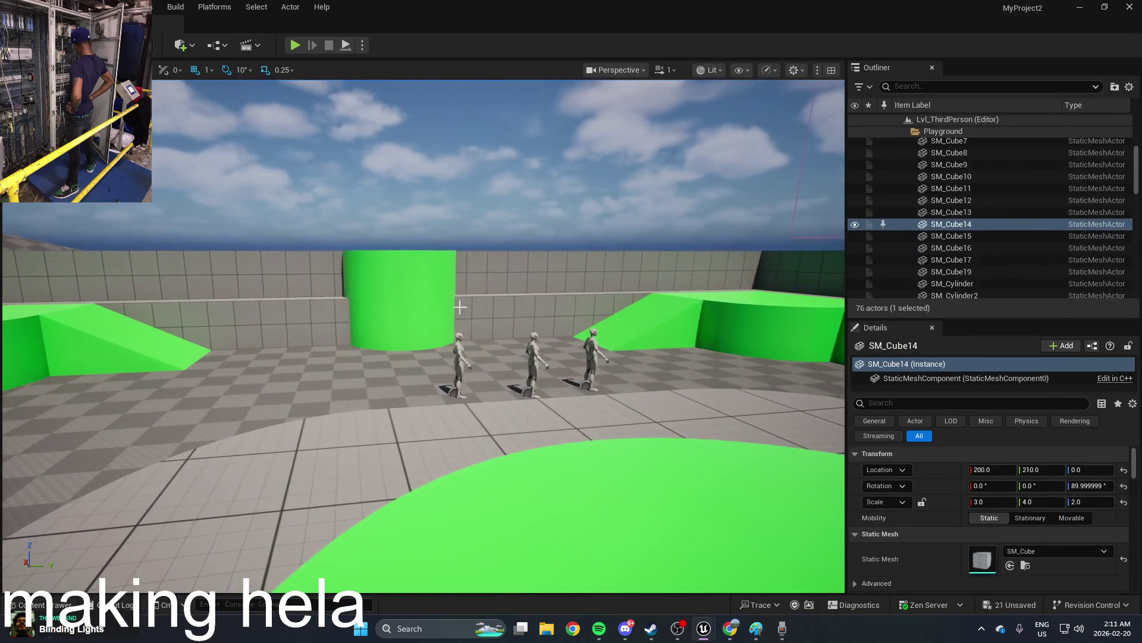
pyautogui.click(729, 629)
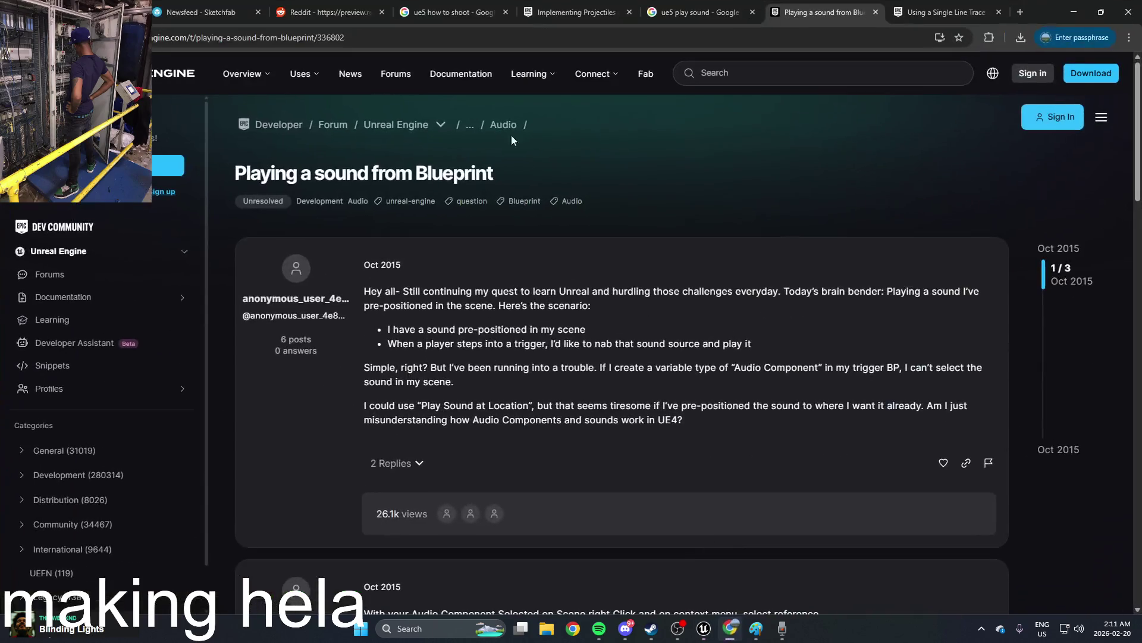
pyautogui.click(876, 12)
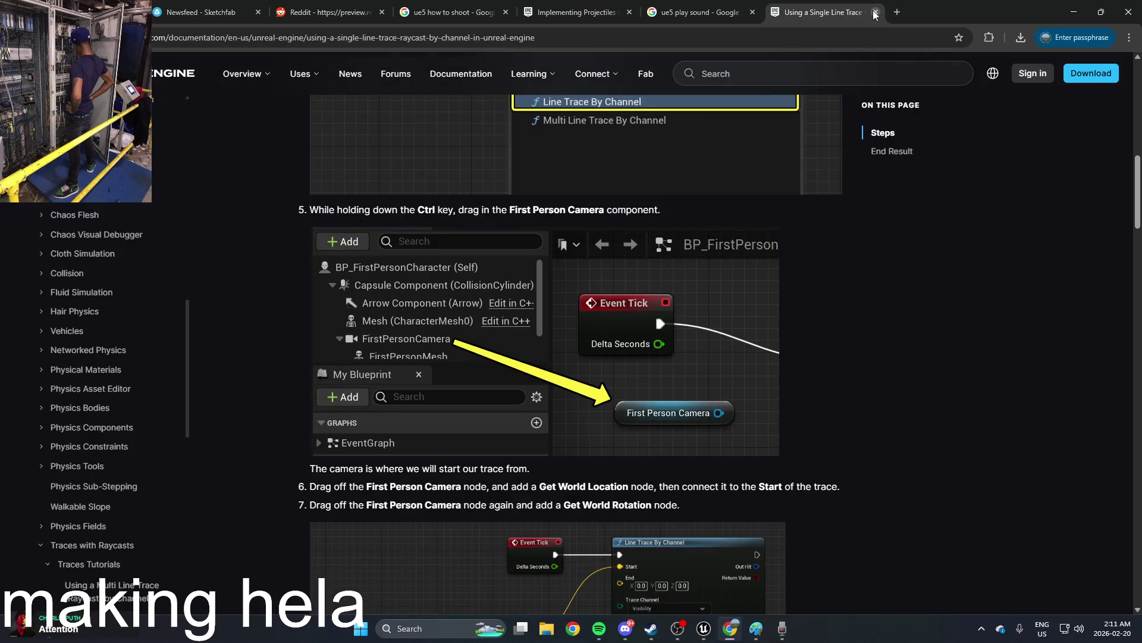
pyautogui.click(875, 13)
# Step: Search 'ue5 play media' and open the Play a Video File in Unreal Engine guide
pyautogui.hotkey('ctrl', 't')
pyautogui.write('ue5 play media')
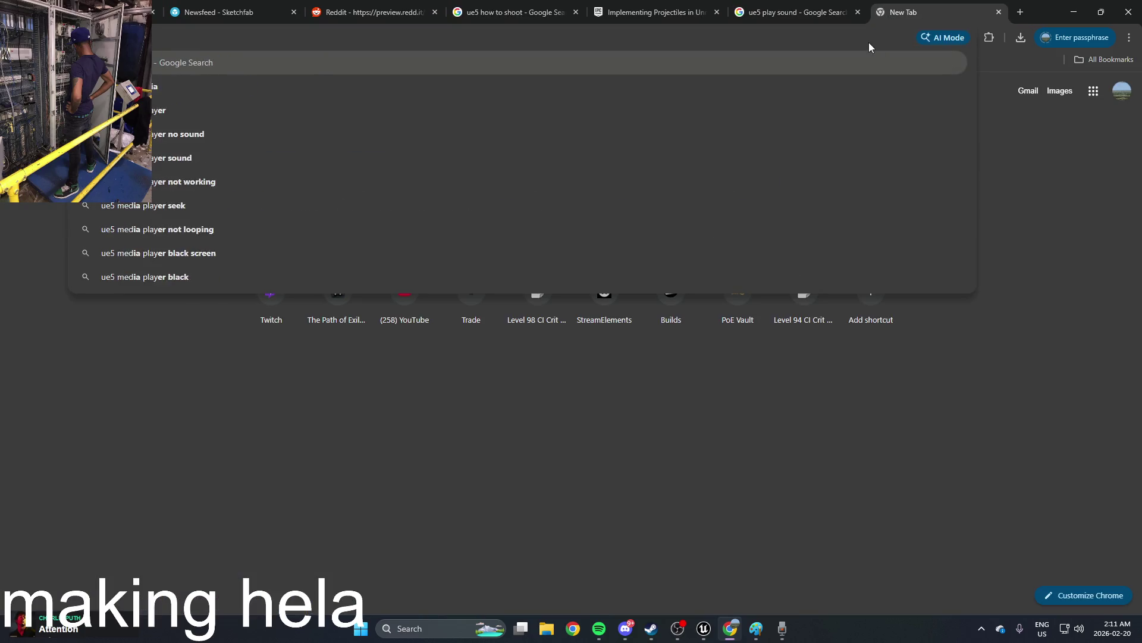
pyautogui.press('Return')
pyautogui.scroll(-8, 412, 296)
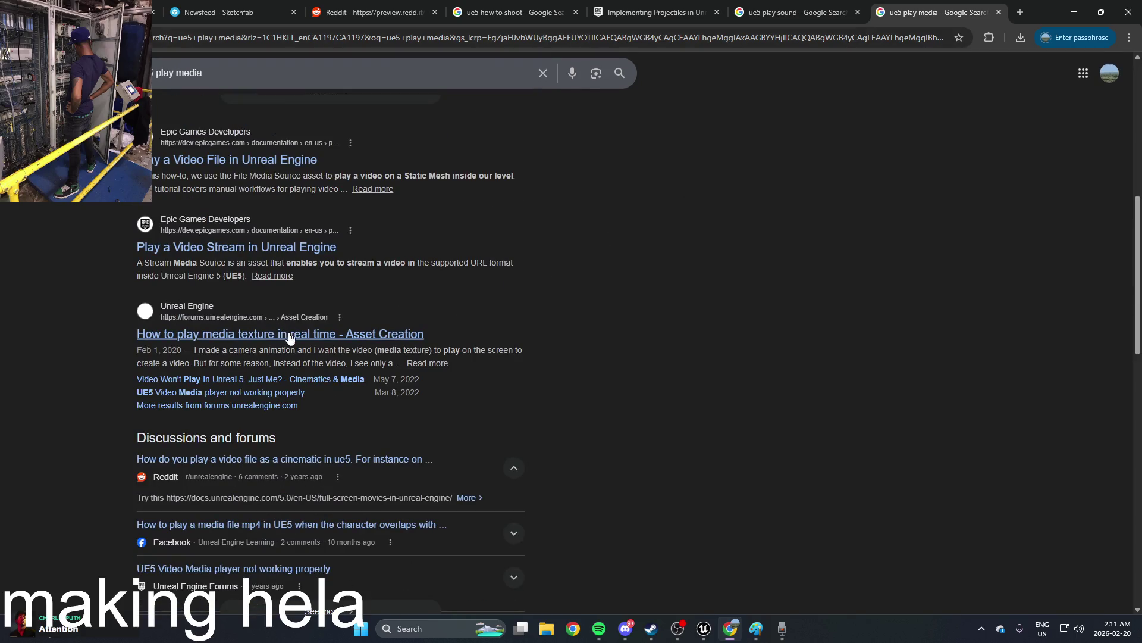
pyautogui.click(278, 158)
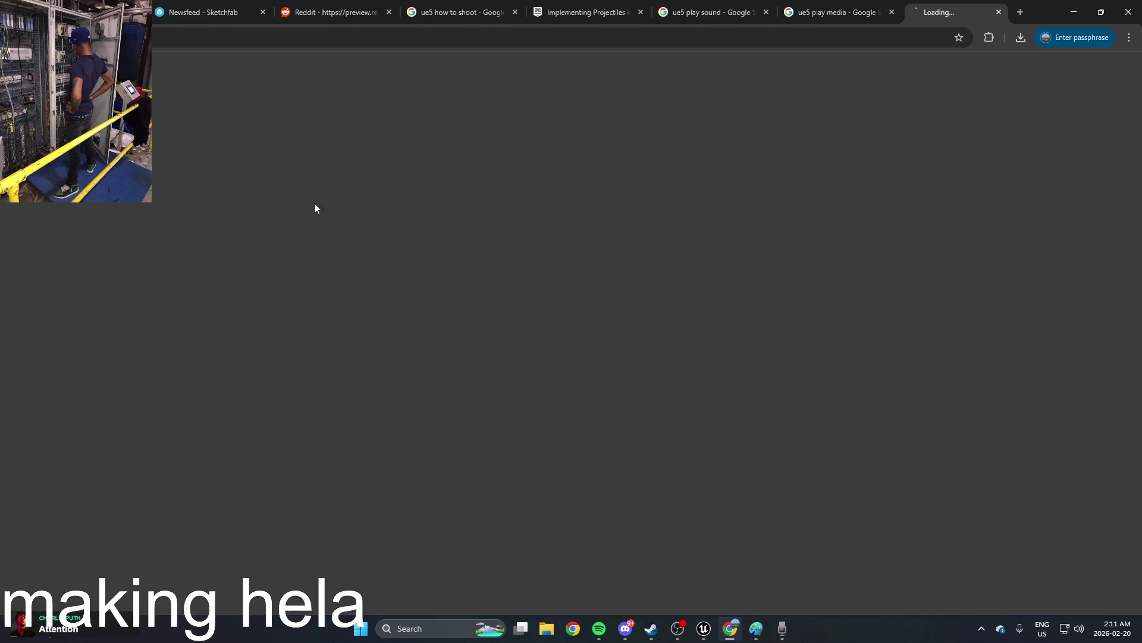
# Step: Read down the guide to the Open Source step, where Media Source is set to SampleVideo
pyautogui.scroll(-7, 470, 387)
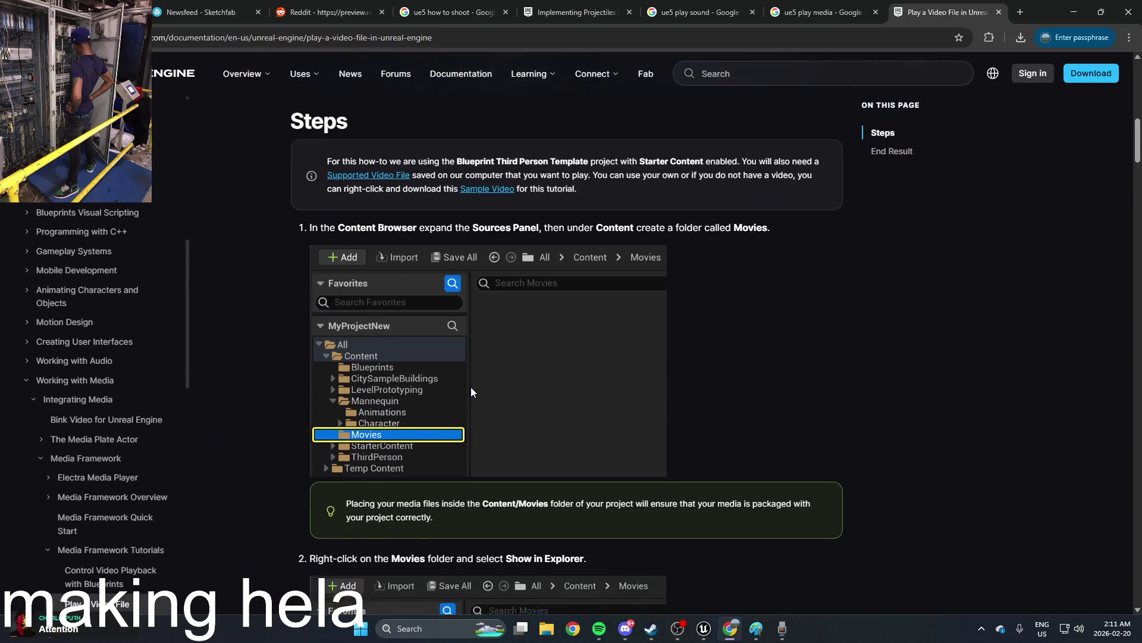
pyautogui.scroll(-5, 470, 386)
pyautogui.scroll(-10, 486, 377)
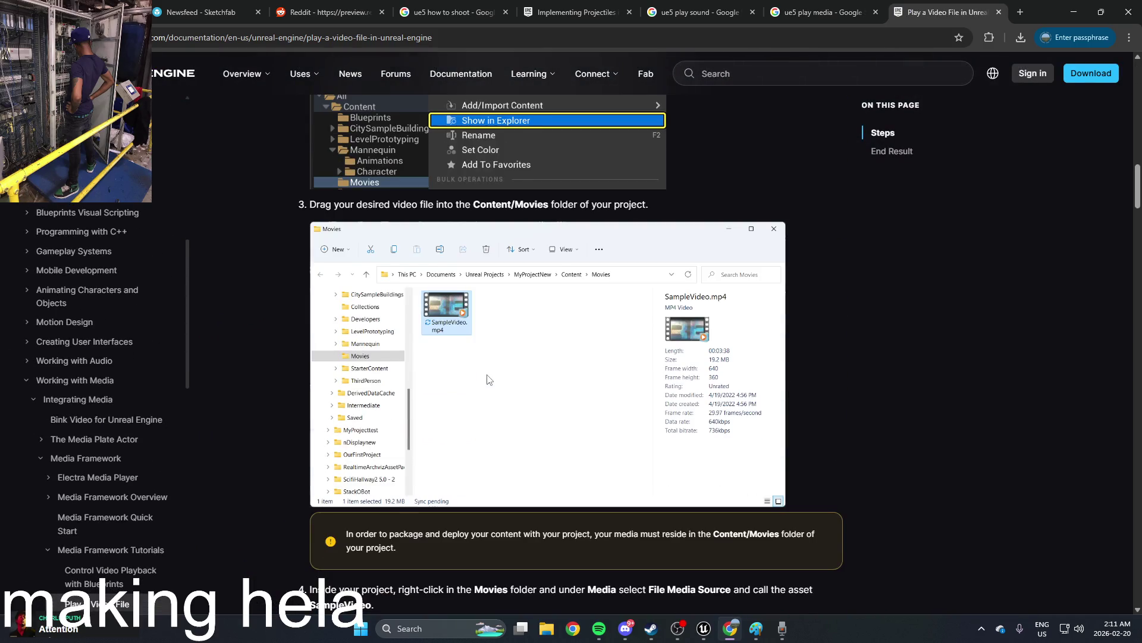
pyautogui.scroll(-8, 487, 371)
pyautogui.scroll(-8, 487, 375)
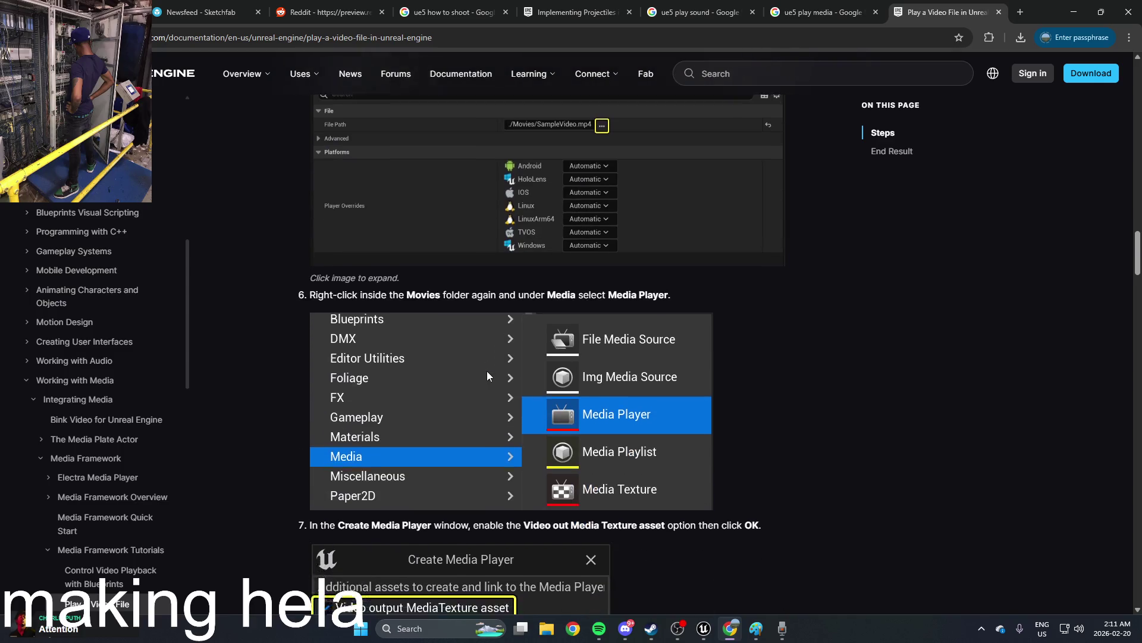
pyautogui.scroll(-6, 630, 333)
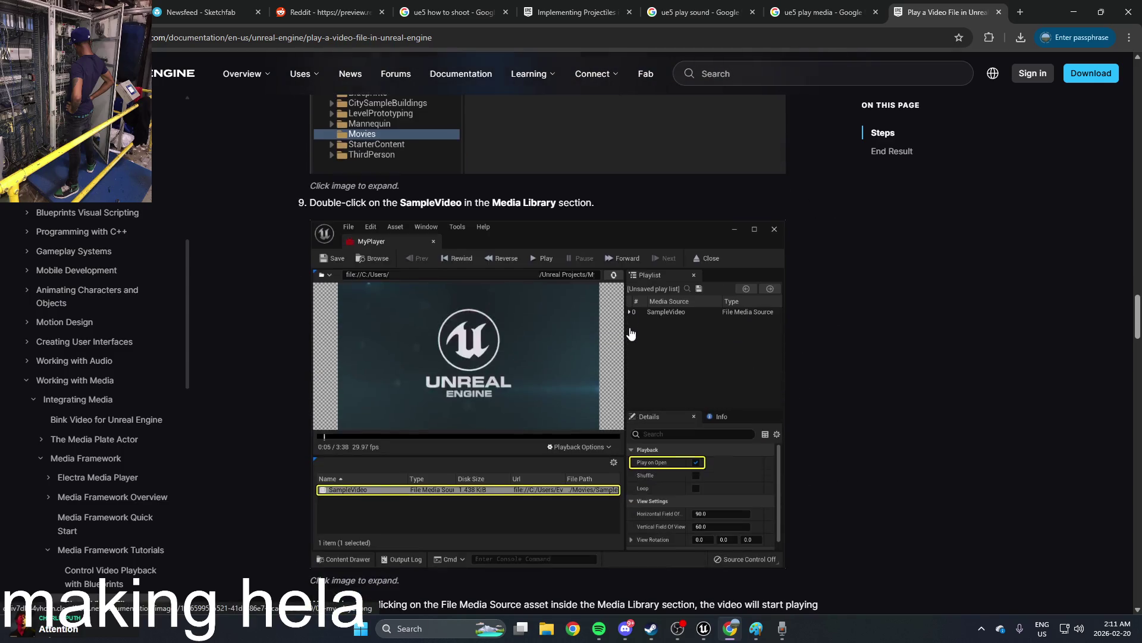
pyautogui.scroll(-1, 631, 333)
pyautogui.scroll(-5, 631, 333)
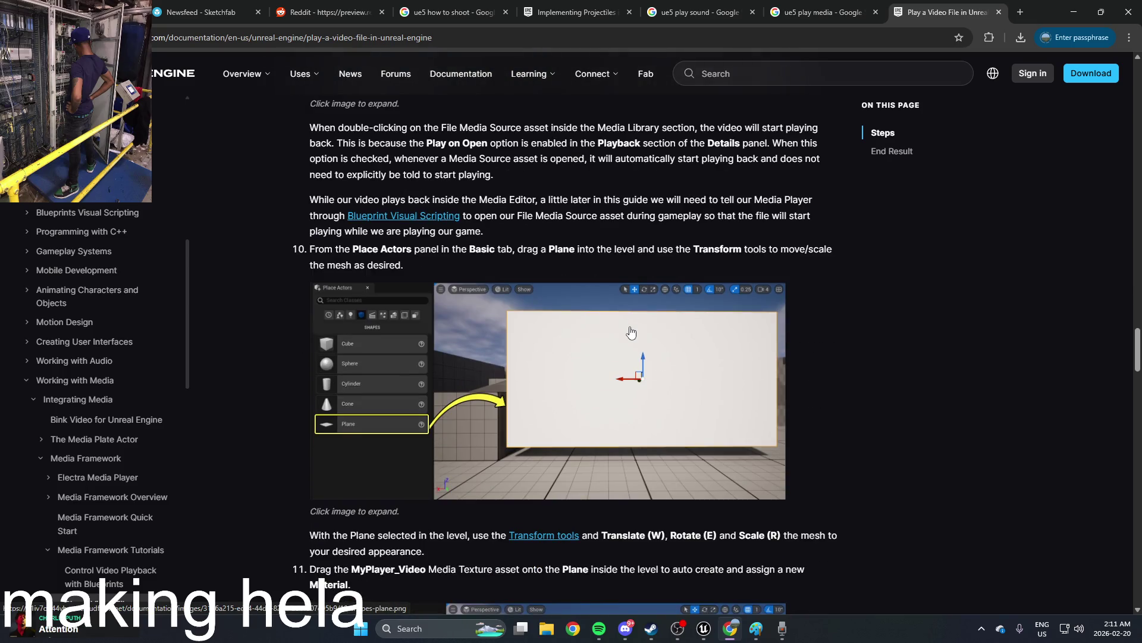
pyautogui.scroll(-2, 631, 332)
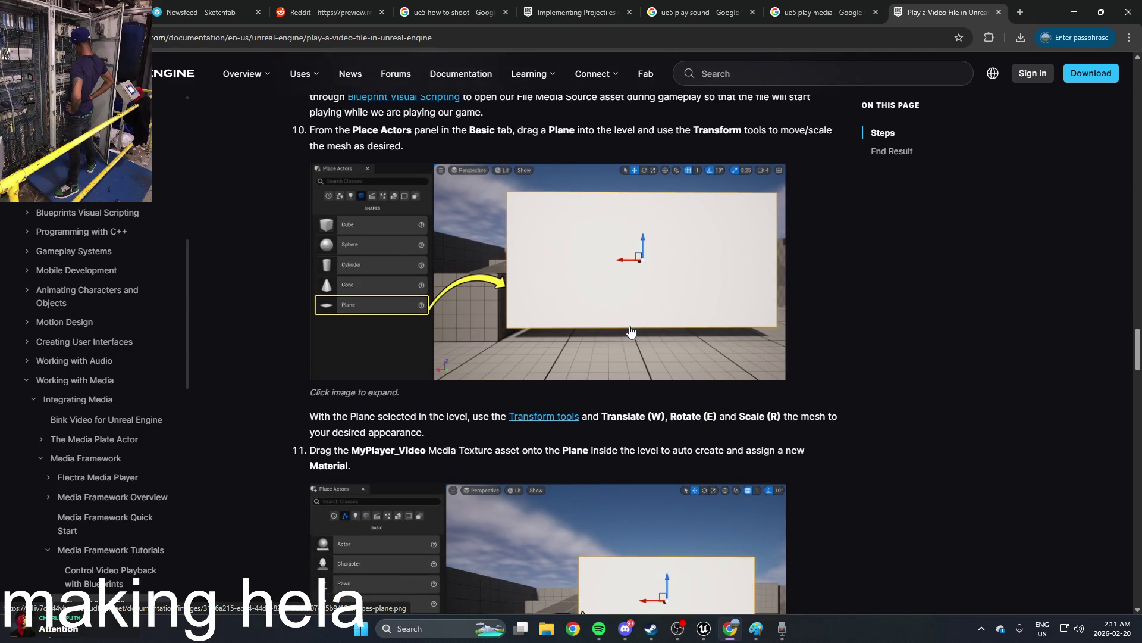
pyautogui.scroll(-3, 632, 332)
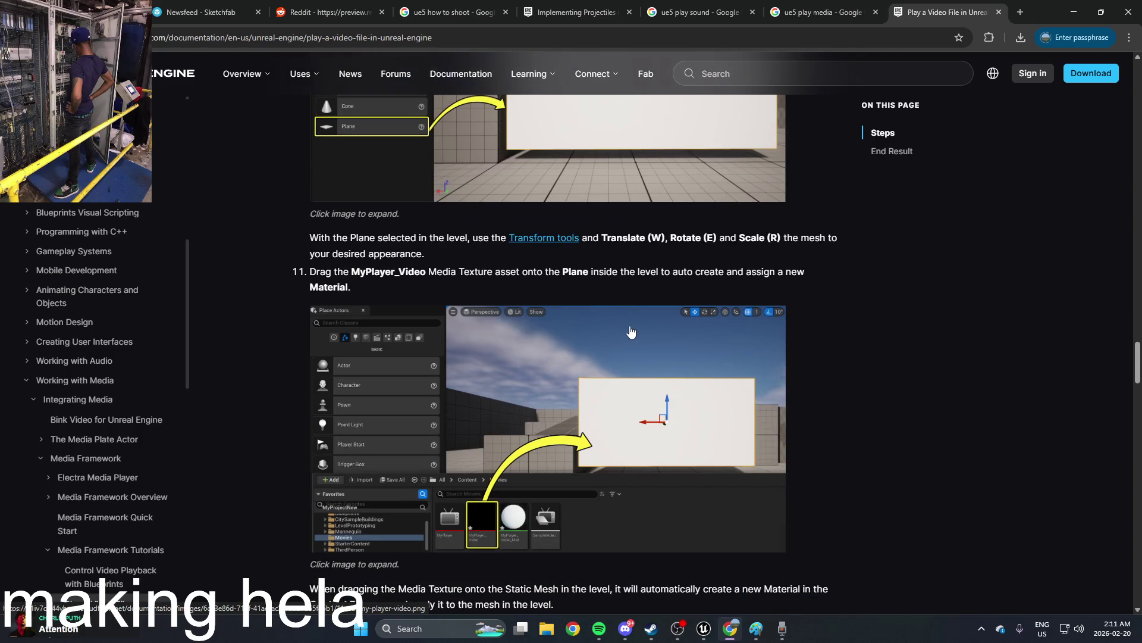
pyautogui.scroll(5, 632, 332)
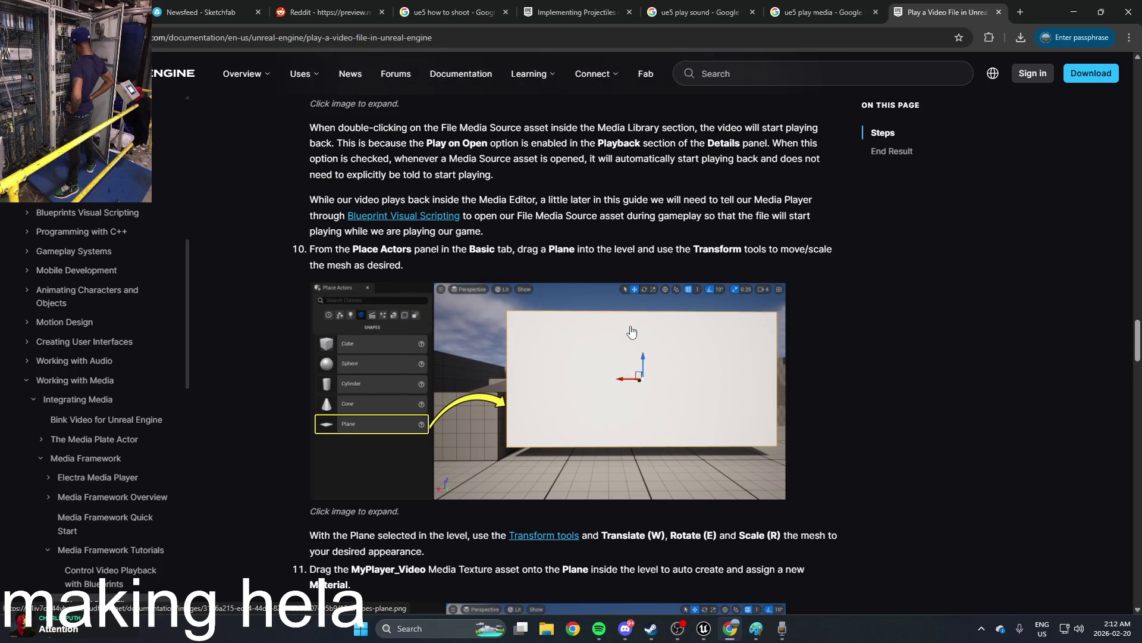
pyautogui.scroll(-4, 631, 332)
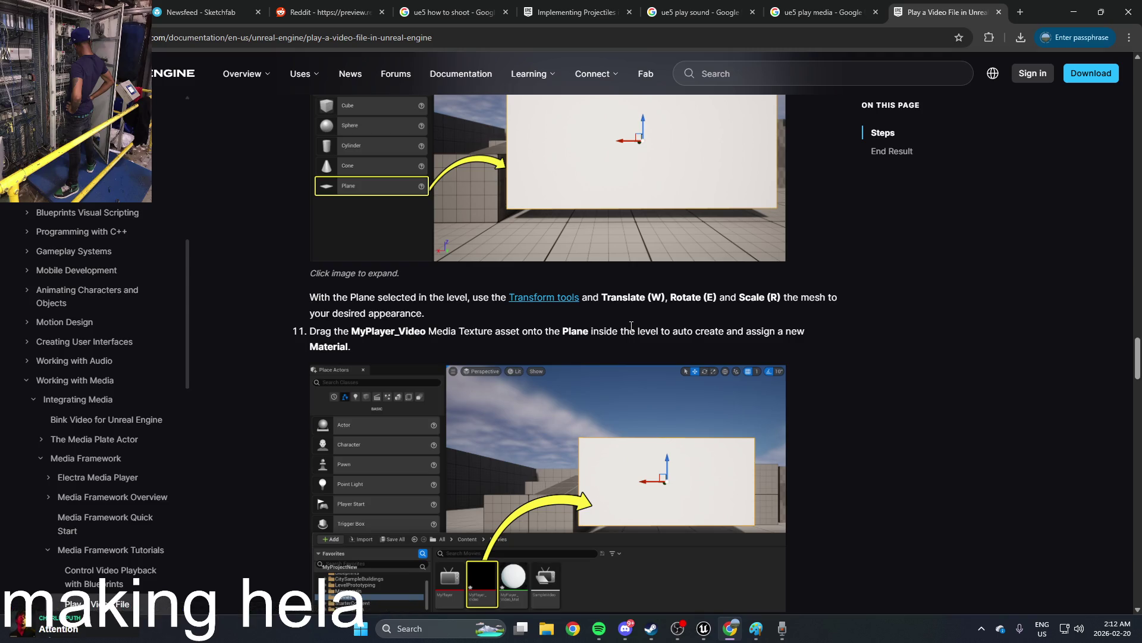
pyautogui.scroll(-3, 631, 326)
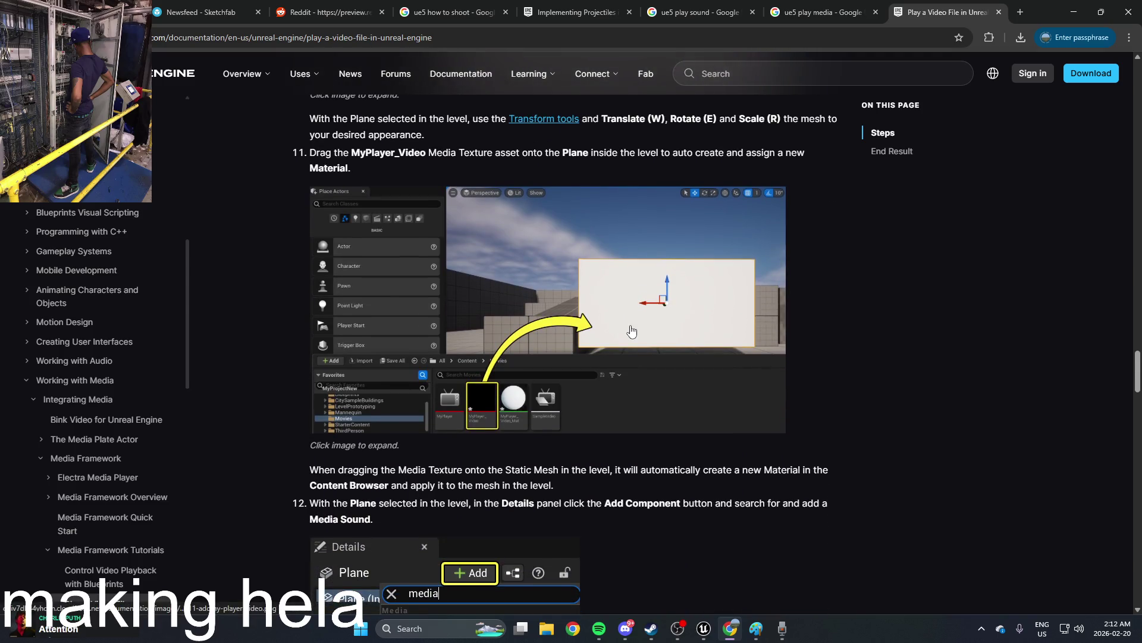
pyautogui.scroll(-5, 631, 331)
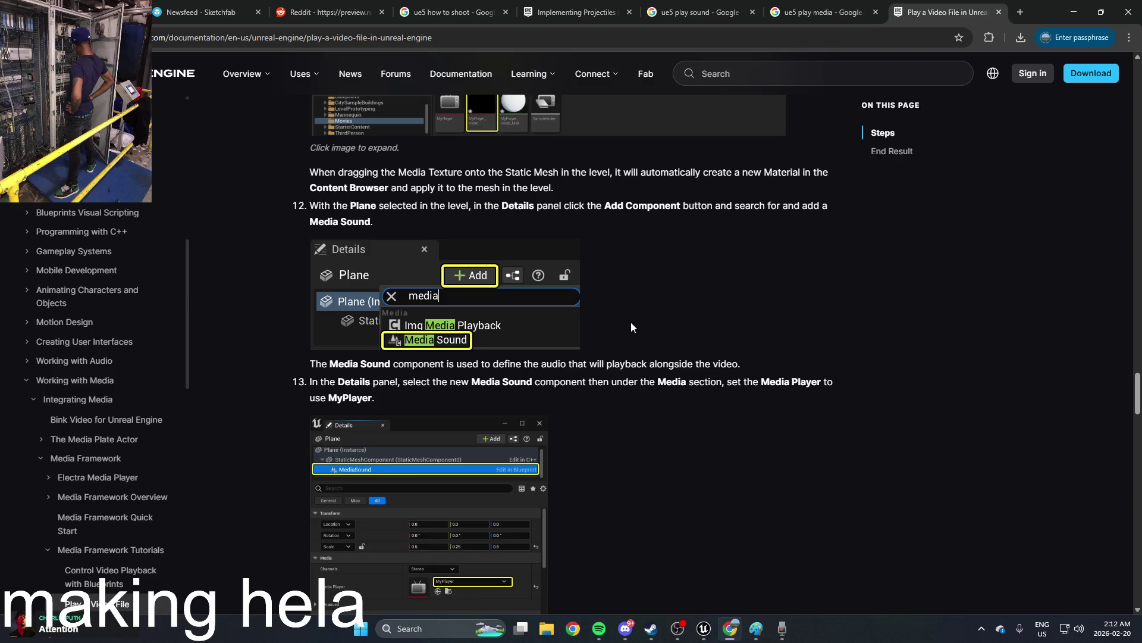
pyautogui.scroll(-4, 632, 326)
pyautogui.scroll(-1, 632, 326)
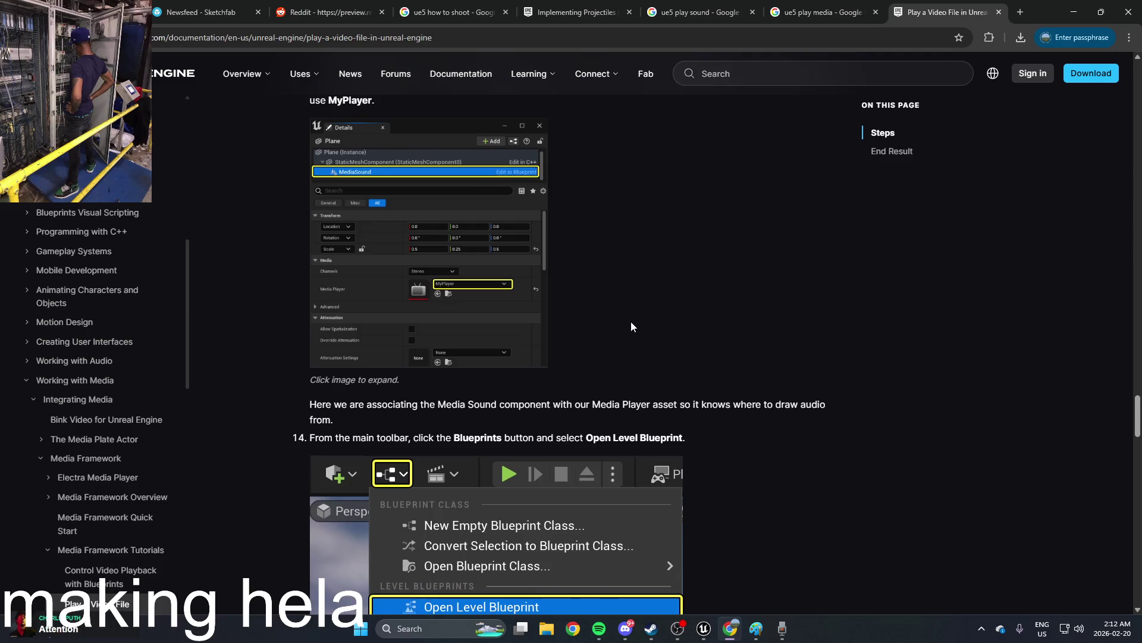
pyautogui.scroll(-7, 632, 326)
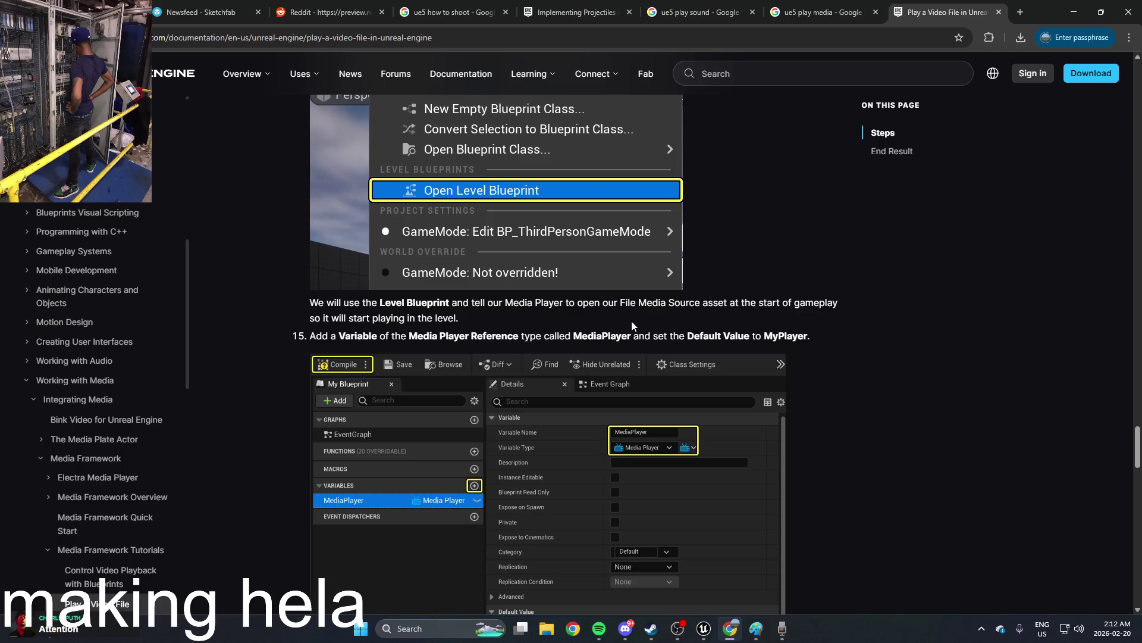
pyautogui.scroll(-7, 690, 348)
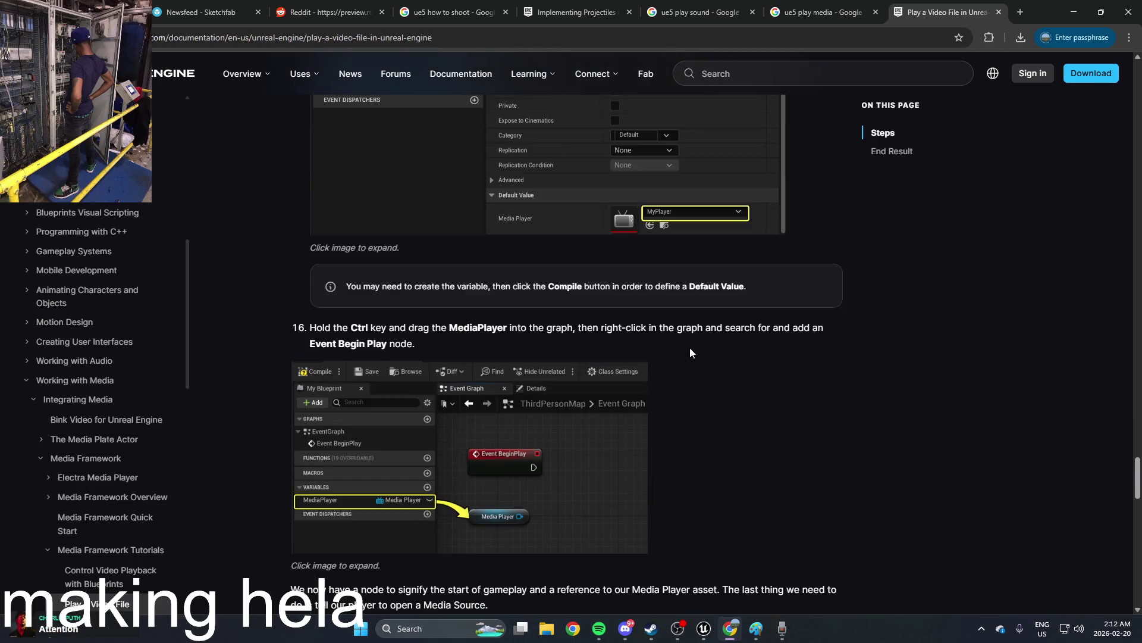
pyautogui.scroll(-4, 692, 328)
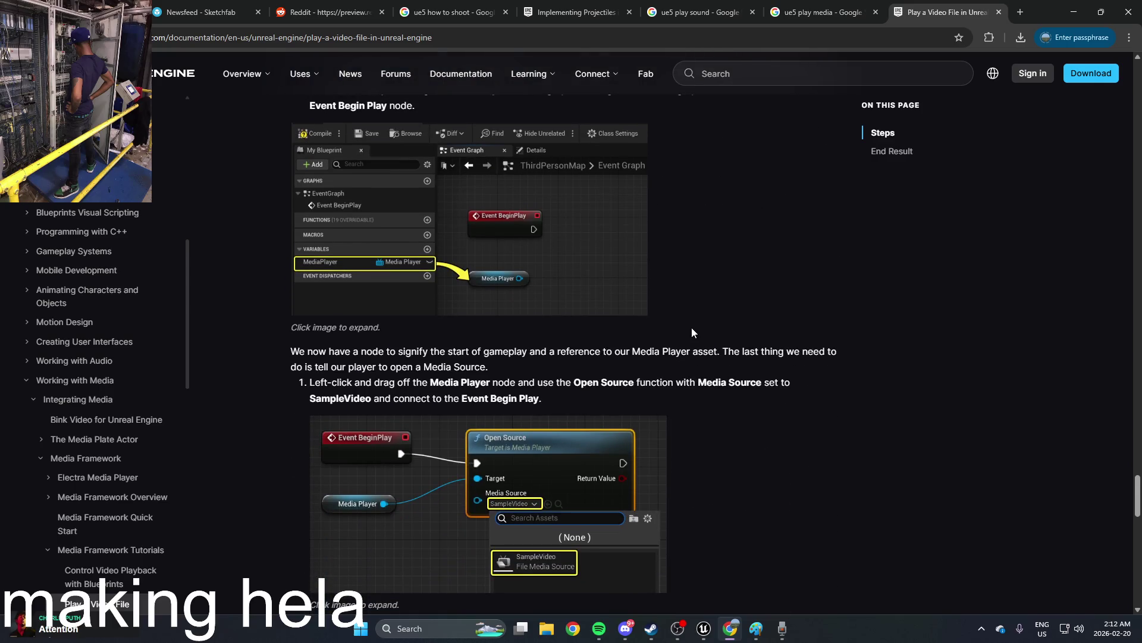
# Step: Close the documentation and open BP_ThirdPersonCharacter for editing
pyautogui.click(998, 12)
pyautogui.click(1073, 14)
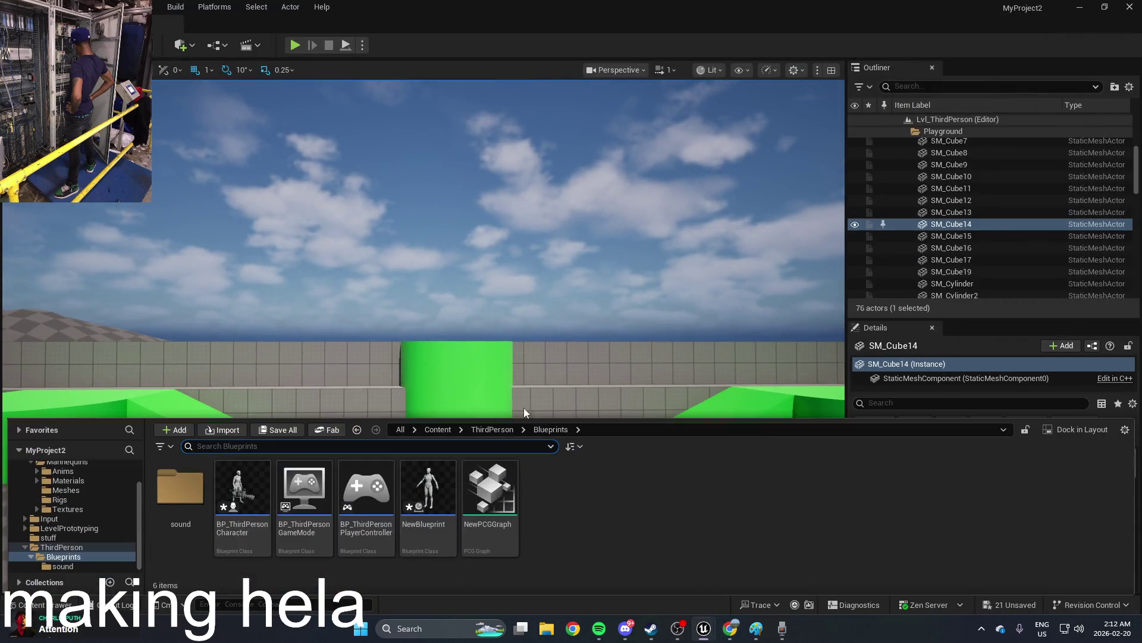
pyautogui.click(243, 494)
pyautogui.doubleClick(243, 502)
# Step: Add an Open Source node fed by Media Sound, with Media Source set to Recording_mp3
pyautogui.moveTo(537, 323); pyautogui.dragTo(438, 330)
pyautogui.rightClick(496, 313)
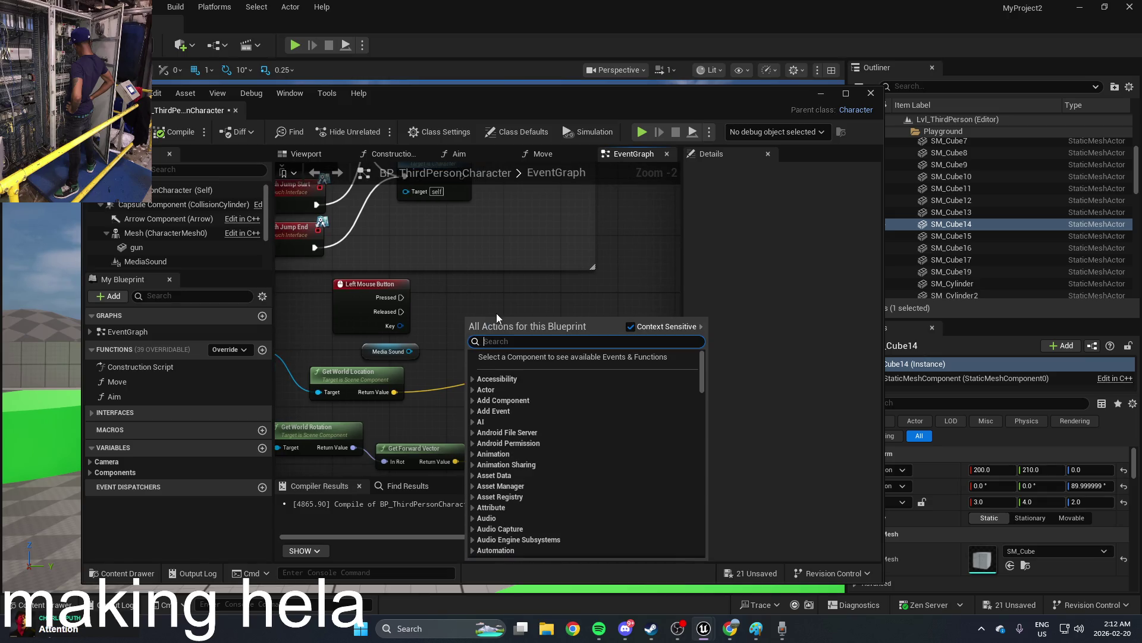
pyautogui.write('open so')
pyautogui.click(634, 326)
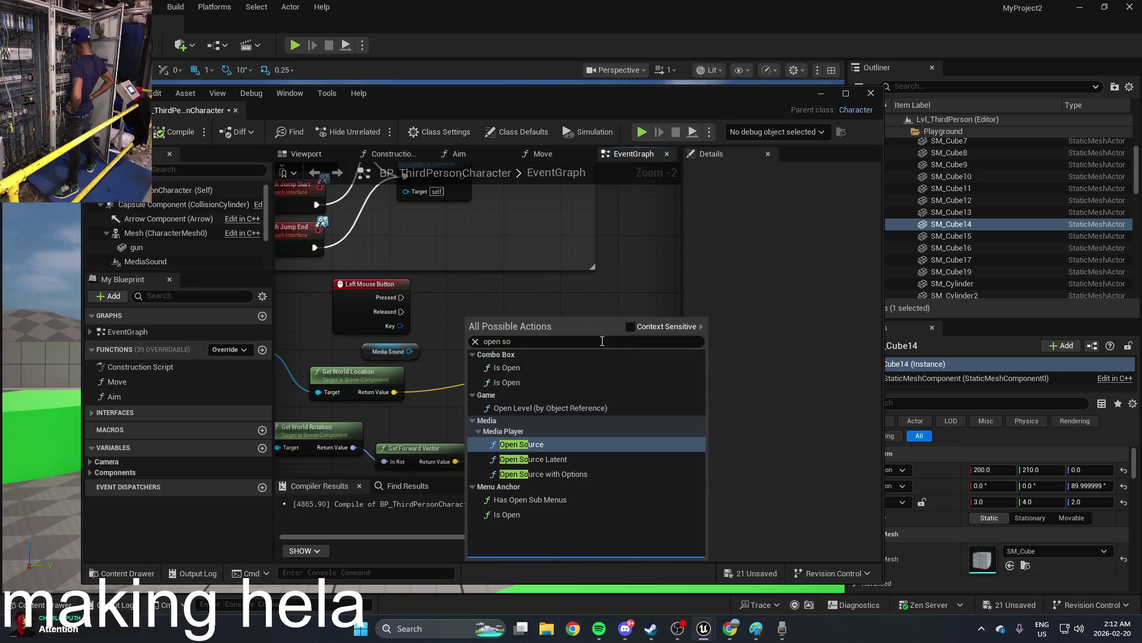
pyautogui.click(558, 444)
pyautogui.moveTo(512, 327); pyautogui.dragTo(505, 292)
pyautogui.scroll(2, 453, 365)
pyautogui.moveTo(452, 360)
pyautogui.mouseDown()
pyautogui.moveTo(379, 360)
pyautogui.moveTo(413, 359)
pyautogui.mouseUp()
pyautogui.click(482, 348)
pyautogui.click(491, 359)
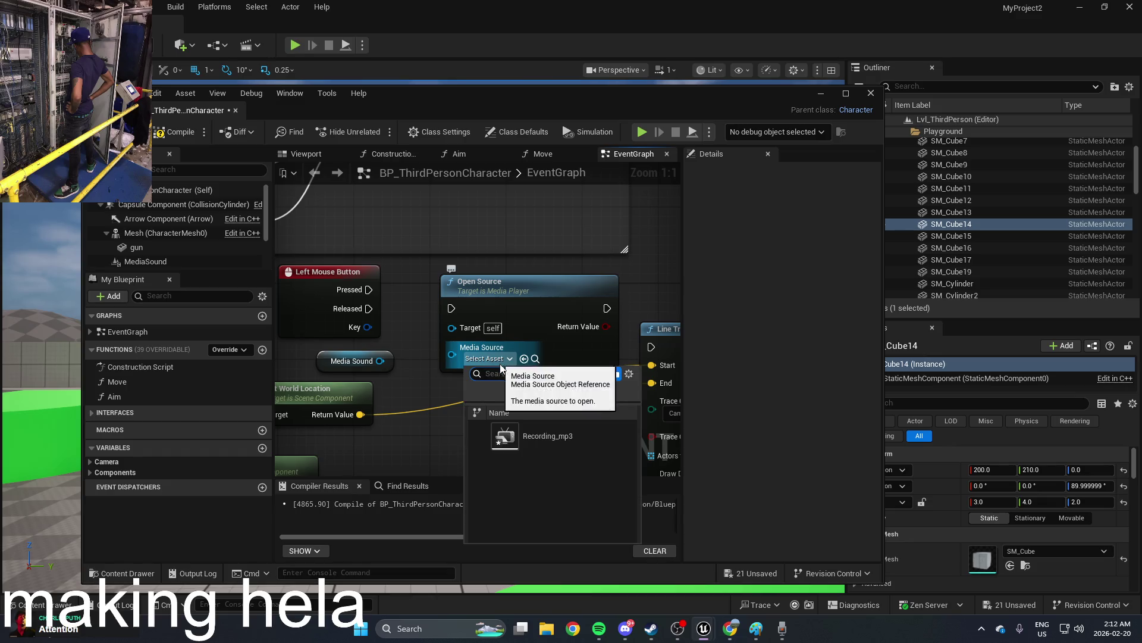
pyautogui.click(536, 436)
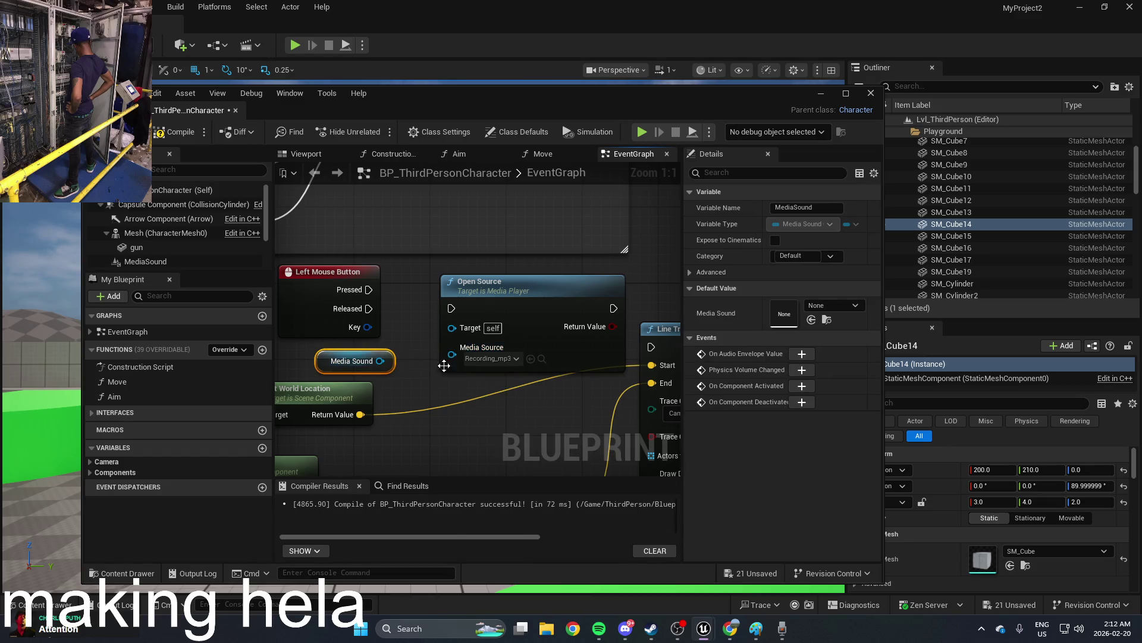
# Step: Wire left-mouse Pressed through Open Source into the Line Trace and compile
pyautogui.moveTo(461, 315); pyautogui.dragTo(369, 290)
pyautogui.moveTo(537, 305)
pyautogui.mouseDown()
pyautogui.moveTo(471, 315)
pyautogui.moveTo(651, 346)
pyautogui.mouseUp()
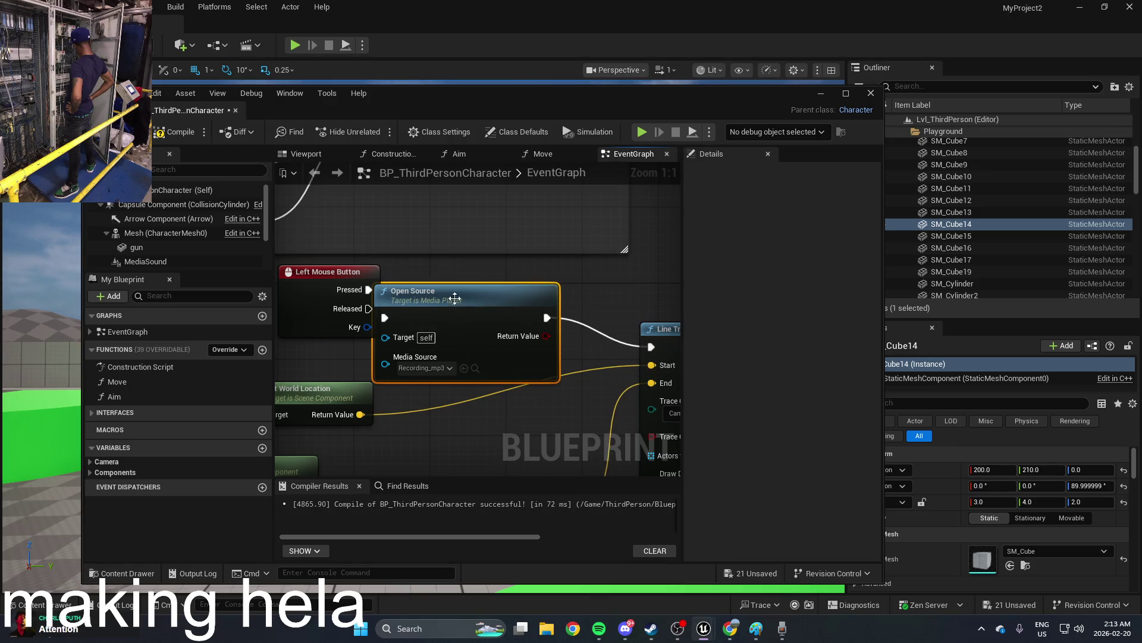
pyautogui.moveTo(435, 305); pyautogui.dragTo(473, 305)
pyautogui.scroll(-4, 475, 305)
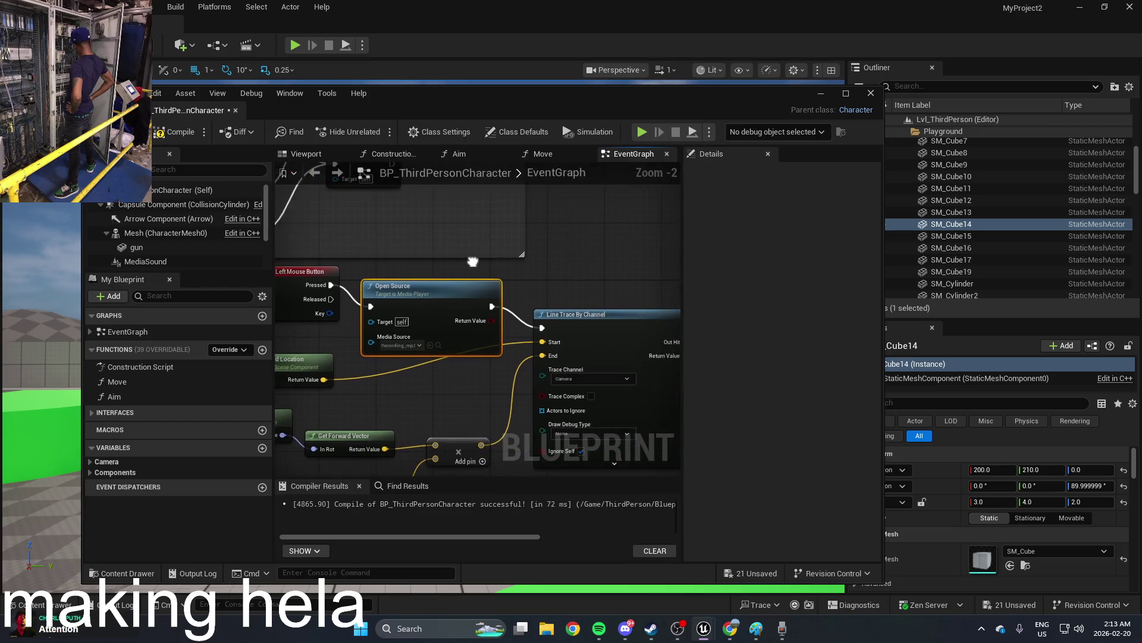
pyautogui.click(169, 137)
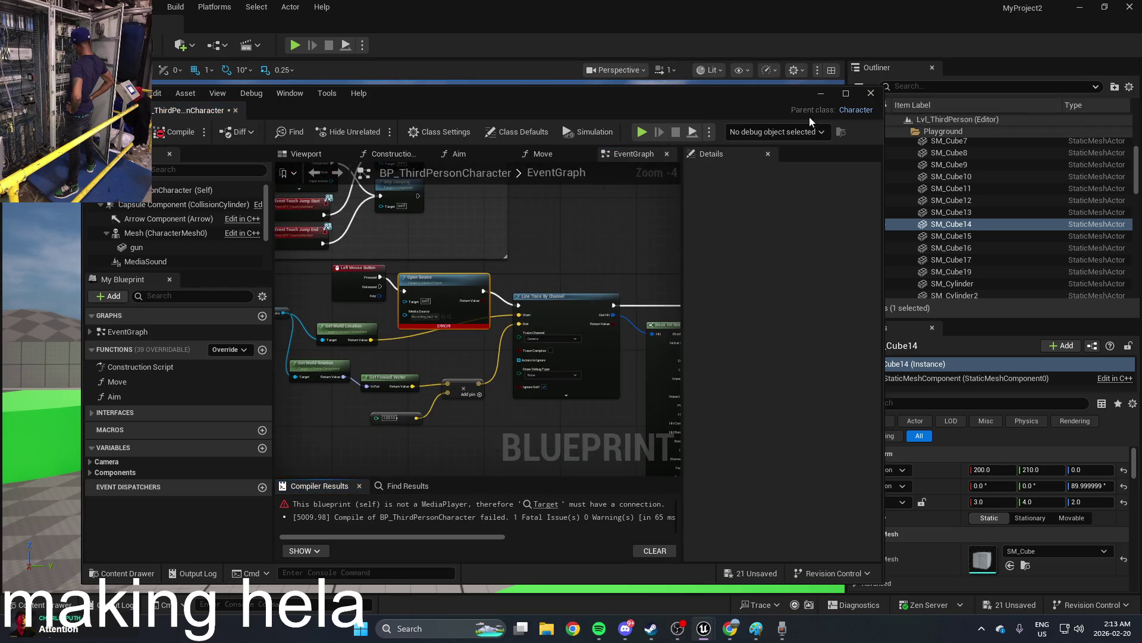
# Step: Move the Left Mouse Button node up and attempt, then cancel, wiring Open Source's Target
pyautogui.scroll(4, 378, 358)
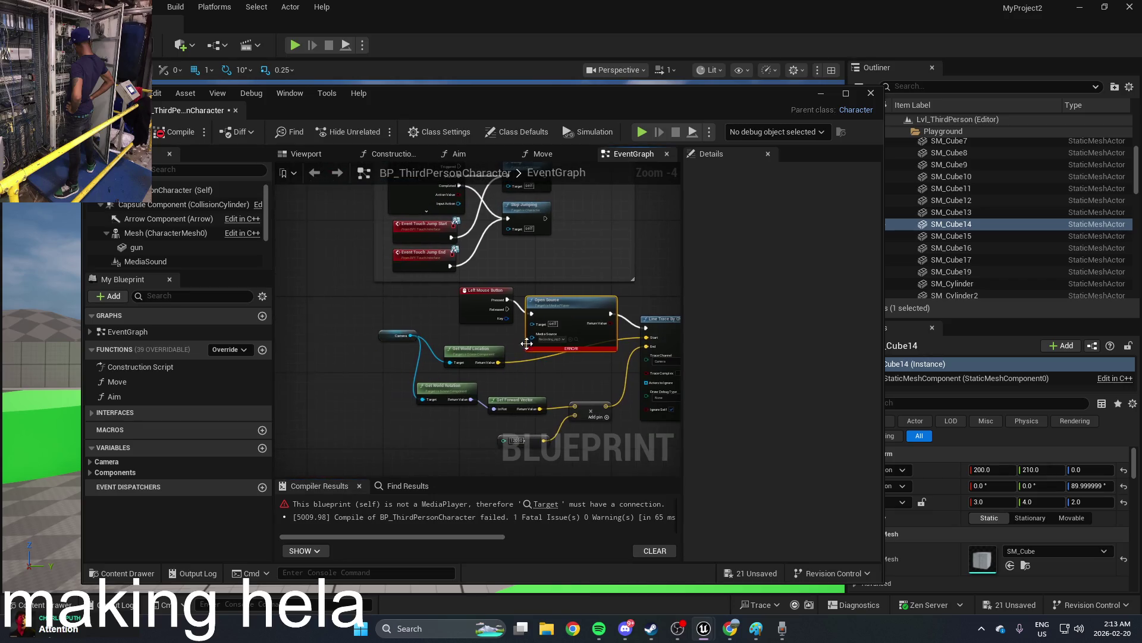
pyautogui.moveTo(435, 258); pyautogui.dragTo(434, 219)
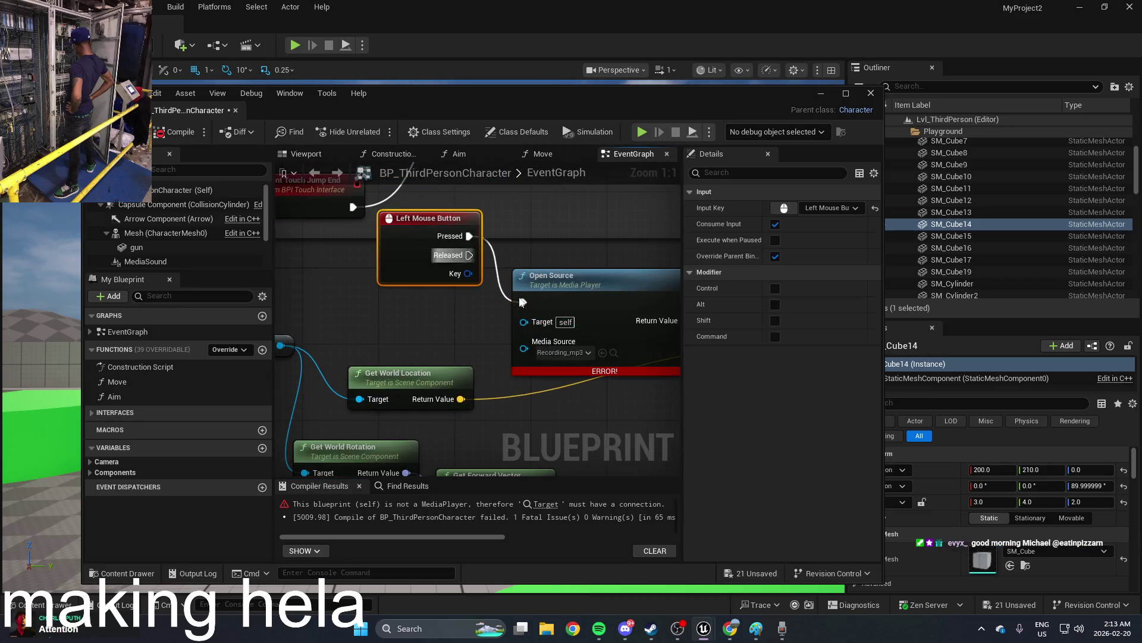
pyautogui.moveTo(531, 329)
pyautogui.mouseDown()
pyautogui.moveTo(333, 310)
pyautogui.moveTo(285, 286)
pyautogui.moveTo(357, 316)
pyautogui.moveTo(598, 312)
pyautogui.moveTo(402, 315)
pyautogui.moveTo(491, 318)
pyautogui.moveTo(448, 344)
pyautogui.moveTo(396, 327)
pyautogui.mouseUp()
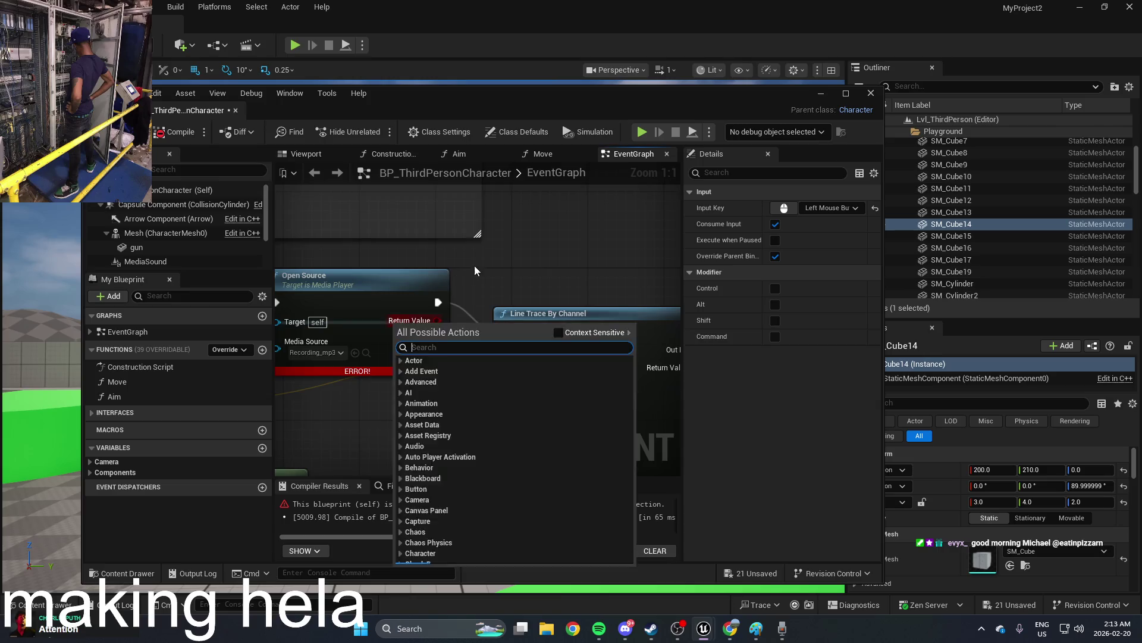
pyautogui.press('Escape')
# Step: Drag MediaSound into the graph, then delete the stray Media Sound node
pyautogui.moveTo(145, 261)
pyautogui.mouseDown()
pyautogui.moveTo(357, 336)
pyautogui.moveTo(512, 331)
pyautogui.mouseUp()
pyautogui.click(414, 313)
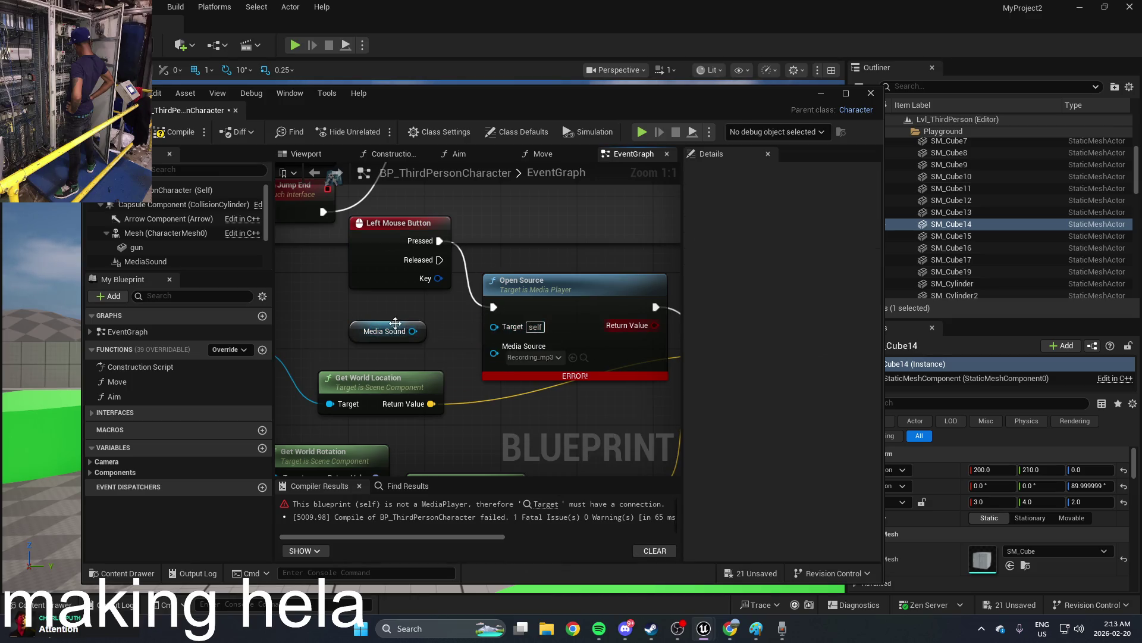
pyautogui.click(394, 323)
pyautogui.press('Delete')
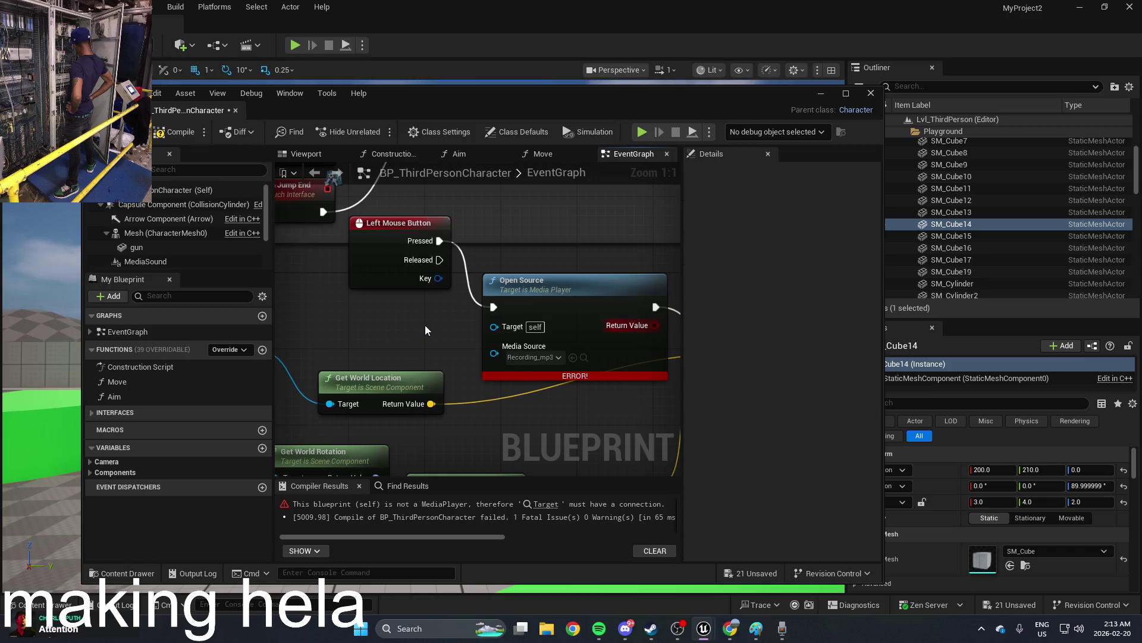
# Step: Search the Add menus for 'media' to find a Media Sound component
pyautogui.click(108, 296)
pyautogui.write('media')
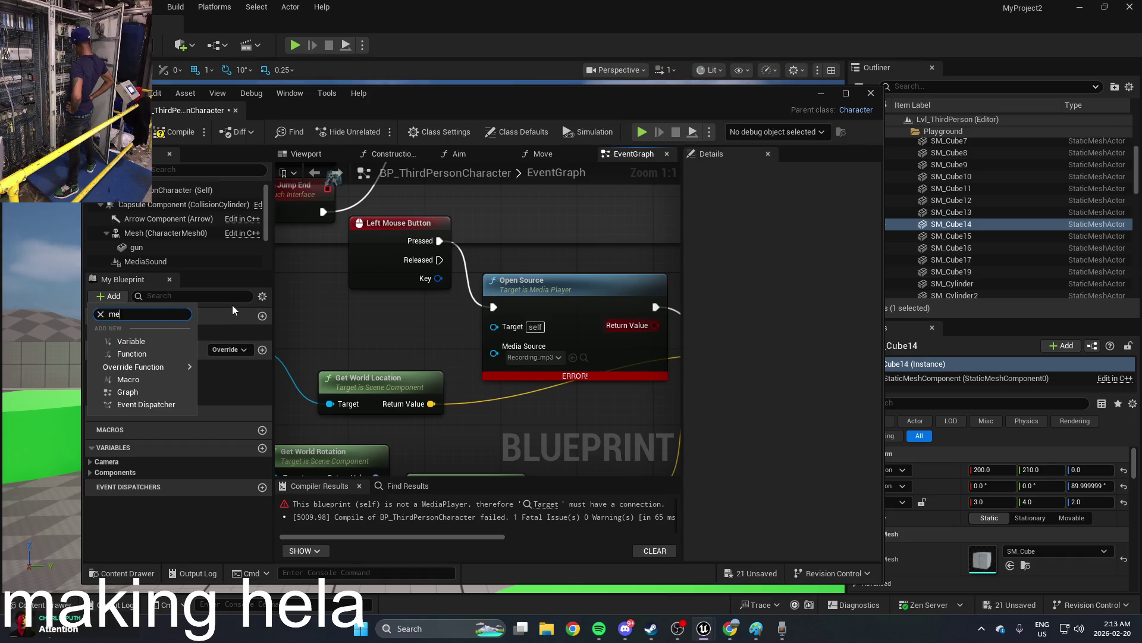
pyautogui.click(110, 169)
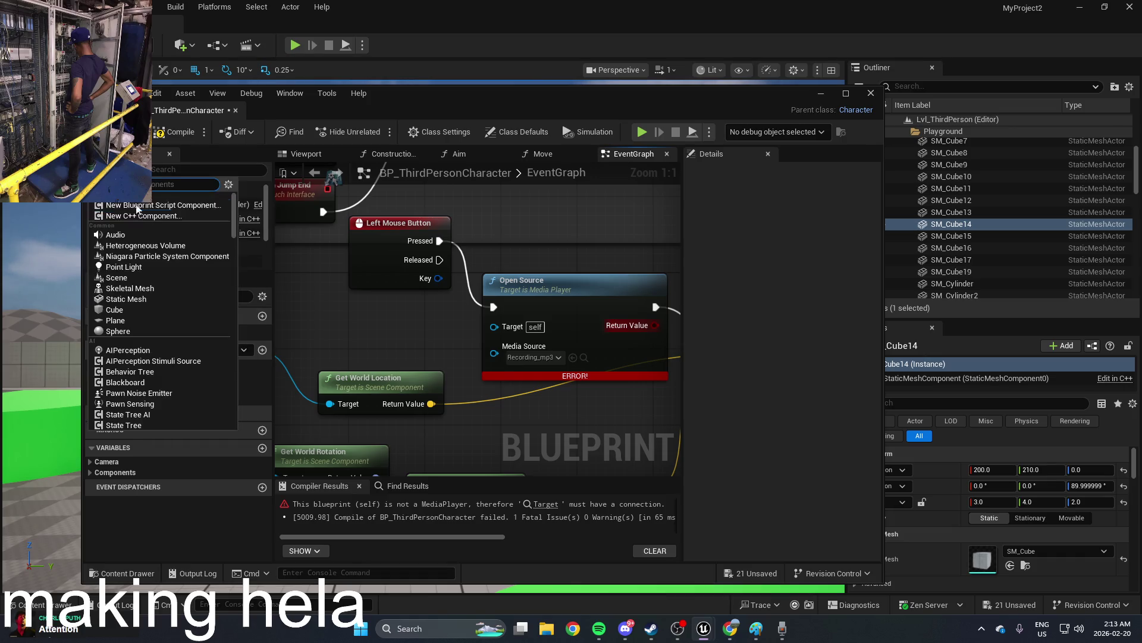
pyautogui.write('media')
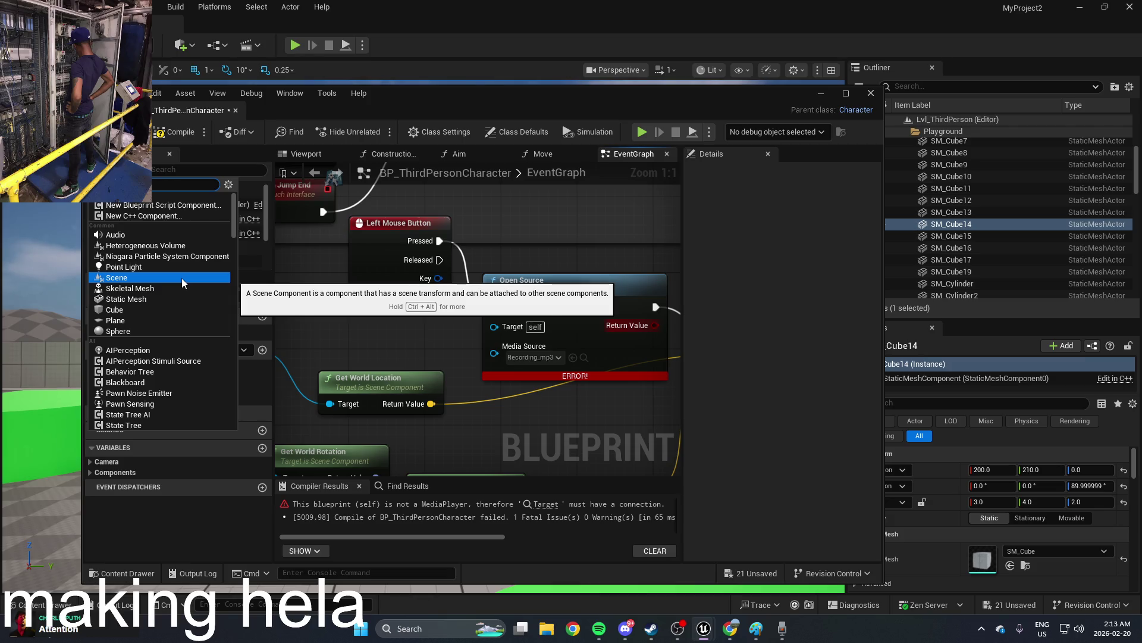
pyautogui.click(187, 205)
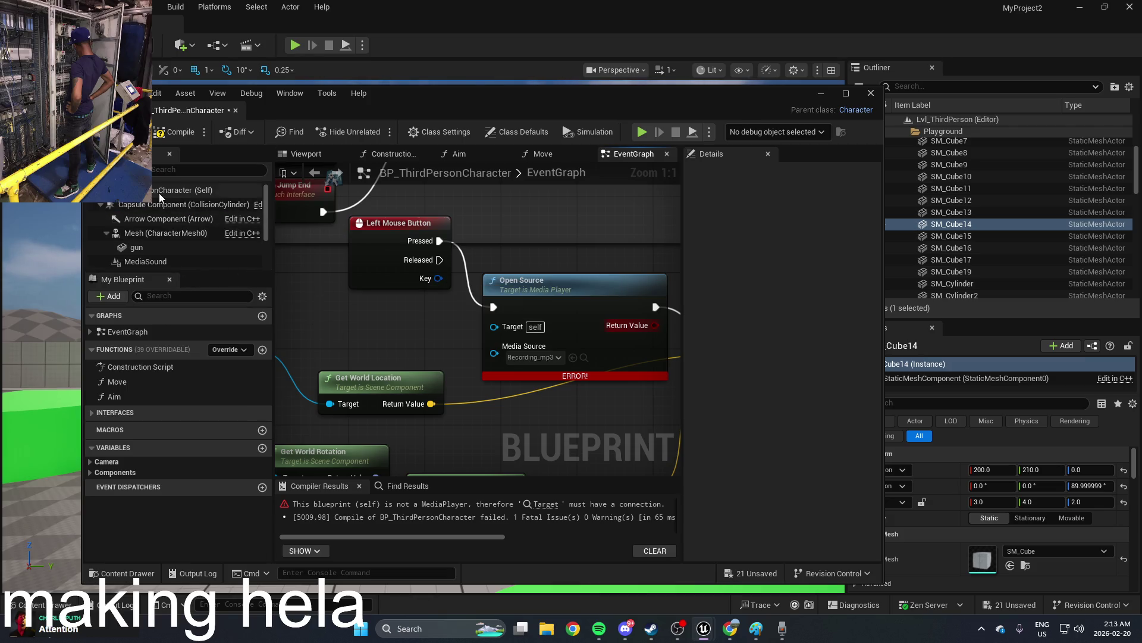
pyautogui.moveTo(502, 331); pyautogui.dragTo(543, 354)
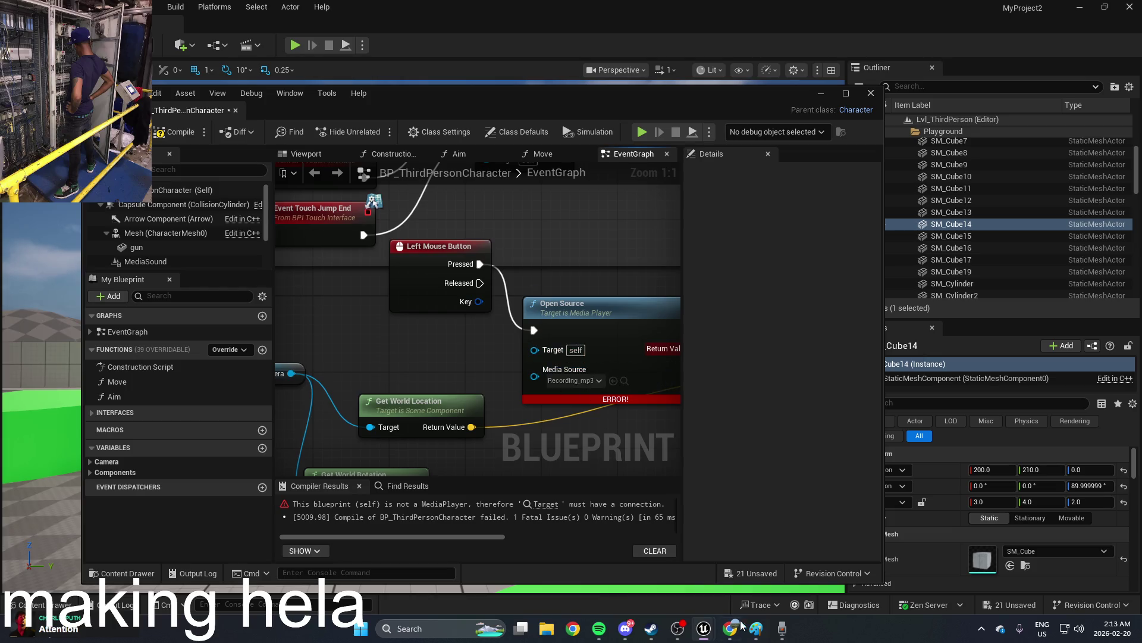
pyautogui.click(730, 629)
# Step: Reopen the Play a Video File guide from the 'ue5 play media' results and read its Media Sound steps
pyautogui.click(827, 5)
pyautogui.click(892, 12)
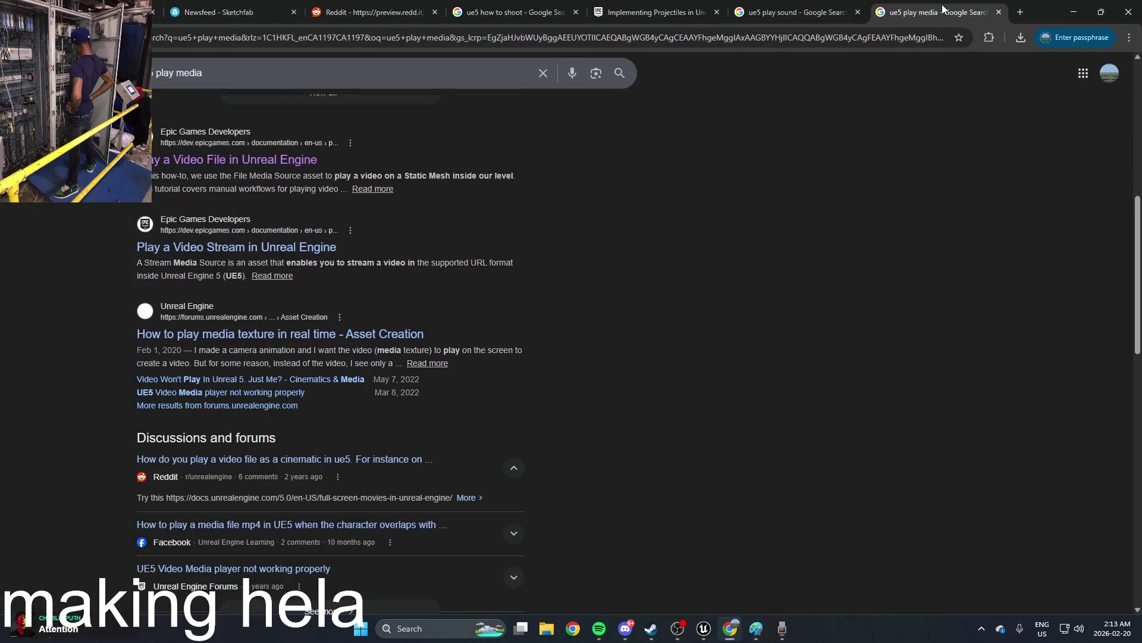
pyautogui.click(241, 162)
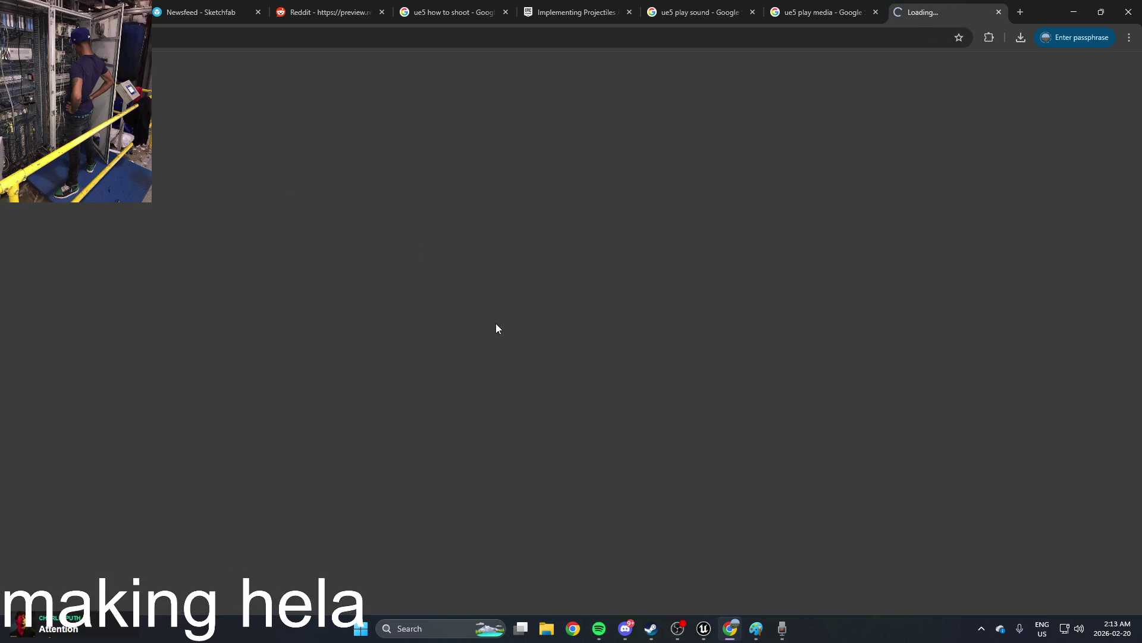
pyautogui.scroll(-10, 497, 323)
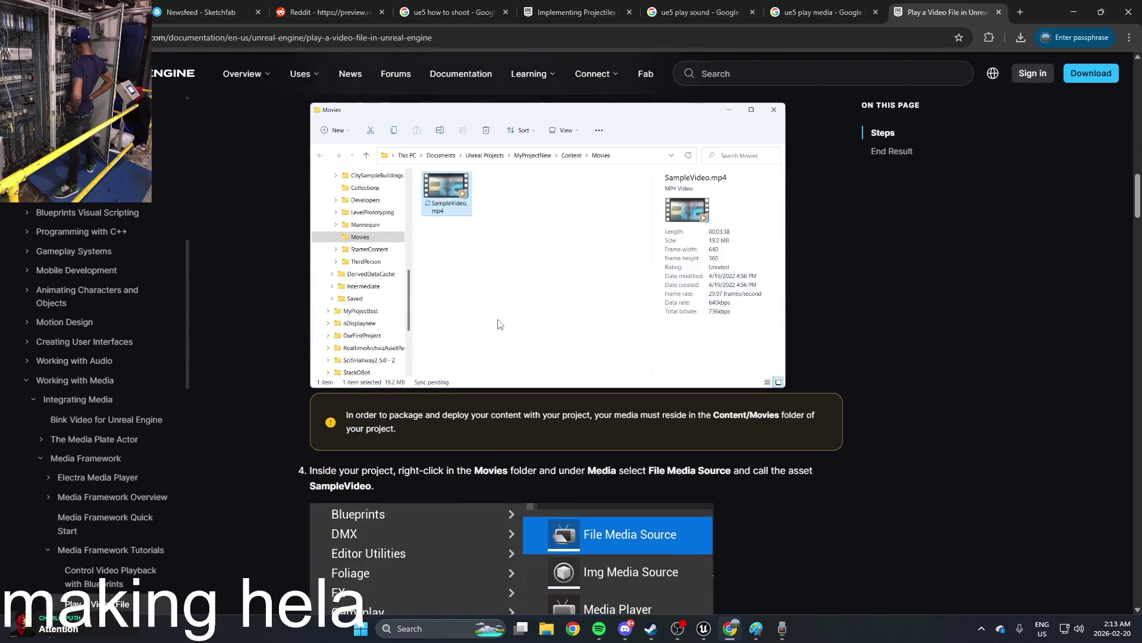
pyautogui.scroll(-20, 498, 324)
pyautogui.scroll(-15, 498, 324)
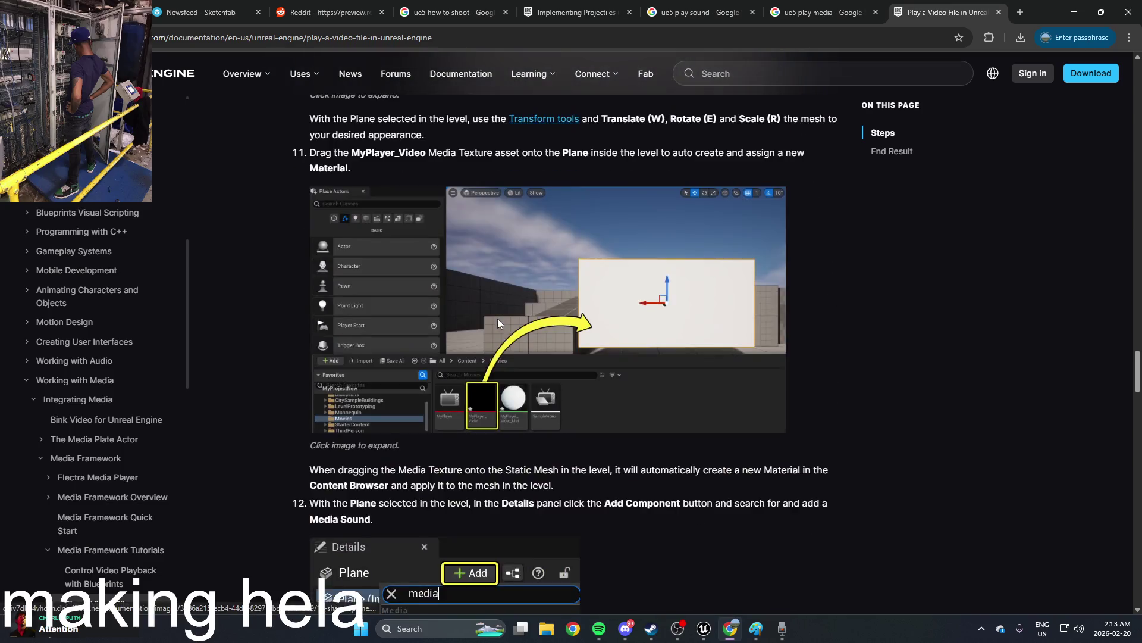
pyautogui.scroll(-3, 498, 320)
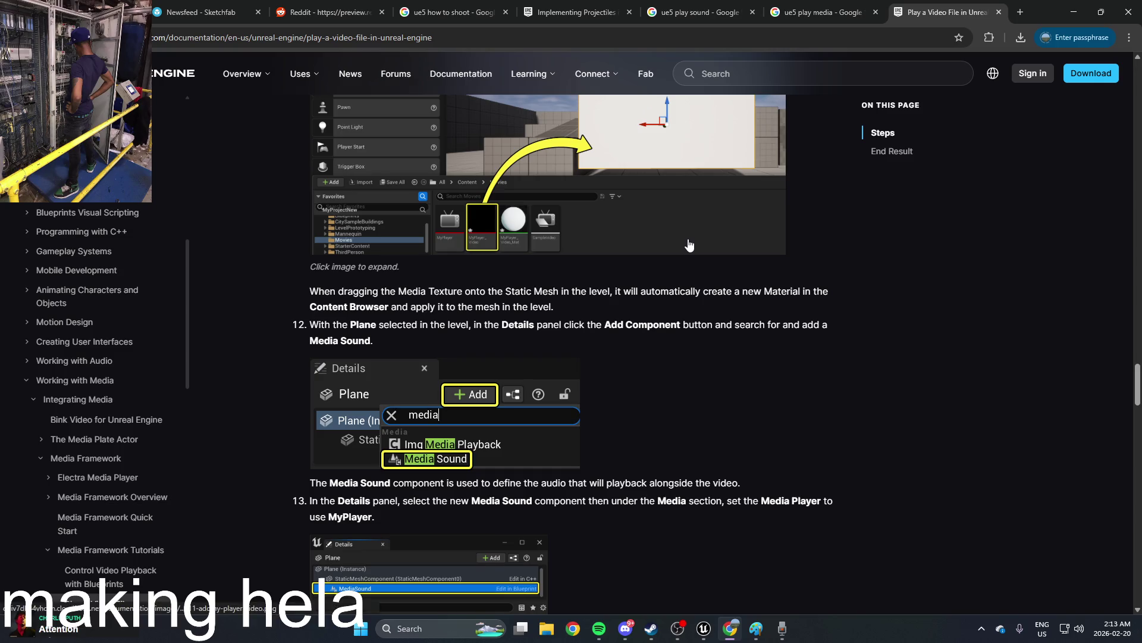
pyautogui.scroll(-1, 689, 245)
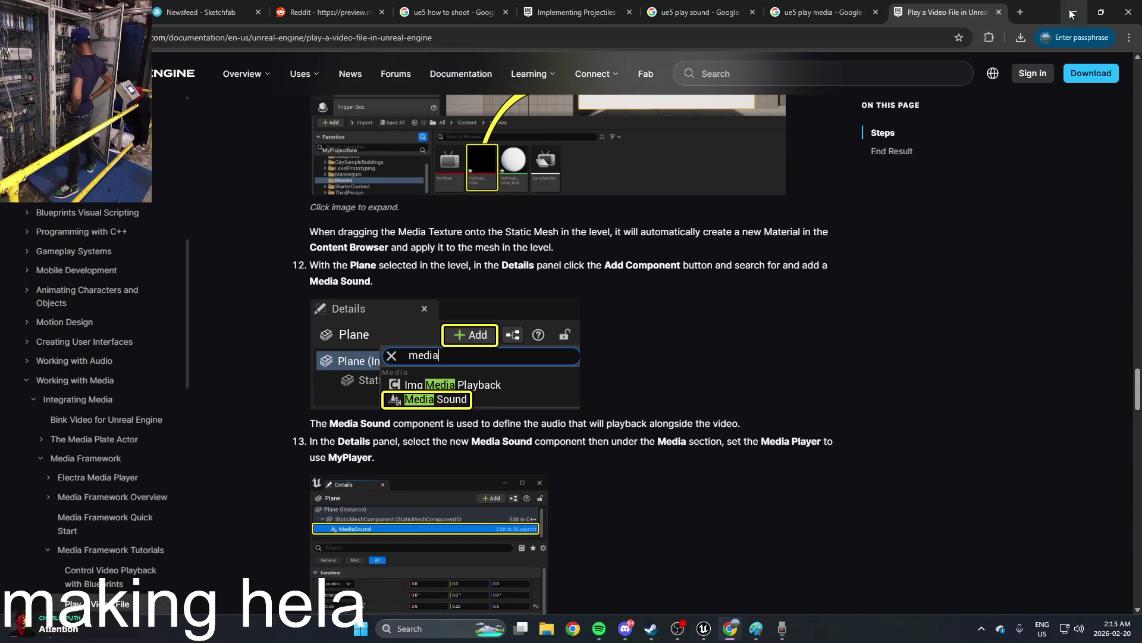
pyautogui.click(1071, 13)
pyautogui.click(179, 262)
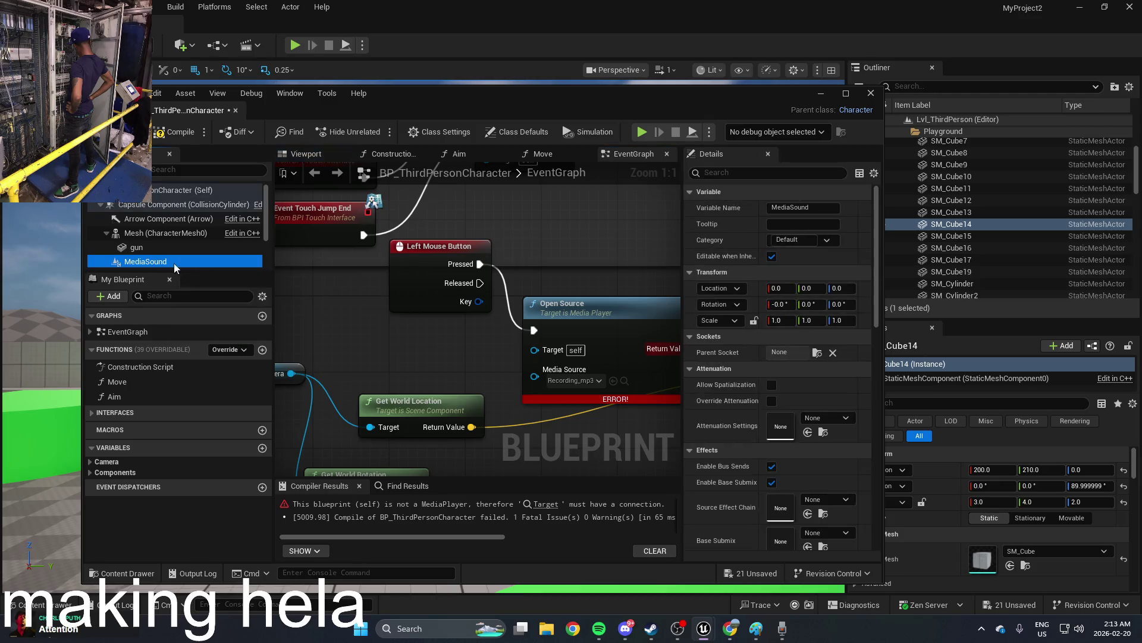
# Step: Drag a MediaSound reference out and connect it through a Get Media Player node to Open Source's Target
pyautogui.moveTo(404, 303); pyautogui.dragTo(366, 336)
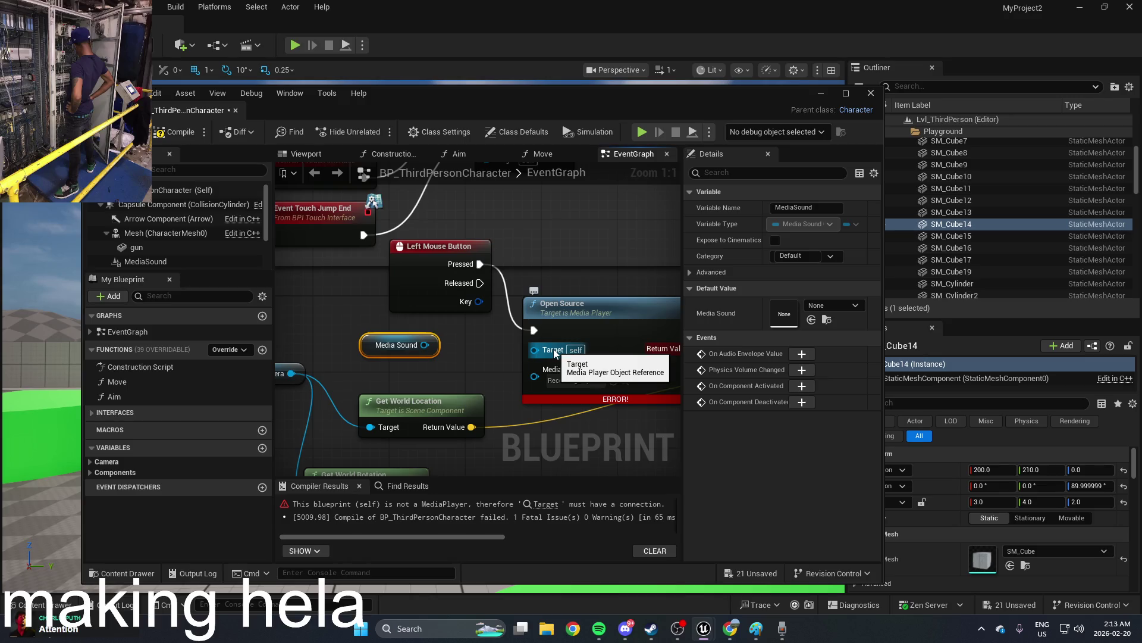
pyautogui.moveTo(424, 345); pyautogui.dragTo(536, 356)
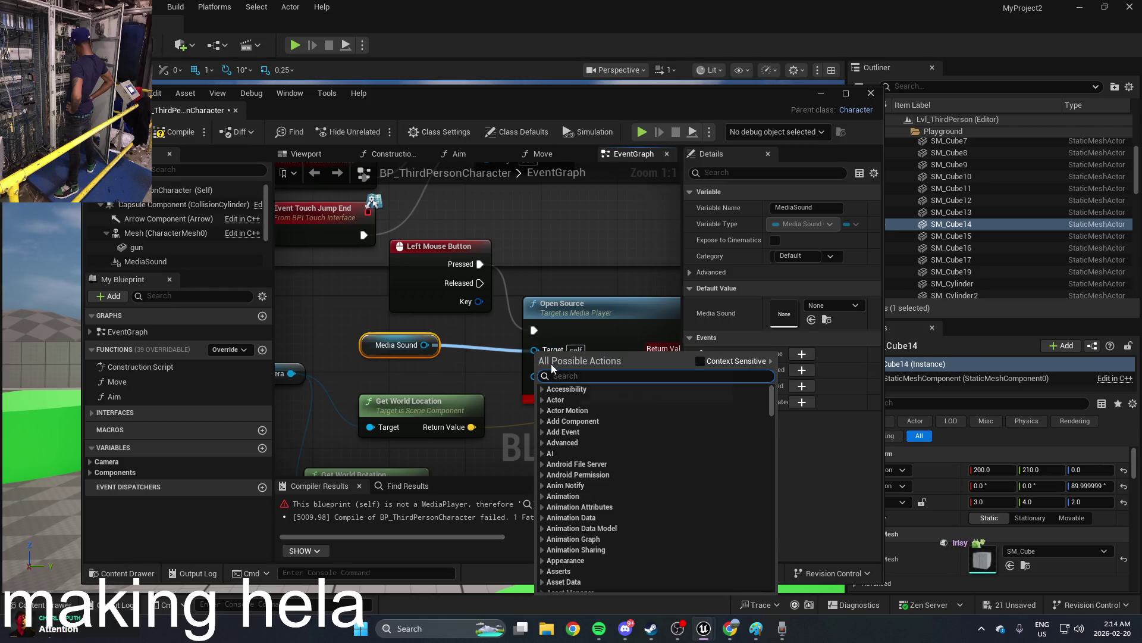
pyautogui.write('media')
pyautogui.scroll(3, 711, 461)
pyautogui.scroll(3, 773, 473)
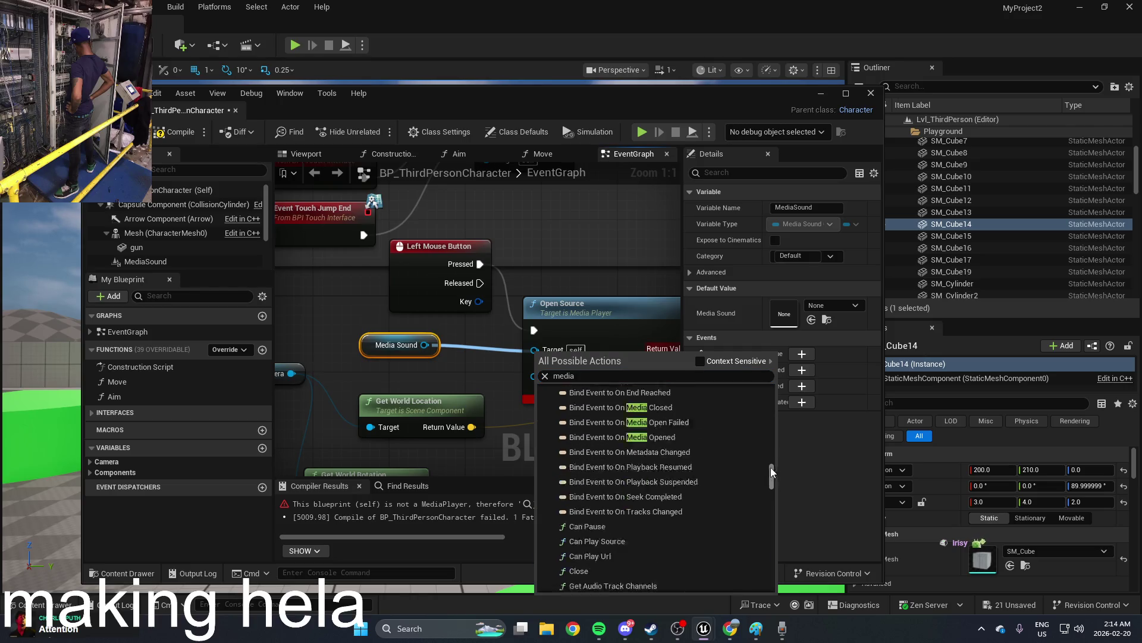
pyautogui.click(732, 361)
pyautogui.click(685, 413)
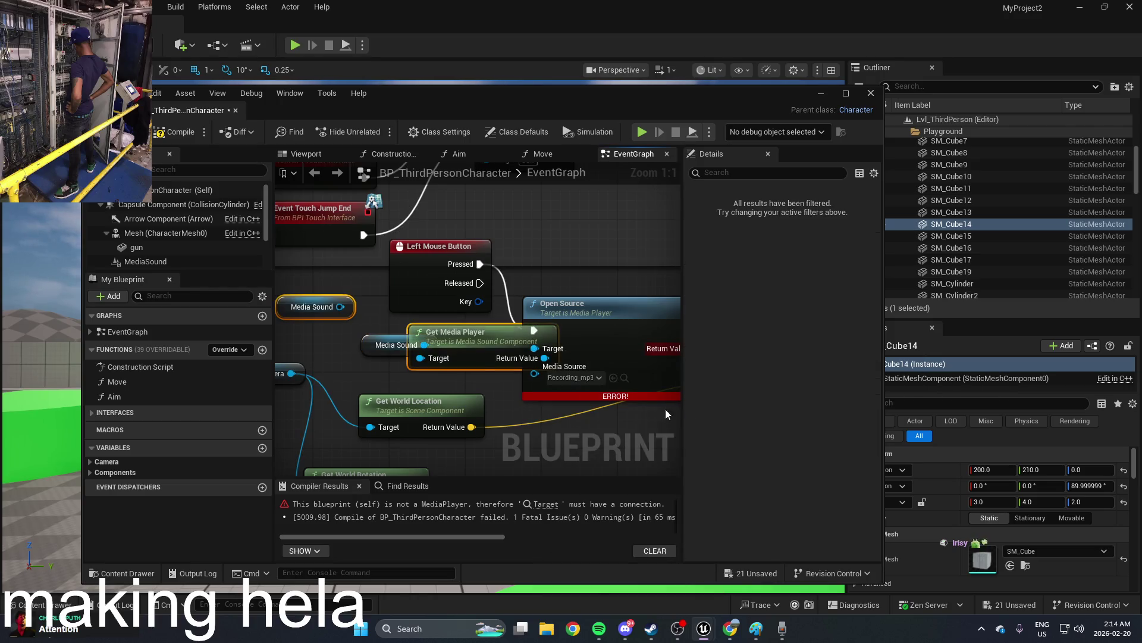
# Step: Delete the leftover Media Sound node, tidy the nodes, and compile the blueprint cleanly
pyautogui.click(371, 331)
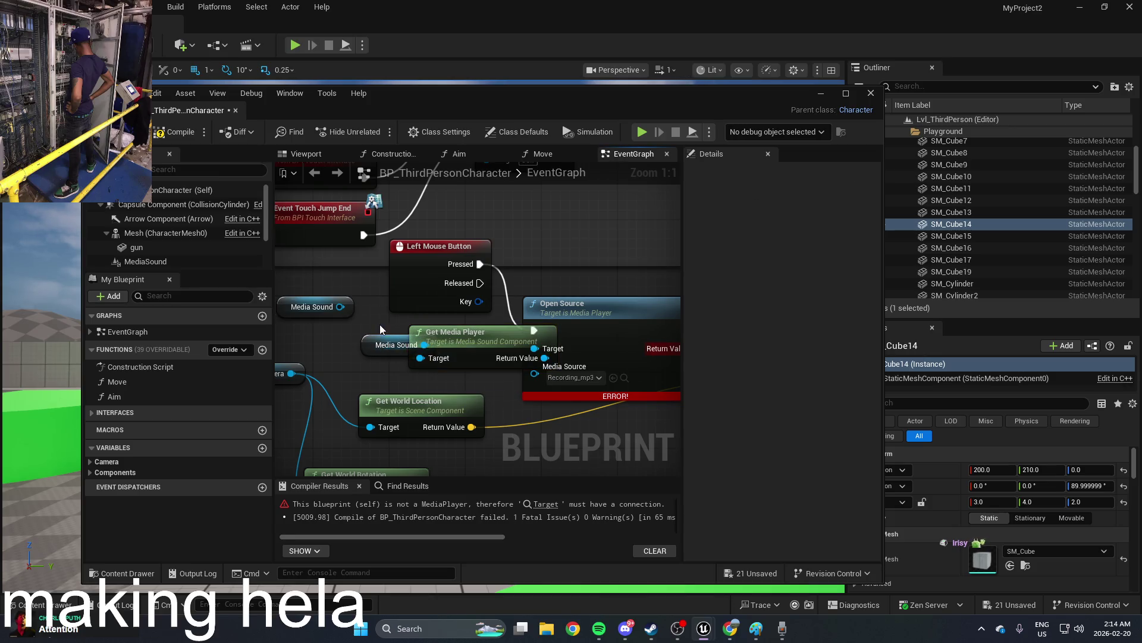
pyautogui.click(334, 300)
pyautogui.press('Delete')
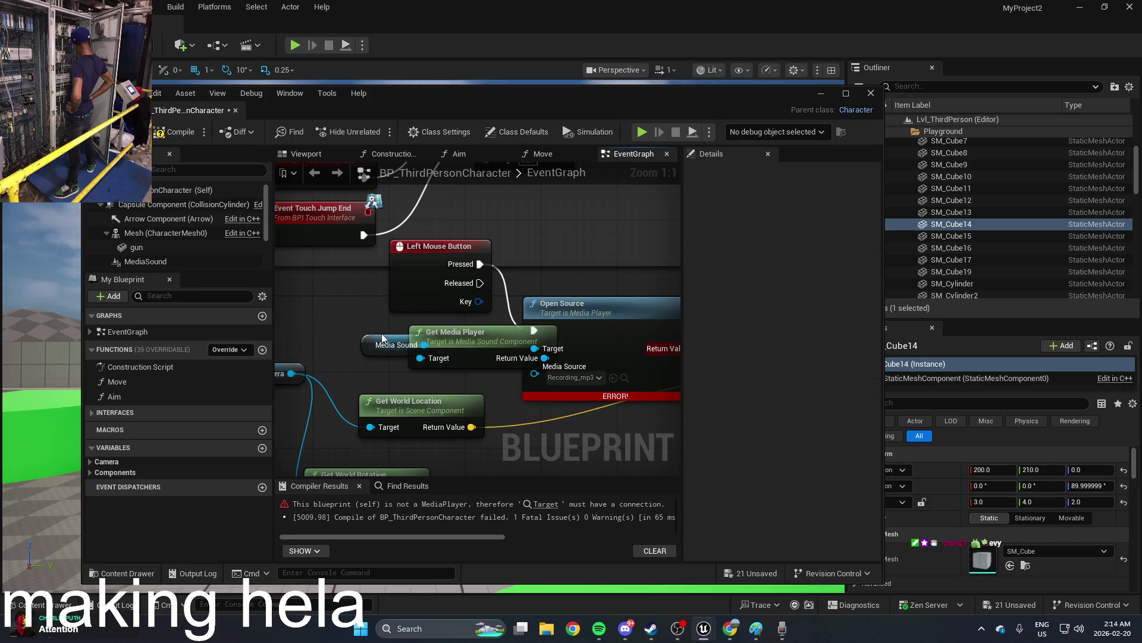
pyautogui.moveTo(384, 340); pyautogui.dragTo(308, 321)
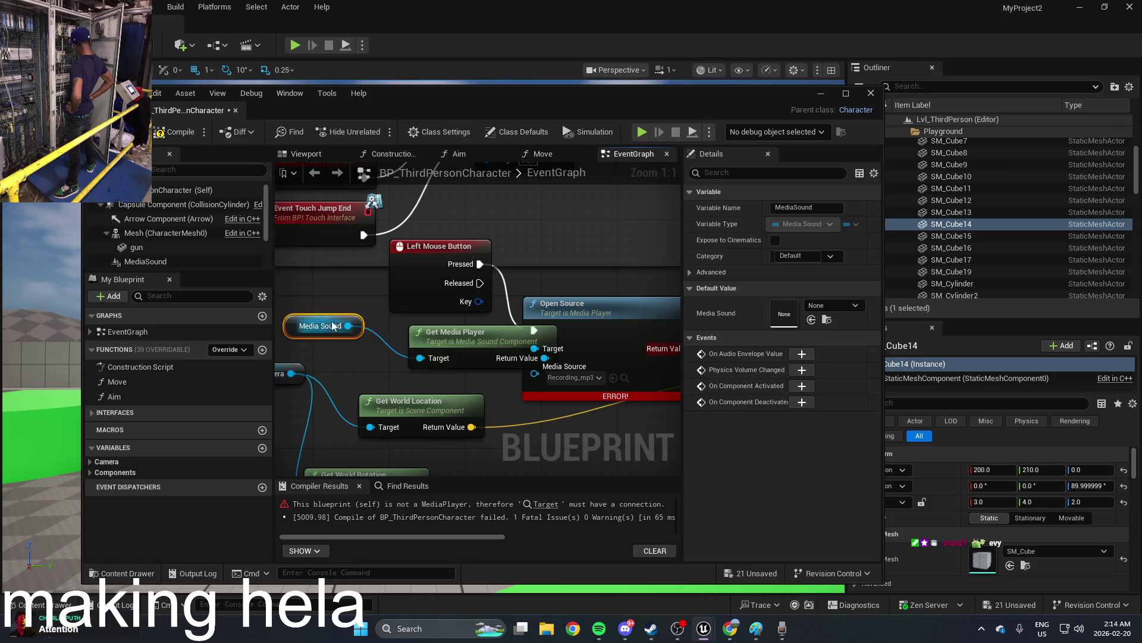
pyautogui.moveTo(485, 344); pyautogui.dragTo(428, 344)
pyautogui.click(185, 135)
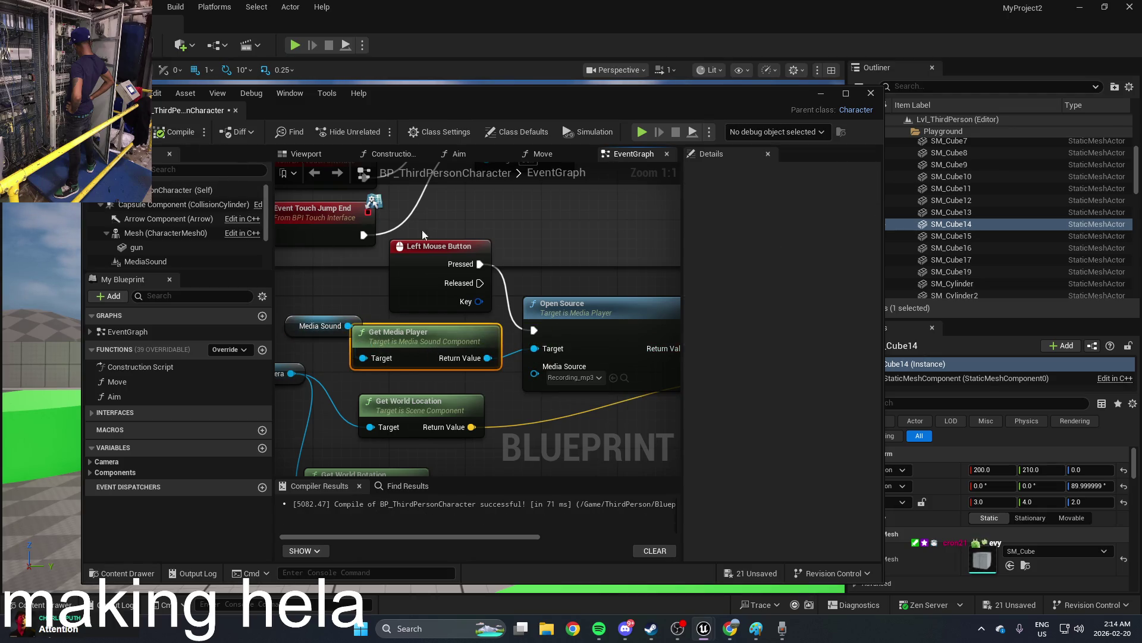
pyautogui.scroll(-2, 468, 346)
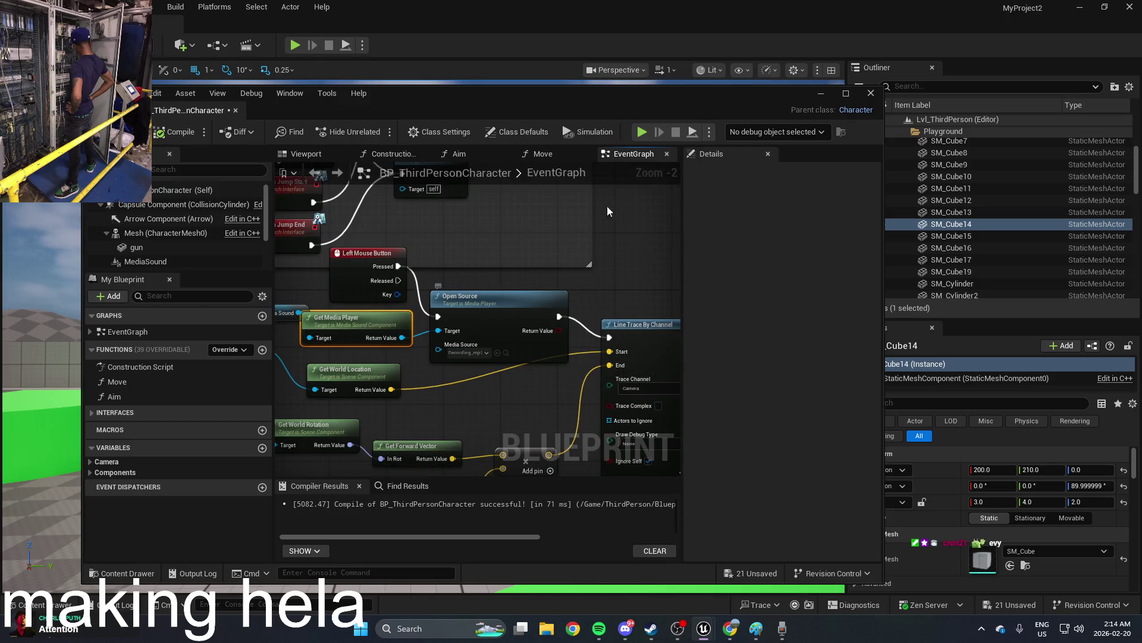
pyautogui.click(827, 92)
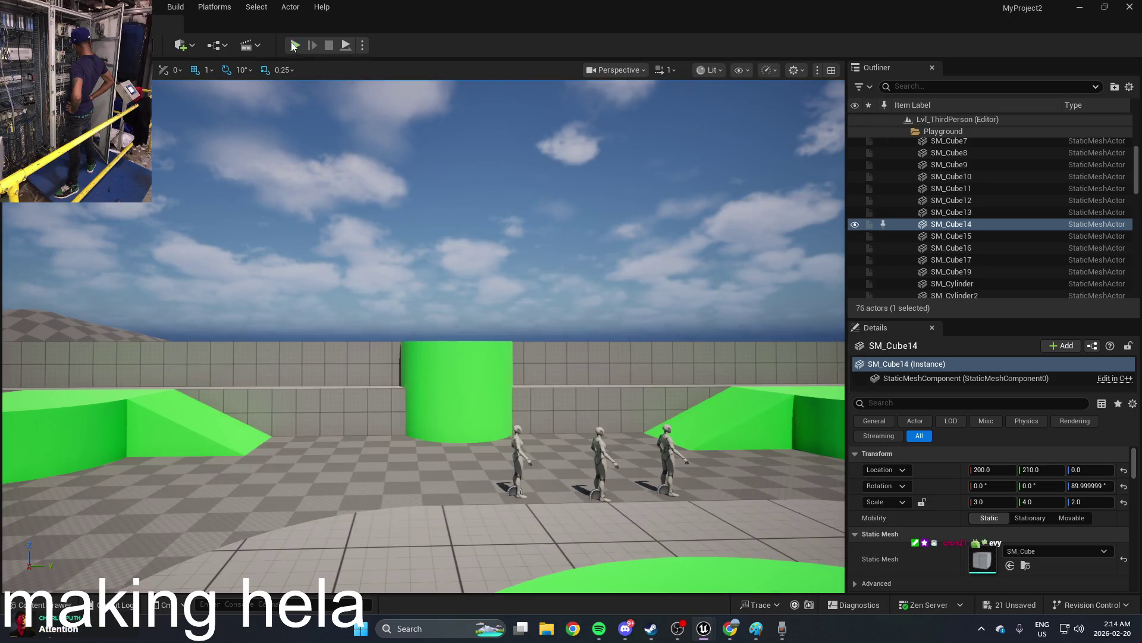
# Step: Test in Play mode by shooting at a mannequin, then end the session
pyautogui.click(294, 46)
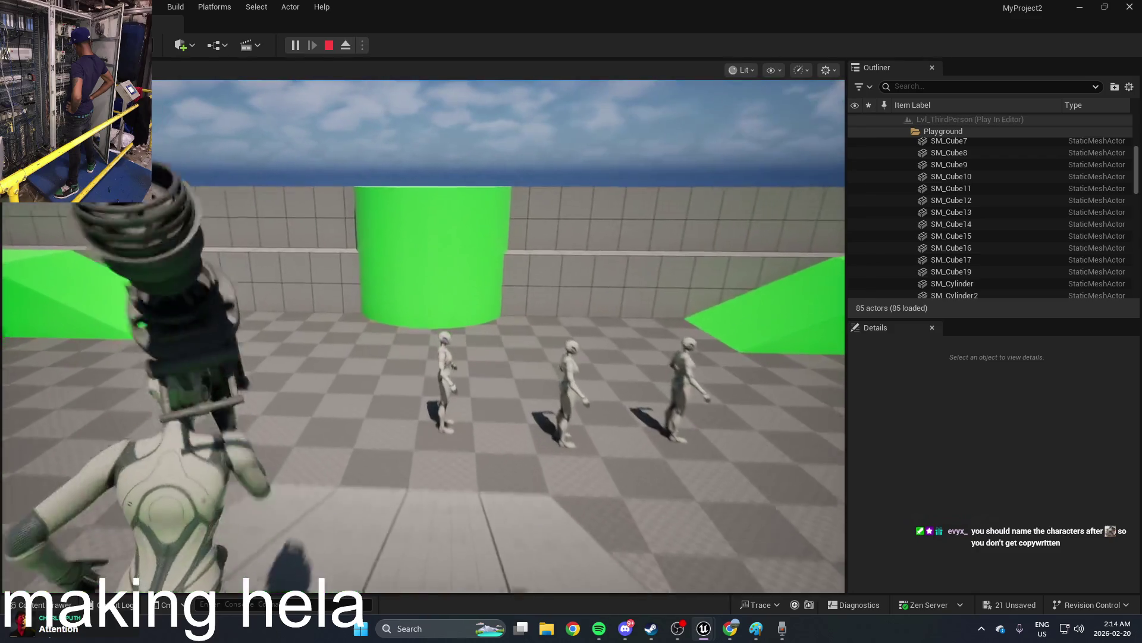
pyautogui.click(423, 336)
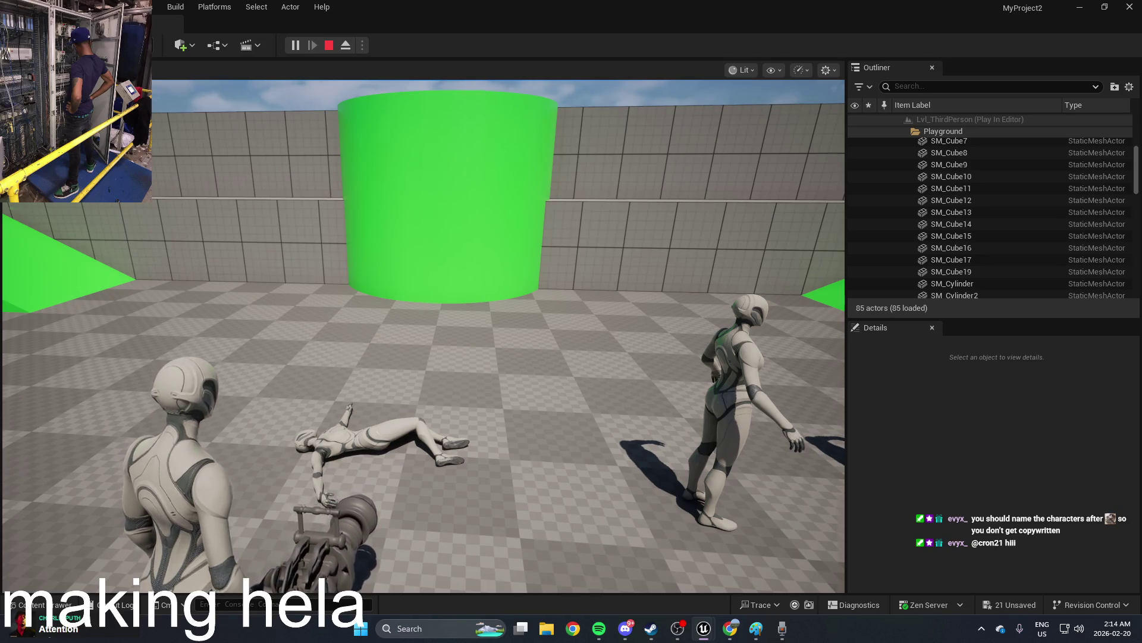
pyautogui.press('Escape')
# Step: Check MediaSound's NewMediaPlayer asset for the Recording_mp3 source, then start Play mode again
pyautogui.hotkey('alt', 'Tab')
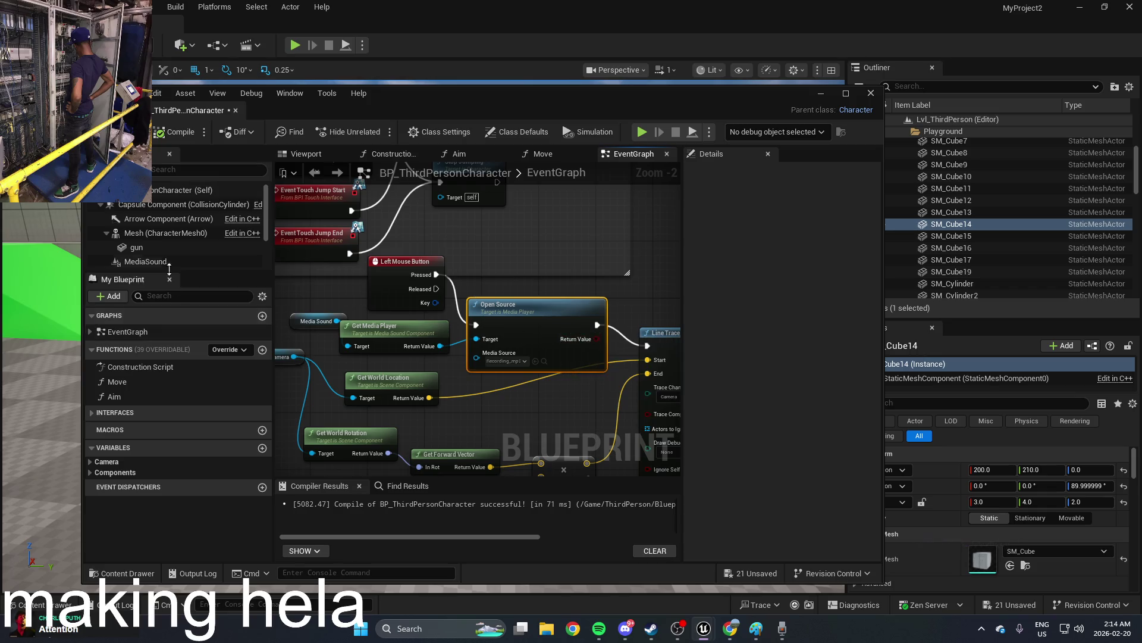
pyautogui.click(145, 261)
pyautogui.scroll(-15, 755, 391)
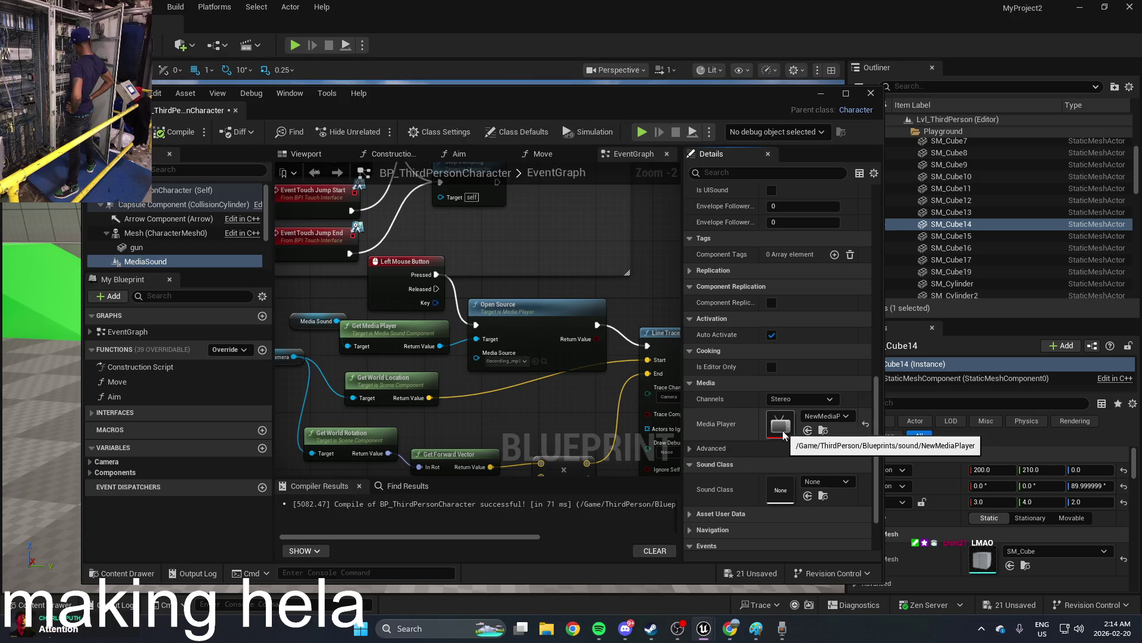
pyautogui.doubleClick(780, 480)
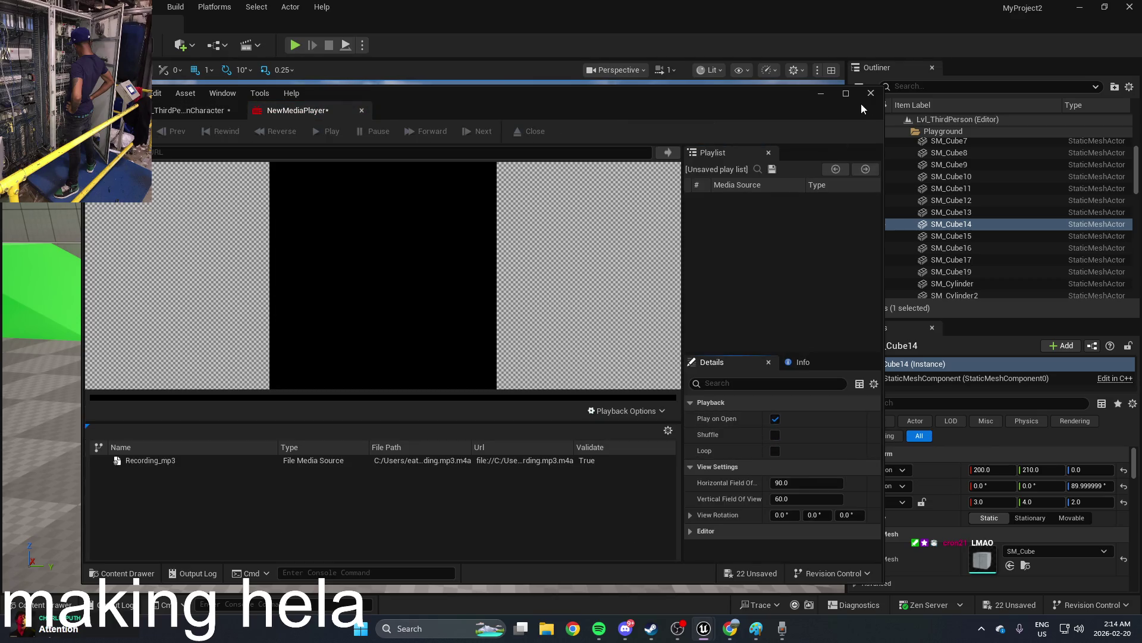
pyautogui.click(871, 93)
pyautogui.click(295, 46)
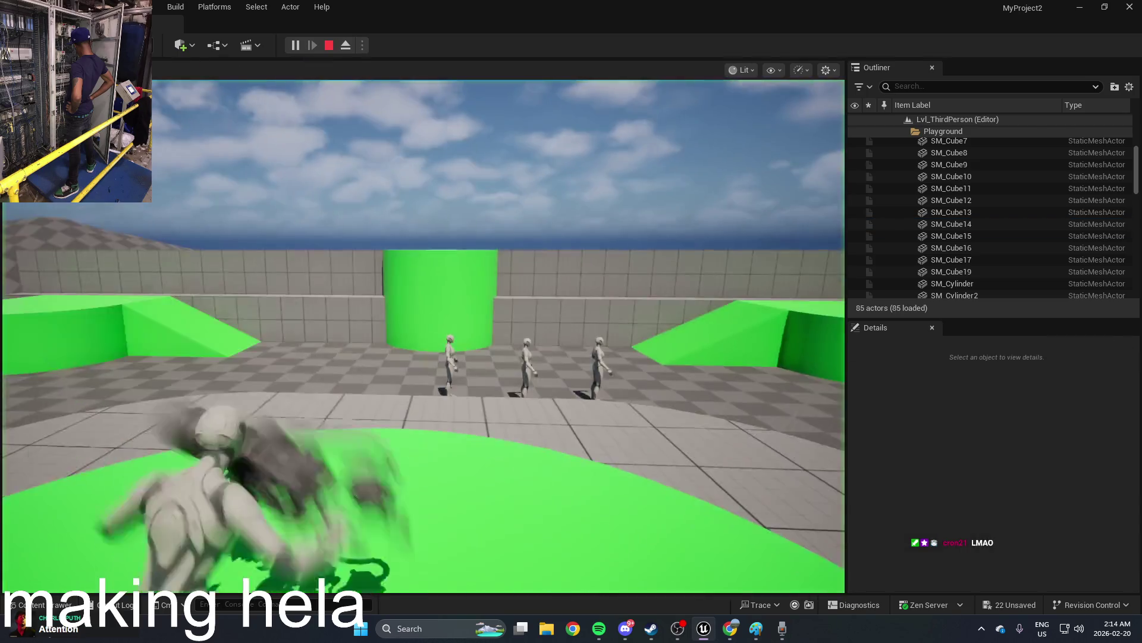
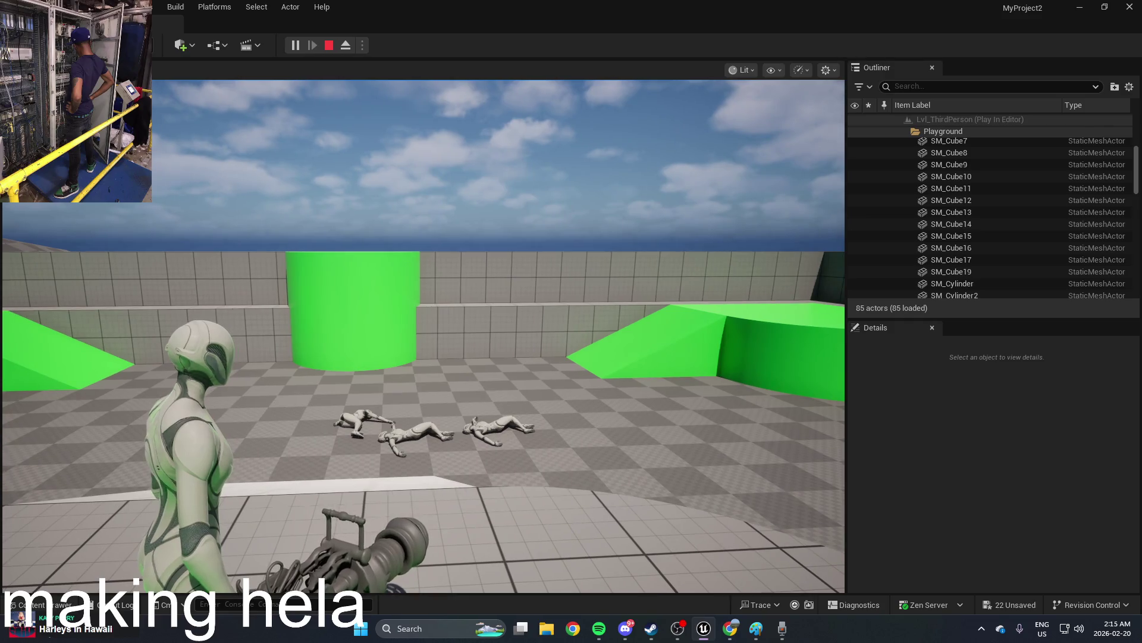
# Step: Stop the play session and switch to the Unreal documentation page in Chrome
pyautogui.press('Escape')
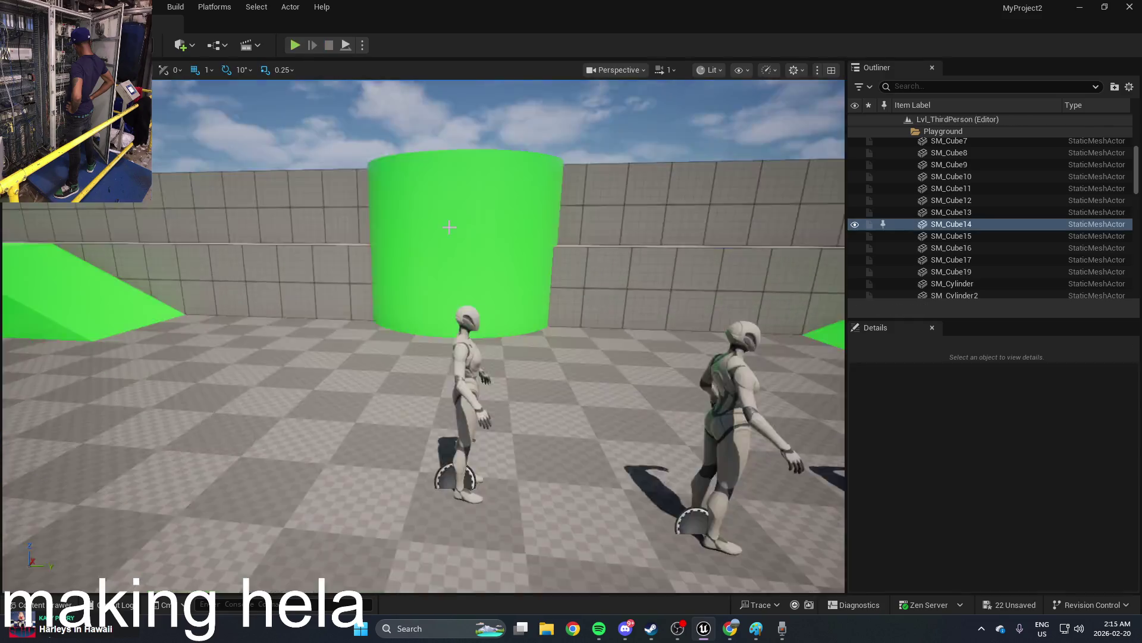
pyautogui.hotkey('alt', 'Tab')
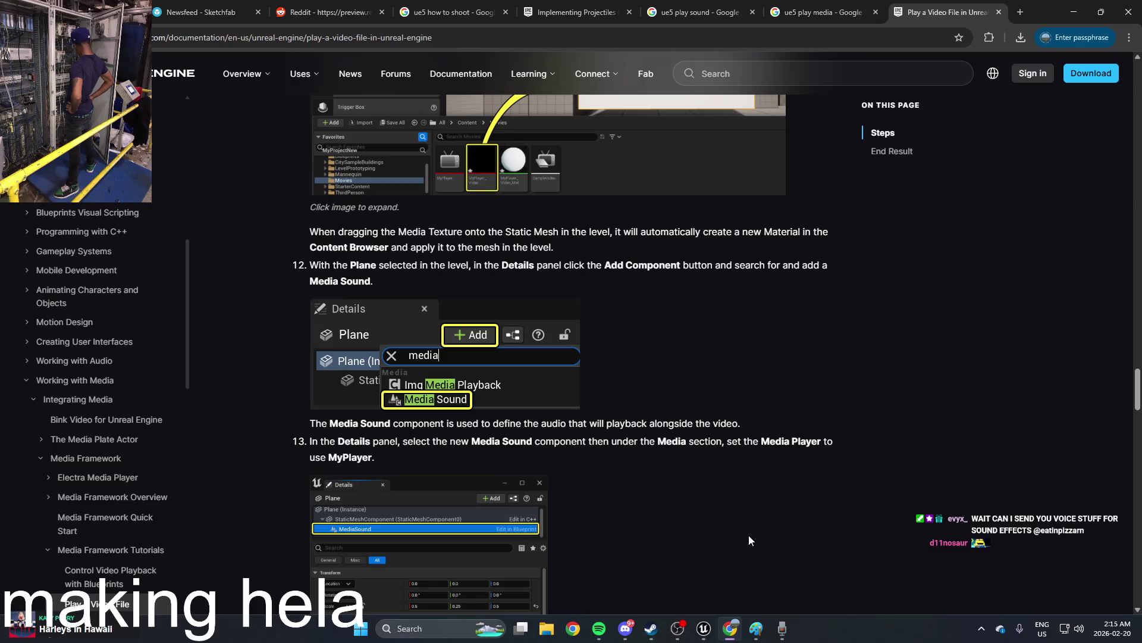
# Step: Bring the Unreal Editor back to the front and look around the level
pyautogui.click(704, 629)
pyautogui.moveTo(648, 491)
pyautogui.mouseDown()
pyautogui.moveTo(647, 452)
pyautogui.moveTo(648, 492)
pyautogui.moveTo(396, 143)
pyautogui.mouseUp()
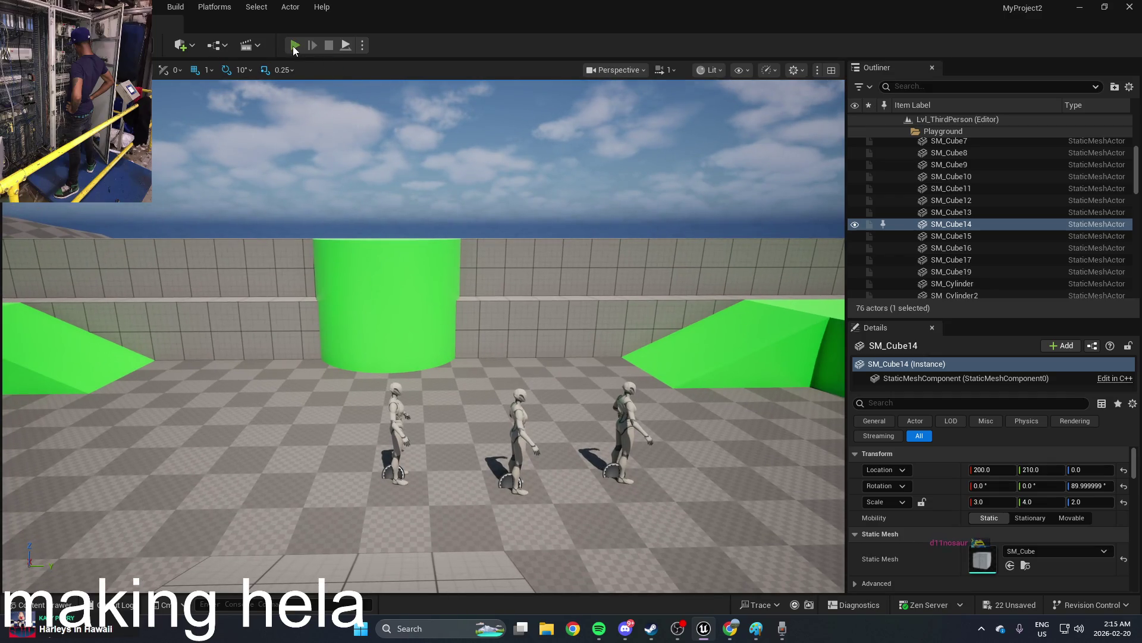
# Step: Test-play the level moving forward, stop it, and close the Sound Recorder preview
pyautogui.click(294, 45)
pyautogui.press('w')
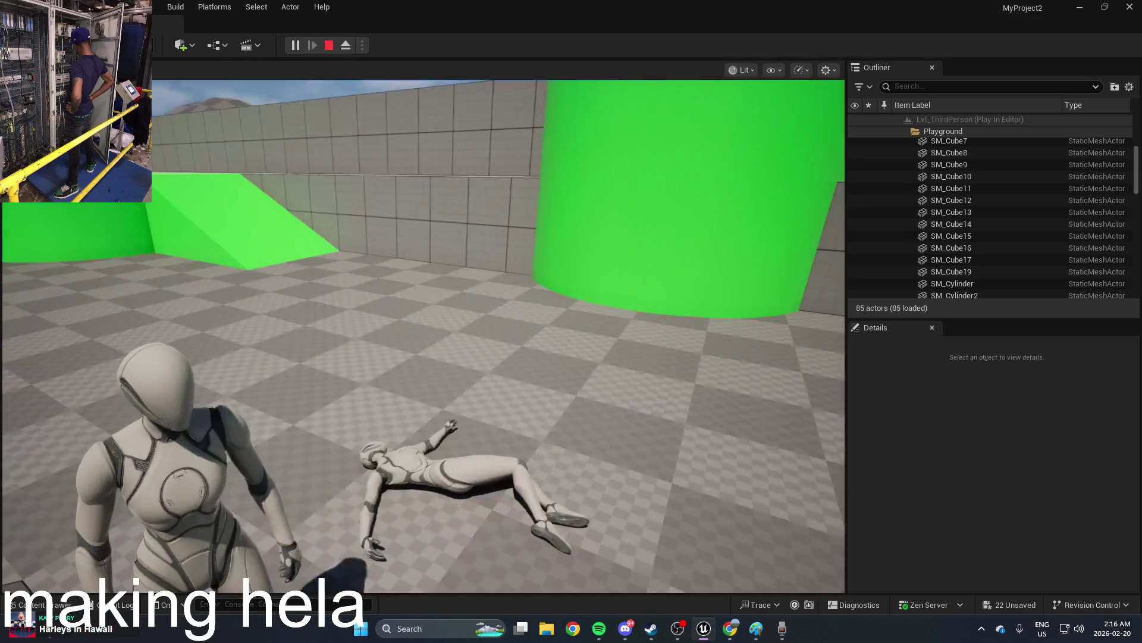
pyautogui.press('Escape')
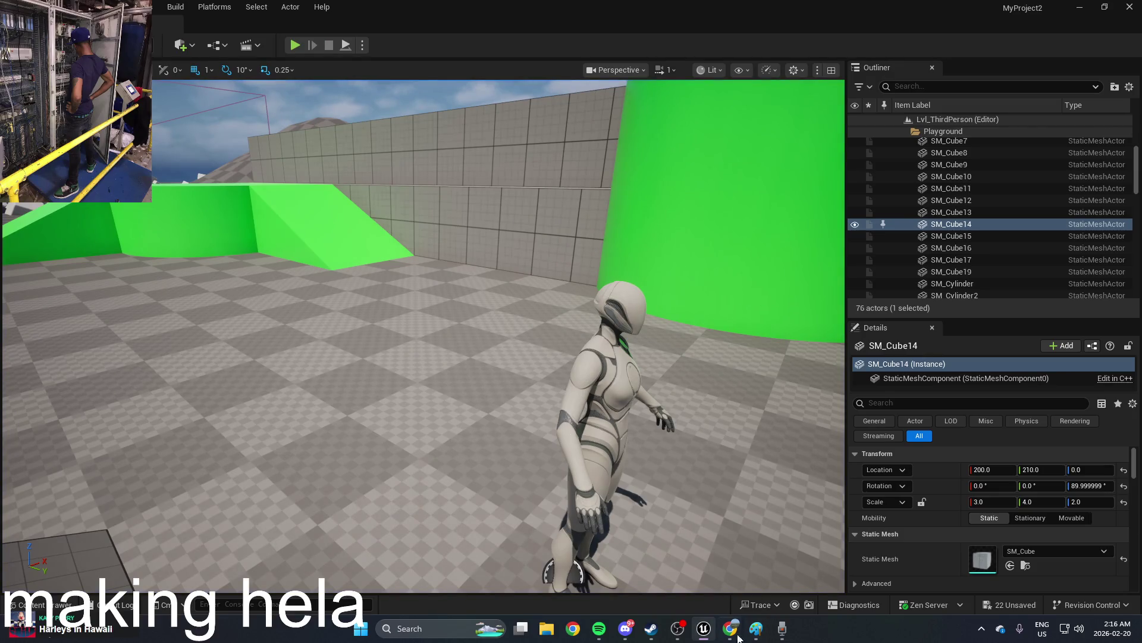
pyautogui.moveTo(782, 631)
pyautogui.click(828, 520)
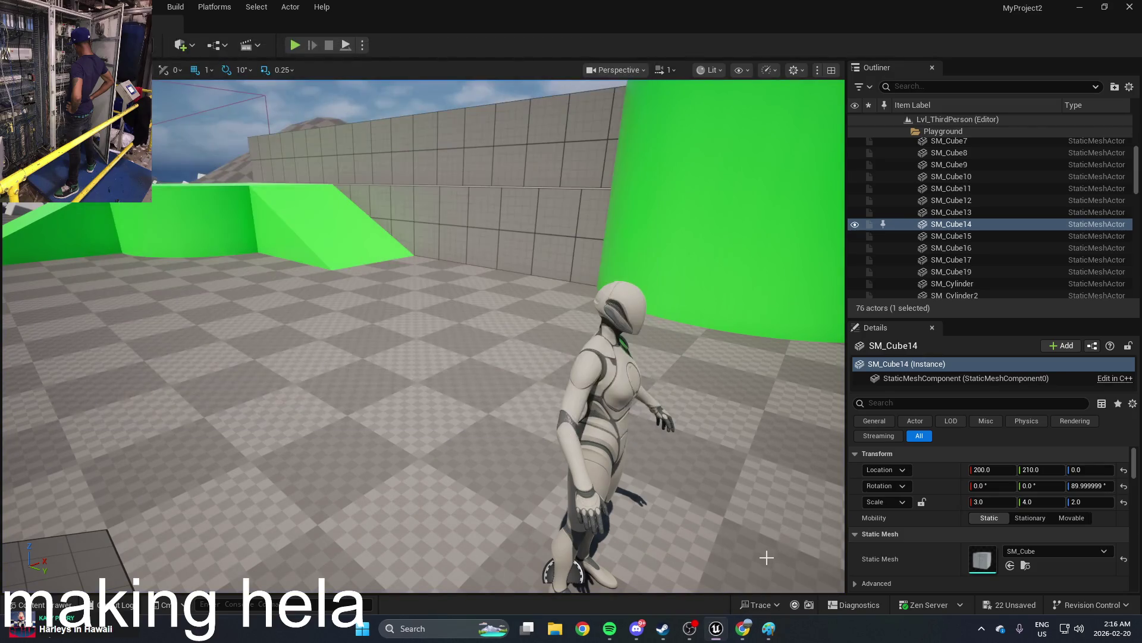
# Step: Open BP_ThirdPersonCharacter and move the Get World Rotation and Get Media Player nodes down-left
pyautogui.hotkey('ctrl', 'space')
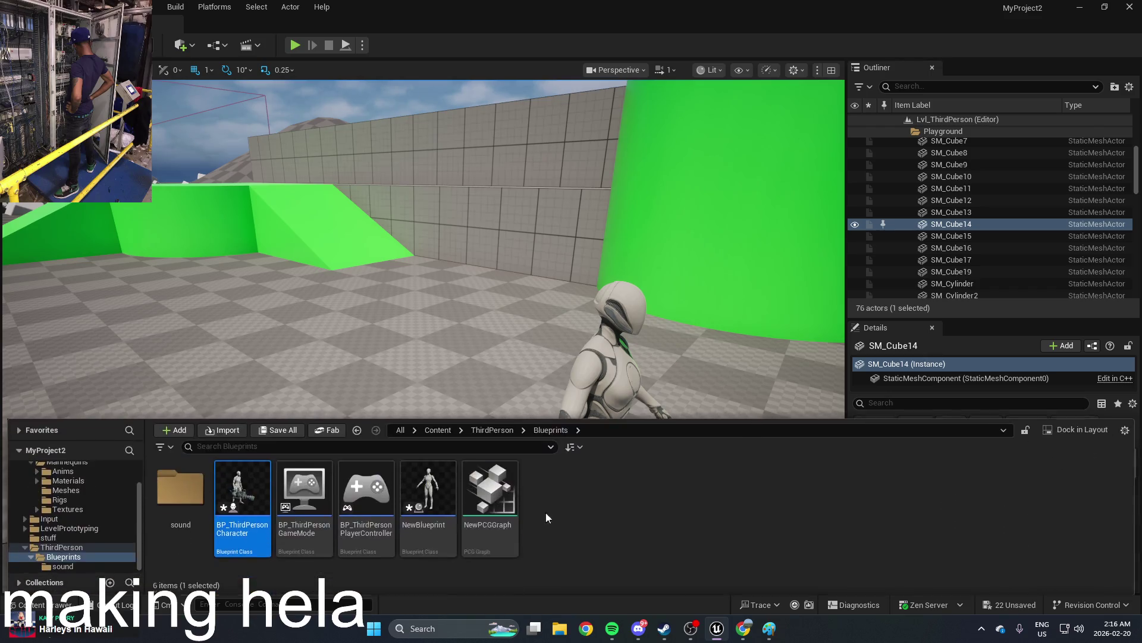
pyautogui.doubleClick(243, 524)
pyautogui.scroll(-2, 602, 412)
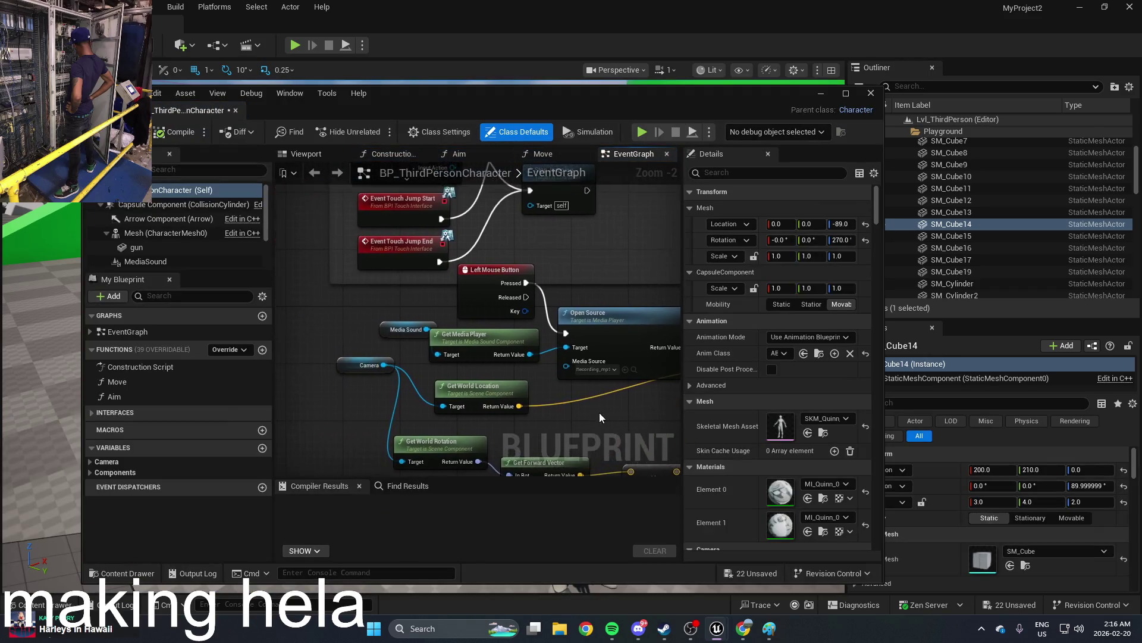
pyautogui.moveTo(512, 362); pyautogui.dragTo(502, 405)
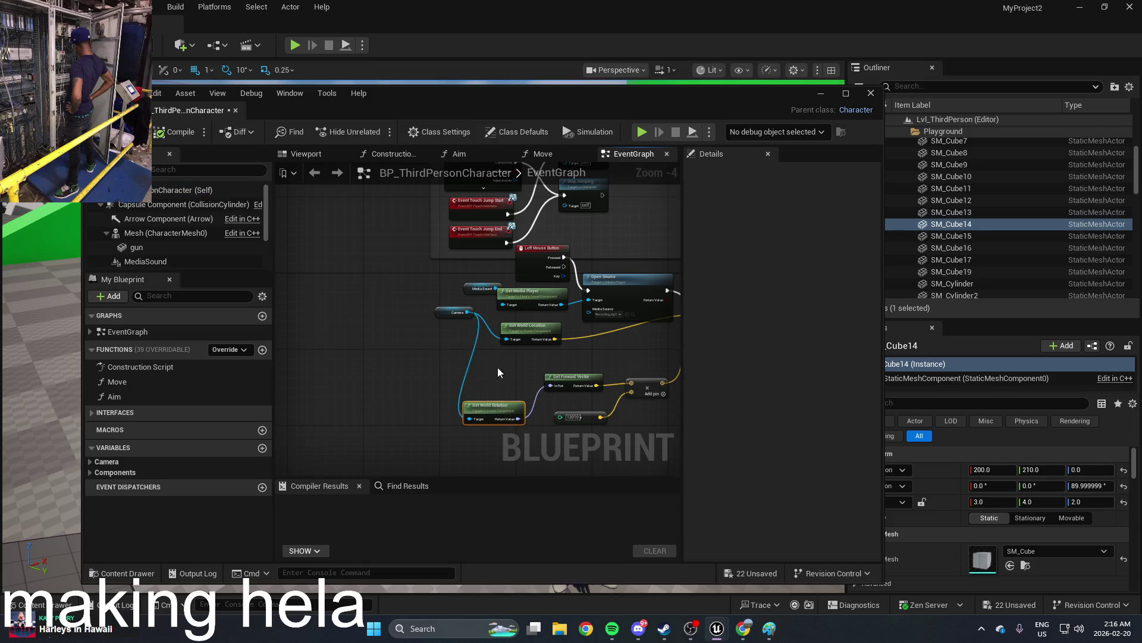
pyautogui.click(452, 306)
pyautogui.moveTo(451, 306)
pyautogui.mouseDown()
pyautogui.moveTo(420, 388)
pyautogui.moveTo(462, 407)
pyautogui.moveTo(344, 427)
pyautogui.mouseUp()
pyautogui.moveTo(429, 426)
pyautogui.mouseDown()
pyautogui.moveTo(381, 439)
pyautogui.moveTo(338, 421)
pyautogui.mouseUp()
# Step: Pan the EventGraph to review the Line Trace and hit/damage nodes, then open the action list
pyautogui.scroll(3, 566, 301)
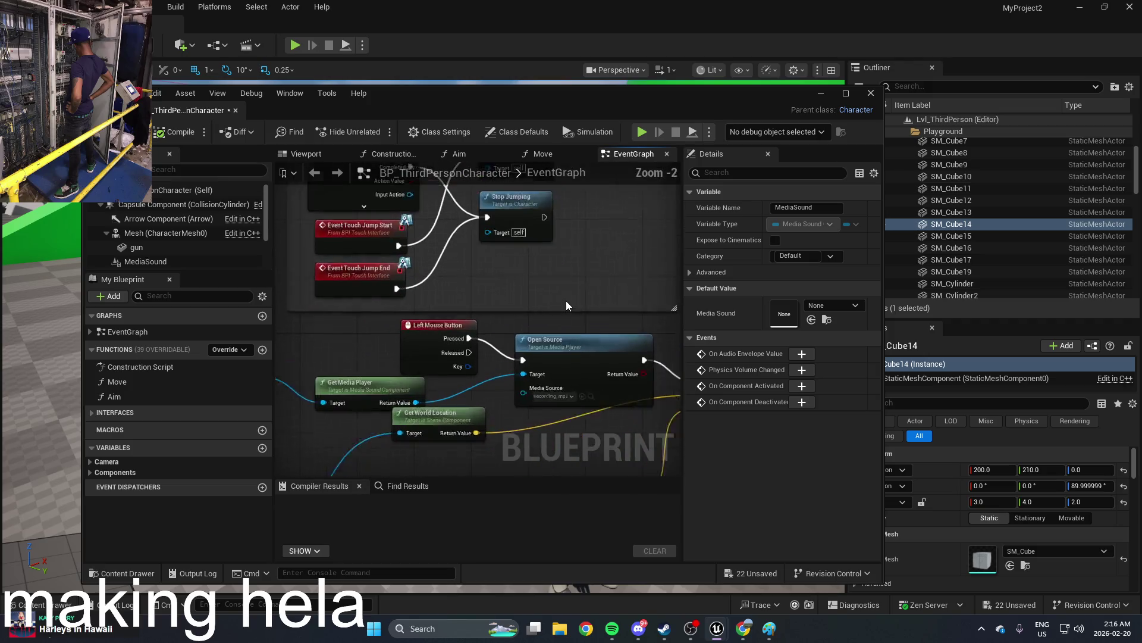
pyautogui.moveTo(566, 301)
pyautogui.mouseDown()
pyautogui.moveTo(414, 275)
pyautogui.moveTo(408, 257)
pyautogui.moveTo(444, 253)
pyautogui.moveTo(449, 265)
pyautogui.mouseUp()
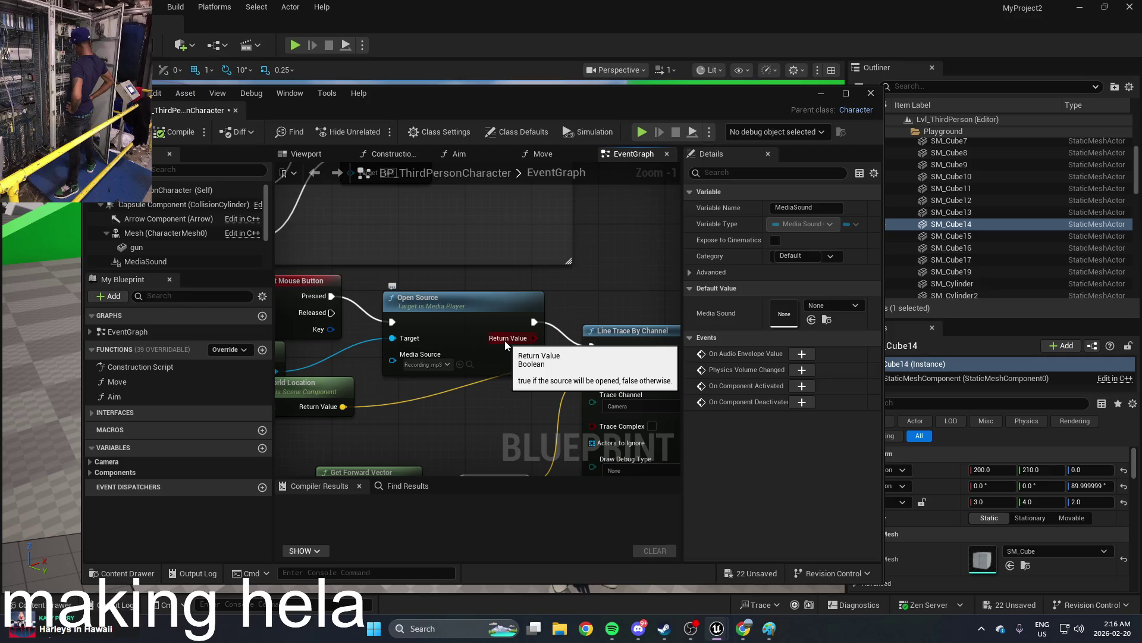
pyautogui.scroll(-2, 567, 298)
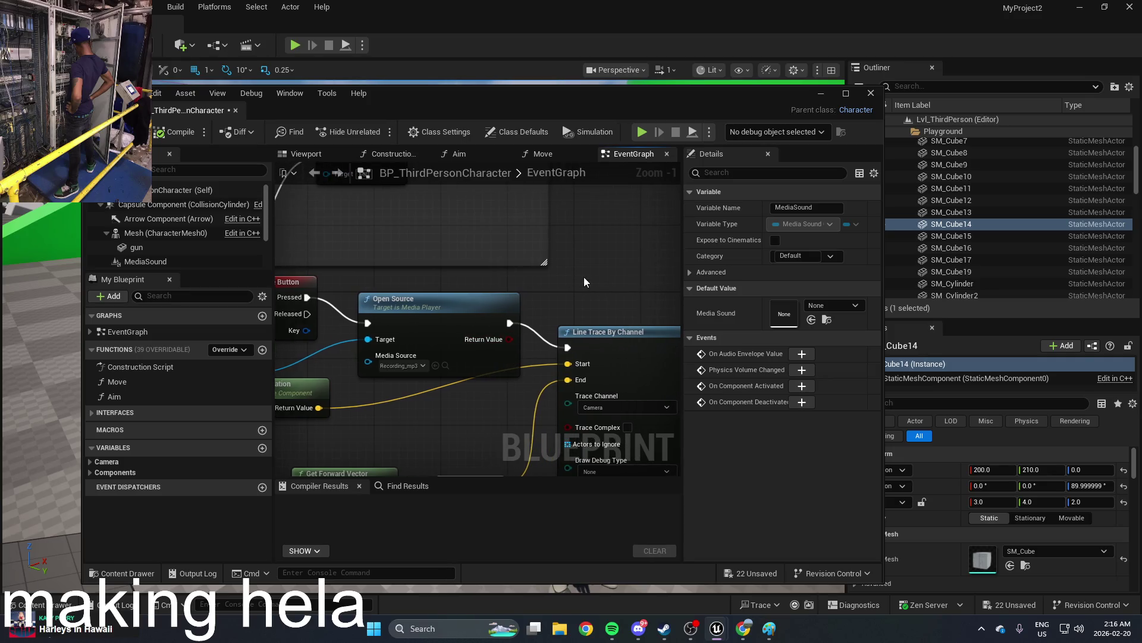
pyautogui.moveTo(597, 283)
pyautogui.mouseDown()
pyautogui.moveTo(426, 266)
pyautogui.moveTo(358, 291)
pyautogui.moveTo(530, 318)
pyautogui.moveTo(433, 288)
pyautogui.moveTo(345, 304)
pyautogui.moveTo(536, 281)
pyautogui.moveTo(612, 297)
pyautogui.mouseUp()
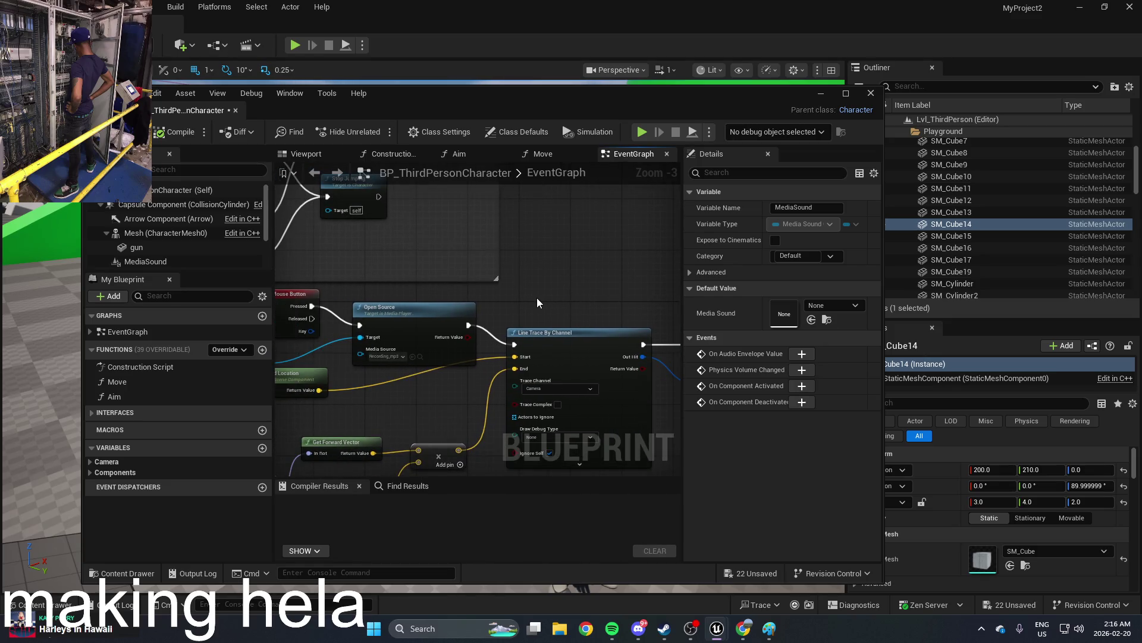
pyautogui.moveTo(503, 302); pyautogui.dragTo(658, 301)
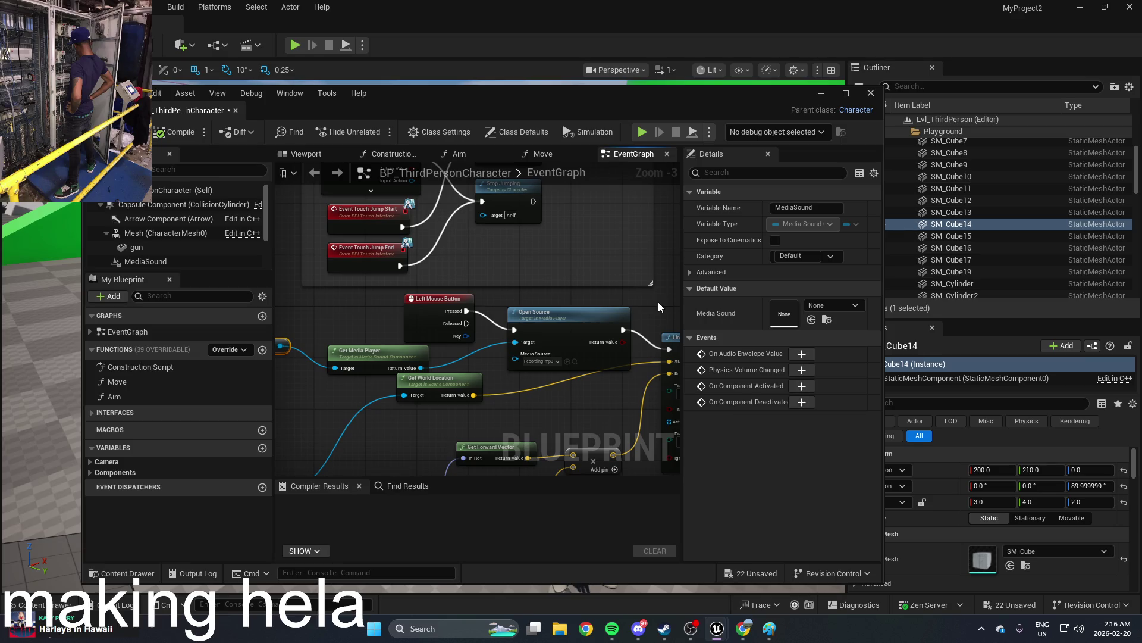
pyautogui.scroll(1, 658, 301)
pyautogui.scroll(1, 566, 322)
pyautogui.rightClick(566, 321)
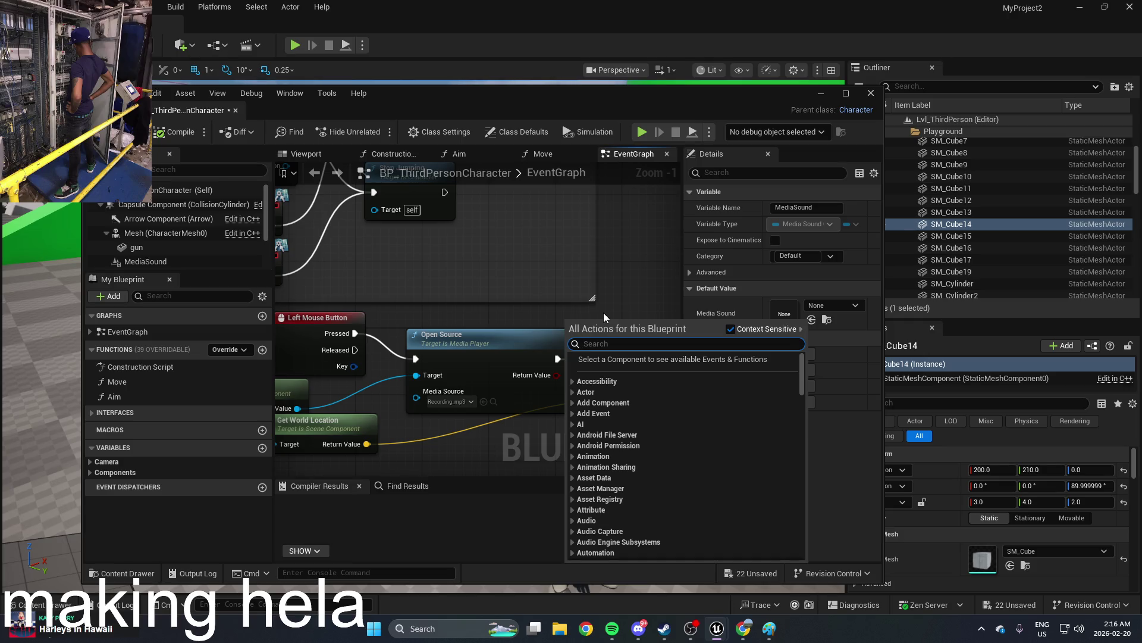
# Step: Search the actions for 'branch' and place a Branch node above Line Trace By Channel
pyautogui.write('que')
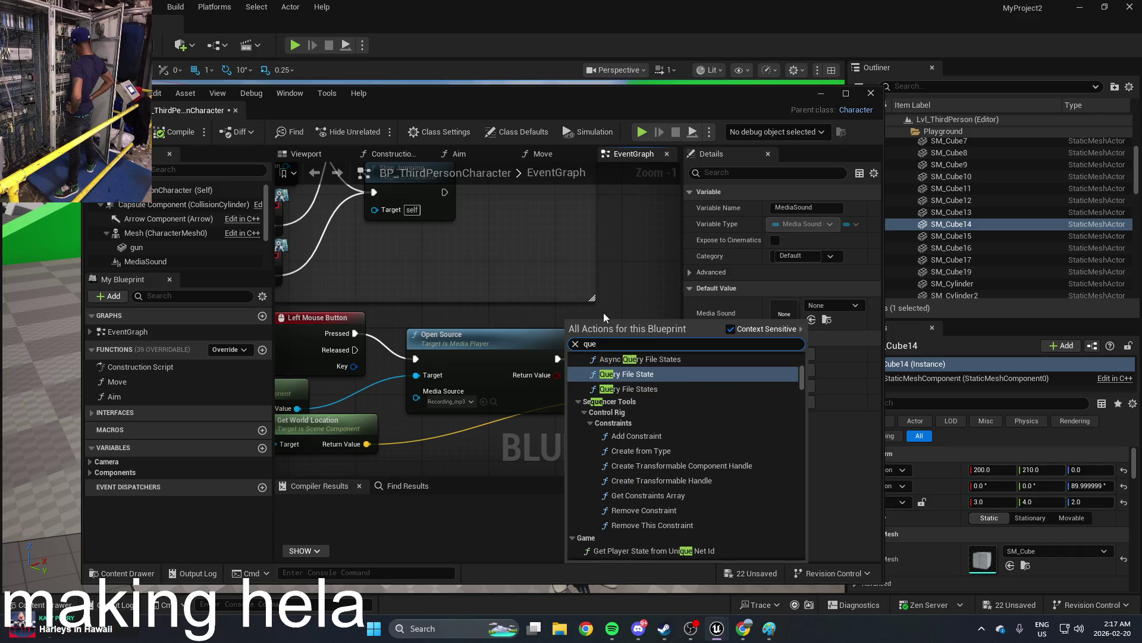
pyautogui.write('ue')
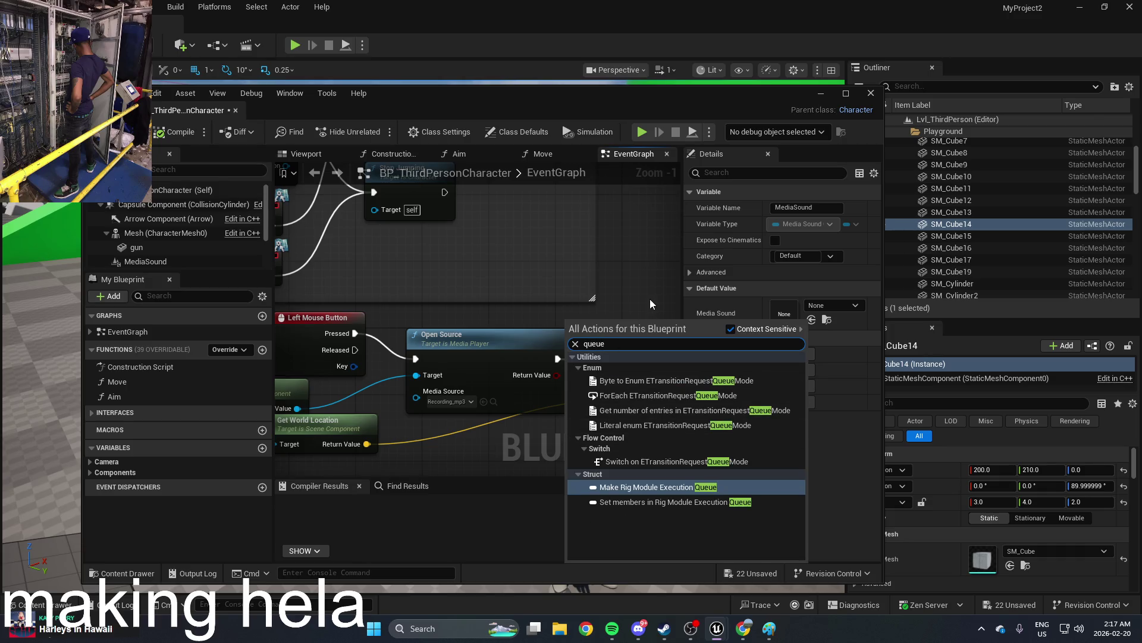
pyautogui.click(649, 299)
pyautogui.rightClick(611, 326)
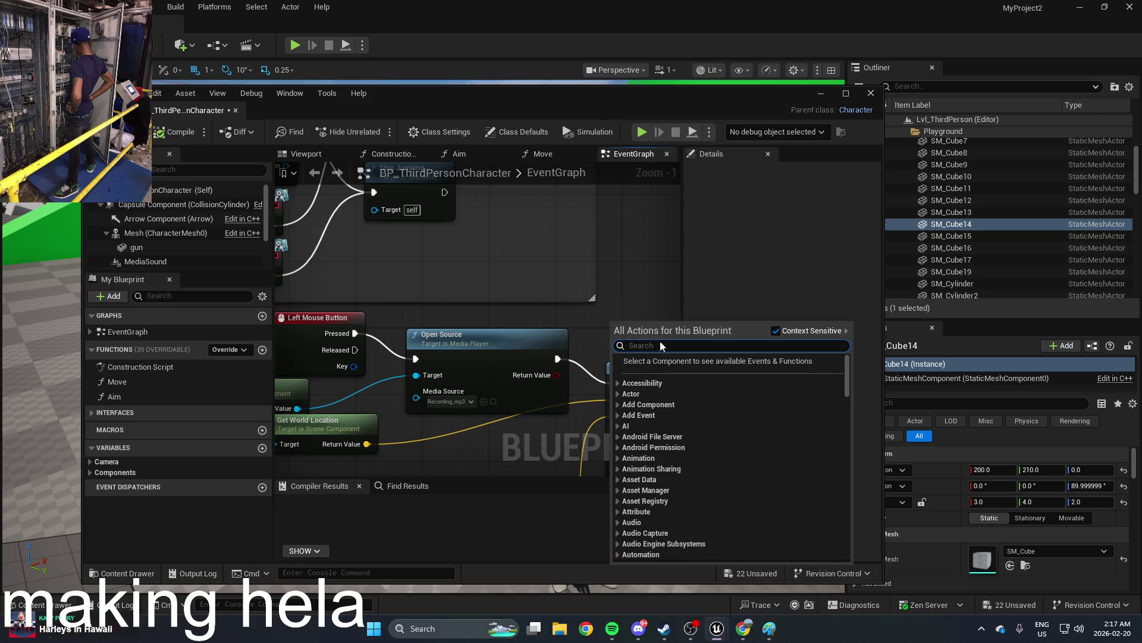
pyautogui.write('flow')
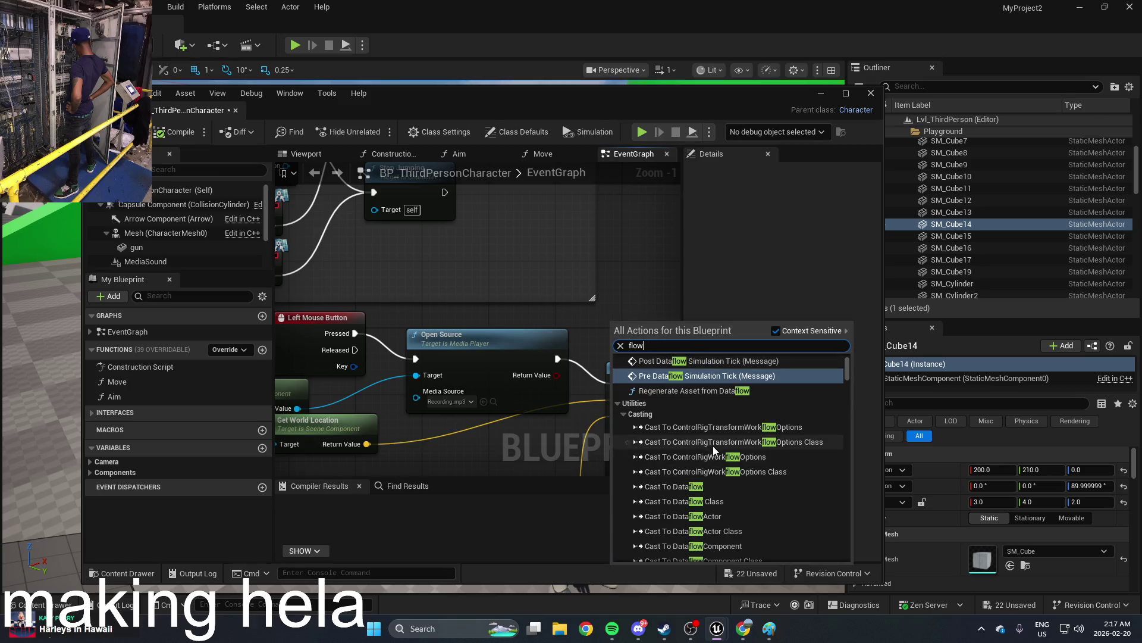
pyautogui.scroll(5, 844, 374)
pyautogui.scroll(-15, 851, 373)
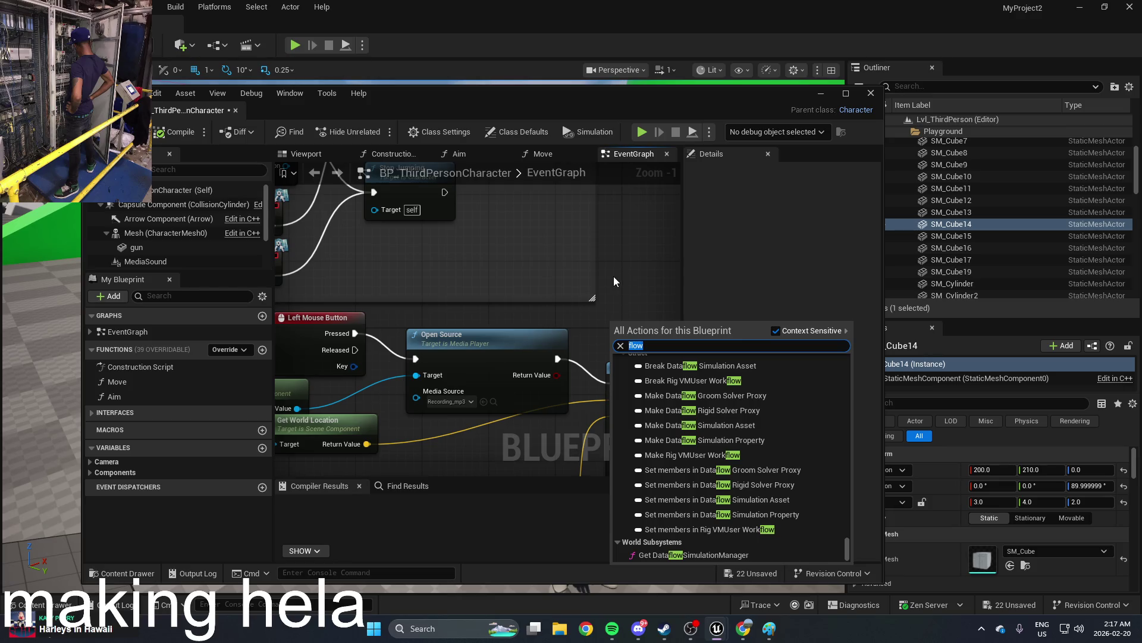
pyautogui.write('branch')
pyautogui.click(694, 387)
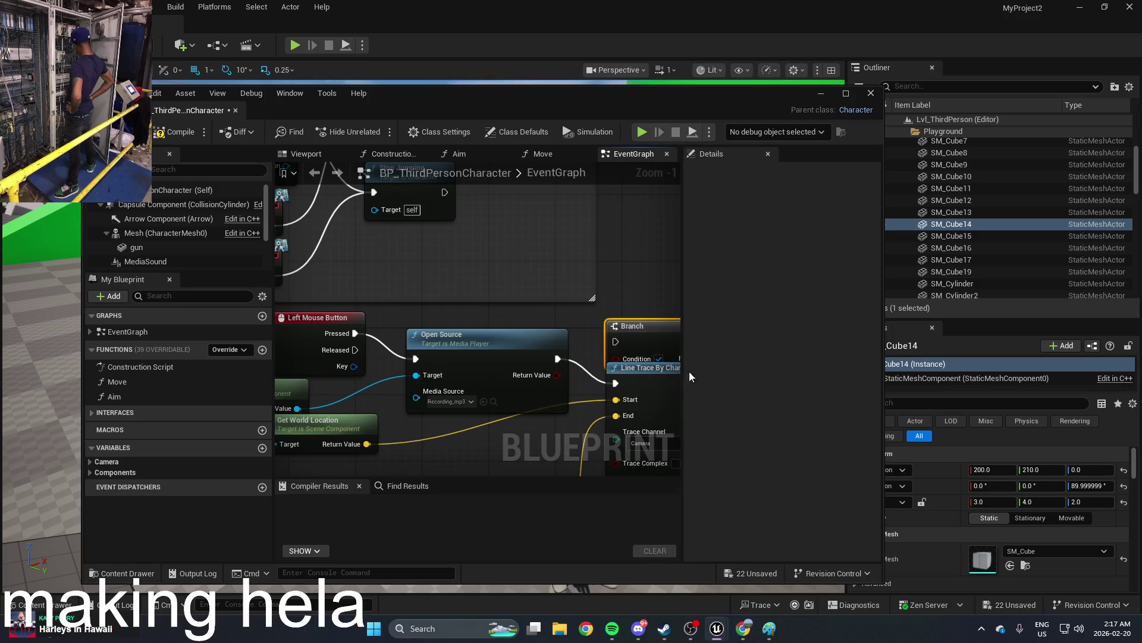
pyautogui.moveTo(576, 321)
pyautogui.mouseDown()
pyautogui.moveTo(584, 291)
pyautogui.moveTo(594, 295)
pyautogui.mouseUp()
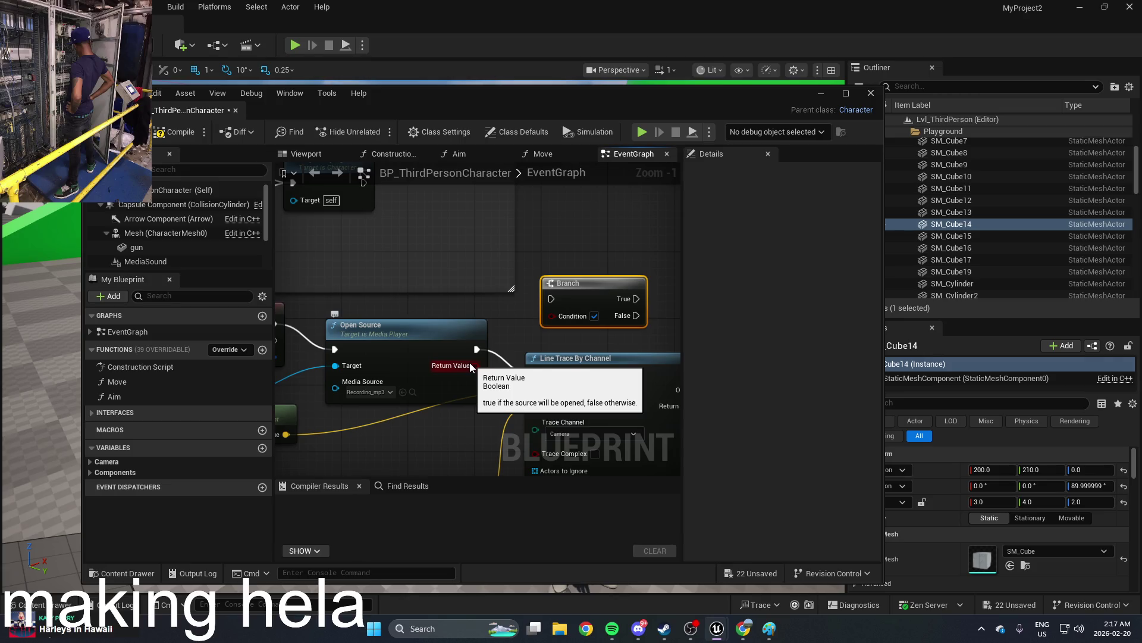
# Step: Nudge the Left Mouse Button node up and right and adjust the graph view
pyautogui.scroll(-1, 470, 366)
pyautogui.scroll(1, 369, 352)
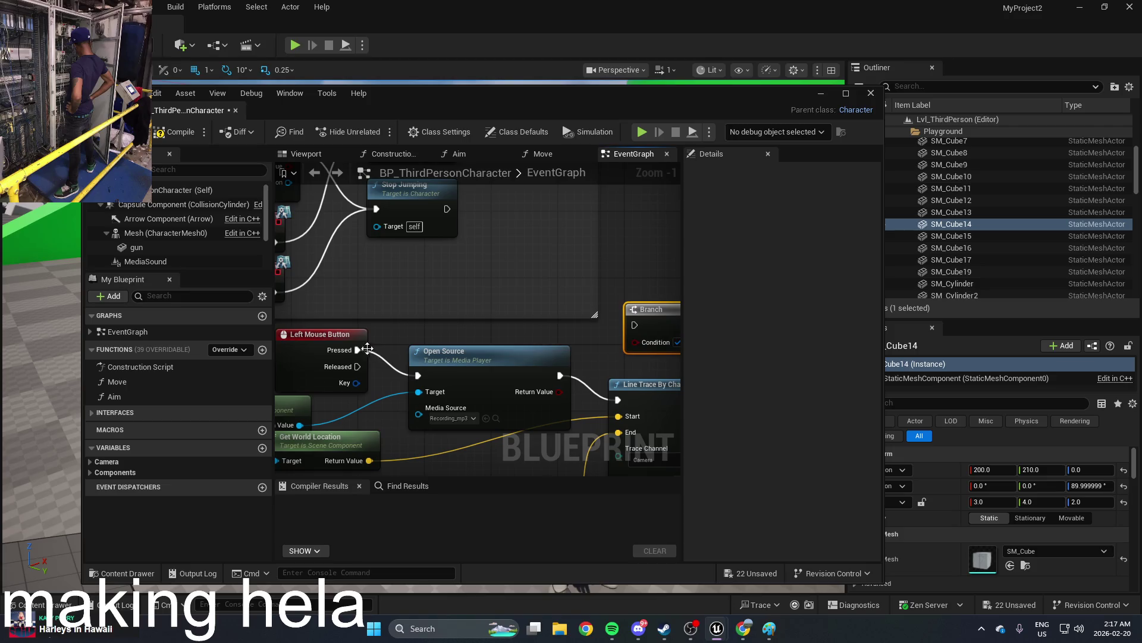
pyautogui.moveTo(321, 335); pyautogui.dragTo(339, 326)
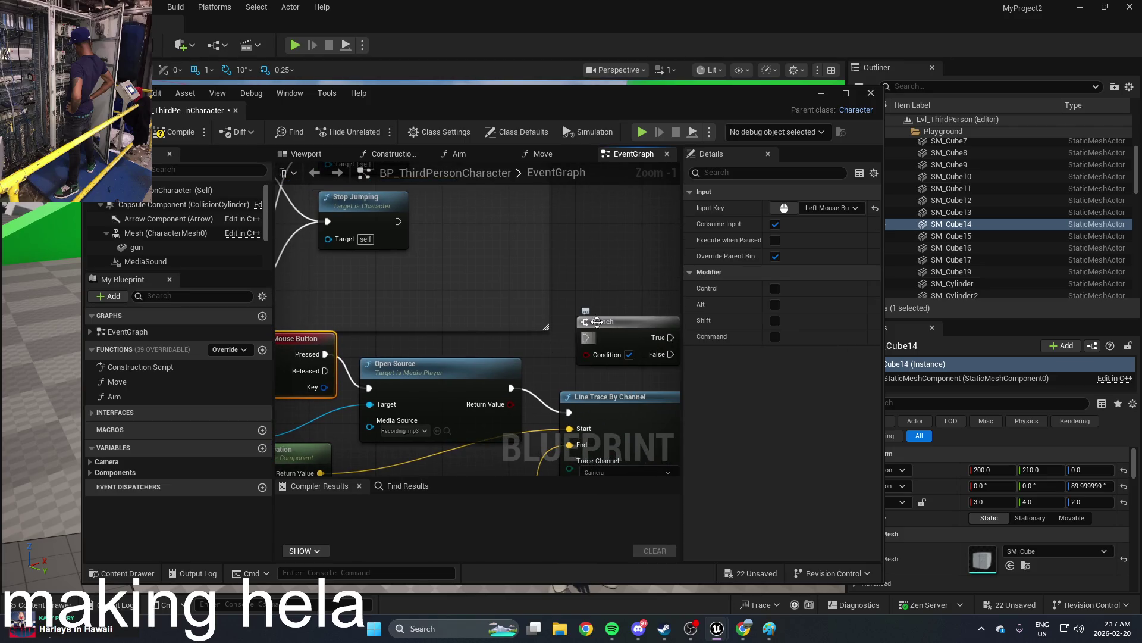
pyautogui.moveTo(585, 338)
pyautogui.mouseDown()
pyautogui.moveTo(596, 298)
pyautogui.moveTo(582, 299)
pyautogui.mouseUp()
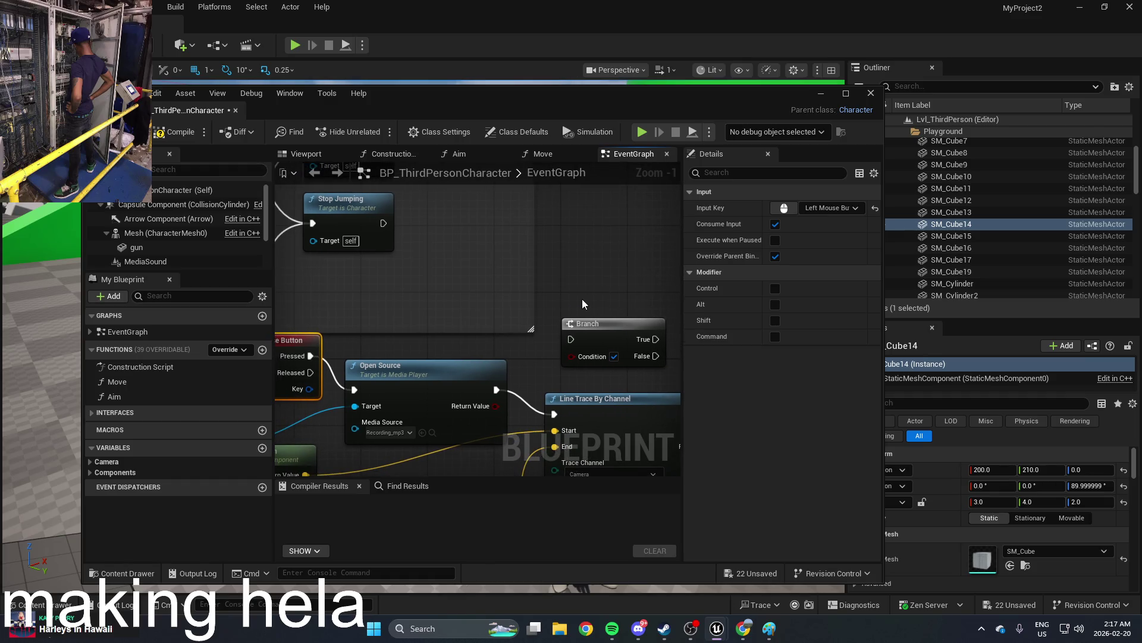
pyautogui.scroll(-3, 582, 303)
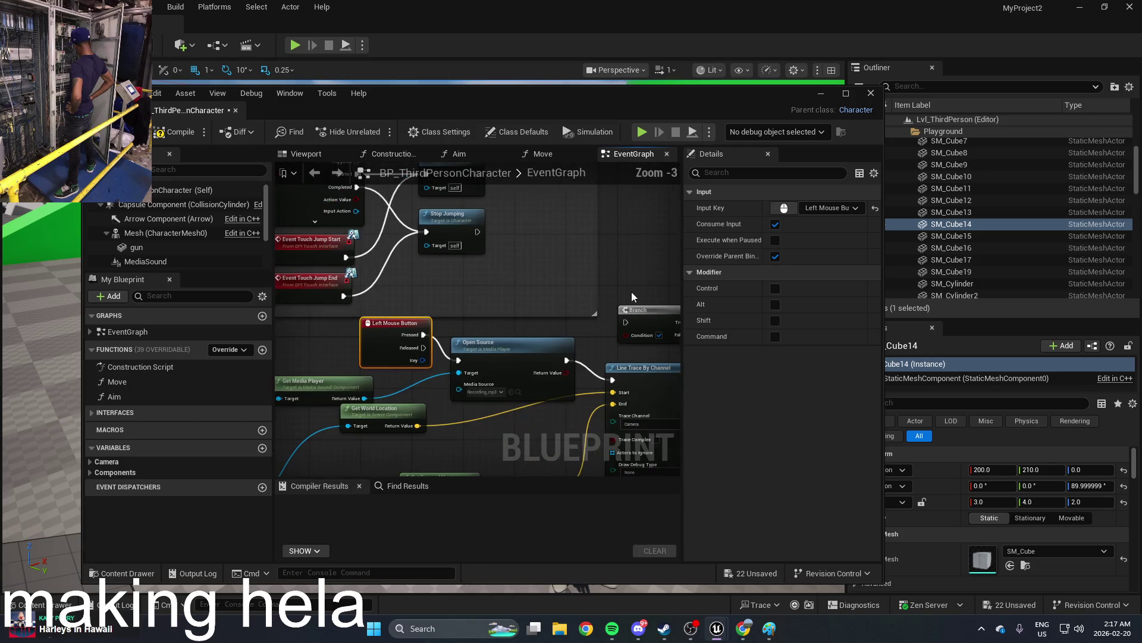
pyautogui.scroll(3, 610, 297)
pyautogui.moveTo(524, 294)
pyautogui.mouseDown()
pyautogui.moveTo(486, 294)
pyautogui.moveTo(550, 298)
pyautogui.moveTo(528, 303)
pyautogui.mouseUp()
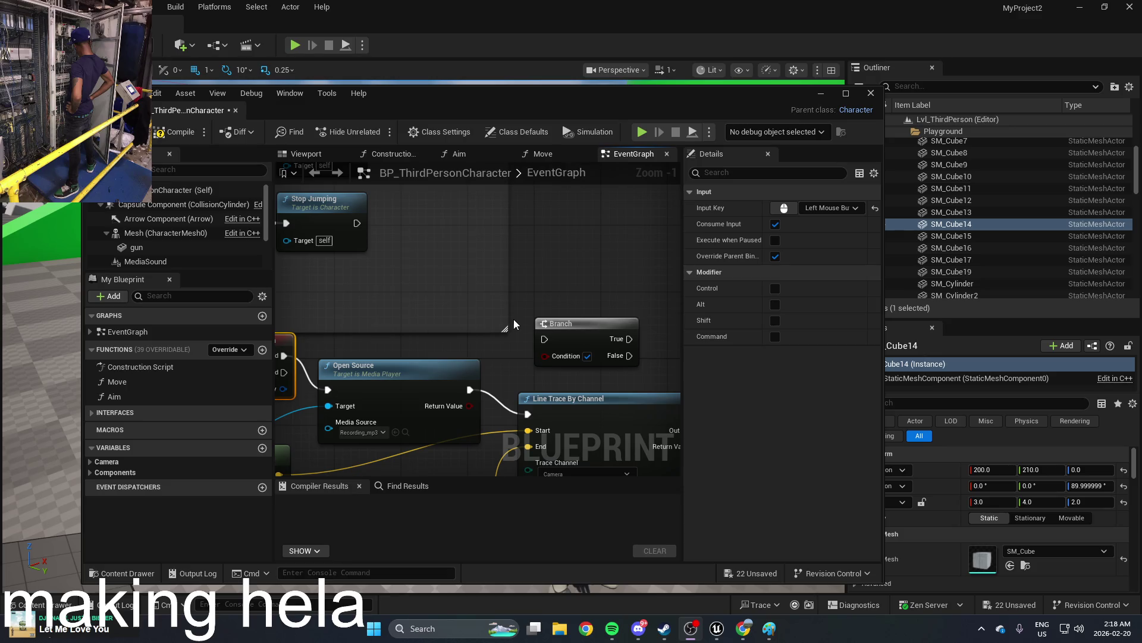
# Step: Compile BP_ThirdPersonCharacter, select the Branch node, and close the Blueprint editor
pyautogui.click(172, 131)
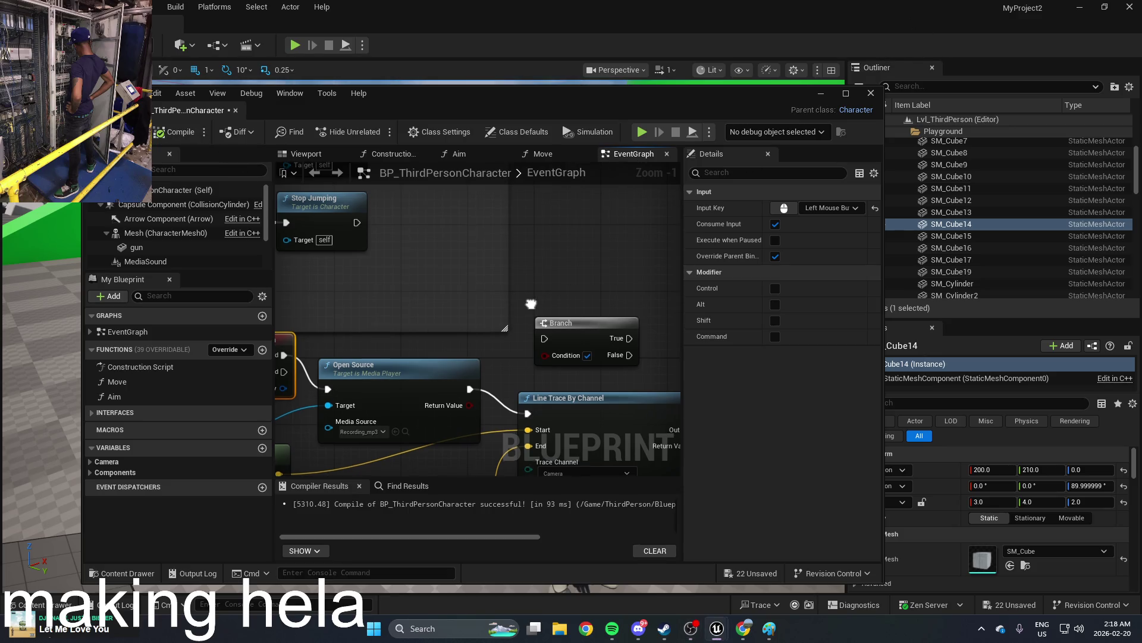
pyautogui.moveTo(537, 306); pyautogui.dragTo(561, 269)
pyautogui.scroll(-1, 560, 269)
pyautogui.click(580, 281)
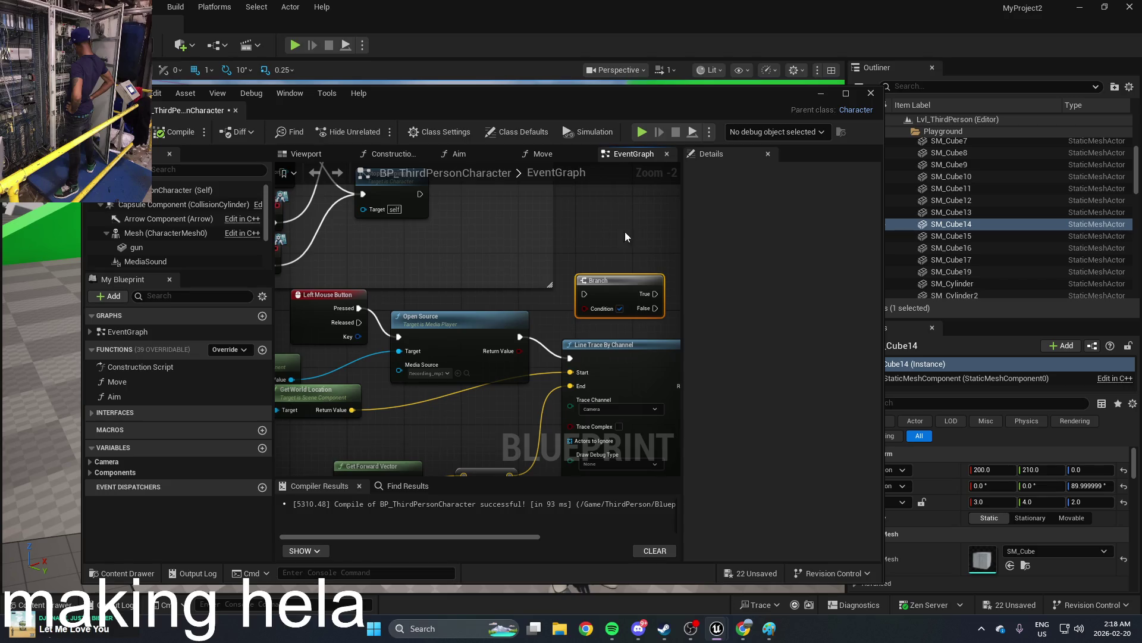
pyautogui.click(870, 93)
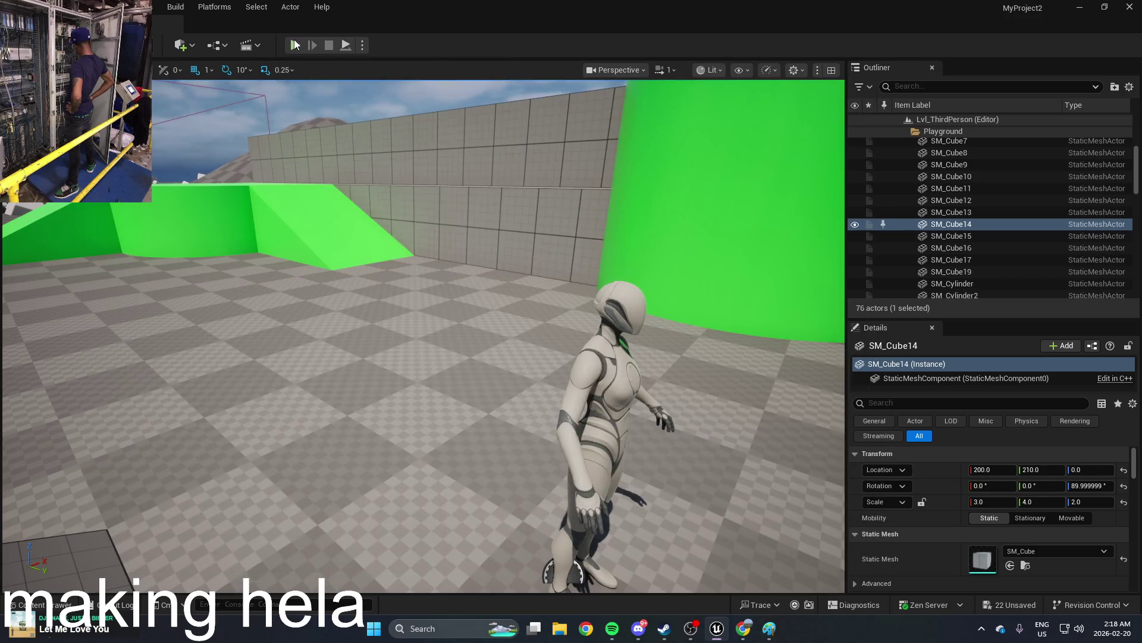
pyautogui.click(294, 45)
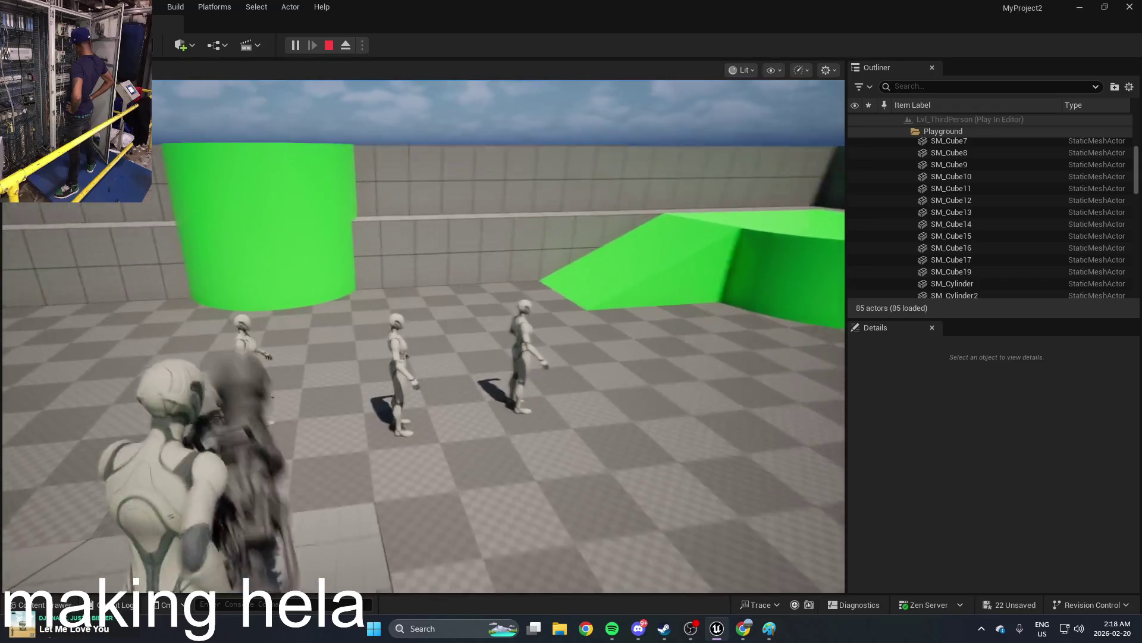
pyautogui.press('w')
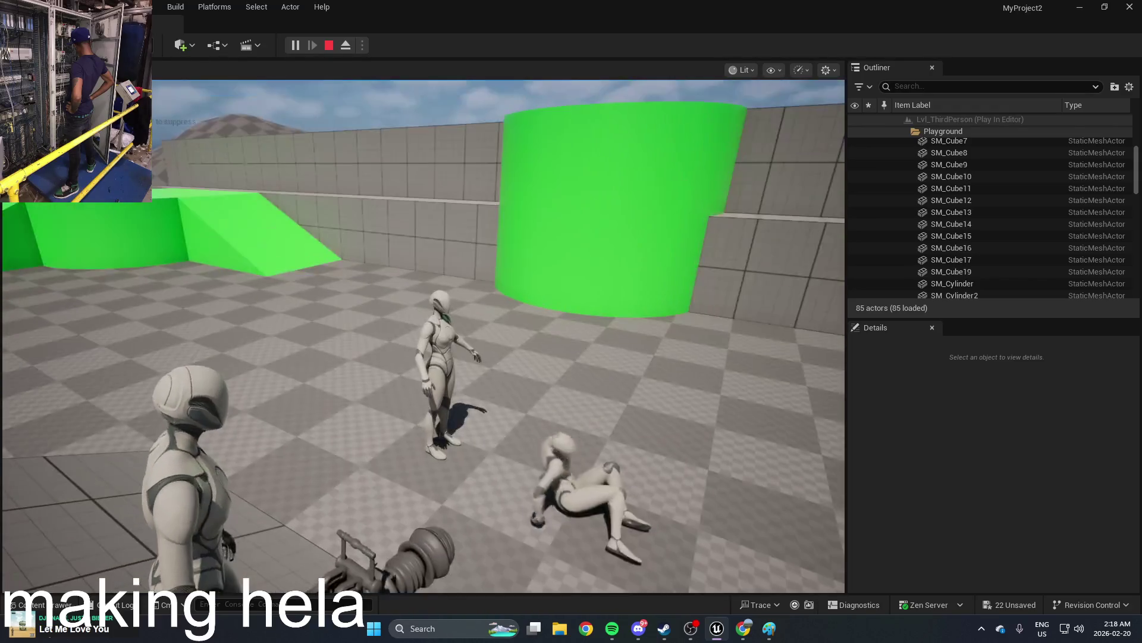
pyautogui.click(424, 336)
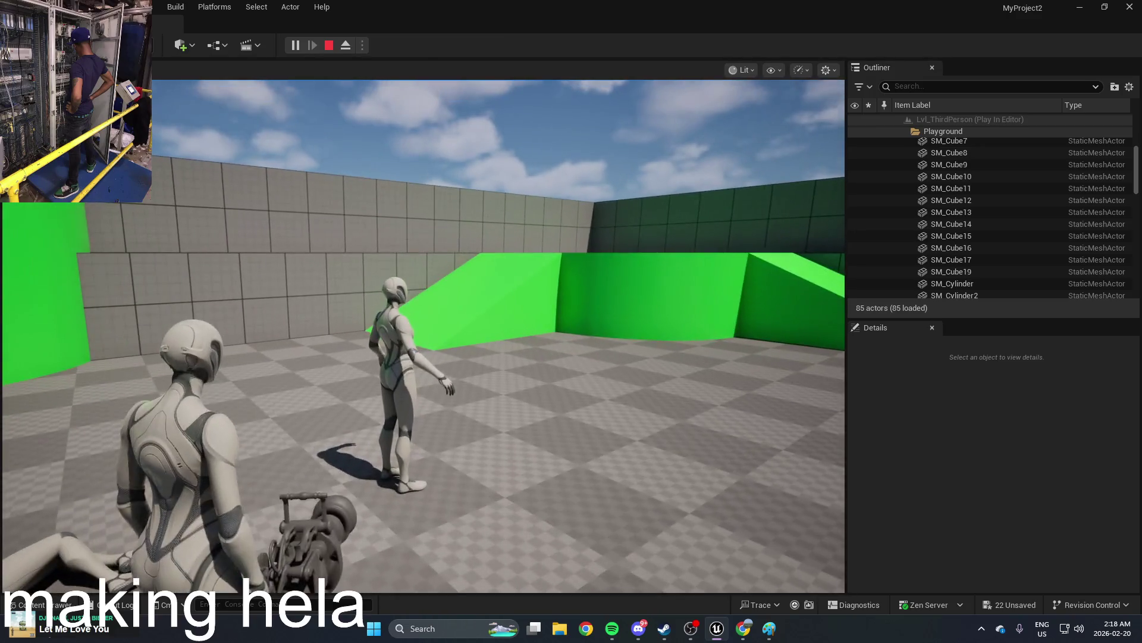
pyautogui.press('w')
pyautogui.click(424, 336)
pyautogui.press('w')
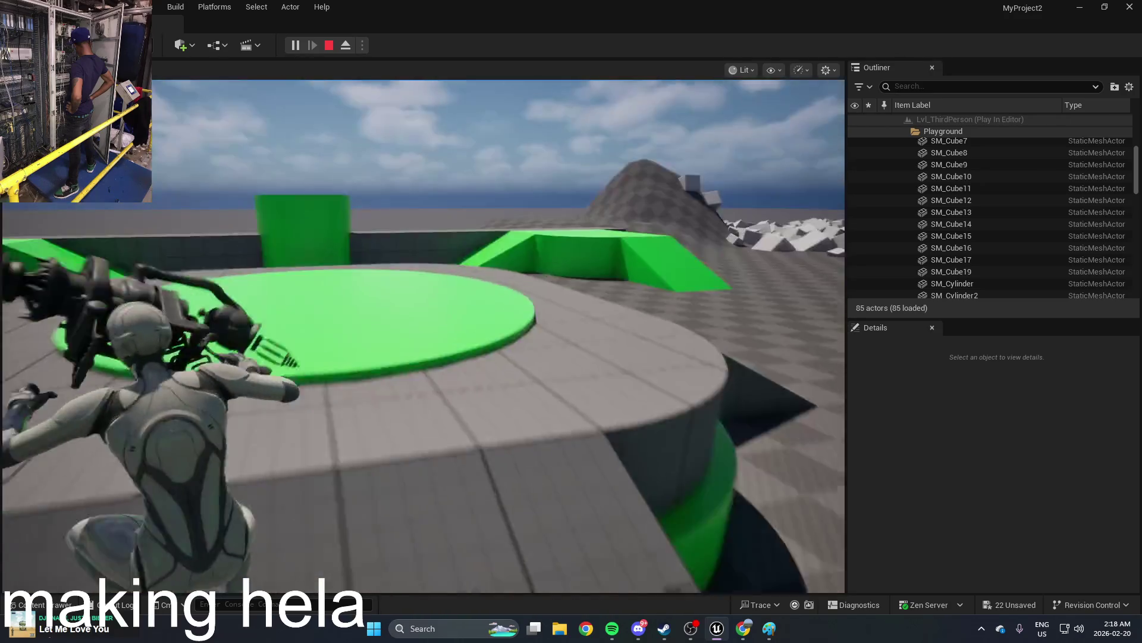
pyautogui.press('w')
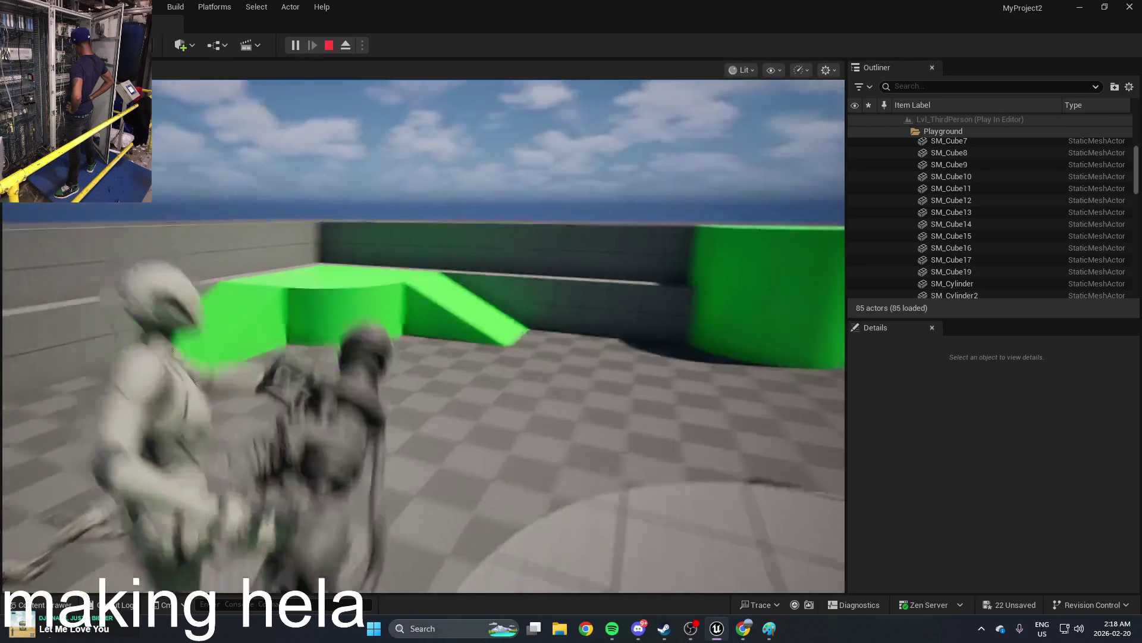
pyautogui.press('w')
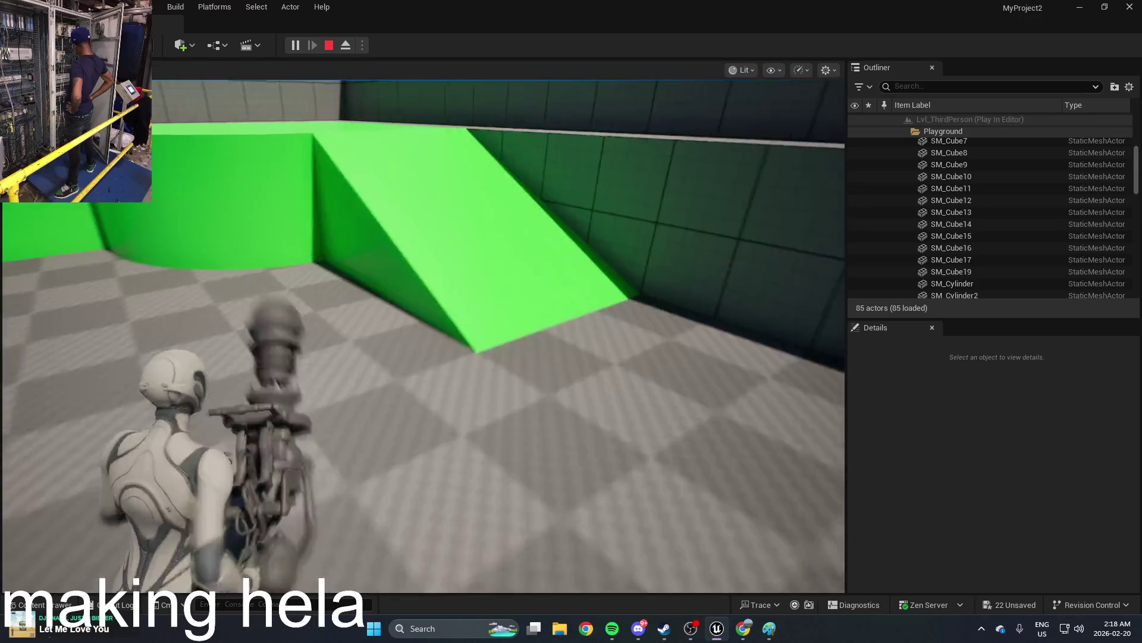
pyautogui.press('w')
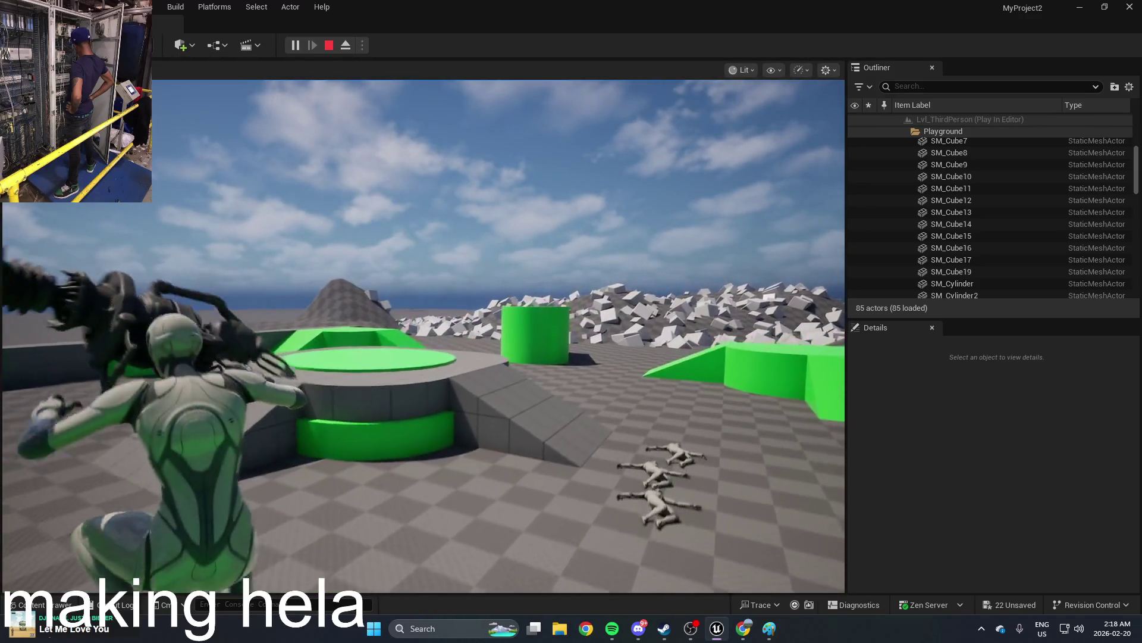
pyautogui.press('w')
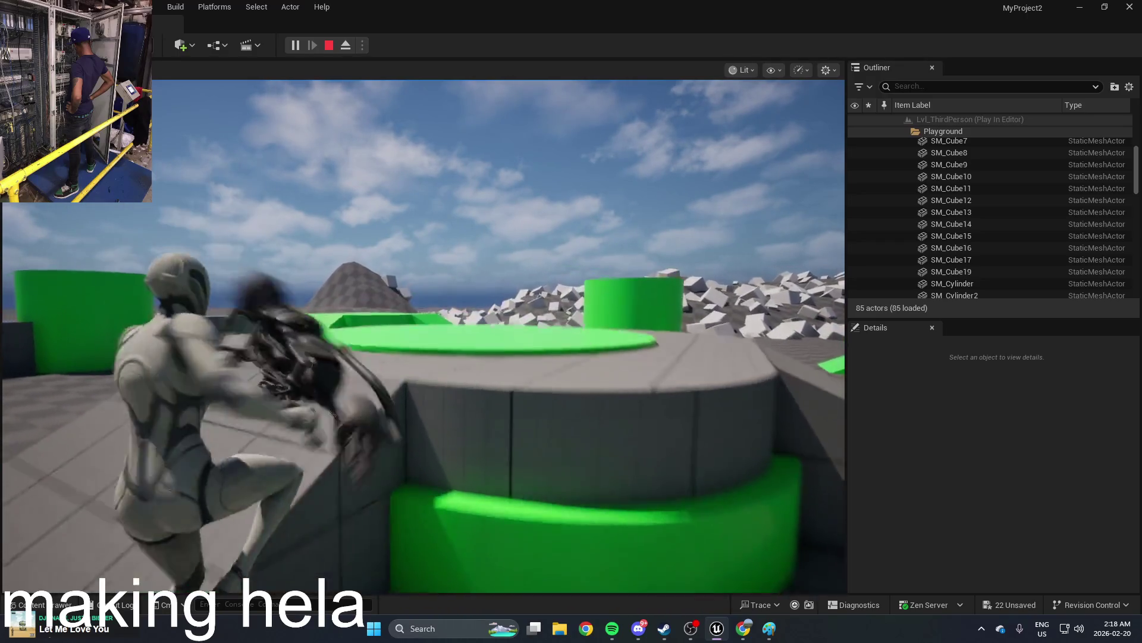
pyautogui.press('Escape')
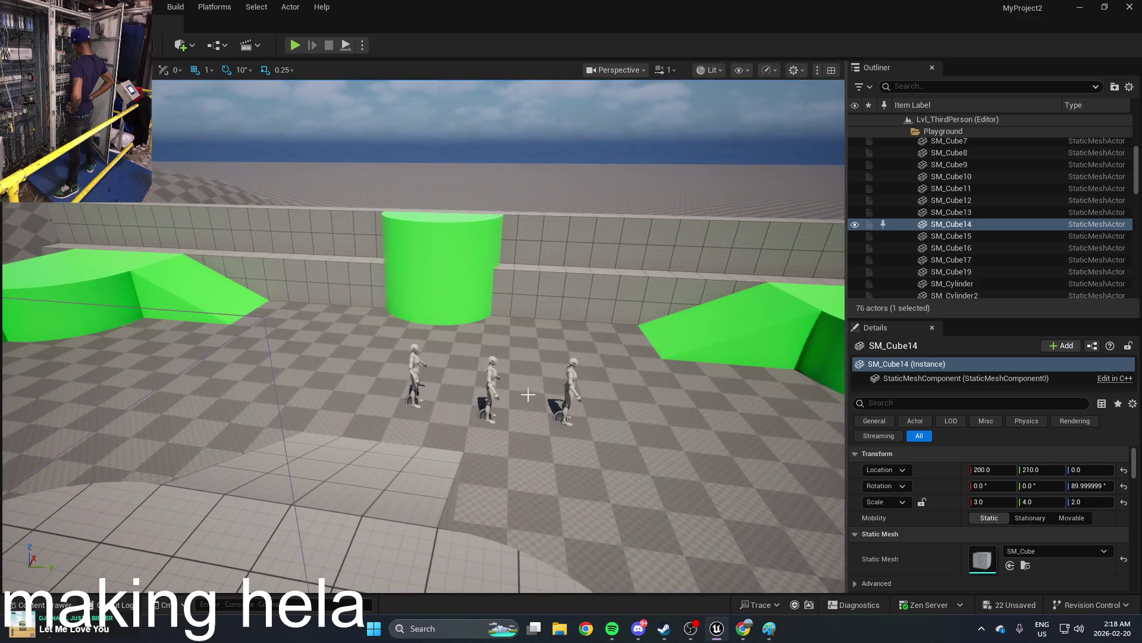
# Step: Turn the middle and left mannequin NPCs to face the viewer with the rotate gizmo
pyautogui.click(499, 391)
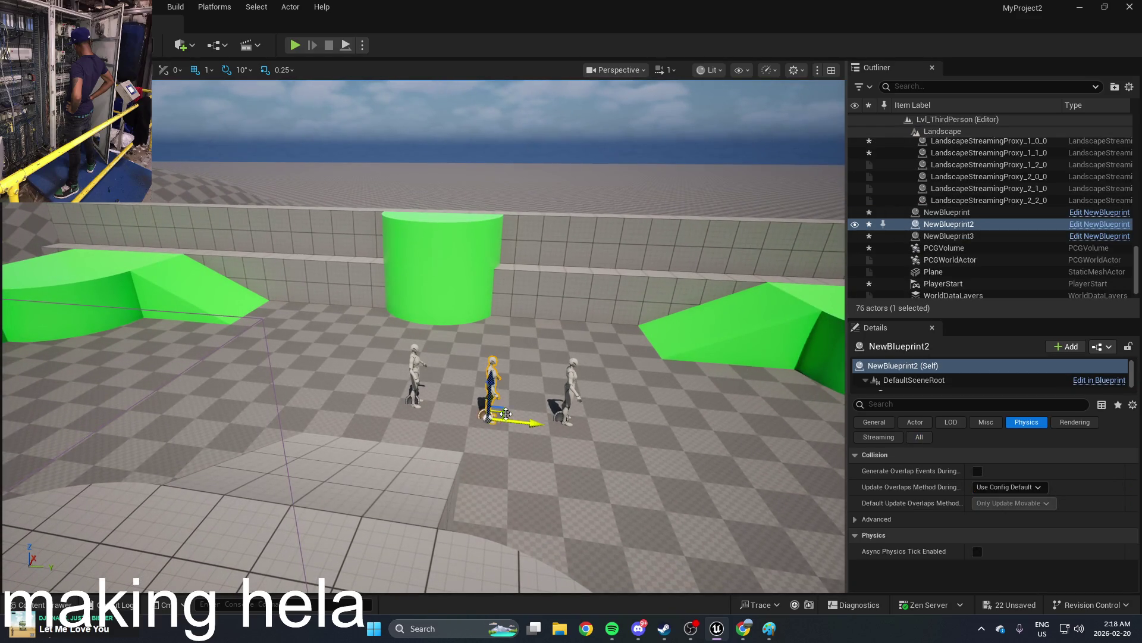
pyautogui.press('e')
pyautogui.moveTo(518, 466)
pyautogui.mouseDown()
pyautogui.moveTo(493, 434)
pyautogui.moveTo(430, 418)
pyautogui.moveTo(428, 464)
pyautogui.mouseUp()
pyautogui.click(419, 373)
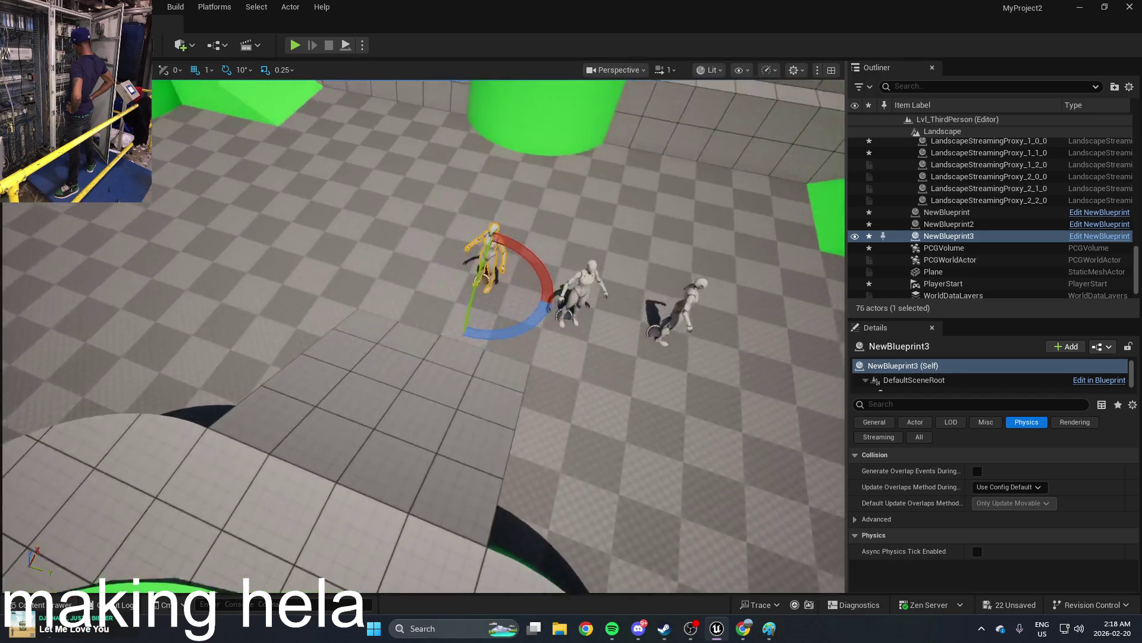
pyautogui.scroll(5, 520, 377)
pyautogui.moveTo(521, 321); pyautogui.dragTo(521, 321)
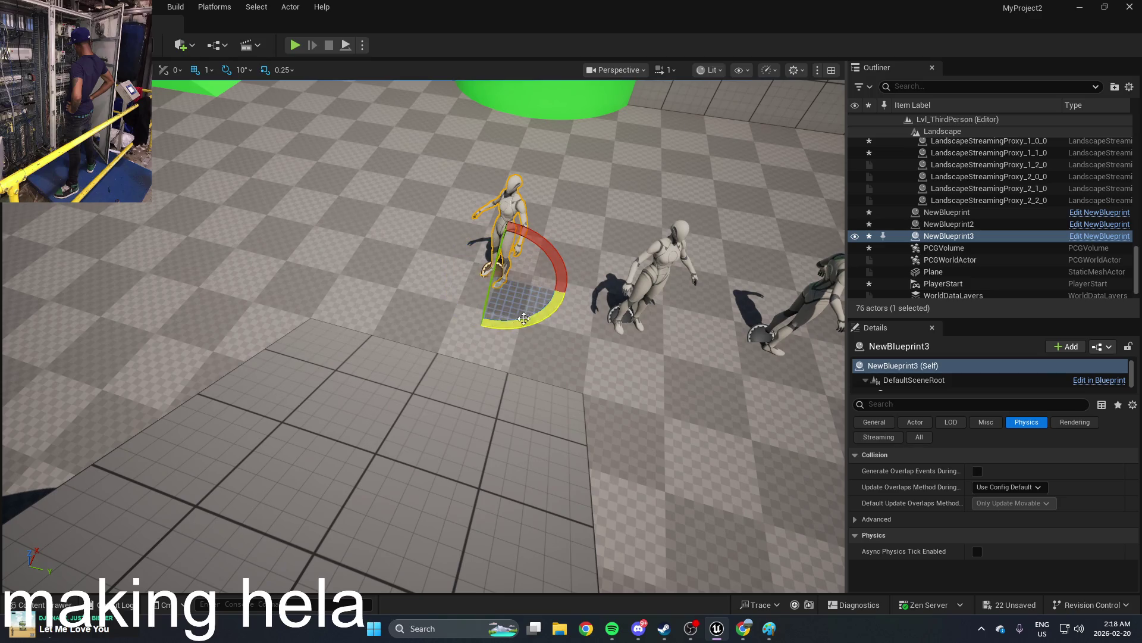
pyautogui.moveTo(619, 240); pyautogui.dragTo(621, 240)
# Step: Select the right mannequin, then start a test play and walk forward
pyautogui.click(619, 357)
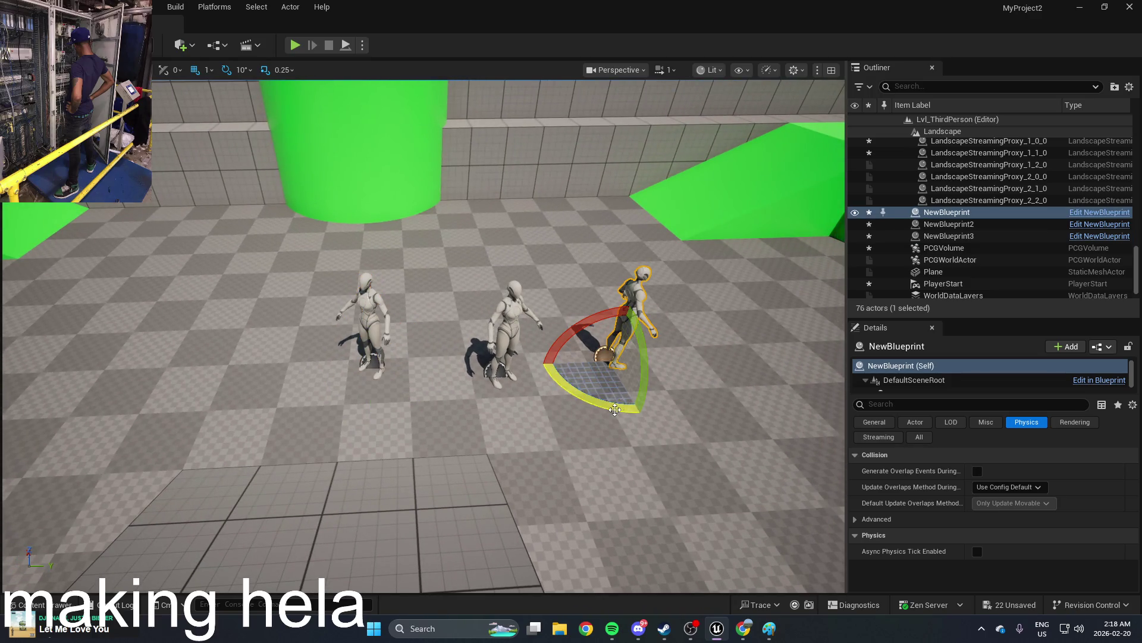
pyautogui.click(294, 46)
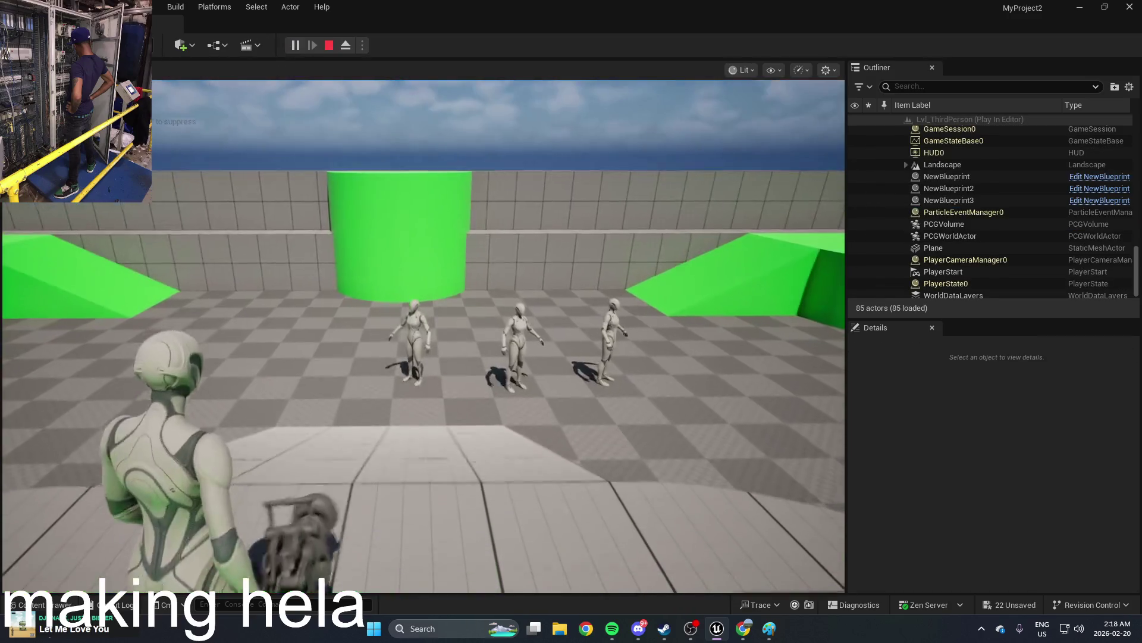
pyautogui.press('w')
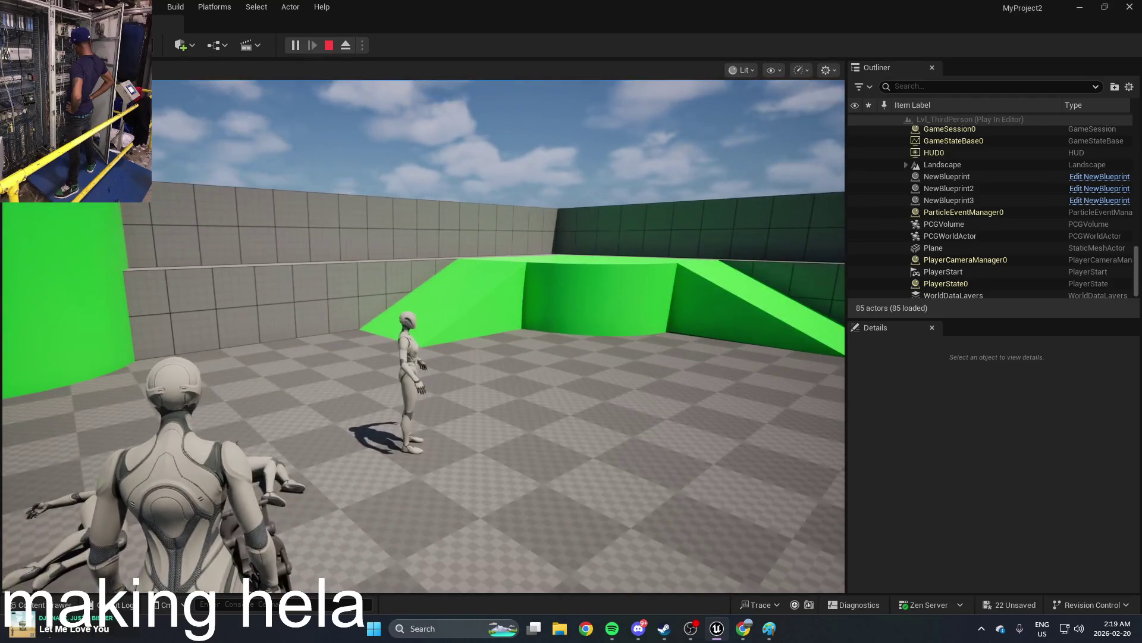
# Step: Walk the player toward the green ramp, then stop the test play
pyautogui.press('w')
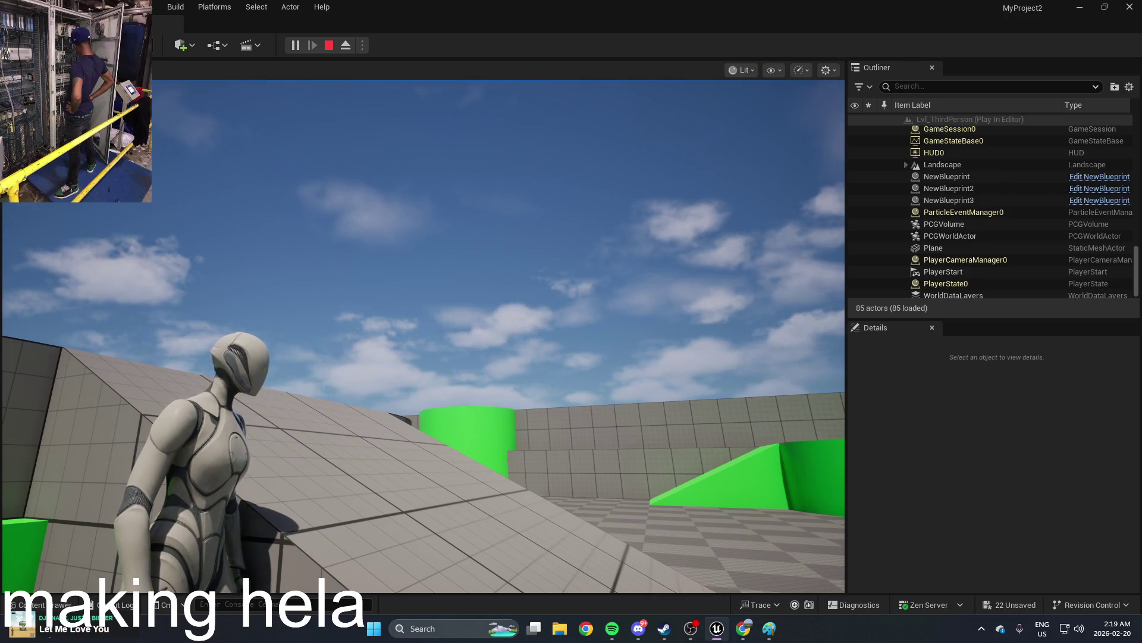
pyautogui.press('Escape')
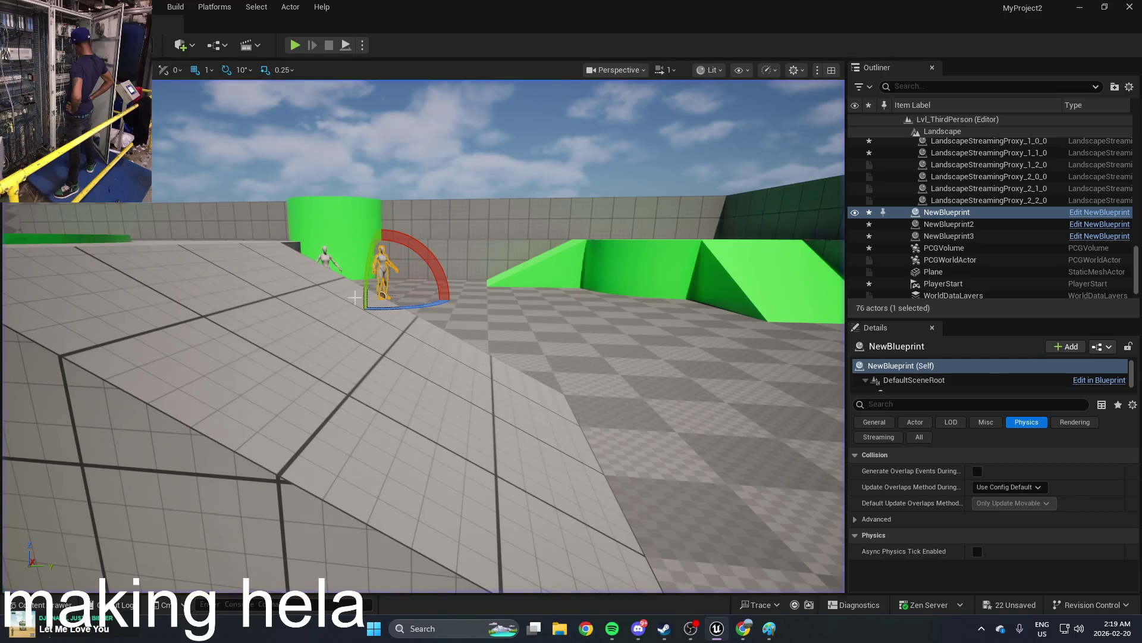
pyautogui.press('w')
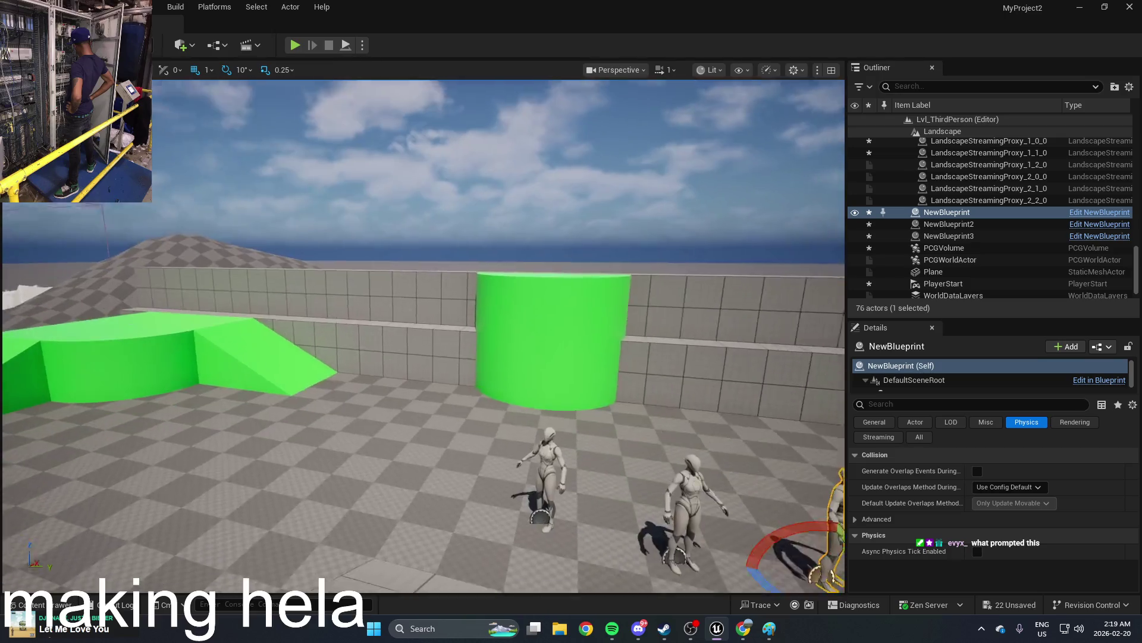
pyautogui.hotkey('ctrl', 'space')
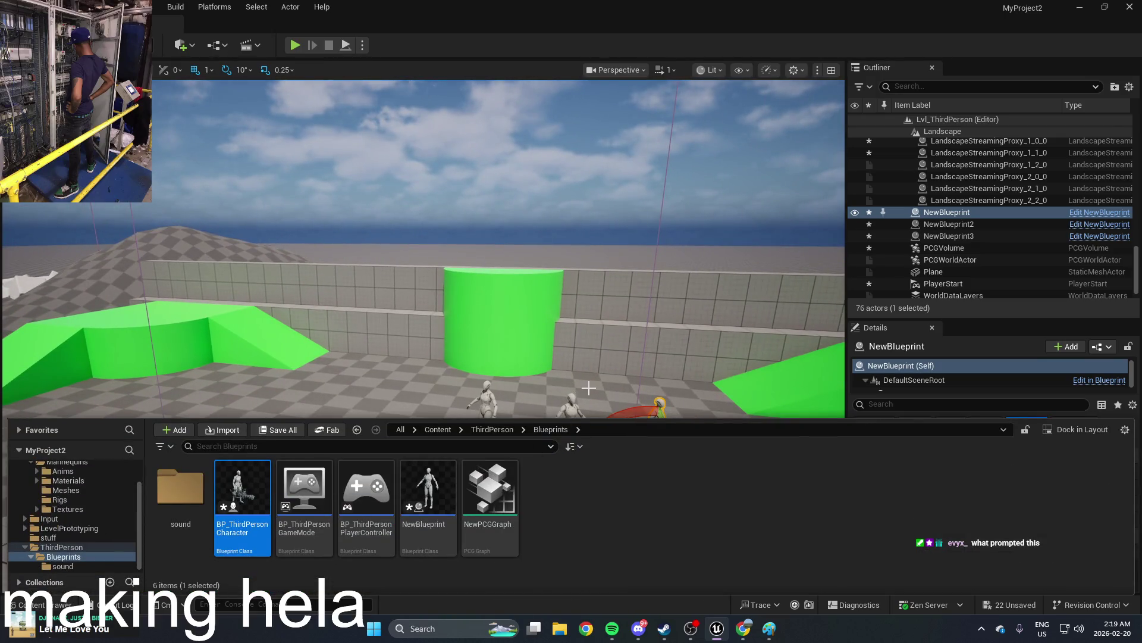
pyautogui.moveTo(566, 359); pyautogui.dragTo(547, 378)
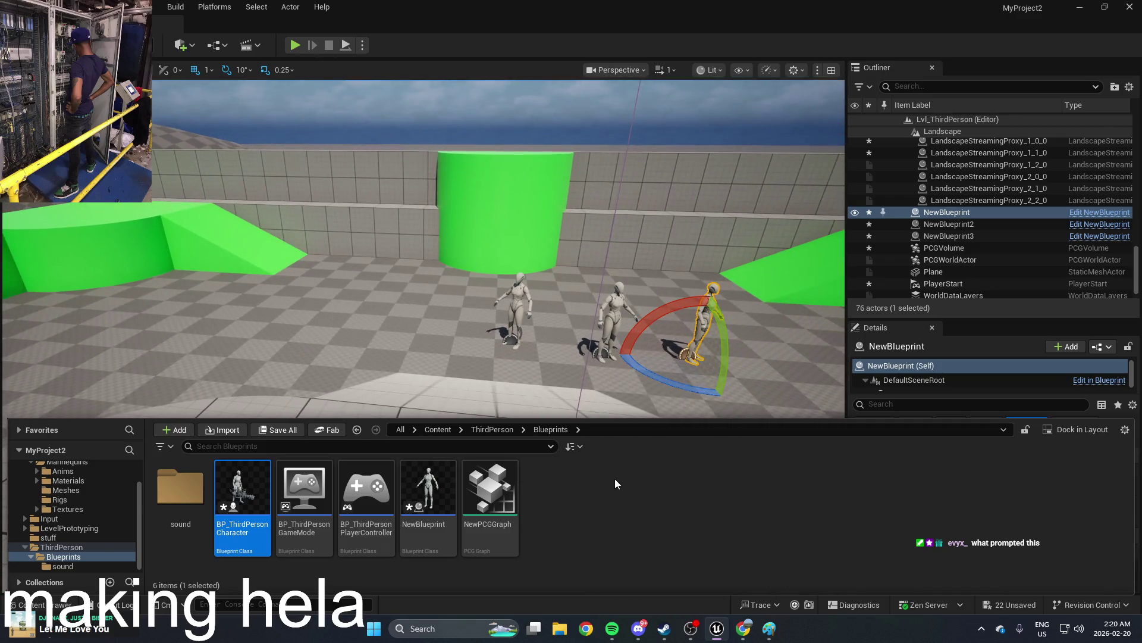
pyautogui.rightClick(611, 495)
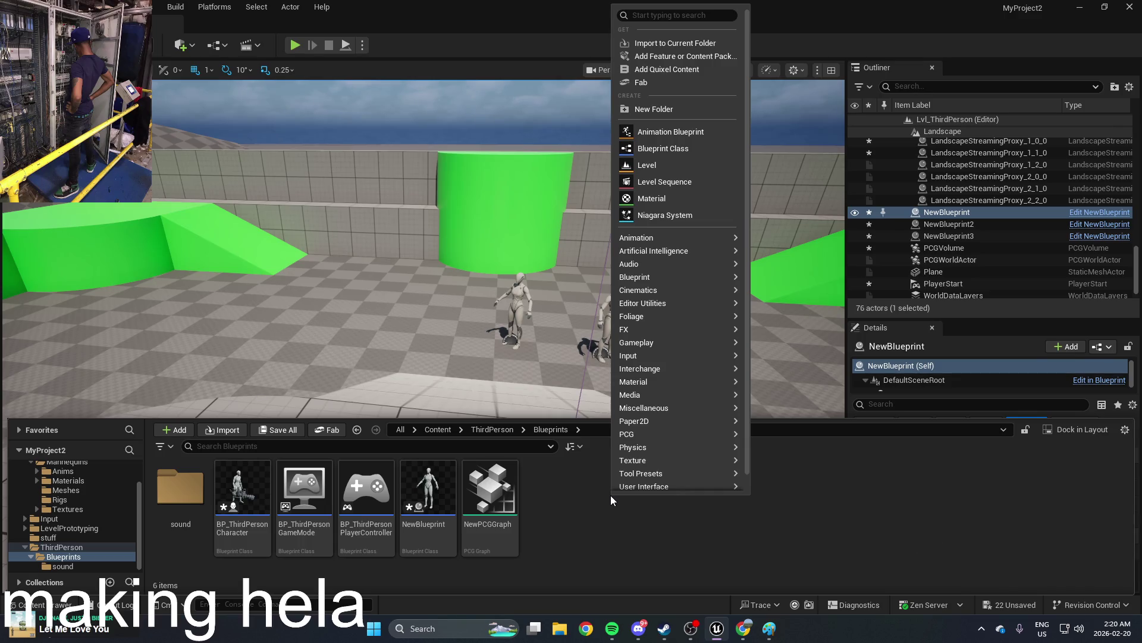
pyautogui.click(593, 528)
pyautogui.moveTo(594, 523); pyautogui.dragTo(590, 513)
pyautogui.moveTo(616, 301)
pyautogui.mouseDown()
pyautogui.moveTo(607, 324)
pyautogui.moveTo(554, 338)
pyautogui.mouseUp()
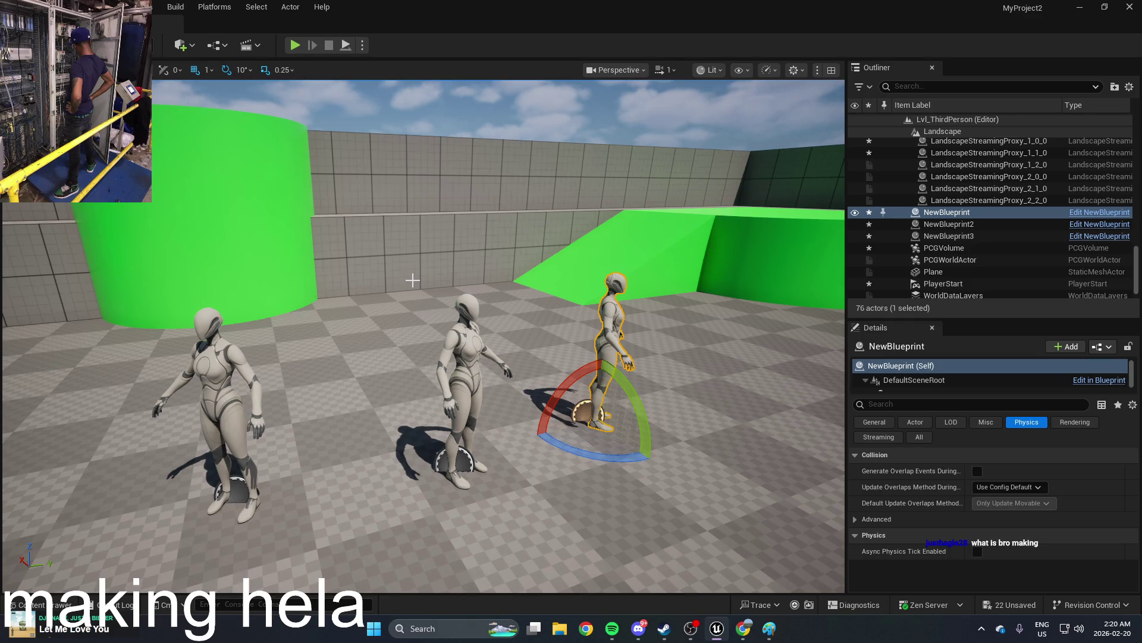
pyautogui.hotkey('ctrl', 'space')
pyautogui.moveTo(409, 291); pyautogui.dragTo(434, 310)
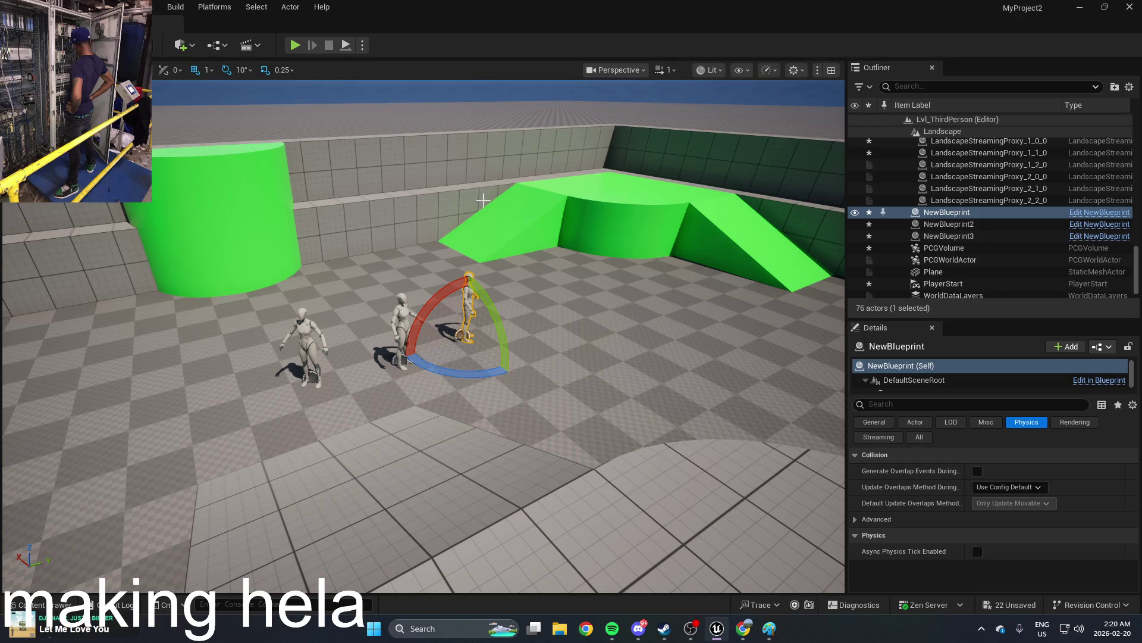
pyautogui.scroll(5, 482, 200)
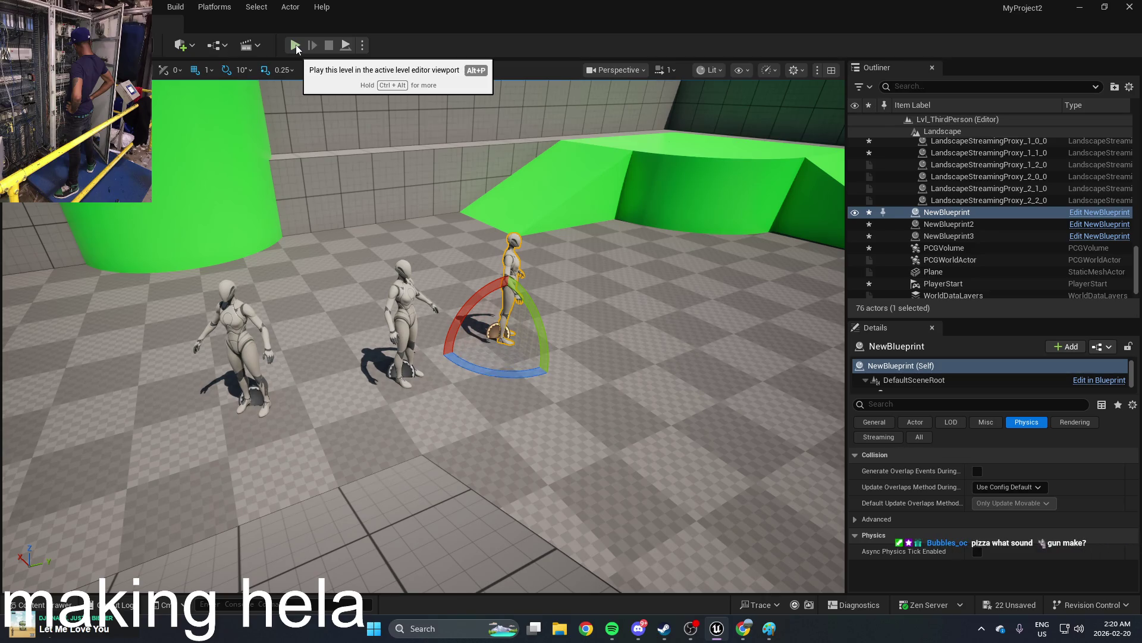
pyautogui.moveTo(445, 201); pyautogui.dragTo(363, 203)
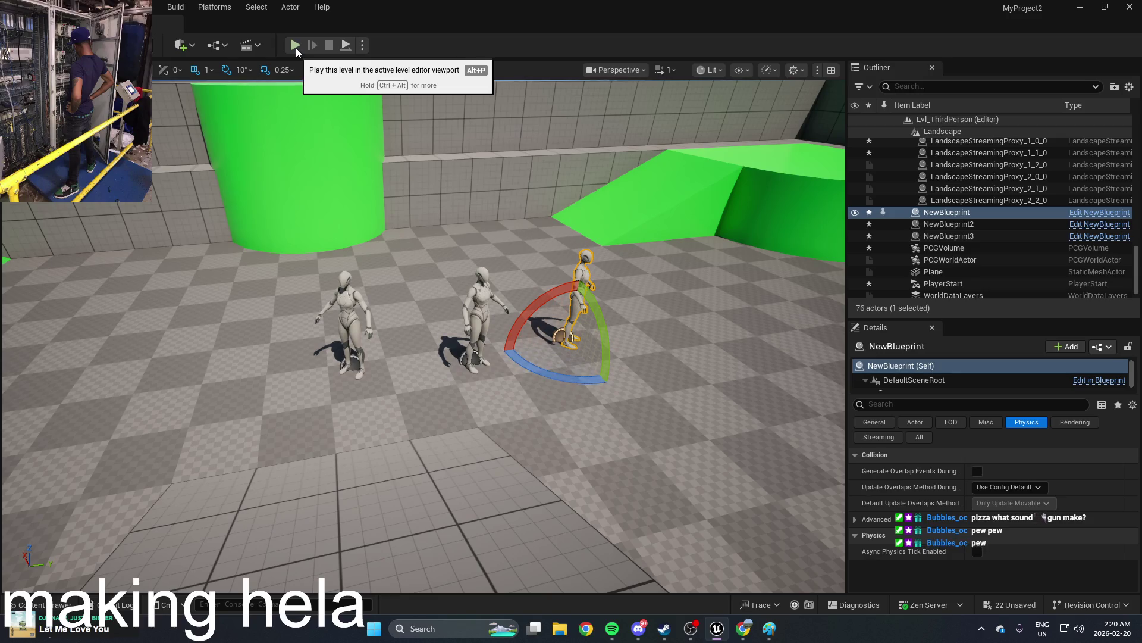
pyautogui.moveTo(479, 215)
pyautogui.mouseDown()
pyautogui.moveTo(476, 179)
pyautogui.moveTo(474, 191)
pyautogui.mouseUp()
pyautogui.click(293, 44)
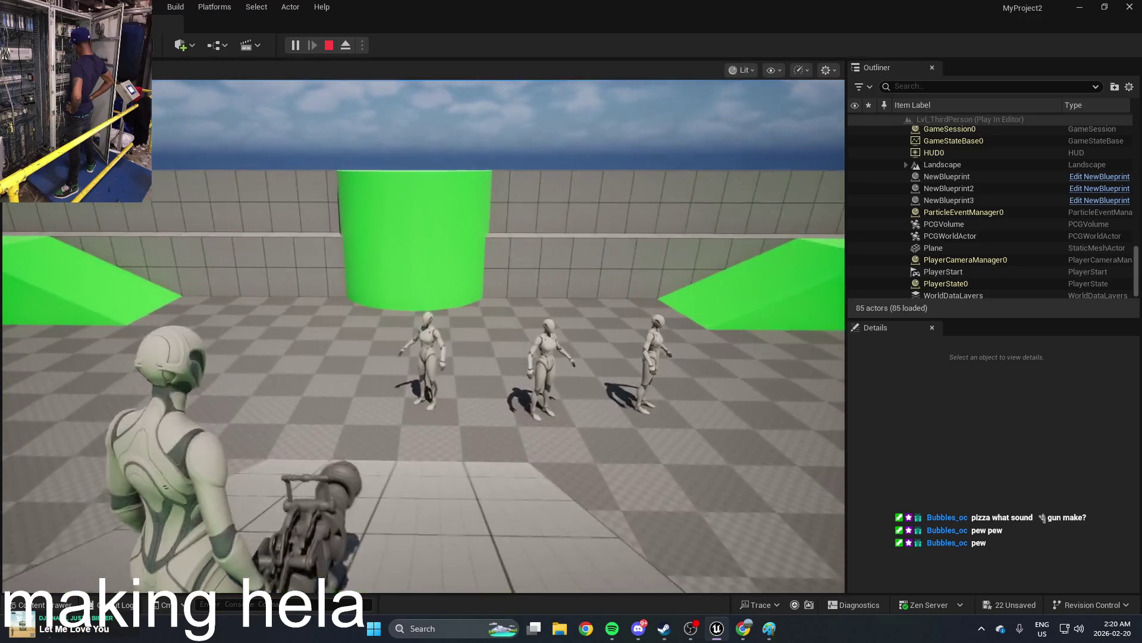
pyautogui.click(424, 335)
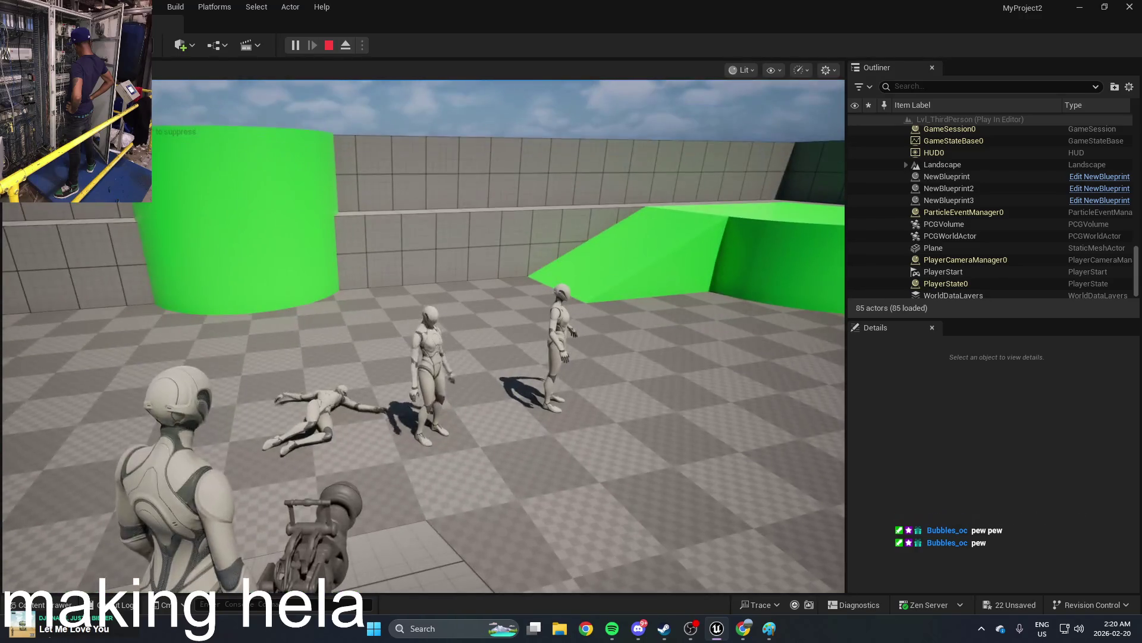
pyautogui.click(424, 335)
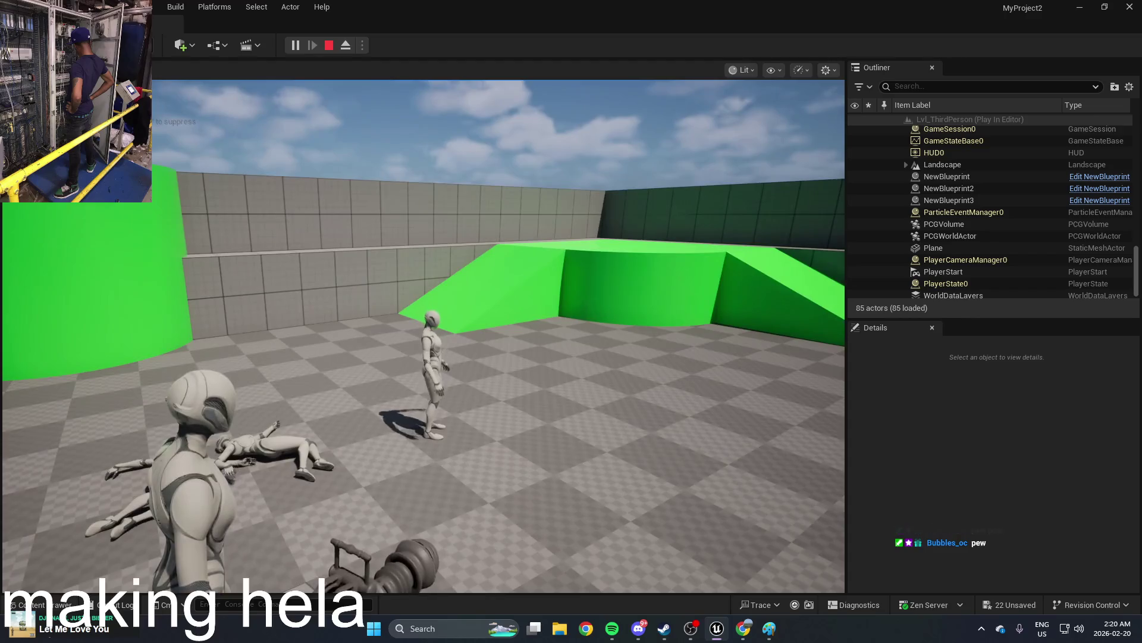
pyautogui.click(423, 336)
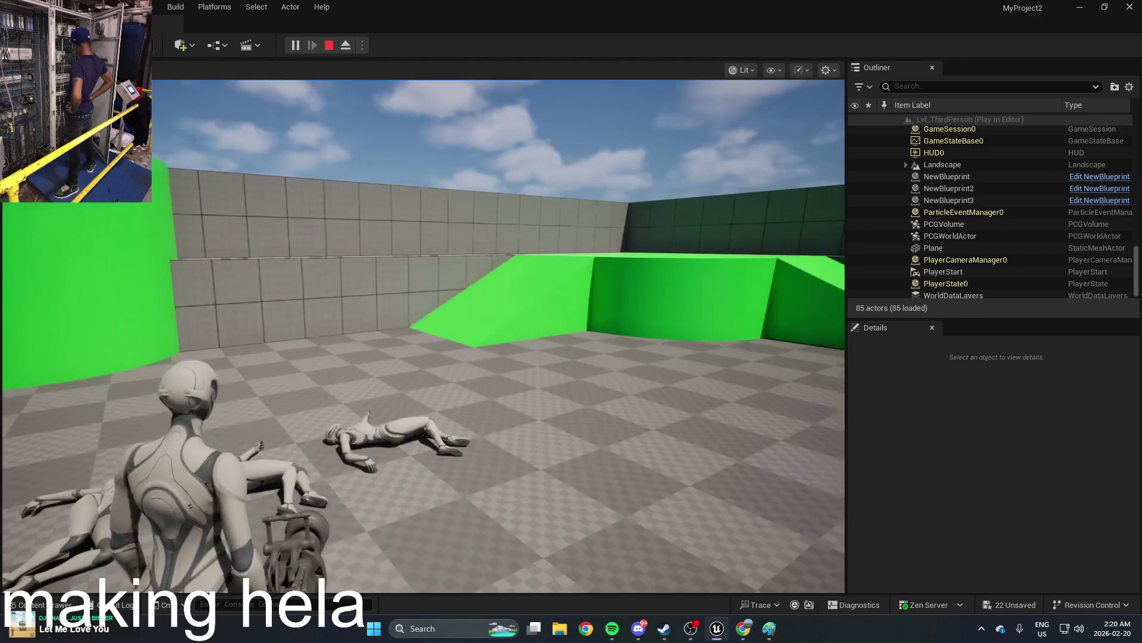
pyautogui.press('Escape')
pyautogui.moveTo(612, 414)
pyautogui.mouseDown()
pyautogui.moveTo(648, 476)
pyautogui.moveTo(645, 505)
pyautogui.mouseUp()
pyautogui.hotkey('ctrl', 'space')
# Step: Create a NewWidgetPreview asset via User Interface > Widget Preview, then open and close it
pyautogui.rightClick(624, 505)
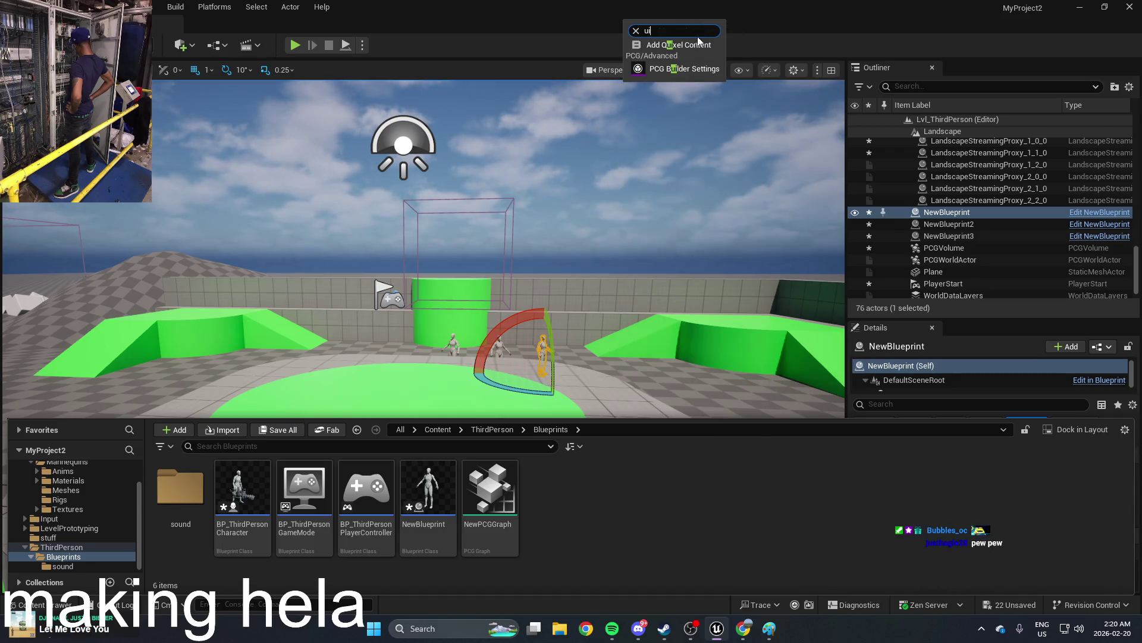
pyautogui.write('user')
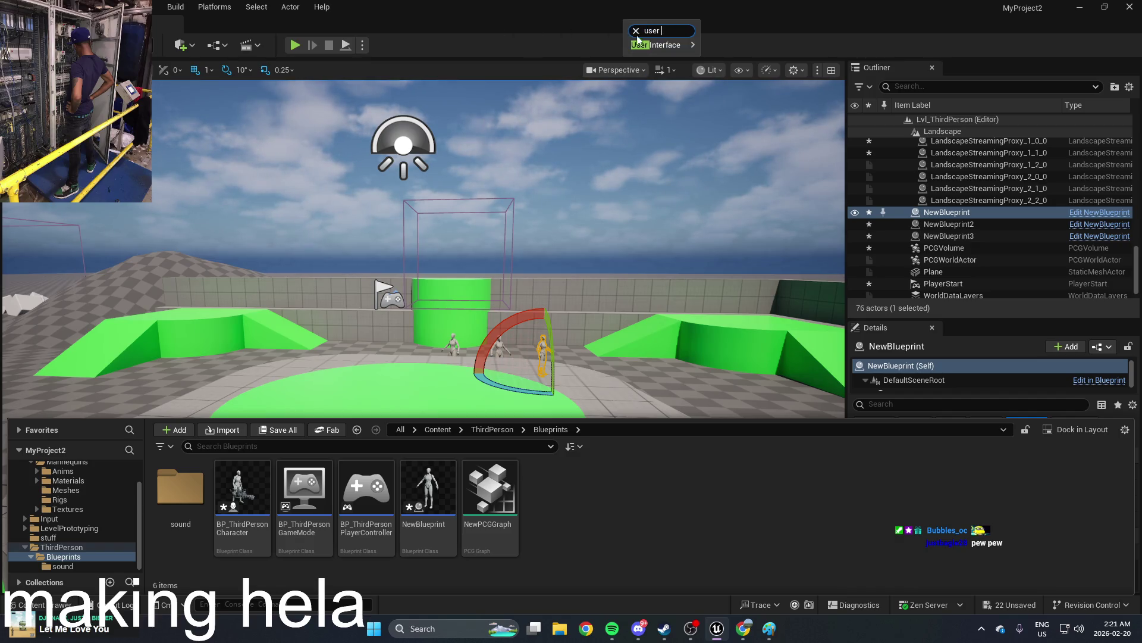
pyautogui.moveTo(660, 44)
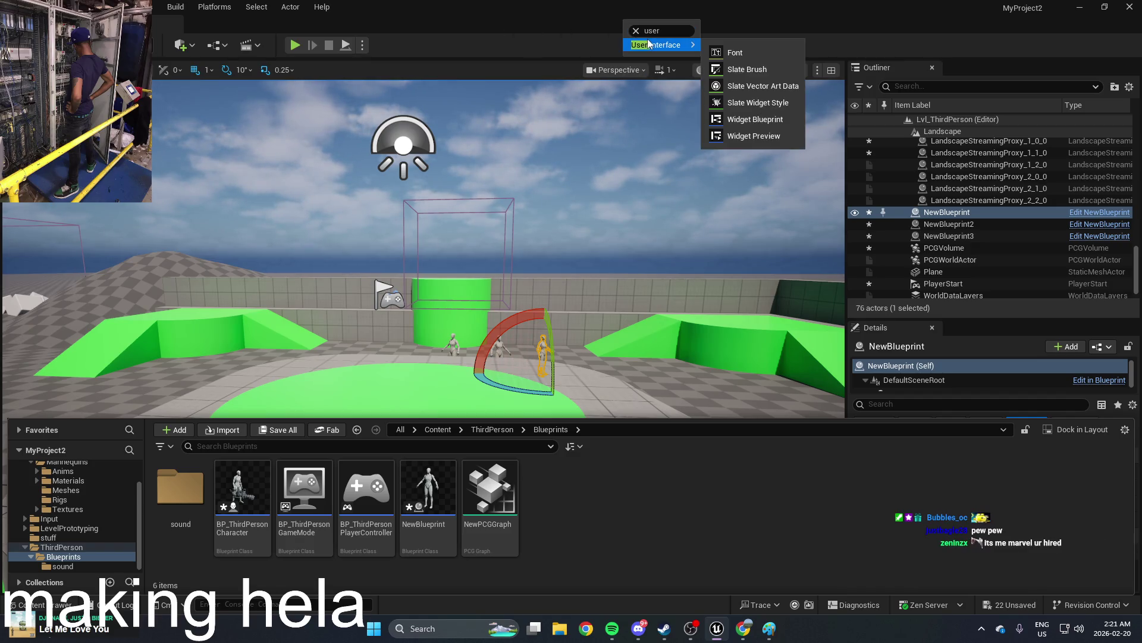
pyautogui.click(765, 135)
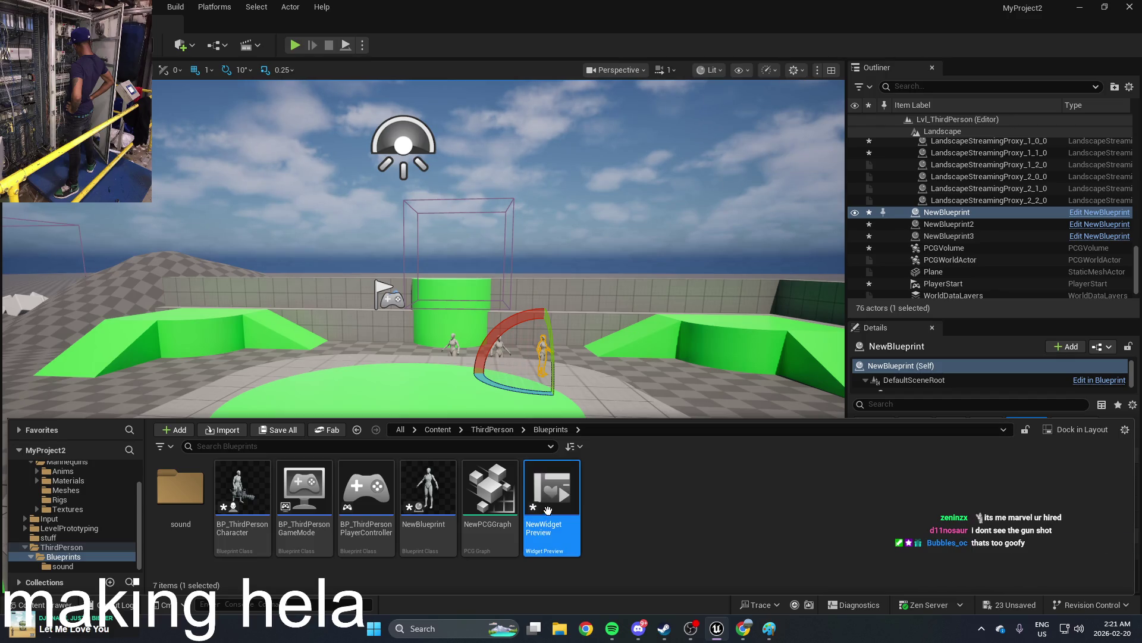
pyautogui.doubleClick(548, 510)
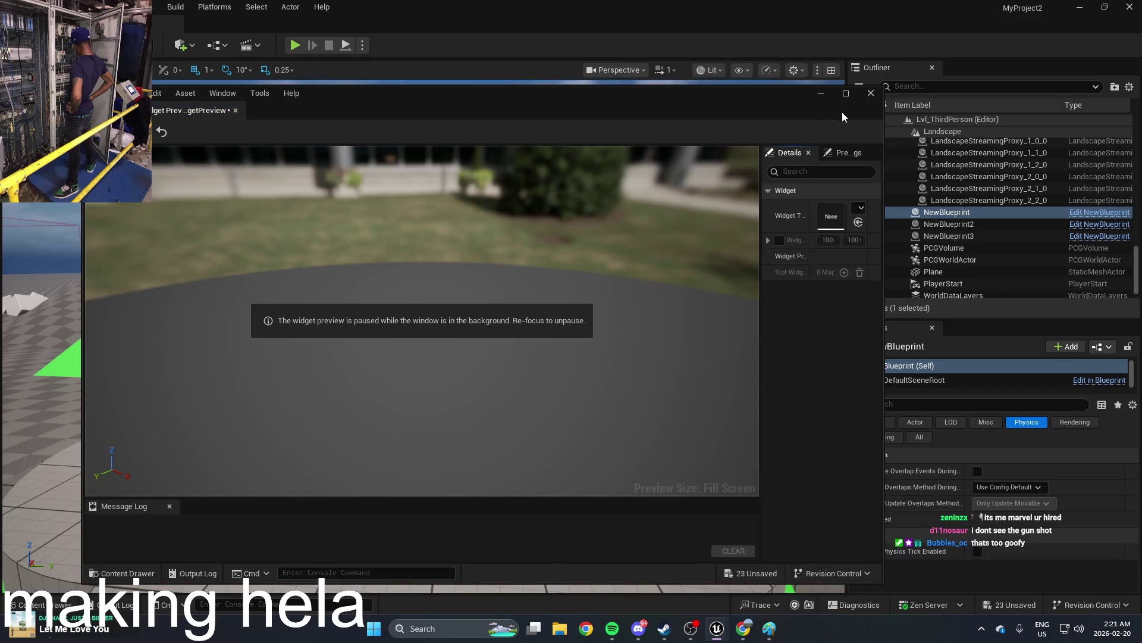
pyautogui.click(871, 93)
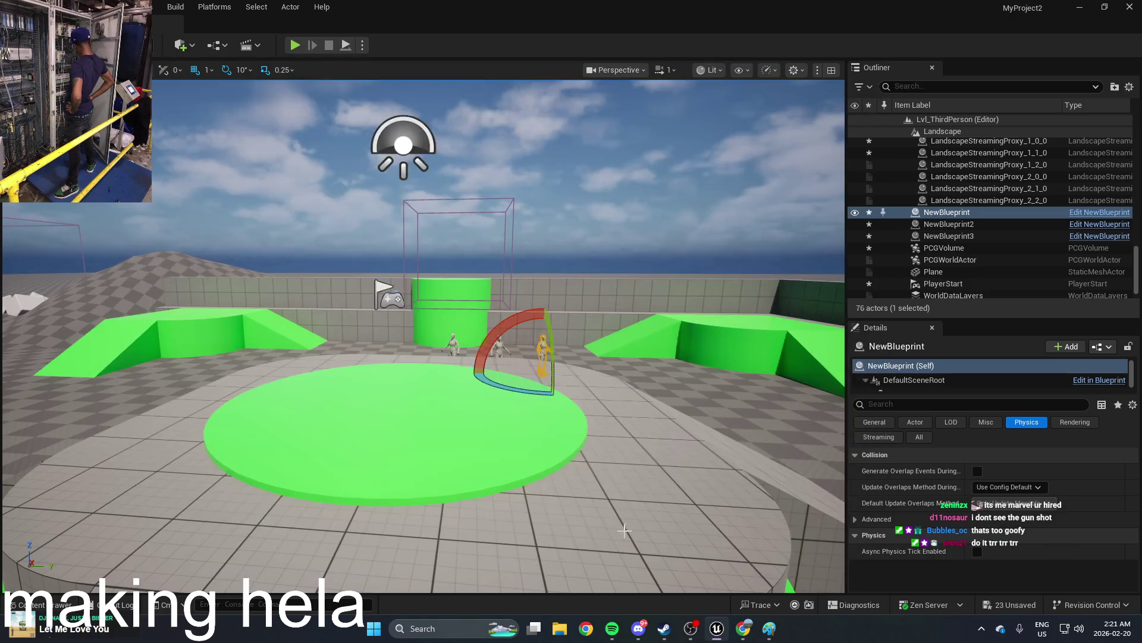
# Step: Select NewWidgetPreview in the Content Drawer and request its deletion
pyautogui.hotkey('ctrl', 'space')
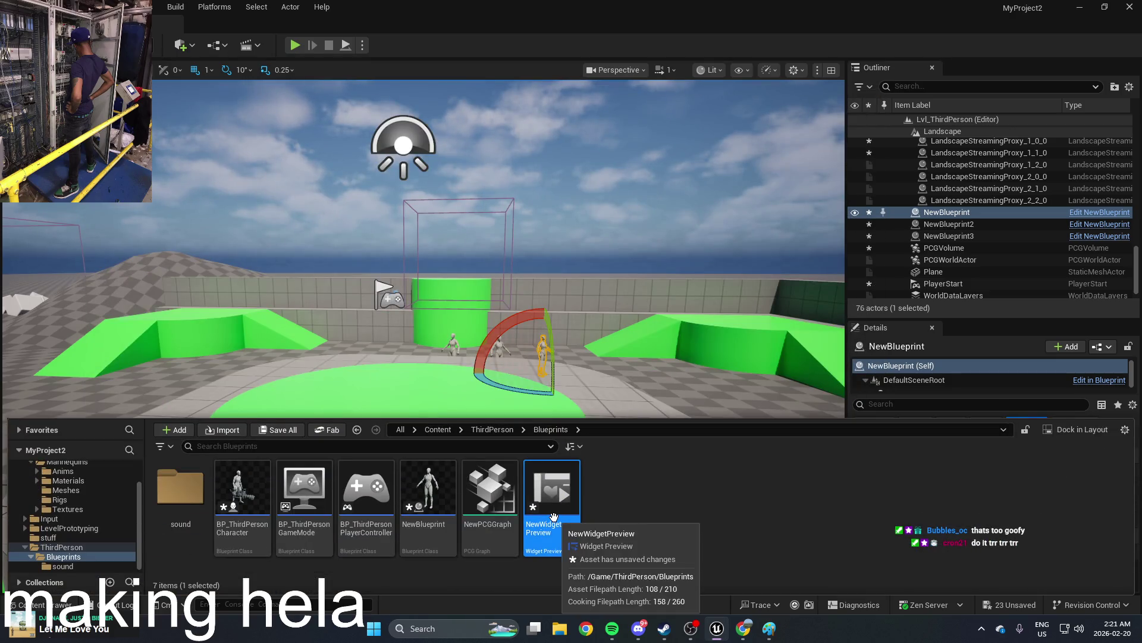
pyautogui.moveTo(607, 405); pyautogui.dragTo(607, 452)
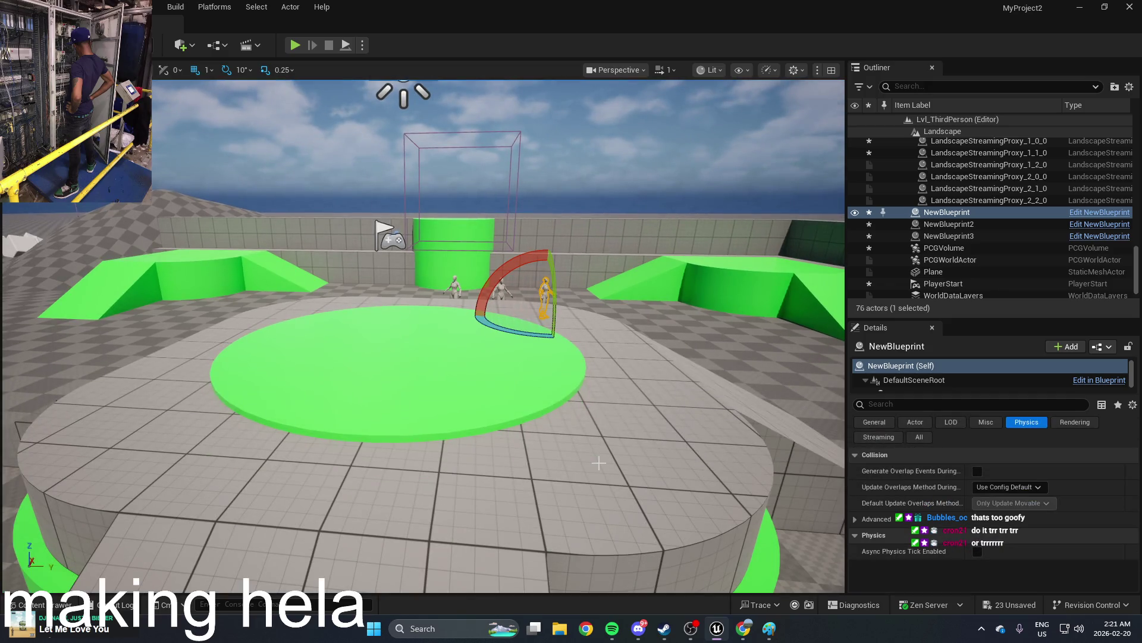
pyautogui.hotkey('ctrl', 'space')
pyautogui.press('Delete')
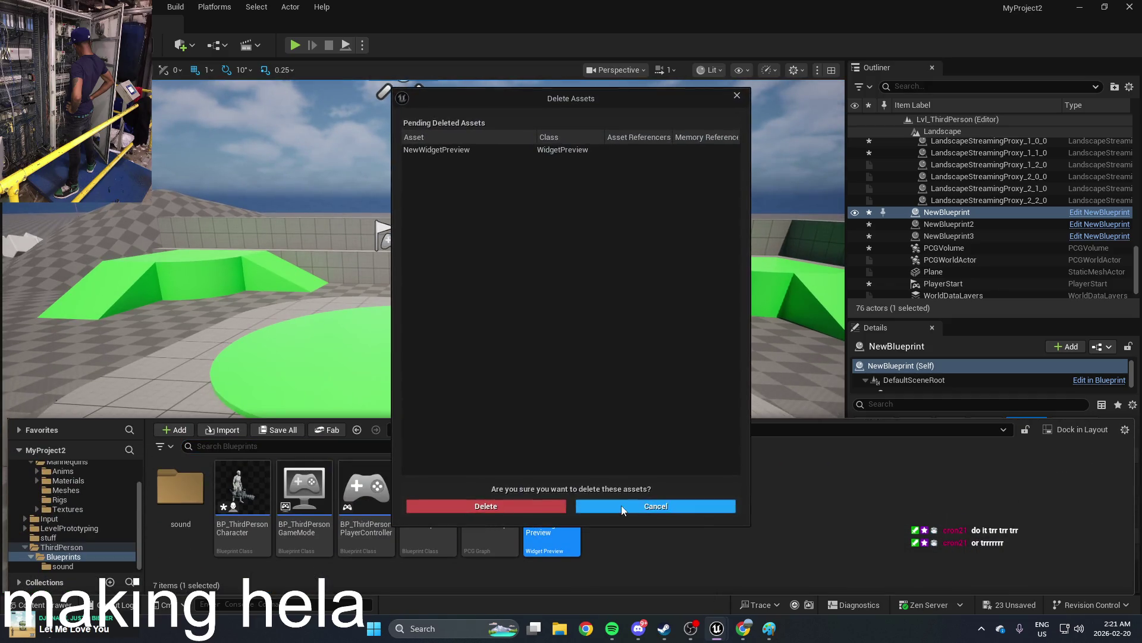
pyautogui.click(535, 506)
# Step: Open BP_ThirdPersonCharacter and bring the Line Trace By Channel nodes into view
pyautogui.doubleClick(242, 487)
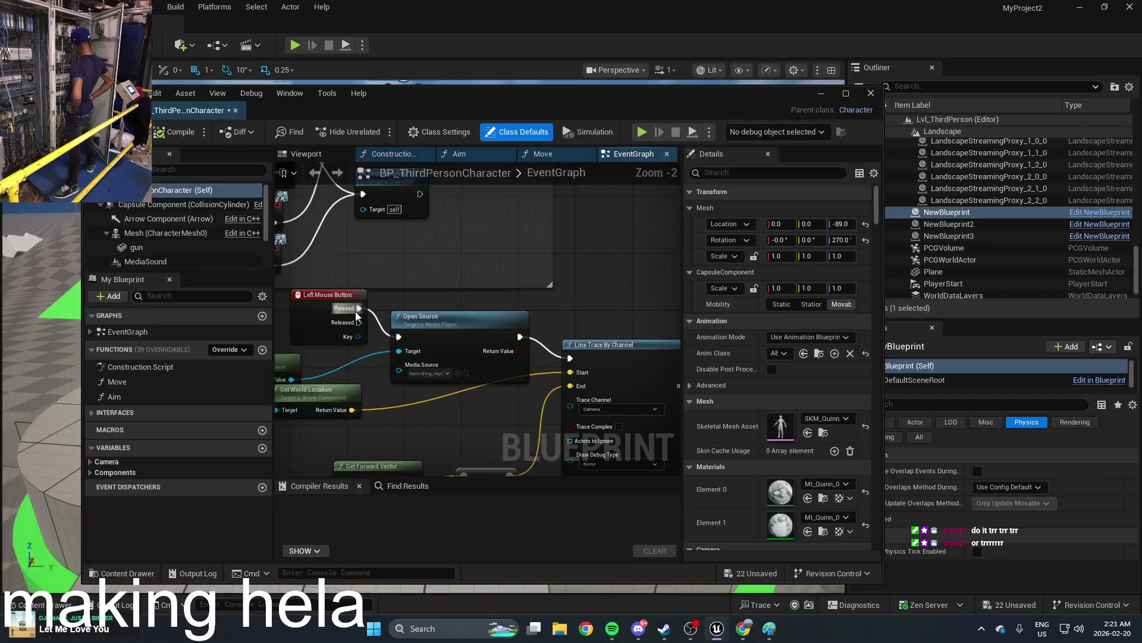
pyautogui.moveTo(357, 315)
pyautogui.mouseDown()
pyautogui.moveTo(369, 262)
pyautogui.moveTo(569, 274)
pyautogui.moveTo(487, 286)
pyautogui.mouseUp()
pyautogui.rightClick(491, 283)
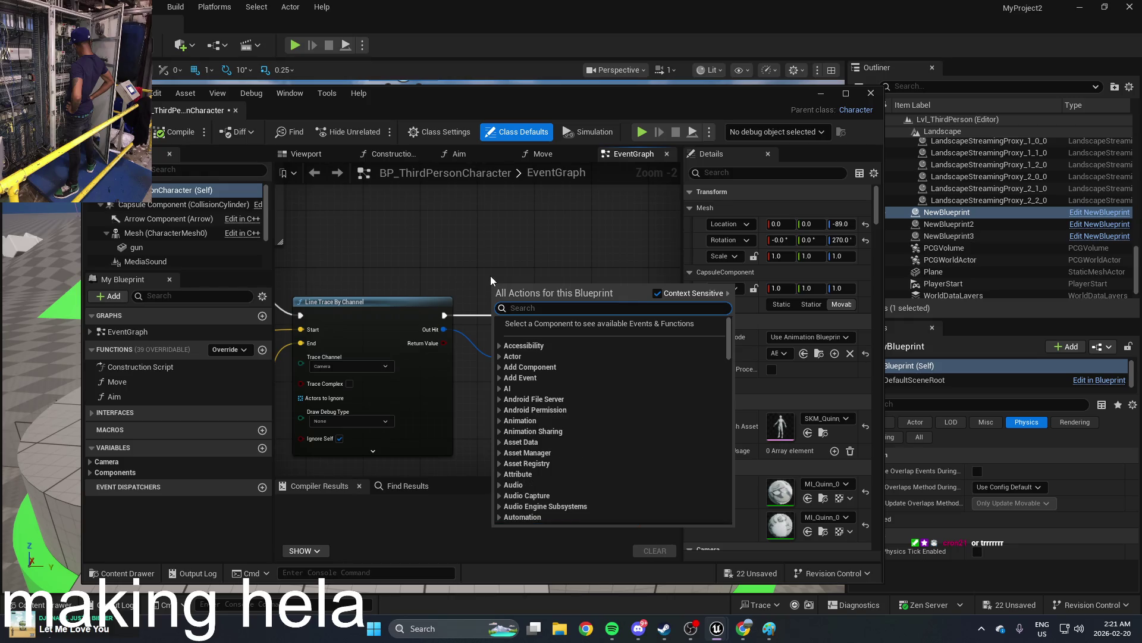
pyautogui.click(420, 269)
pyautogui.moveTo(419, 269); pyautogui.dragTo(457, 263)
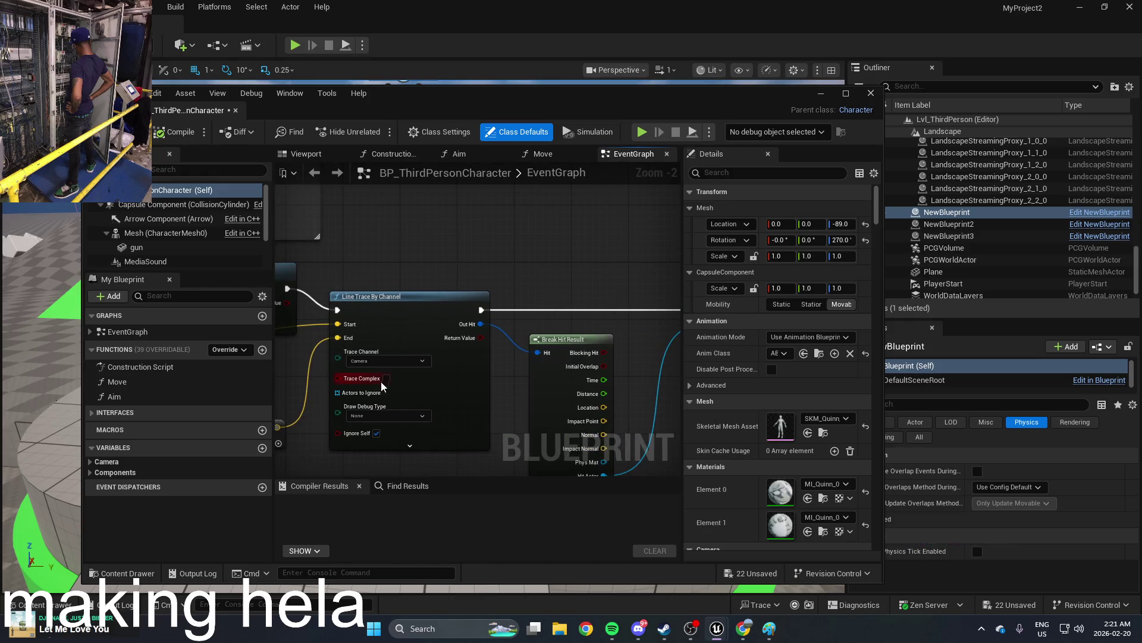
# Step: Set Line Trace By Channel's Draw Debug Type to Persistent, save, compile and play
pyautogui.click(374, 414)
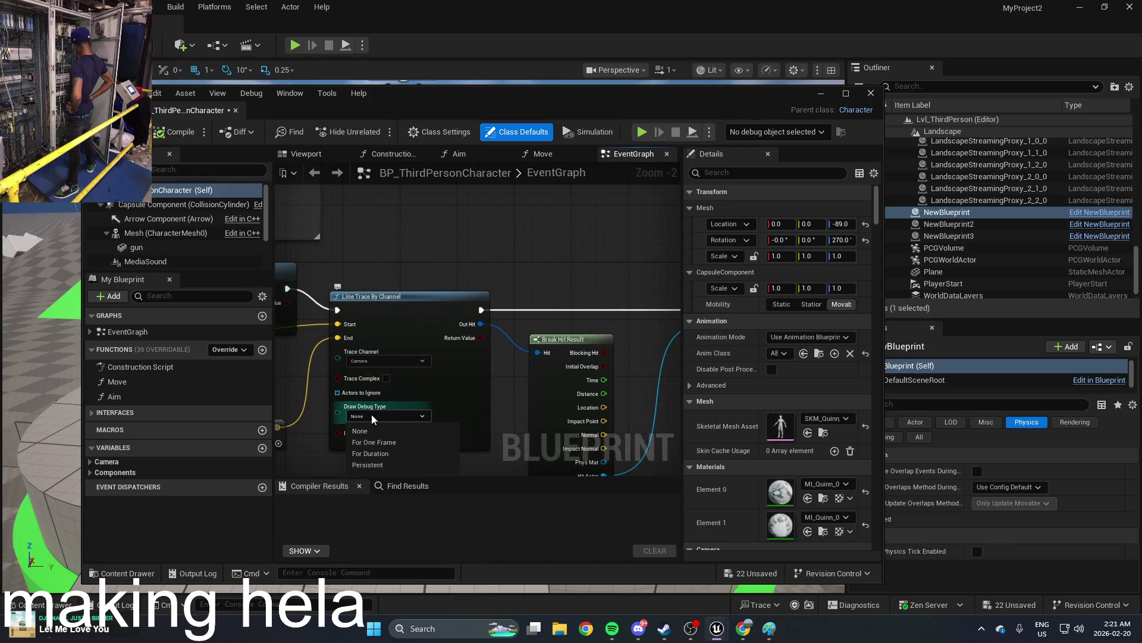
pyautogui.click(395, 454)
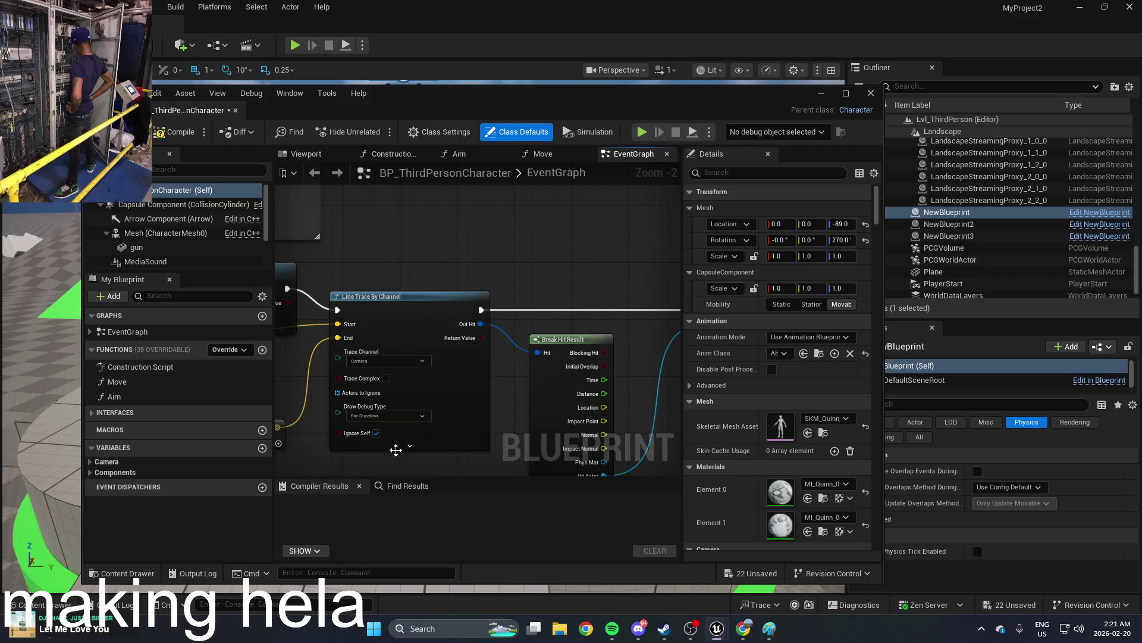
pyautogui.click(384, 416)
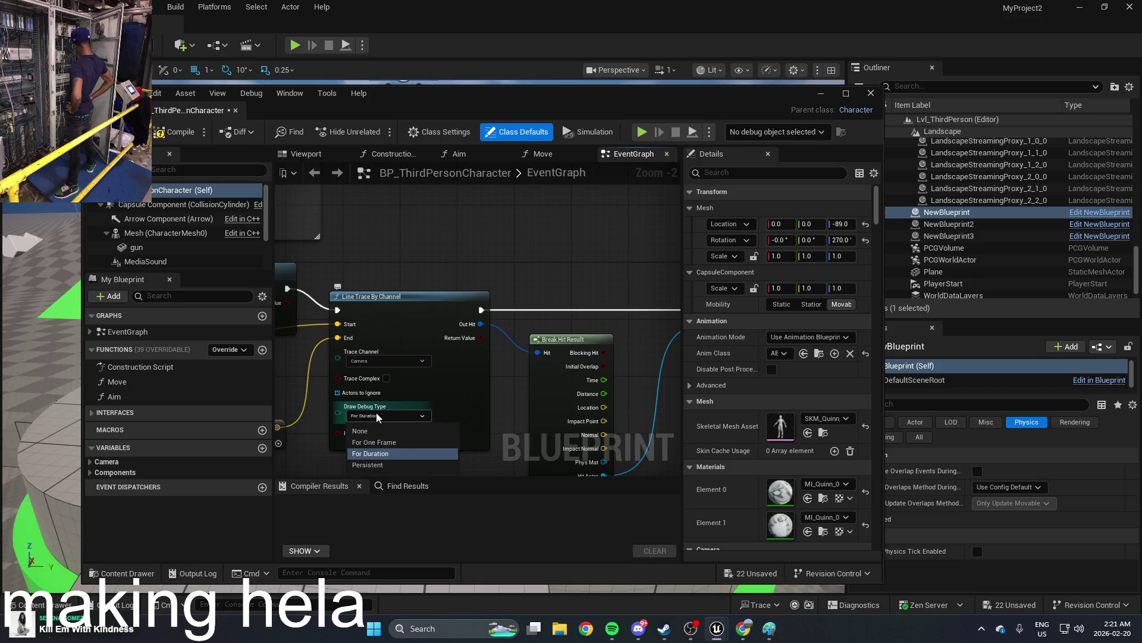
pyautogui.click(408, 465)
pyautogui.hotkey('ctrl', 's')
pyautogui.hotkey('alt', 'p')
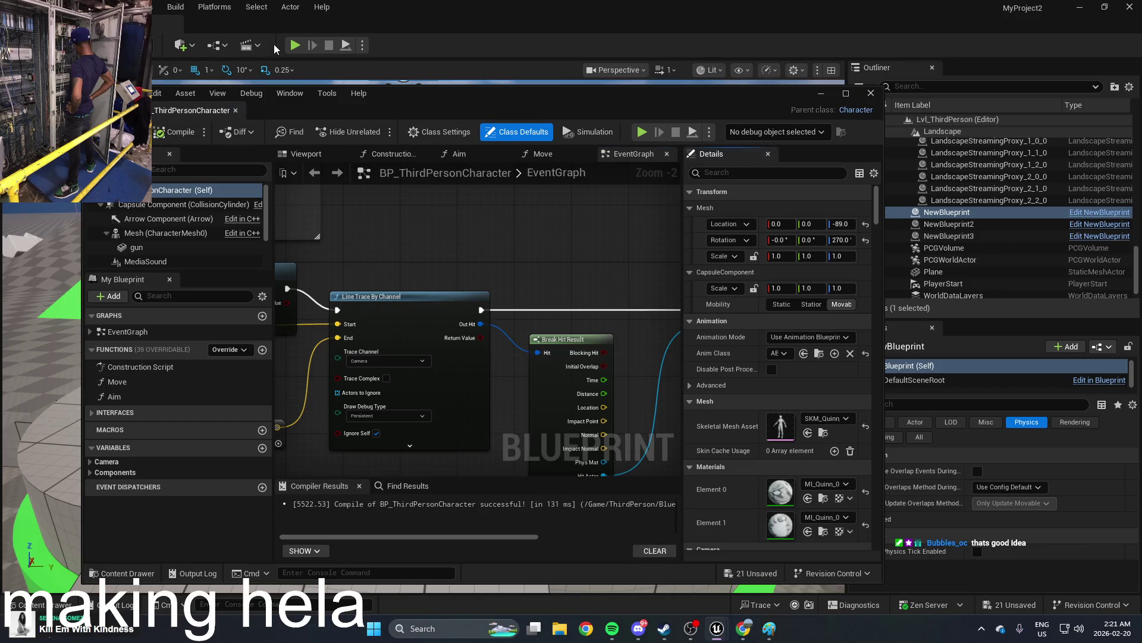
pyautogui.click(821, 93)
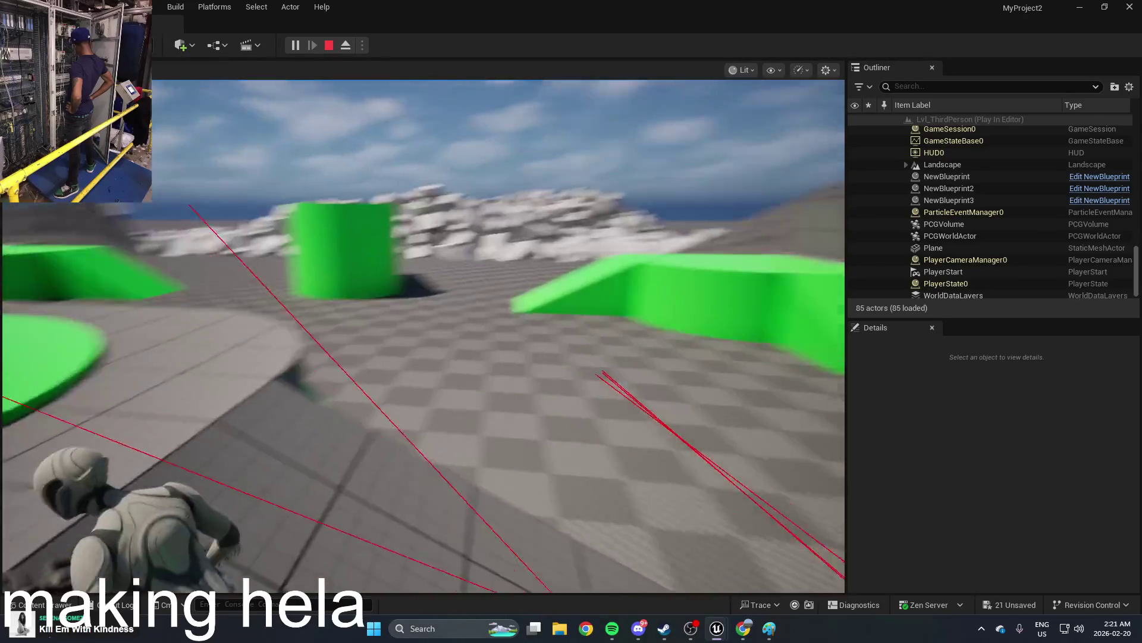
# Step: Stop the play test and bring up the Content Drawer showing the Blueprints folder
pyautogui.press('Escape')
pyautogui.hotkey('ctrl', 'space')
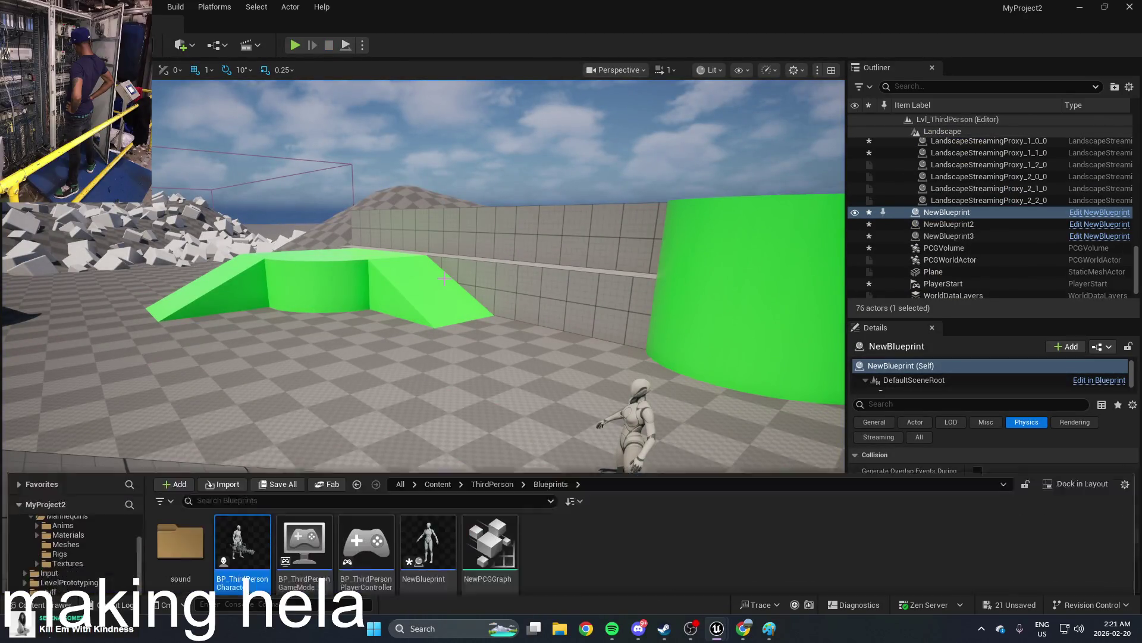
# Step: Open BP_ThirdPersonCharacter and add a Draw Line node beside the line trace
pyautogui.doubleClick(242, 566)
pyautogui.moveTo(524, 380); pyautogui.dragTo(558, 343)
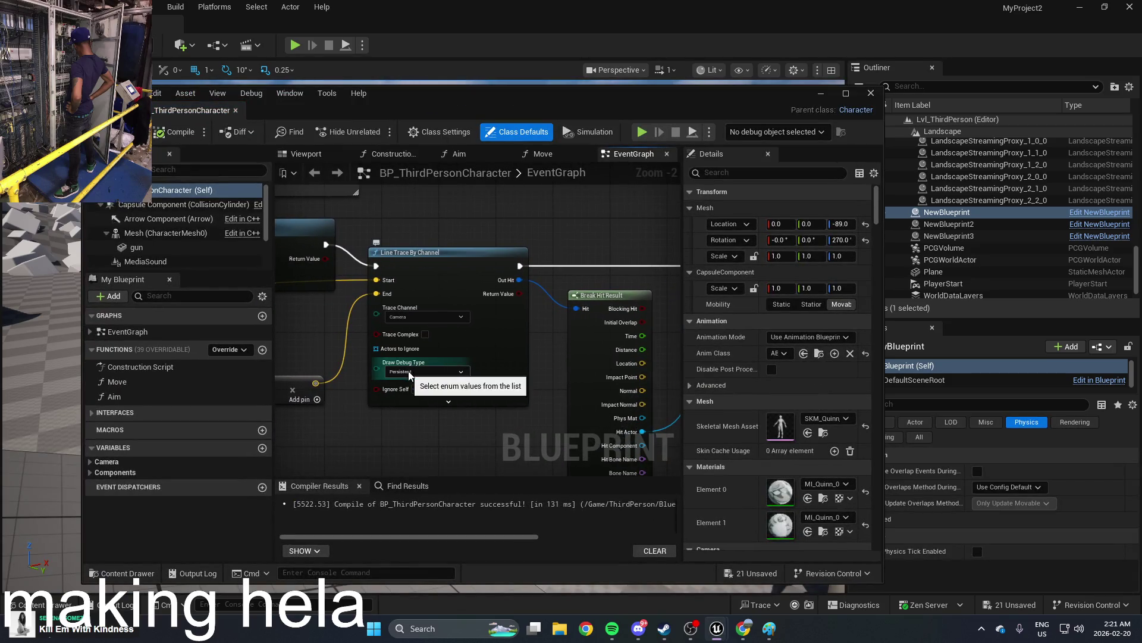
pyautogui.rightClick(576, 244)
pyautogui.write('draw')
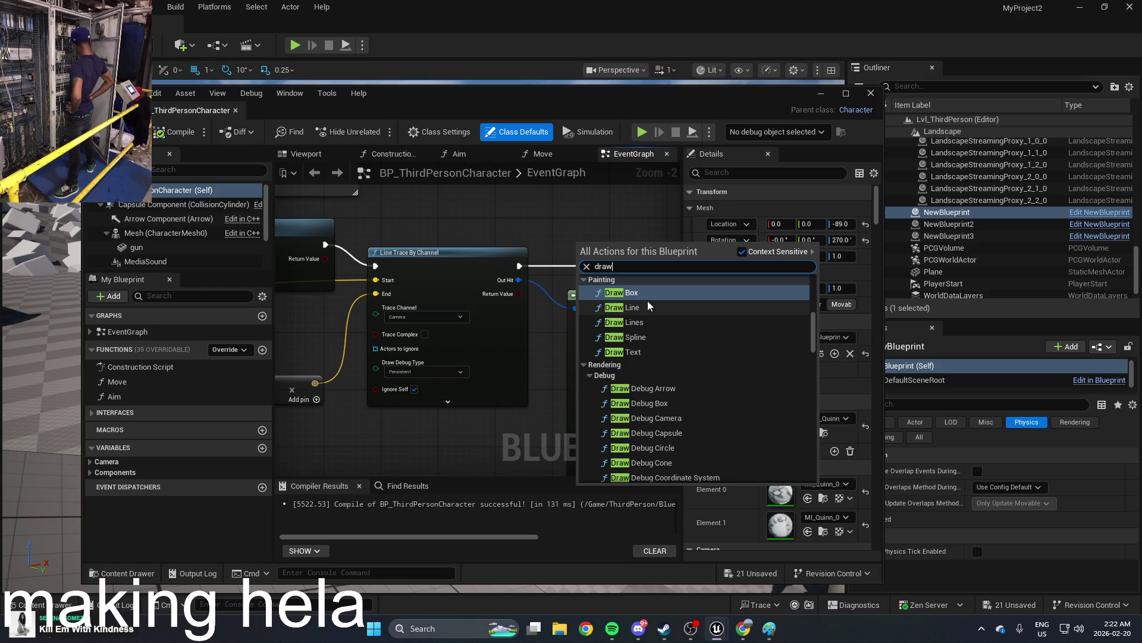
pyautogui.click(647, 304)
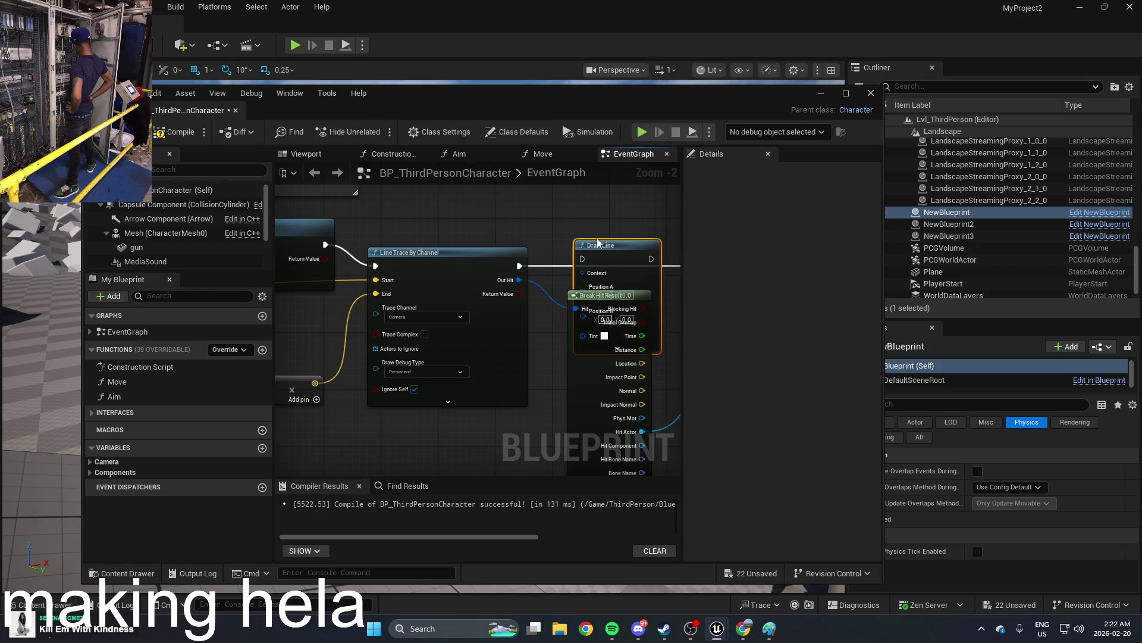
pyautogui.moveTo(536, 313)
pyautogui.mouseDown()
pyautogui.moveTo(542, 229)
pyautogui.moveTo(531, 230)
pyautogui.mouseUp()
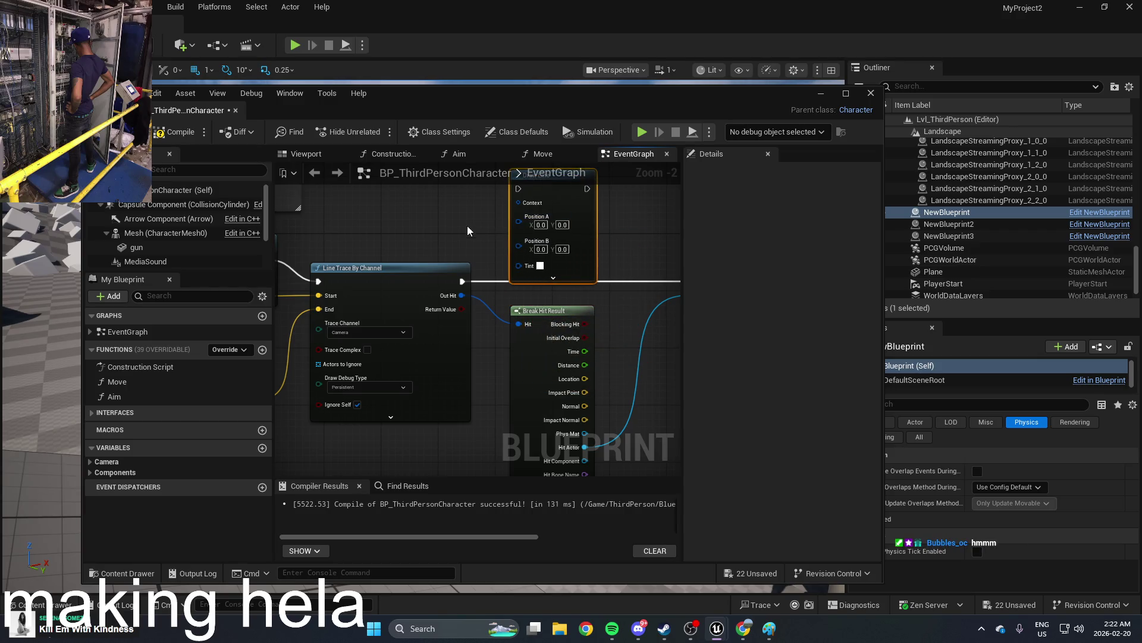
pyautogui.moveTo(510, 276)
pyautogui.mouseDown()
pyautogui.moveTo(455, 342)
pyautogui.moveTo(458, 334)
pyautogui.mouseUp()
# Step: Reposition the Line Trace By Channel node and try wiring Draw Line's Tint pin
pyautogui.scroll(-1, 472, 276)
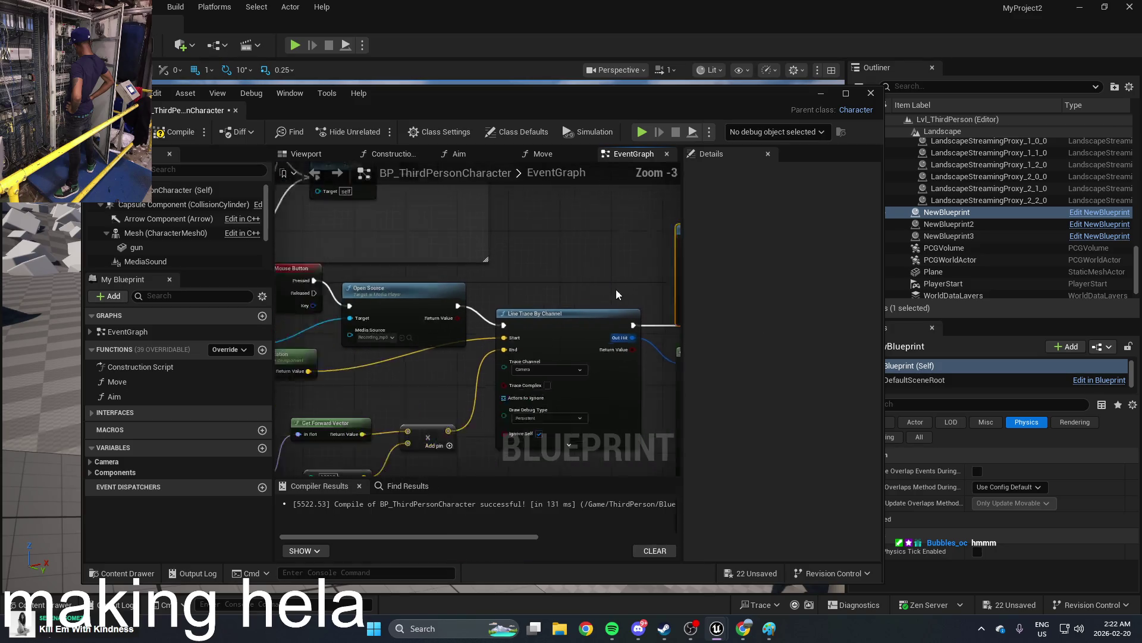
pyautogui.scroll(-1, 620, 294)
pyautogui.click(563, 358)
pyautogui.moveTo(585, 323); pyautogui.dragTo(528, 305)
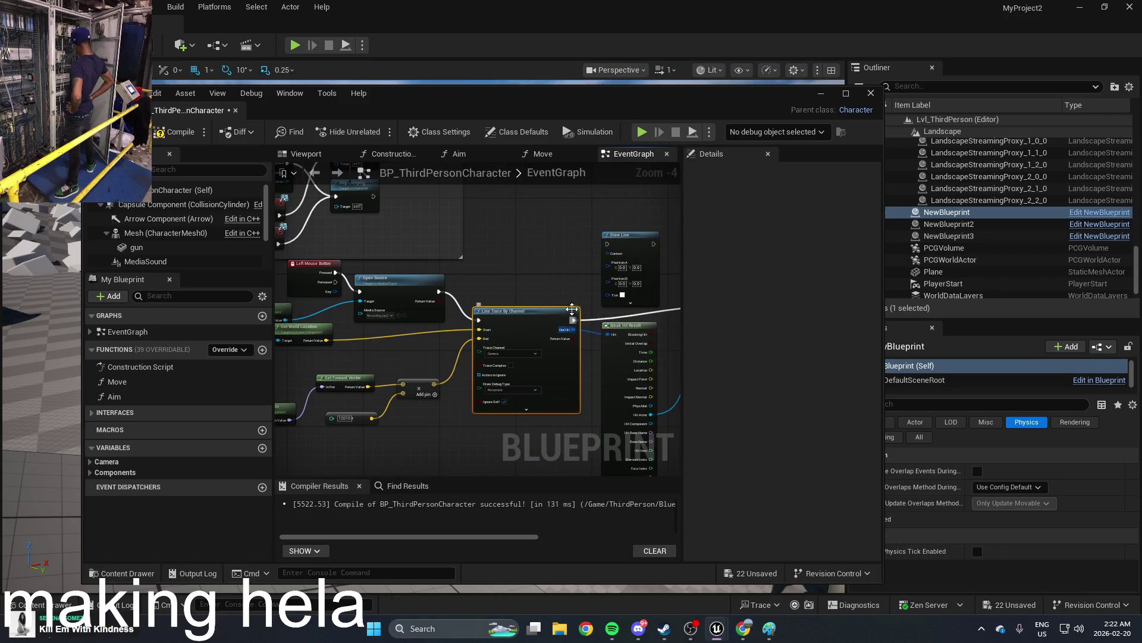
pyautogui.scroll(2, 574, 322)
pyautogui.moveTo(616, 301)
pyautogui.mouseDown()
pyautogui.moveTo(593, 312)
pyautogui.moveTo(566, 356)
pyautogui.mouseUp()
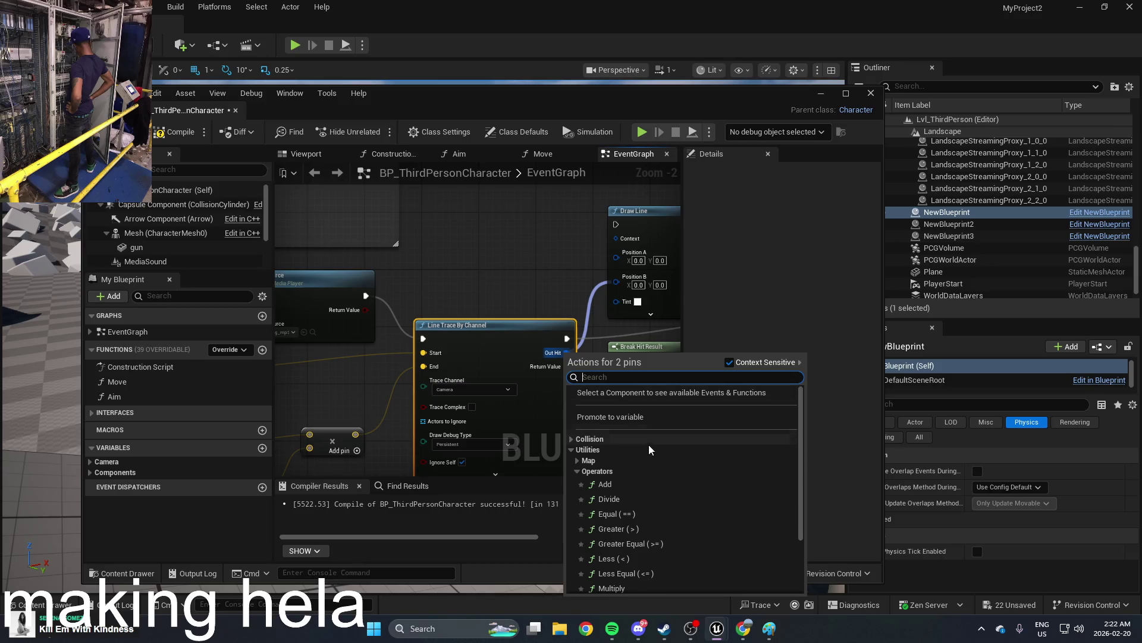
pyautogui.click(574, 287)
# Step: Add a Break Hit Result node on Out Hit and expand all its pins
pyautogui.moveTo(559, 357)
pyautogui.mouseDown()
pyautogui.moveTo(589, 303)
pyautogui.moveTo(582, 292)
pyautogui.mouseUp()
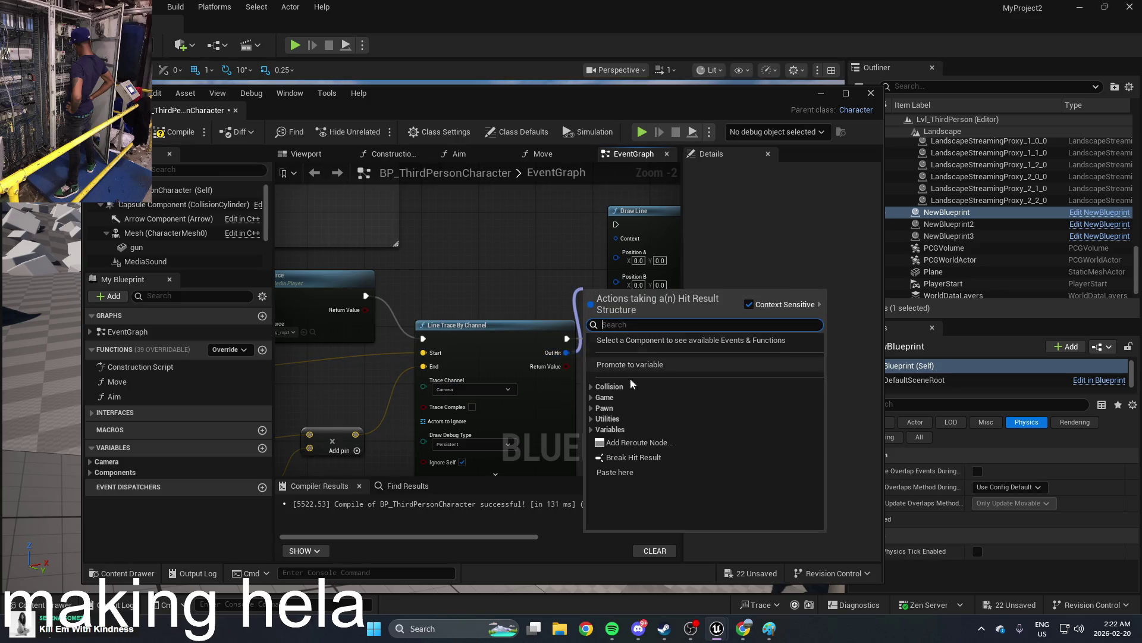
pyautogui.click(636, 456)
pyautogui.moveTo(598, 289); pyautogui.dragTo(525, 275)
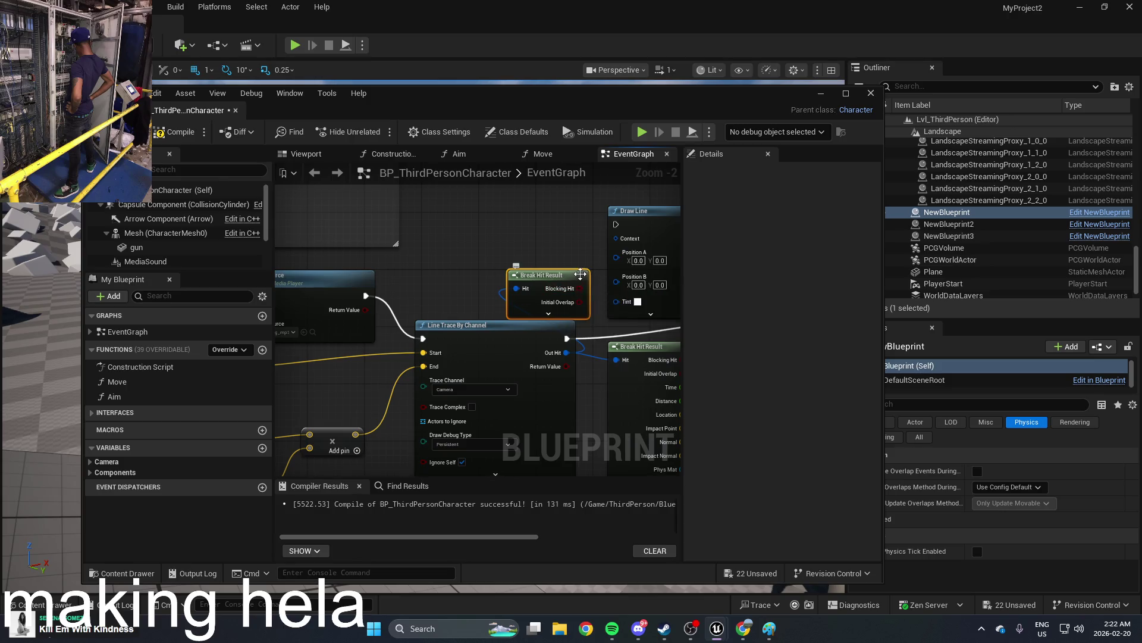
pyautogui.click(561, 314)
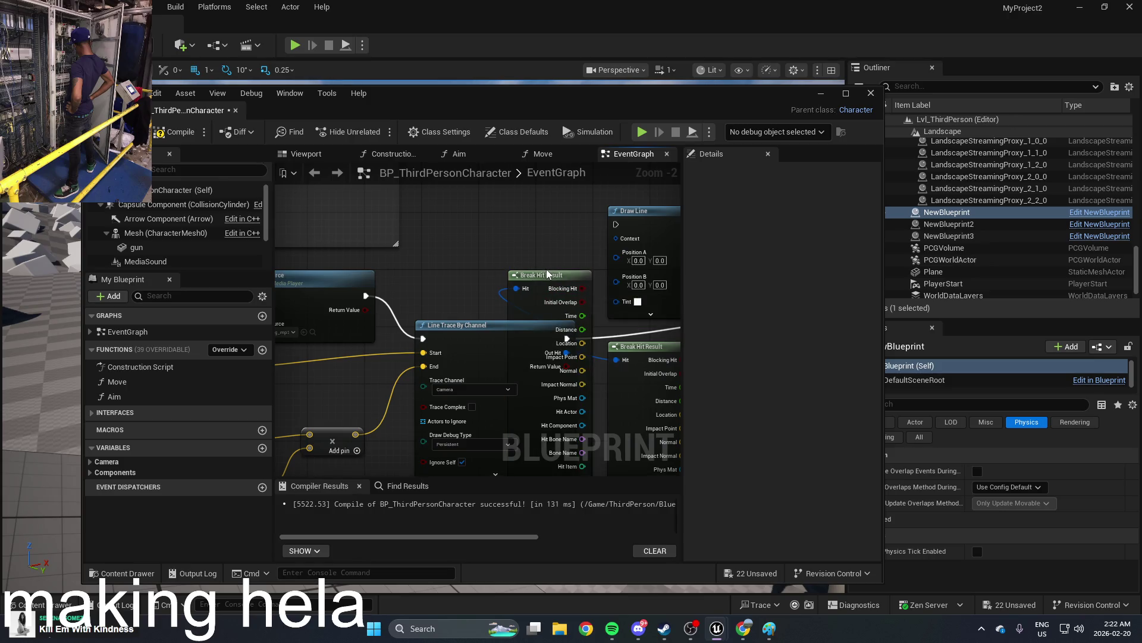
pyautogui.moveTo(546, 275); pyautogui.dragTo(532, 253)
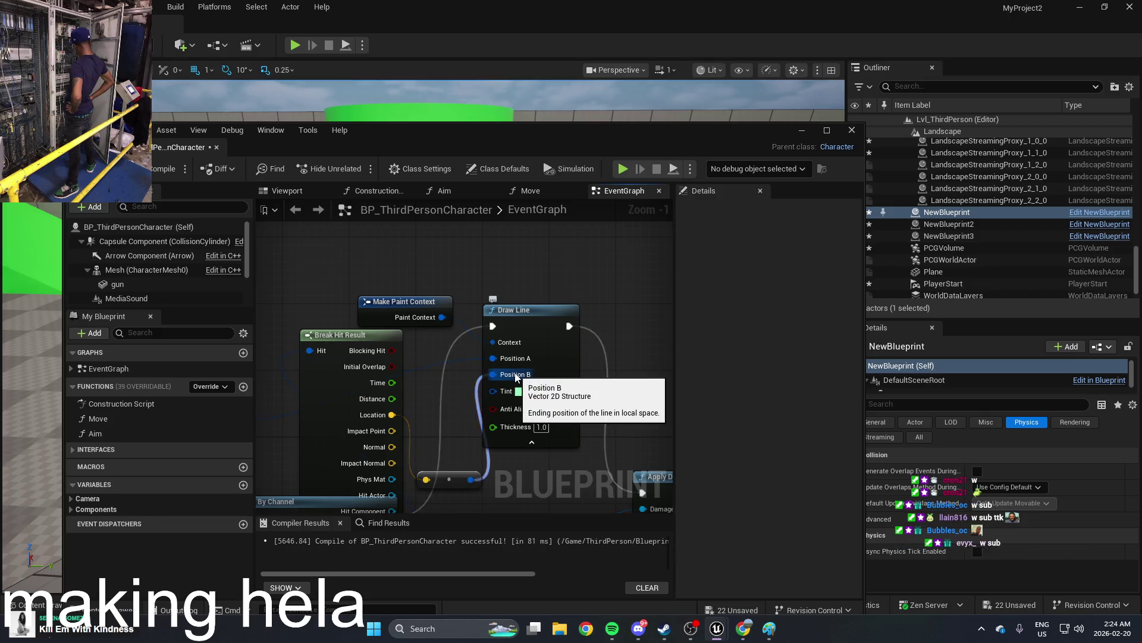
pyautogui.moveTo(586, 359); pyautogui.dragTo(584, 284)
# Step: Add a Draw Box node and place it above Draw Line
pyautogui.click(562, 272)
pyautogui.moveTo(634, 220); pyautogui.dragTo(540, 369)
pyautogui.rightClick(540, 368)
pyautogui.write('dr')
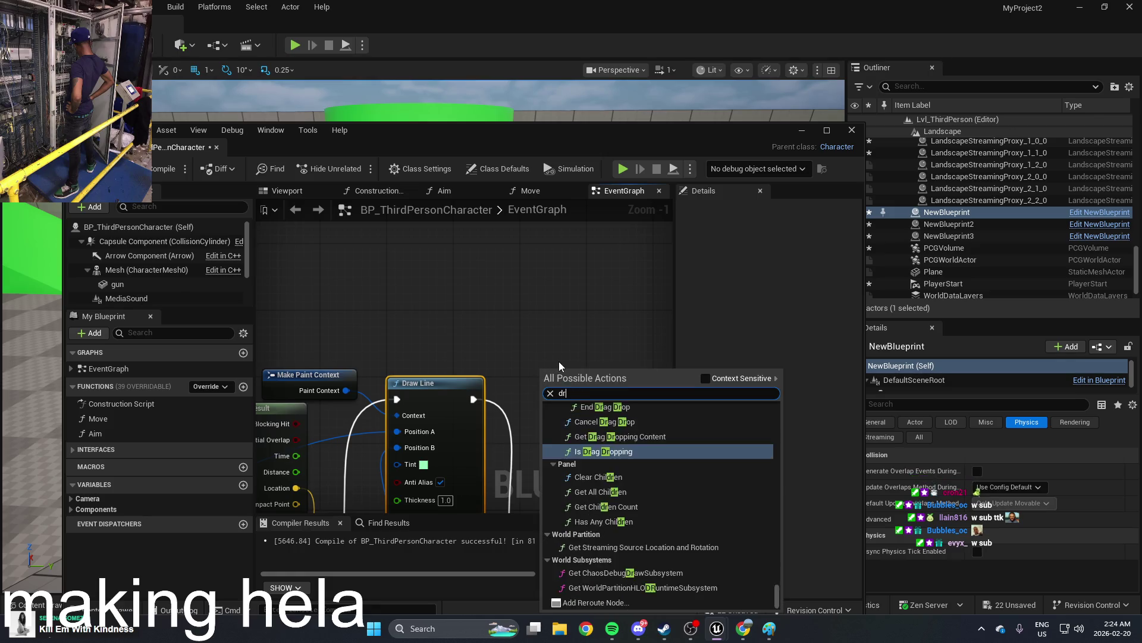
pyautogui.write('aw')
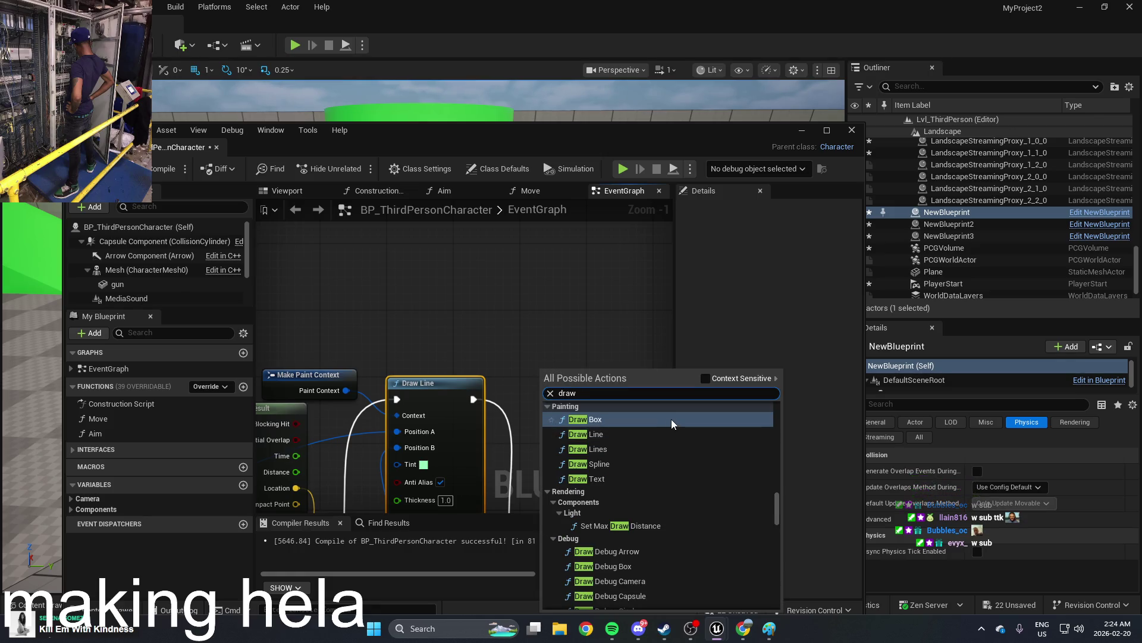
pyautogui.click(671, 419)
pyautogui.moveTo(555, 400); pyautogui.dragTo(515, 285)
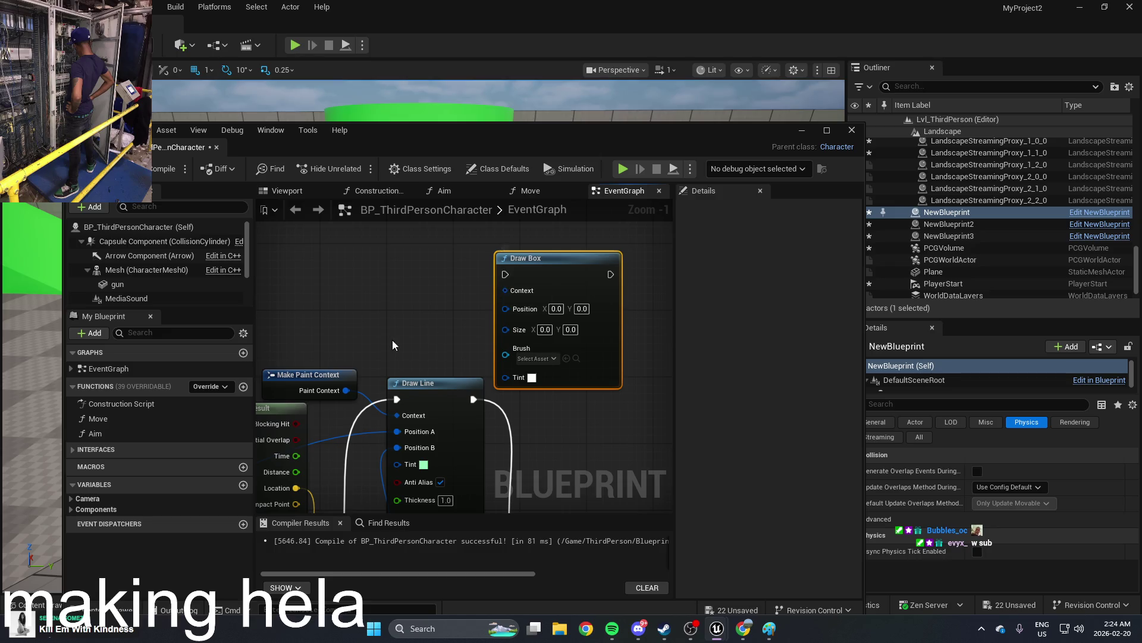
# Step: Rearrange Apply Damage and its neighbouring nodes further down the graph
pyautogui.moveTo(565, 435); pyautogui.dragTo(474, 363)
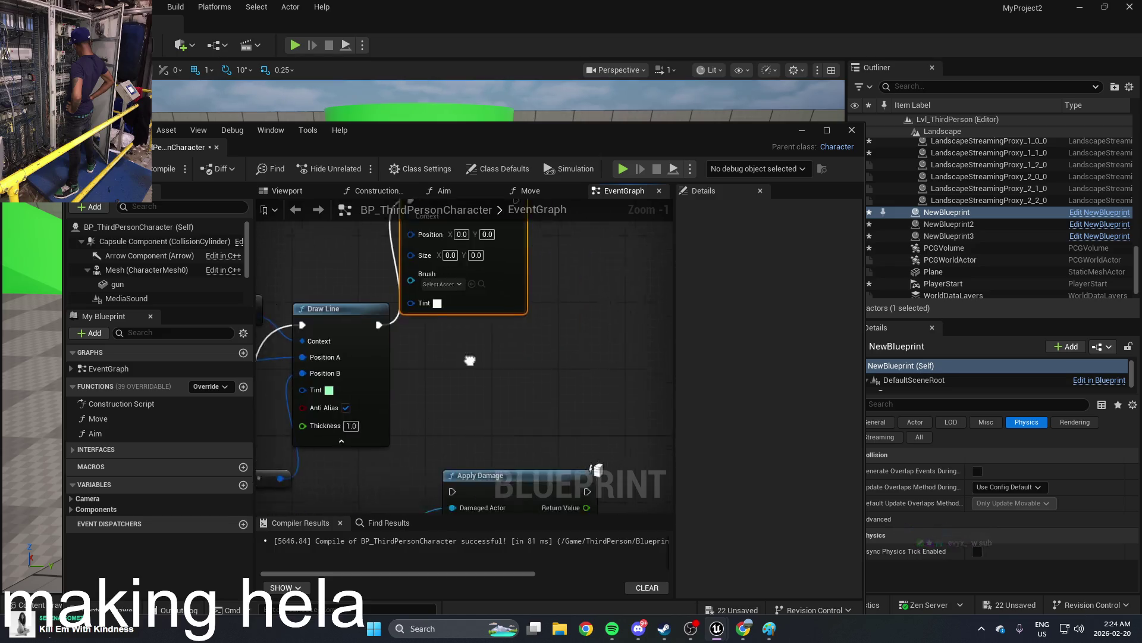
pyautogui.scroll(-2, 474, 363)
pyautogui.moveTo(470, 444)
pyautogui.mouseDown()
pyautogui.moveTo(615, 293)
pyautogui.moveTo(567, 394)
pyautogui.moveTo(471, 346)
pyautogui.mouseUp()
pyautogui.scroll(3, 475, 380)
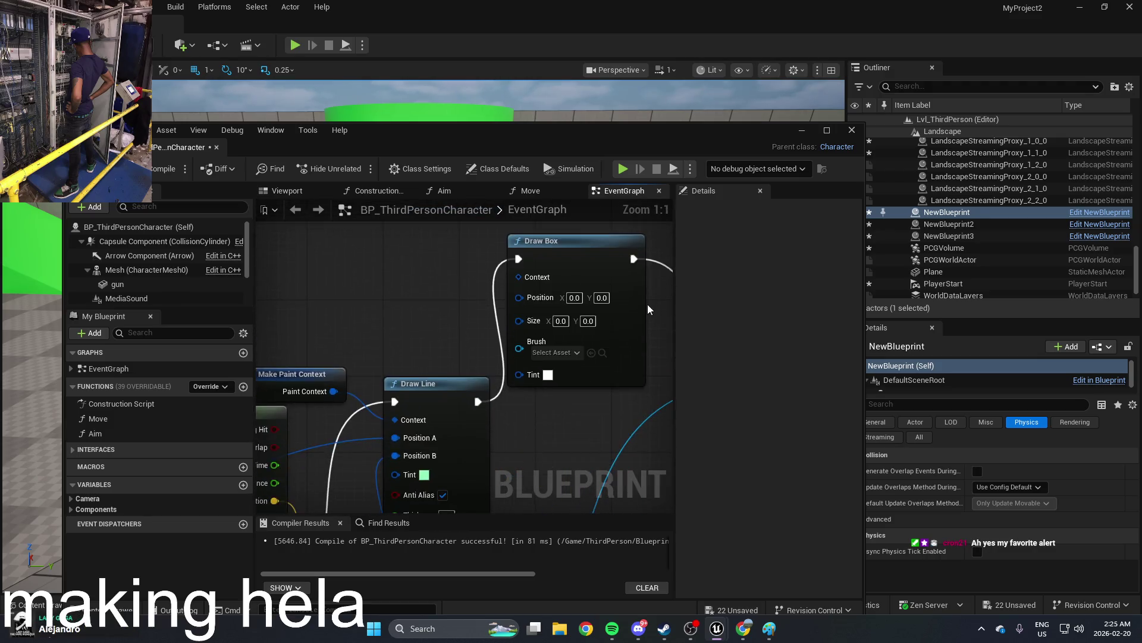
pyautogui.scroll(-1, 651, 307)
pyautogui.scroll(-5, 553, 321)
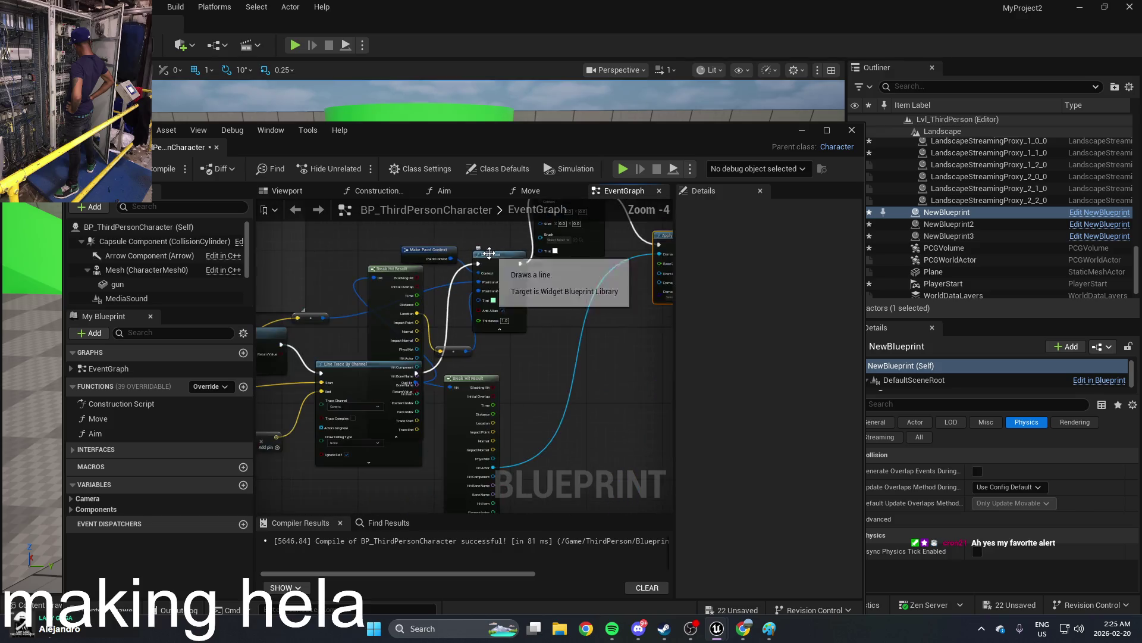
pyautogui.moveTo(539, 329); pyautogui.dragTo(635, 362)
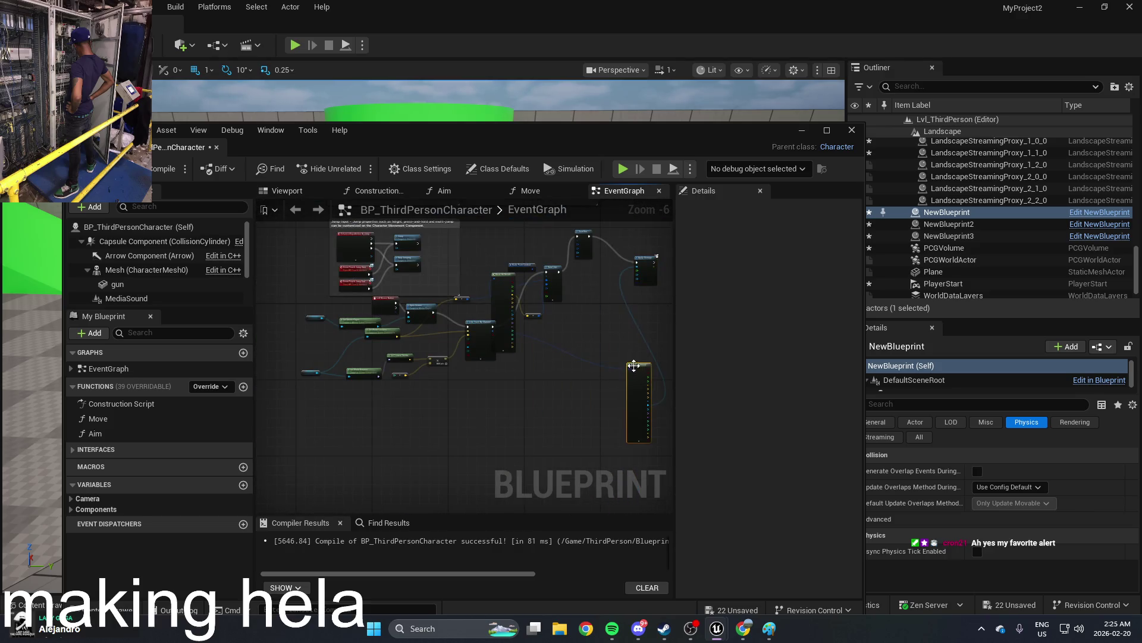
pyautogui.moveTo(516, 296); pyautogui.dragTo(534, 360)
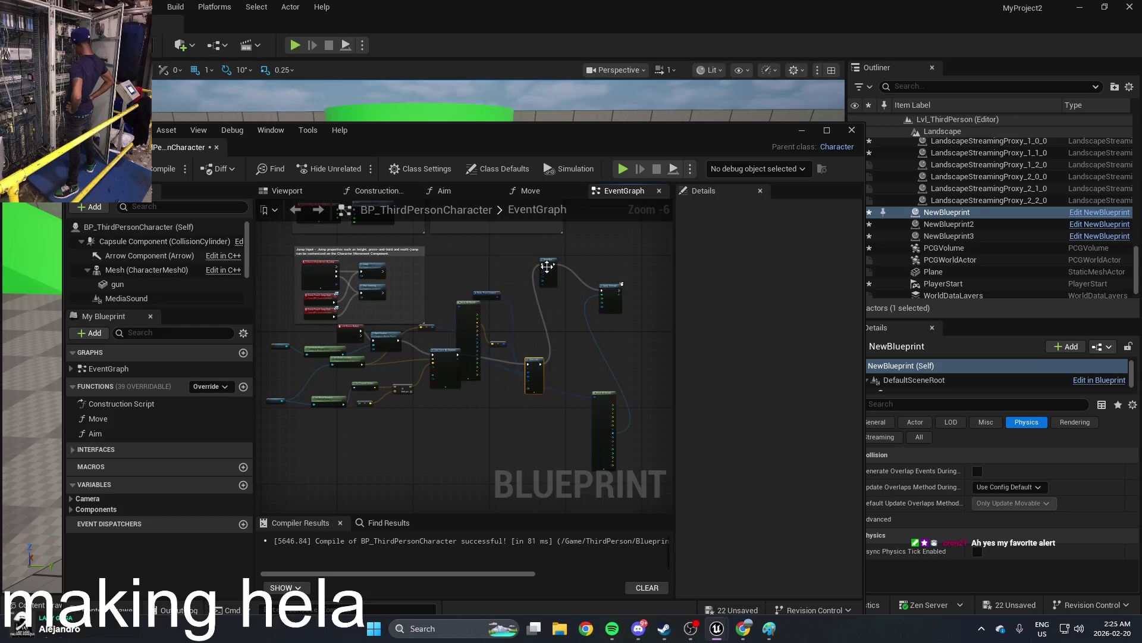
pyautogui.moveTo(544, 290); pyautogui.dragTo(540, 356)
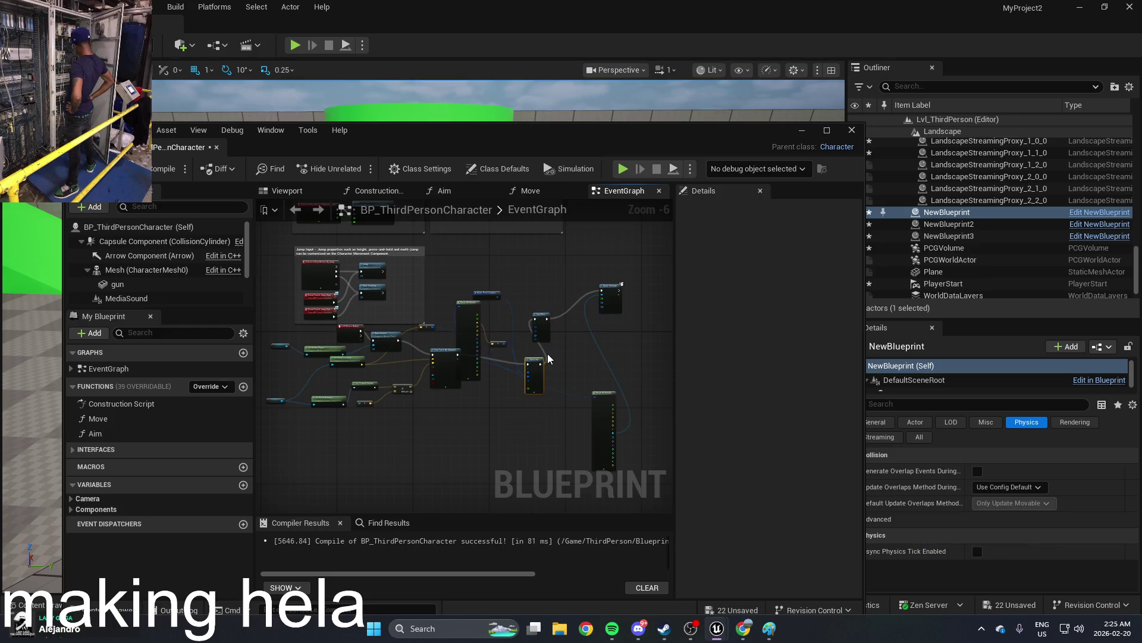
pyautogui.scroll(3, 471, 357)
# Step: Line up Line Trace By Channel and Break Hit Result side by side
pyautogui.moveTo(315, 347); pyautogui.dragTo(465, 384)
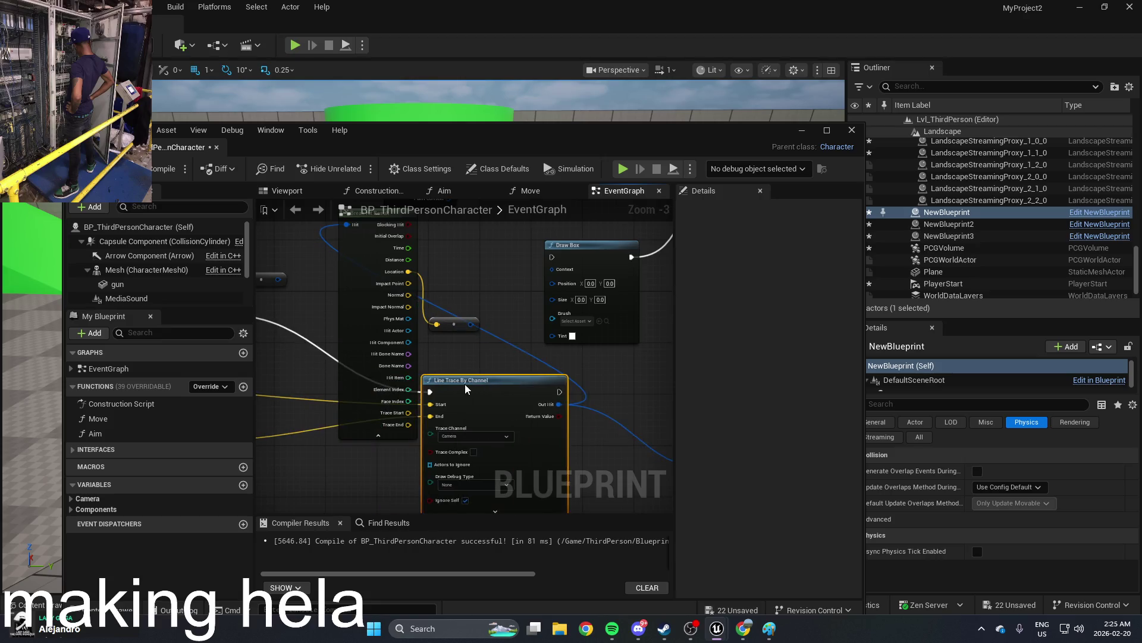
pyautogui.moveTo(351, 294); pyautogui.dragTo(585, 476)
pyautogui.scroll(-1, 585, 476)
pyautogui.moveTo(515, 431)
pyautogui.mouseDown()
pyautogui.moveTo(506, 375)
pyautogui.moveTo(516, 429)
pyautogui.moveTo(537, 334)
pyautogui.mouseUp()
pyautogui.scroll(3, 538, 333)
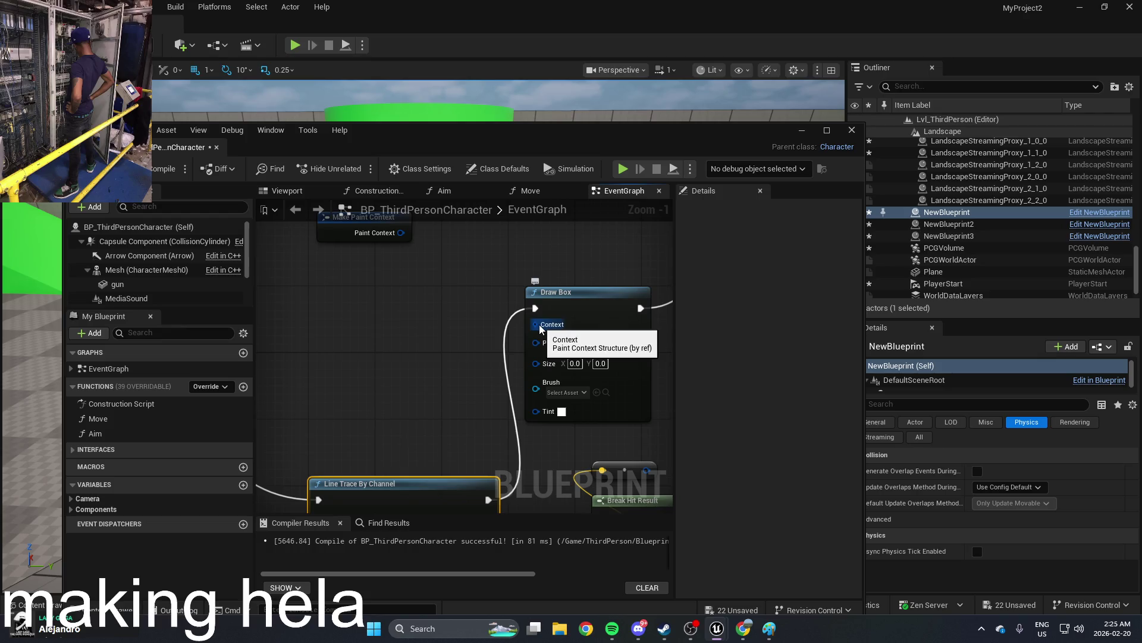
pyautogui.moveTo(550, 436); pyautogui.dragTo(493, 400)
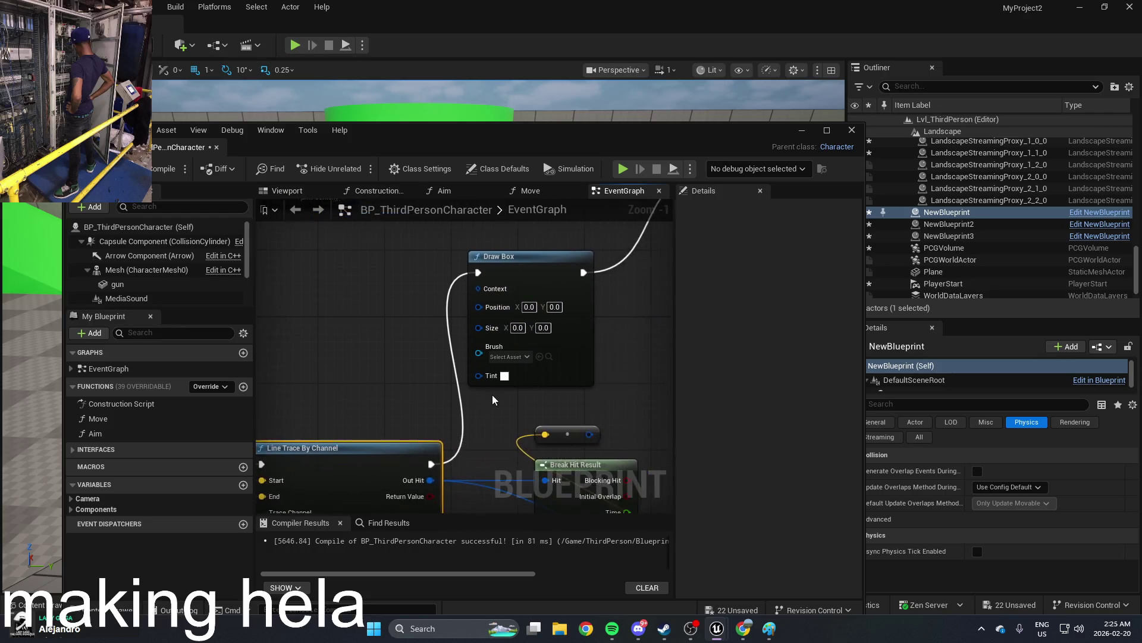
pyautogui.scroll(-1, 501, 369)
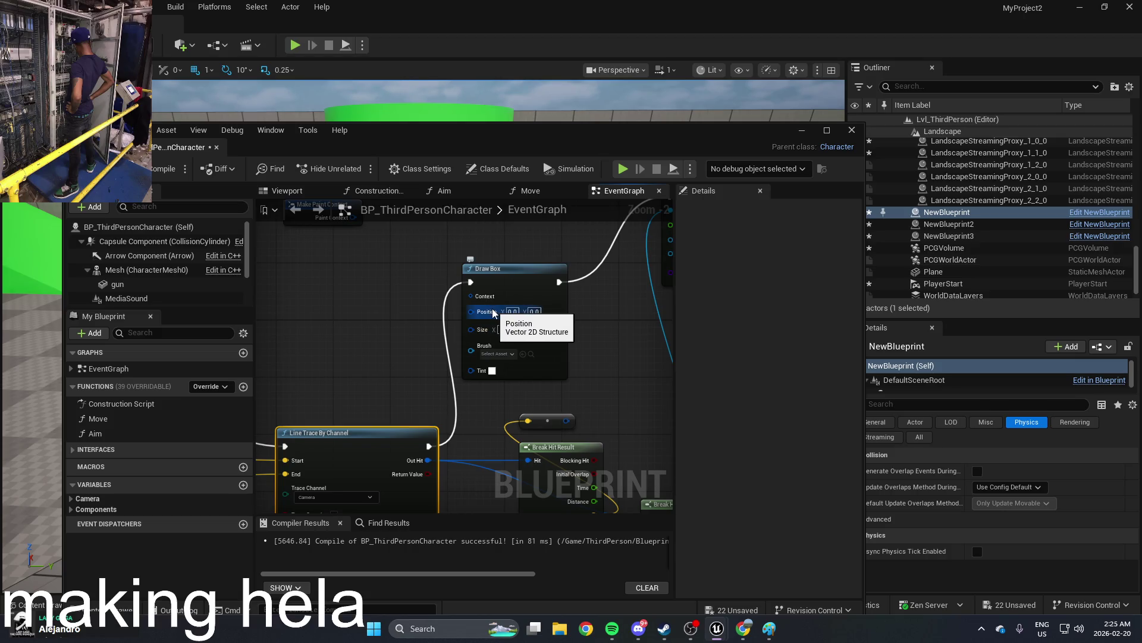
# Step: Delete the Draw Box node, browse context-sensitive actions, then undo to restore it
pyautogui.rightClick(512, 281)
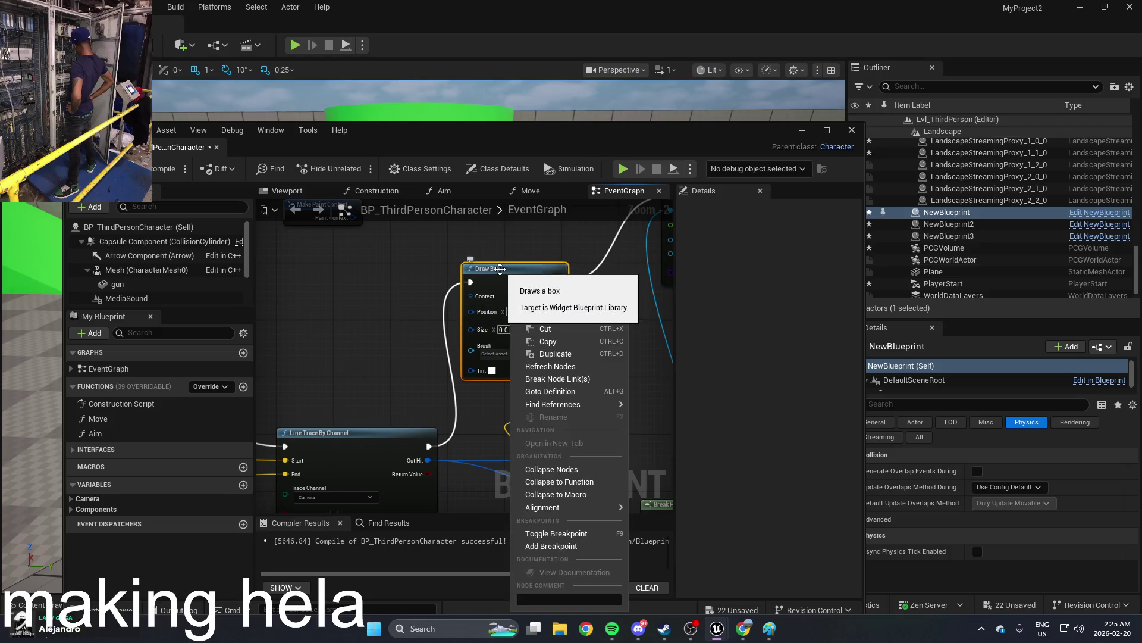
pyautogui.click(550, 316)
pyautogui.rightClick(515, 271)
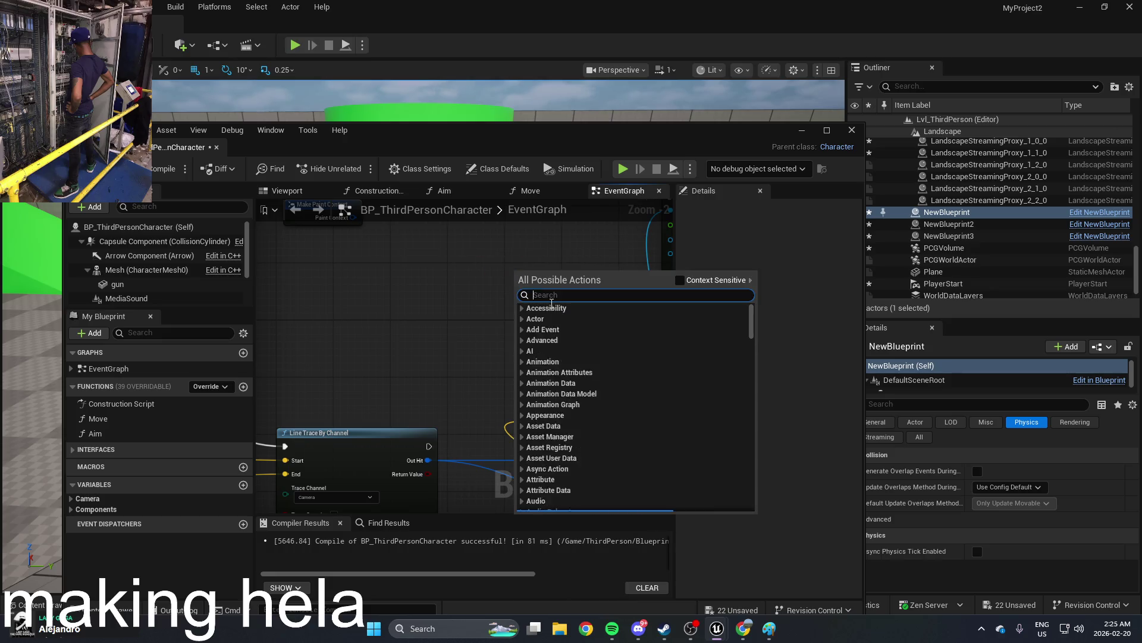
pyautogui.click(679, 280)
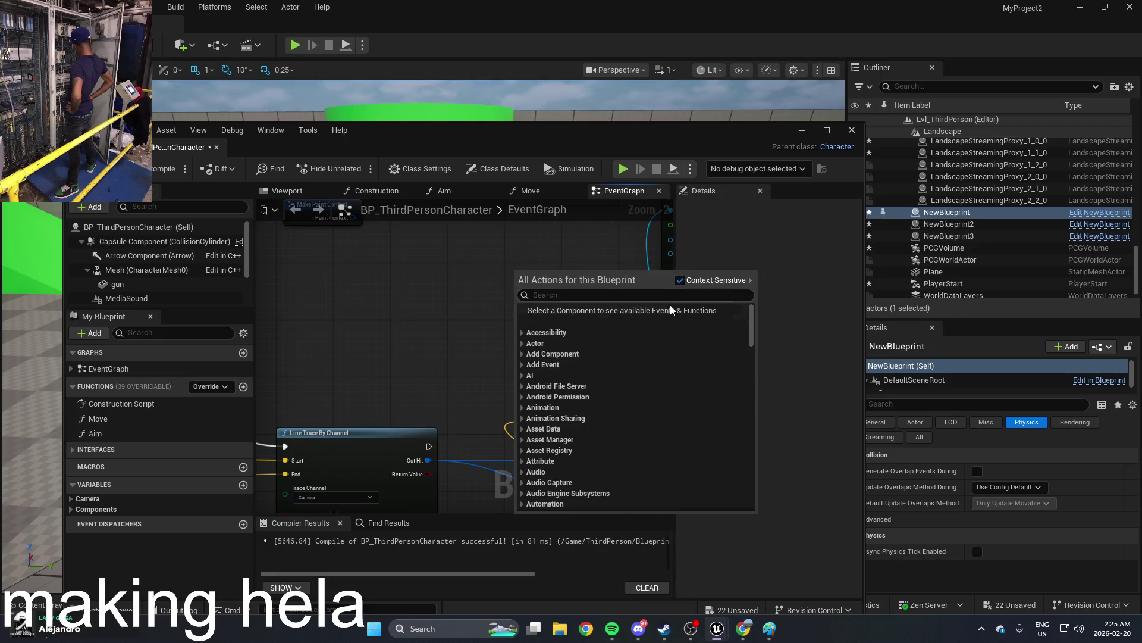
pyautogui.scroll(-3, 622, 365)
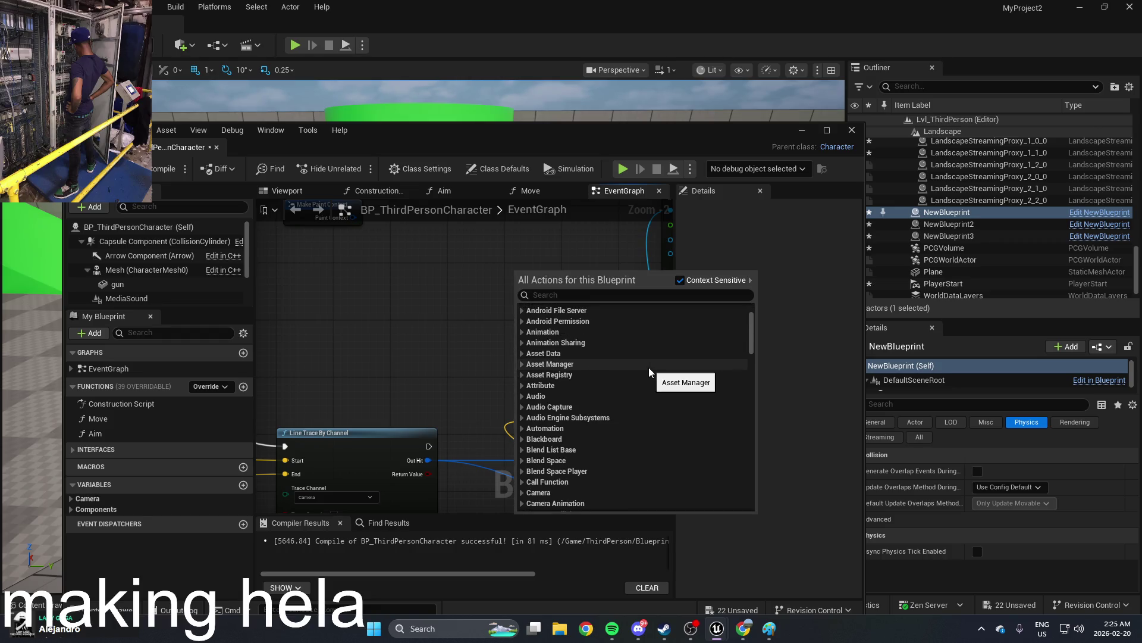
pyautogui.press('Escape')
pyautogui.hotkey('ctrl', 'z')
pyautogui.hotkey('ctrl', 'z')
pyautogui.hotkey('ctrl', 'z')
pyautogui.hotkey('ctrl', 'z')
pyautogui.hotkey('ctrl', 'z')
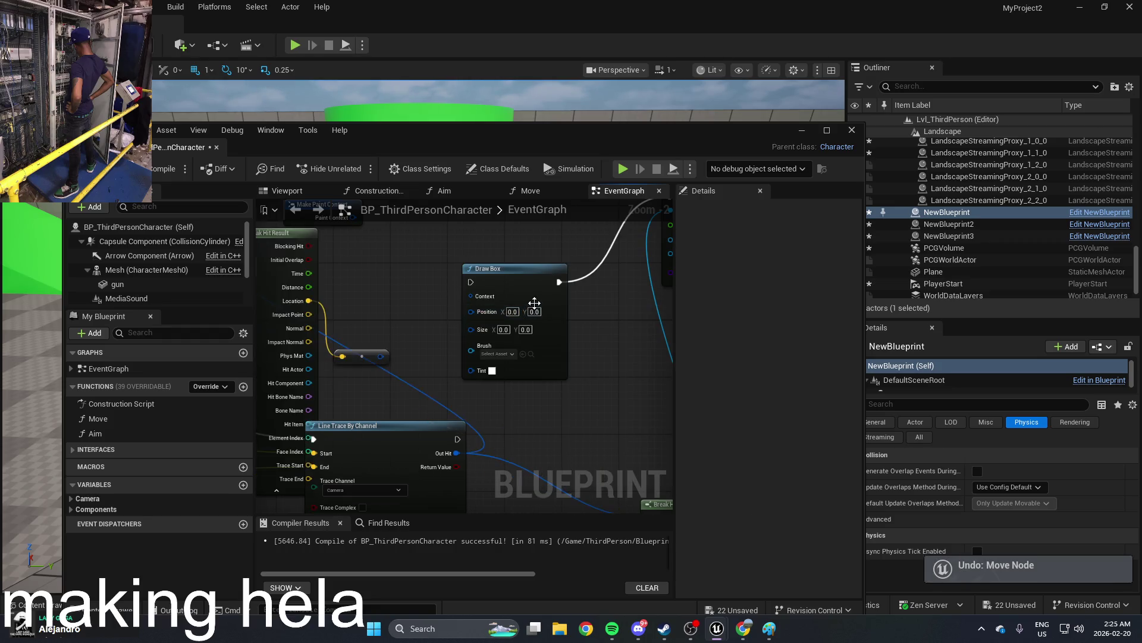
pyautogui.moveTo(531, 304)
pyautogui.mouseDown()
pyautogui.moveTo(556, 438)
pyautogui.moveTo(569, 400)
pyautogui.mouseUp()
pyautogui.hotkey('ctrl', 'z')
pyautogui.hotkey('ctrl', 'z')
pyautogui.hotkey('ctrl', 'z')
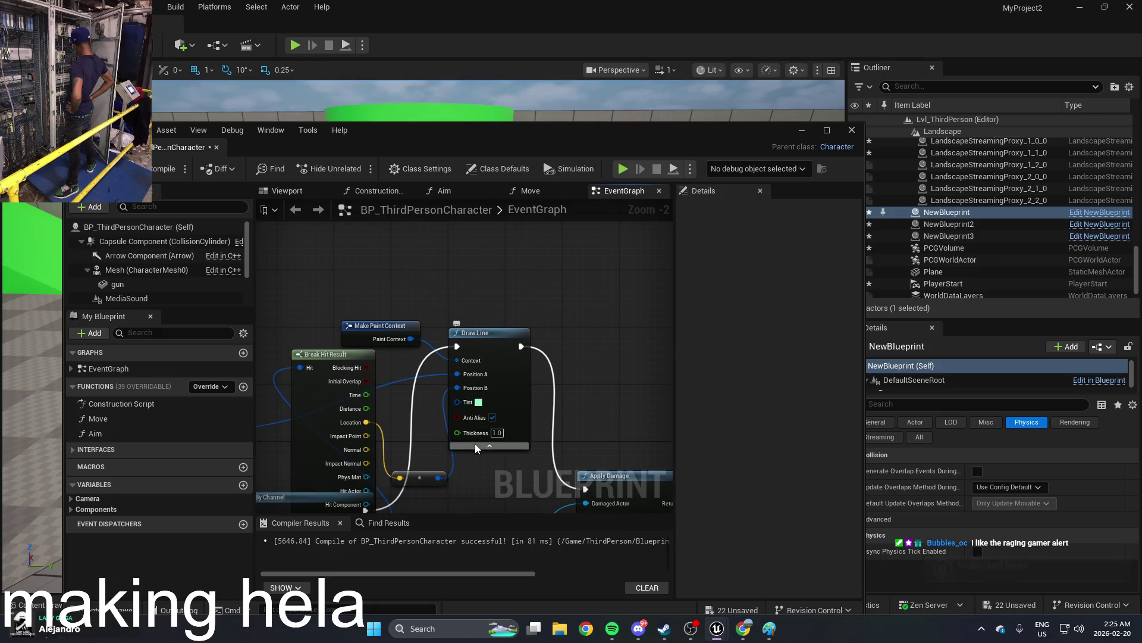
# Step: Set the Draw Line node's Thickness to 500.0
pyautogui.click(498, 432)
pyautogui.click(499, 435)
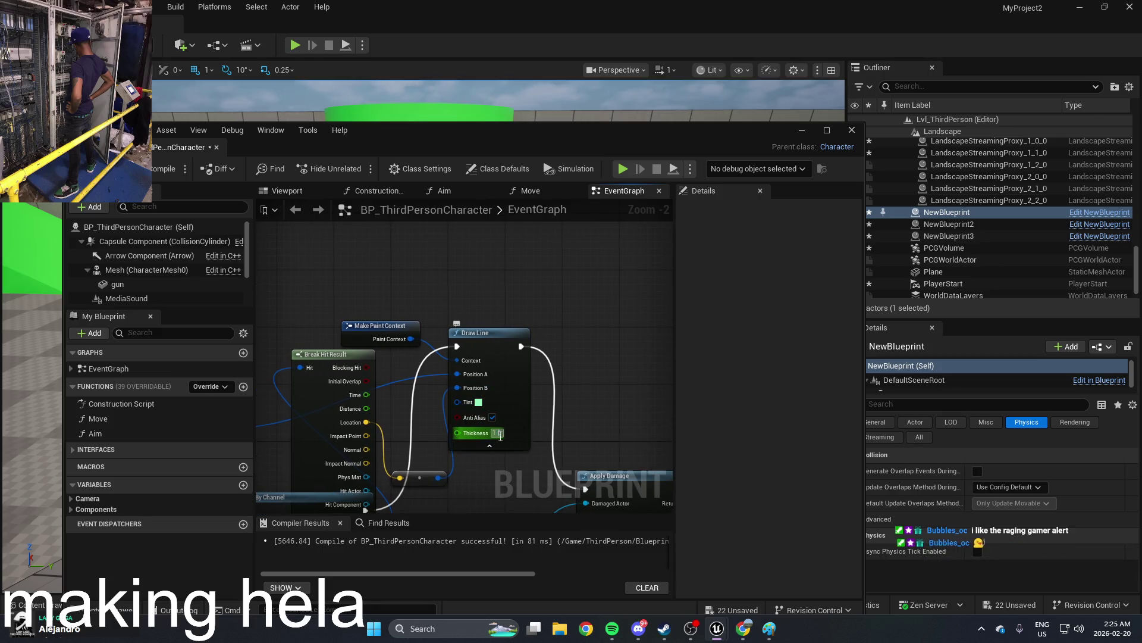
pyautogui.write('00')
pyautogui.press('Return')
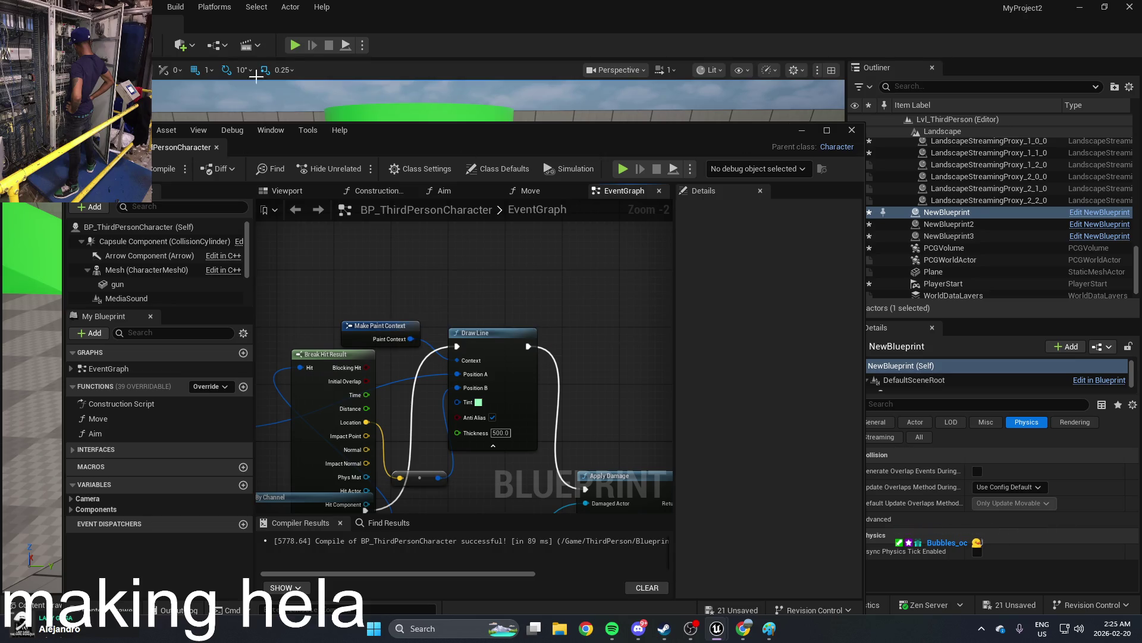
# Step: Run a quick play test of the line, then return to the Blueprint editor
pyautogui.click(804, 130)
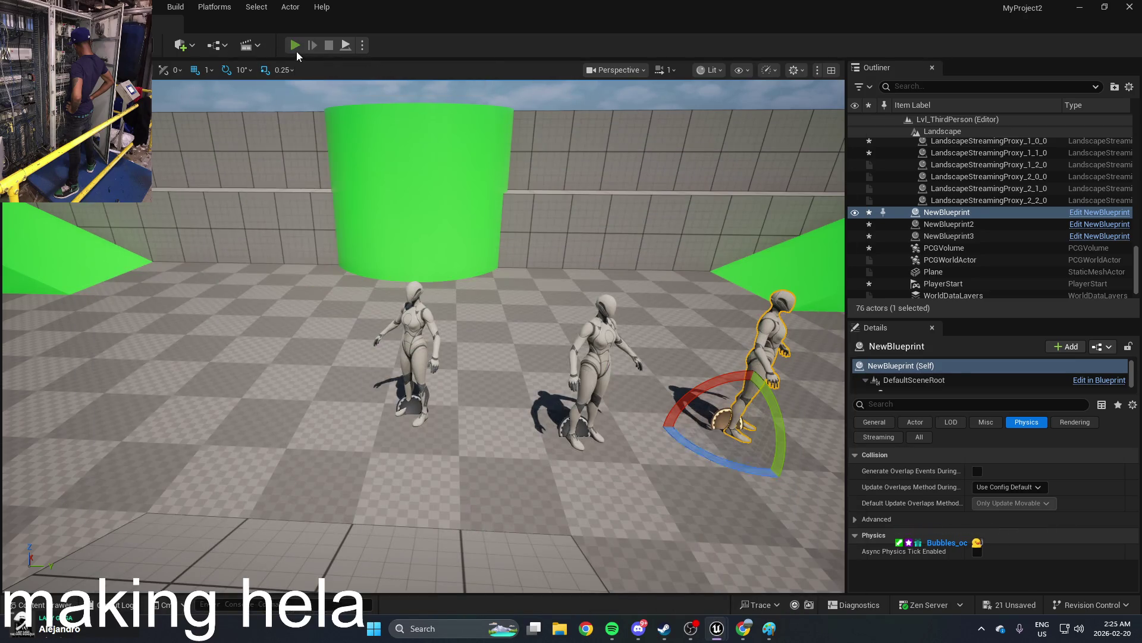
pyautogui.click(295, 48)
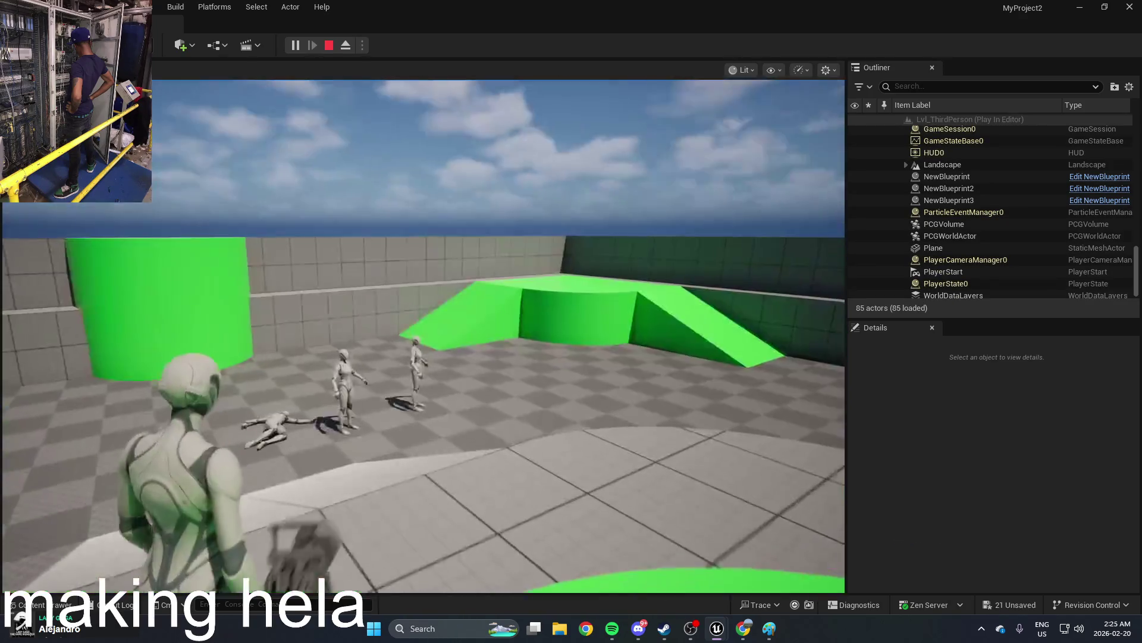
pyautogui.press('Escape')
pyautogui.hotkey('alt', 'Tab')
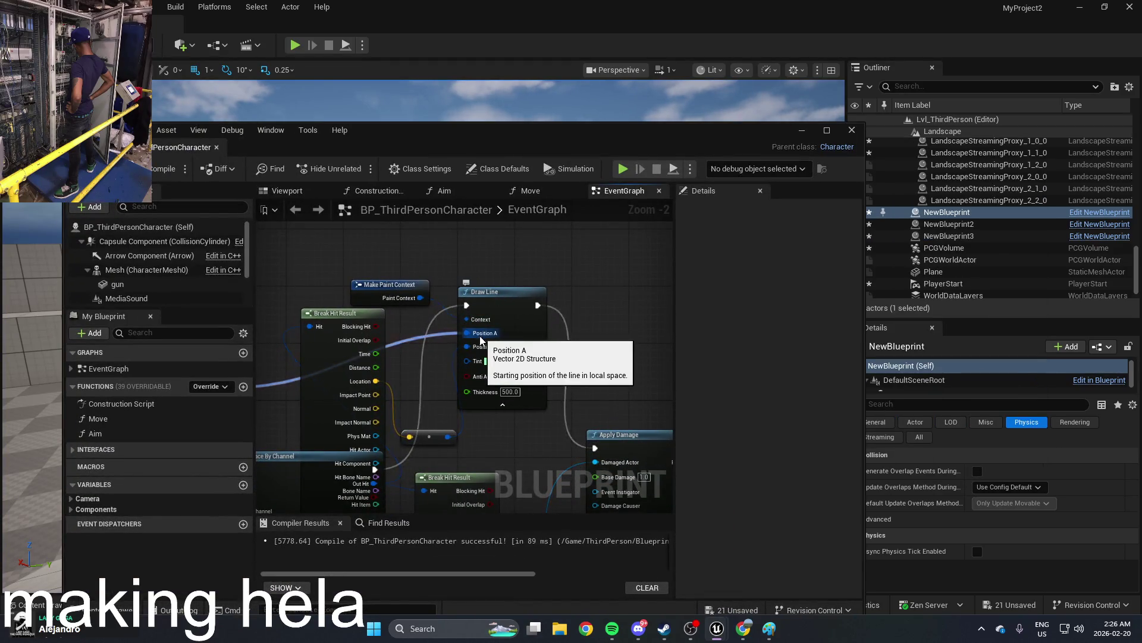
# Step: Move the Get World Location node and disconnect the wire into Draw Line's Position B
pyautogui.moveTo(445, 330)
pyautogui.mouseDown()
pyautogui.moveTo(613, 313)
pyautogui.moveTo(512, 355)
pyautogui.moveTo(570, 305)
pyautogui.mouseUp()
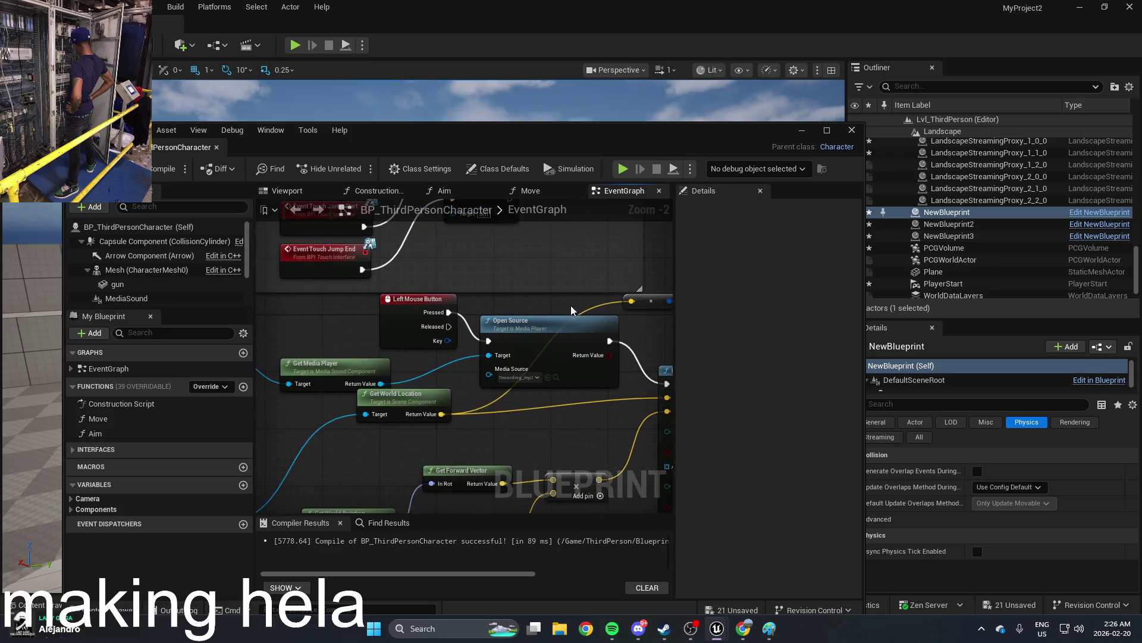
pyautogui.moveTo(625, 249); pyautogui.dragTo(543, 336)
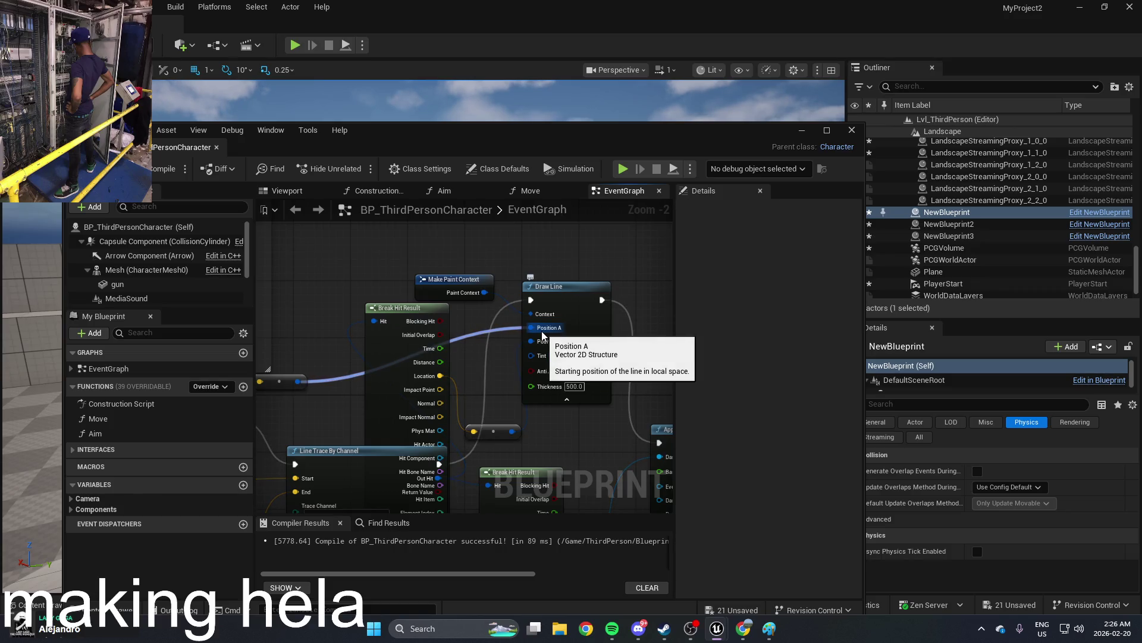
pyautogui.moveTo(542, 336); pyautogui.dragTo(521, 320)
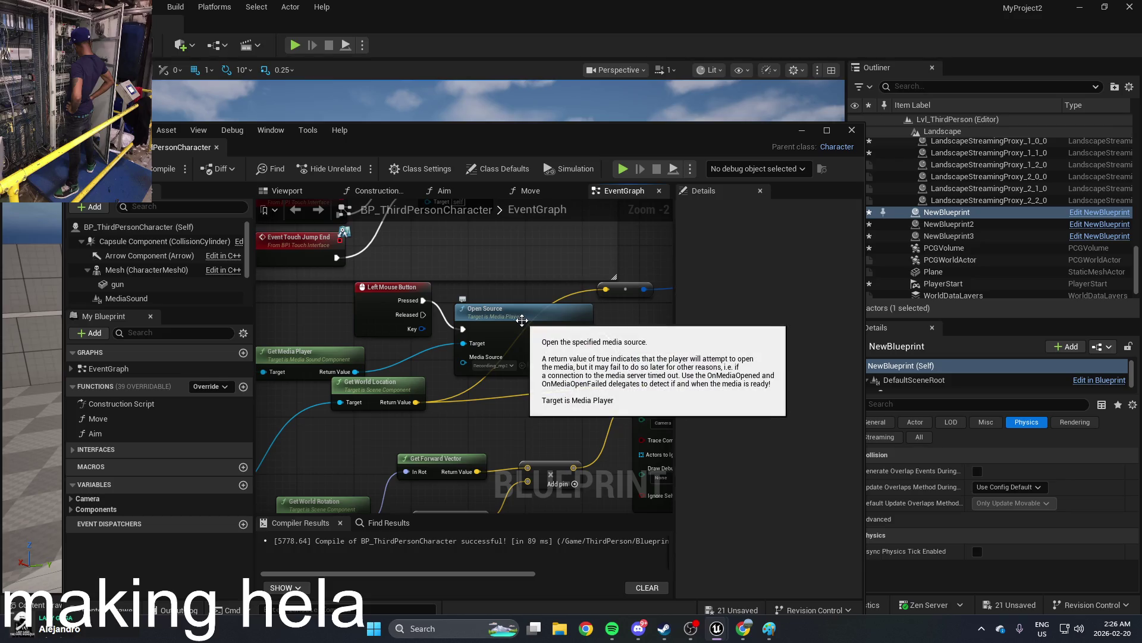
pyautogui.moveTo(398, 394)
pyautogui.mouseDown()
pyautogui.moveTo(451, 424)
pyautogui.moveTo(444, 410)
pyautogui.moveTo(505, 339)
pyautogui.moveTo(534, 359)
pyautogui.moveTo(465, 395)
pyautogui.moveTo(432, 390)
pyautogui.moveTo(363, 410)
pyautogui.mouseUp()
pyautogui.scroll(-1, 506, 357)
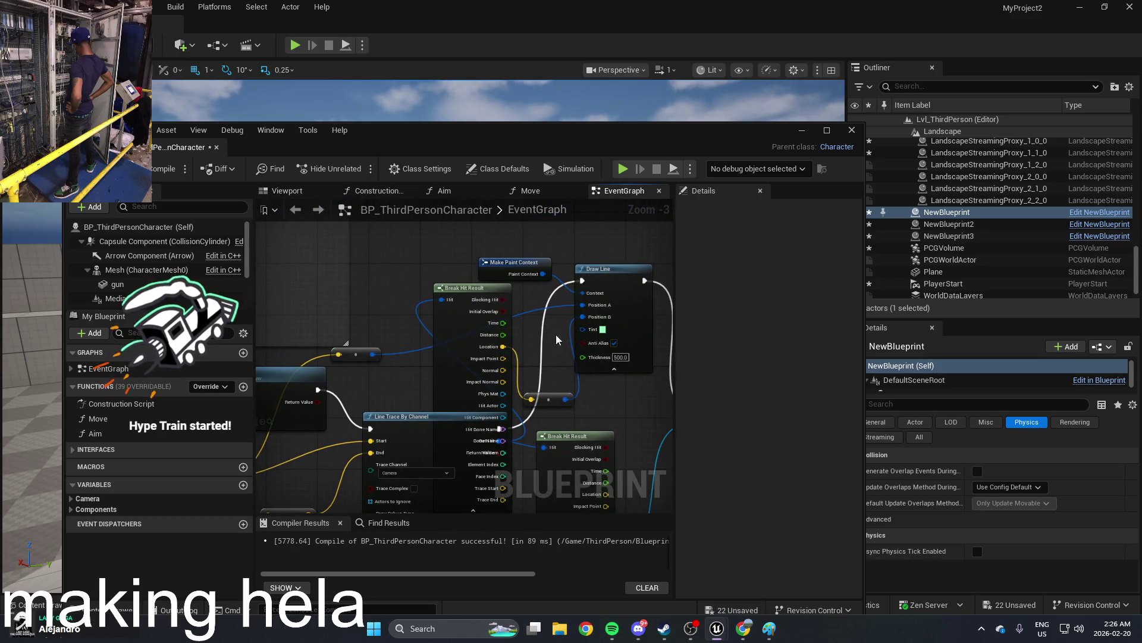
pyautogui.keyDown('alt'); pyautogui.click(592, 320); pyautogui.keyUp('alt')
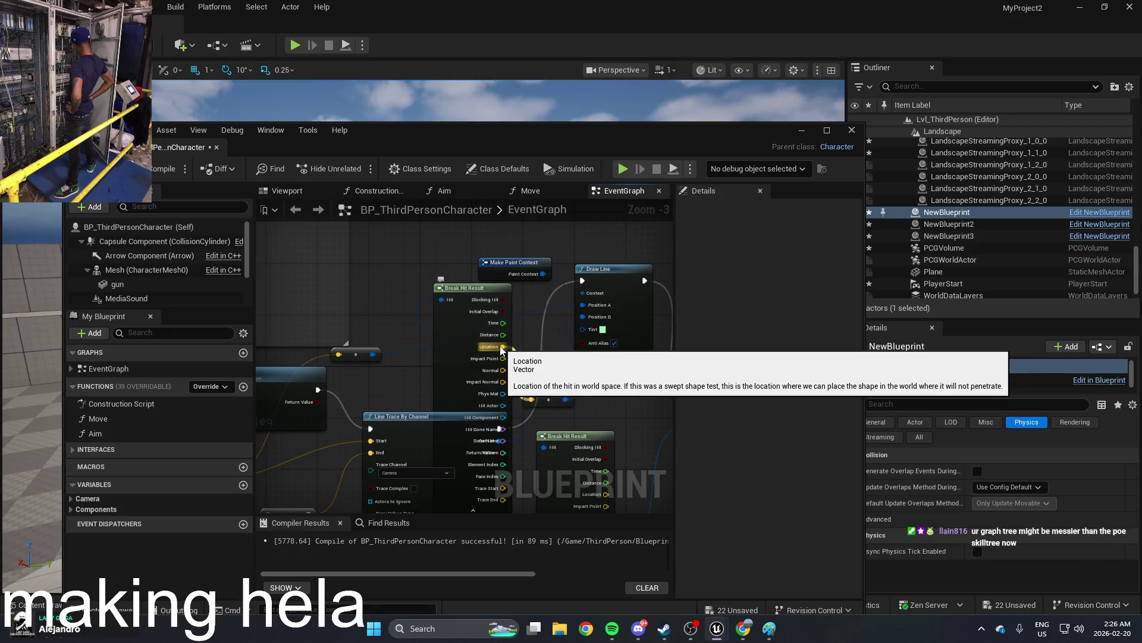
# Step: Delete the first Break Hit Result node and move Make Vector nearer Apply Damage
pyautogui.scroll(2, 548, 366)
pyautogui.scroll(-1, 530, 304)
pyautogui.moveTo(530, 304)
pyautogui.mouseDown()
pyautogui.moveTo(473, 367)
pyautogui.moveTo(486, 342)
pyautogui.mouseUp()
pyautogui.scroll(-2, 474, 364)
pyautogui.moveTo(373, 262)
pyautogui.mouseDown()
pyautogui.moveTo(405, 292)
pyautogui.moveTo(458, 302)
pyautogui.mouseUp()
pyautogui.press('Delete')
pyautogui.scroll(1, 468, 301)
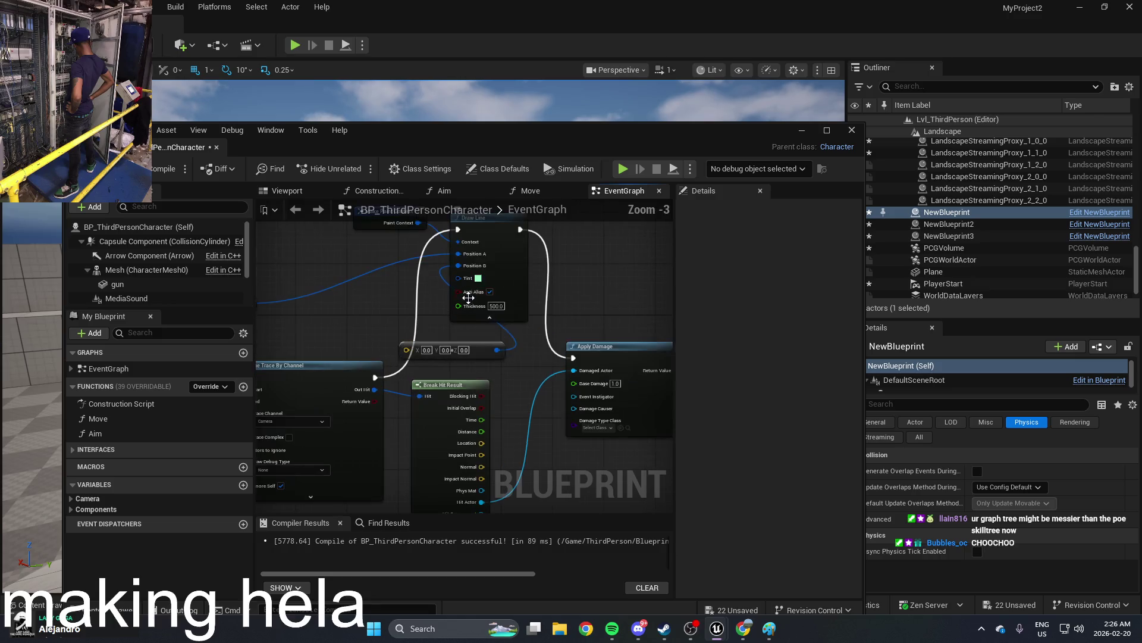
pyautogui.moveTo(491, 349); pyautogui.dragTo(524, 374)
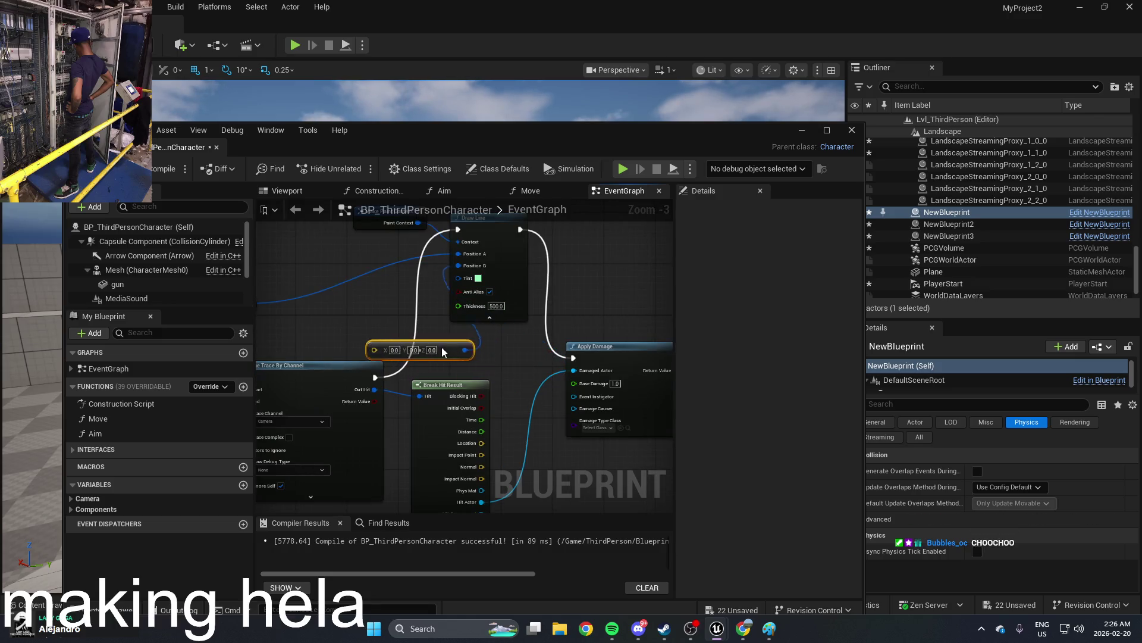
# Step: Wire Break Hit Result's Location into the vector node, then inspect Make Paint Context and Draw Line
pyautogui.scroll(-1, 450, 349)
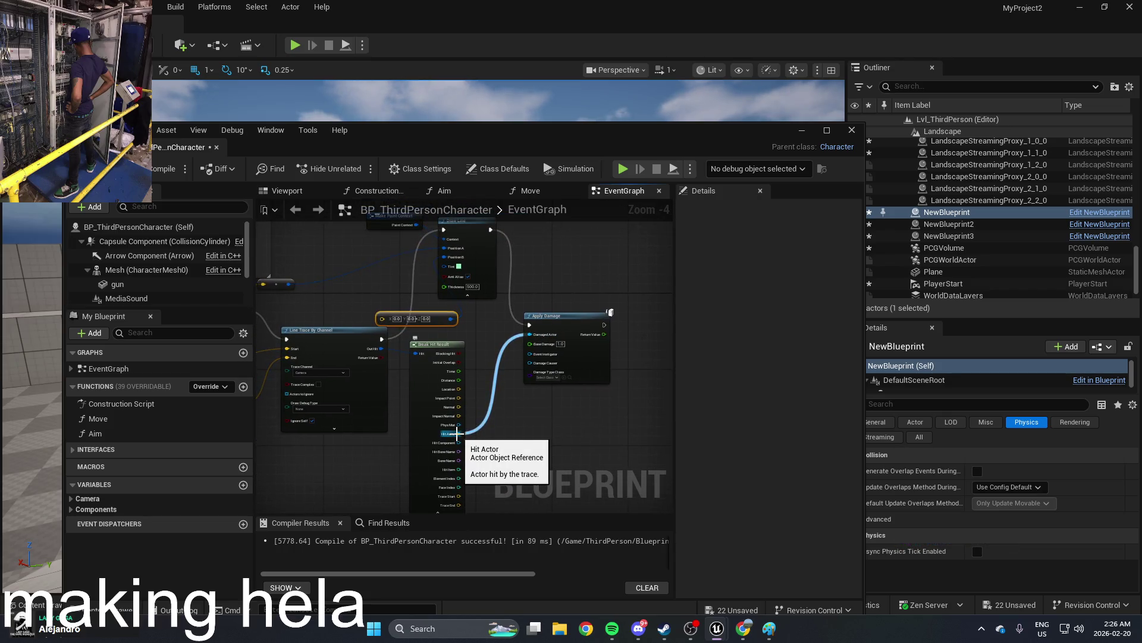
pyautogui.scroll(1, 462, 430)
pyautogui.scroll(1, 462, 407)
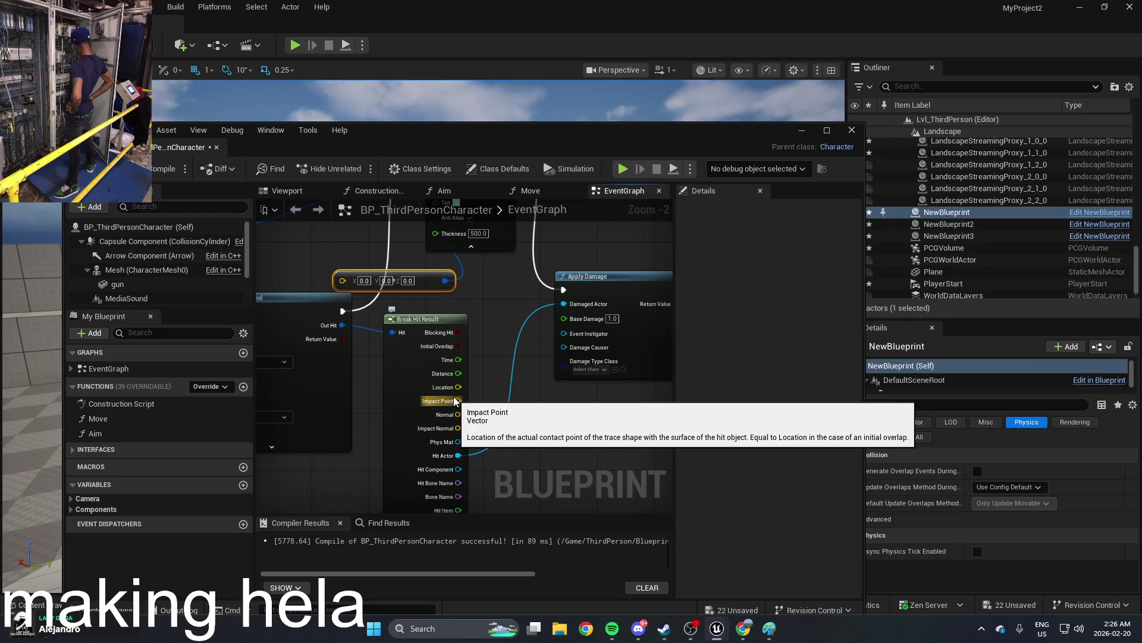
pyautogui.moveTo(458, 387)
pyautogui.mouseDown()
pyautogui.moveTo(344, 278)
pyautogui.moveTo(491, 295)
pyautogui.mouseUp()
pyautogui.scroll(-1, 496, 275)
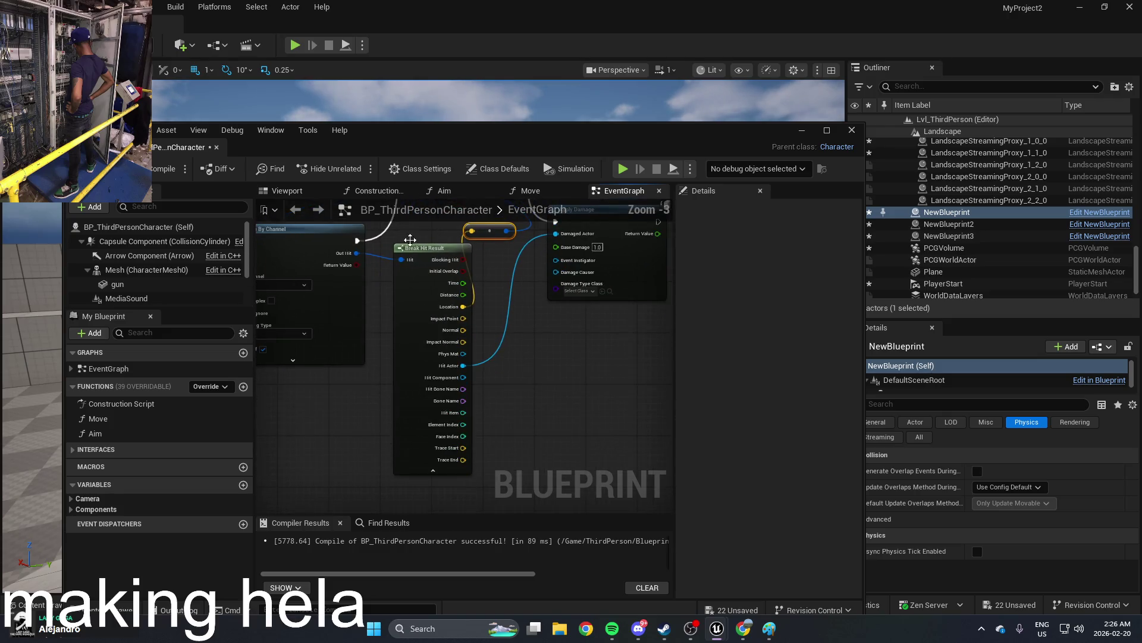
pyautogui.scroll(3, 426, 307)
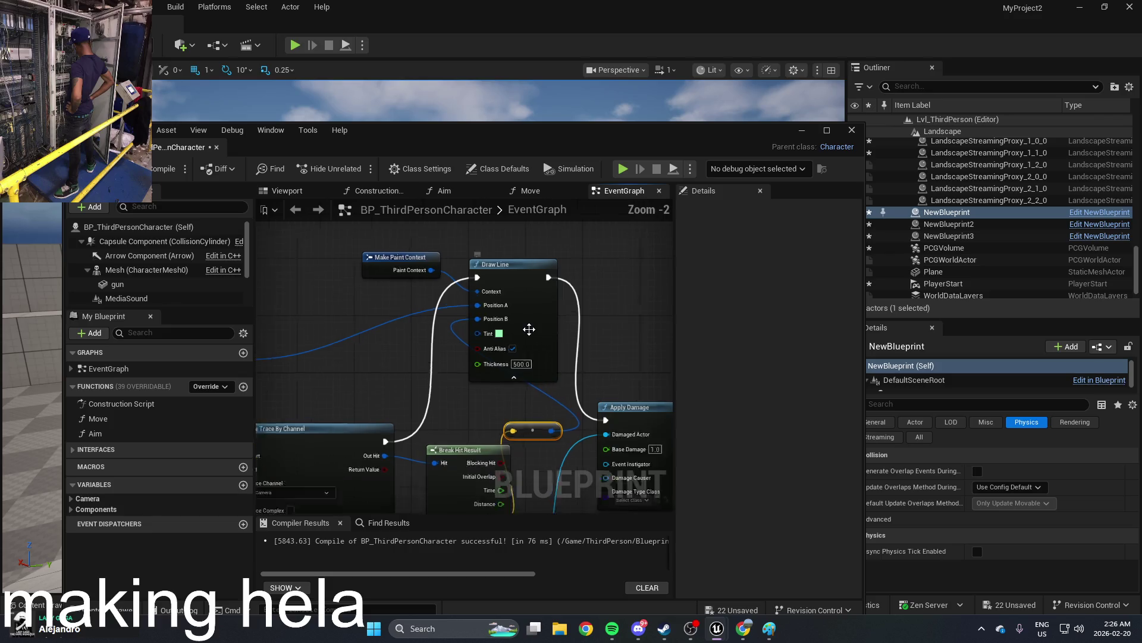
pyautogui.click(425, 307)
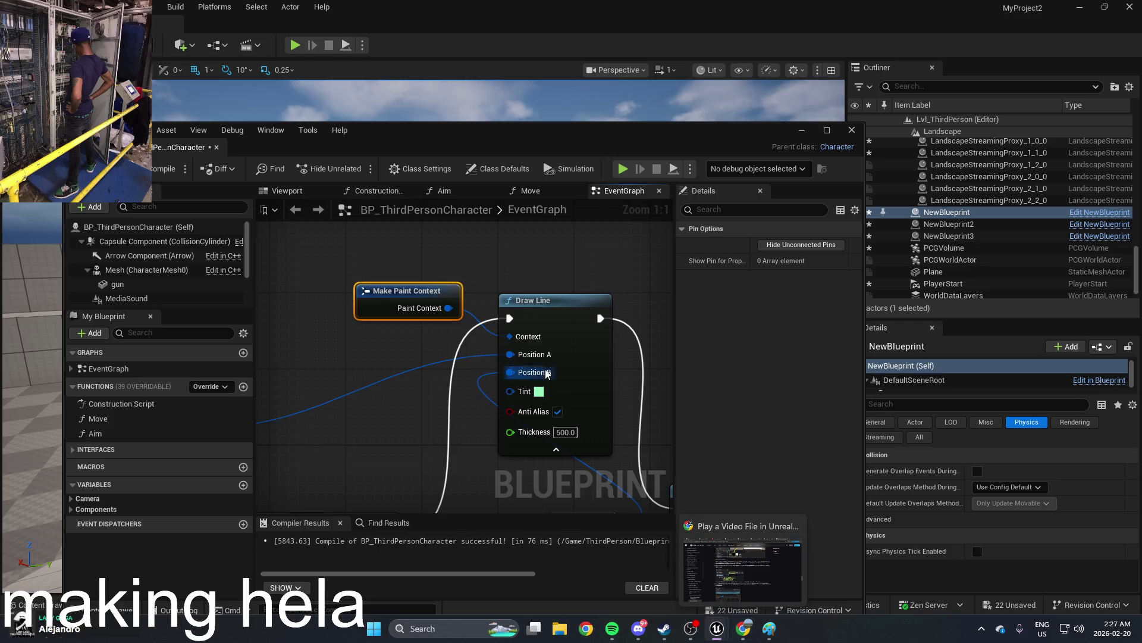
pyautogui.click(543, 320)
# Step: Search the web for 'ue5 paint context' in Chrome
pyautogui.click(745, 625)
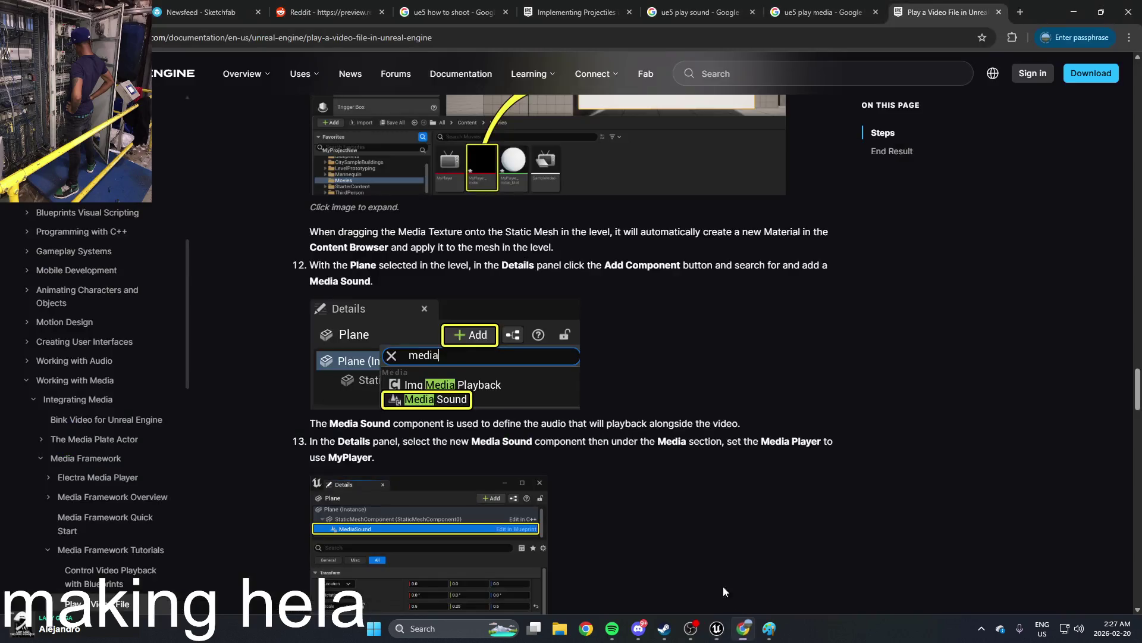
pyautogui.click(931, 31)
pyautogui.write('ue5 make')
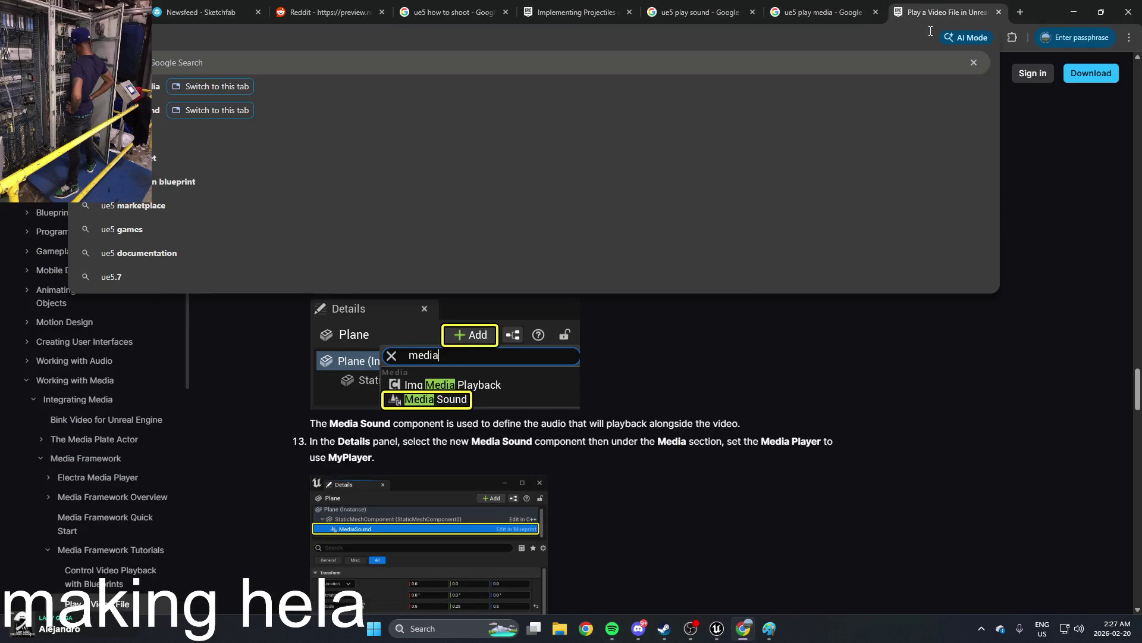
pyautogui.write('xt')
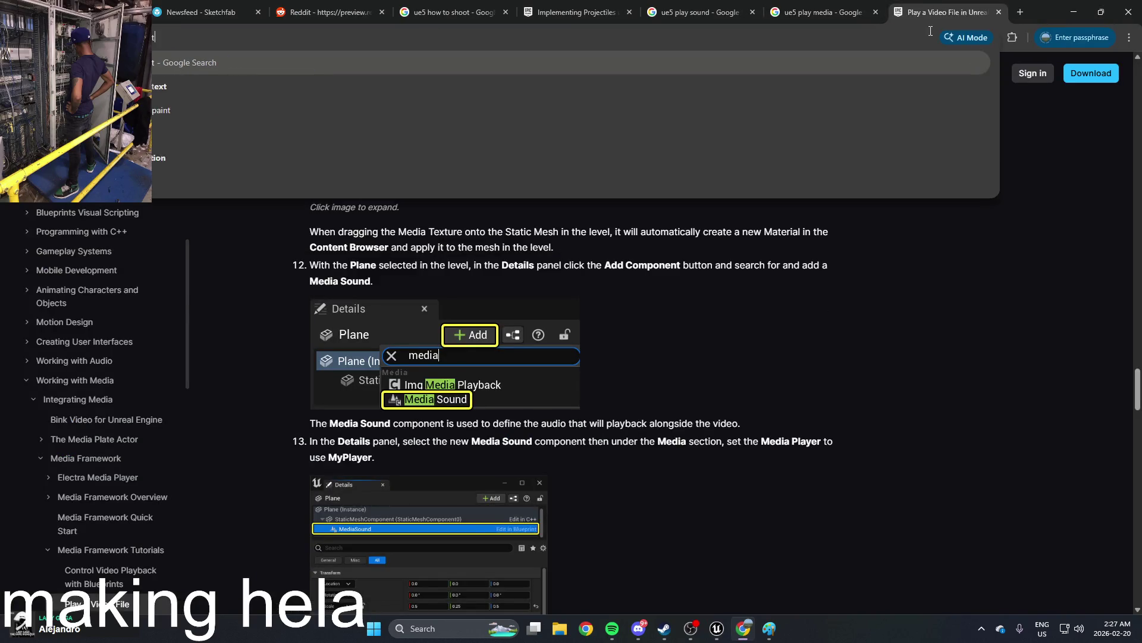
pyautogui.press('Return')
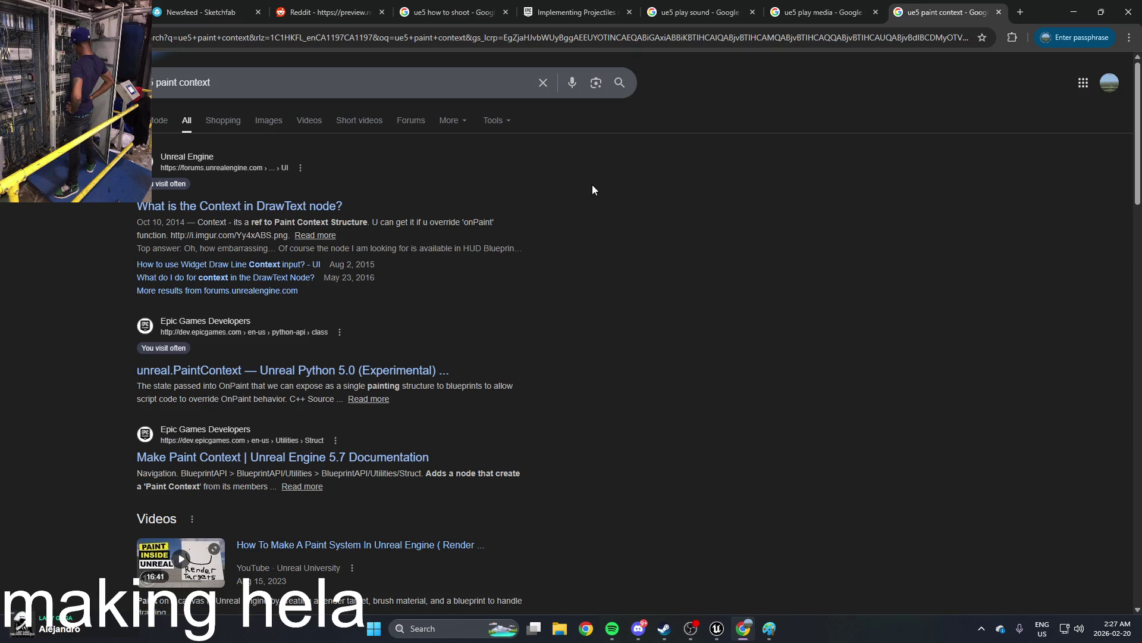
pyautogui.click(998, 13)
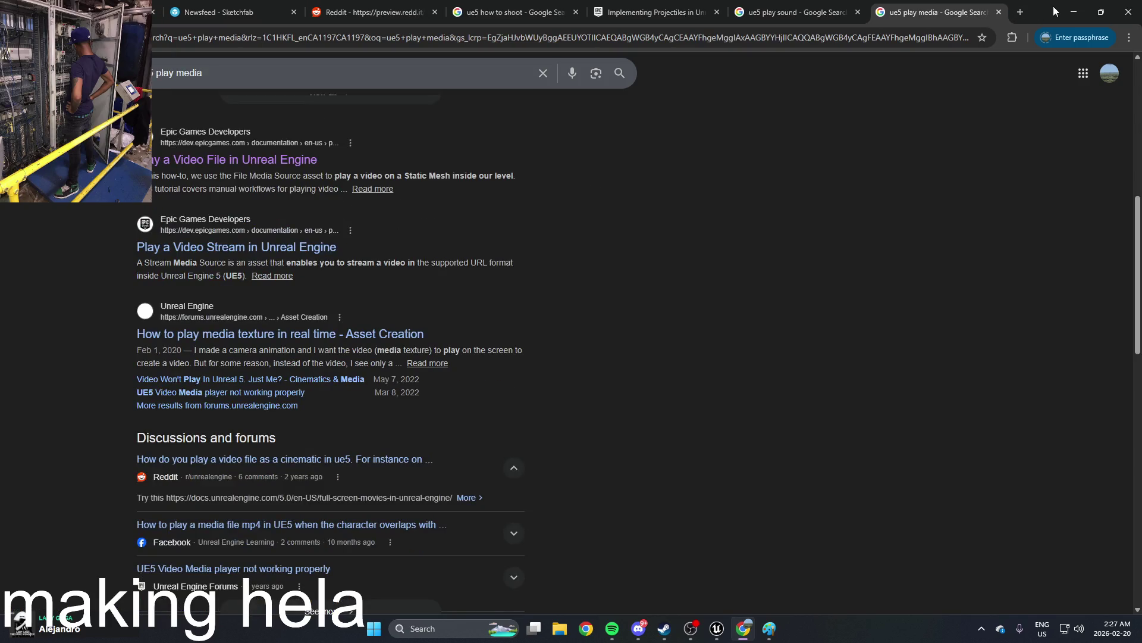
# Step: Read the Make Paint Context documentation, then close it and minimize Chrome
pyautogui.click(1021, 14)
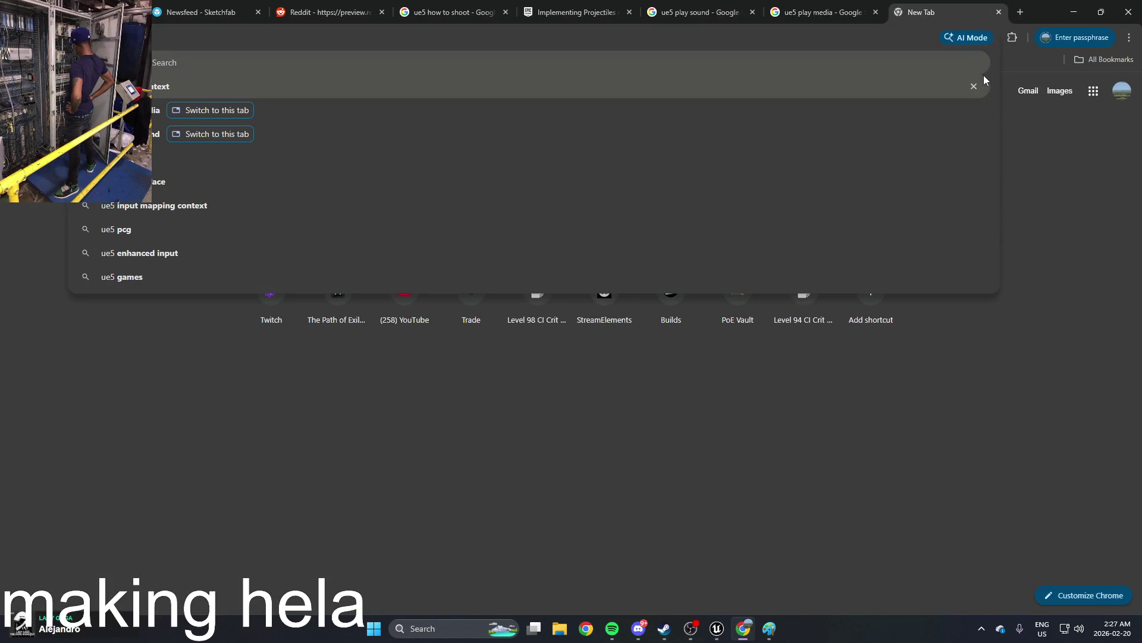
pyautogui.click(930, 88)
pyautogui.click(260, 347)
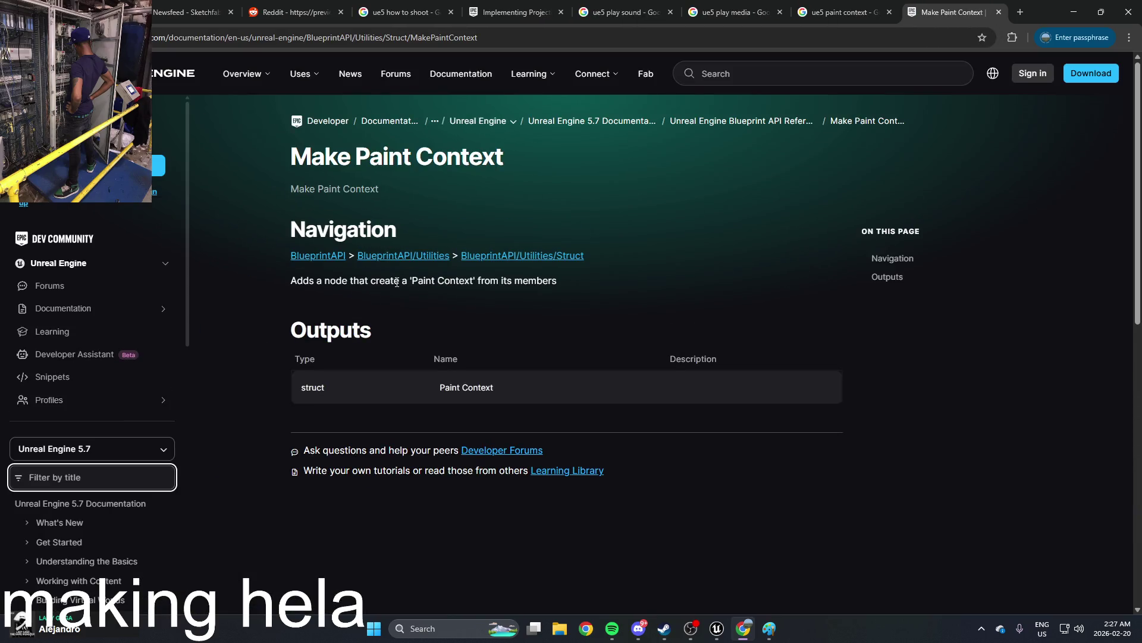
pyautogui.click(999, 12)
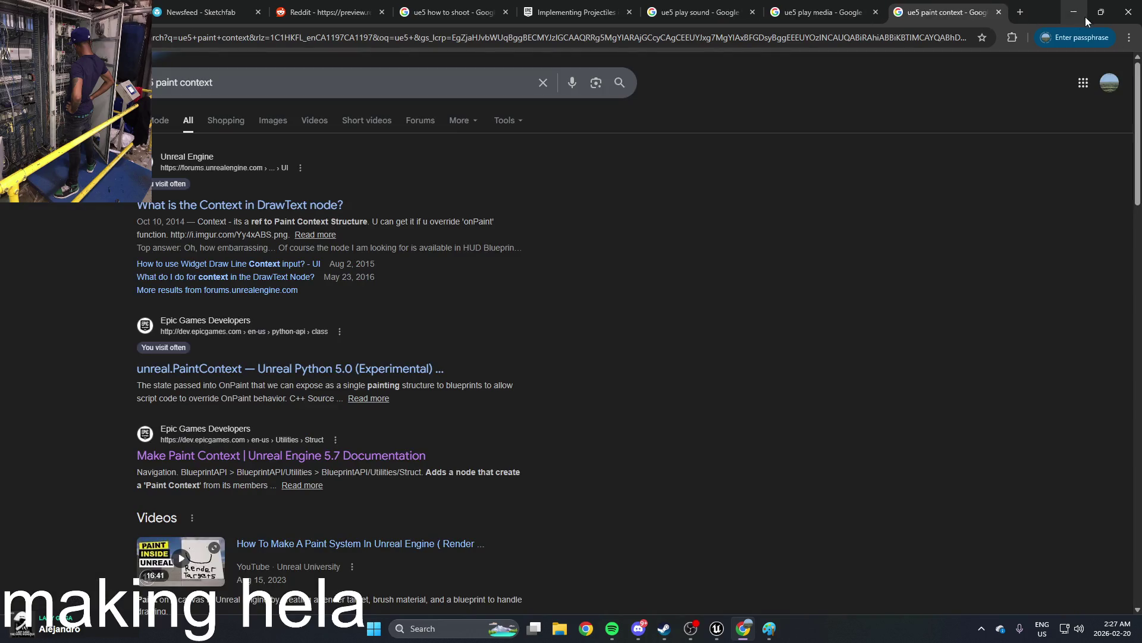
pyautogui.click(1083, 16)
pyautogui.rightClick(626, 252)
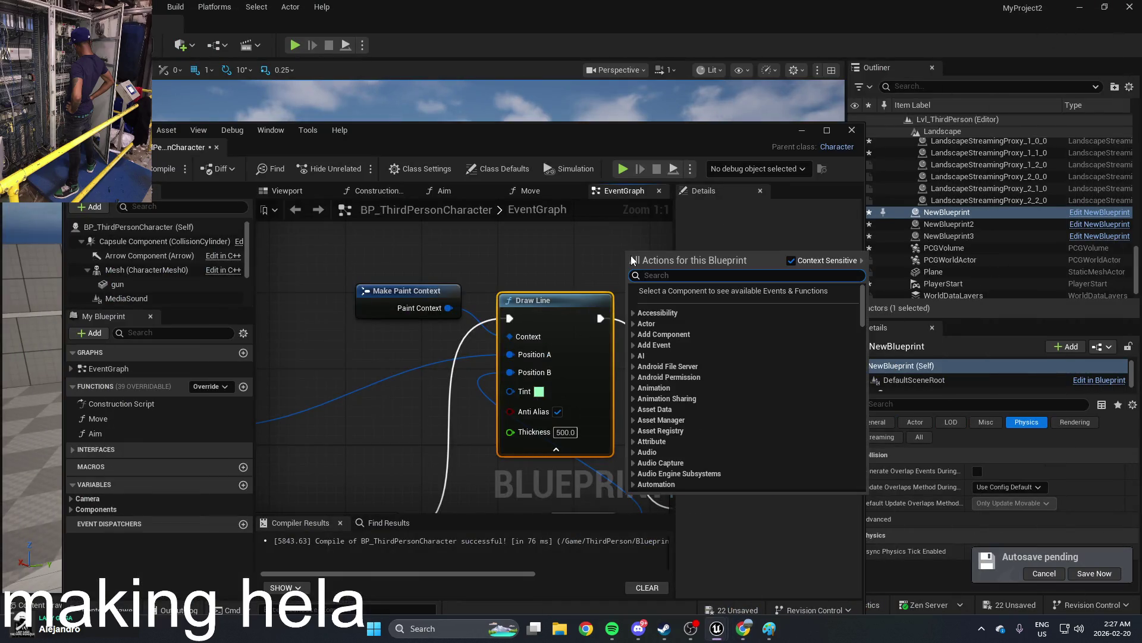
# Step: Add Make Paint Context and Set members in Paint Context nodes, then delete Set members
pyautogui.write('paint')
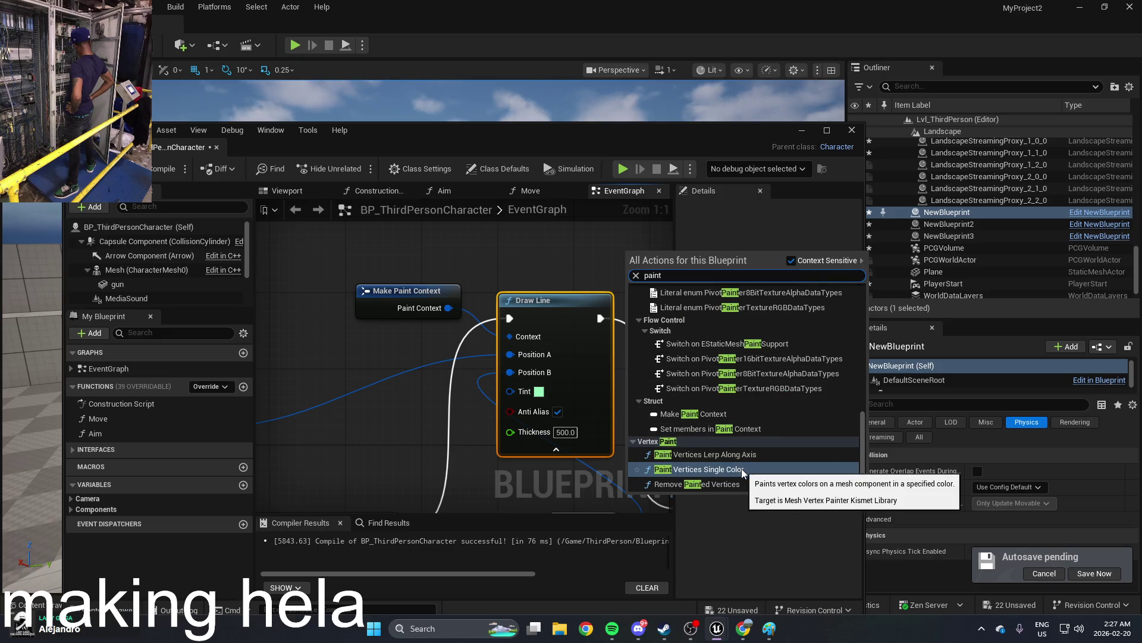
pyautogui.write(' ci')
pyautogui.press('BackSpace')
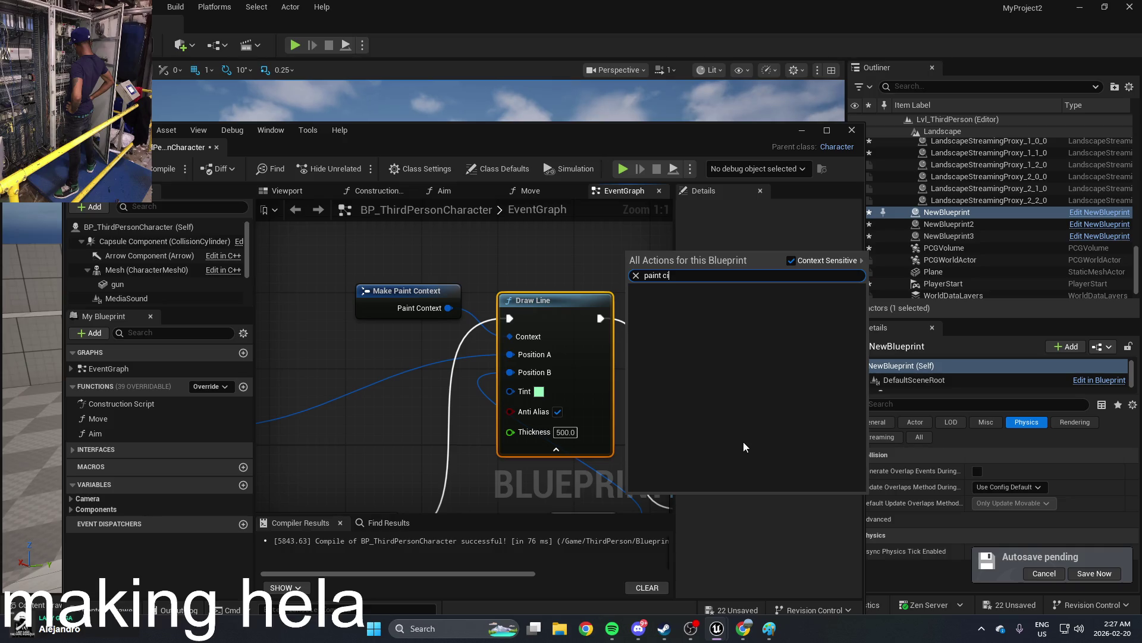
pyautogui.click(776, 417)
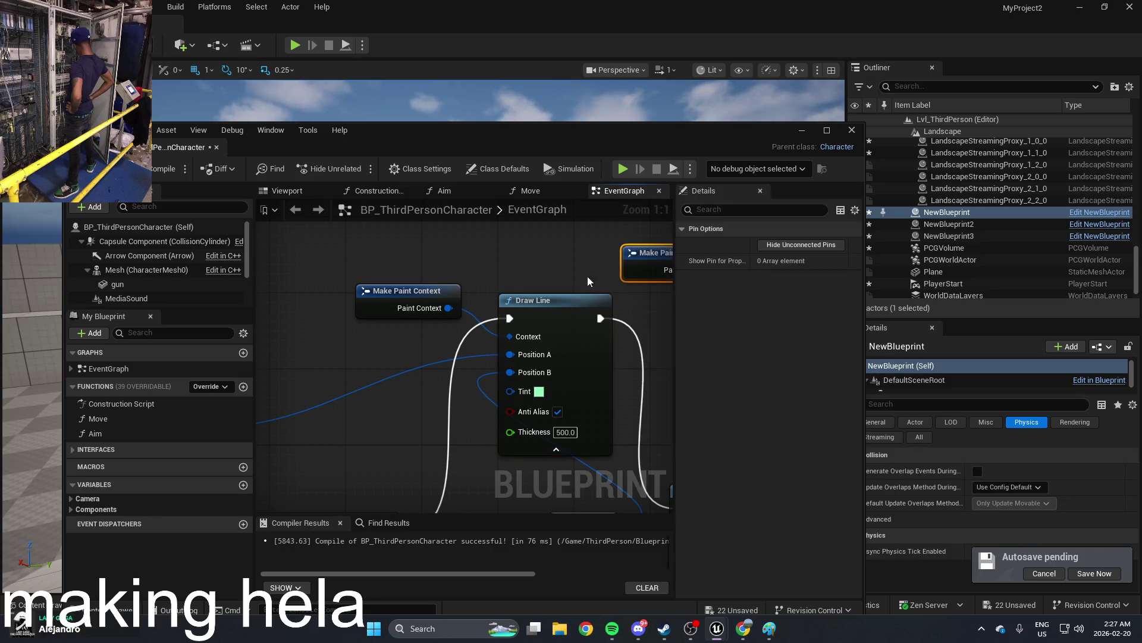
pyautogui.moveTo(498, 304); pyautogui.dragTo(578, 321)
pyautogui.click(649, 484)
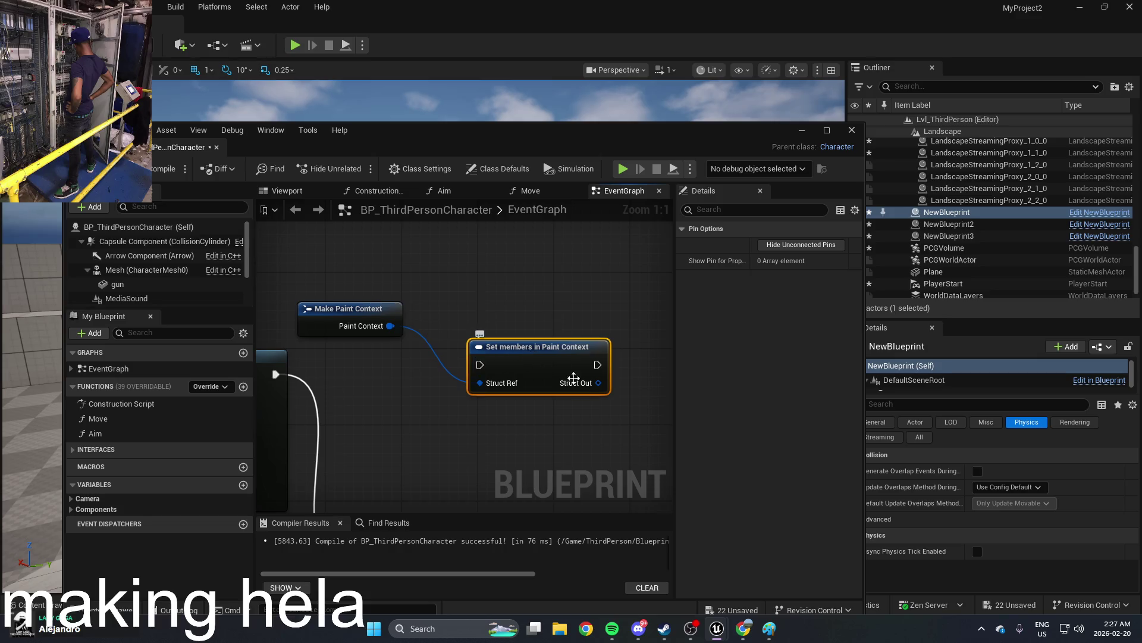
pyautogui.moveTo(611, 393); pyautogui.dragTo(613, 393)
pyautogui.press('Escape')
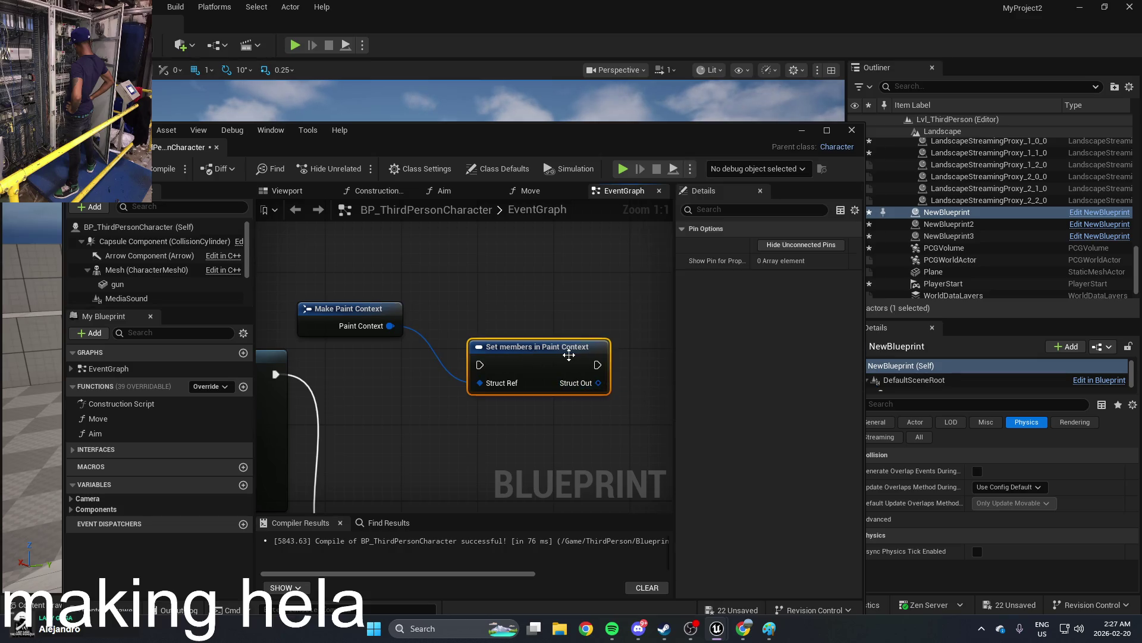
pyautogui.press('Delete')
# Step: Add another Set members in Paint Context node from all actions, then delete it
pyautogui.rightClick(451, 313)
pyautogui.write('pa')
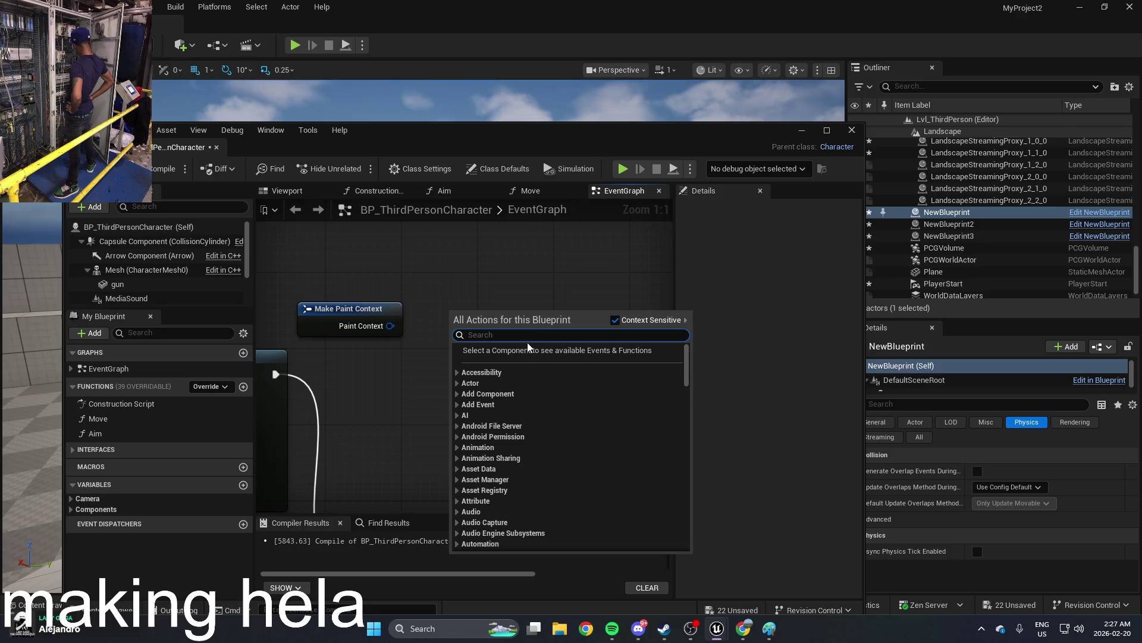
pyautogui.write('i')
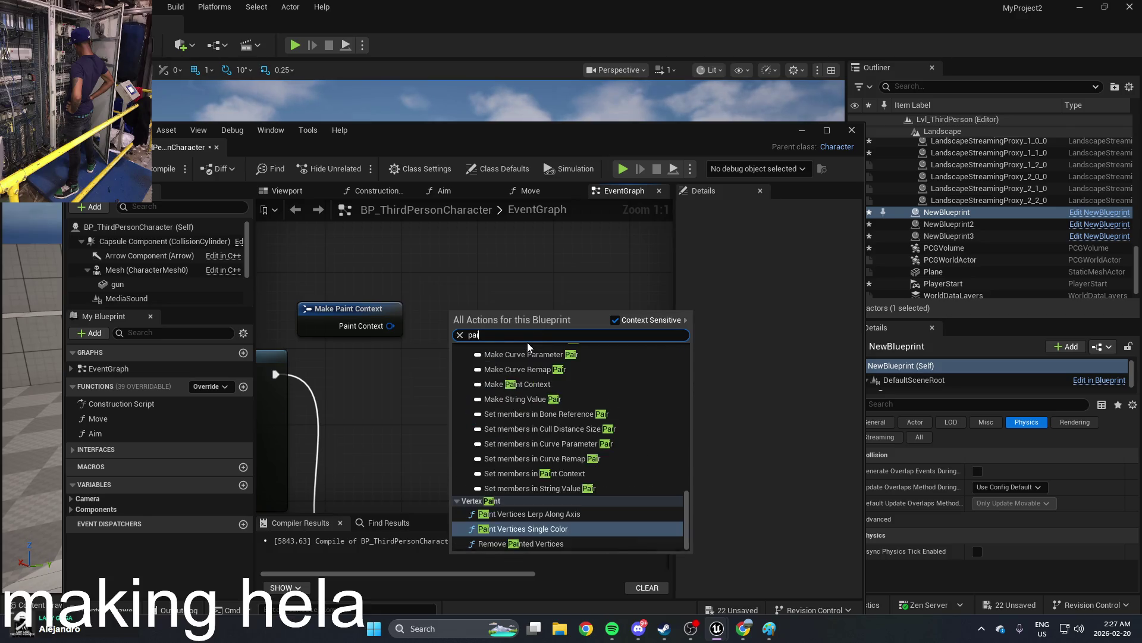
pyautogui.write('nt cont')
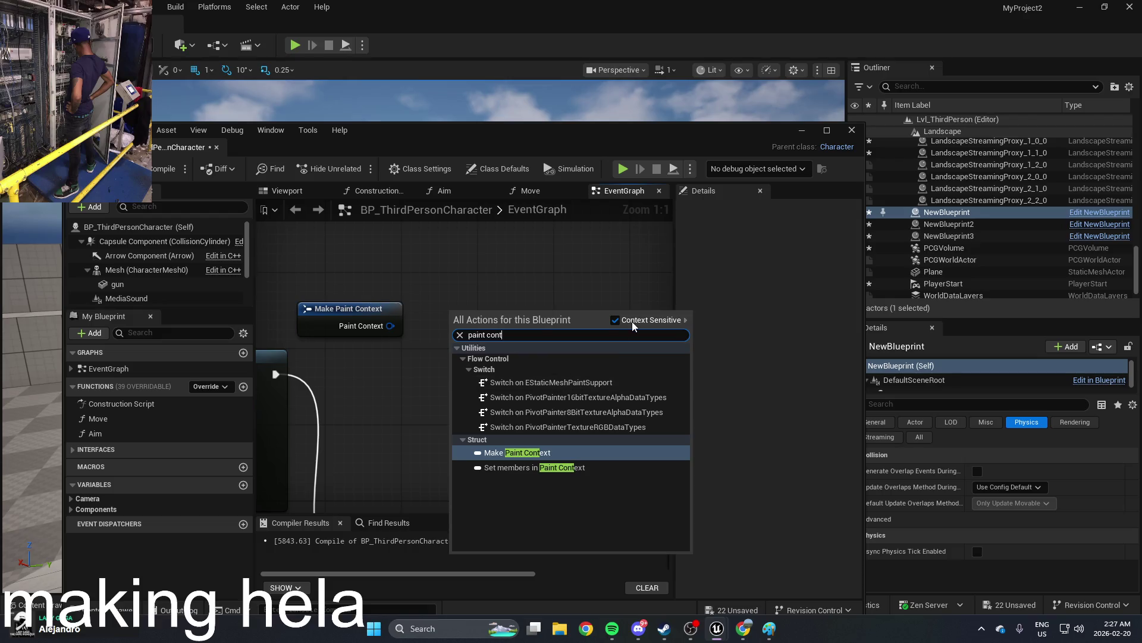
pyautogui.click(641, 315)
pyautogui.hotkey('ctrl', 'a')
pyautogui.write('ex')
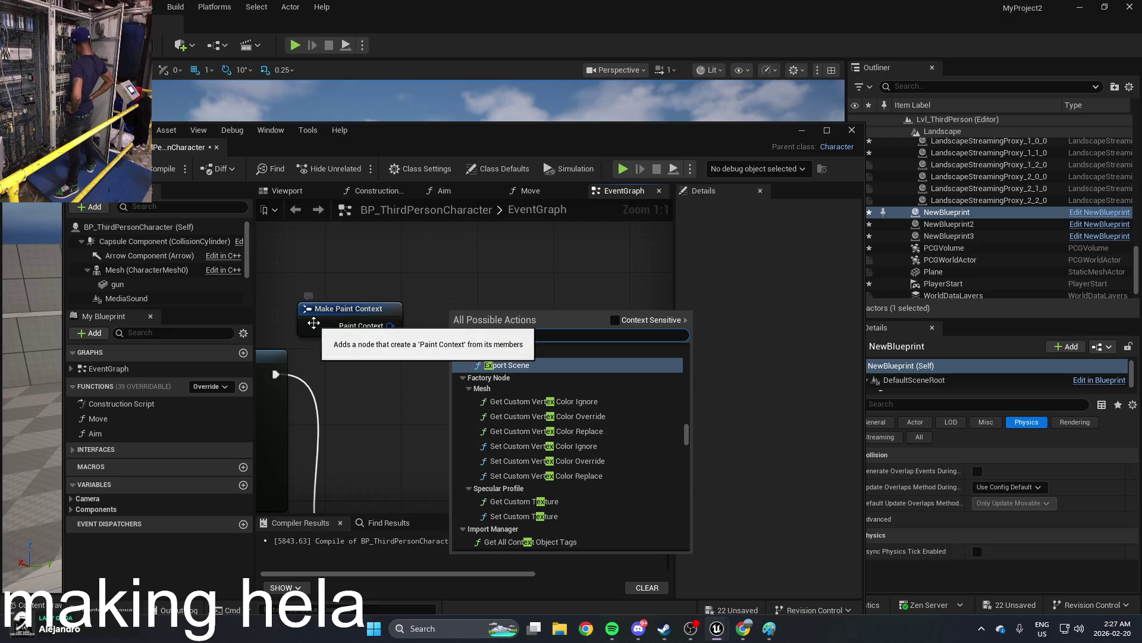
pyautogui.press('BackSpace')
pyautogui.press('BackSpace')
pyautogui.write('paint conte')
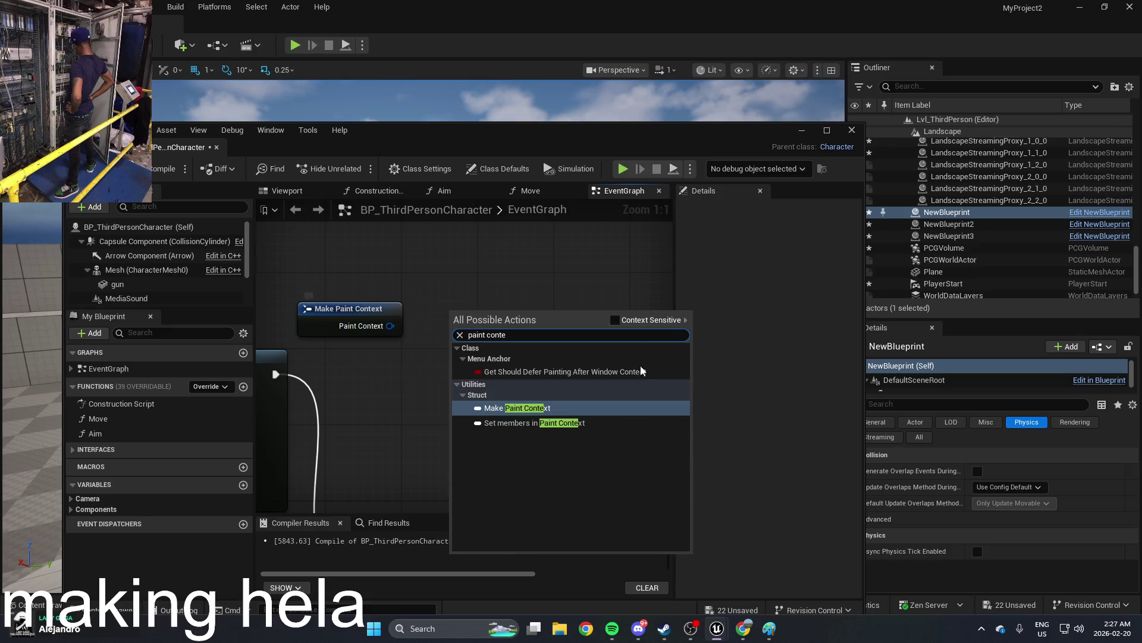
pyautogui.click(620, 421)
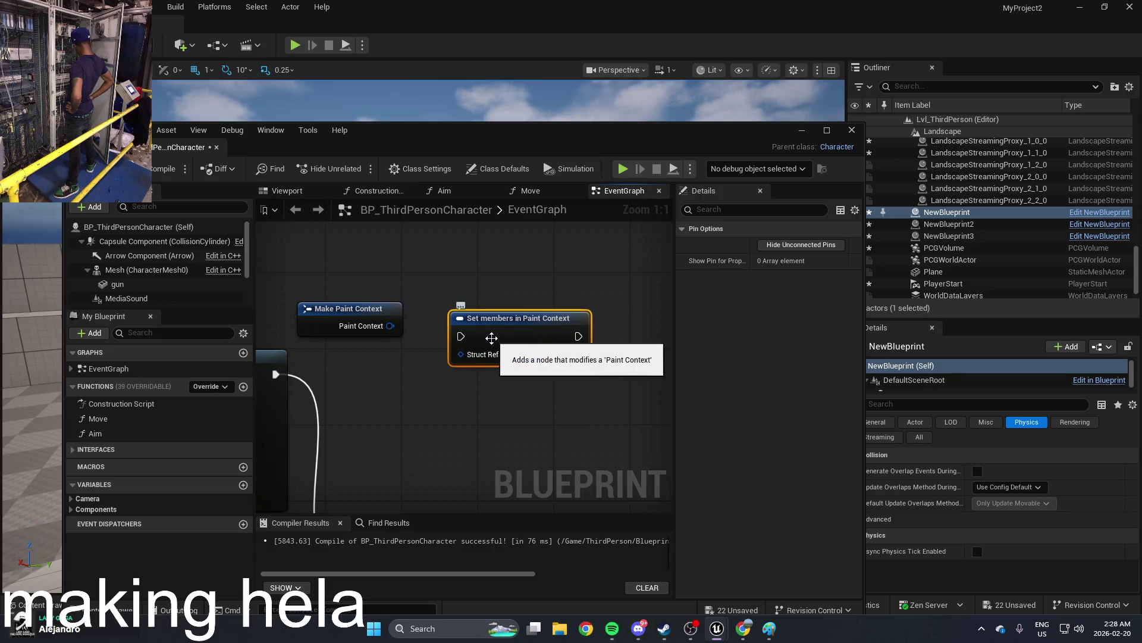
pyautogui.press('Delete')
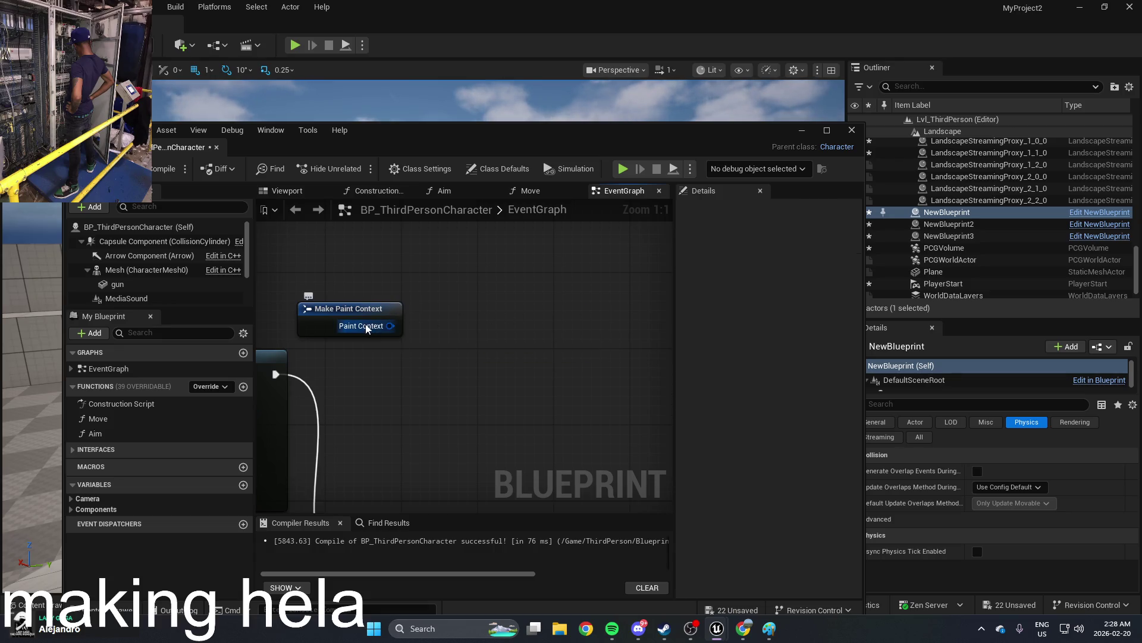
# Step: Delete both Make Paint Context nodes beside Draw Line
pyautogui.moveTo(455, 313)
pyautogui.mouseDown()
pyautogui.moveTo(504, 326)
pyautogui.moveTo(477, 370)
pyautogui.moveTo(515, 328)
pyautogui.mouseUp()
pyautogui.click(604, 337)
pyautogui.press('Delete')
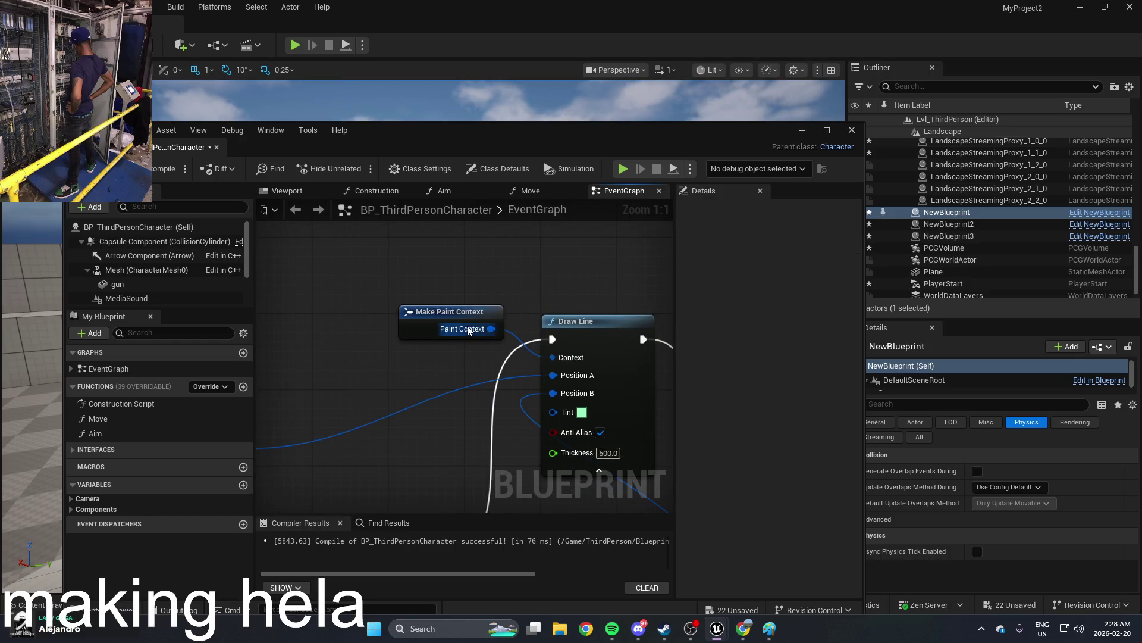
pyautogui.rightClick(566, 415)
pyautogui.press('Escape')
pyautogui.click(492, 312)
pyautogui.press('Delete')
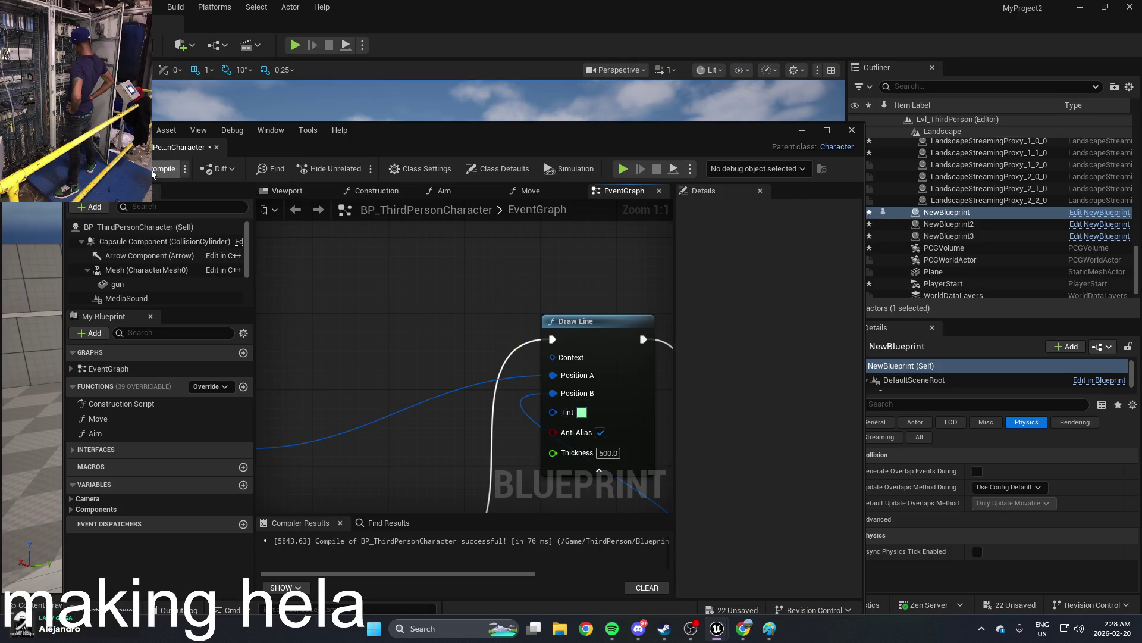
# Step: Compile the Blueprint and maximize the editor with a wider graph area
pyautogui.click(164, 168)
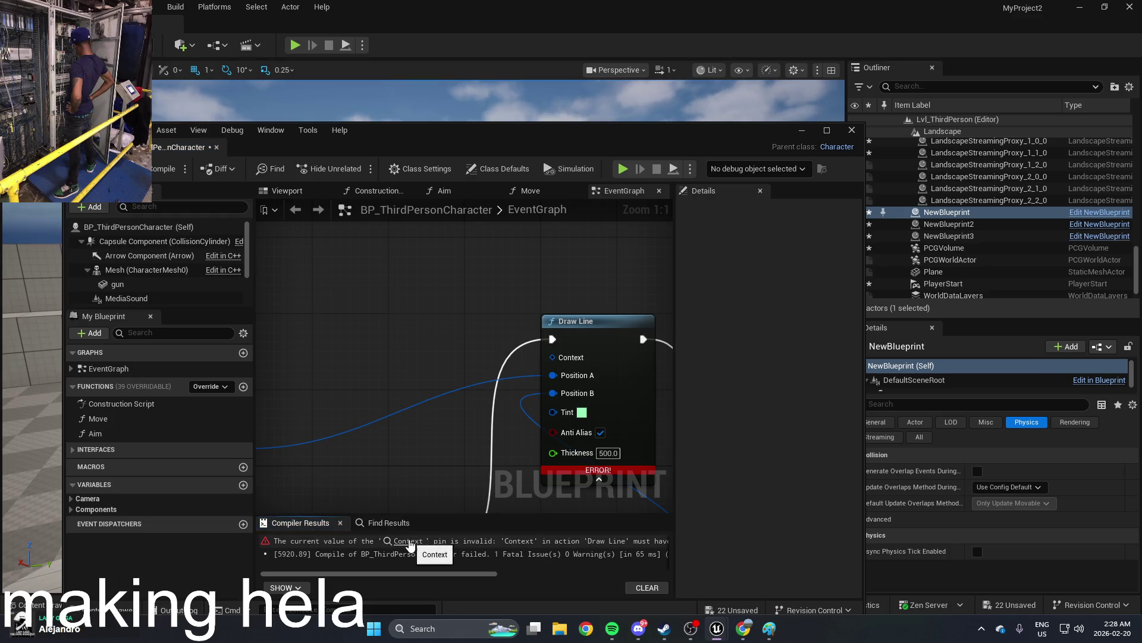
pyautogui.click(837, 132)
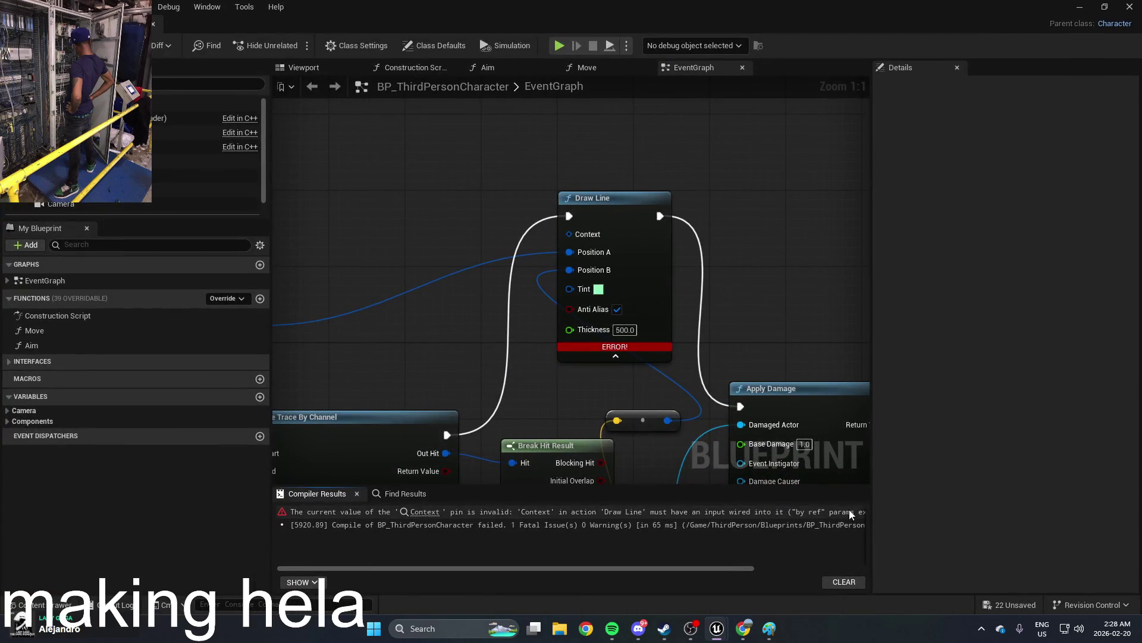
pyautogui.moveTo(872, 506); pyautogui.dragTo(1015, 507)
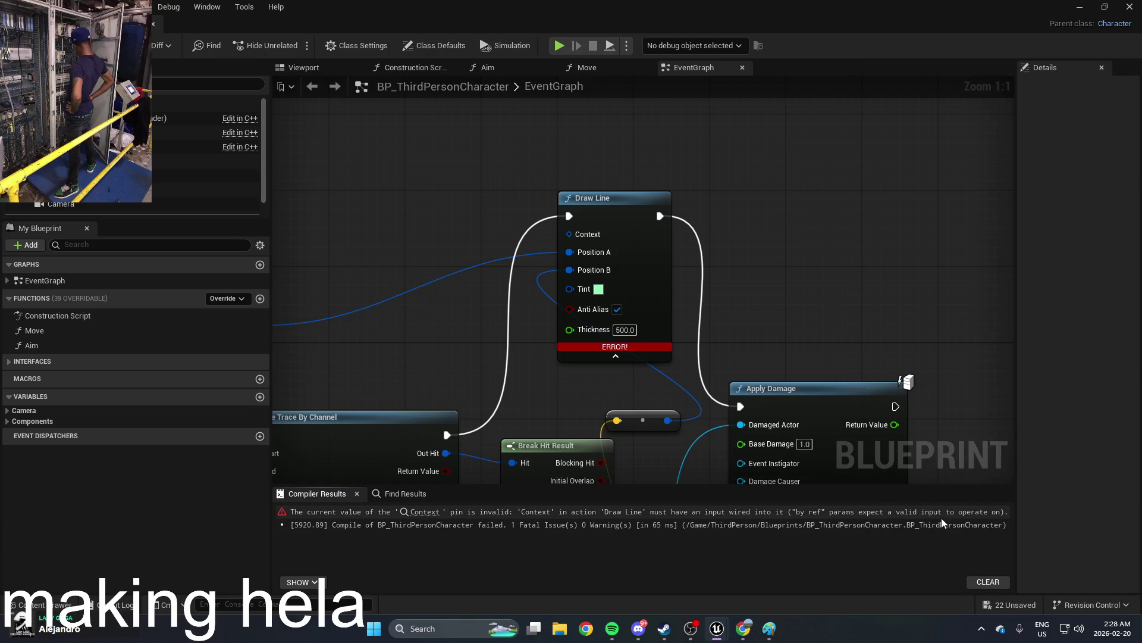
pyautogui.moveTo(577, 267)
pyautogui.mouseDown()
pyautogui.moveTo(635, 263)
pyautogui.moveTo(629, 240)
pyautogui.moveTo(632, 249)
pyautogui.mouseUp()
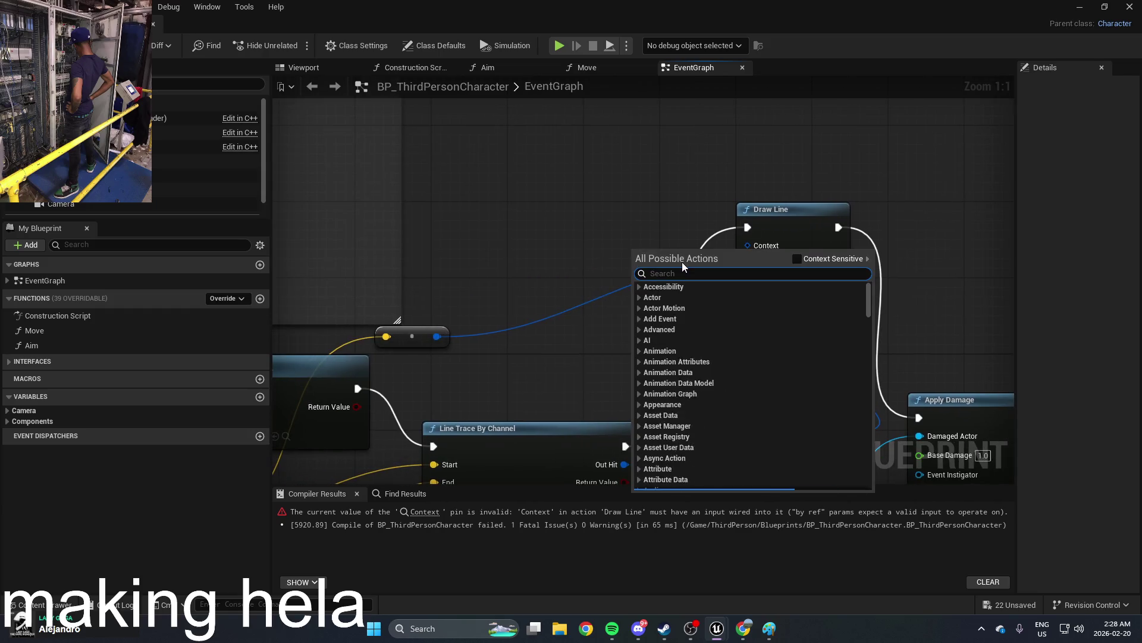
# Step: Add Make Paint Context and Set members in Paint Context nodes left of Draw Line
pyautogui.write('paint')
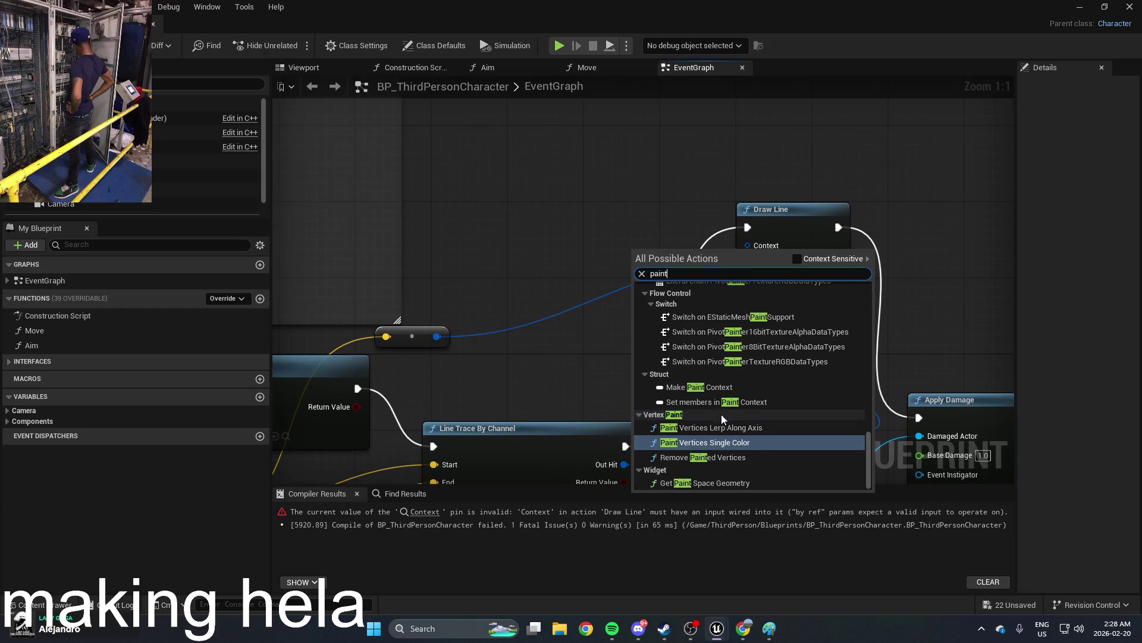
pyautogui.write(' conte')
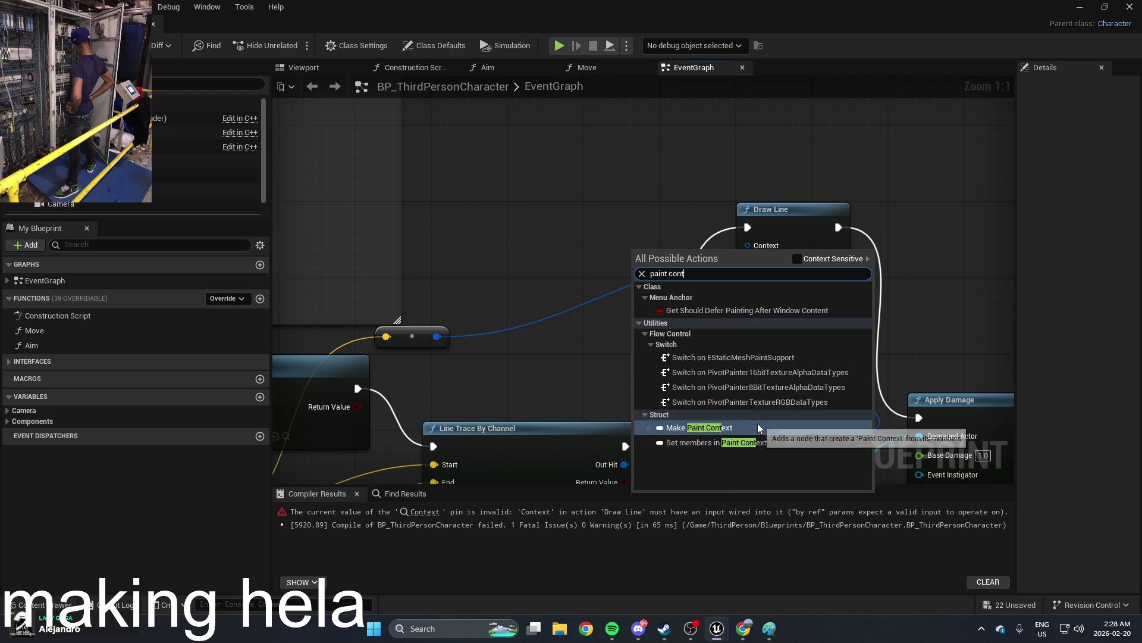
pyautogui.press('Return')
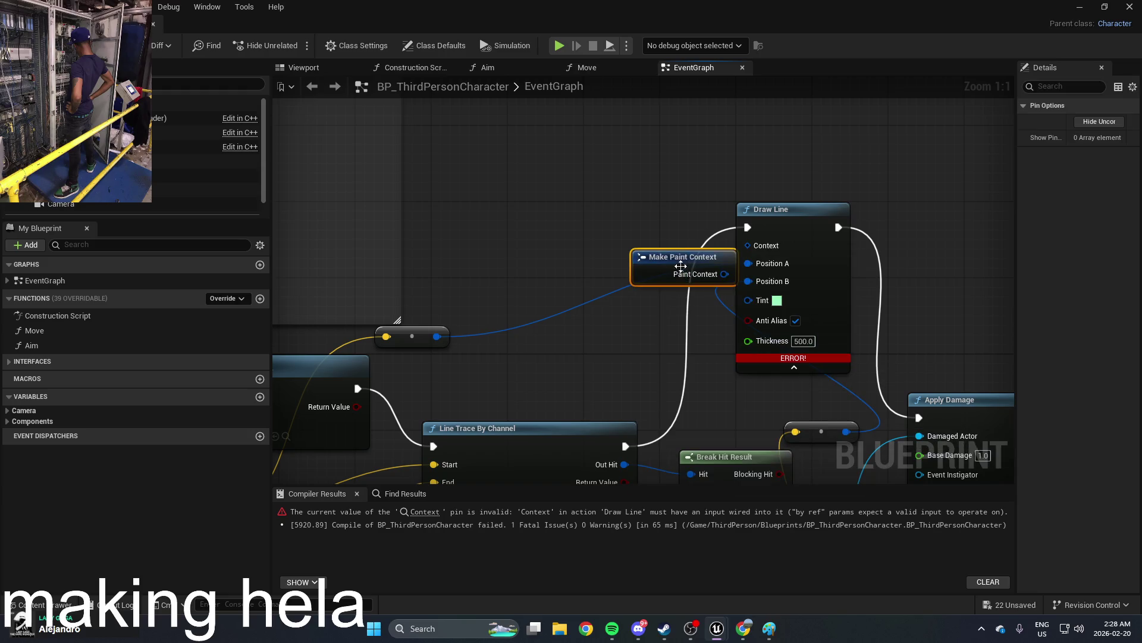
pyautogui.moveTo(684, 260); pyautogui.dragTo(559, 243)
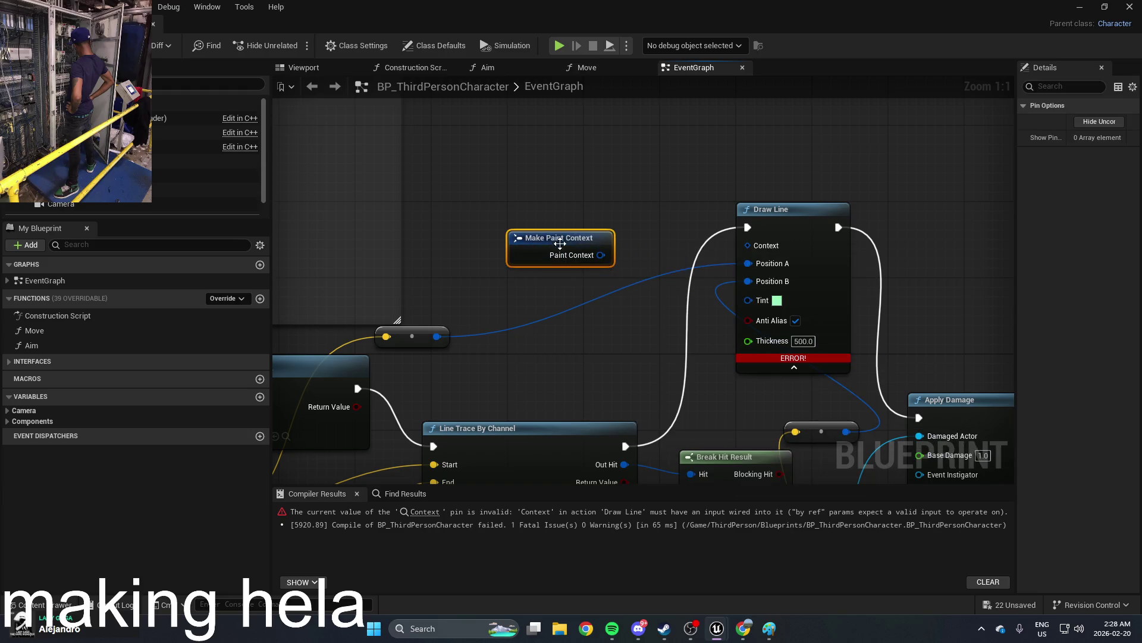
pyautogui.rightClick(608, 208)
pyautogui.write('paint')
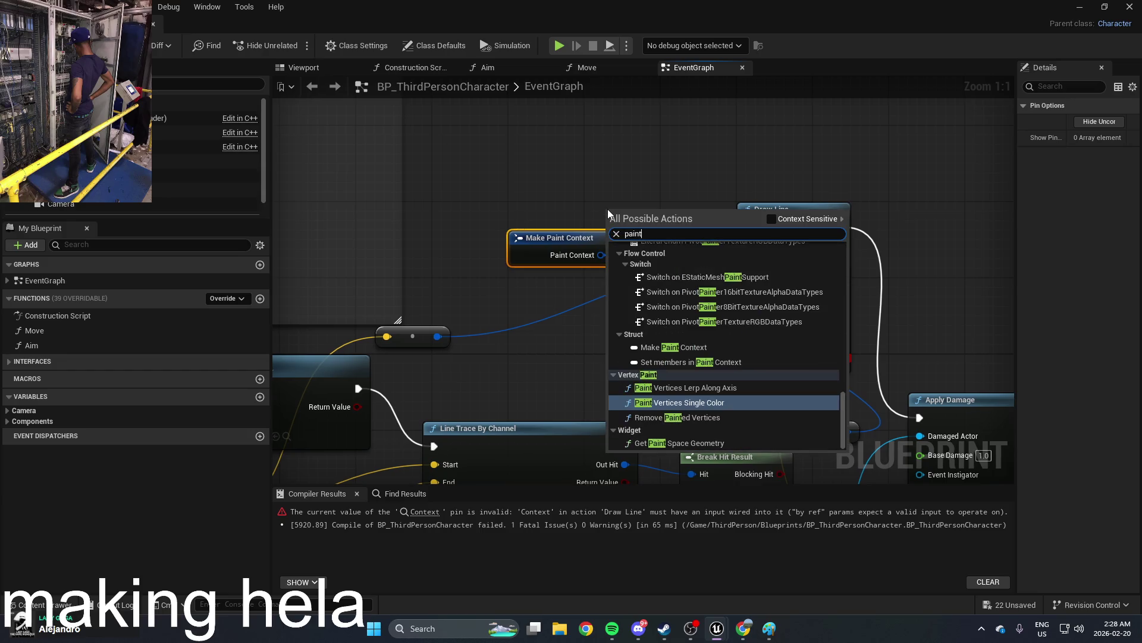
pyautogui.write(' cont')
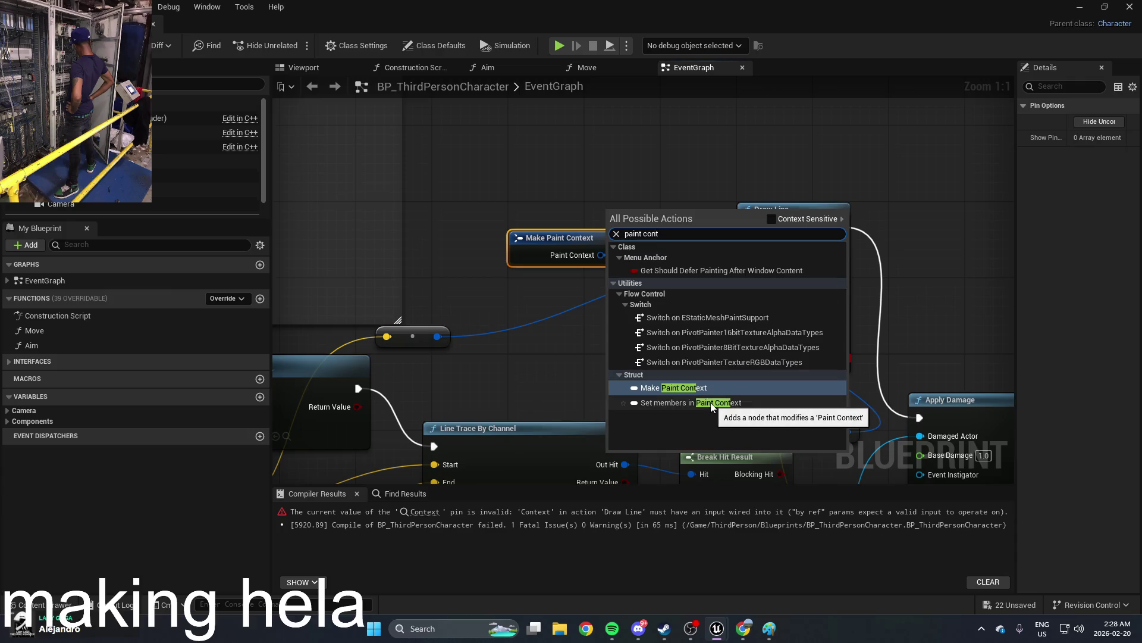
pyautogui.click(713, 404)
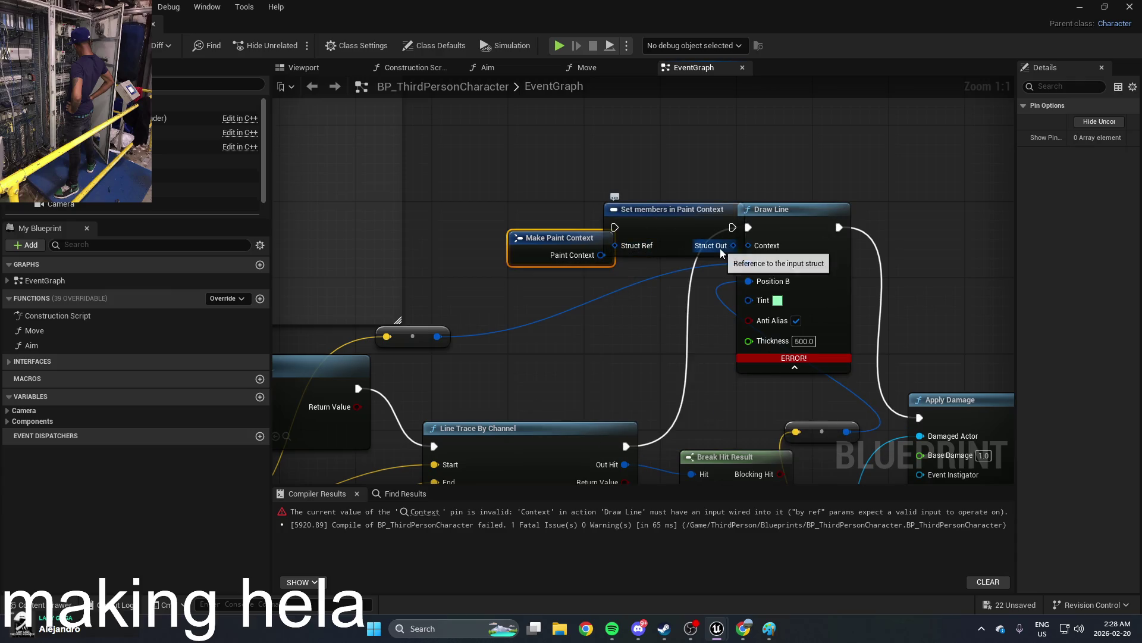
# Step: Wire Make Paint Context through Set members into Draw Line's Context and exec chain, then compile
pyautogui.moveTo(733, 245); pyautogui.dragTo(749, 245)
pyautogui.moveTo(601, 255)
pyautogui.mouseDown()
pyautogui.moveTo(616, 246)
pyautogui.moveTo(570, 217)
pyautogui.mouseUp()
pyautogui.moveTo(654, 209)
pyautogui.mouseDown()
pyautogui.moveTo(615, 248)
pyautogui.moveTo(626, 445)
pyautogui.mouseUp()
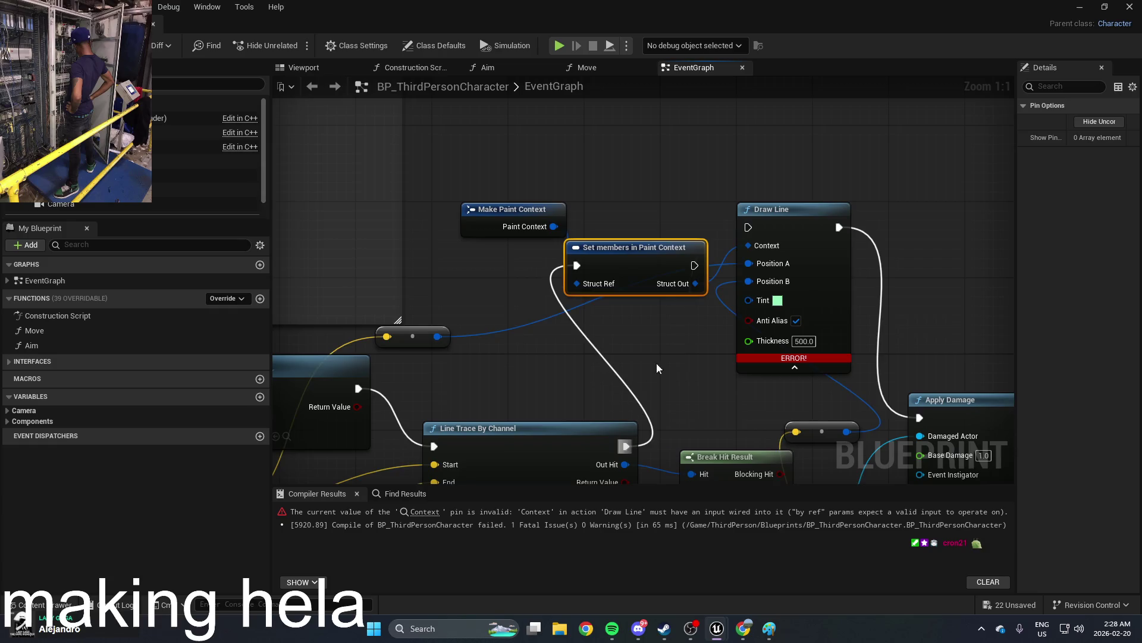
pyautogui.moveTo(695, 265); pyautogui.dragTo(748, 227)
pyautogui.press('F7')
pyautogui.click(1081, 8)
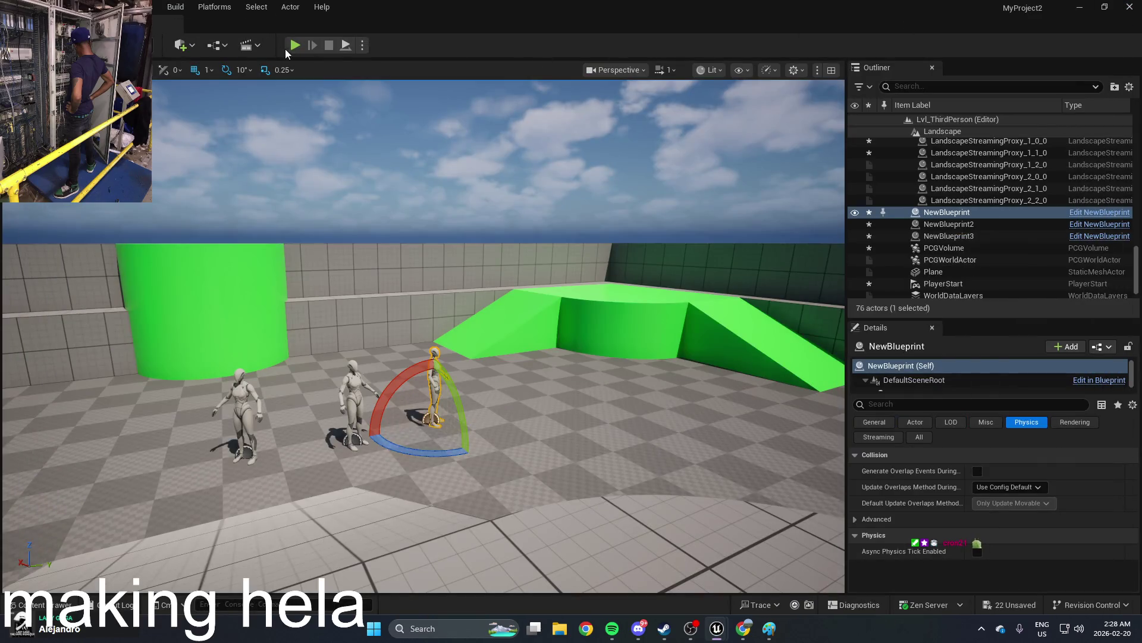
pyautogui.click(294, 46)
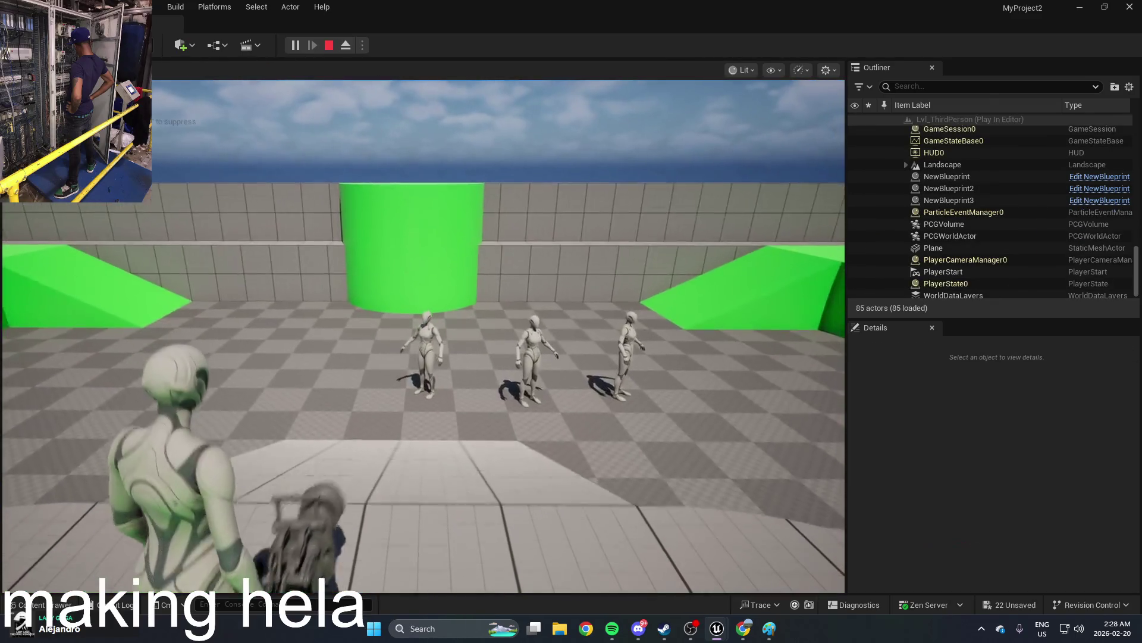
pyautogui.press('w')
pyautogui.press('w')
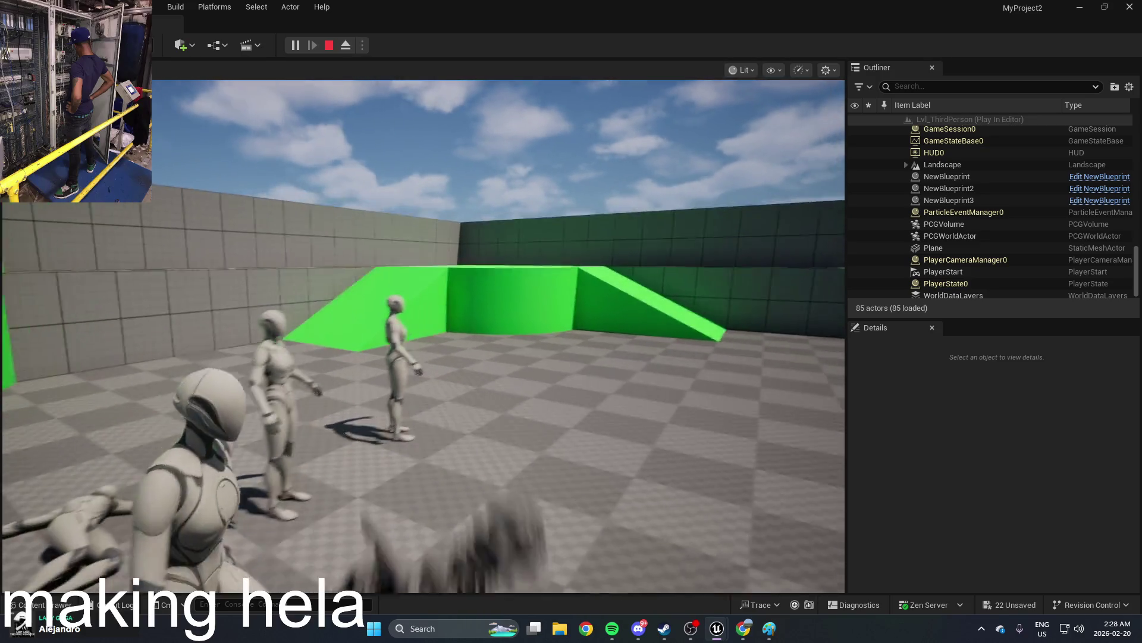
pyautogui.press('w')
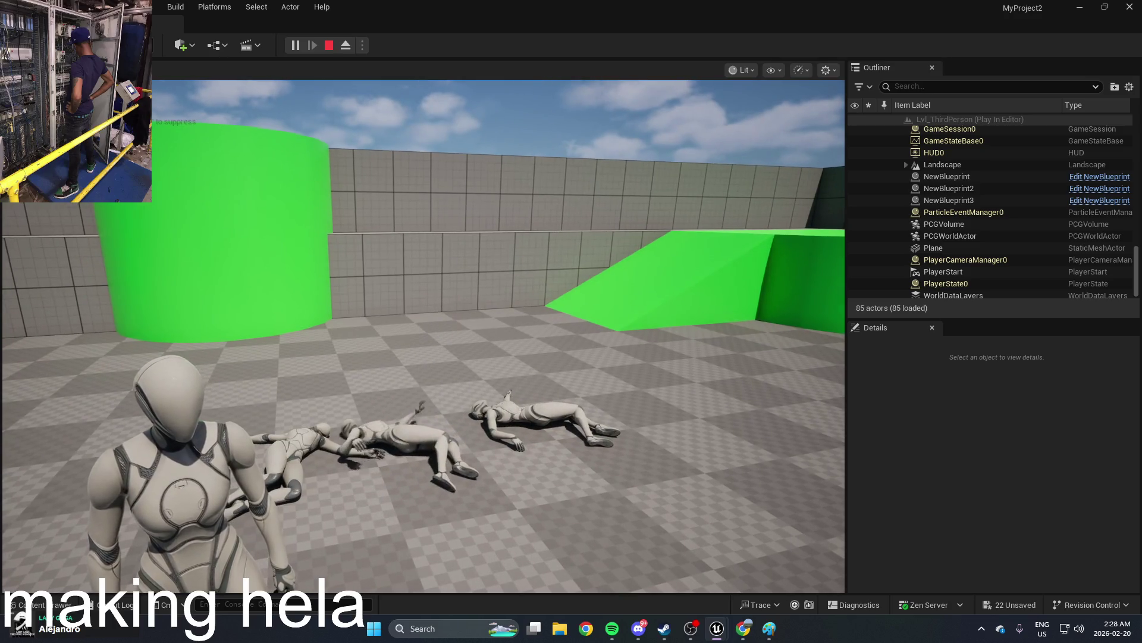
pyautogui.press('w')
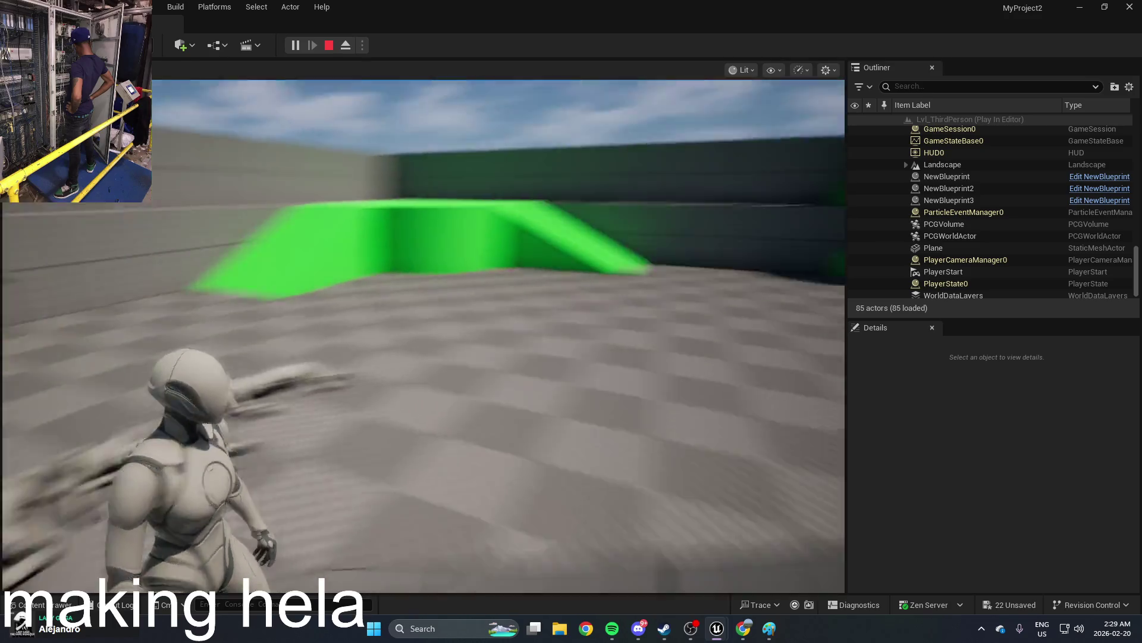
pyautogui.press('w')
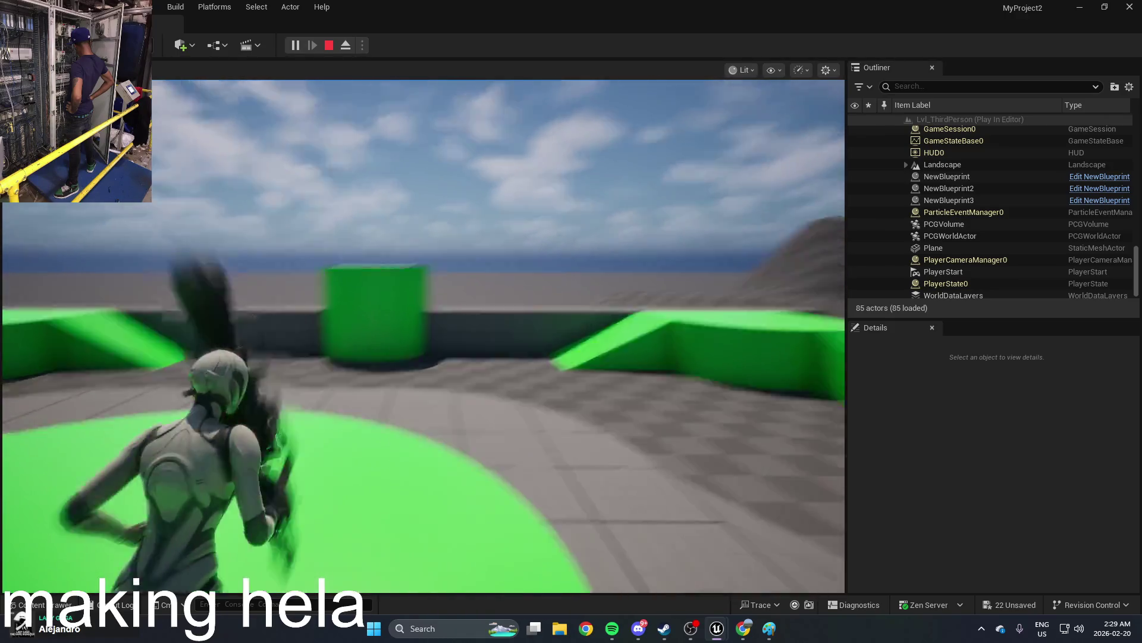
pyautogui.press('w')
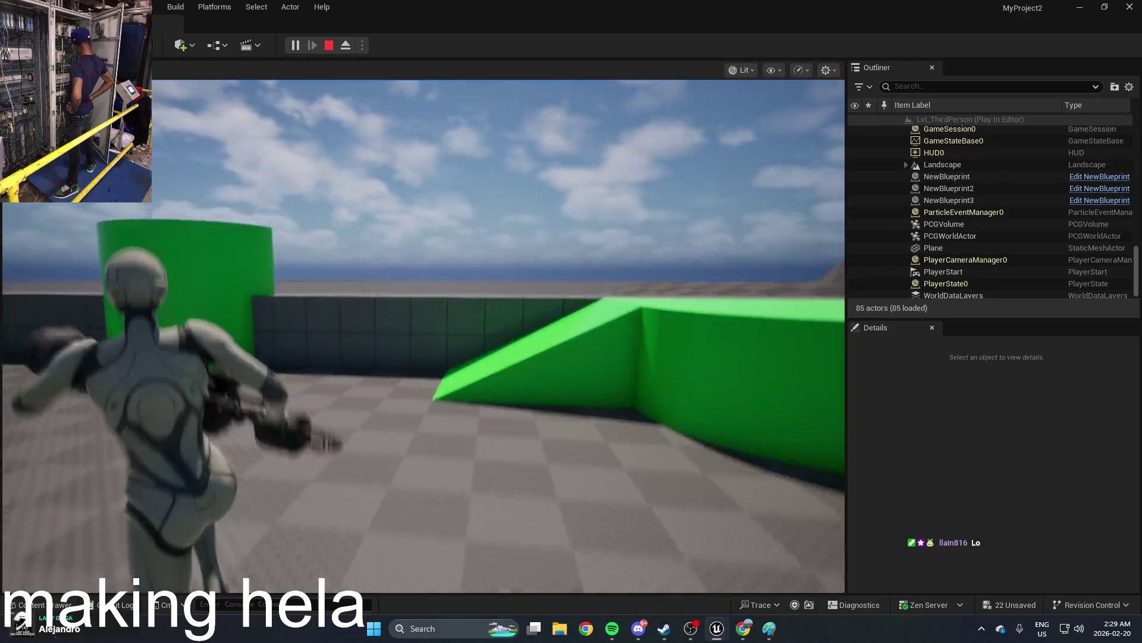
pyautogui.press('w')
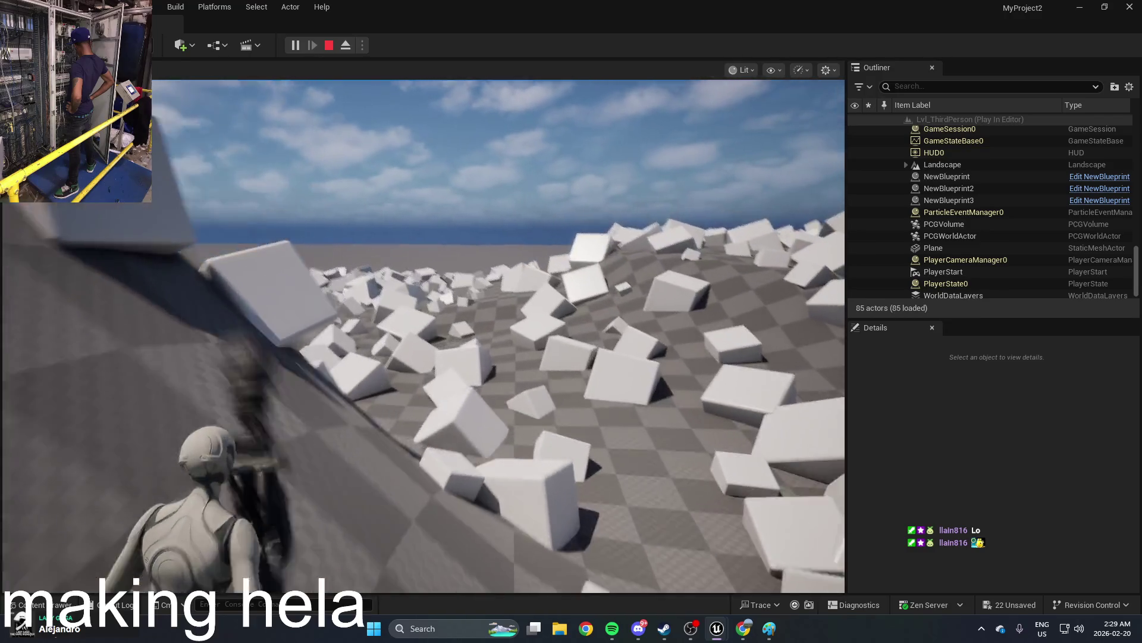
pyautogui.press('w')
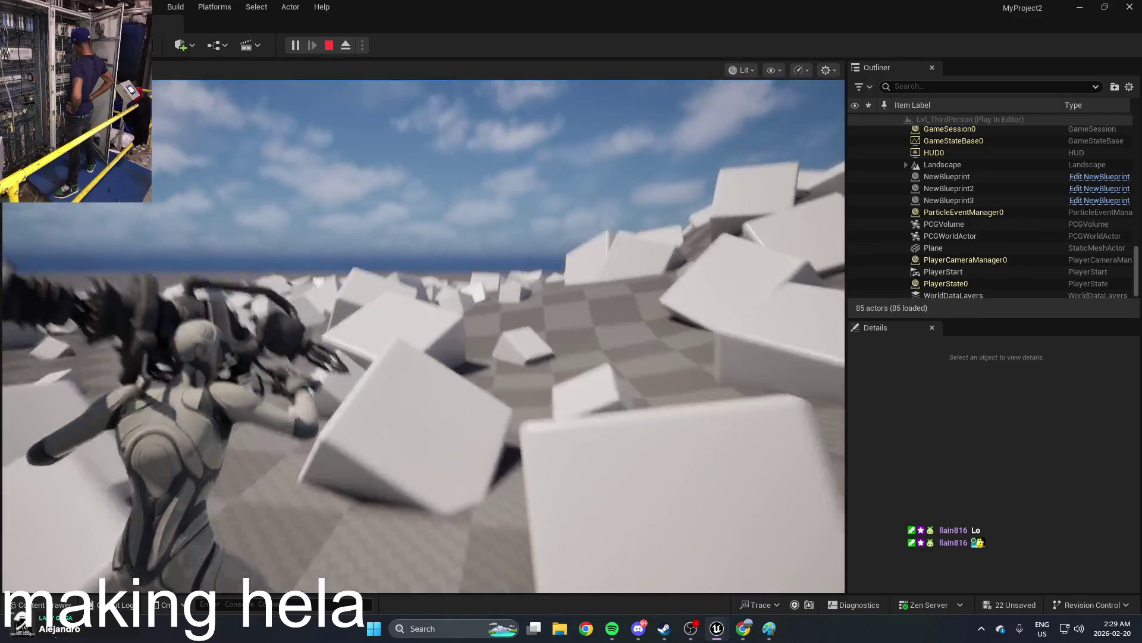
pyautogui.press('w')
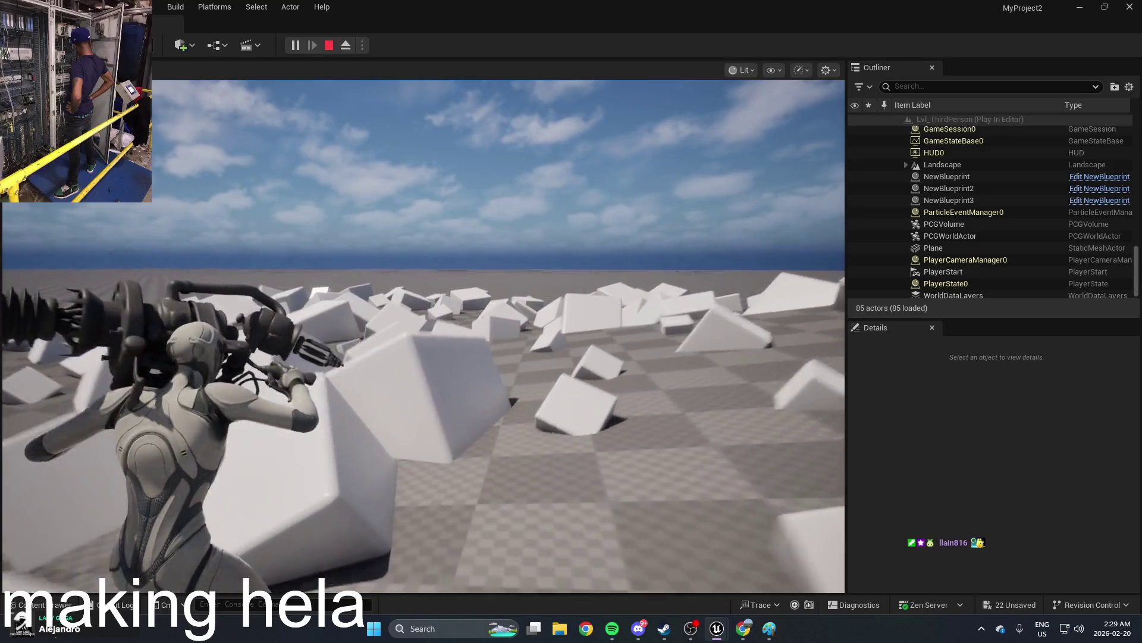
pyautogui.press('w')
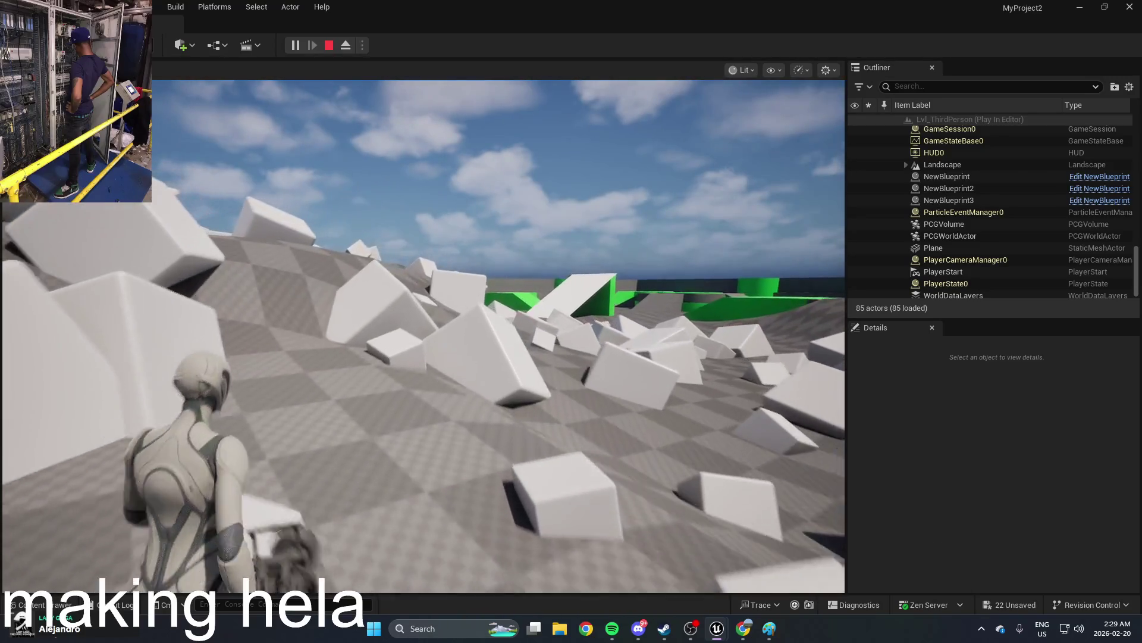
pyautogui.press('Escape')
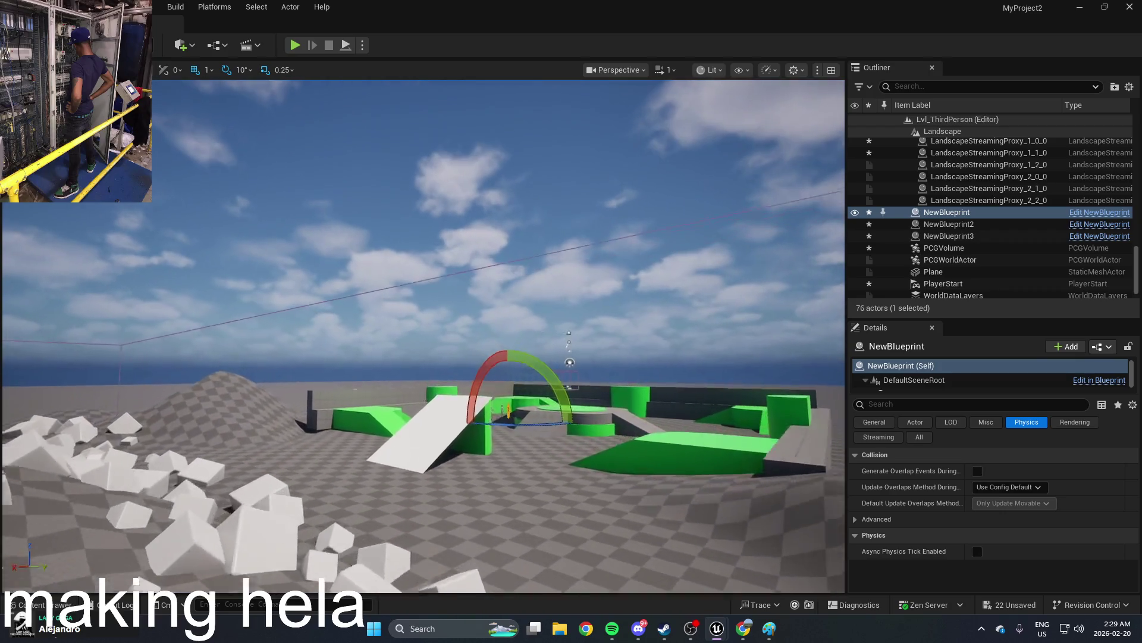
# Step: Fly the viewport toward the mannequins, then reopen BP_ThirdPersonCharacter from the Content Drawer
pyautogui.press('w')
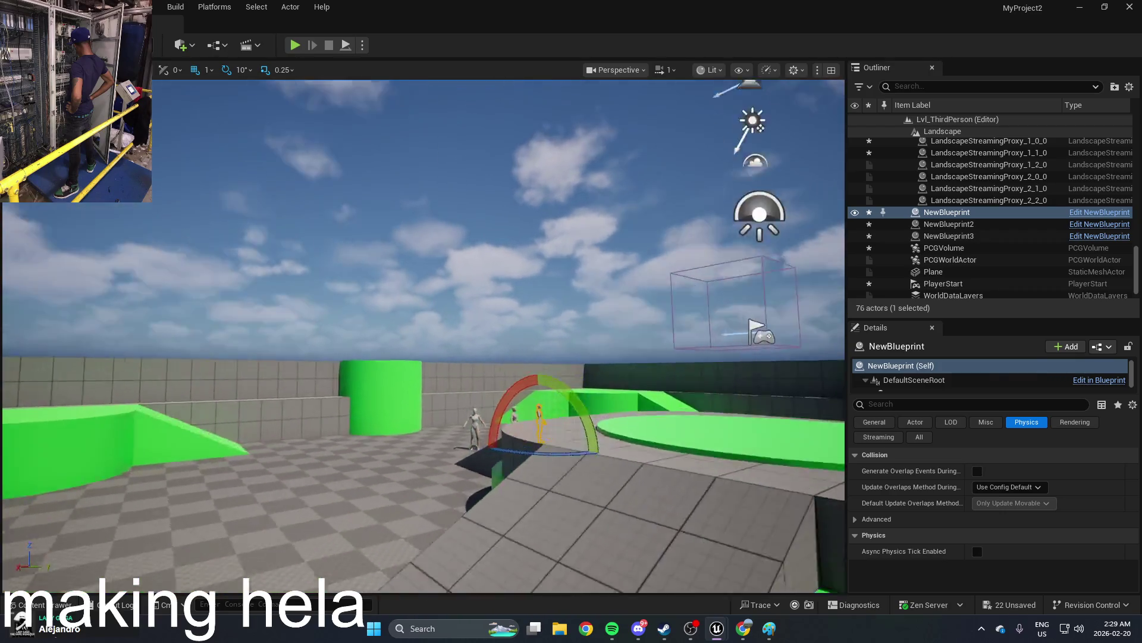
pyautogui.press('w')
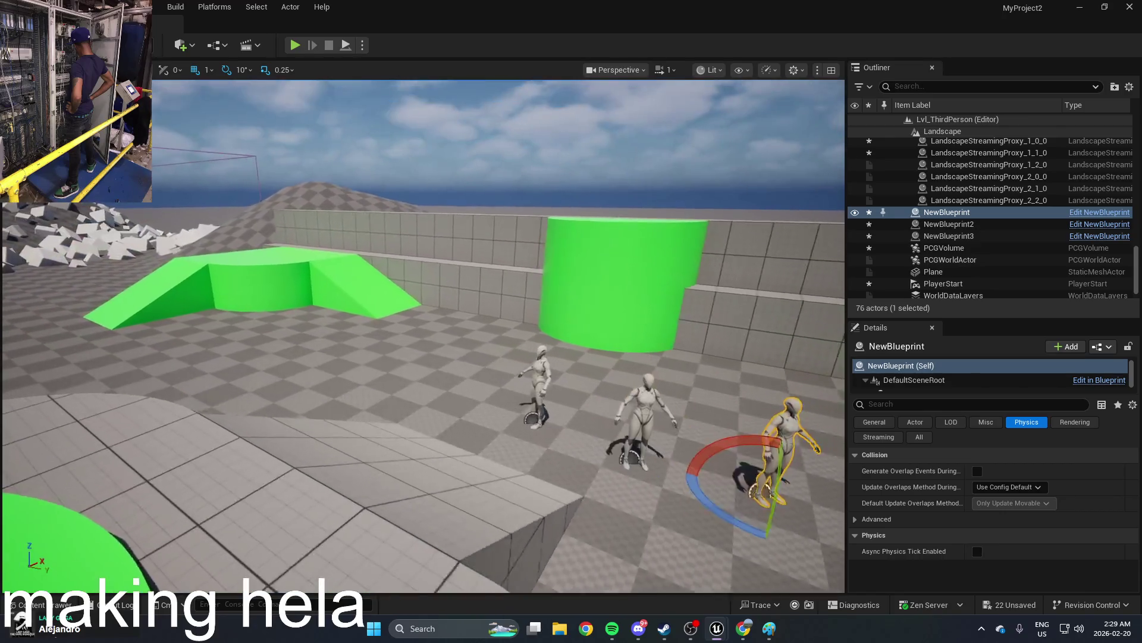
pyautogui.hotkey('ctrl', 'space')
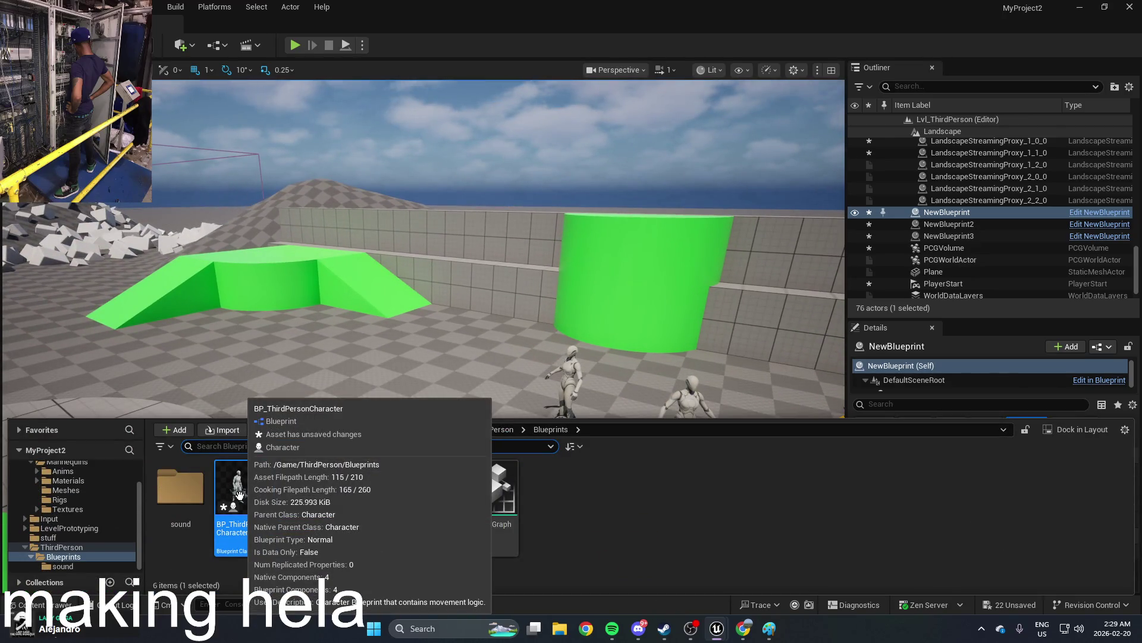
pyautogui.doubleClick(238, 495)
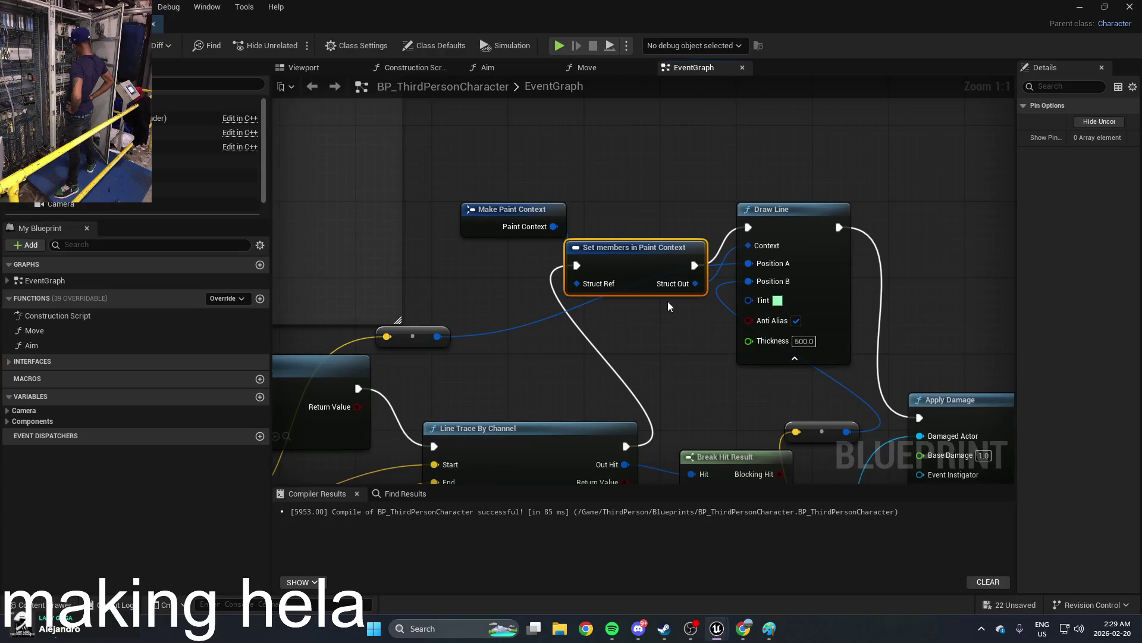
# Step: Add a Draw Debug Line node and place it above the Draw Line node
pyautogui.rightClick(738, 191)
pyautogui.write('draw')
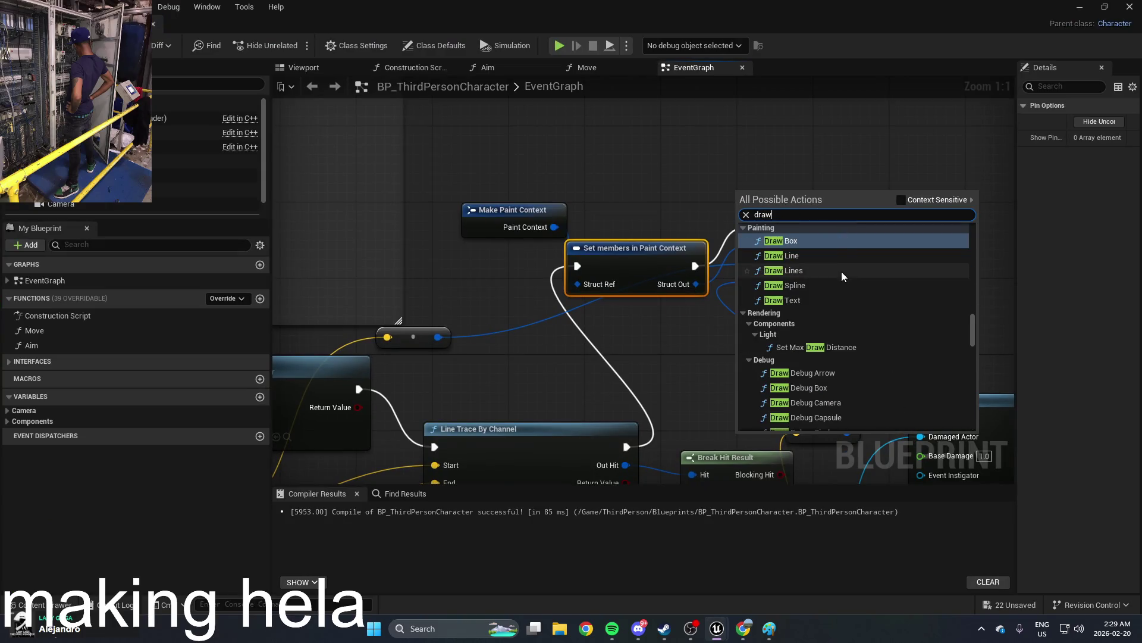
pyautogui.scroll(-3, 841, 300)
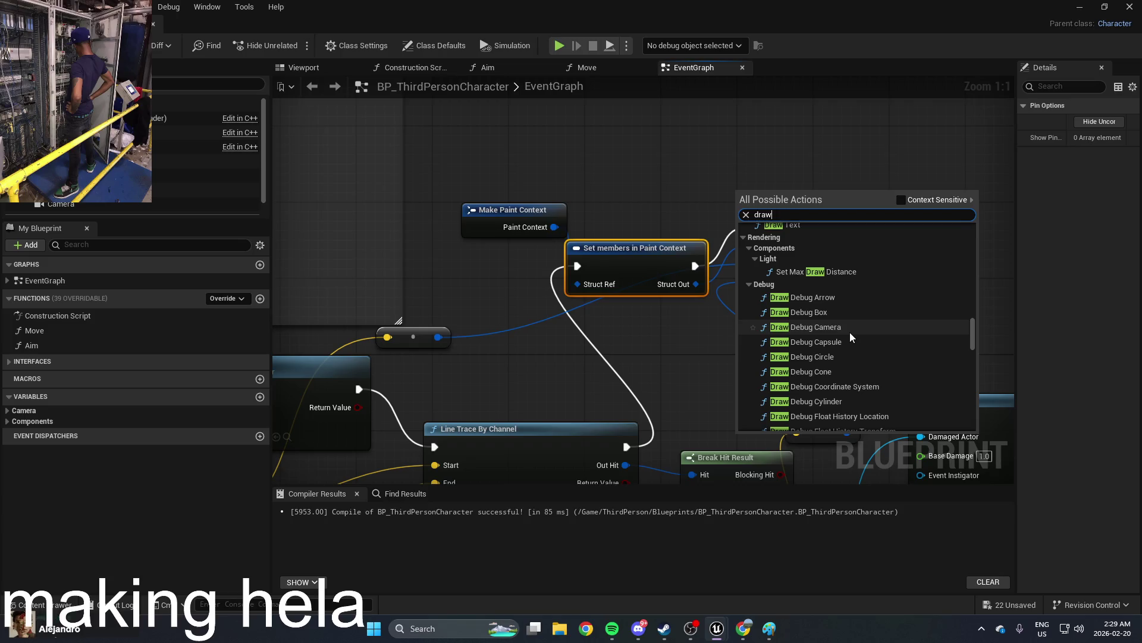
pyautogui.scroll(-3, 850, 332)
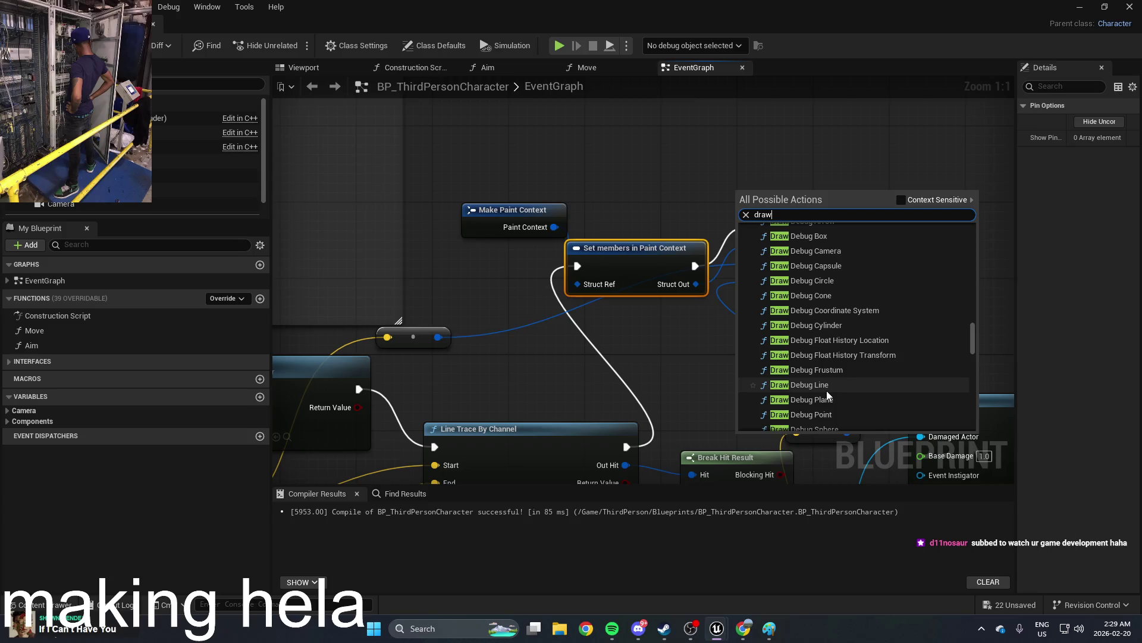
pyautogui.click(827, 386)
pyautogui.moveTo(927, 206); pyautogui.dragTo(778, 349)
pyautogui.moveTo(689, 340)
pyautogui.mouseDown()
pyautogui.moveTo(806, 216)
pyautogui.moveTo(784, 176)
pyautogui.moveTo(622, 150)
pyautogui.mouseUp()
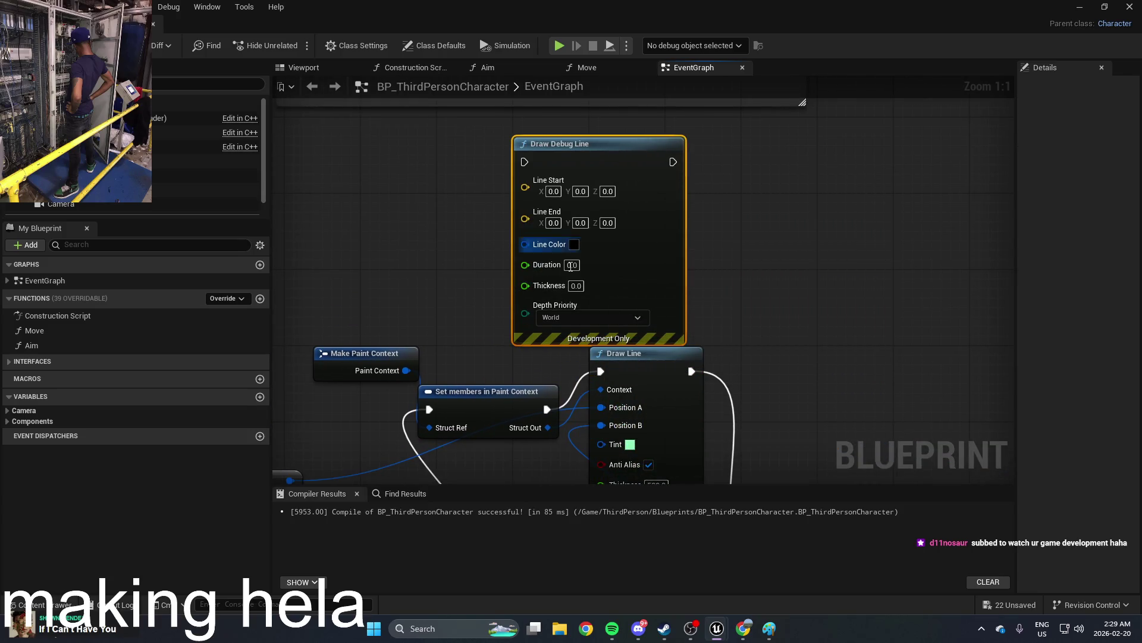
# Step: Delete the Draw Line, Set members in Paint Context and Make Paint Context nodes
pyautogui.scroll(-3, 742, 296)
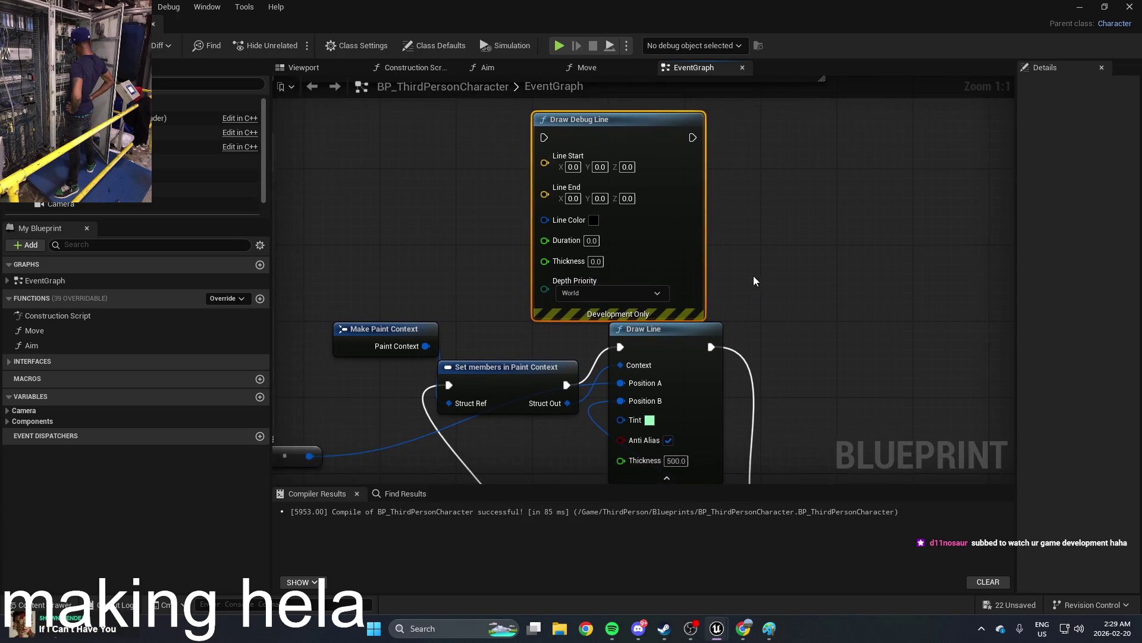
pyautogui.moveTo(760, 278); pyautogui.dragTo(798, 246)
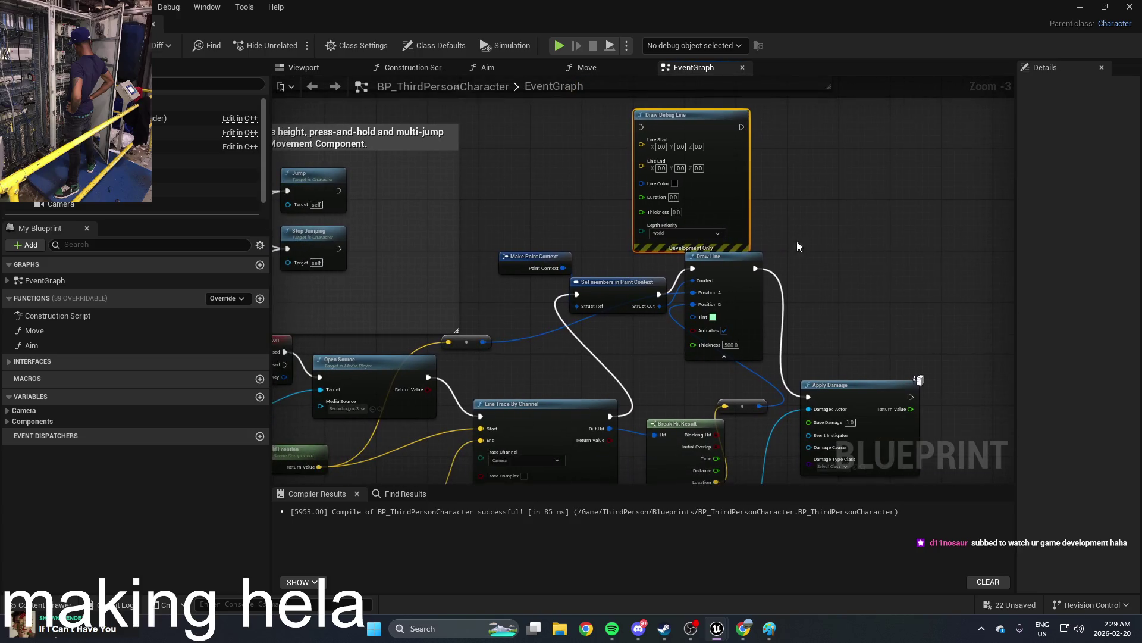
pyautogui.click(734, 273)
pyautogui.press('Delete')
pyautogui.click(595, 284)
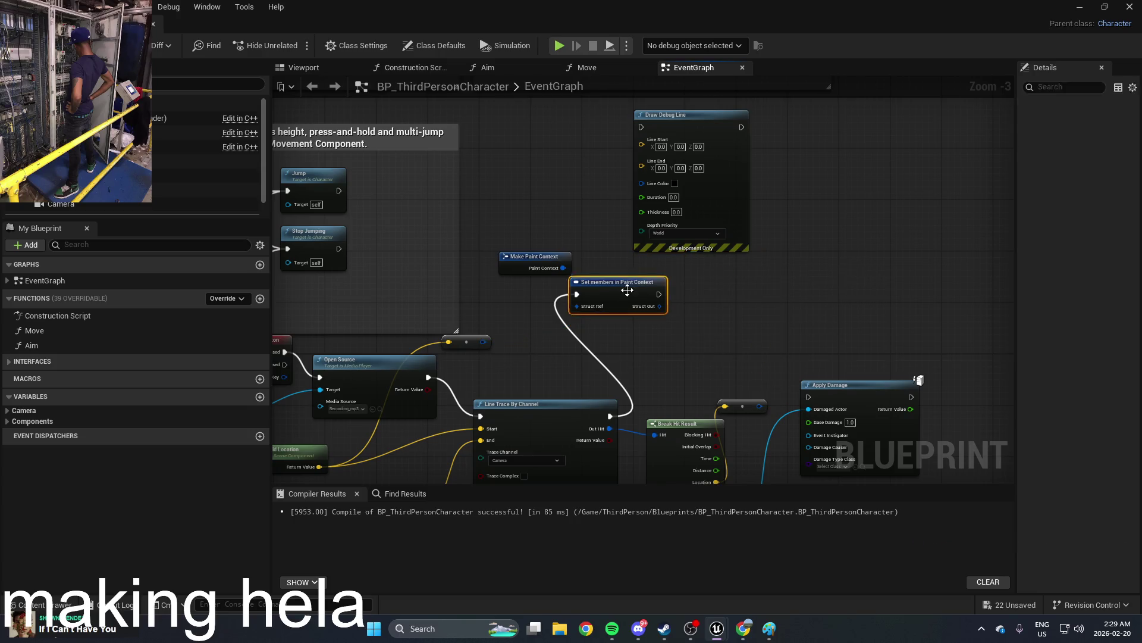
pyautogui.press('Delete')
pyautogui.click(531, 267)
pyautogui.press('Delete')
# Step: Wire Draw Debug Line between Line Trace By Channel and Apply Damage, feeding Line Start from Get World Location
pyautogui.moveTo(699, 122); pyautogui.dragTo(717, 283)
pyautogui.moveTo(609, 416)
pyautogui.mouseDown()
pyautogui.moveTo(646, 295)
pyautogui.moveTo(661, 287)
pyautogui.mouseUp()
pyautogui.moveTo(761, 288); pyautogui.dragTo(809, 397)
pyautogui.moveTo(717, 272)
pyautogui.mouseDown()
pyautogui.moveTo(720, 175)
pyautogui.moveTo(734, 141)
pyautogui.mouseUp()
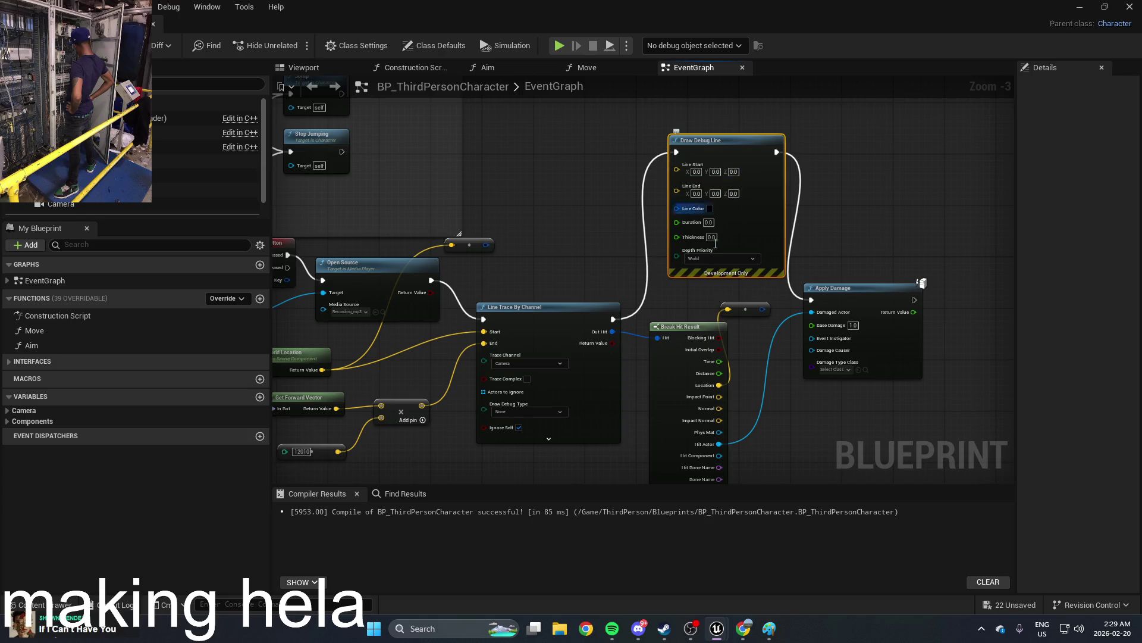
pyautogui.moveTo(677, 169)
pyautogui.mouseDown()
pyautogui.moveTo(157, 340)
pyautogui.moveTo(952, 344)
pyautogui.moveTo(768, 357)
pyautogui.moveTo(742, 373)
pyautogui.mouseUp()
pyautogui.scroll(3, 646, 249)
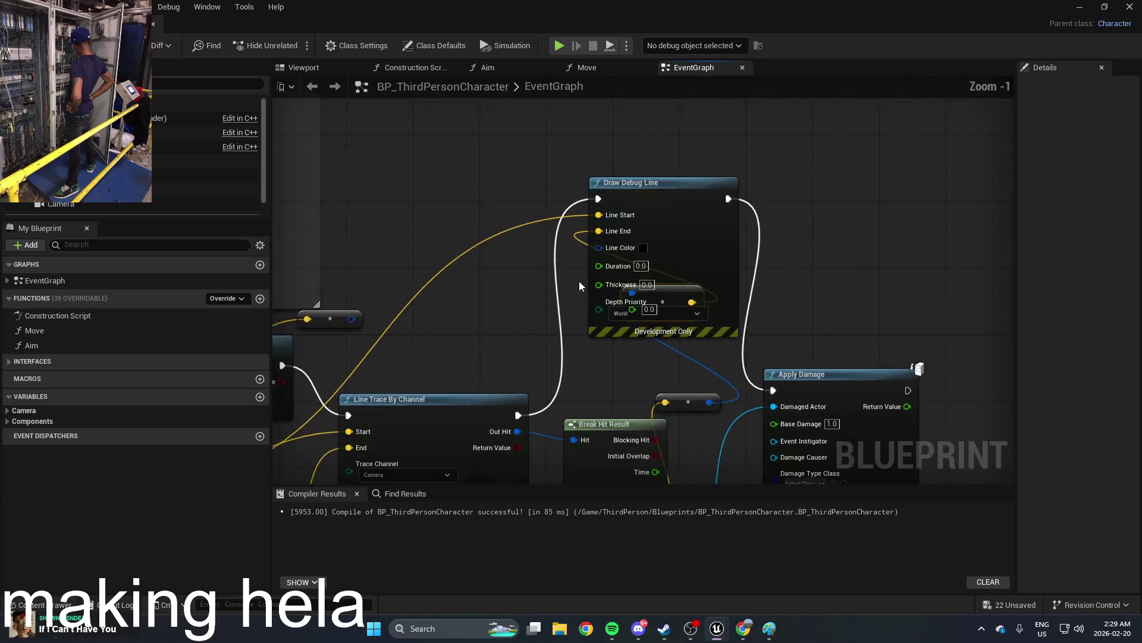
pyautogui.click(651, 243)
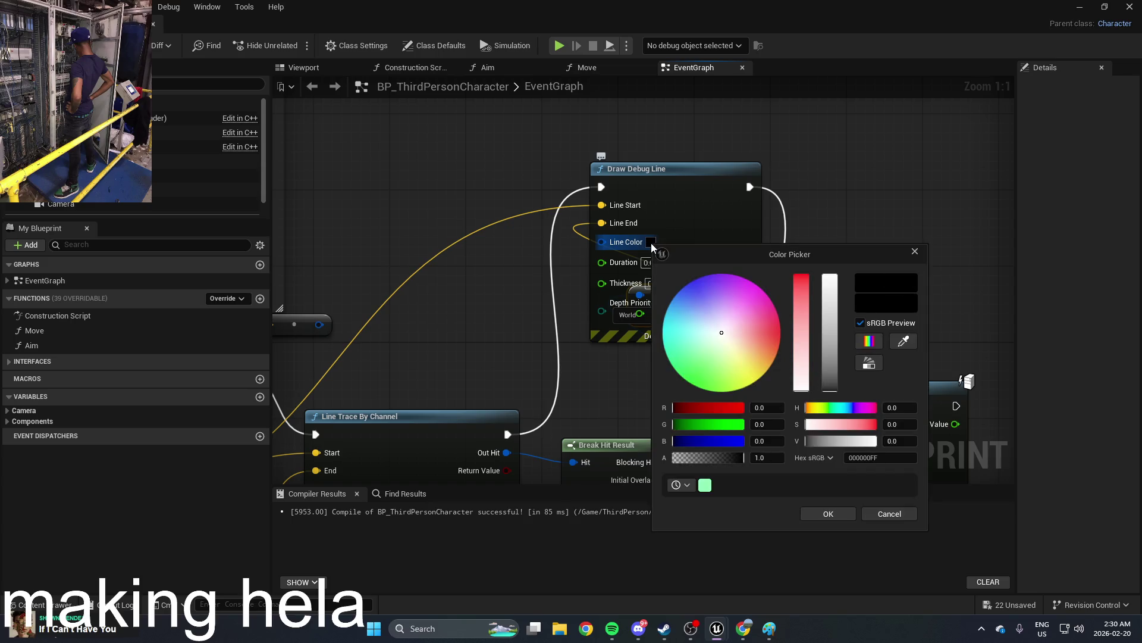
# Step: Give the debug line a light green colour, 2.0 s duration and 50.0 thickness, then play-test
pyautogui.moveTo(709, 344); pyautogui.dragTo(699, 356)
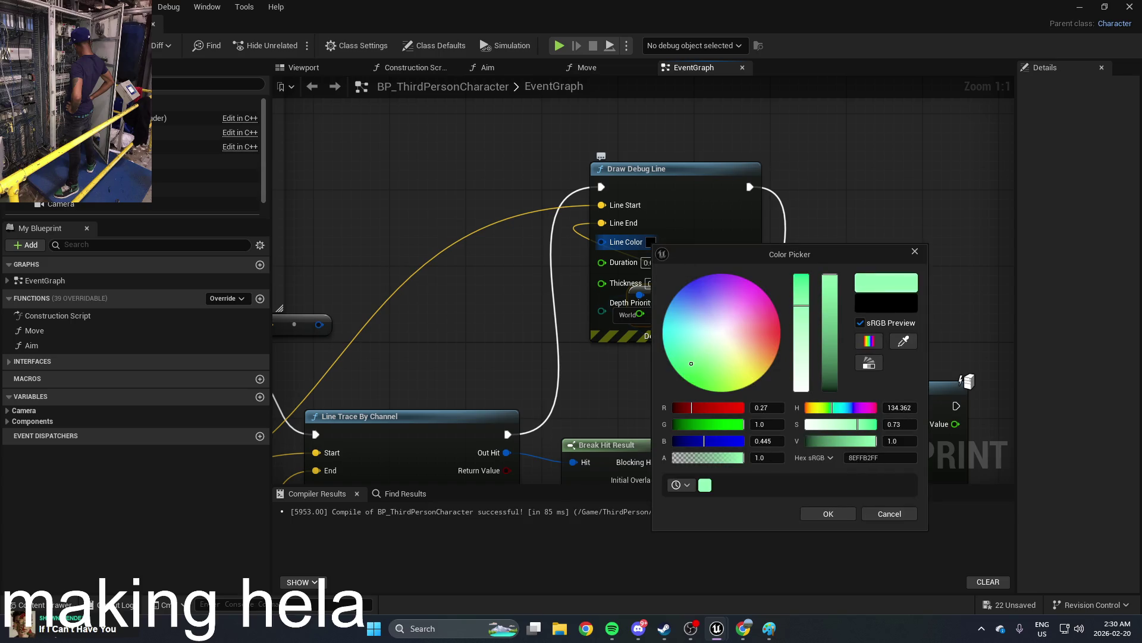
pyautogui.click(826, 514)
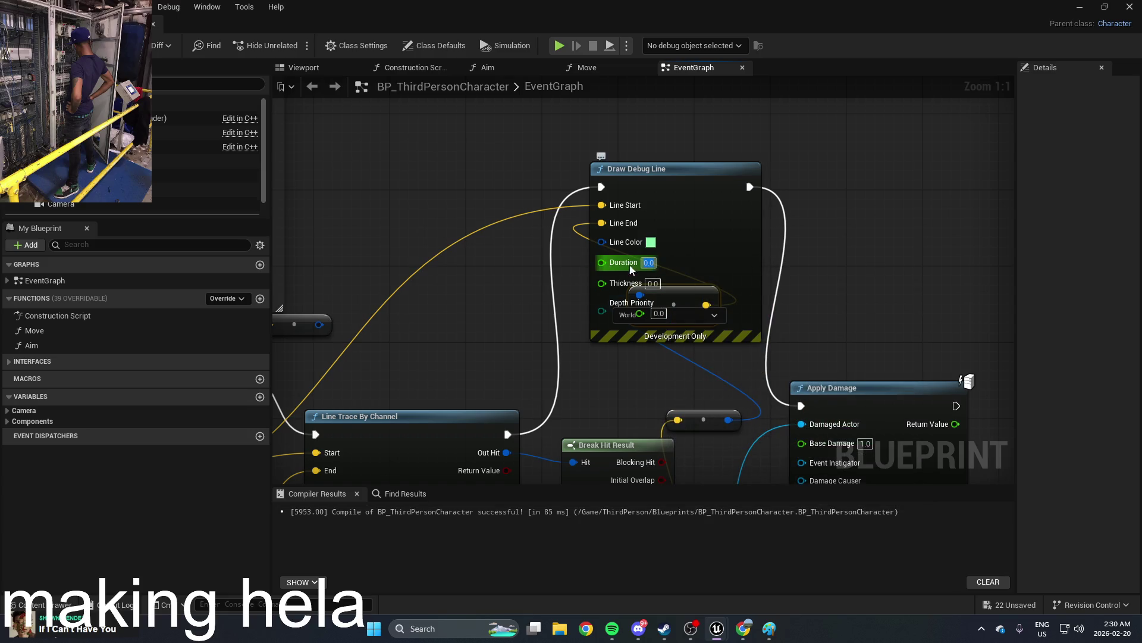
pyautogui.write('2')
pyautogui.press('Return')
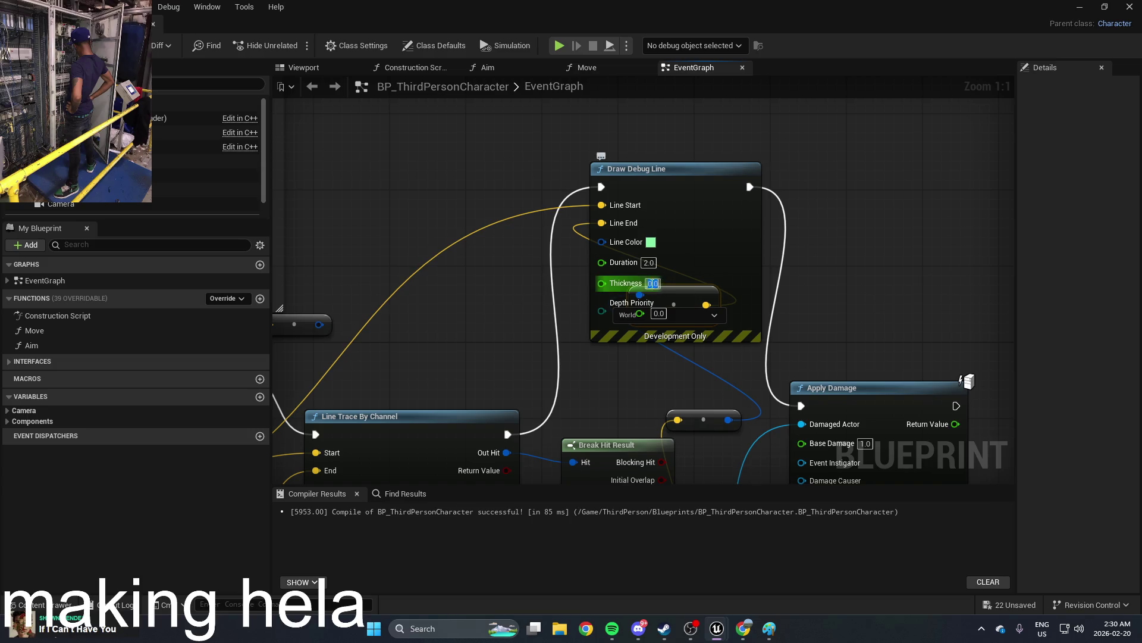
pyautogui.write('5')
pyautogui.click(743, 263)
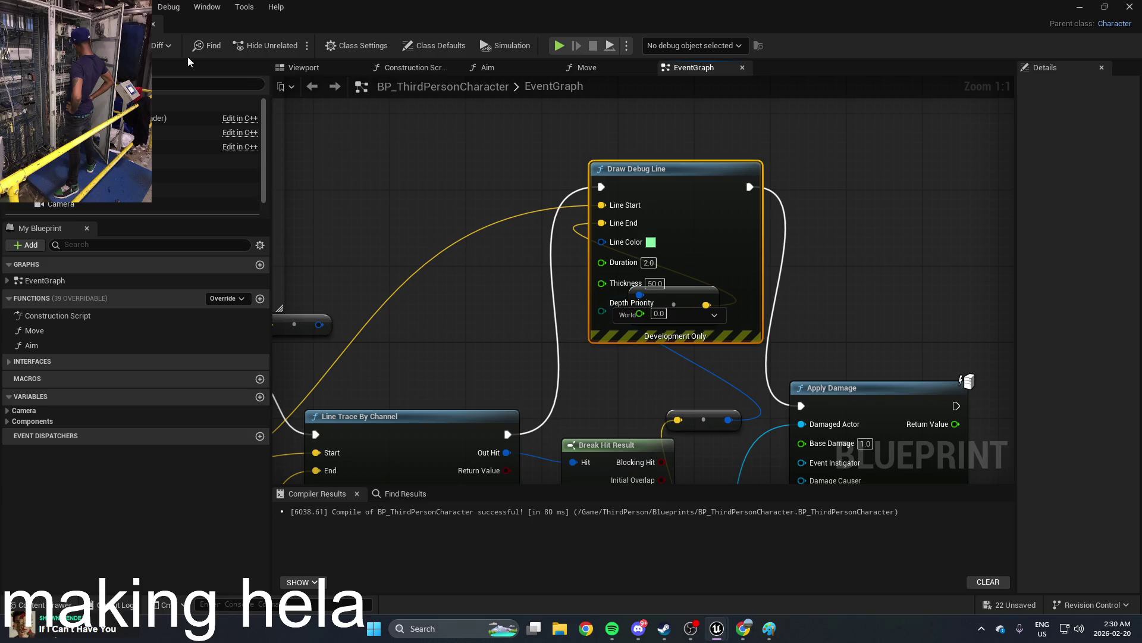
pyautogui.click(1082, 8)
pyautogui.click(295, 46)
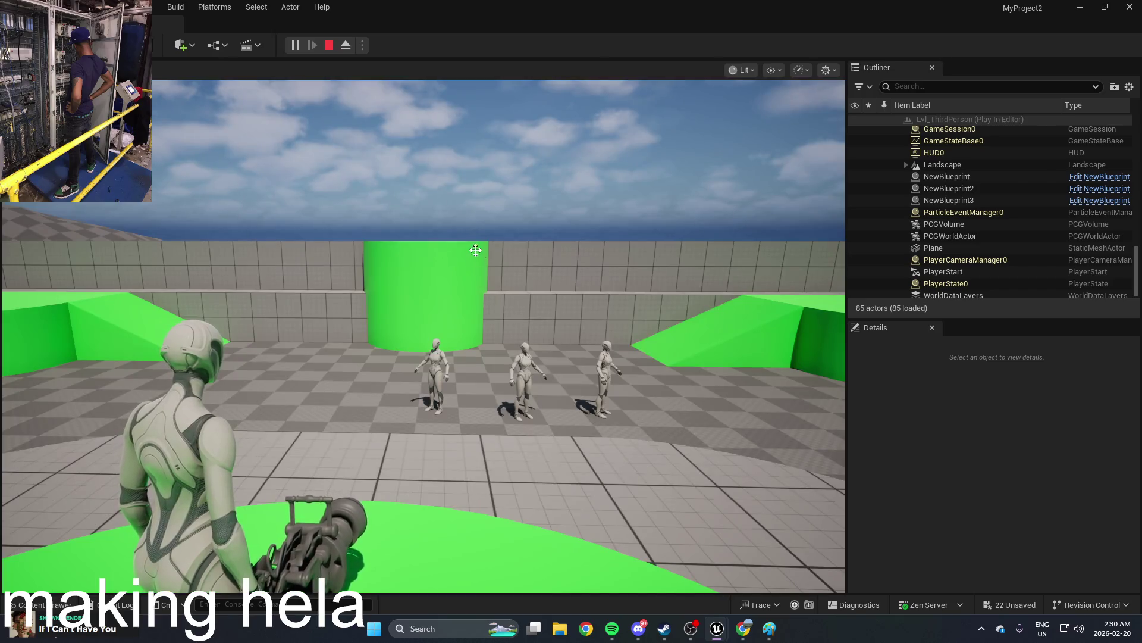
# Step: Stop the play test, set BP_ThirdPersonCharacter's debug line thickness to 1.0 and compile
pyautogui.press('Escape')
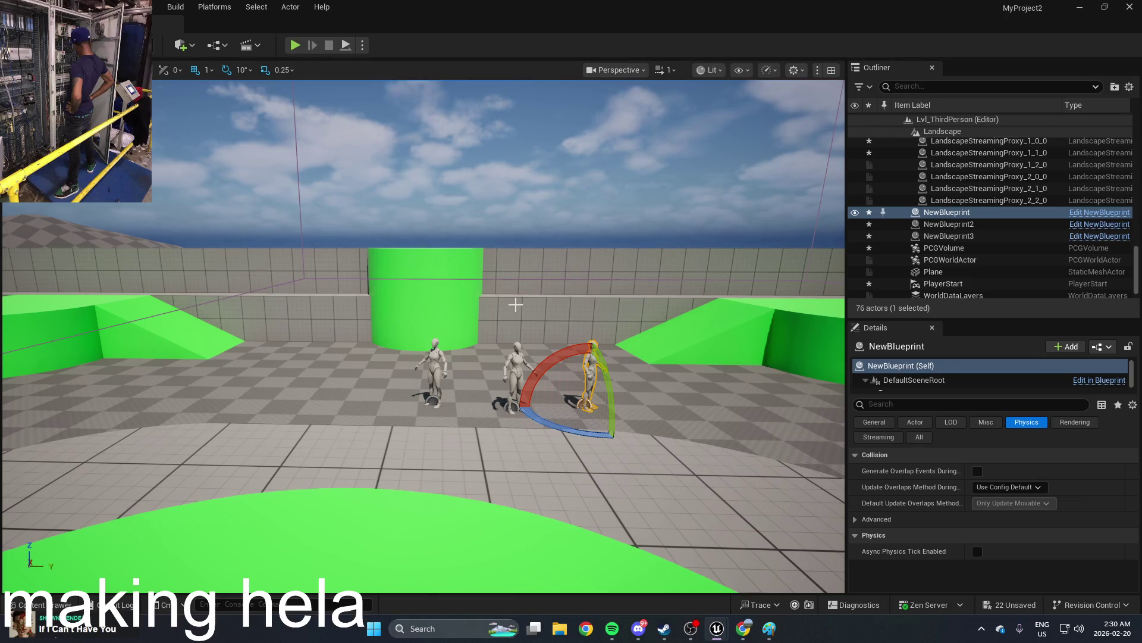
pyautogui.hotkey('ctrl', 'space')
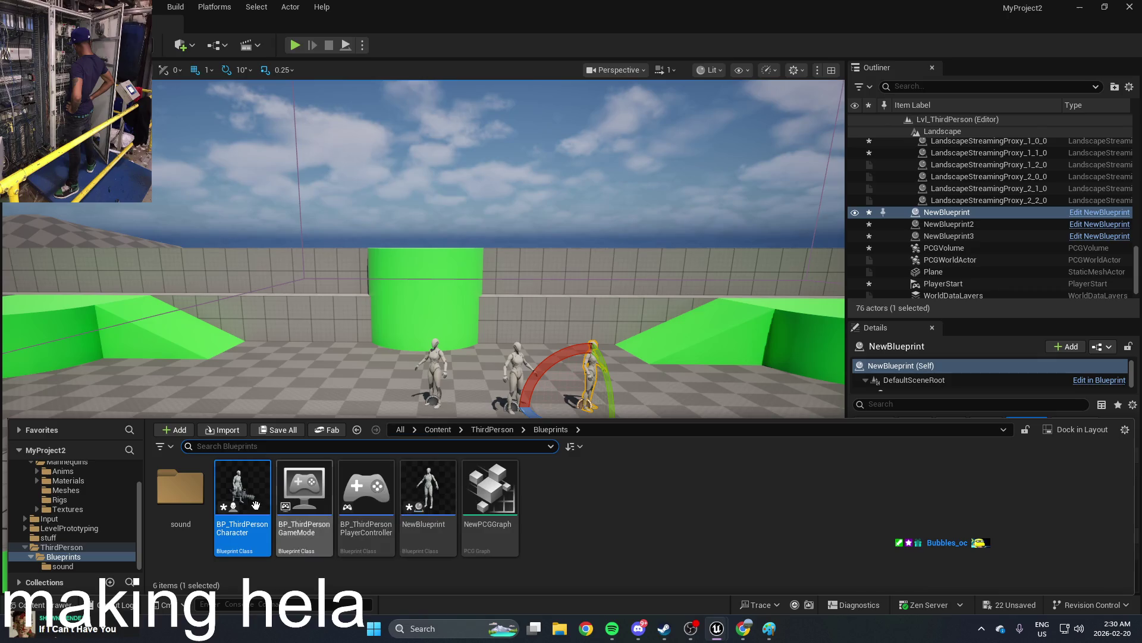
pyautogui.doubleClick(248, 508)
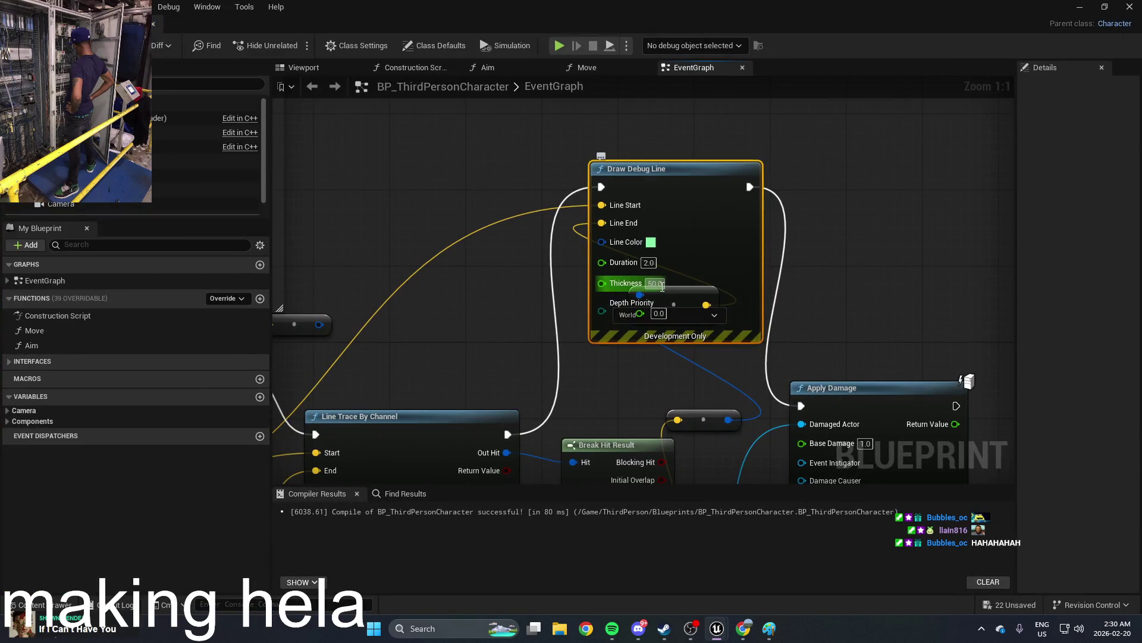
pyautogui.write('1')
pyautogui.press('Return')
pyautogui.click(24, 45)
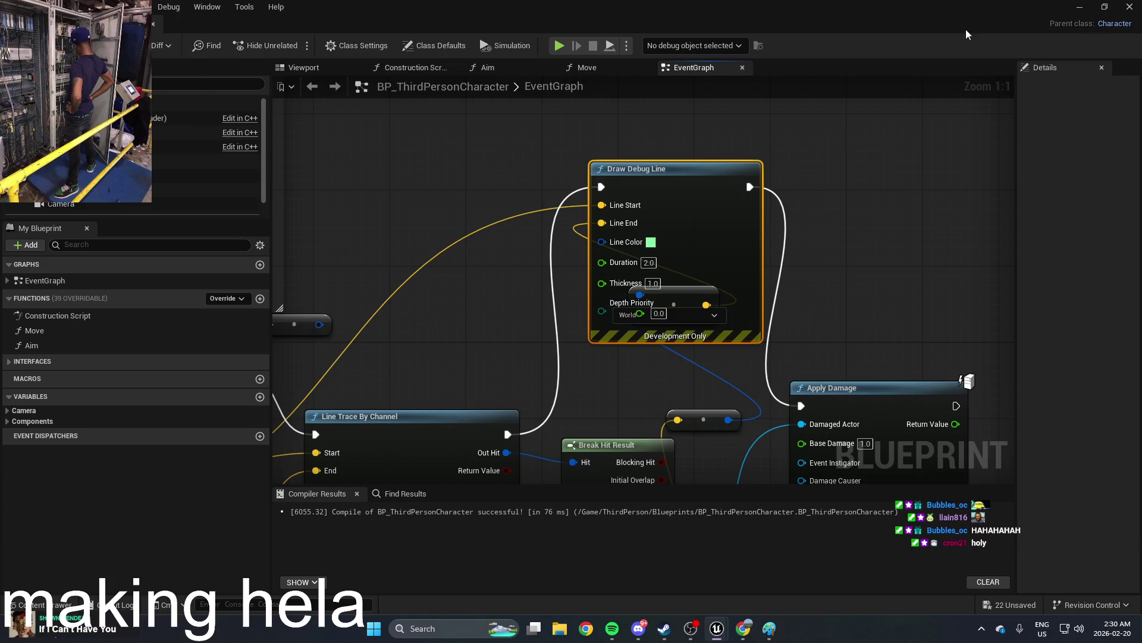
pyautogui.hotkey('alt', 'Tab')
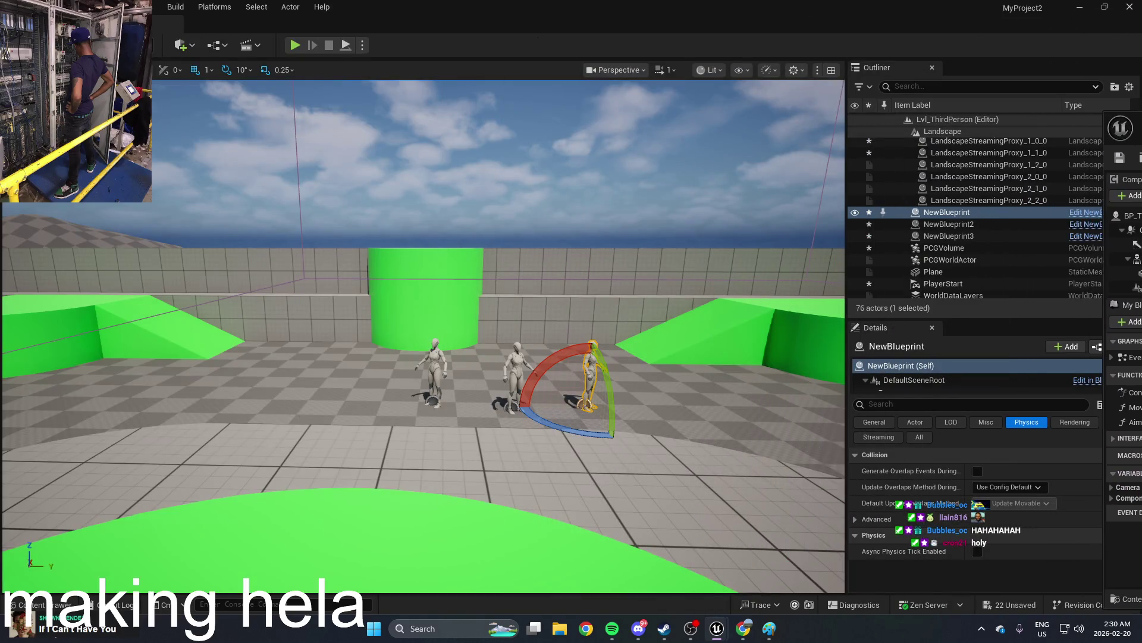
# Step: Play-test the level, walking toward the figures and shooting one, then stop
pyautogui.click(302, 48)
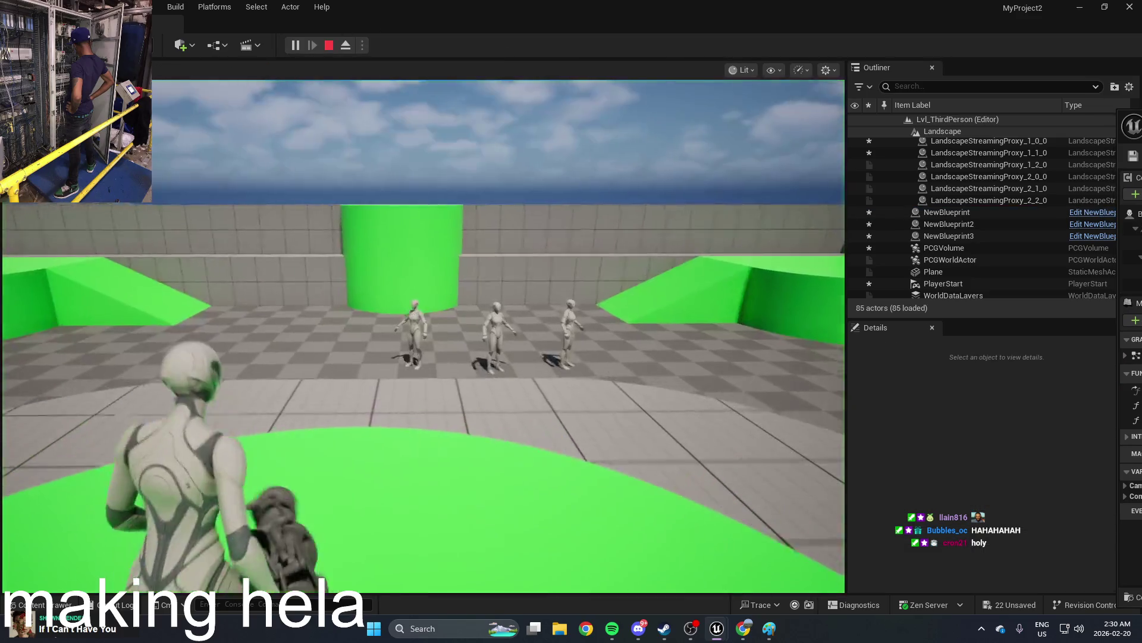
pyautogui.press('w')
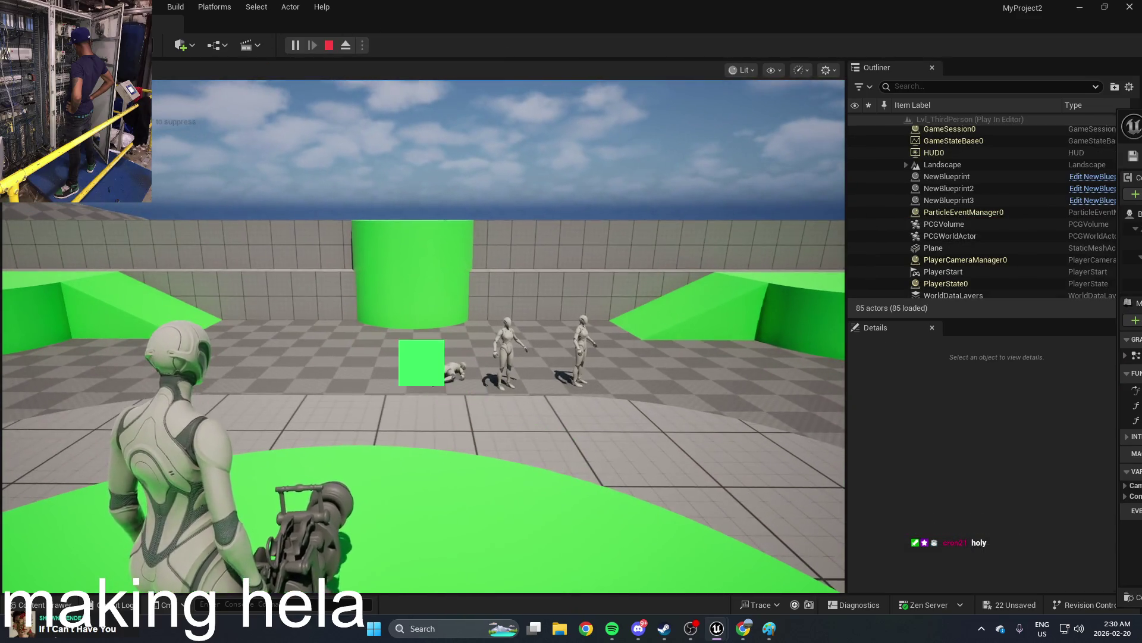
pyautogui.press('w')
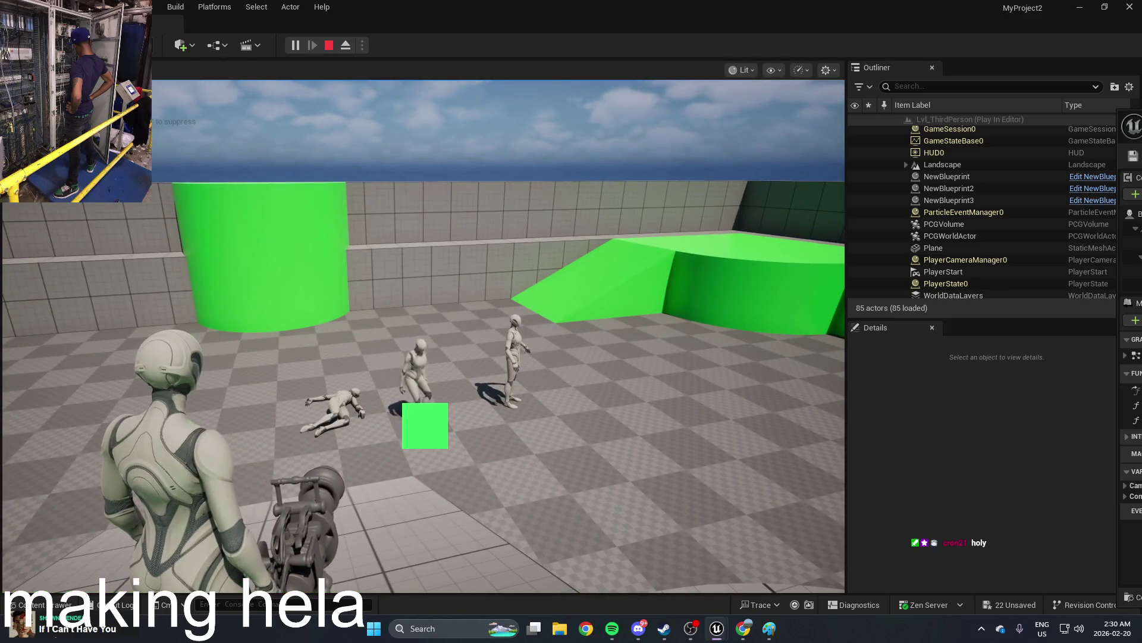
pyautogui.click(423, 337)
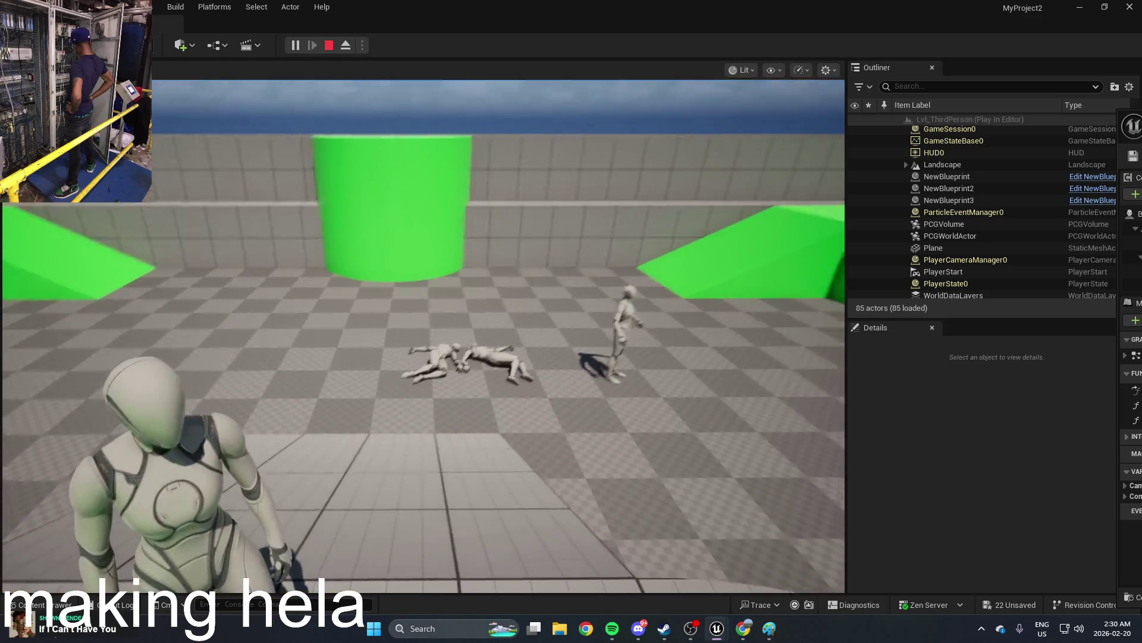
pyautogui.press('Escape')
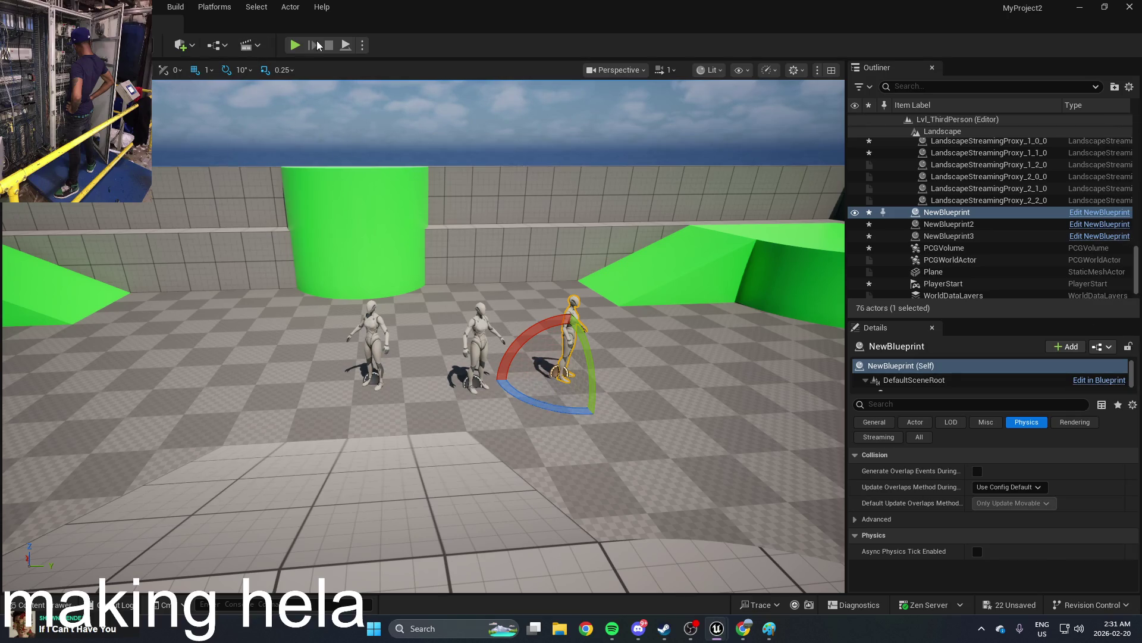
# Step: Play again and fire several thin green beams that knock the figures over
pyautogui.click(295, 45)
pyautogui.click(424, 336)
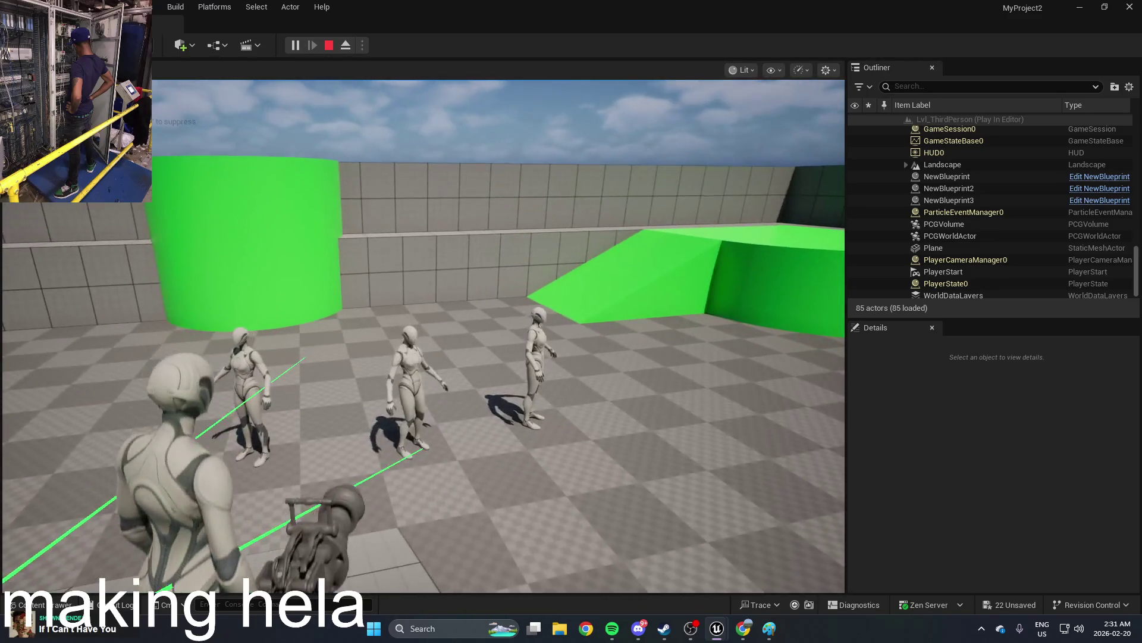
pyautogui.click(424, 336)
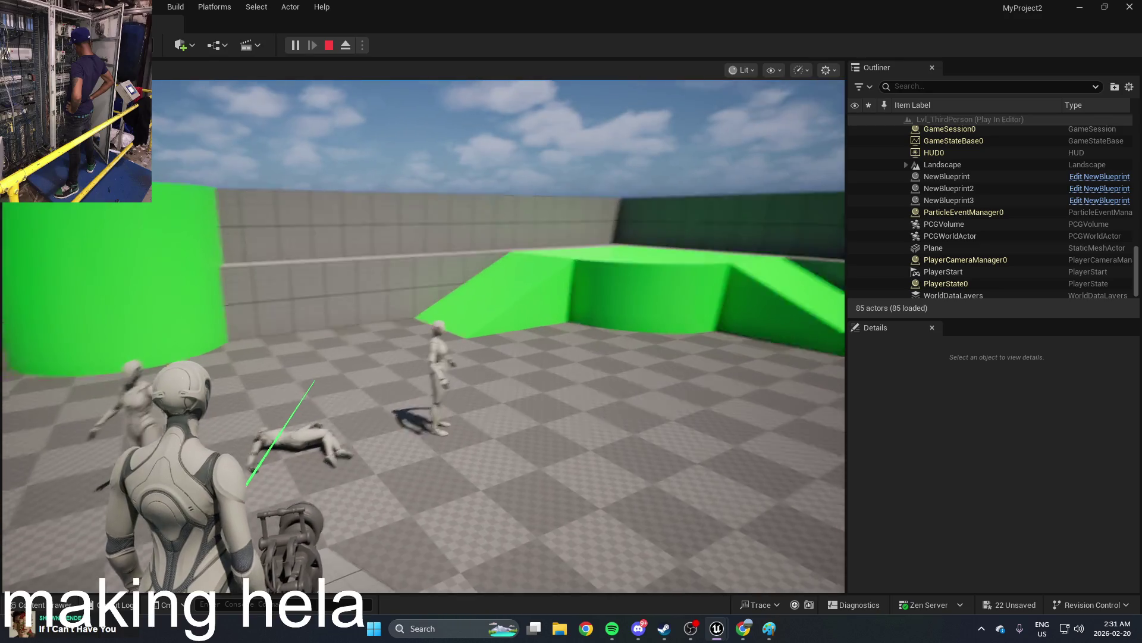
pyautogui.click(424, 335)
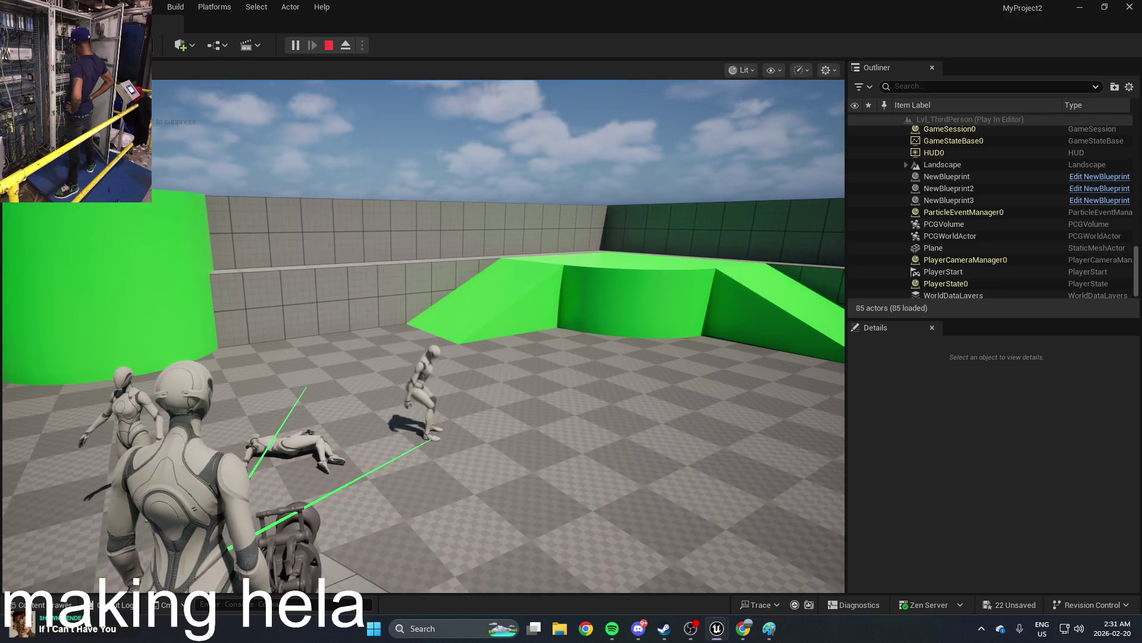
pyautogui.press('w')
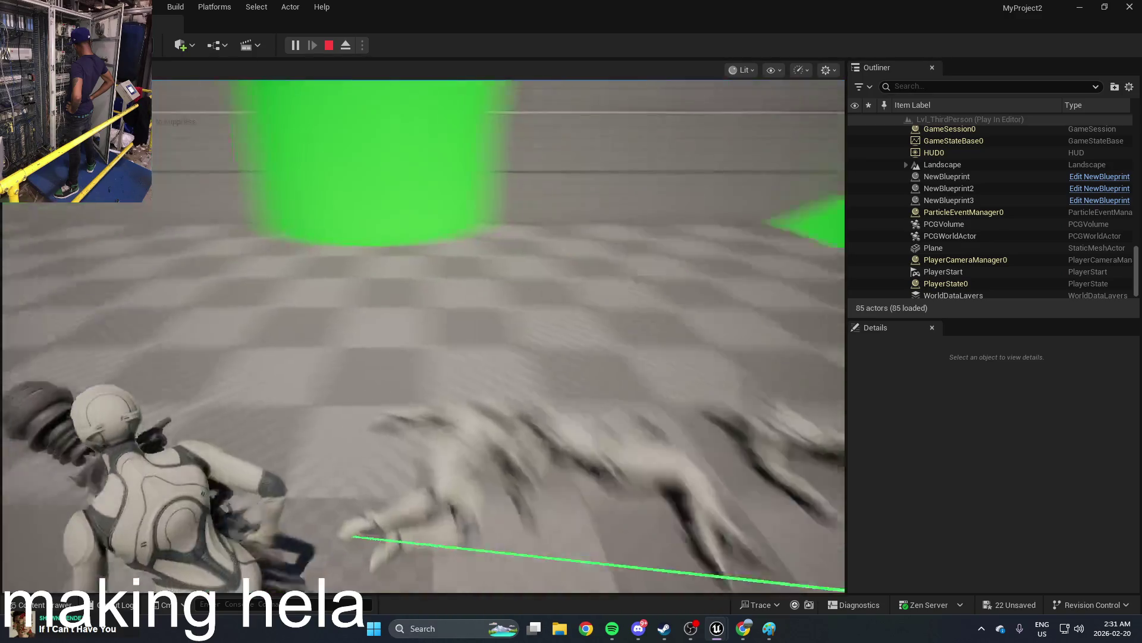
pyautogui.hotkey('alt', 'Tab')
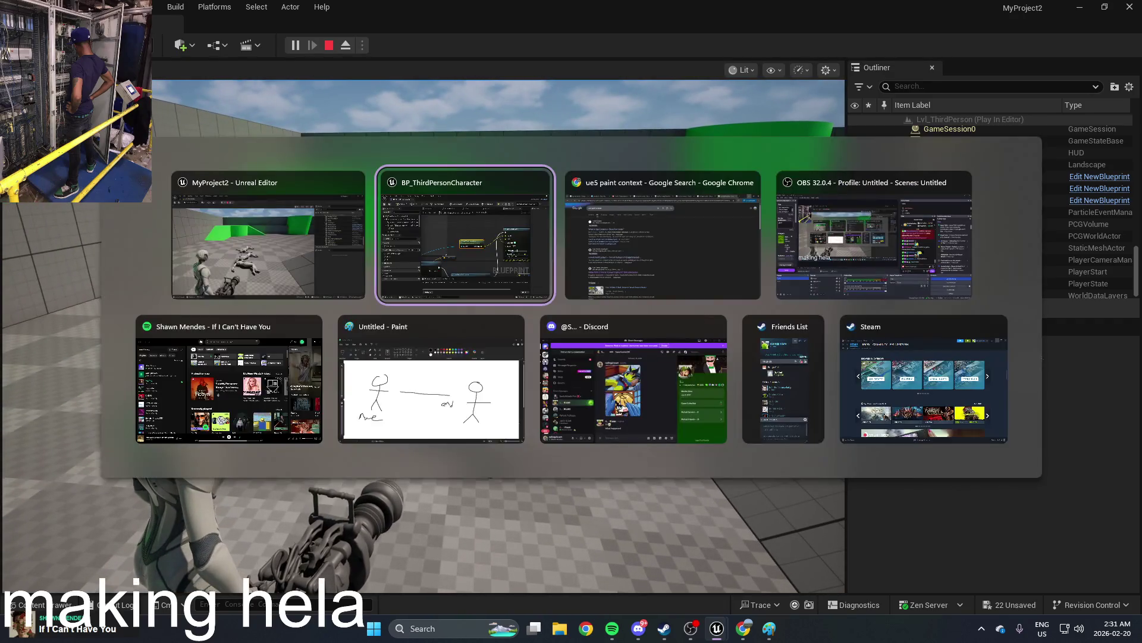
# Step: Stop the running game and bring Break Hit Result and Draw Debug Line into view
pyautogui.click(519, 231)
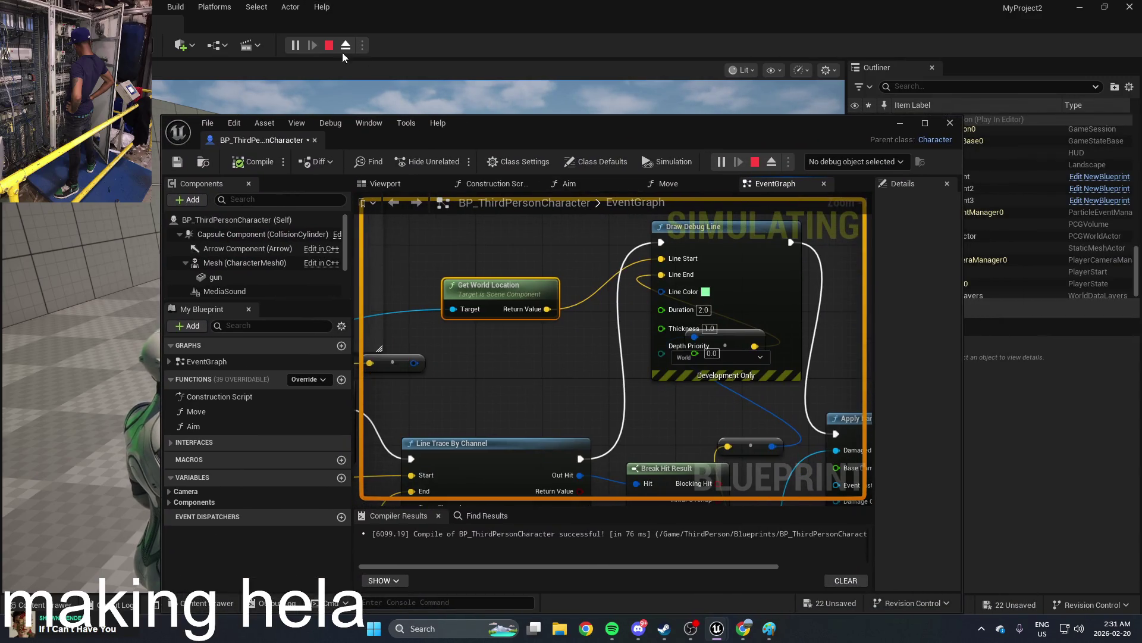
pyautogui.click(329, 46)
pyautogui.scroll(-1, 660, 337)
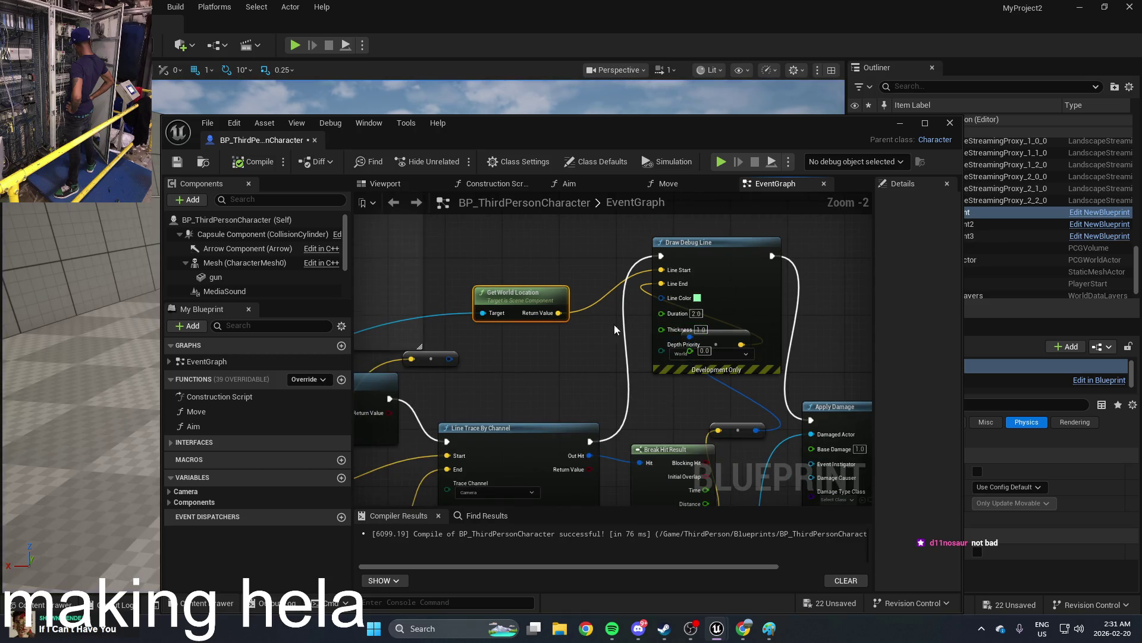
pyautogui.scroll(-2, 654, 318)
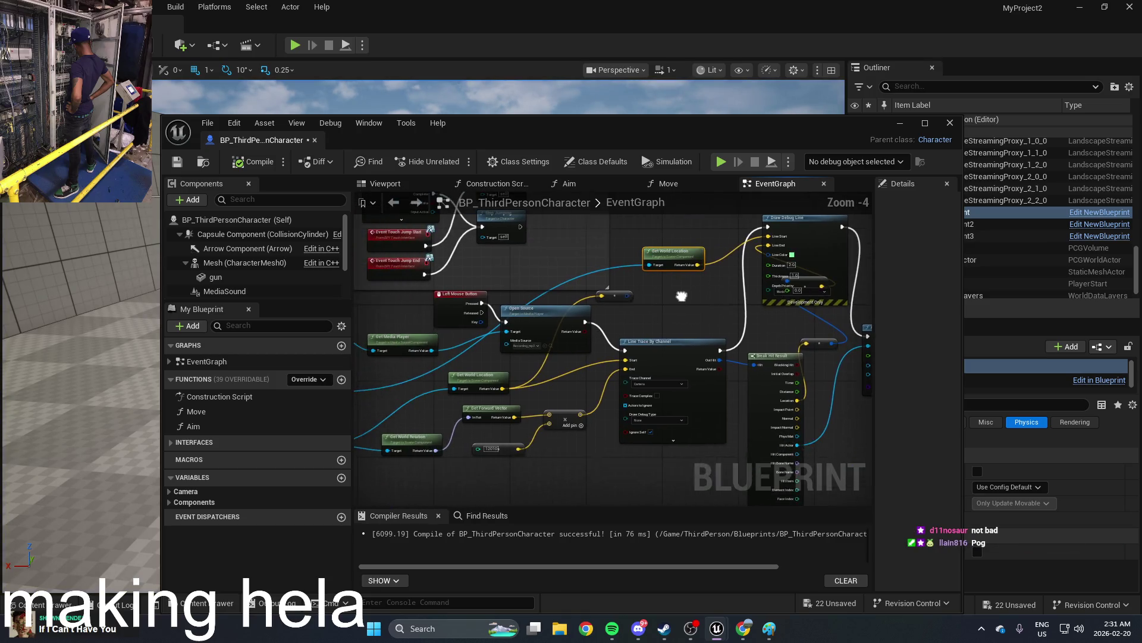
pyautogui.moveTo(532, 360); pyautogui.dragTo(611, 377)
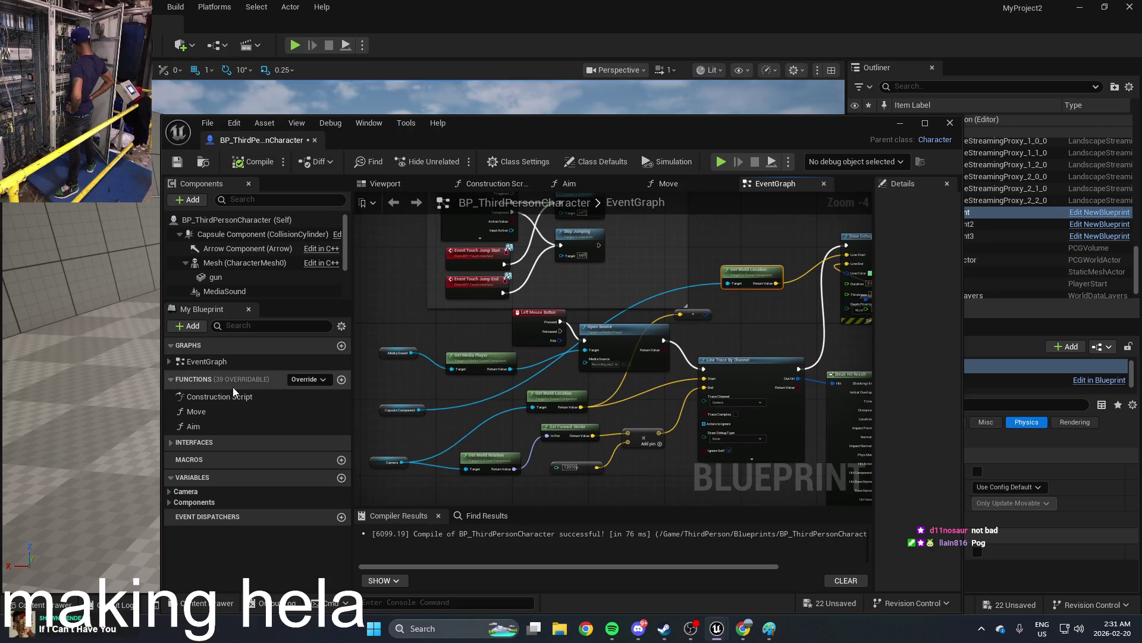
pyautogui.scroll(3, 739, 313)
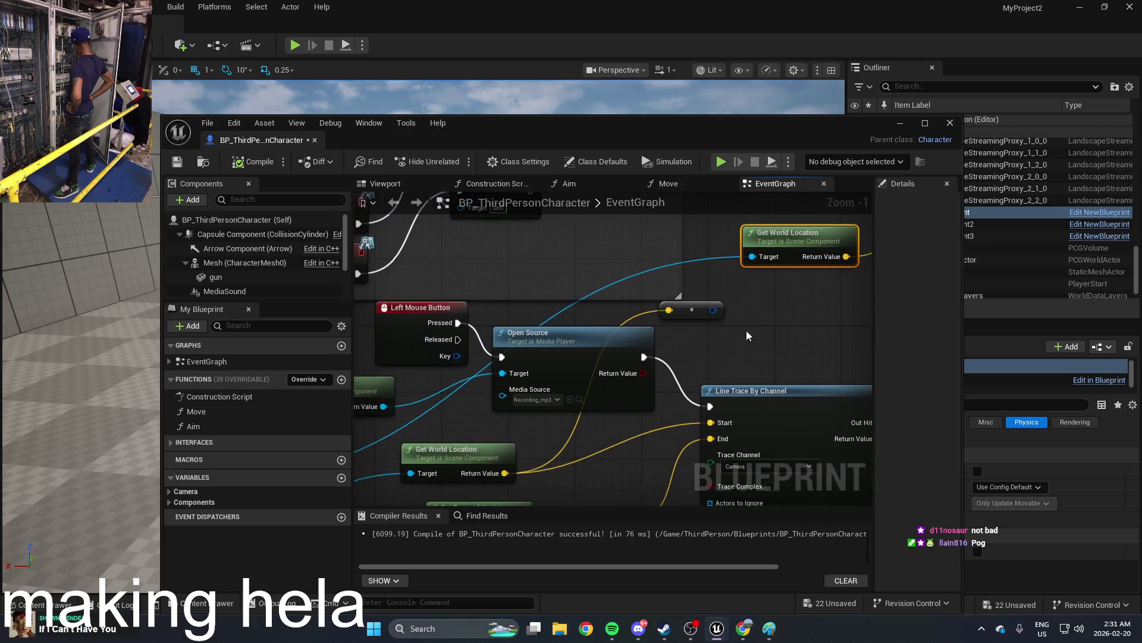
pyautogui.scroll(-2, 734, 357)
pyautogui.moveTo(726, 363); pyautogui.dragTo(530, 413)
pyautogui.scroll(1, 711, 364)
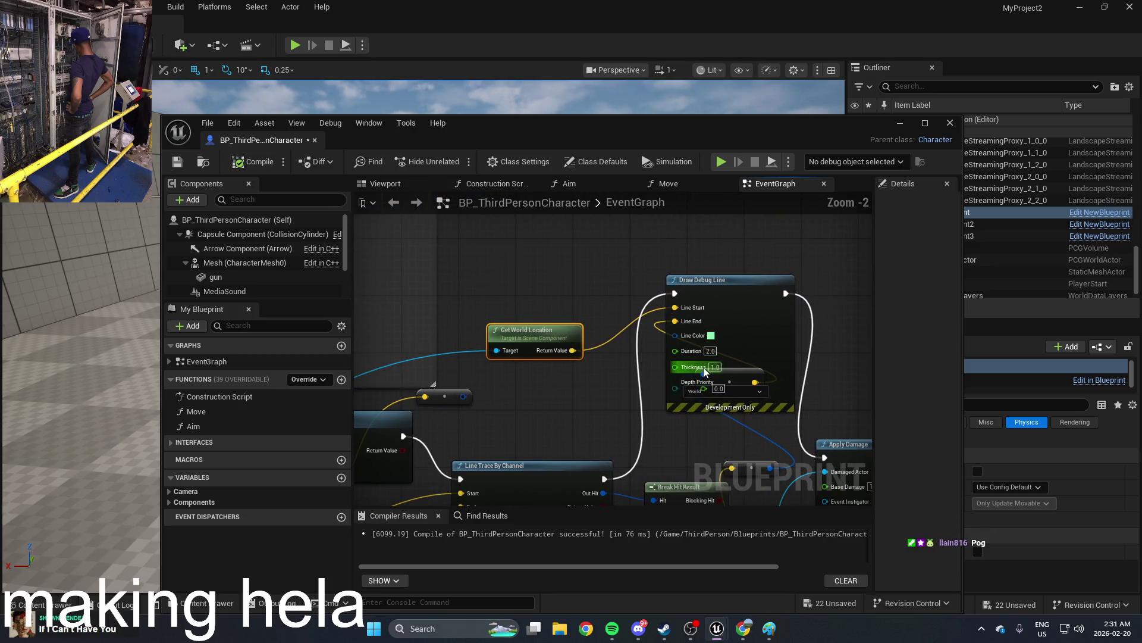
pyautogui.scroll(-1, 687, 346)
pyautogui.moveTo(699, 493); pyautogui.dragTo(555, 363)
pyautogui.scroll(1, 555, 364)
pyautogui.moveTo(556, 411)
pyautogui.mouseDown()
pyautogui.moveTo(607, 423)
pyautogui.moveTo(612, 414)
pyautogui.mouseUp()
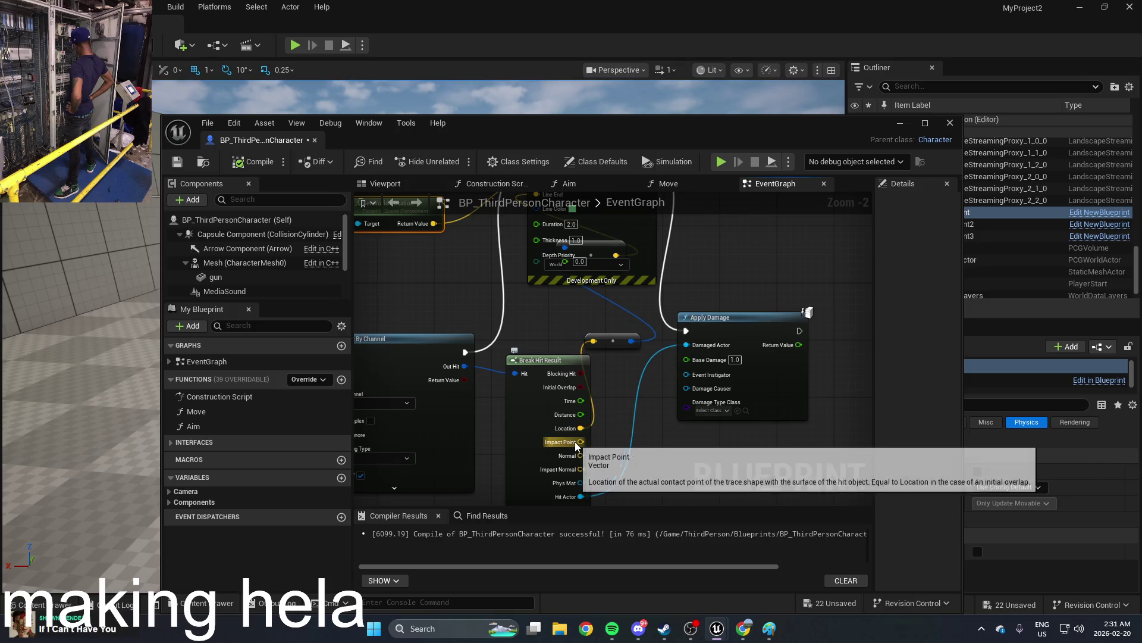
# Step: Connect Break Hit Result's Impact Point to Draw Debug Line's Line End and play-test
pyautogui.moveTo(575, 442)
pyautogui.mouseDown()
pyautogui.moveTo(599, 191)
pyautogui.moveTo(548, 396)
pyautogui.mouseUp()
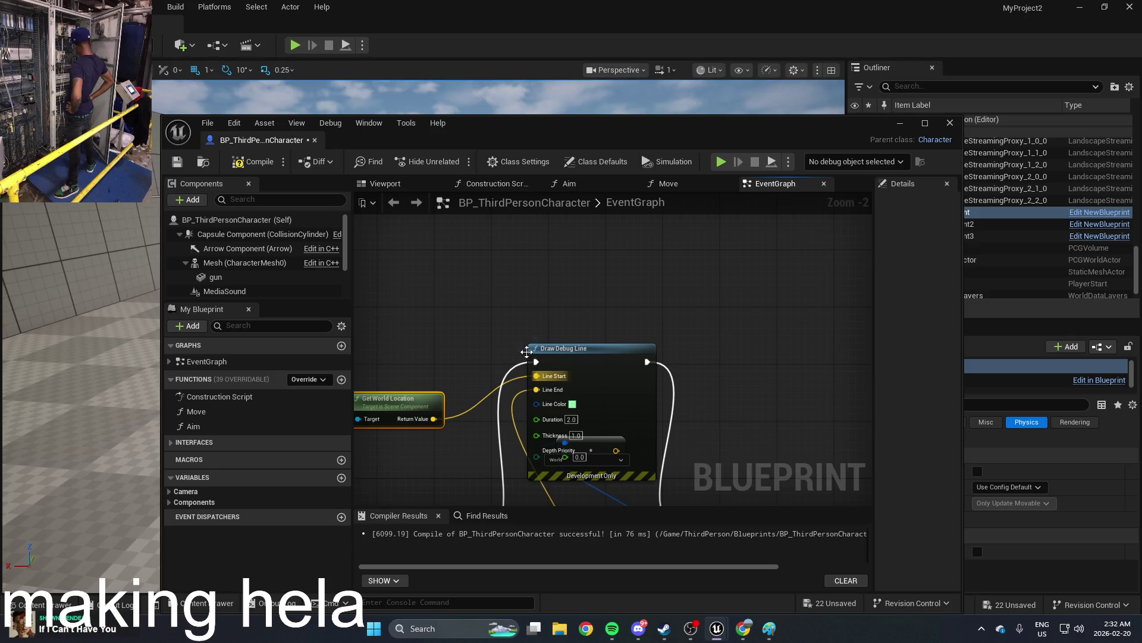
pyautogui.click(253, 161)
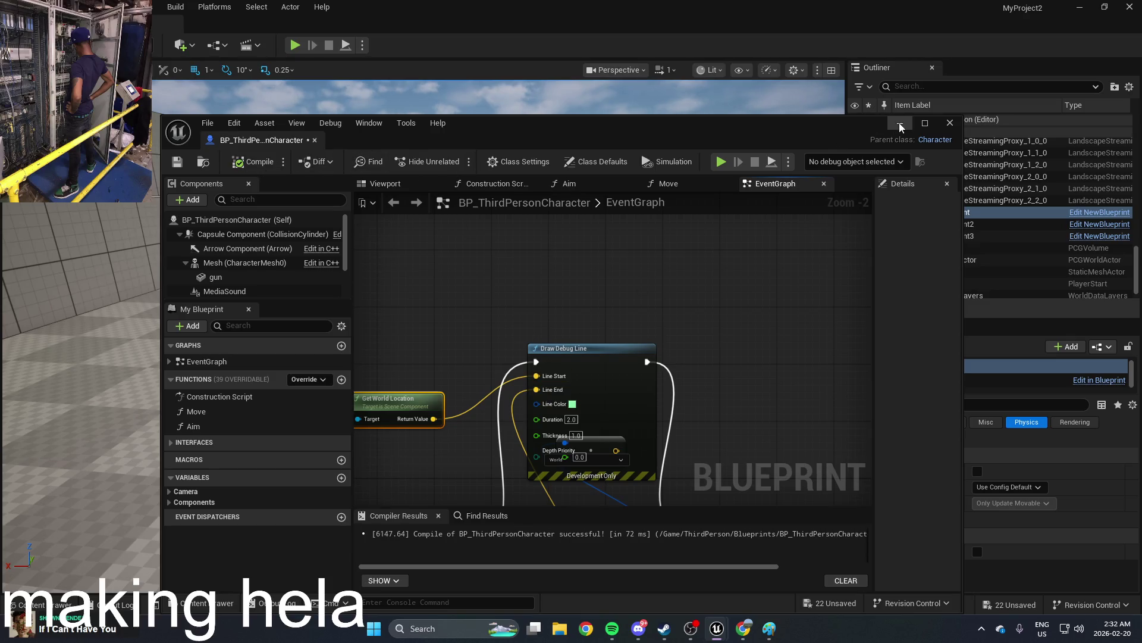
pyautogui.click(899, 123)
pyautogui.click(294, 45)
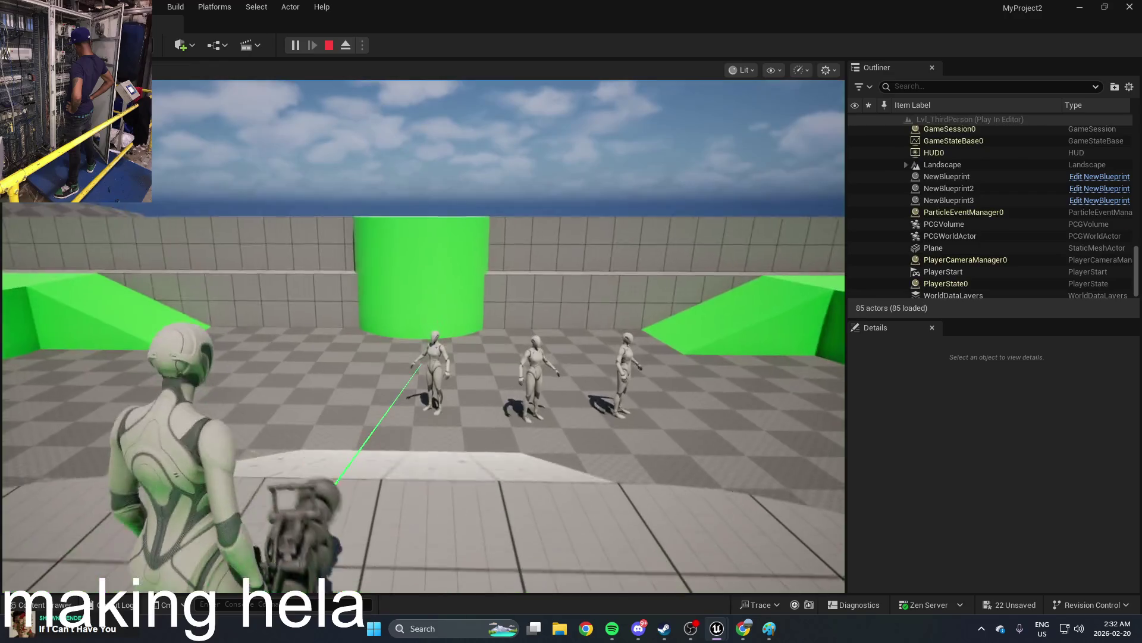
# Step: Run forward firing repeated shots that knock the mannequins down, then stop the play session
pyautogui.click(423, 335)
pyautogui.click(423, 336)
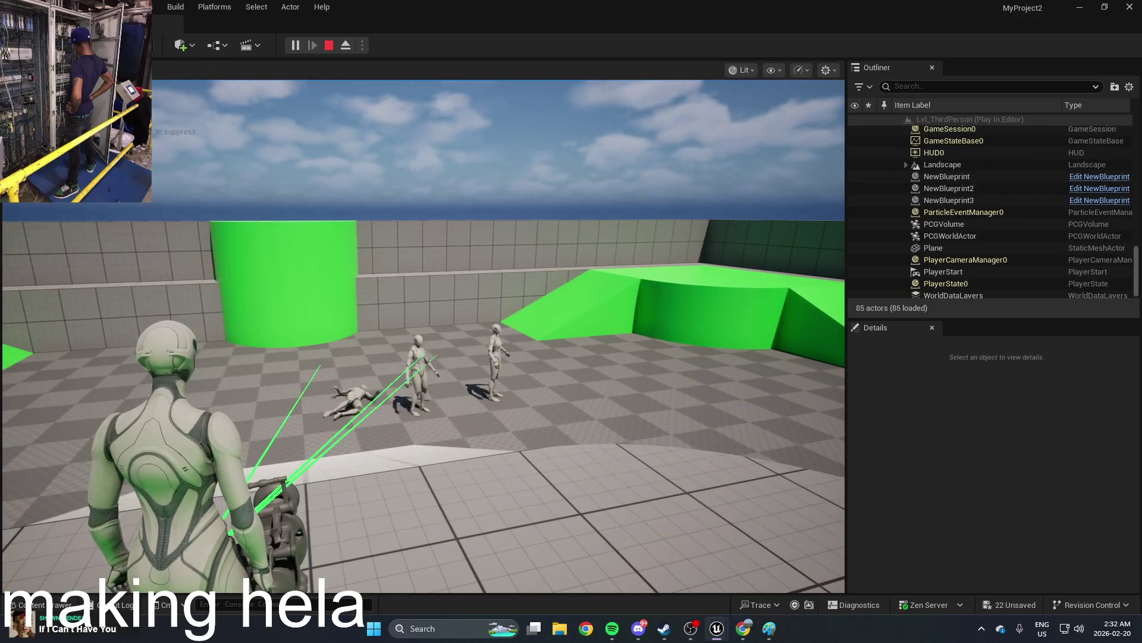
pyautogui.click(423, 335)
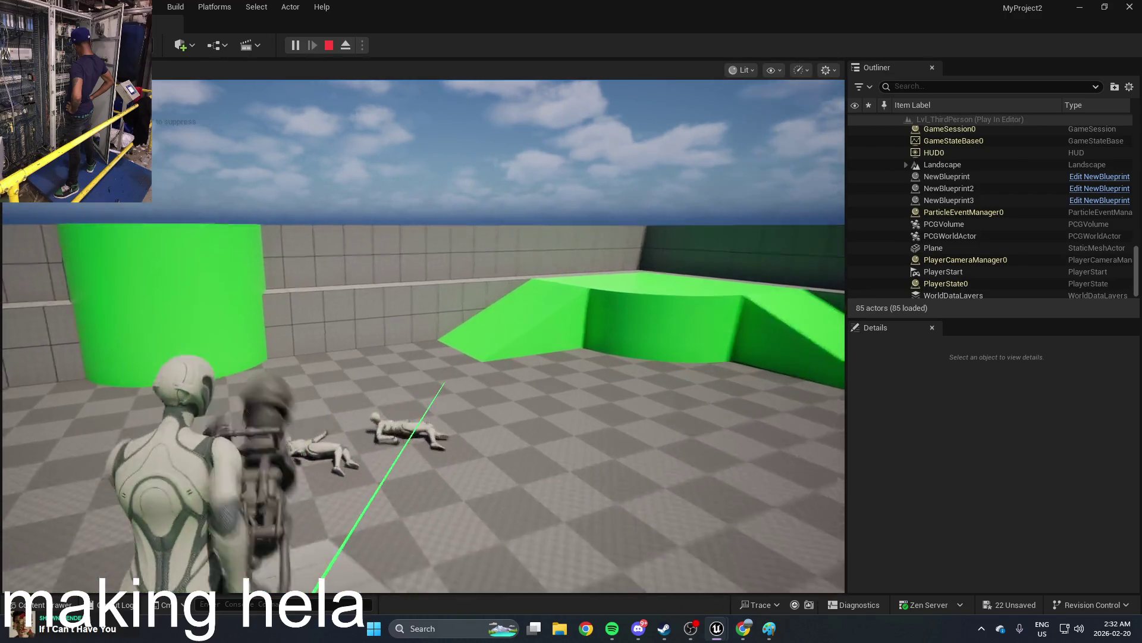
pyautogui.press('w')
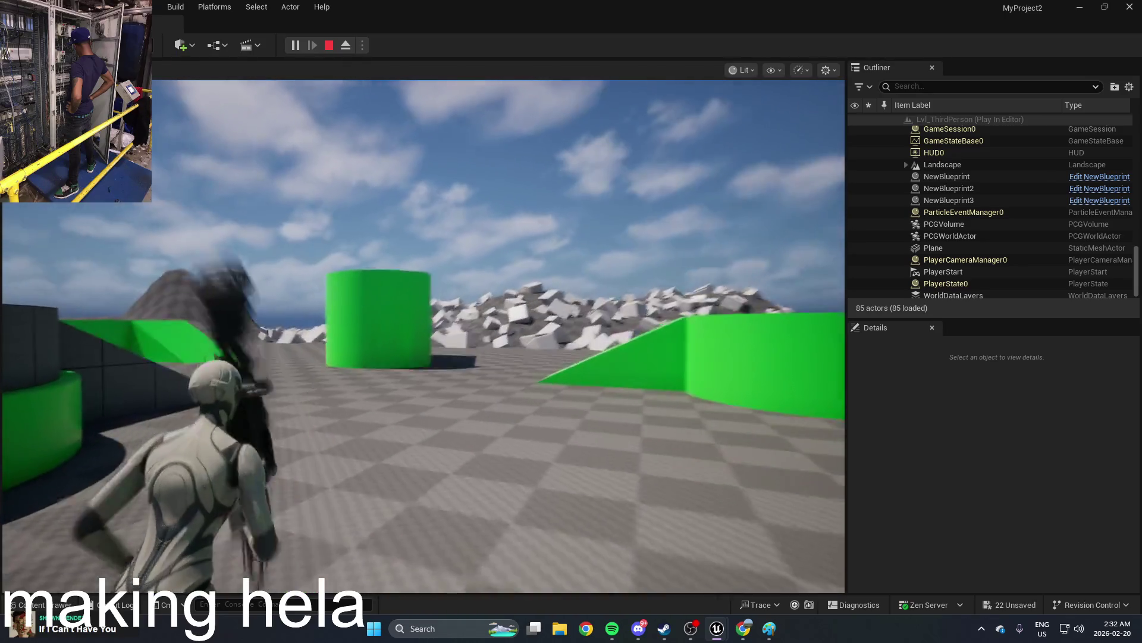
pyautogui.click(423, 335)
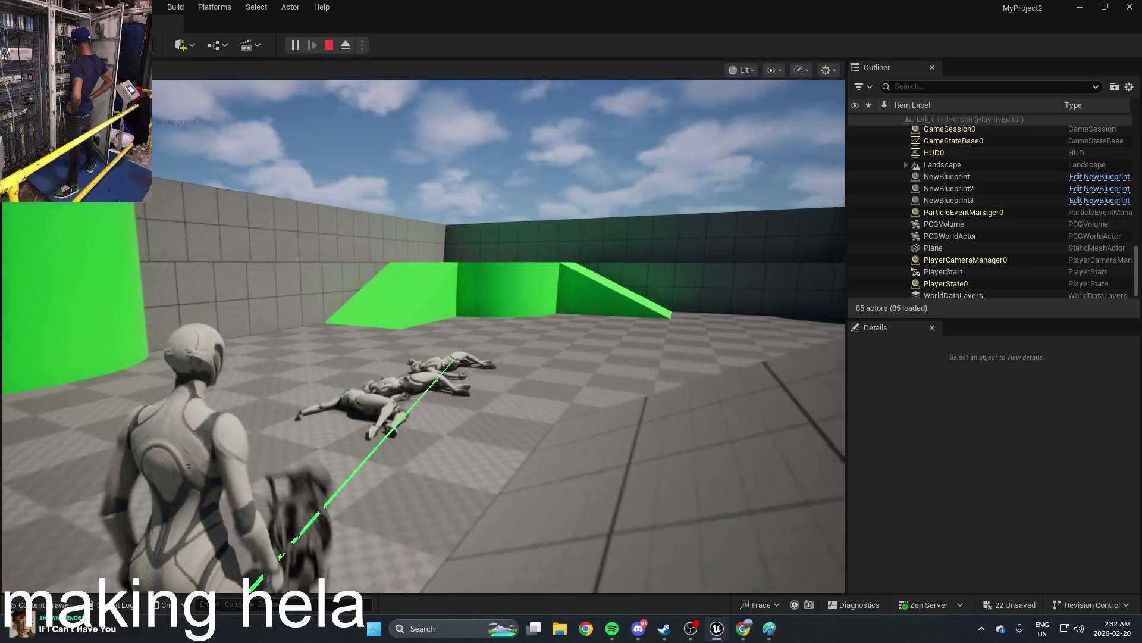
pyautogui.press('w')
pyautogui.click(423, 336)
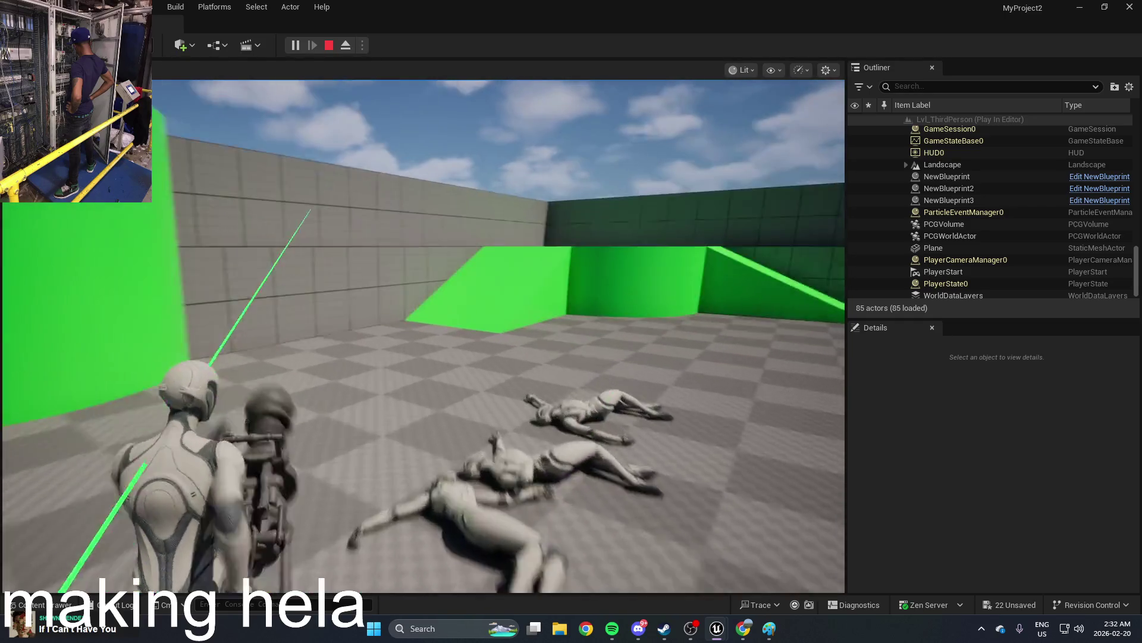
pyautogui.press('w')
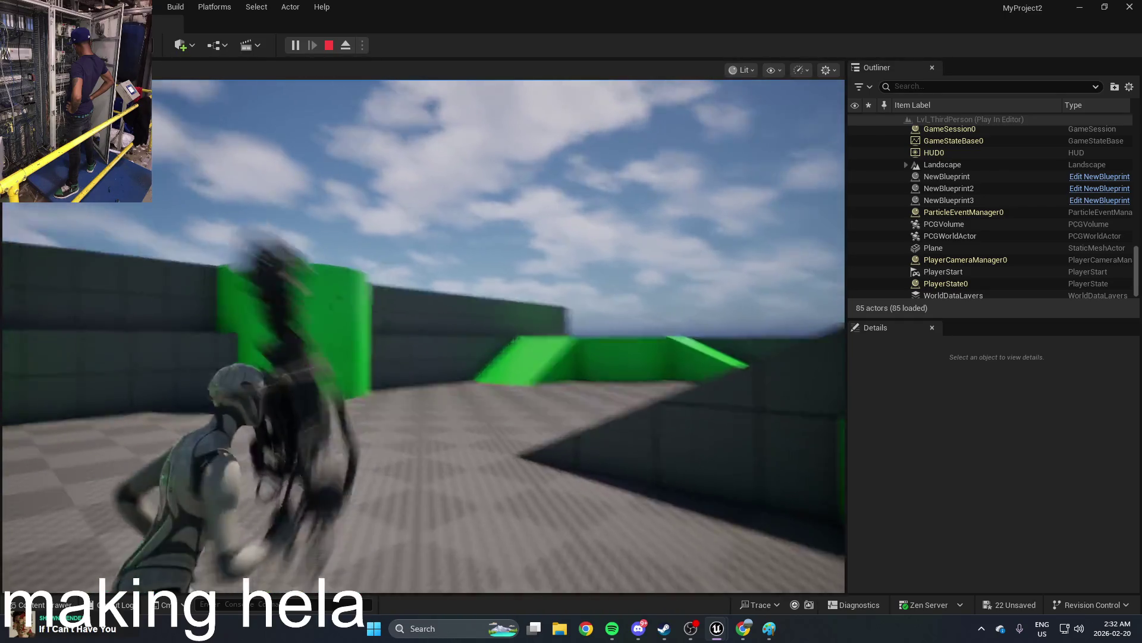
pyautogui.click(423, 335)
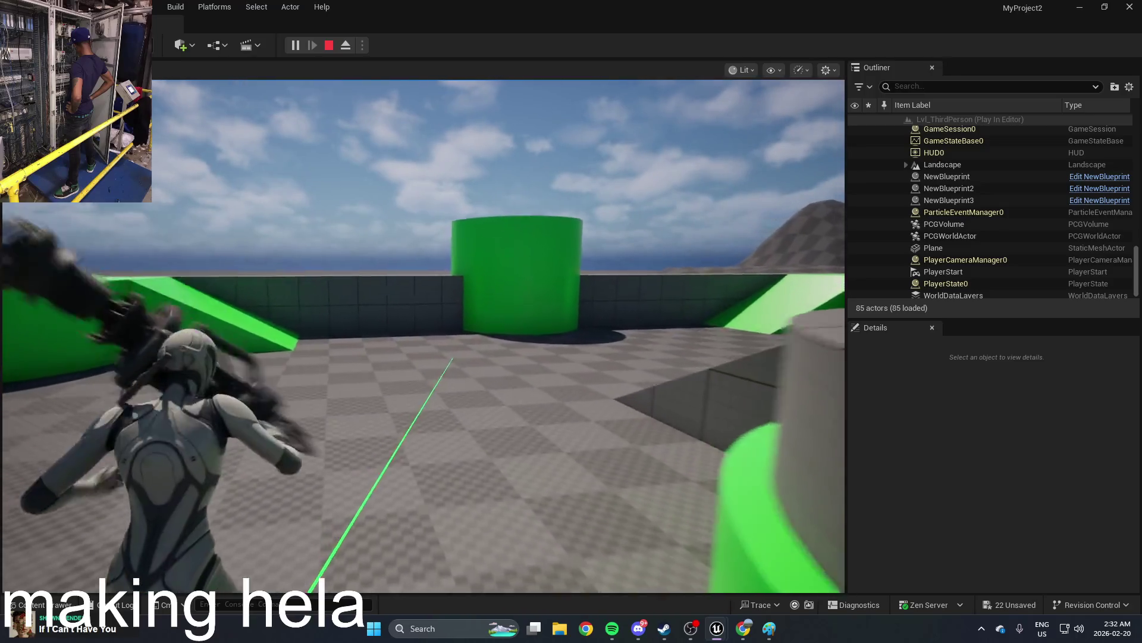
pyautogui.press('Escape')
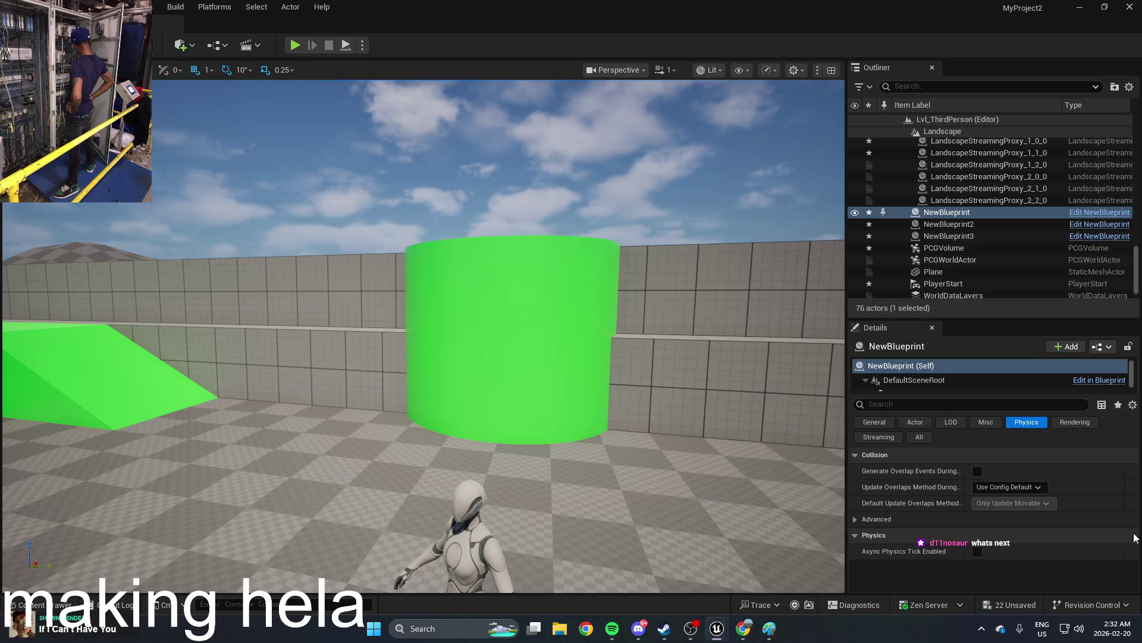
pyautogui.moveTo(661, 409); pyautogui.dragTo(625, 369)
# Step: Create a User Widget-based Widget Blueprint in ThirdPerson/Blueprints and open it in the designer
pyautogui.hotkey('ctrl', 'space')
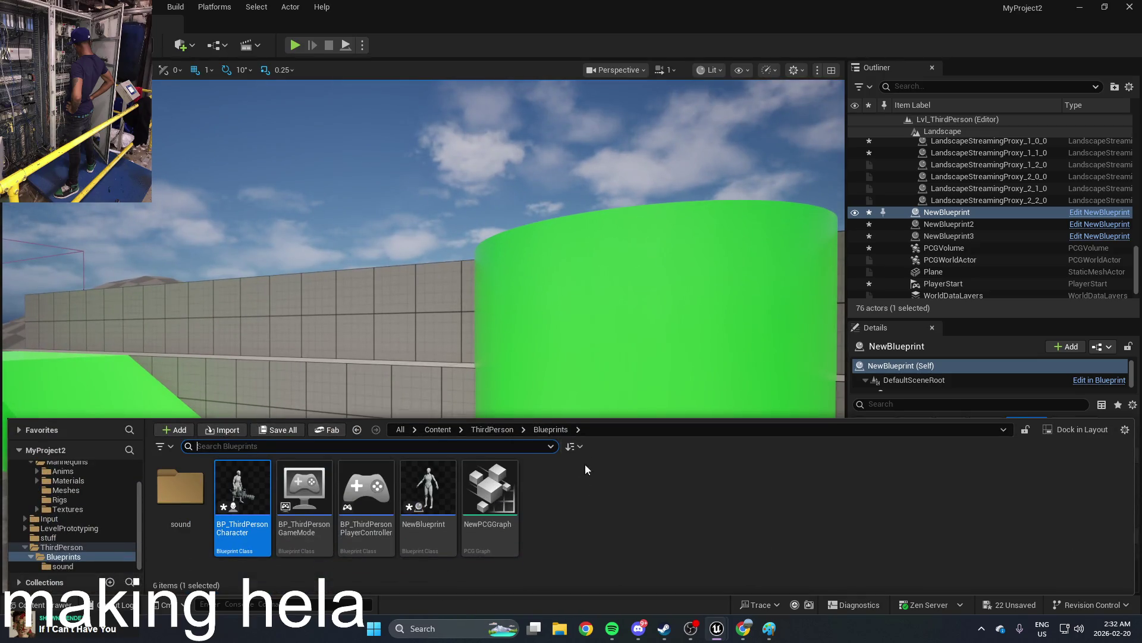
pyautogui.rightClick(582, 490)
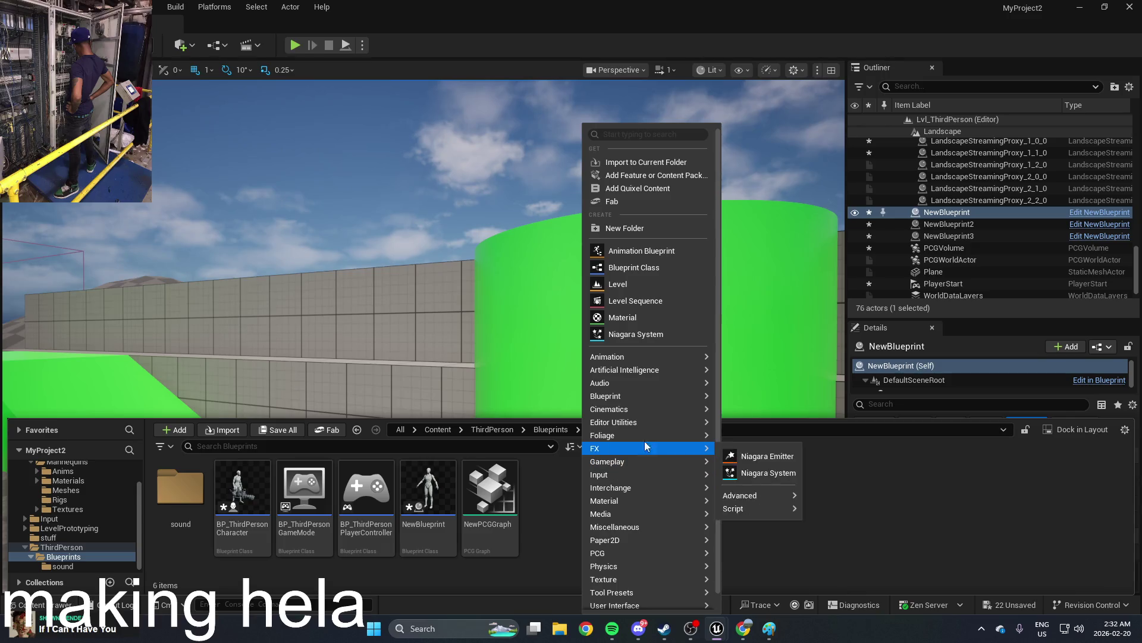
pyautogui.moveTo(649, 373)
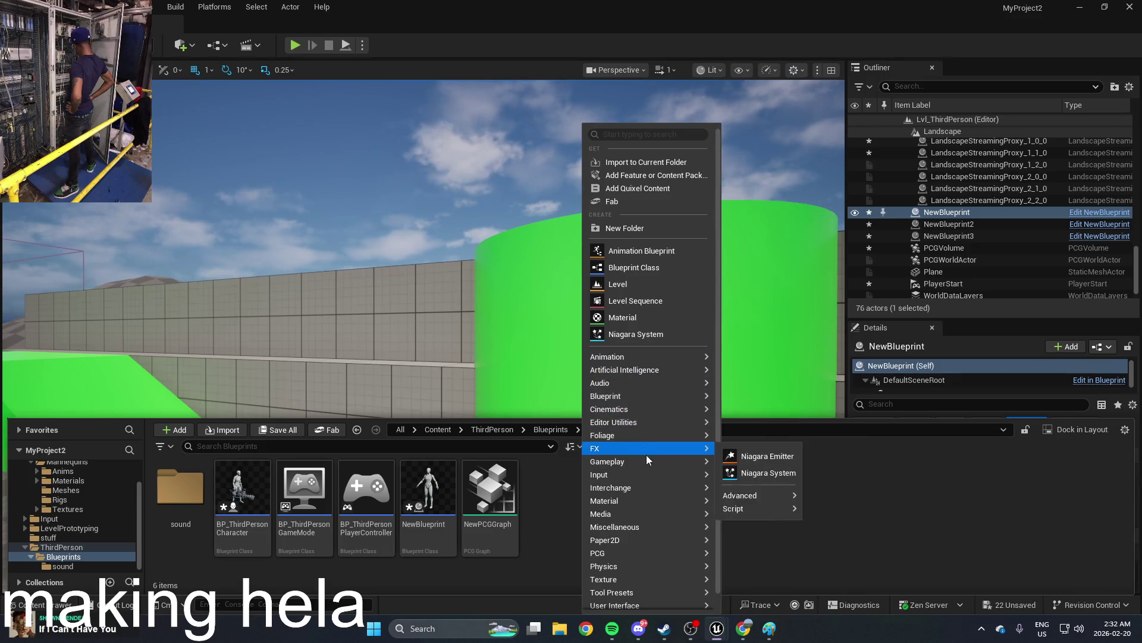
pyautogui.moveTo(639, 564)
pyautogui.scroll(-1, 639, 566)
pyautogui.moveTo(640, 586)
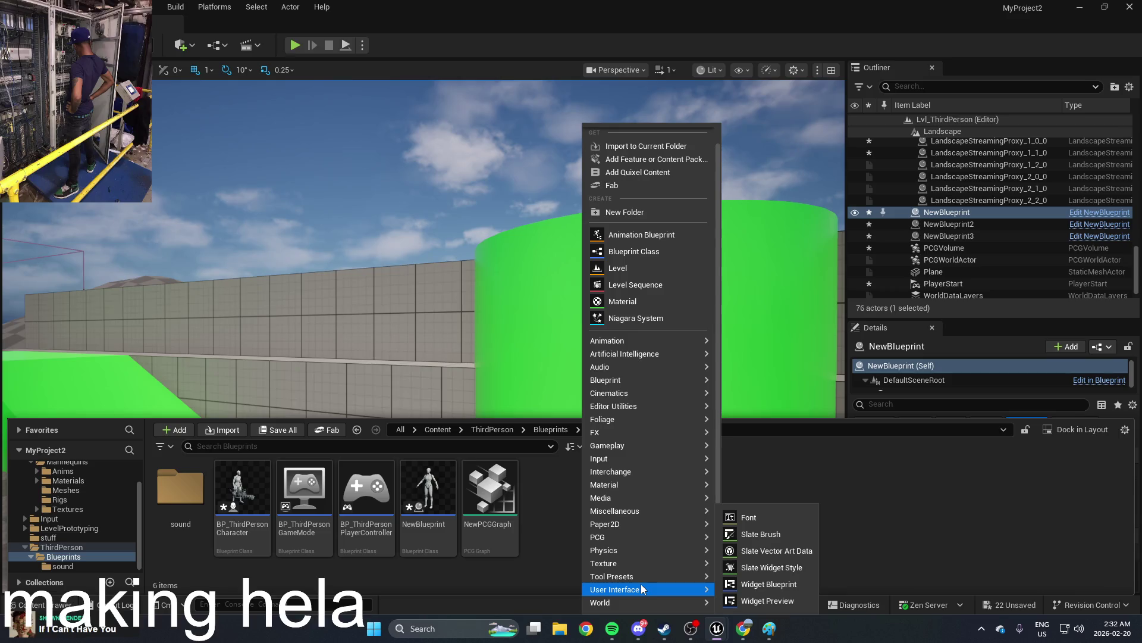
pyautogui.click(759, 584)
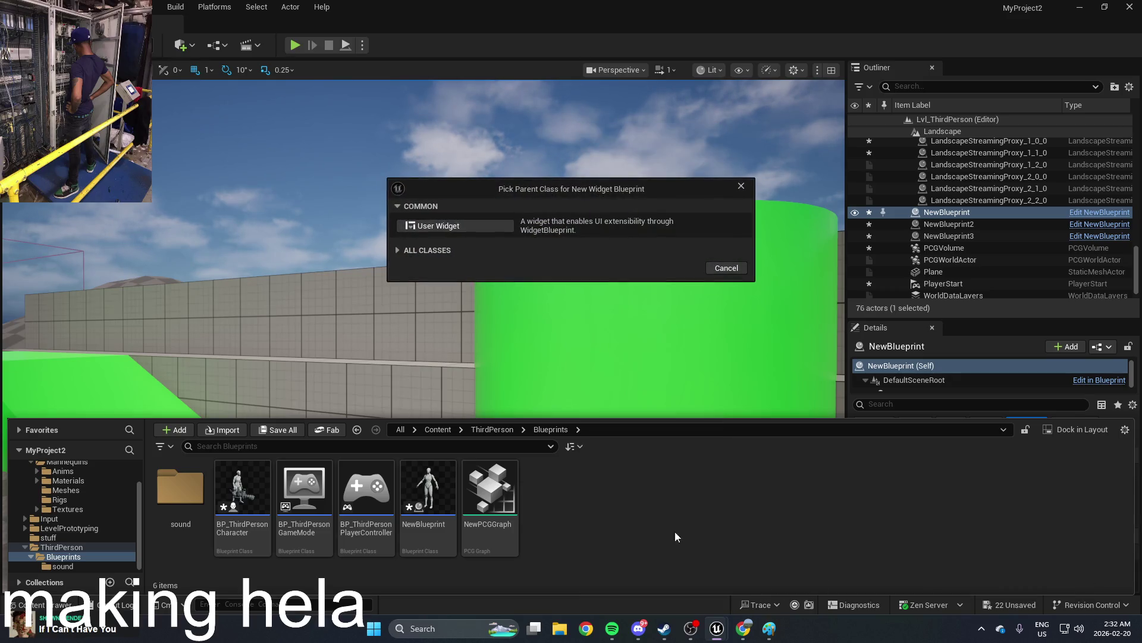
pyautogui.click(484, 226)
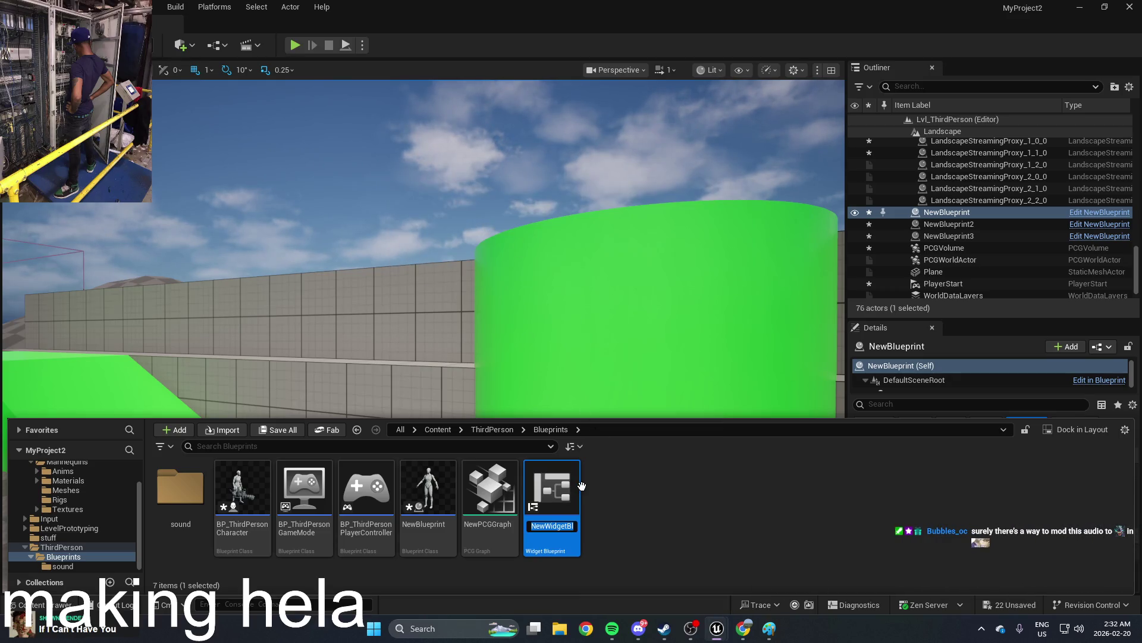
pyautogui.doubleClick(560, 490)
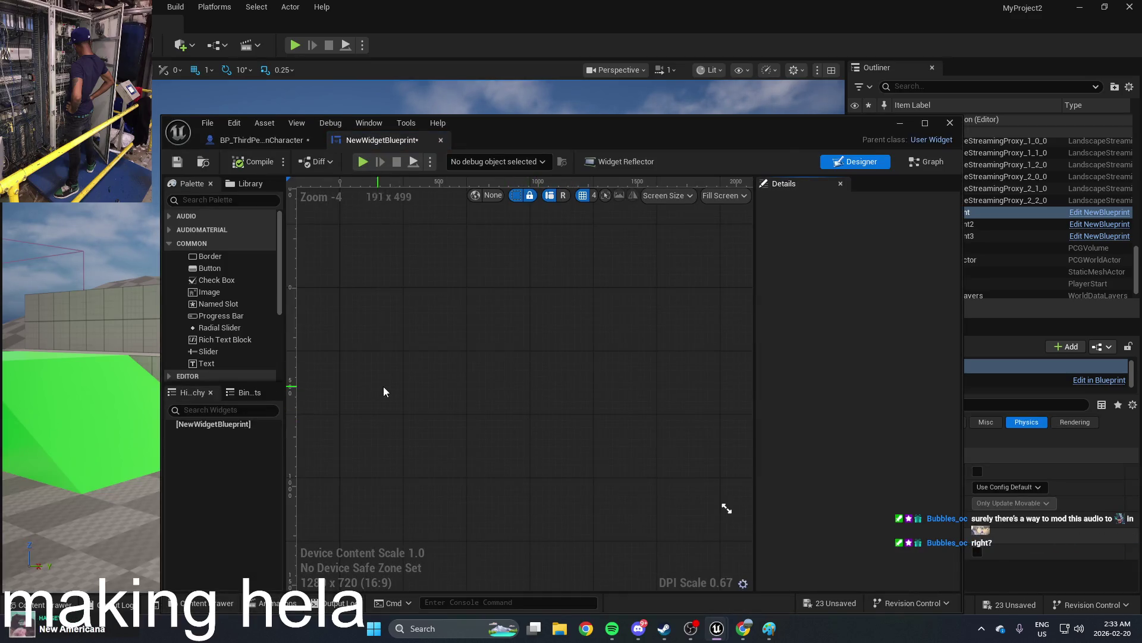
# Step: Drop an Image widget (Image_118) from the Palette onto the canvas so it fills it
pyautogui.click(228, 290)
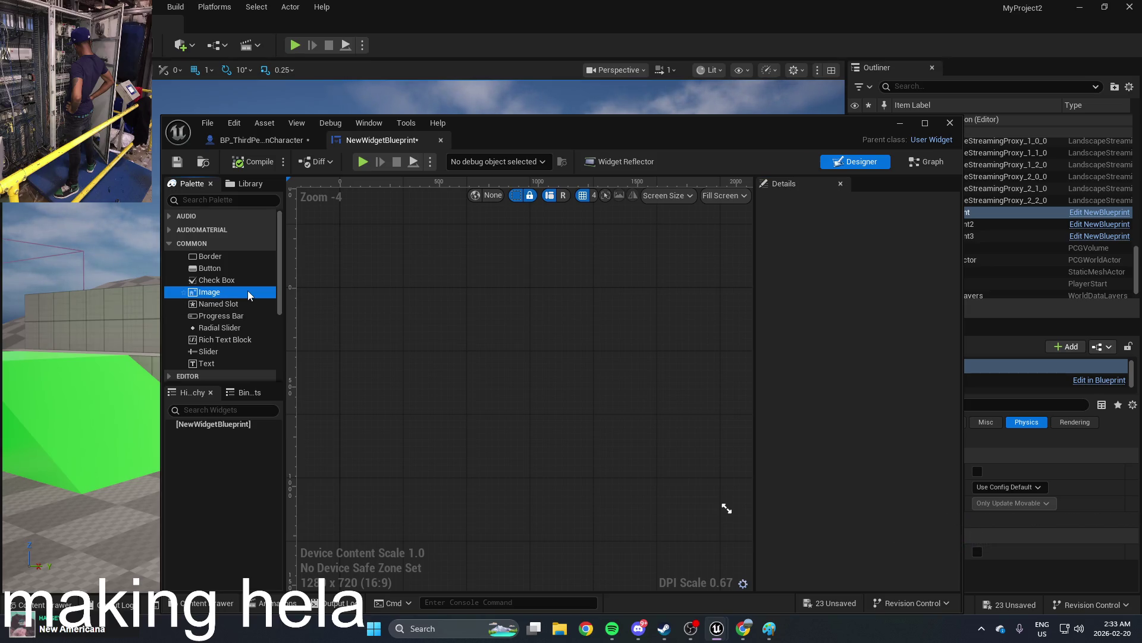
pyautogui.moveTo(507, 350); pyautogui.dragTo(520, 383)
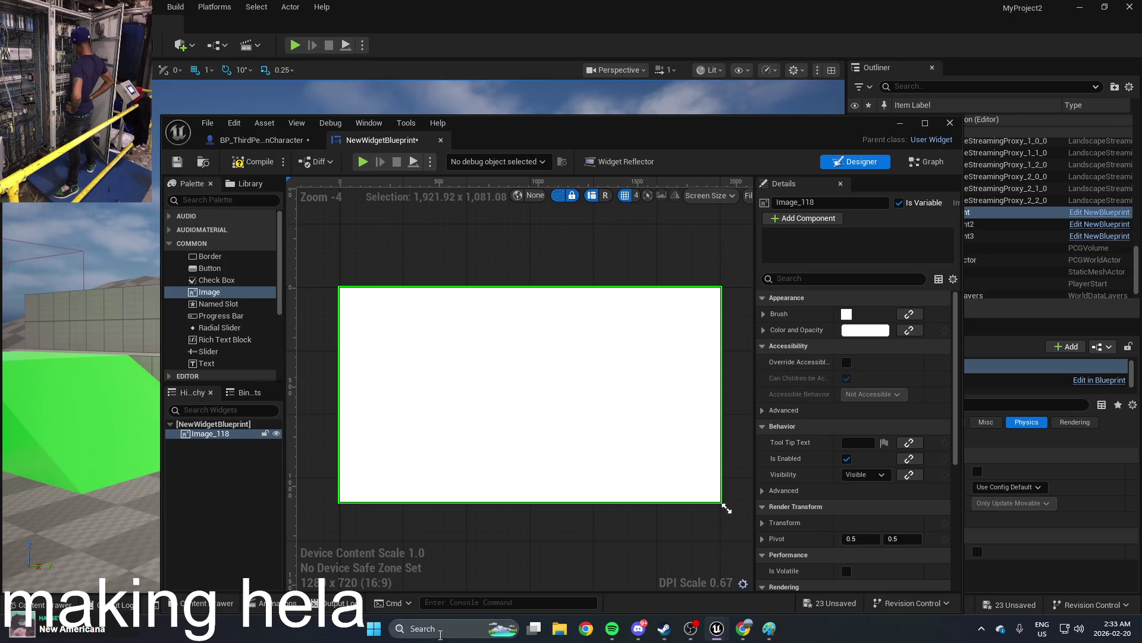
pyautogui.click(443, 630)
# Step: Launch Paint and pencil-sketch a bird's head, body, tail and wing, redoing the tail
pyautogui.write('paint')
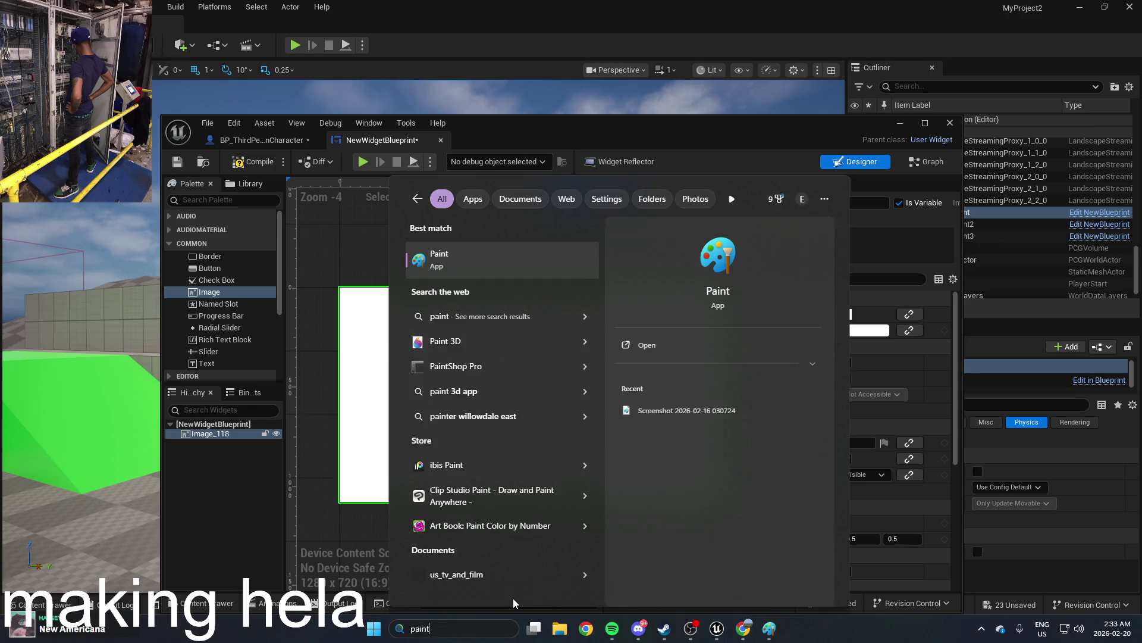
pyautogui.press('Return')
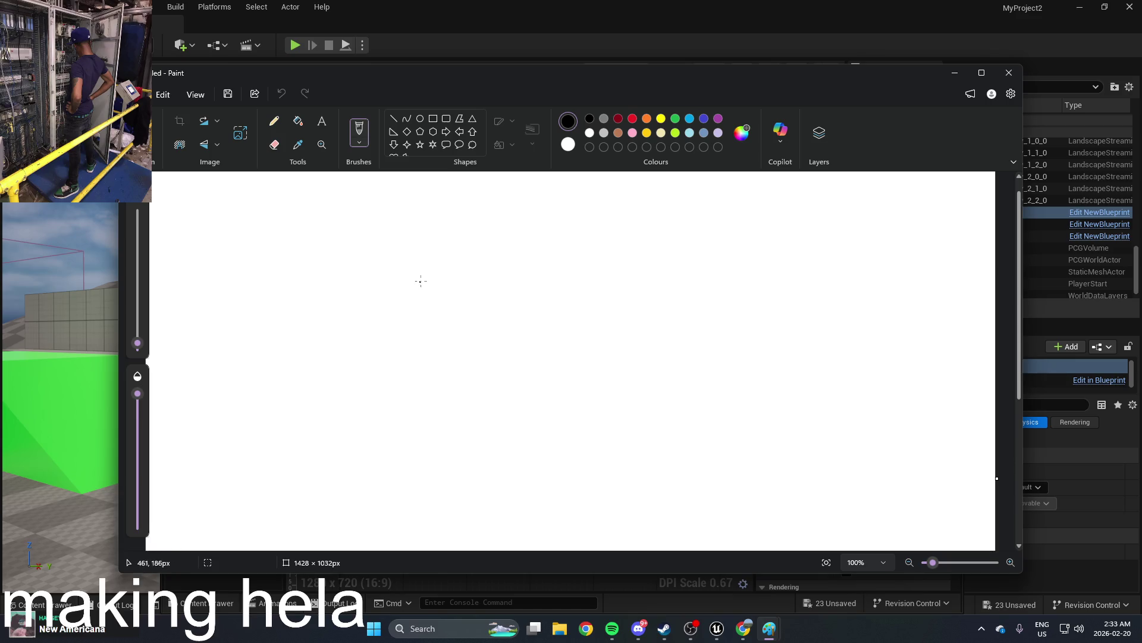
pyautogui.moveTo(486, 280)
pyautogui.mouseDown()
pyautogui.moveTo(476, 254)
pyautogui.moveTo(382, 288)
pyautogui.moveTo(426, 306)
pyautogui.mouseUp()
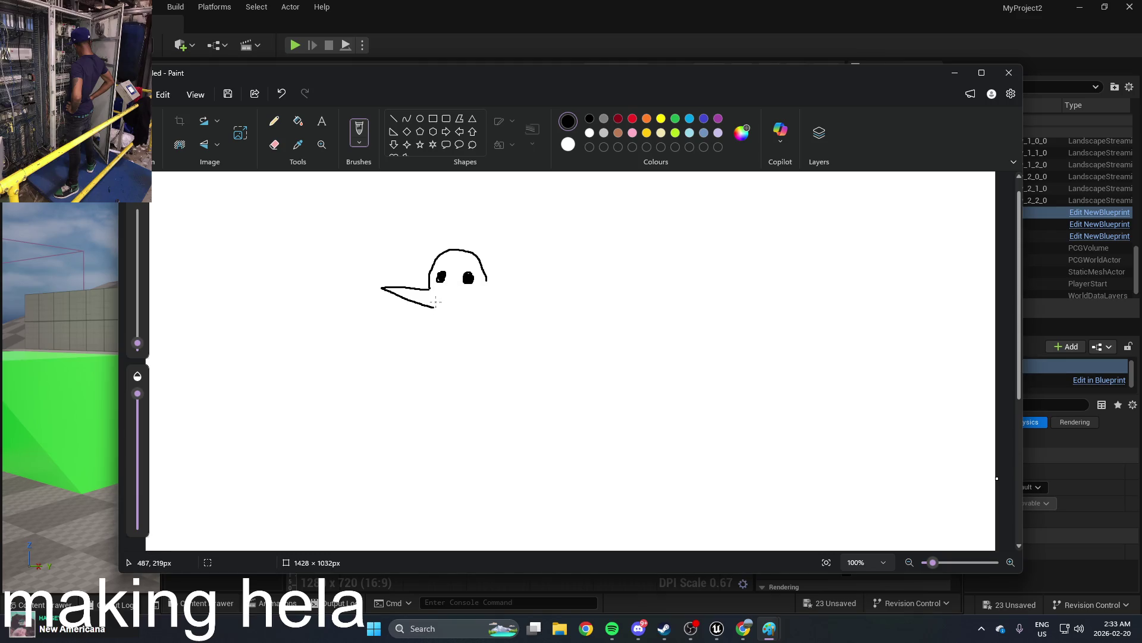
pyautogui.moveTo(436, 353)
pyautogui.mouseDown()
pyautogui.moveTo(492, 375)
pyautogui.moveTo(475, 410)
pyautogui.moveTo(541, 378)
pyautogui.moveTo(530, 405)
pyautogui.mouseUp()
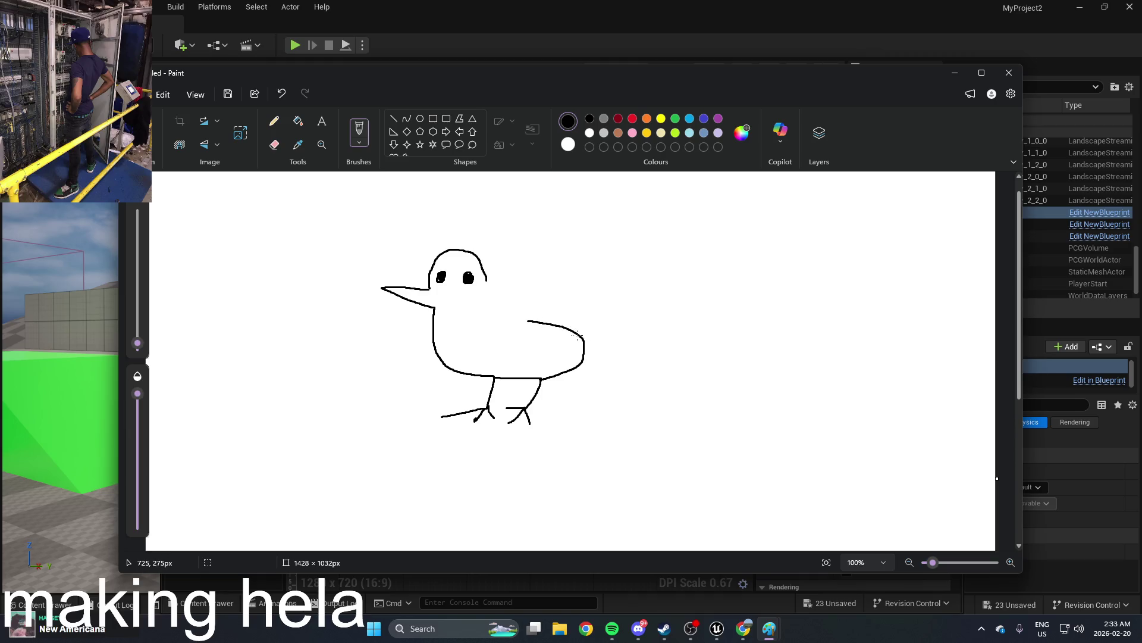
pyautogui.hotkey('ctrl', 'z')
pyautogui.moveTo(541, 378)
pyautogui.mouseDown()
pyautogui.moveTo(604, 377)
pyautogui.moveTo(575, 344)
pyautogui.mouseUp()
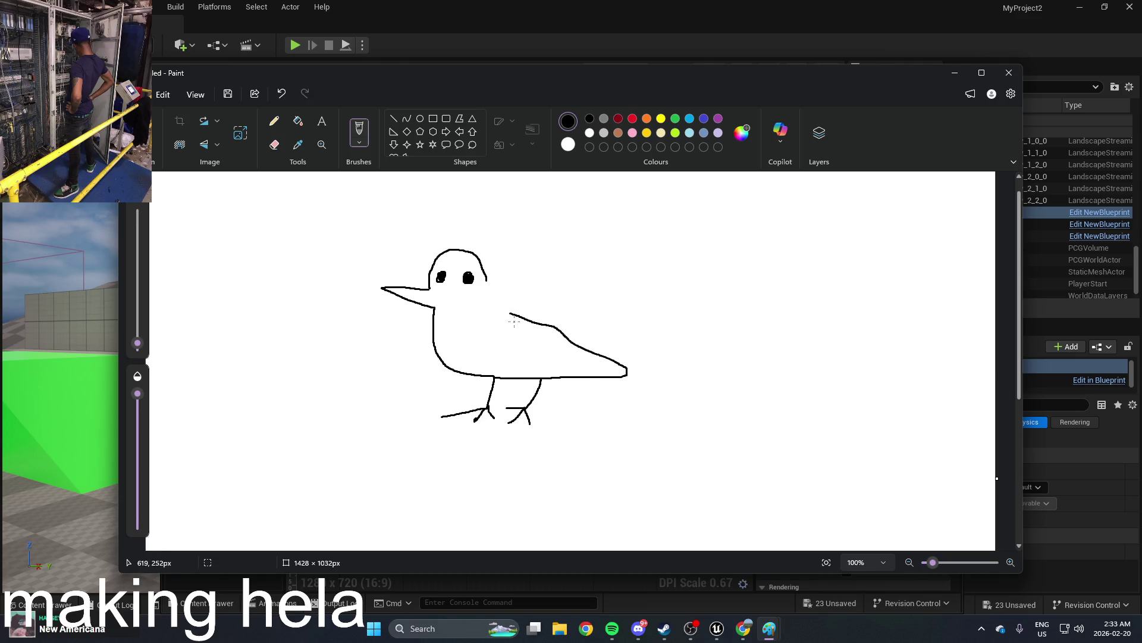
pyautogui.moveTo(517, 325)
pyautogui.mouseDown()
pyautogui.moveTo(550, 352)
pyautogui.moveTo(464, 350)
pyautogui.mouseUp()
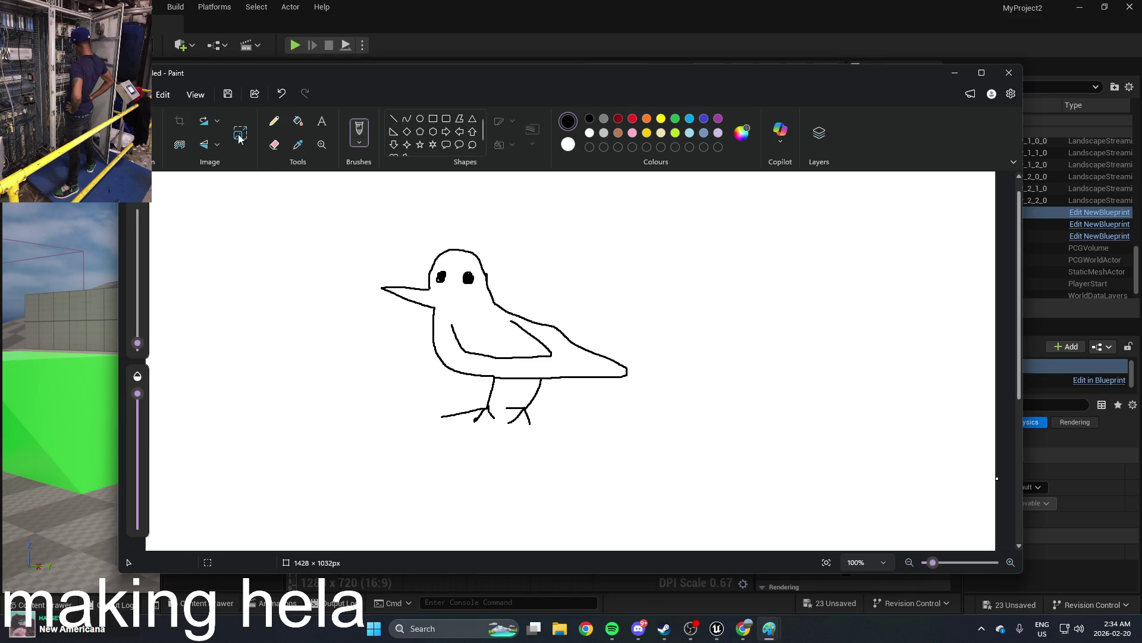
# Step: Save the sketch as Untitled.png in Downloads, close Paint and return to the level editor
pyautogui.hotkey('ctrl', 's')
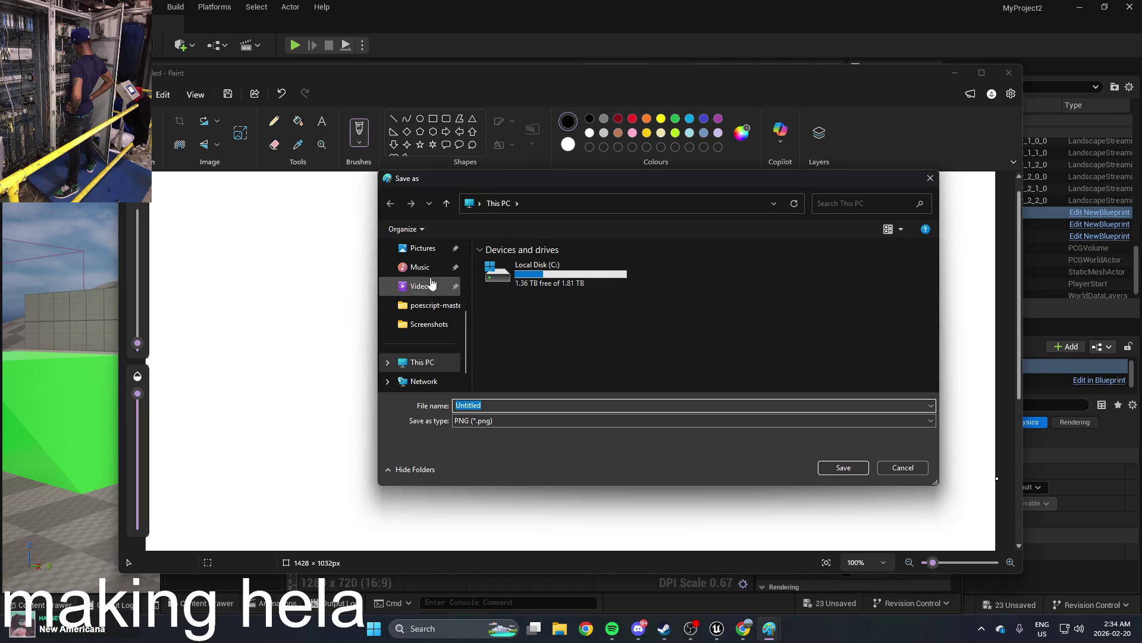
pyautogui.scroll(3, 434, 321)
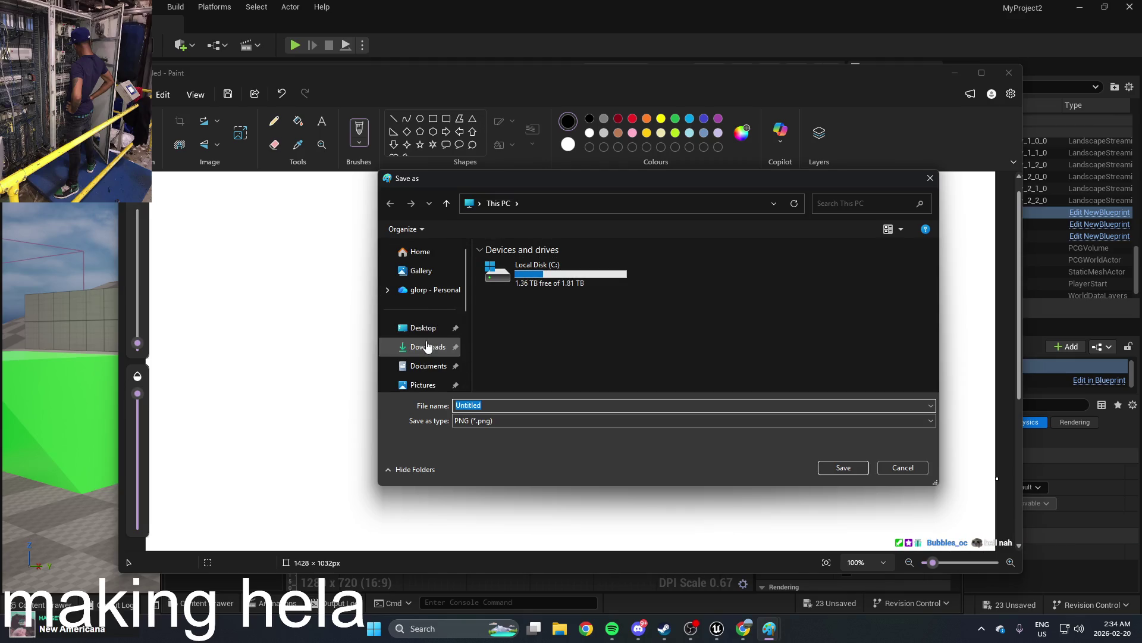
pyautogui.click(427, 346)
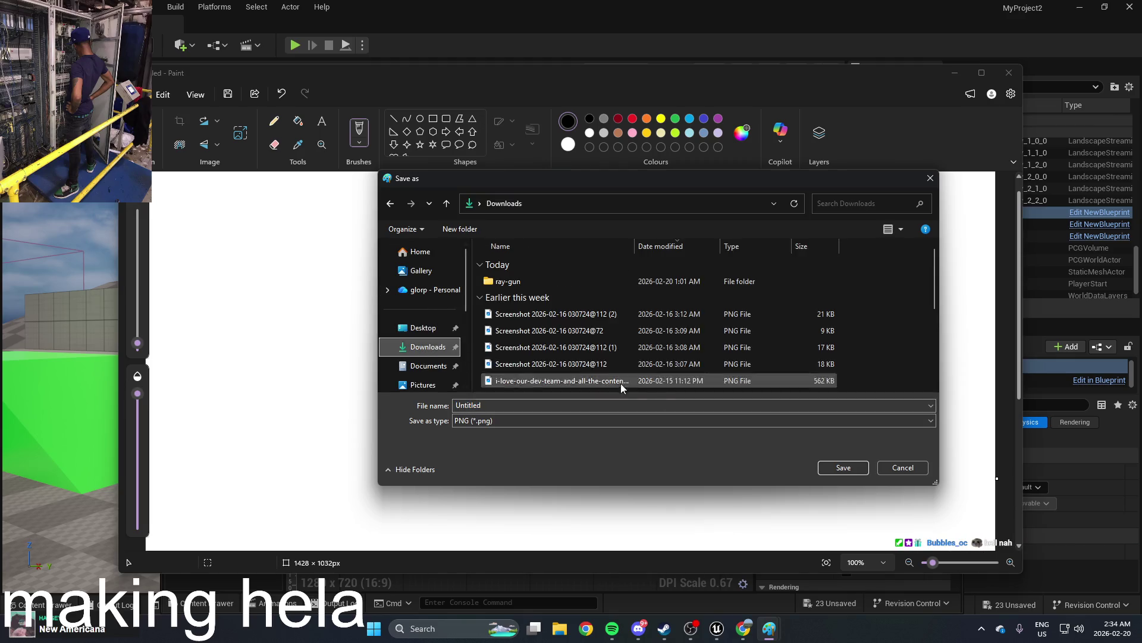
pyautogui.click(840, 470)
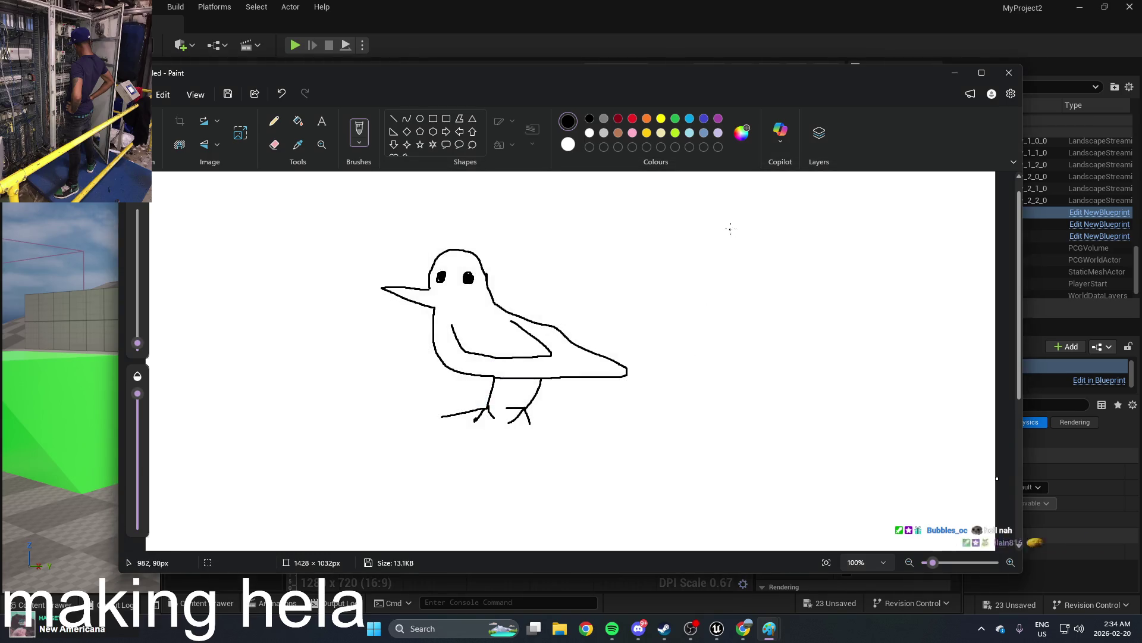
pyautogui.click(1009, 72)
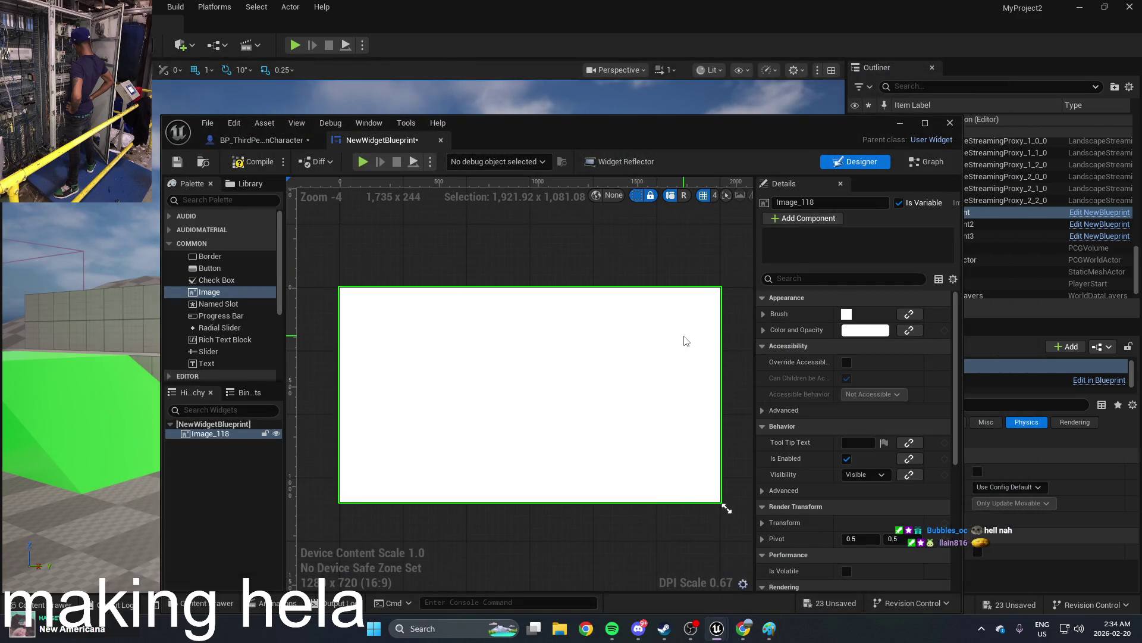
pyautogui.click(900, 122)
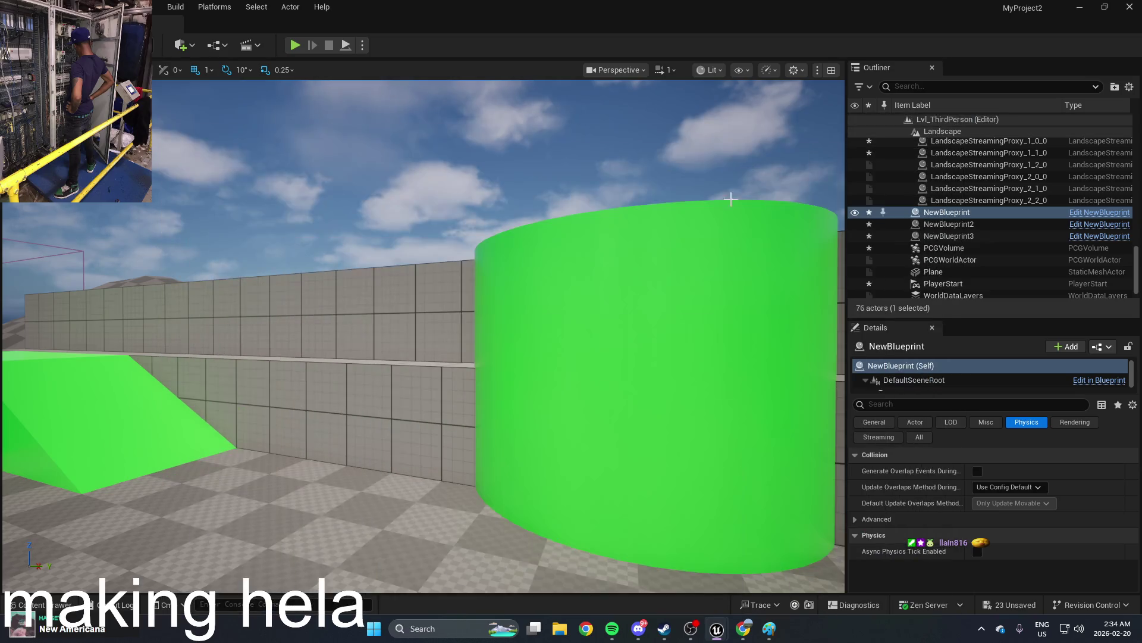
# Step: Create a new folder named image inside the Blueprints content folder
pyautogui.hotkey('ctrl', 'space')
pyautogui.rightClick(641, 519)
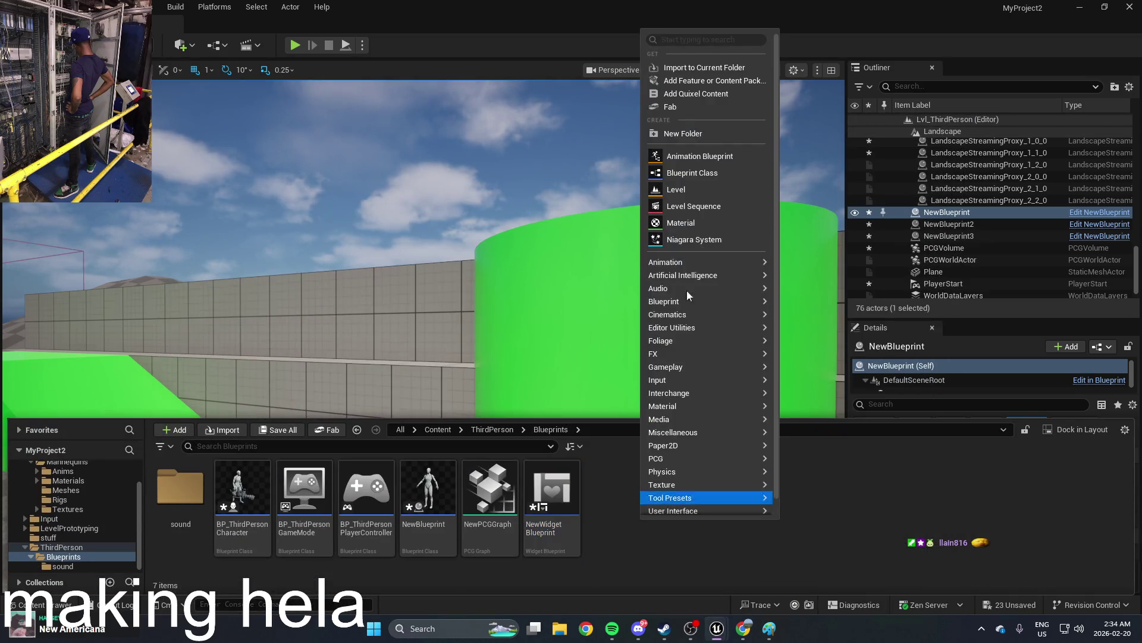
pyautogui.click(715, 133)
pyautogui.write('image')
pyautogui.press('Return')
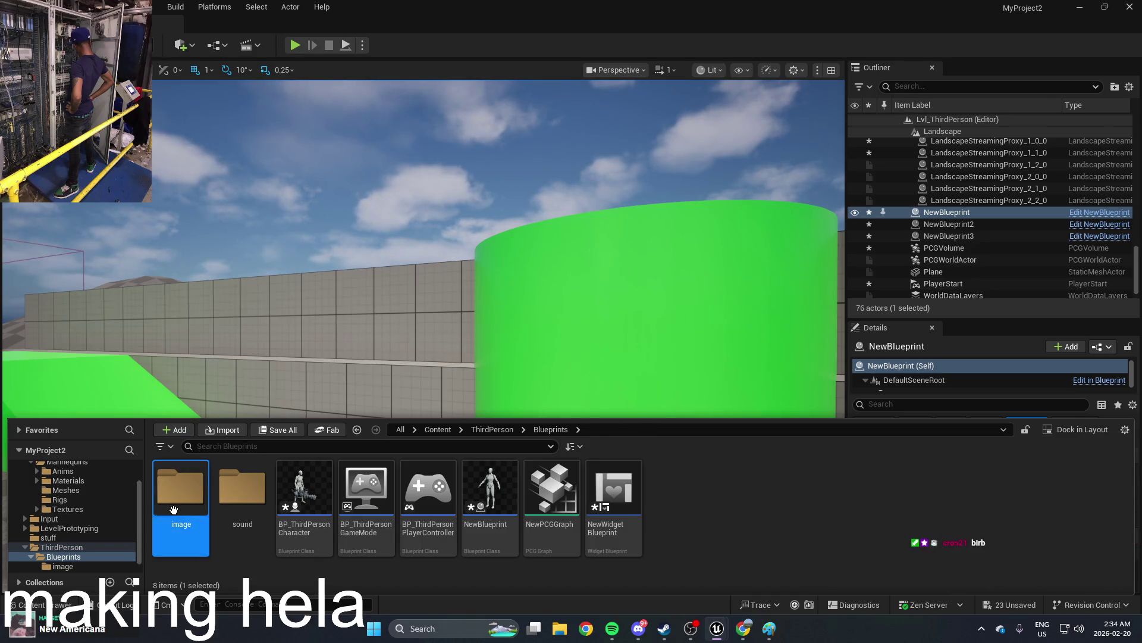
# Step: Import the bird PNG into the image folder as texture Untitled, then reopen NewWidgetBlueprint
pyautogui.doubleClick(173, 507)
pyautogui.rightClick(319, 504)
pyautogui.click(402, 52)
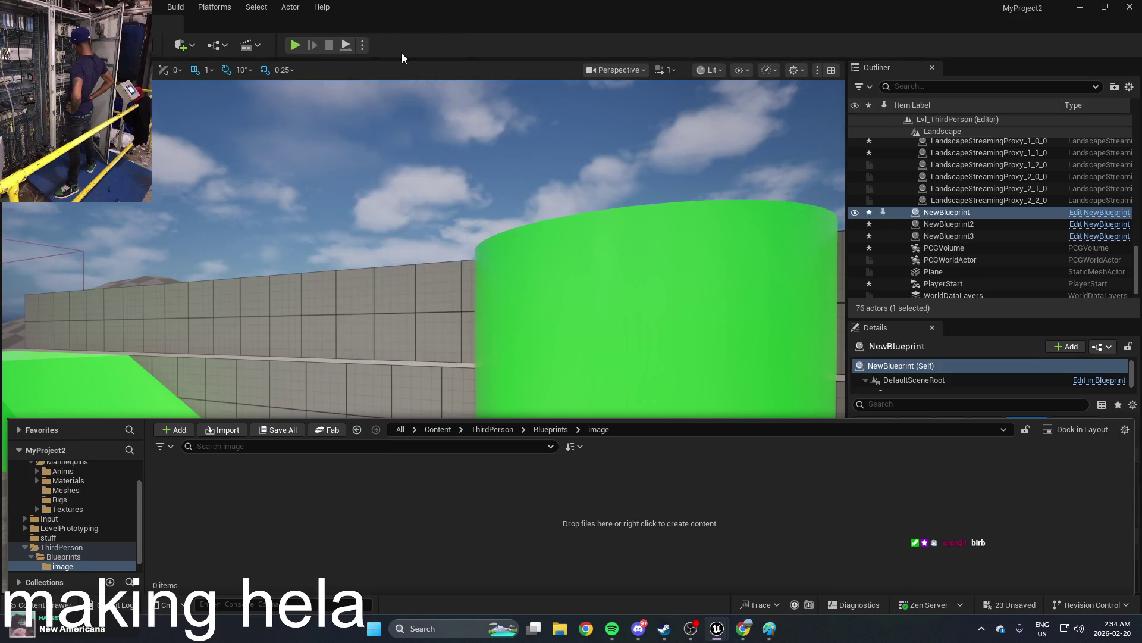
pyautogui.click(49, 215)
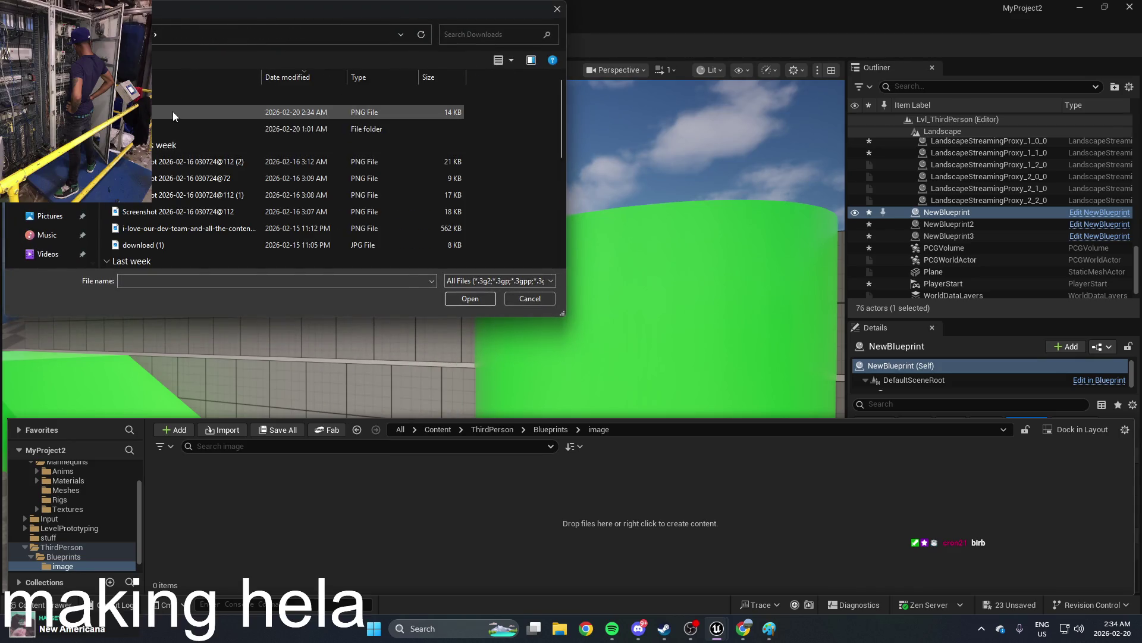
pyautogui.doubleClick(172, 113)
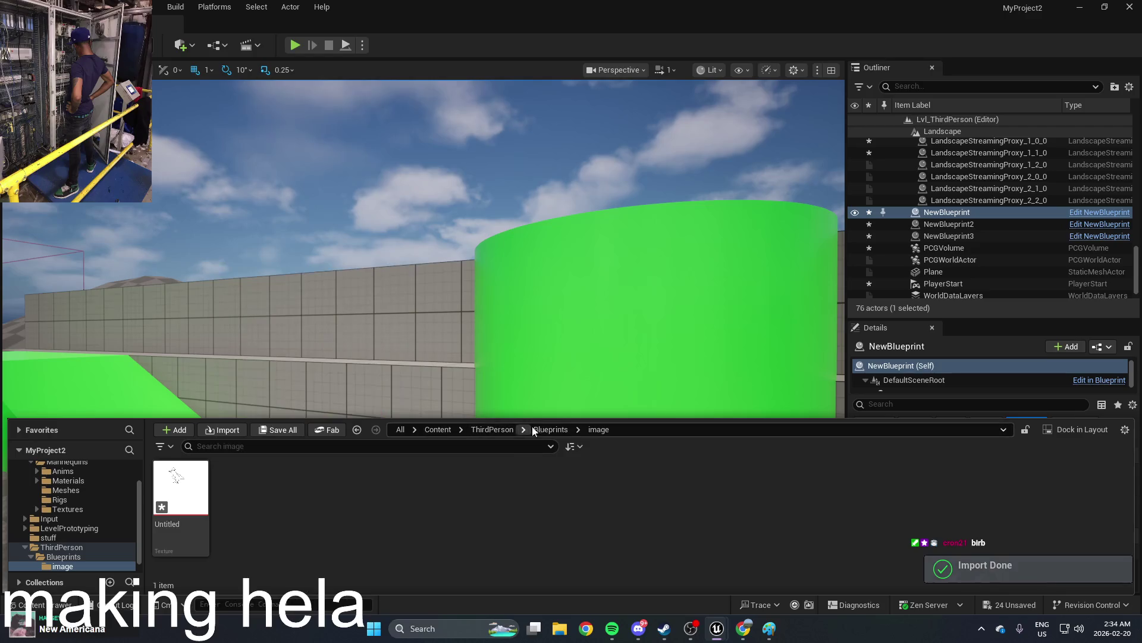
pyautogui.click(550, 429)
pyautogui.doubleClick(595, 476)
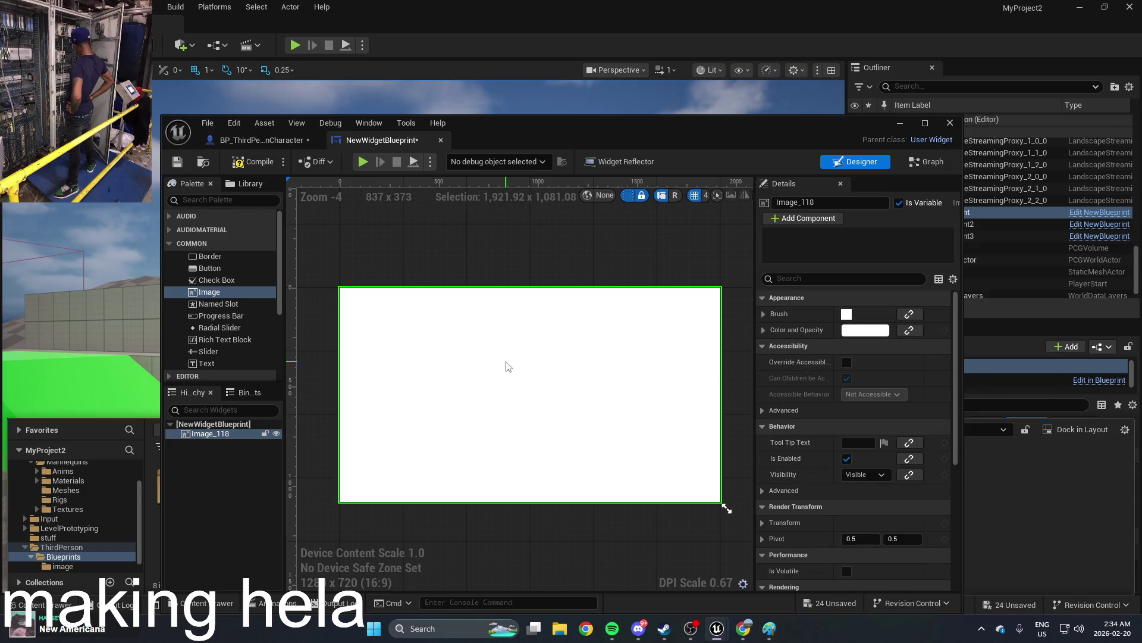
# Step: Look through the brush binding options and add-component list in Details, dismissing both
pyautogui.click(907, 316)
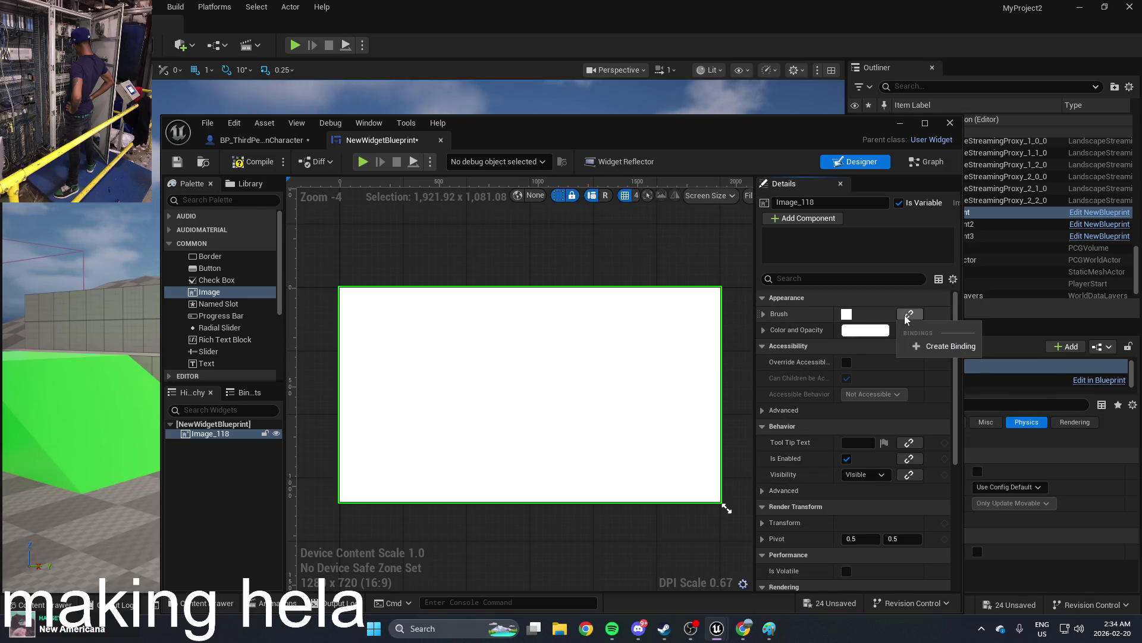
pyautogui.press('Escape')
pyautogui.scroll(-5, 845, 346)
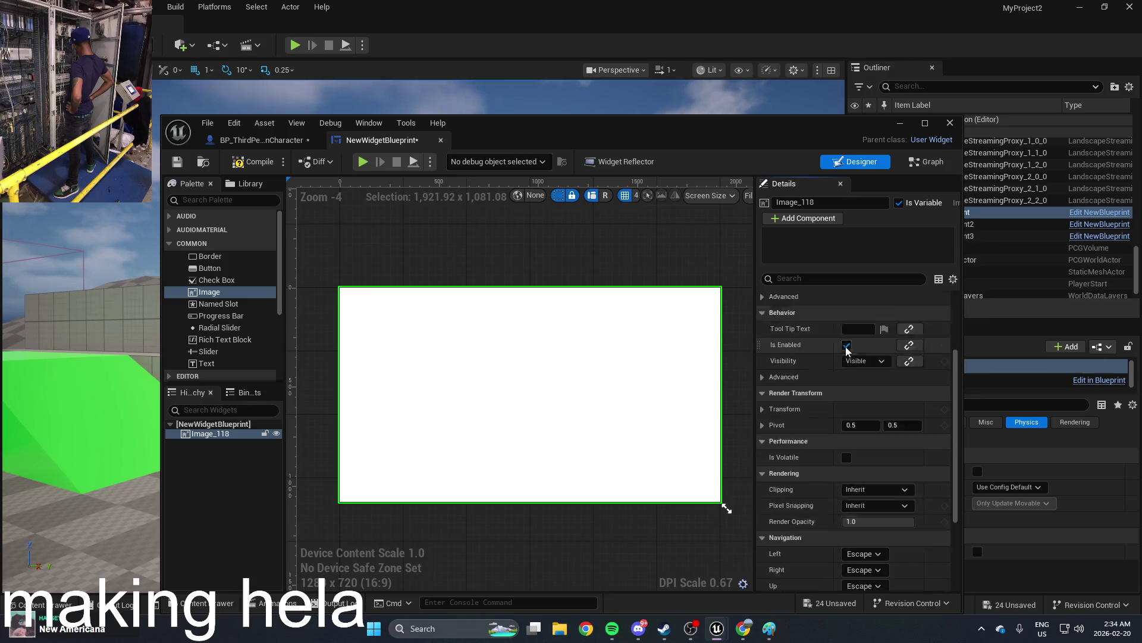
pyautogui.scroll(5, 845, 346)
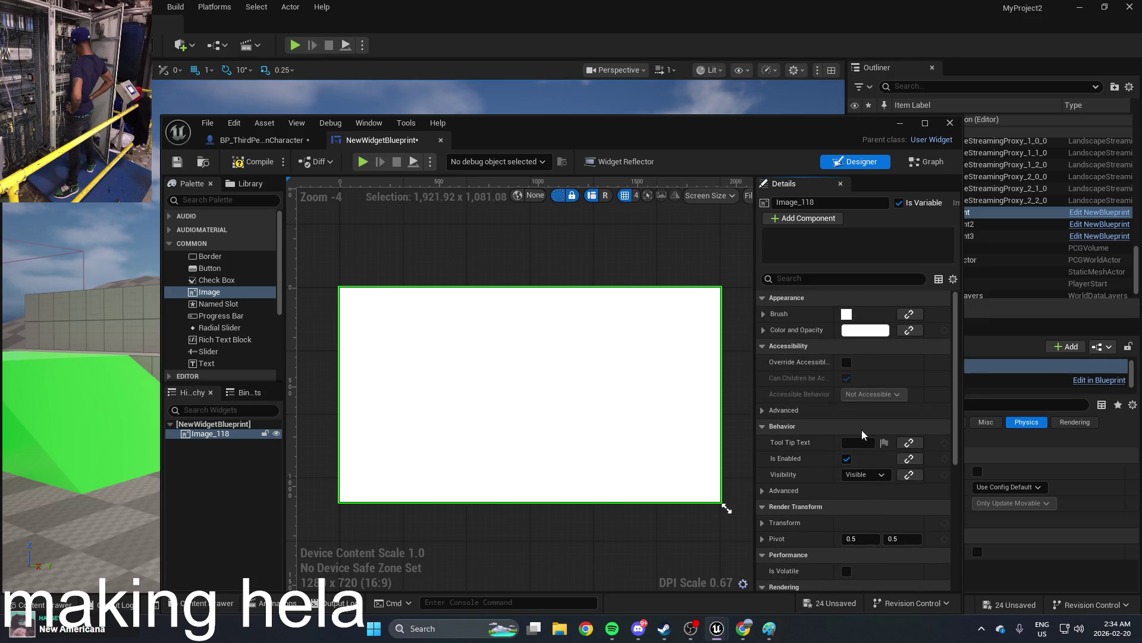
pyautogui.click(803, 218)
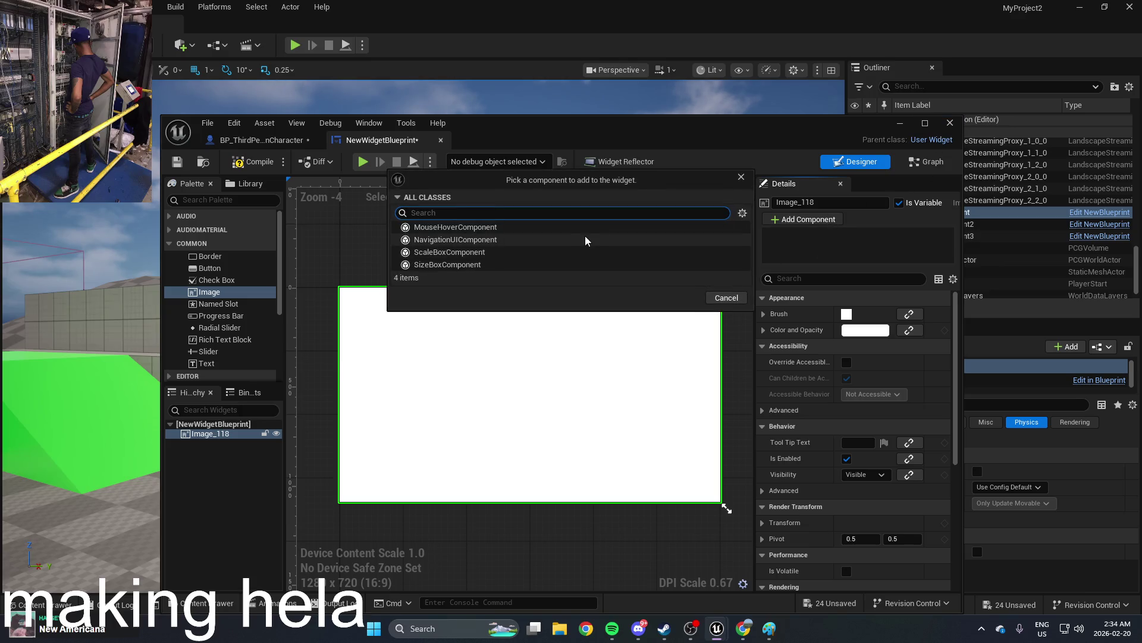
pyautogui.click(741, 177)
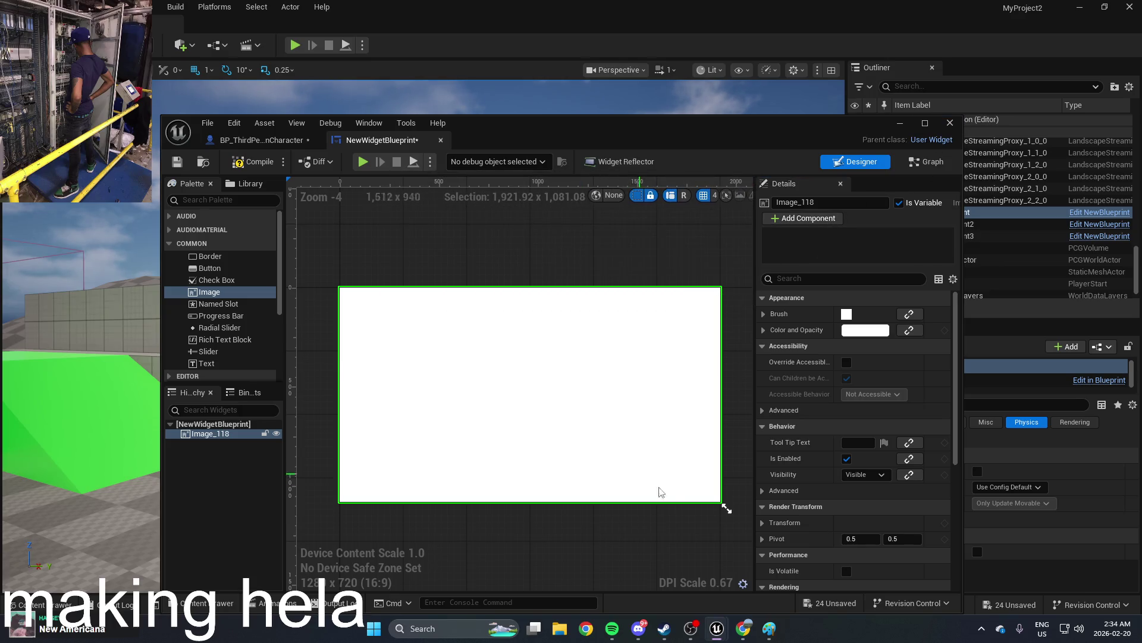
# Step: Raise Image_118's red channel so Color and Opacity reads R 9.847228, G 4.255415, B 1107.929199
pyautogui.click(828, 330)
pyautogui.moveTo(878, 346)
pyautogui.mouseDown()
pyautogui.moveTo(910, 346)
pyautogui.moveTo(852, 361)
pyautogui.moveTo(910, 378)
pyautogui.mouseUp()
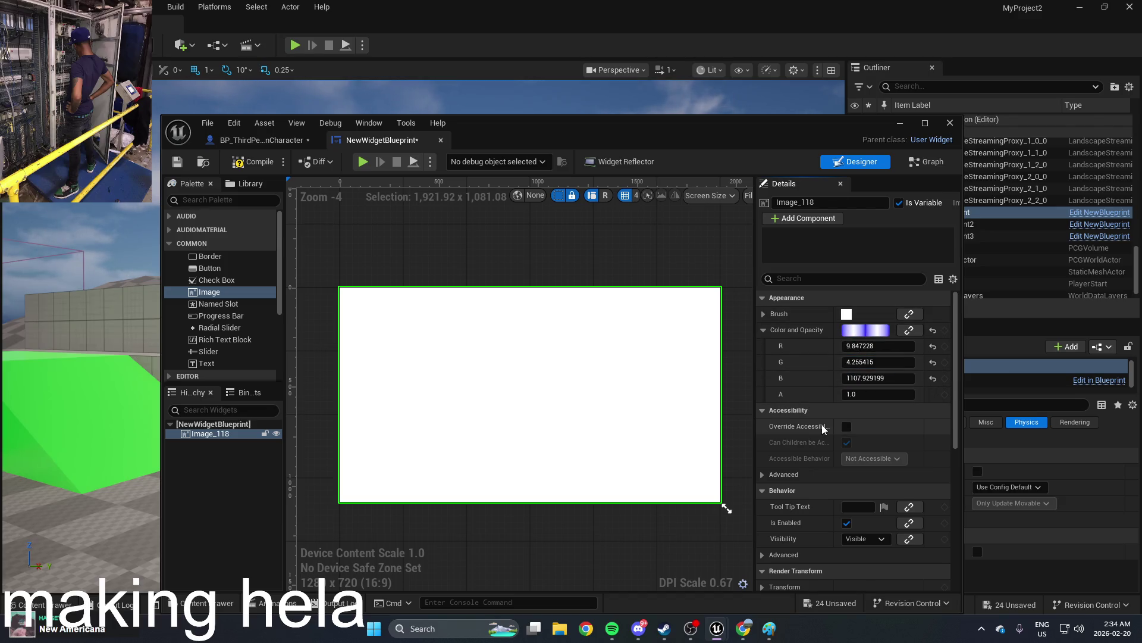
pyautogui.click(764, 314)
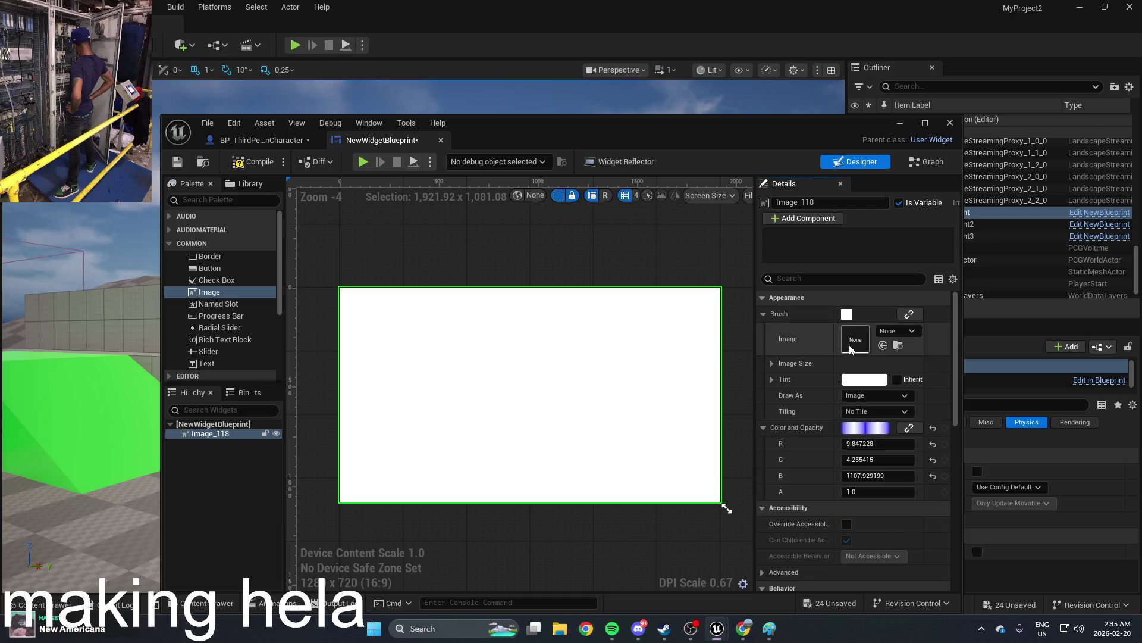
# Step: Set Image_118's brush image to the Untitled bird texture, sized 1428.0 by 646.156982
pyautogui.click(886, 331)
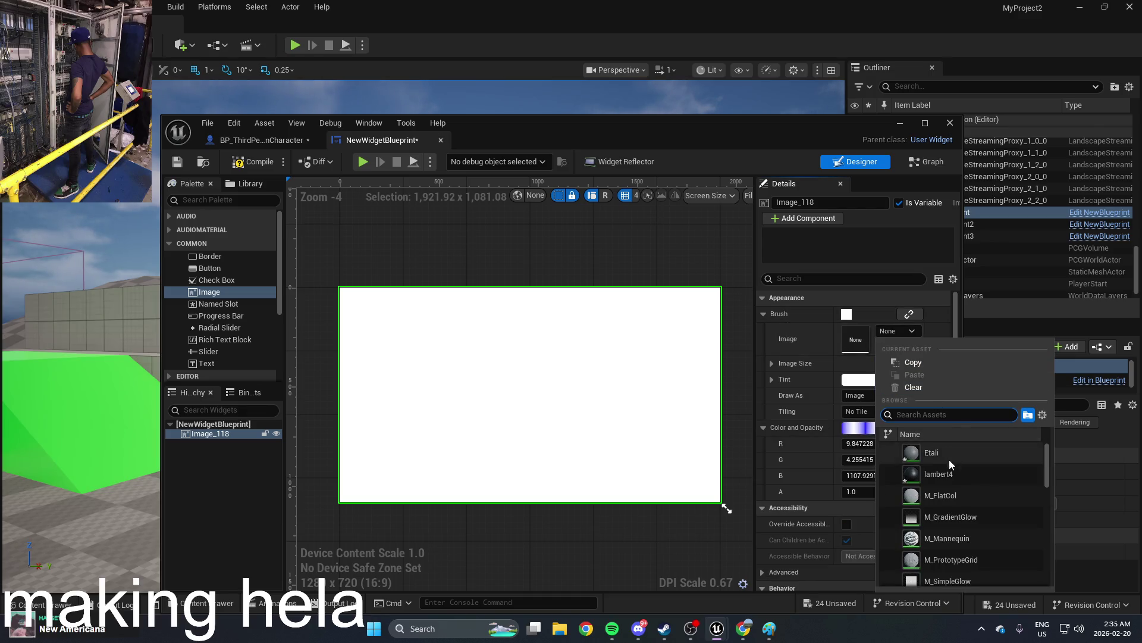
pyautogui.scroll(-10, 952, 462)
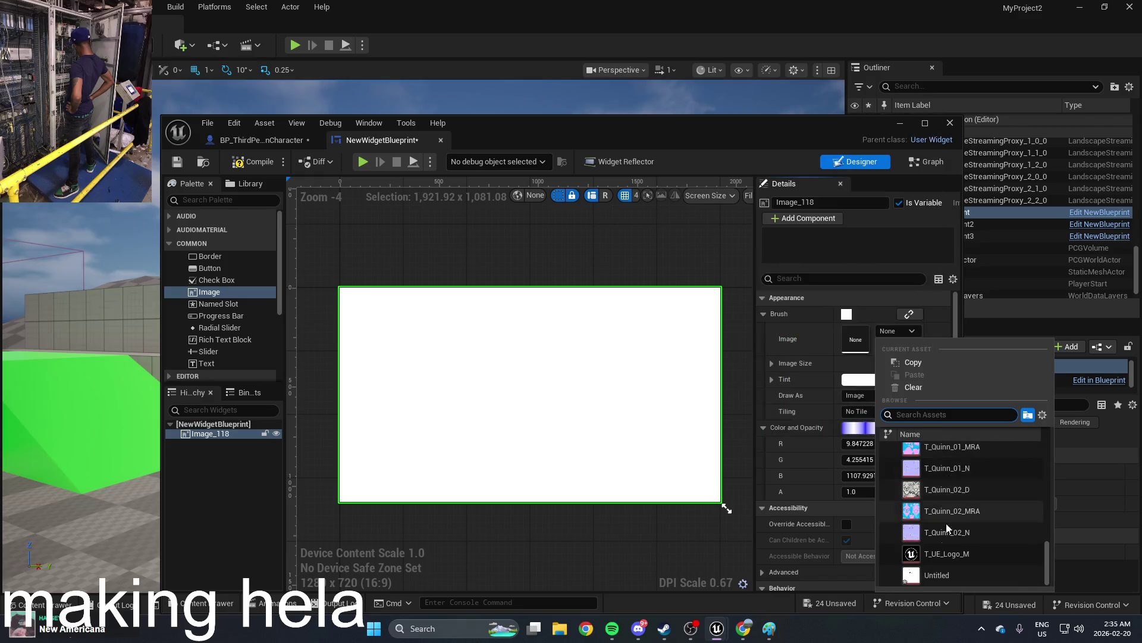
pyautogui.click(934, 573)
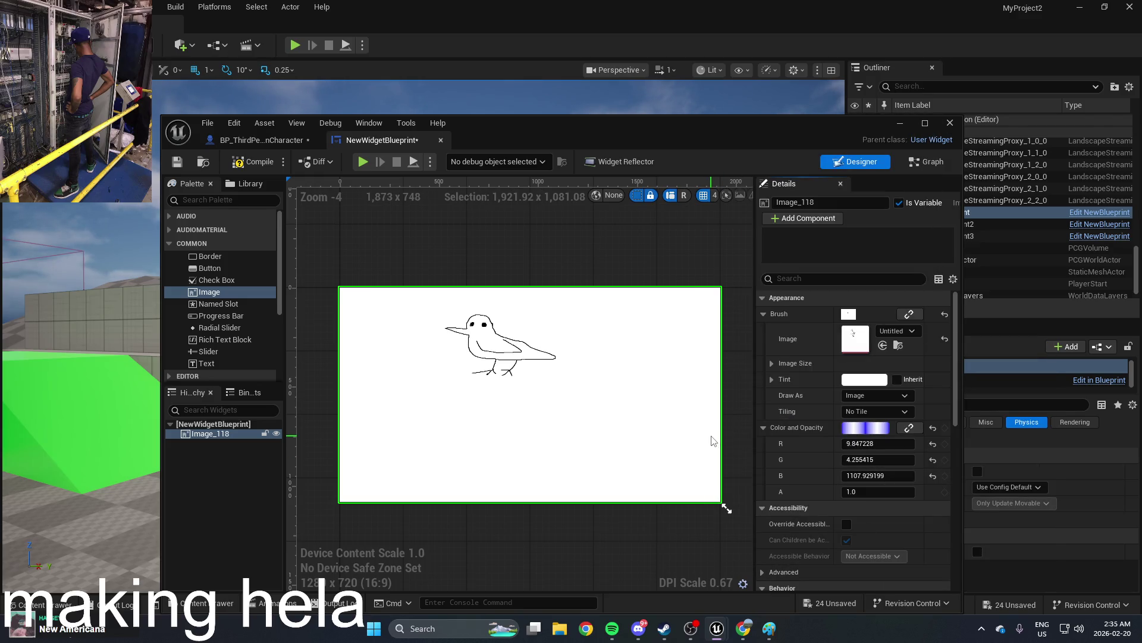
pyautogui.moveTo(726, 507)
pyautogui.mouseDown()
pyautogui.moveTo(696, 476)
pyautogui.moveTo(745, 454)
pyautogui.moveTo(727, 507)
pyautogui.mouseUp()
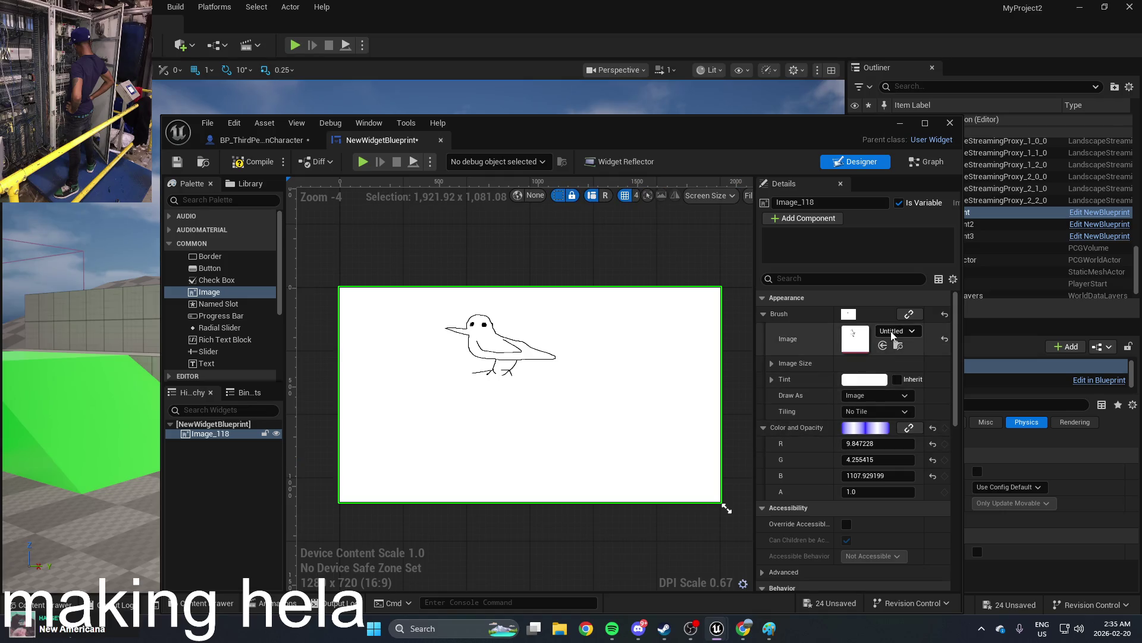
pyautogui.click(784, 364)
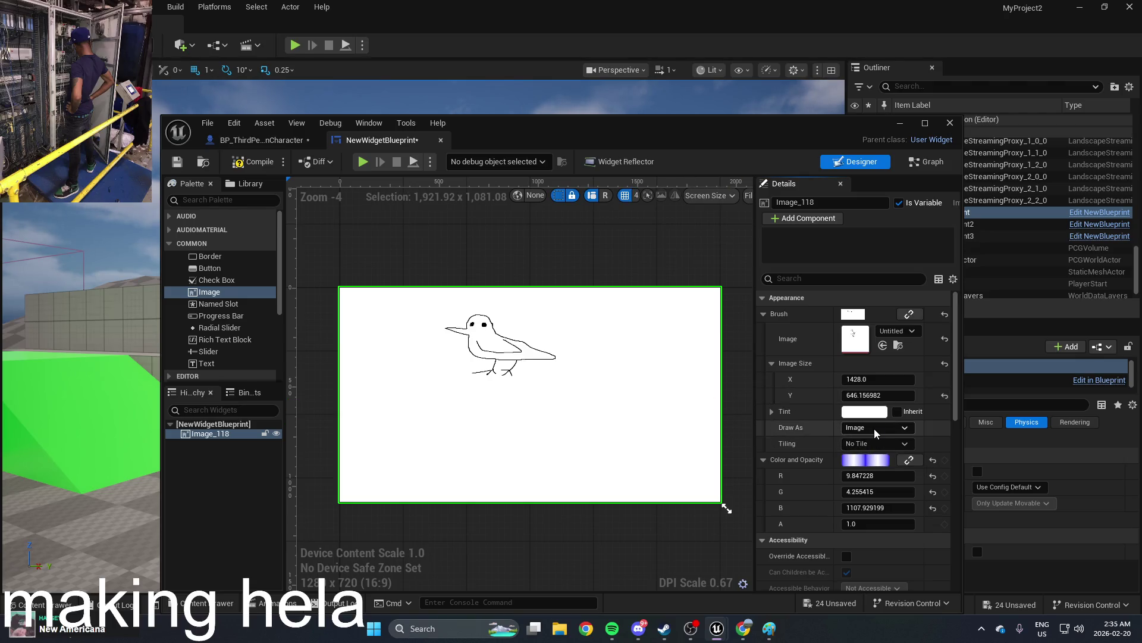
# Step: Try Horizontal tiling on the bird image, then set Tiling back to No Tile
pyautogui.click(870, 445)
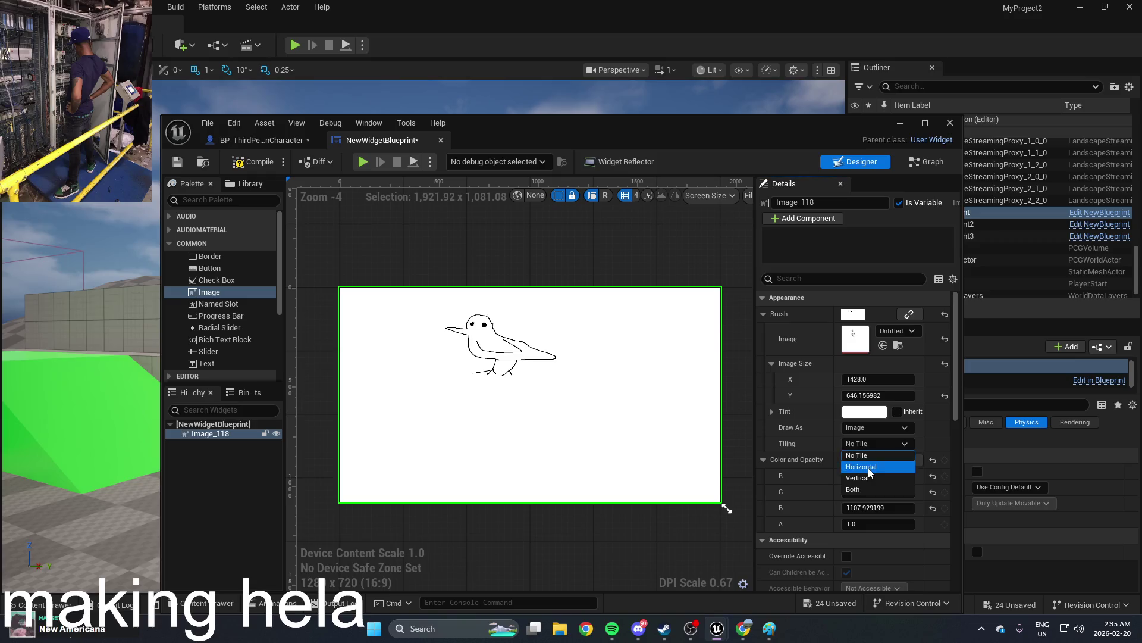
pyautogui.click(861, 466)
pyautogui.click(877, 444)
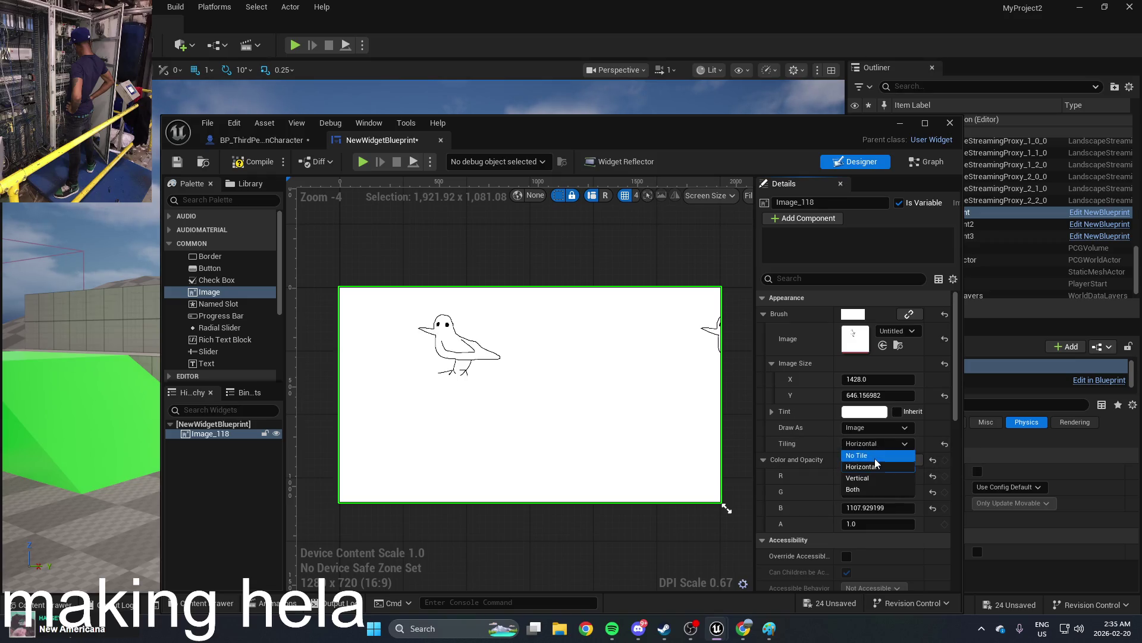
pyautogui.click(875, 456)
# Step: Shrink the bird image size to about 595 by 257 and collapse the Brush settings
pyautogui.scroll(-2, 878, 453)
pyautogui.scroll(2, 879, 449)
pyautogui.moveTo(878, 379)
pyautogui.mouseDown()
pyautogui.moveTo(845, 379)
pyautogui.moveTo(863, 395)
pyautogui.moveTo(845, 395)
pyautogui.mouseUp()
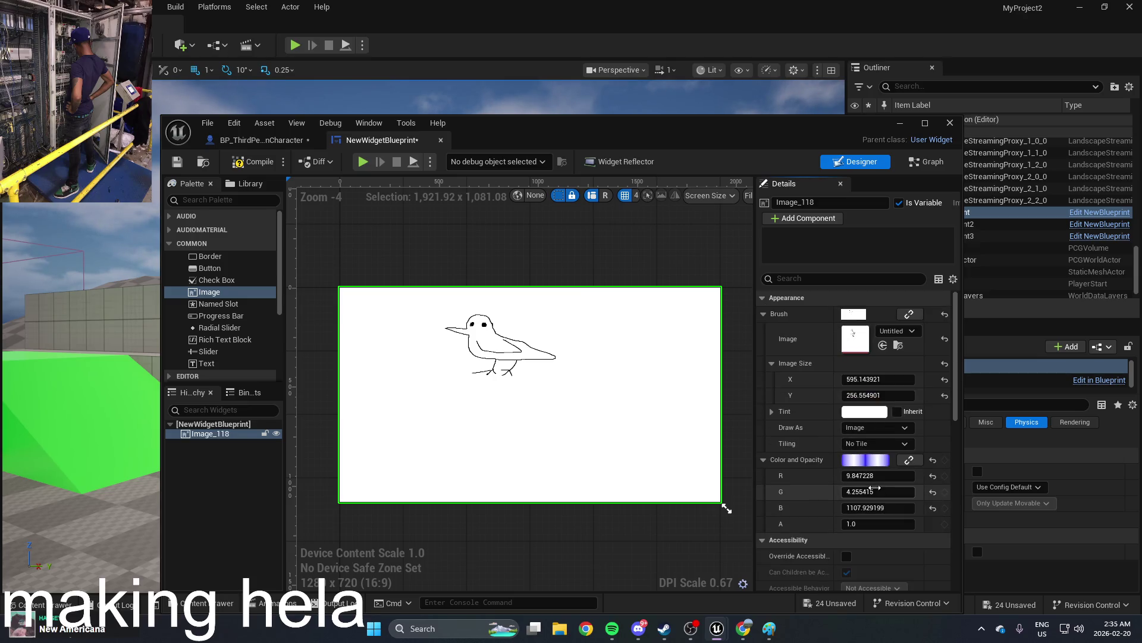
pyautogui.click(773, 361)
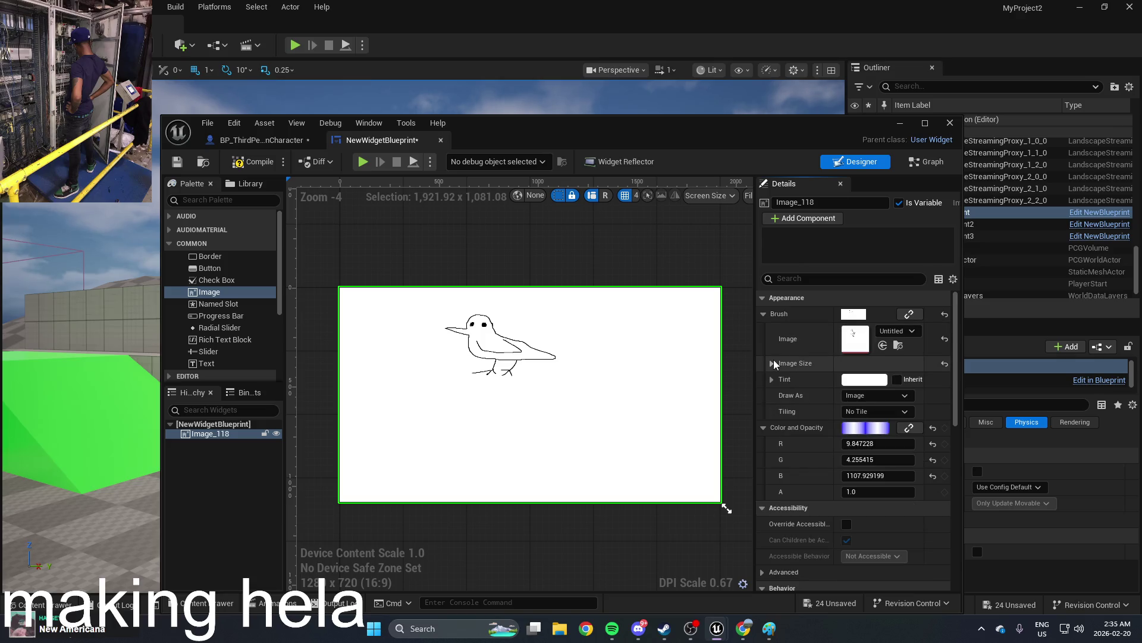
pyautogui.click(763, 313)
# Step: Reselect Image_118 on the canvas and pan the view slightly up and right
pyautogui.scroll(-10, 812, 438)
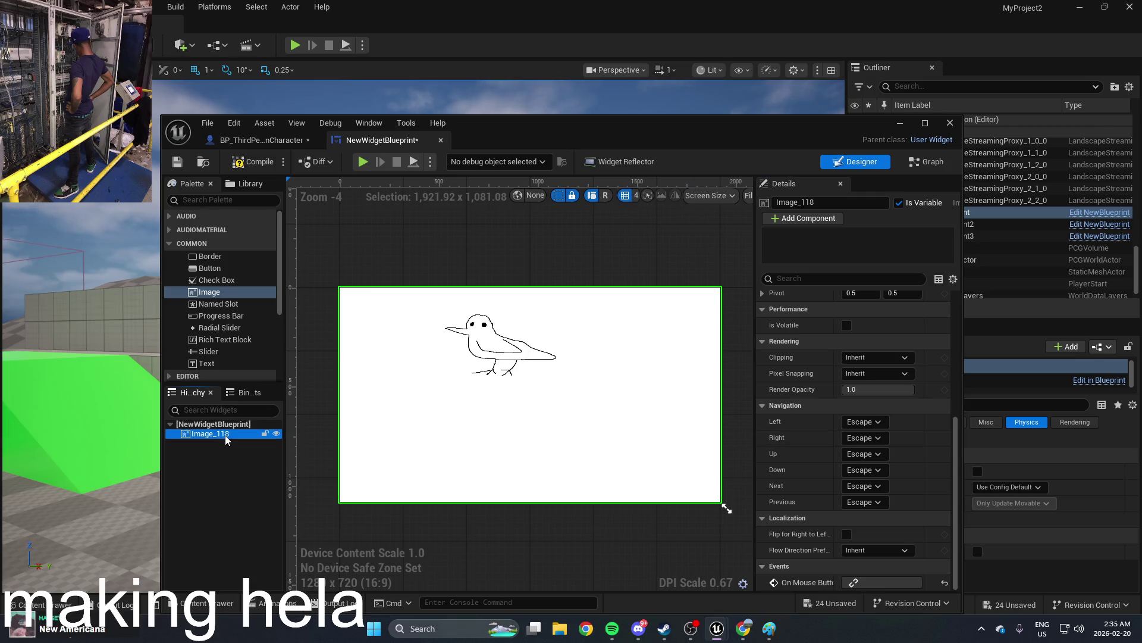
pyautogui.click(585, 532)
pyautogui.moveTo(727, 510)
pyautogui.mouseDown()
pyautogui.moveTo(701, 485)
pyautogui.moveTo(727, 505)
pyautogui.mouseUp()
pyautogui.rightClick(663, 456)
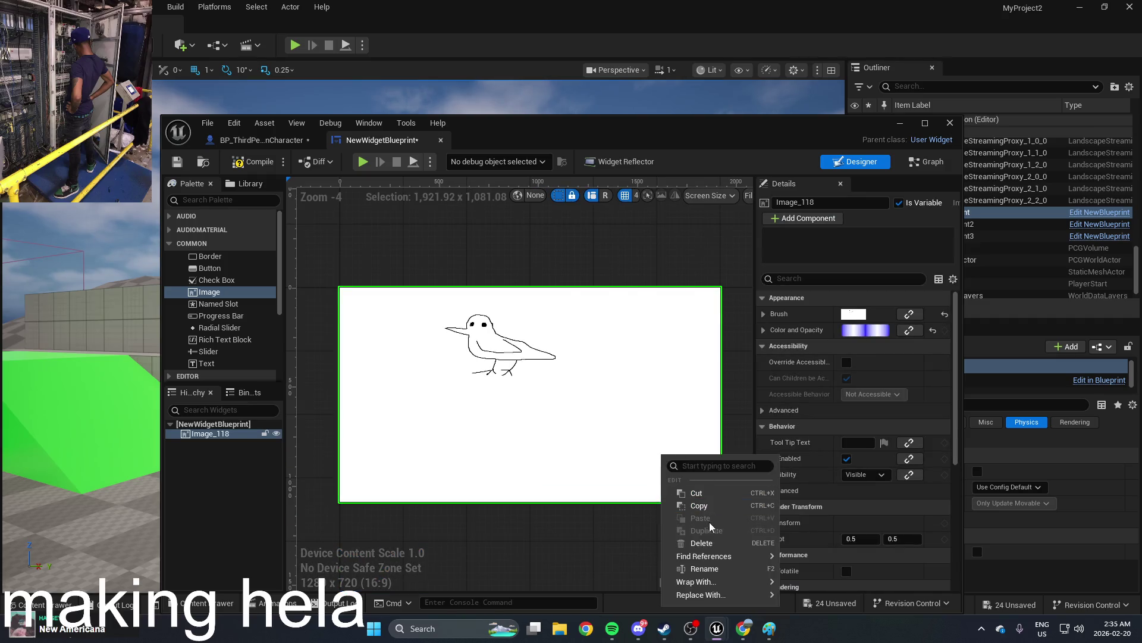
pyautogui.click(702, 267)
pyautogui.click(602, 393)
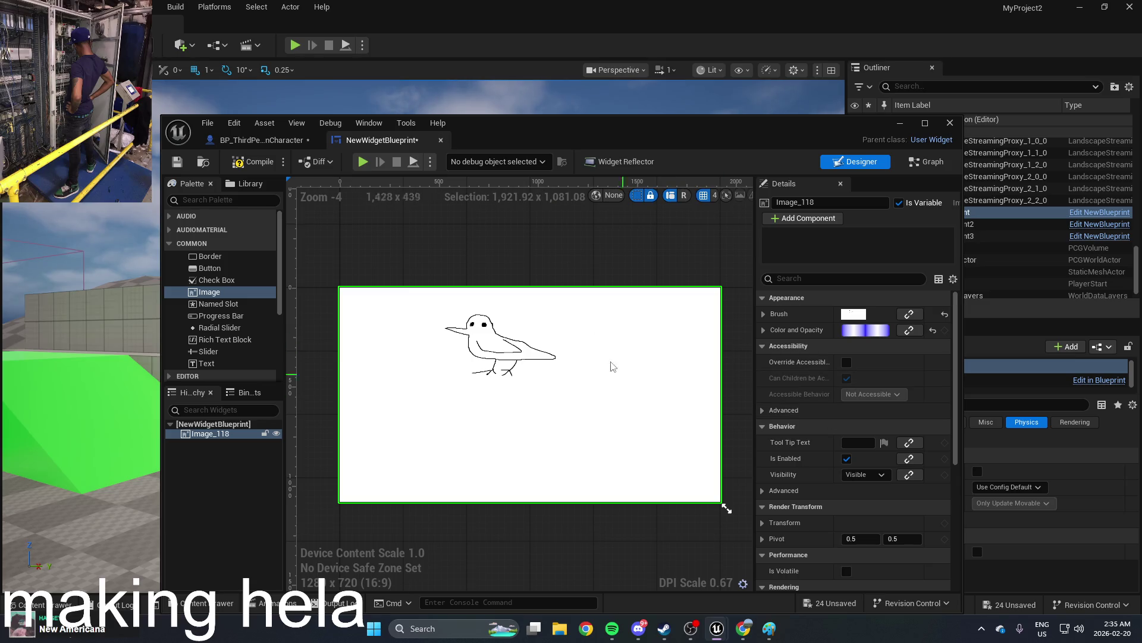
pyautogui.moveTo(594, 250); pyautogui.dragTo(601, 237)
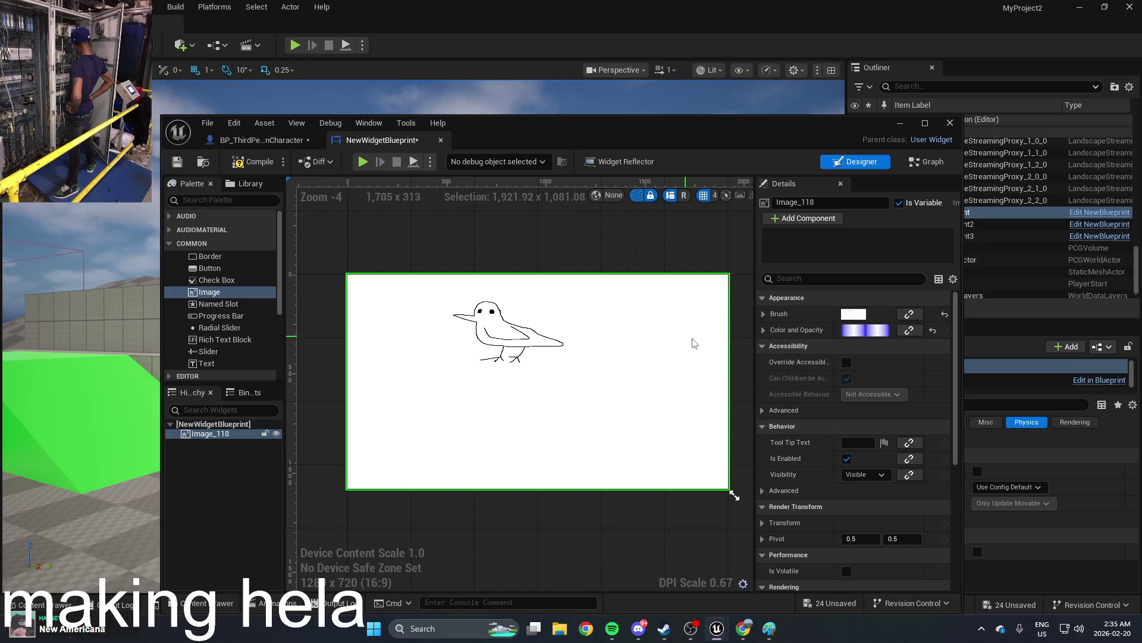
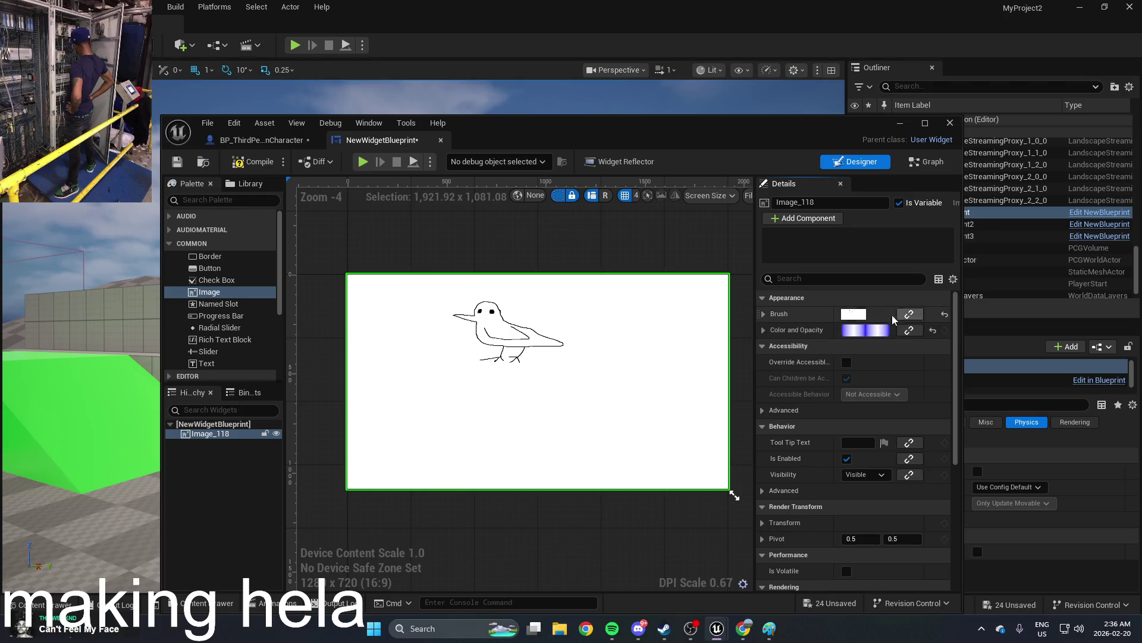
# Step: Resize the bird image to about 485 × 88 drawn as Box, then delete Image_118
pyautogui.click(764, 314)
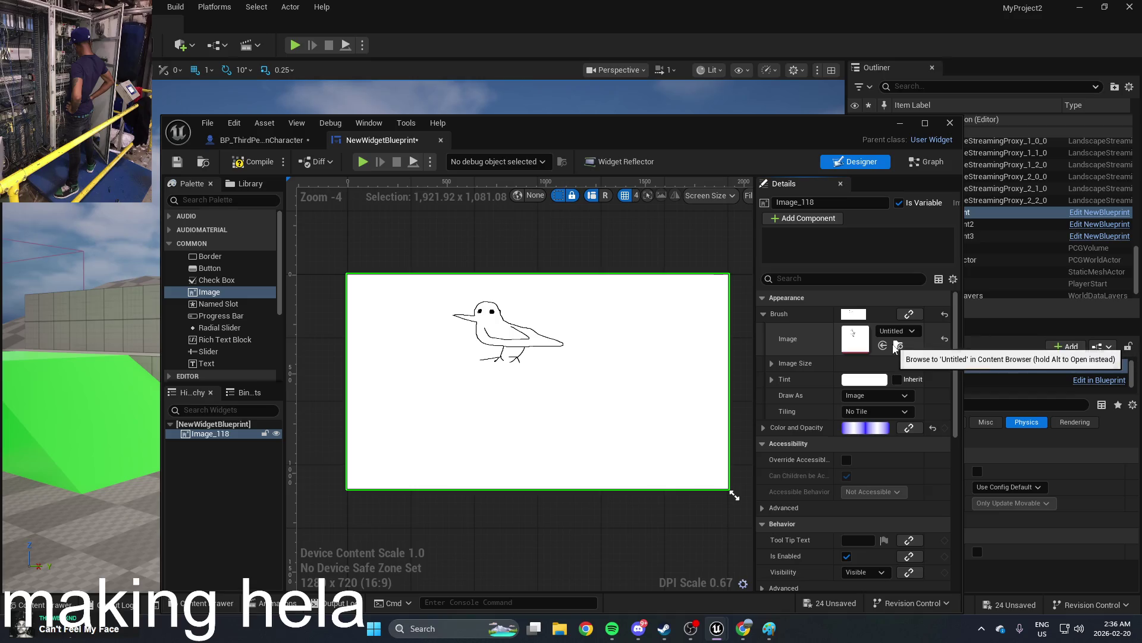
pyautogui.click(771, 363)
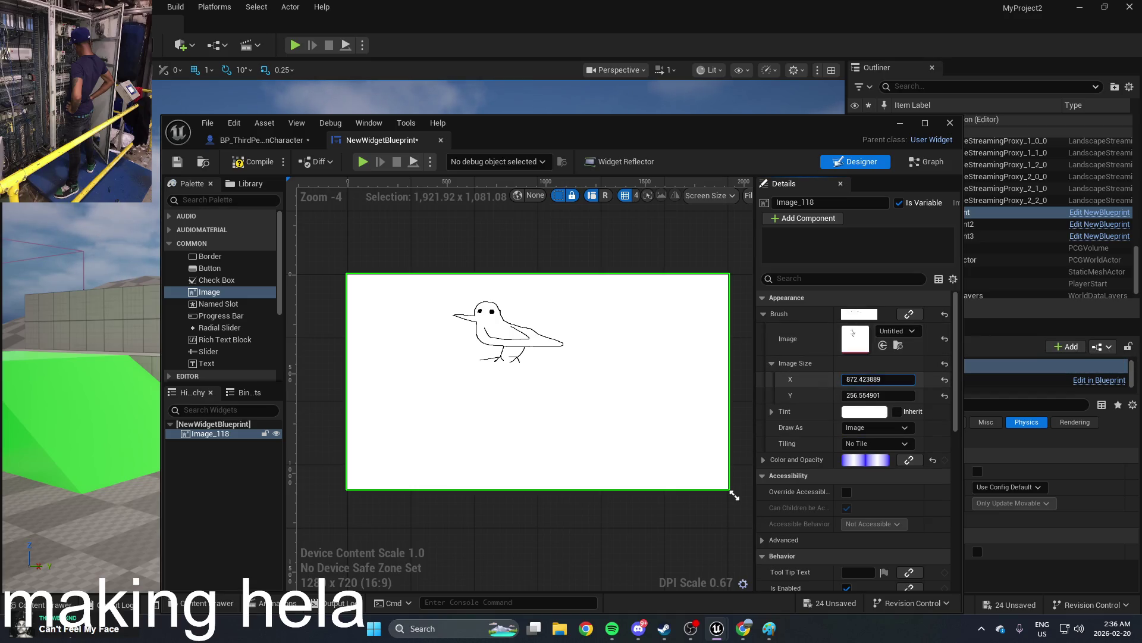
pyautogui.moveTo(855, 395); pyautogui.dragTo(815, 395)
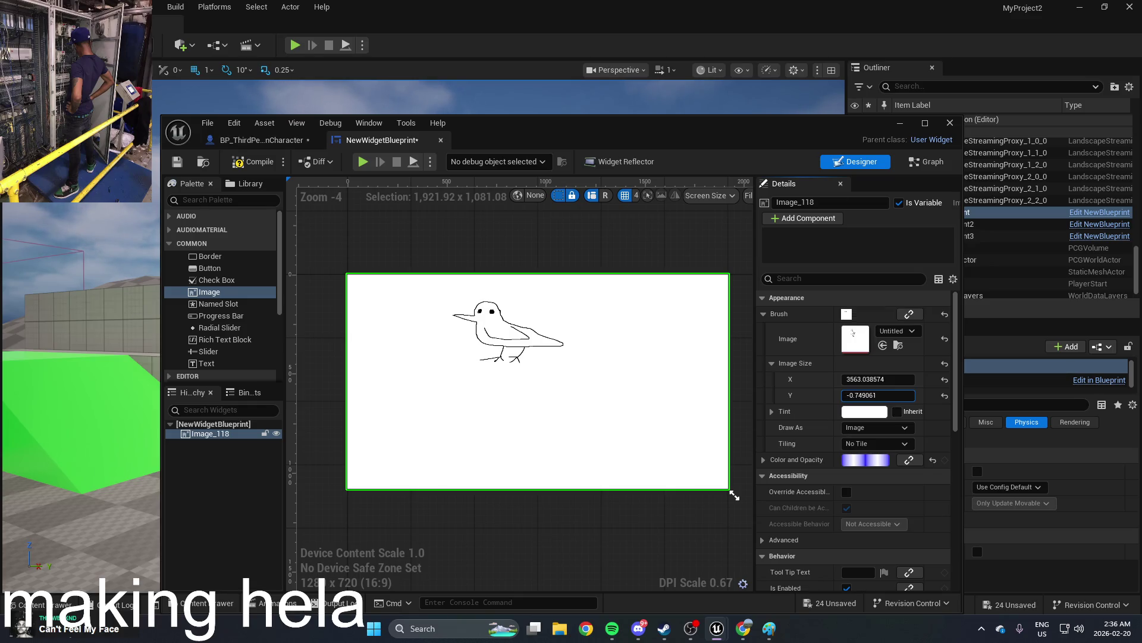
pyautogui.moveTo(877, 379); pyautogui.dragTo(845, 379)
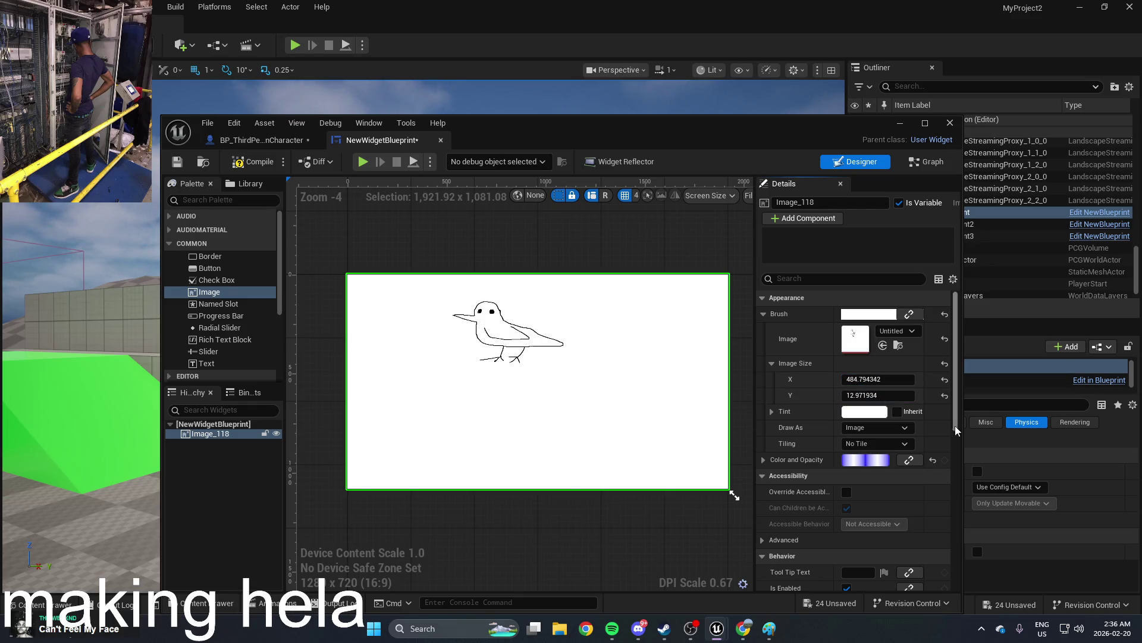
pyautogui.click(875, 427)
pyautogui.click(880, 451)
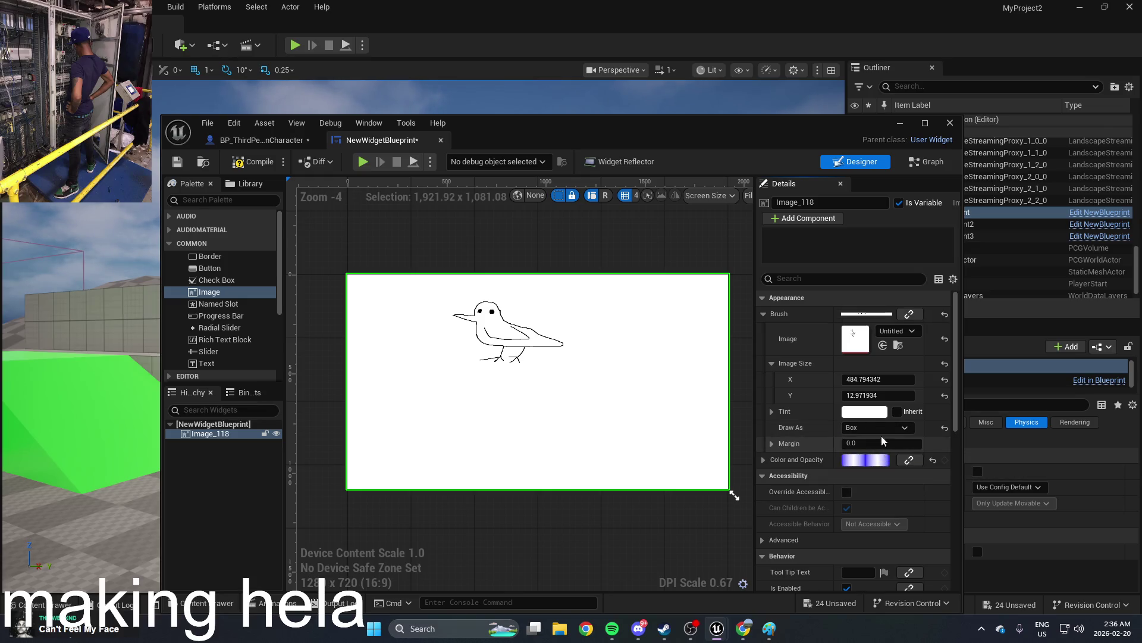
pyautogui.moveTo(883, 396); pyautogui.dragTo(845, 389)
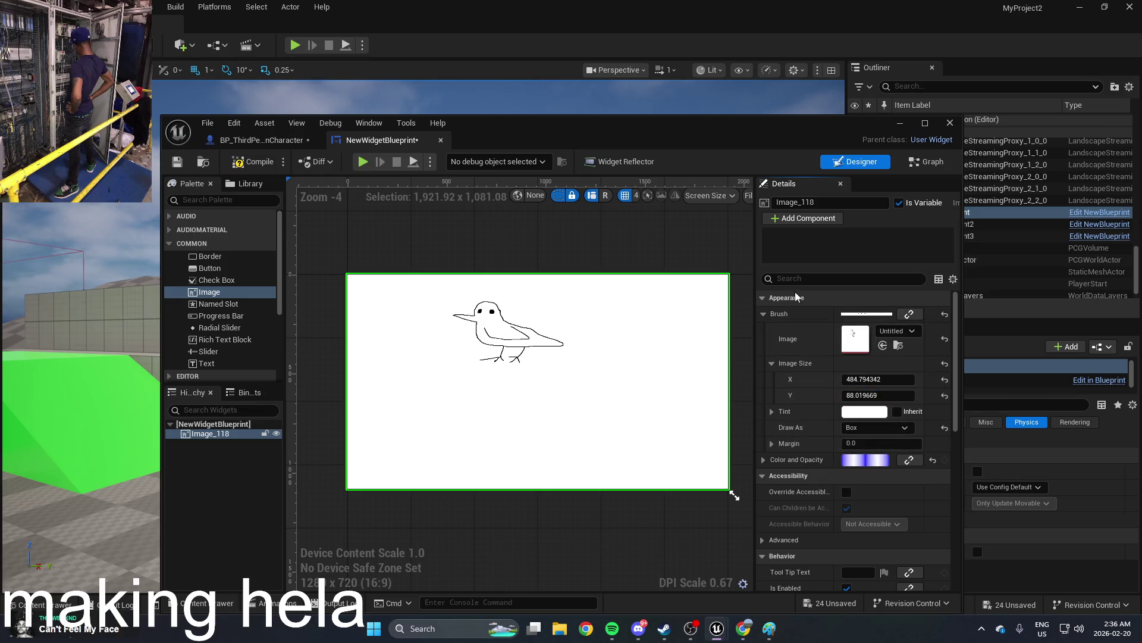
pyautogui.rightClick(602, 300)
pyautogui.click(646, 342)
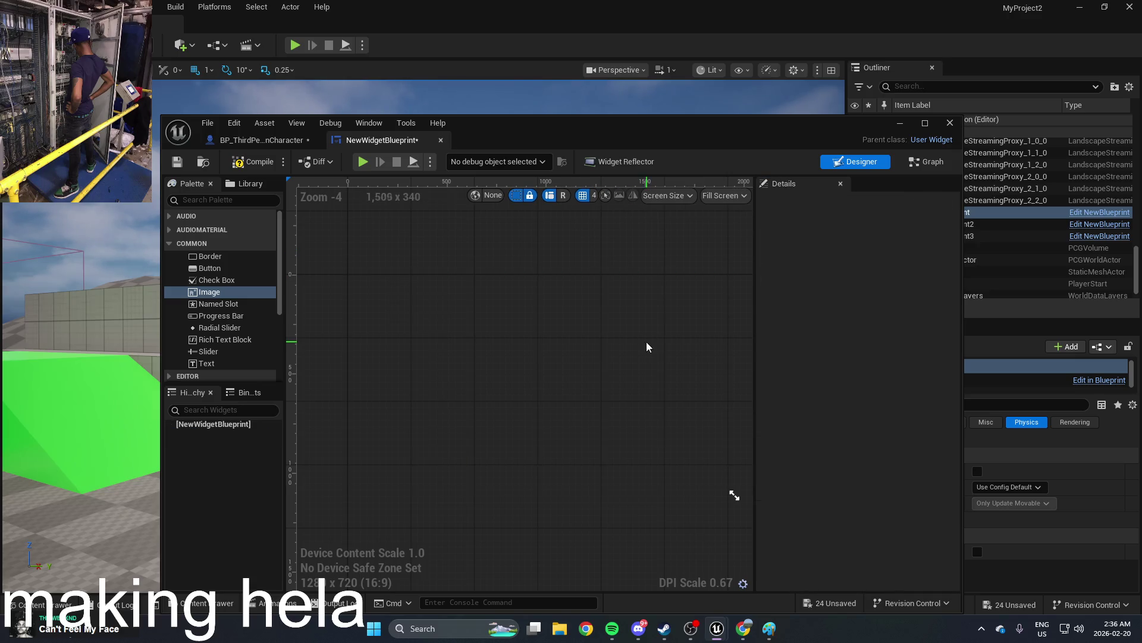
# Step: Drag a new Image widget from the Palette onto the canvas
pyautogui.scroll(-3, 220, 327)
pyautogui.scroll(3, 223, 327)
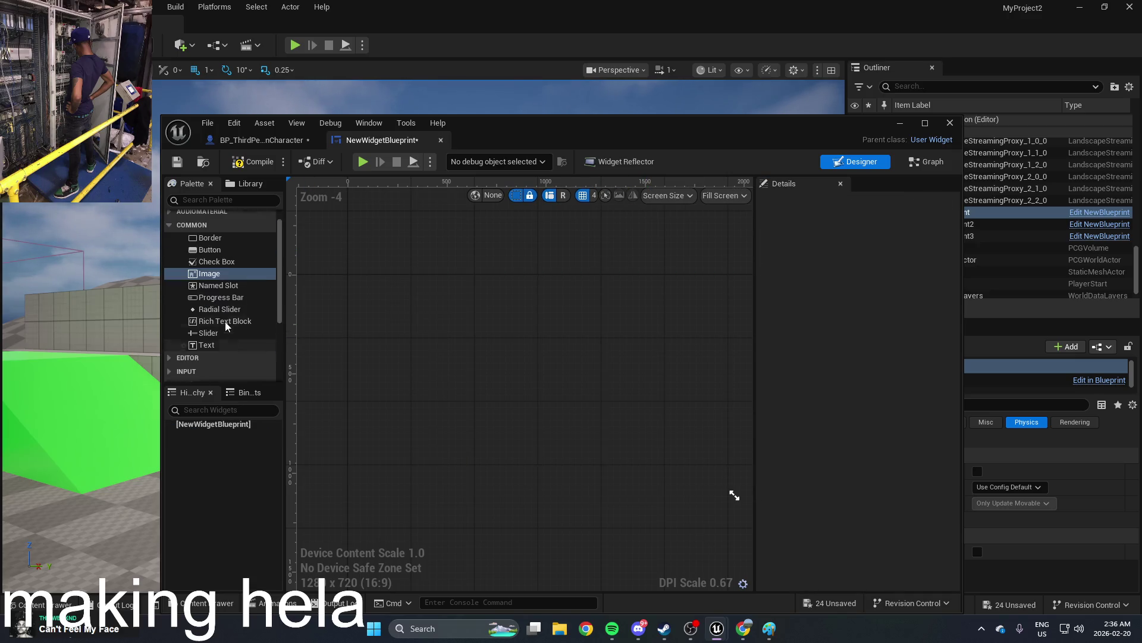
pyautogui.moveTo(228, 292); pyautogui.dragTo(482, 314)
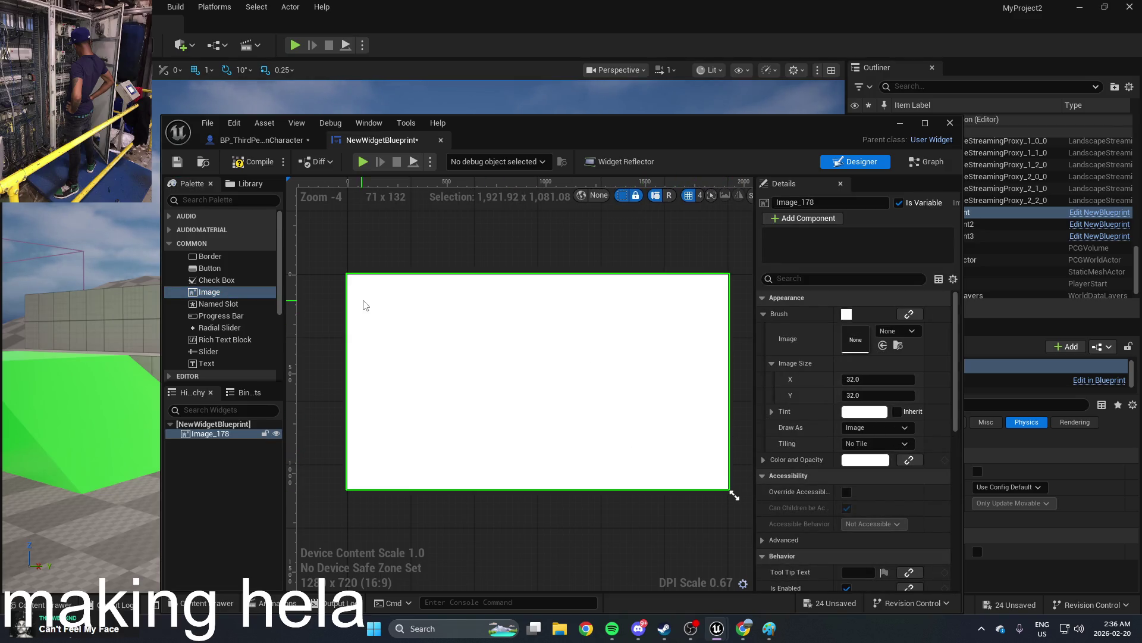
pyautogui.click(357, 286)
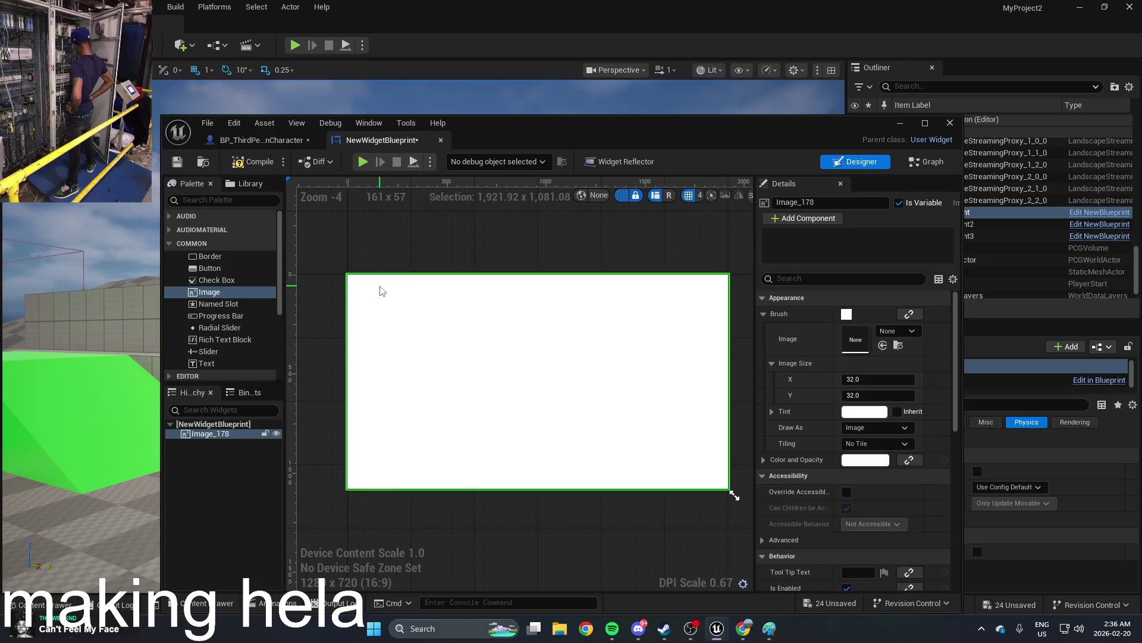
# Step: Set the new image's Brush Image to the Untitled bird texture
pyautogui.click(907, 331)
pyautogui.scroll(-10, 933, 473)
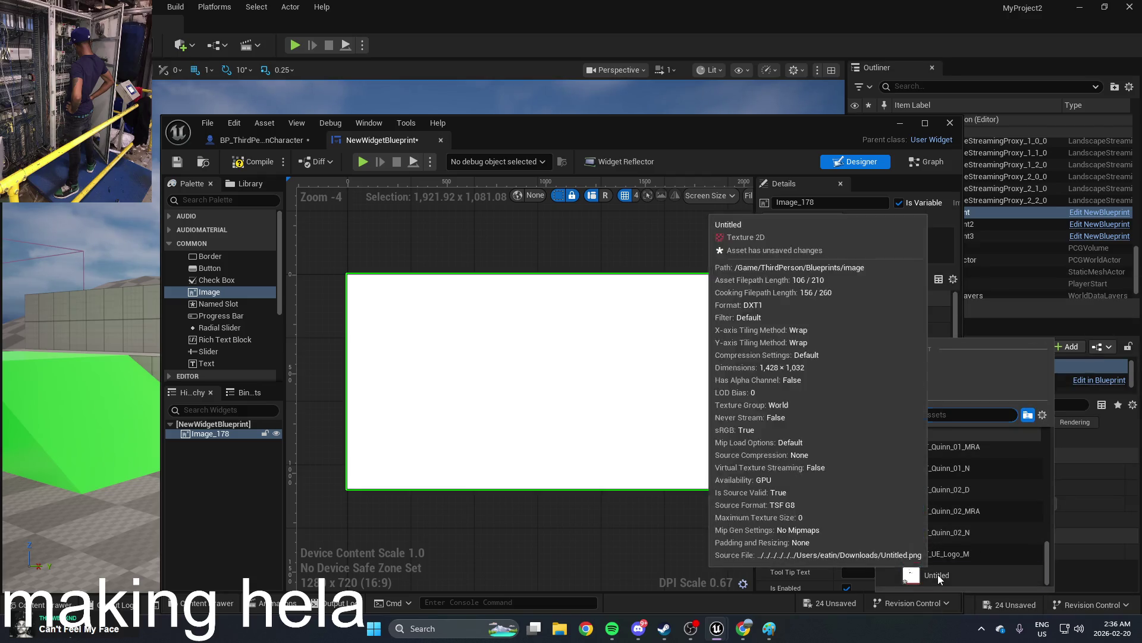
pyautogui.click(938, 573)
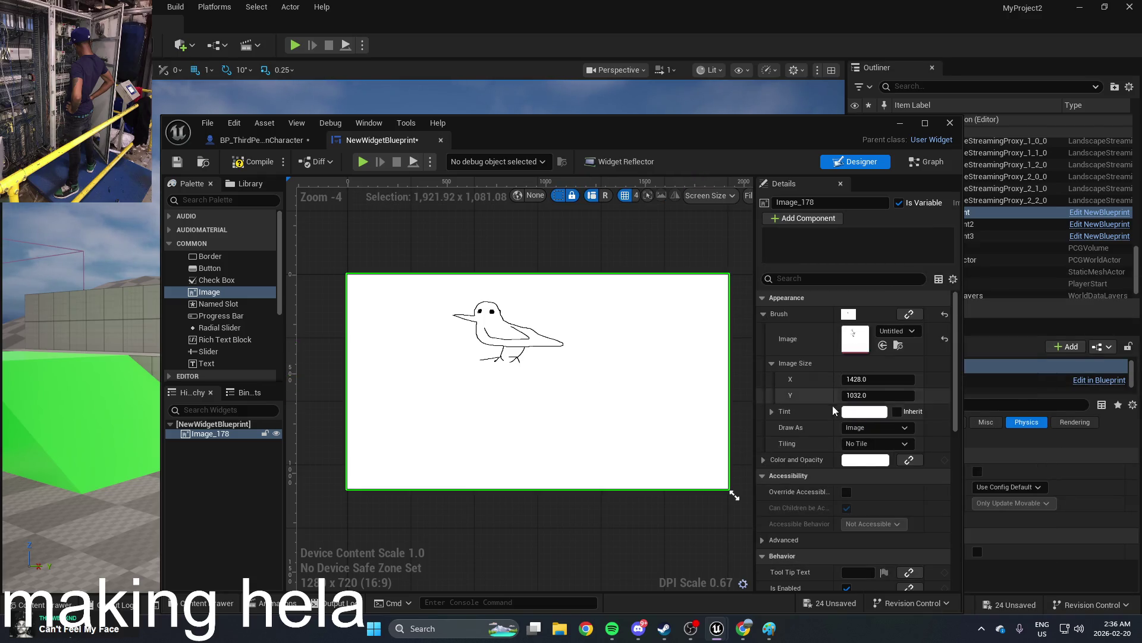
pyautogui.click(872, 433)
pyautogui.click(871, 432)
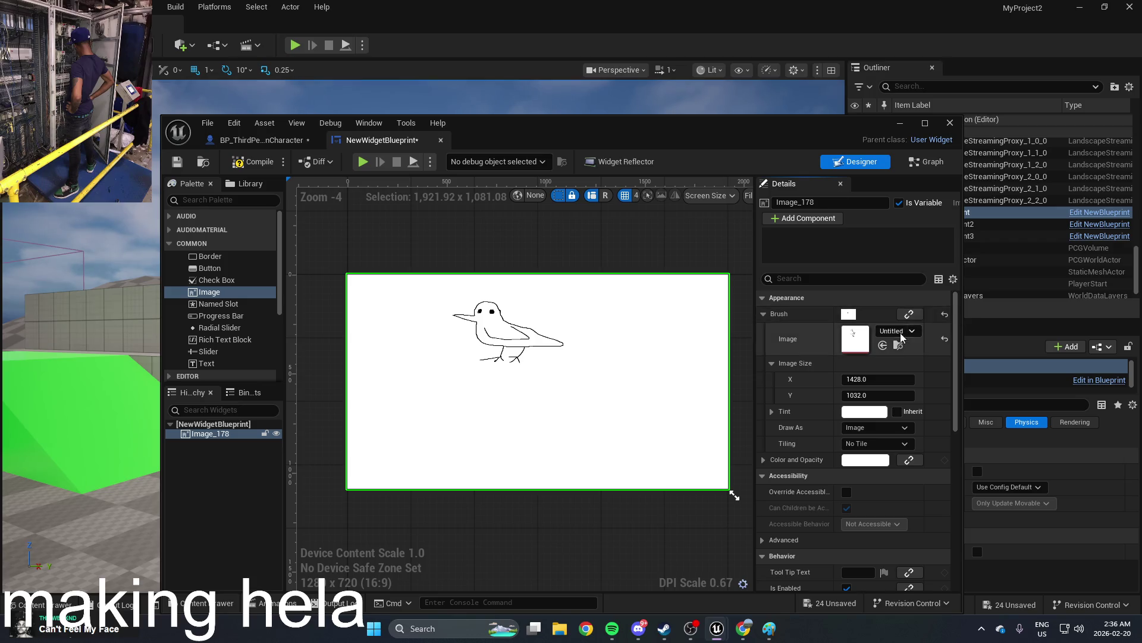
pyautogui.scroll(-5, 896, 345)
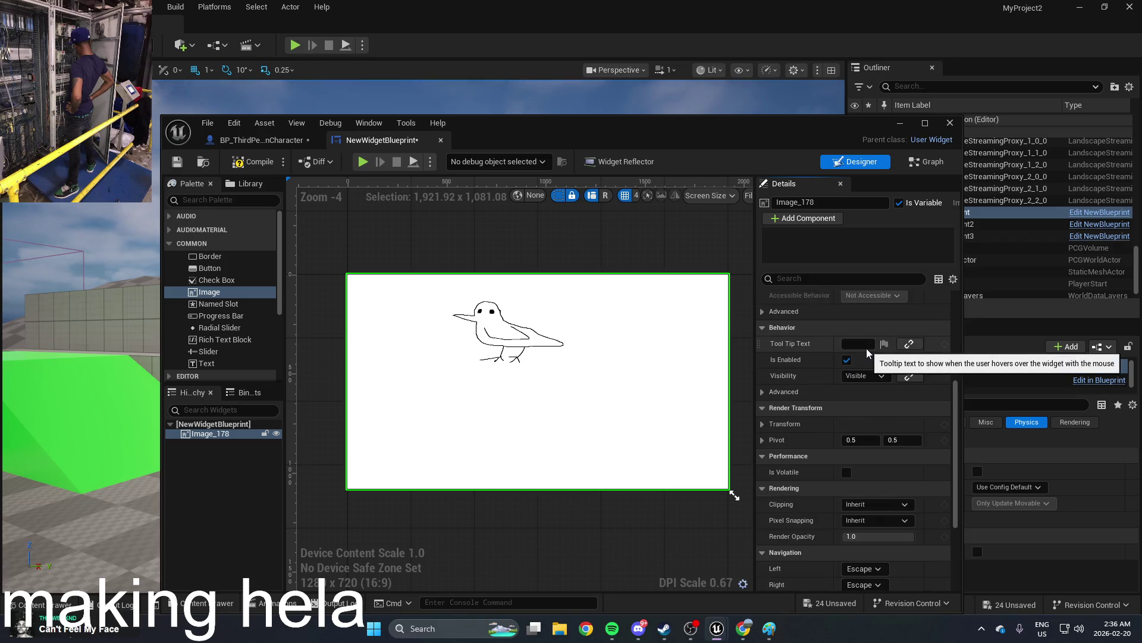
pyautogui.scroll(-1, 830, 404)
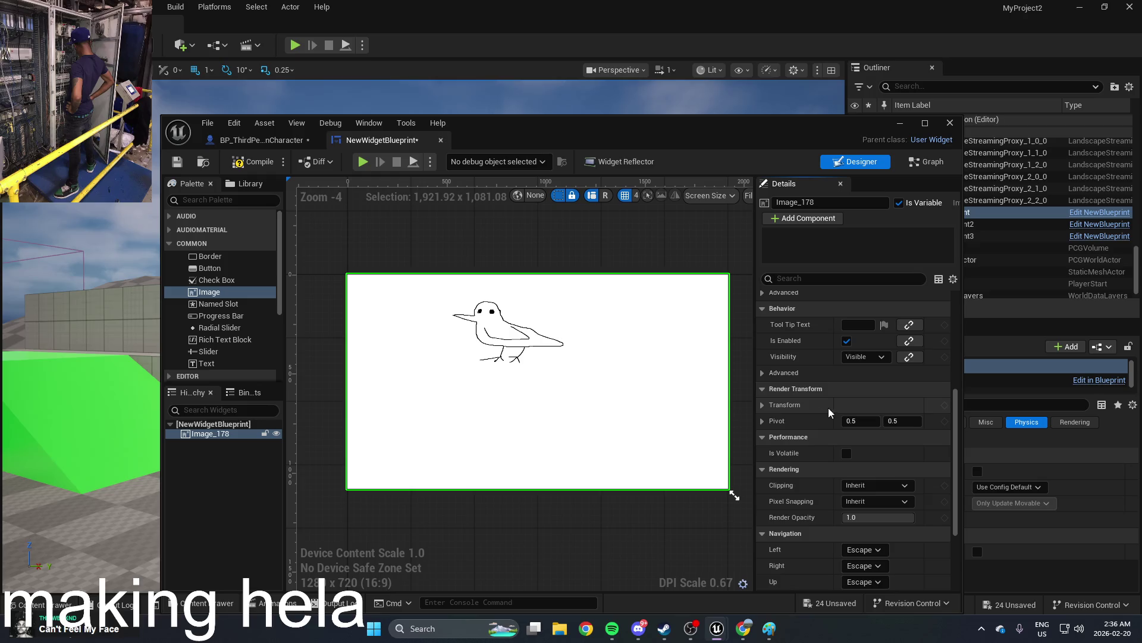
# Step: Try a render translation X of 2.0, then undo the translation and scale changes
pyautogui.click(763, 405)
pyautogui.moveTo(861, 421)
pyautogui.mouseDown()
pyautogui.moveTo(863, 438)
pyautogui.moveTo(845, 437)
pyautogui.moveTo(886, 437)
pyautogui.mouseUp()
pyautogui.hotkey('ctrl', 'z')
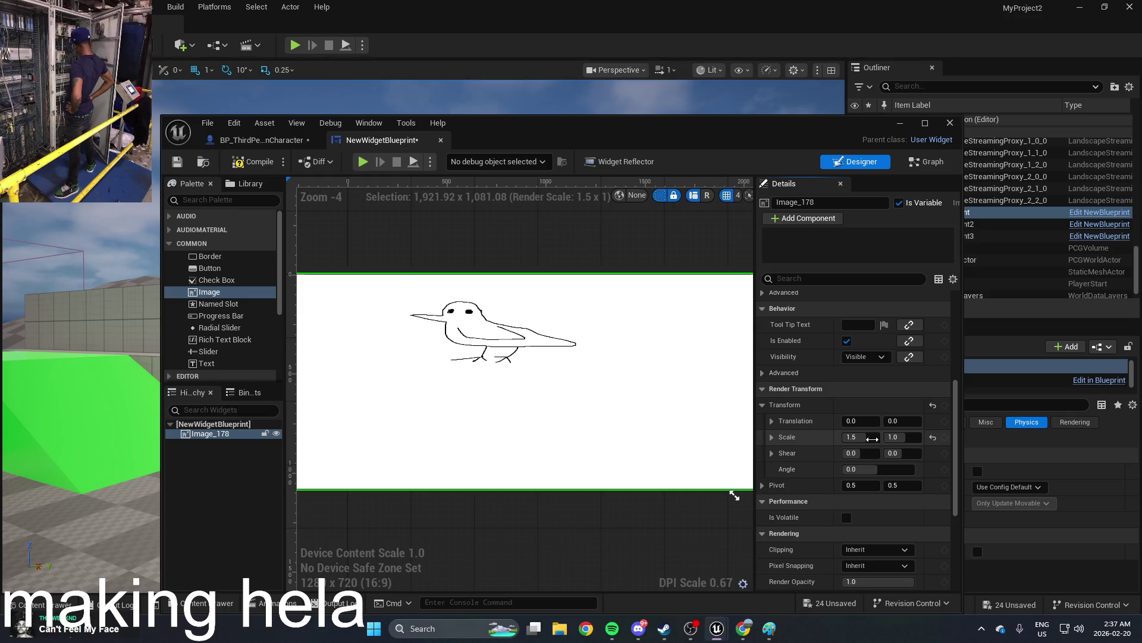
pyautogui.hotkey('ctrl', 'z')
pyautogui.scroll(-3, 825, 501)
pyautogui.scroll(5, 825, 502)
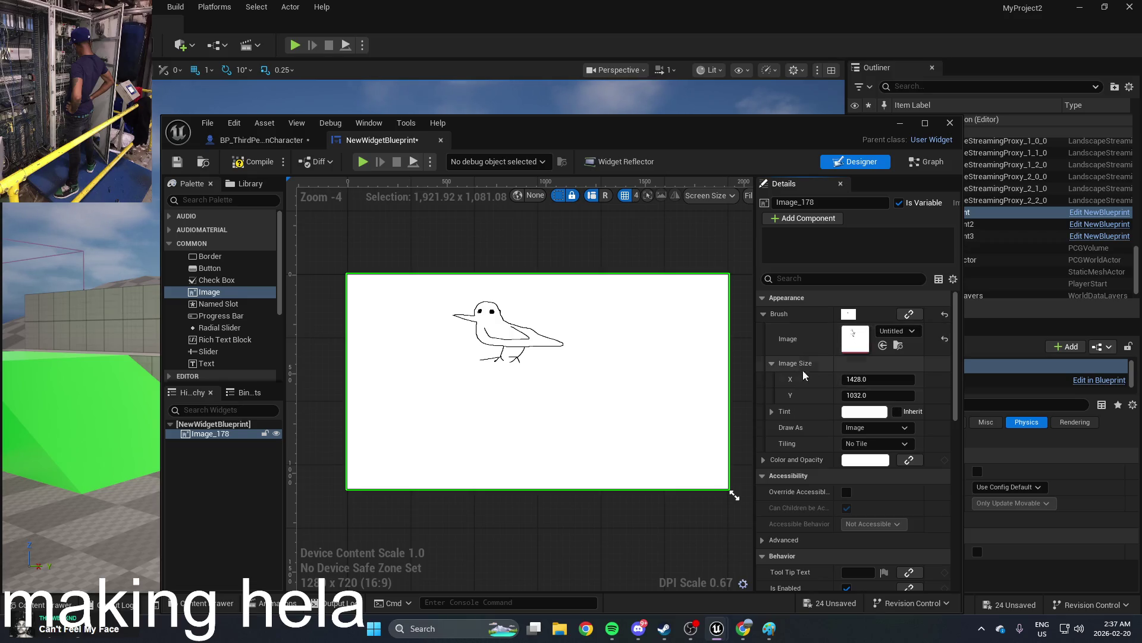
# Step: Widen the image Size X to about 3514 and compile the widget blueprint
pyautogui.moveTo(879, 379); pyautogui.dragTo(928, 379)
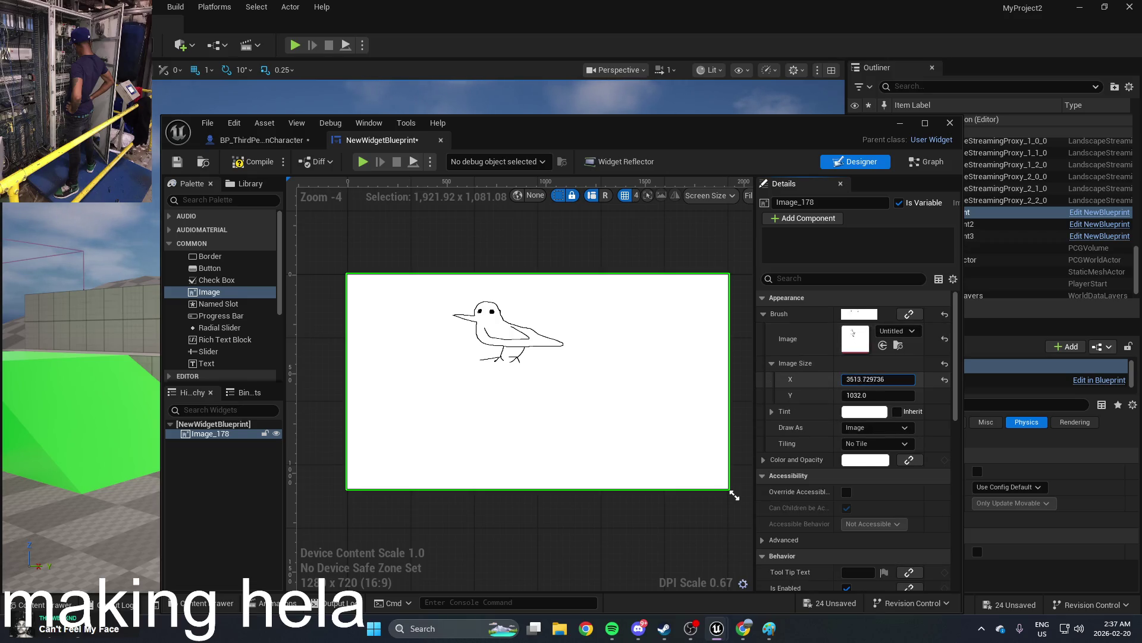
pyautogui.click(256, 166)
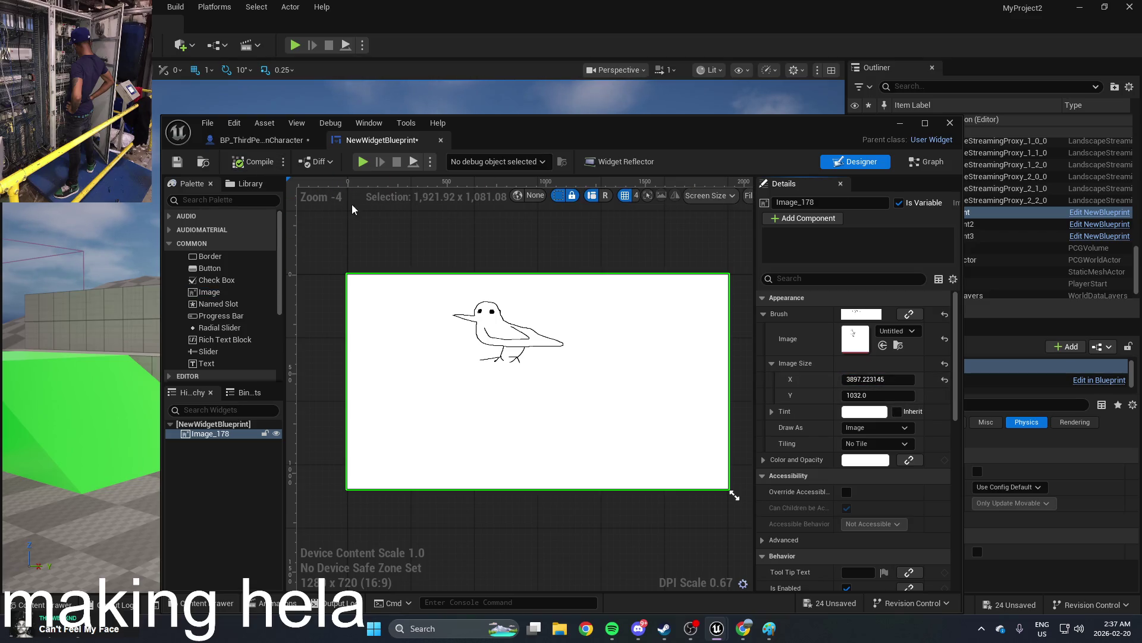
pyautogui.click(257, 163)
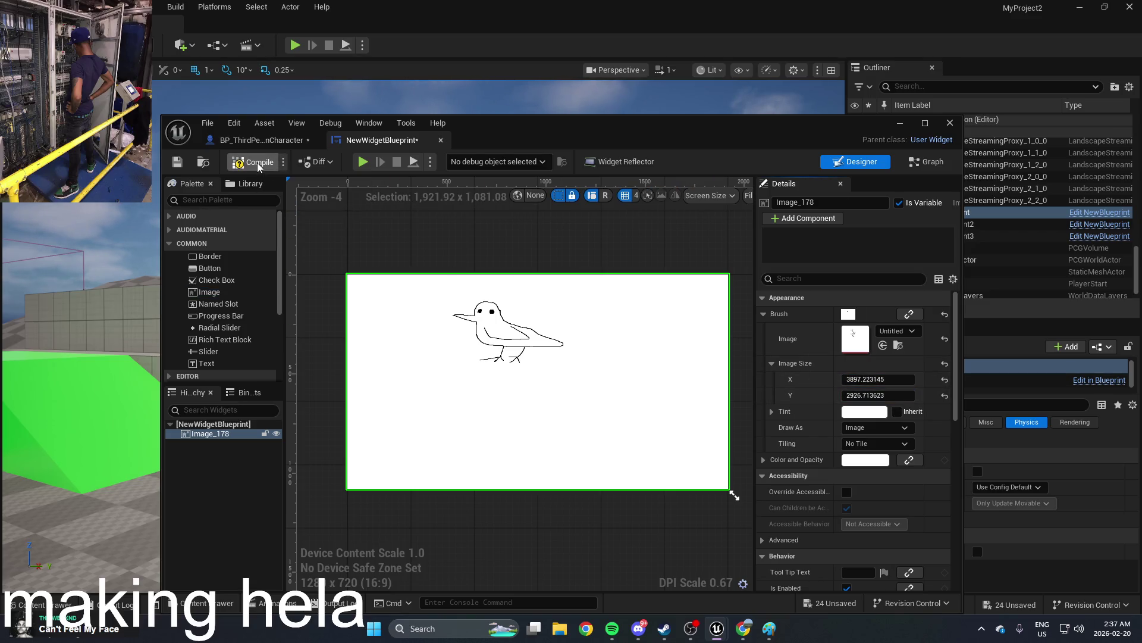
# Step: Give the image a light green Color and Opacity tint
pyautogui.click(866, 460)
pyautogui.moveTo(919, 383)
pyautogui.mouseDown()
pyautogui.moveTo(911, 392)
pyautogui.moveTo(925, 375)
pyautogui.moveTo(916, 388)
pyautogui.mouseUp()
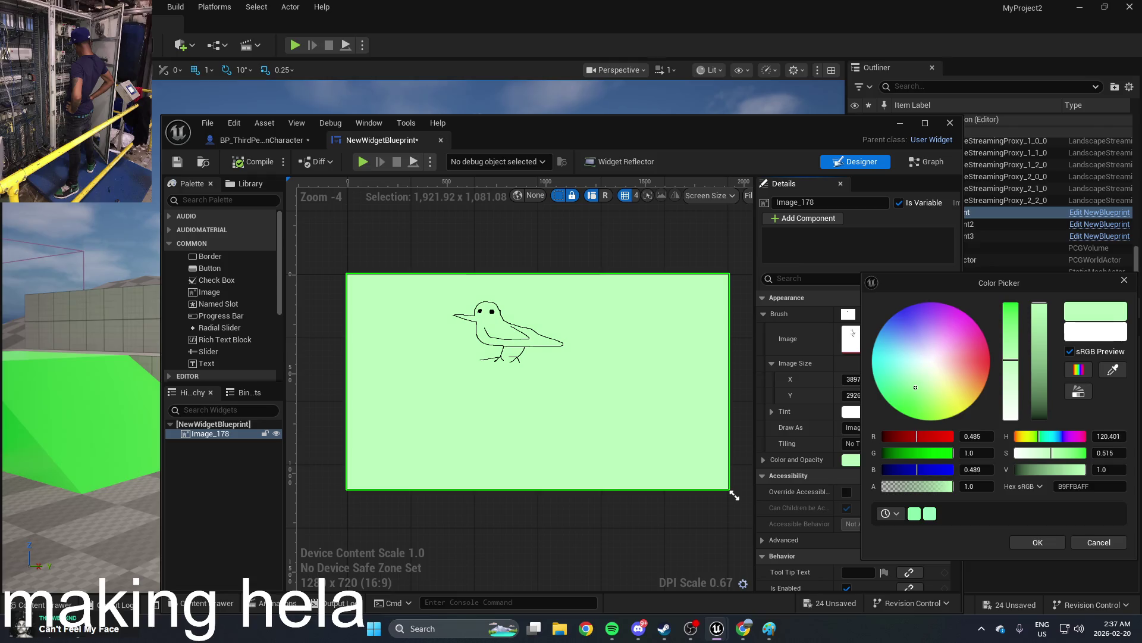
pyautogui.click(1035, 542)
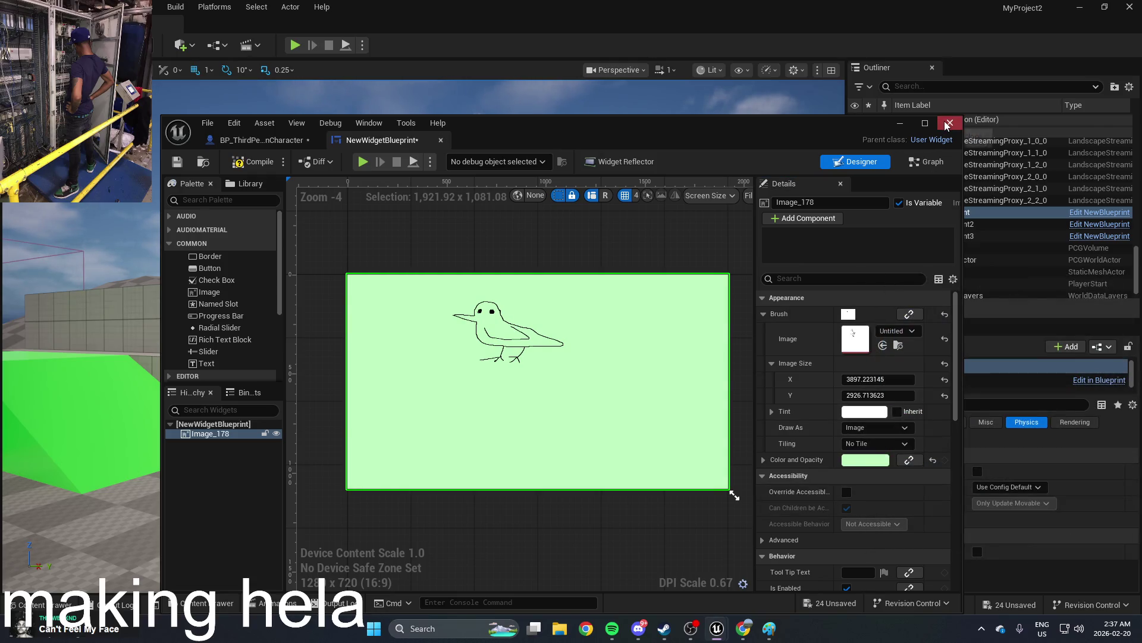
# Step: Run a quick simulation, stop it, and close the widget editor
pyautogui.click(361, 162)
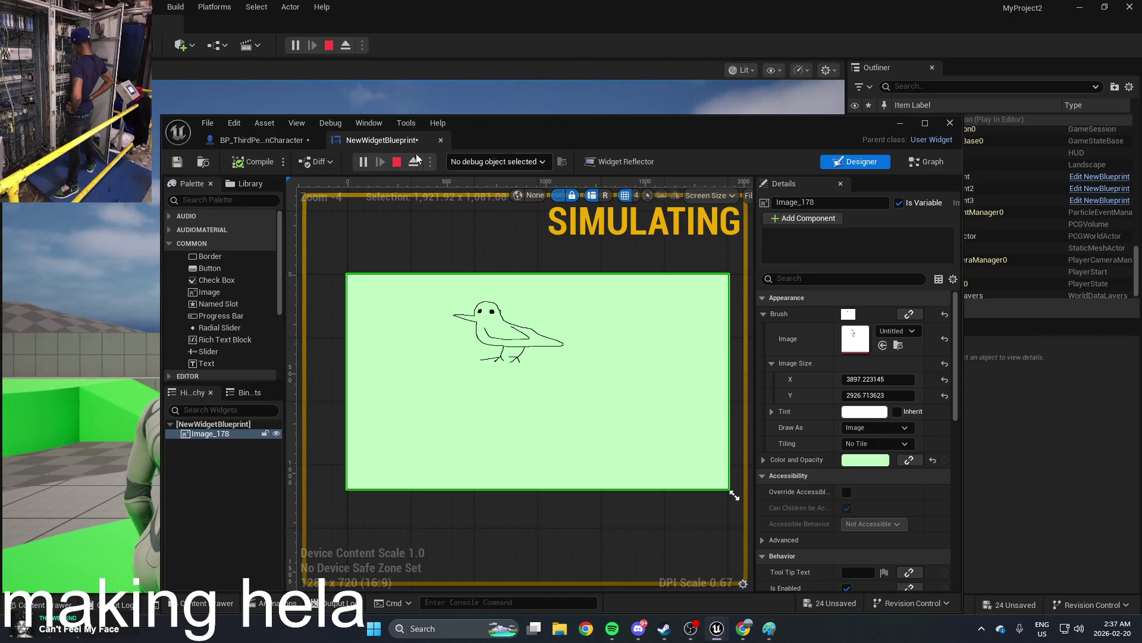
pyautogui.press('Escape')
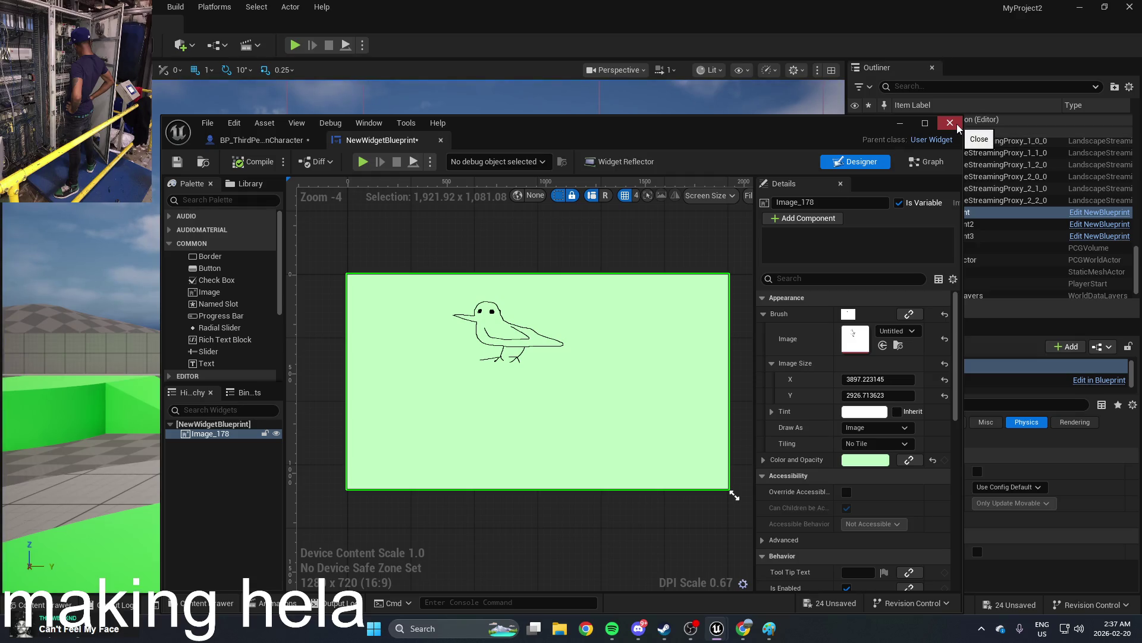
pyautogui.click(956, 125)
pyautogui.hotkey('ctrl', 'space')
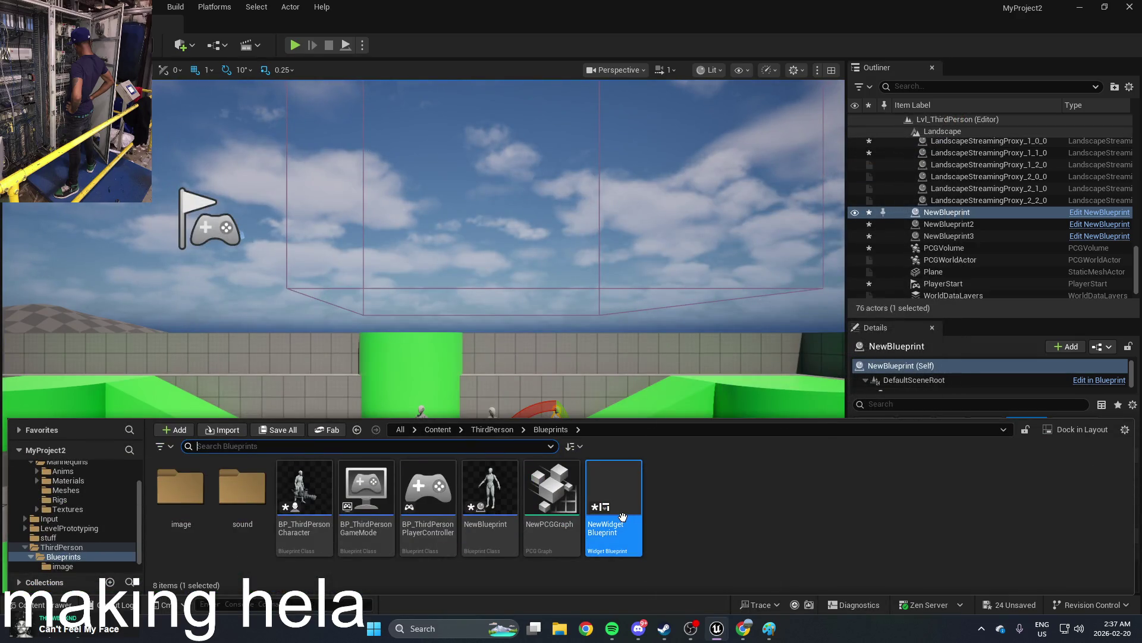
# Step: Open BP_ThirdPersonCharacter and add a Widget Interaction component
pyautogui.click(680, 508)
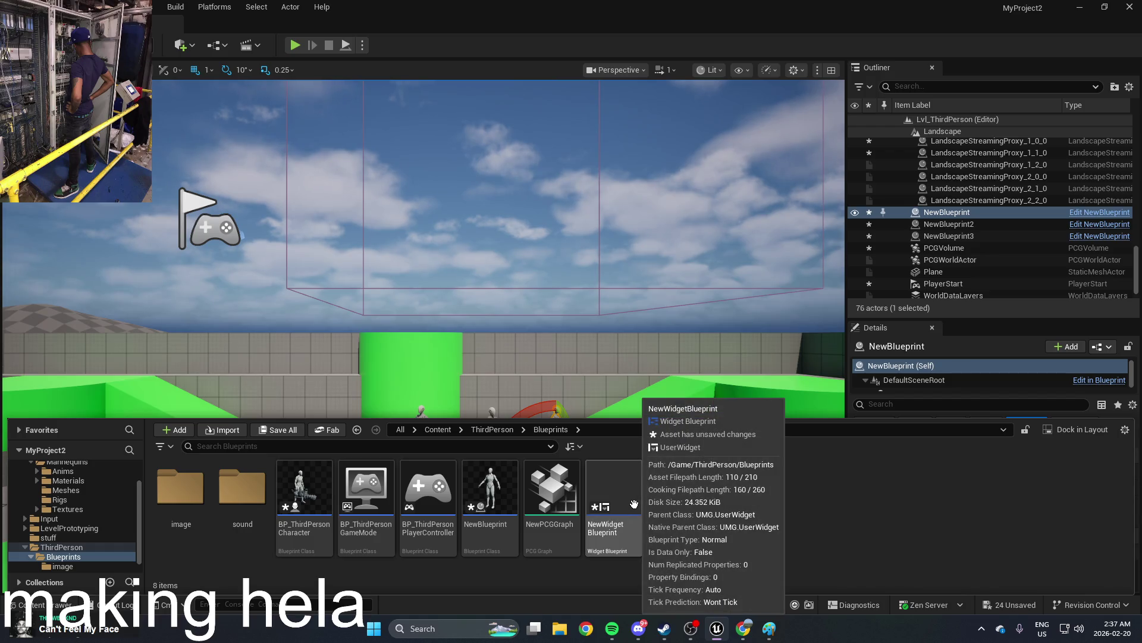
pyautogui.click(299, 503)
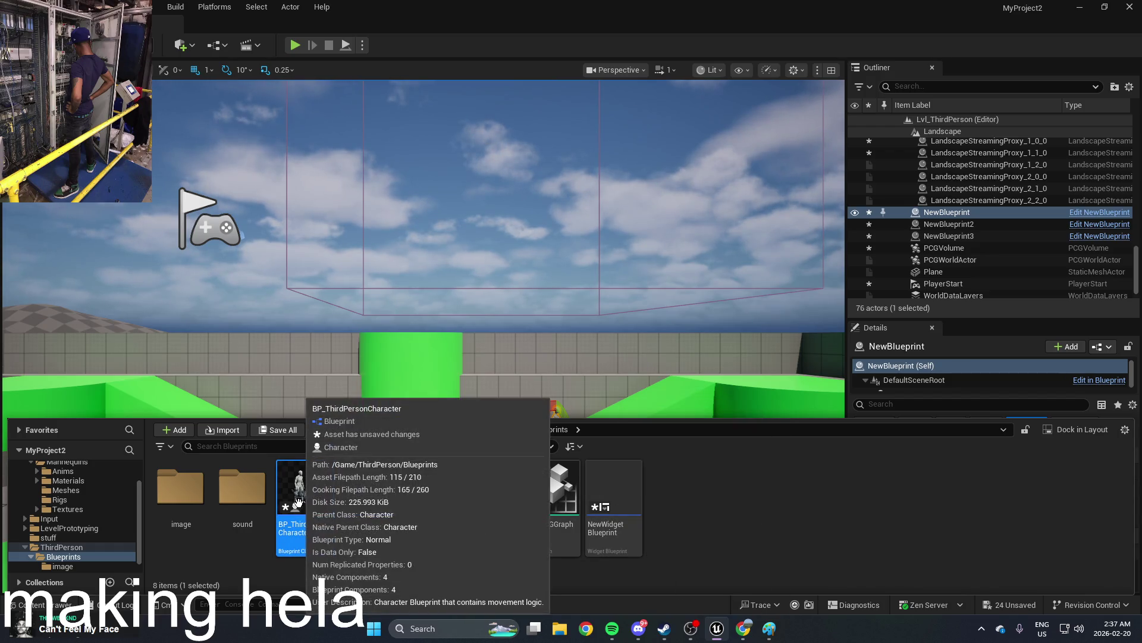
pyautogui.rightClick(298, 503)
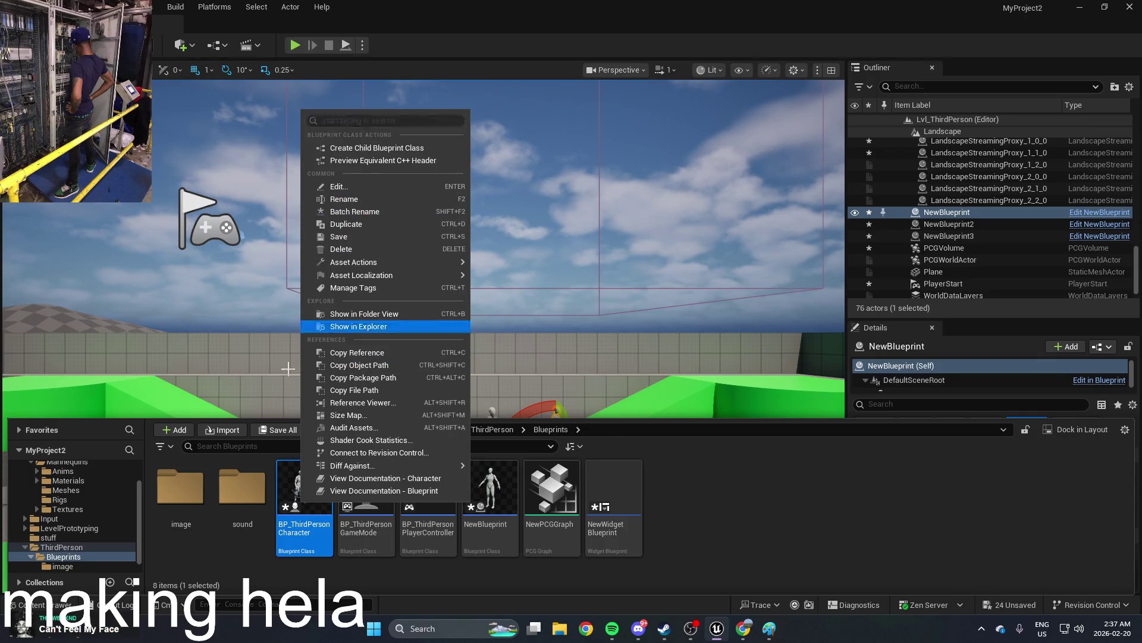
pyautogui.doubleClick(299, 503)
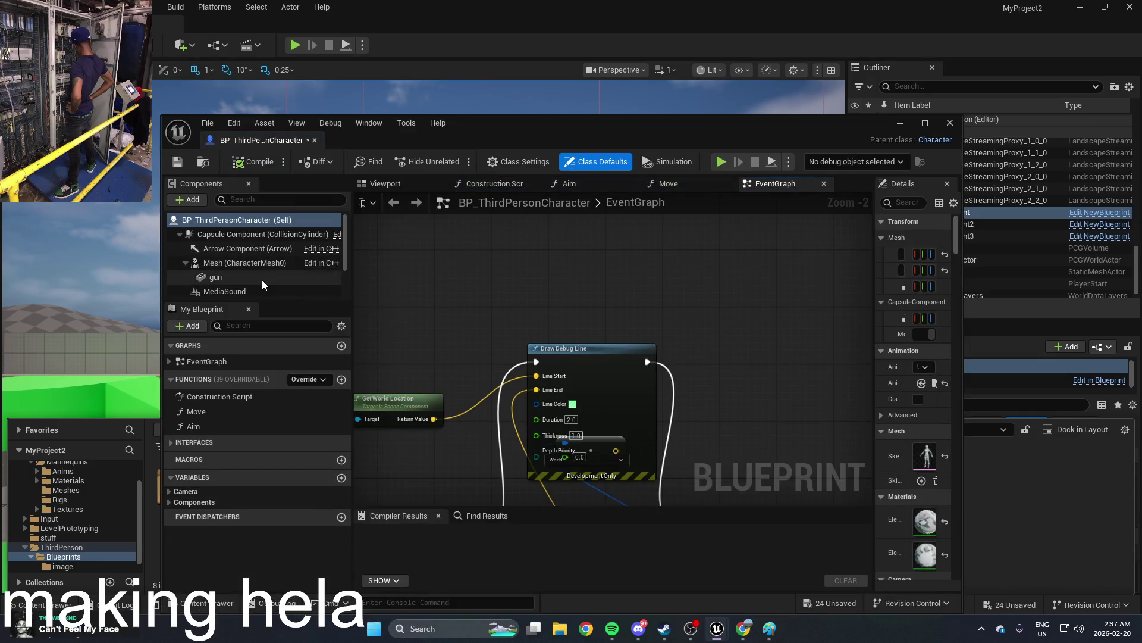
pyautogui.click(188, 200)
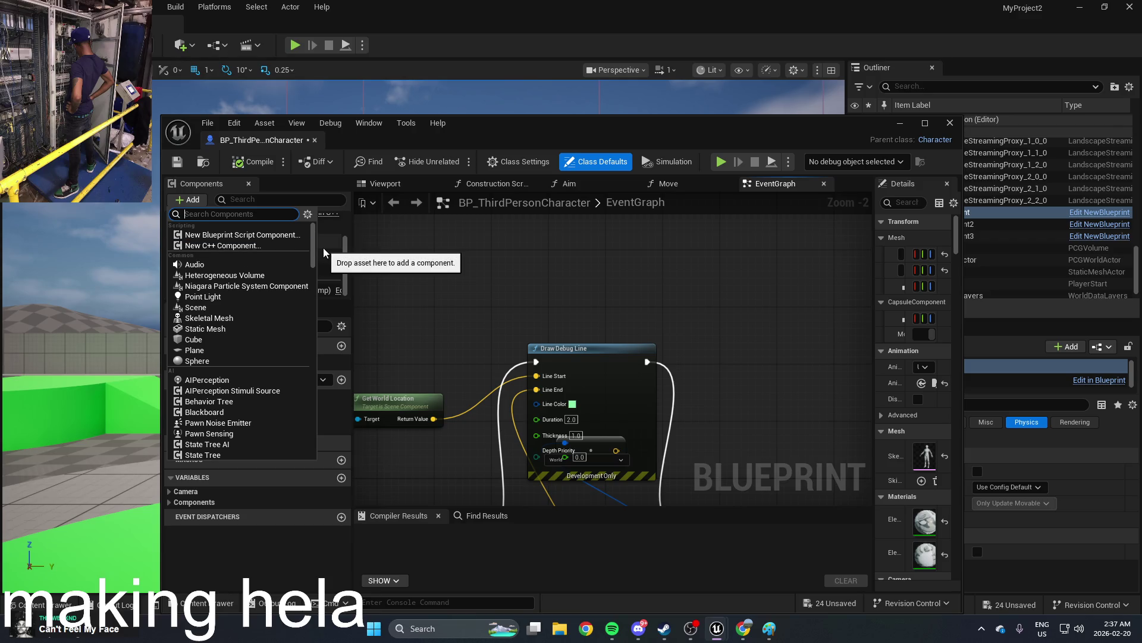
pyautogui.write('inte')
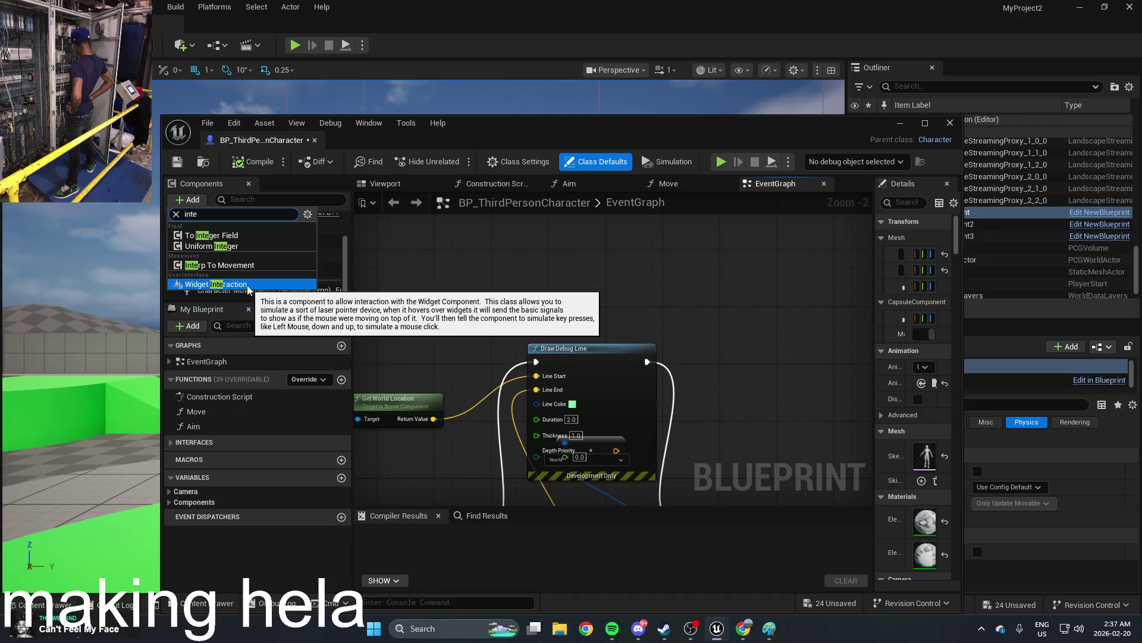
pyautogui.click(248, 285)
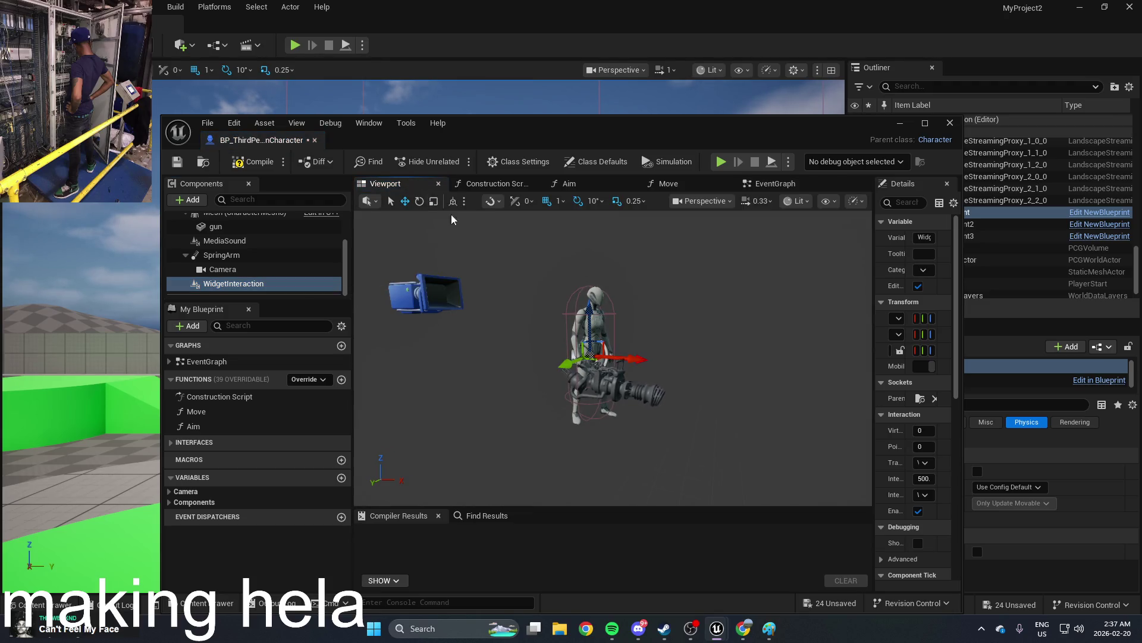
# Step: Maximize the editor to inspect the WidgetInteraction details, then close the Blueprint editor
pyautogui.click(925, 122)
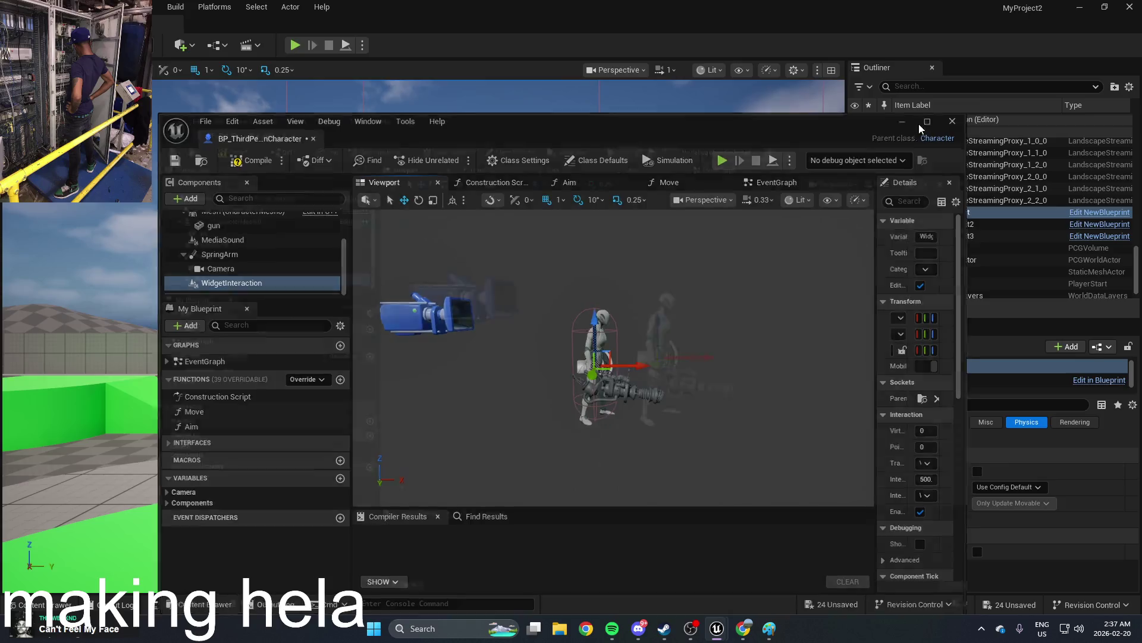
pyautogui.moveTo(1016, 197); pyautogui.dragTo(751, 187)
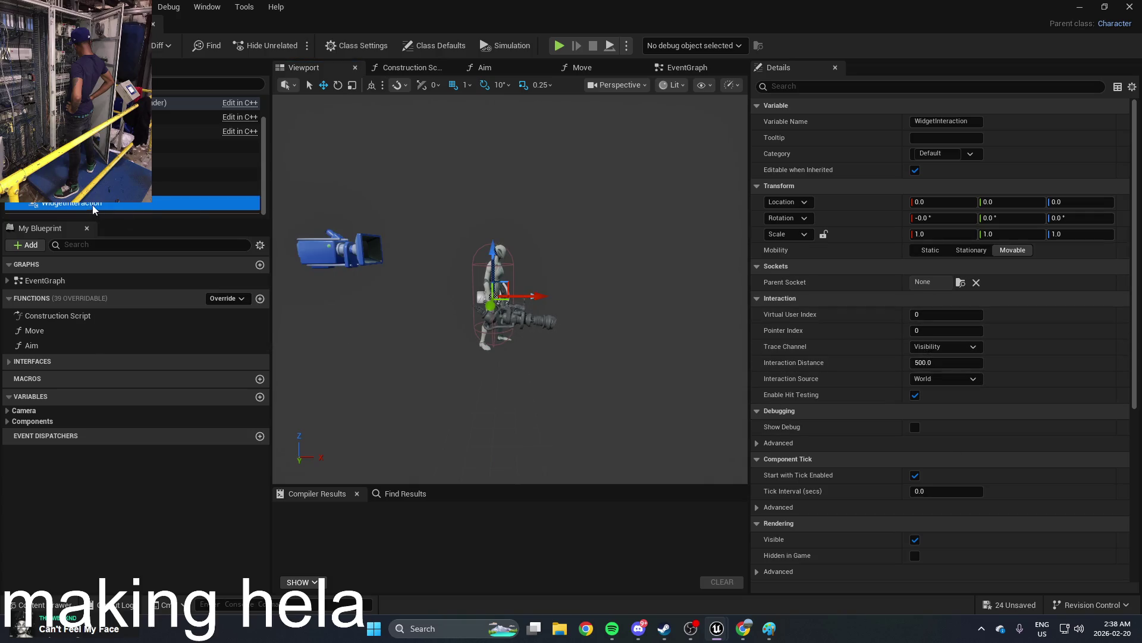
pyautogui.click(651, 178)
pyautogui.doubleClick(751, 5)
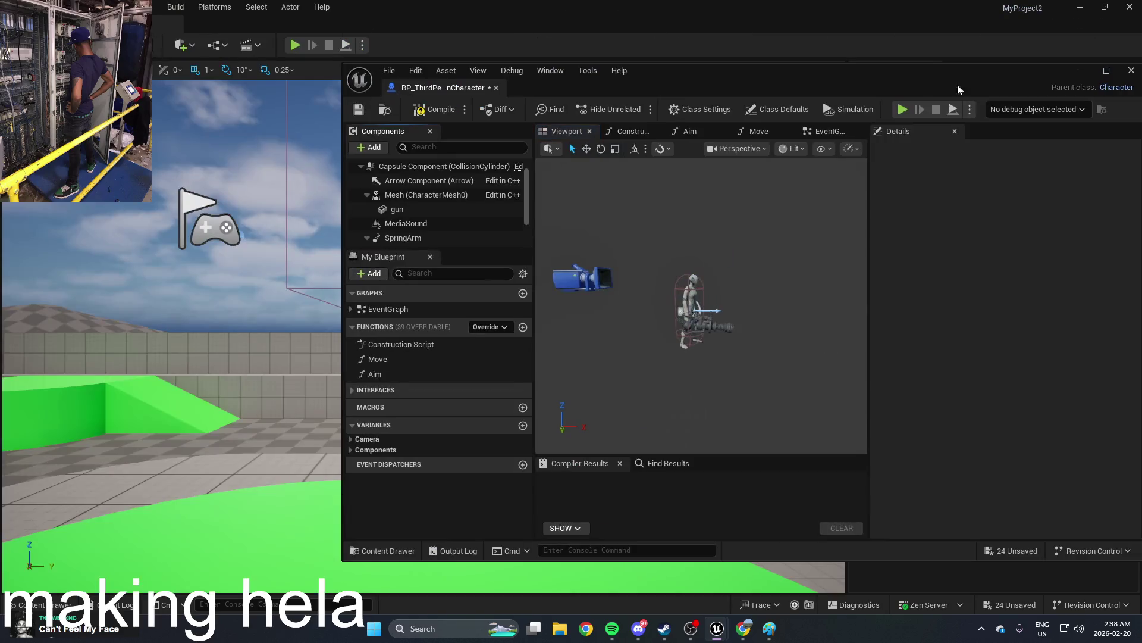
pyautogui.click(1084, 73)
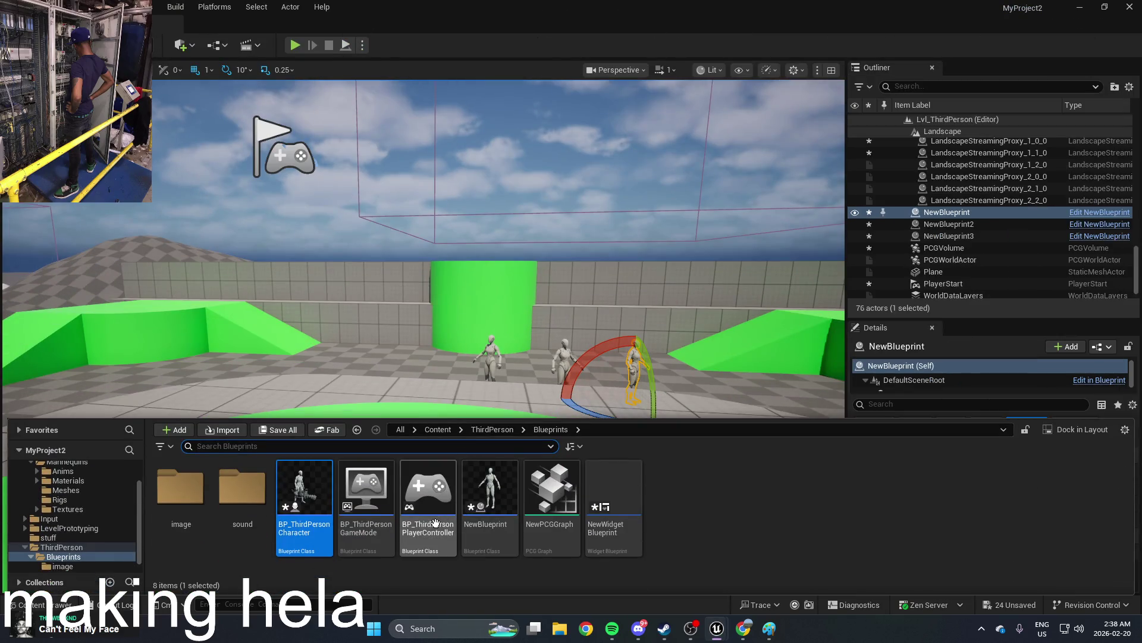
# Step: Open BP_ThirdPersonGameMode's class defaults and leave HUD Class set to HUD
pyautogui.doubleClick(366, 509)
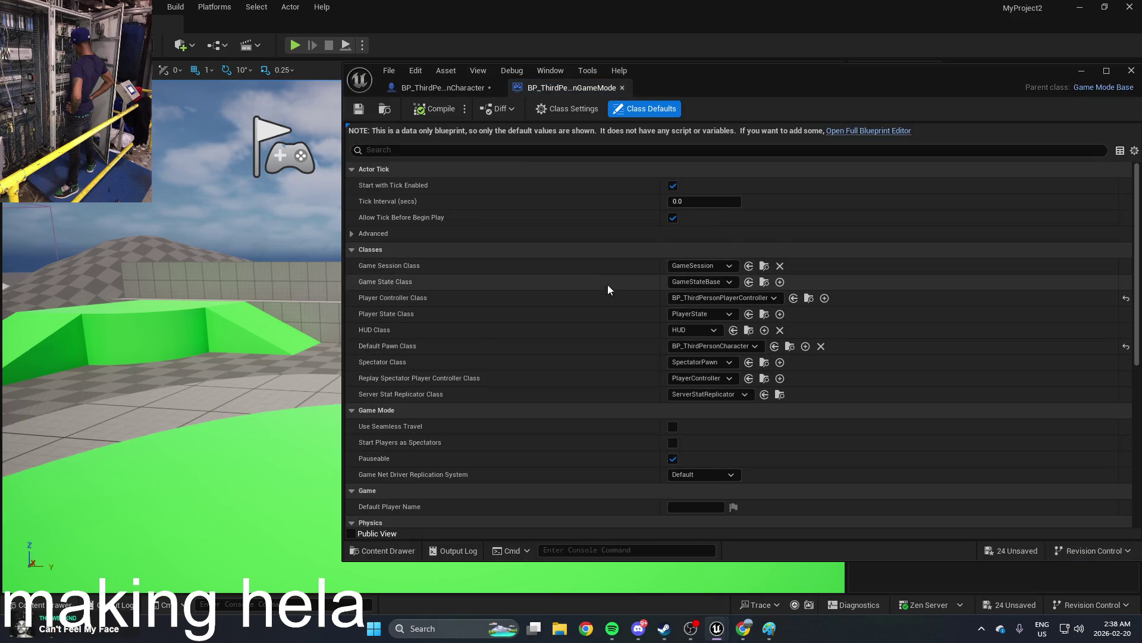
pyautogui.click(698, 331)
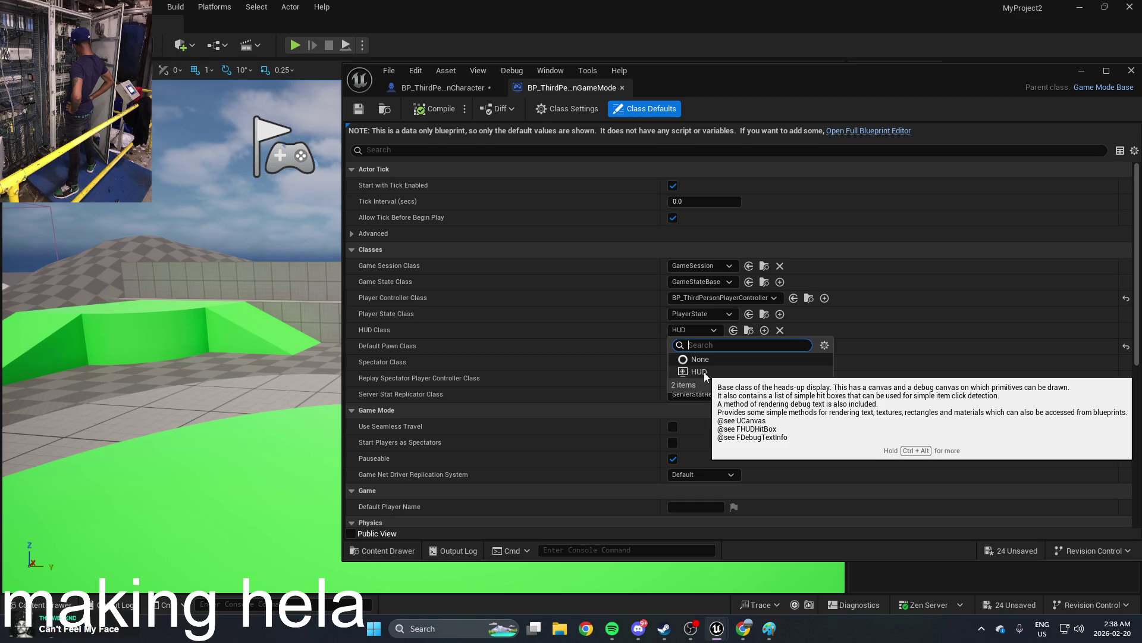
pyautogui.click(707, 330)
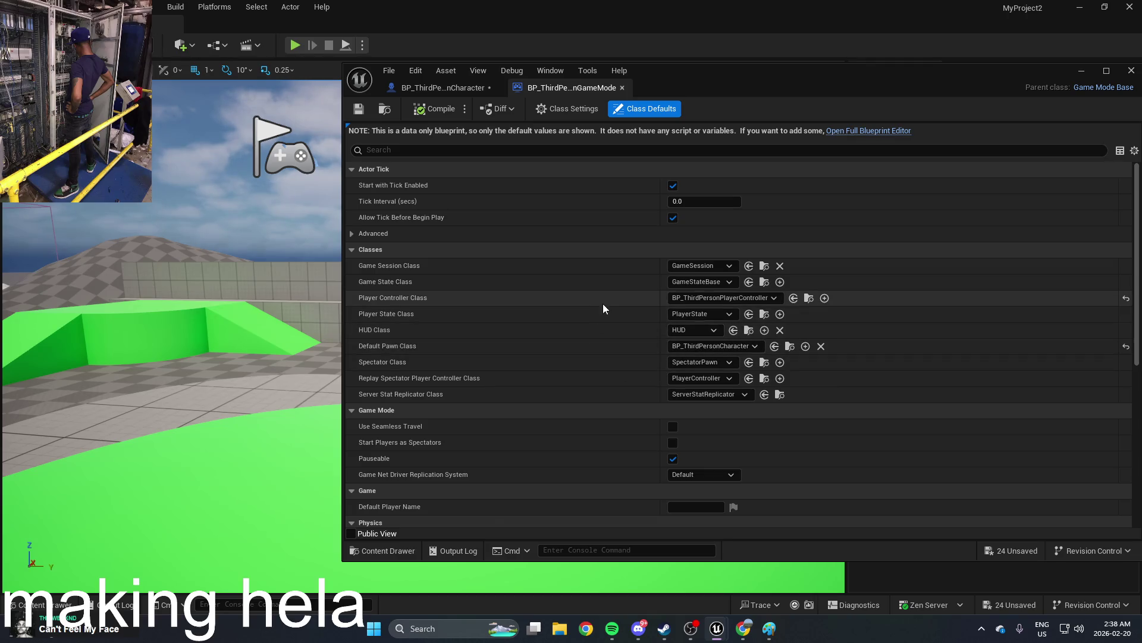